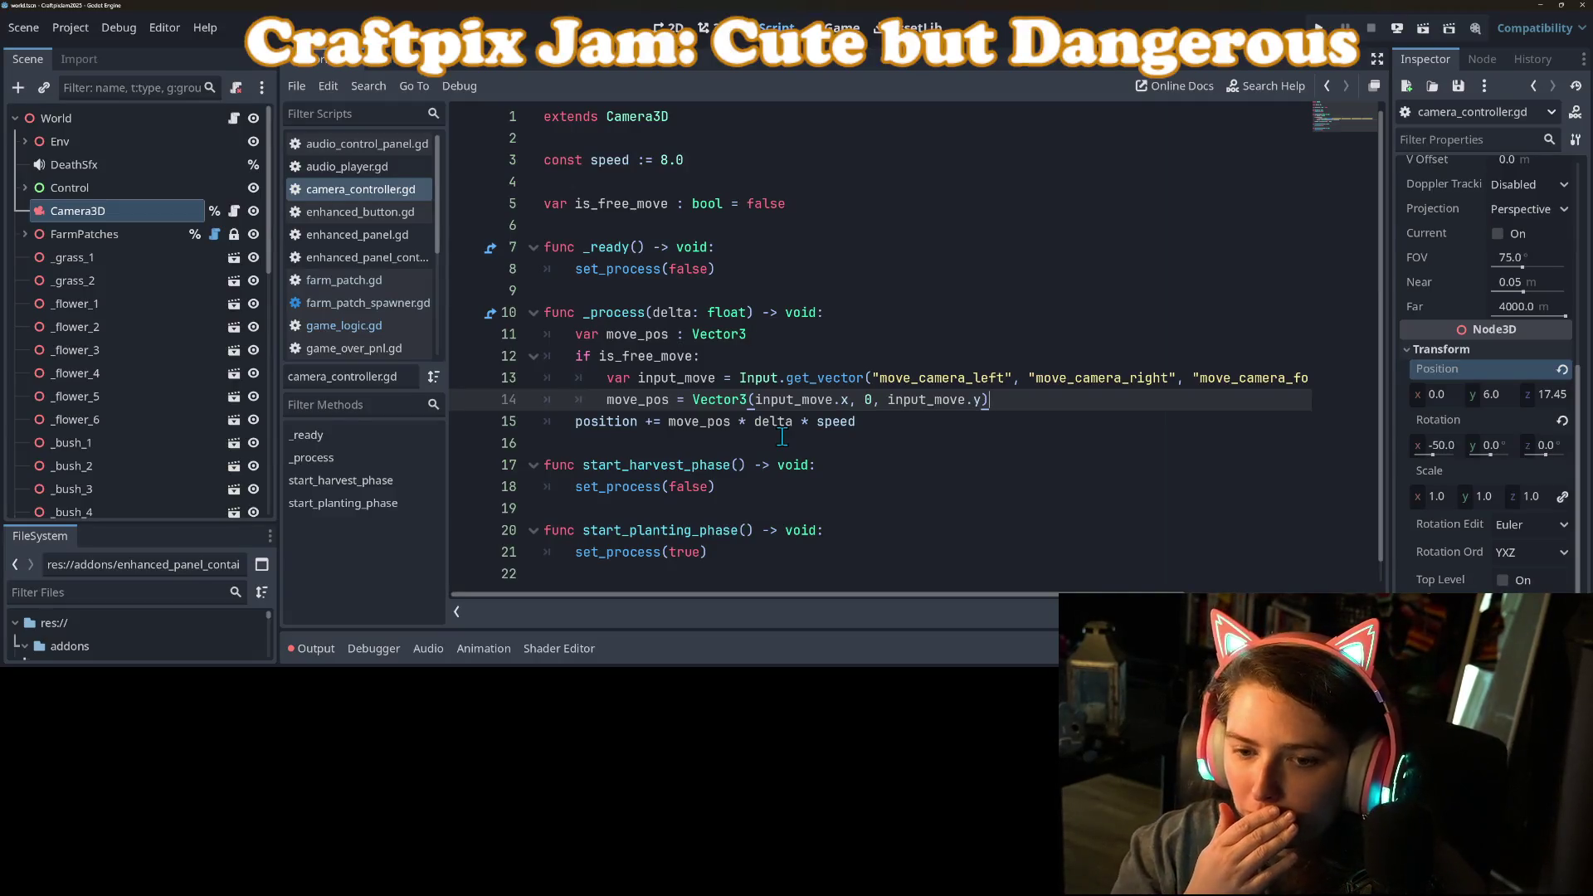
# Step: Replace set_process(false) and set_process(true) in the phase functions with is_free_move = false and true, and save
pyautogui.doubleClick(610, 356)
pyautogui.hotkey('ctrl', 'c')
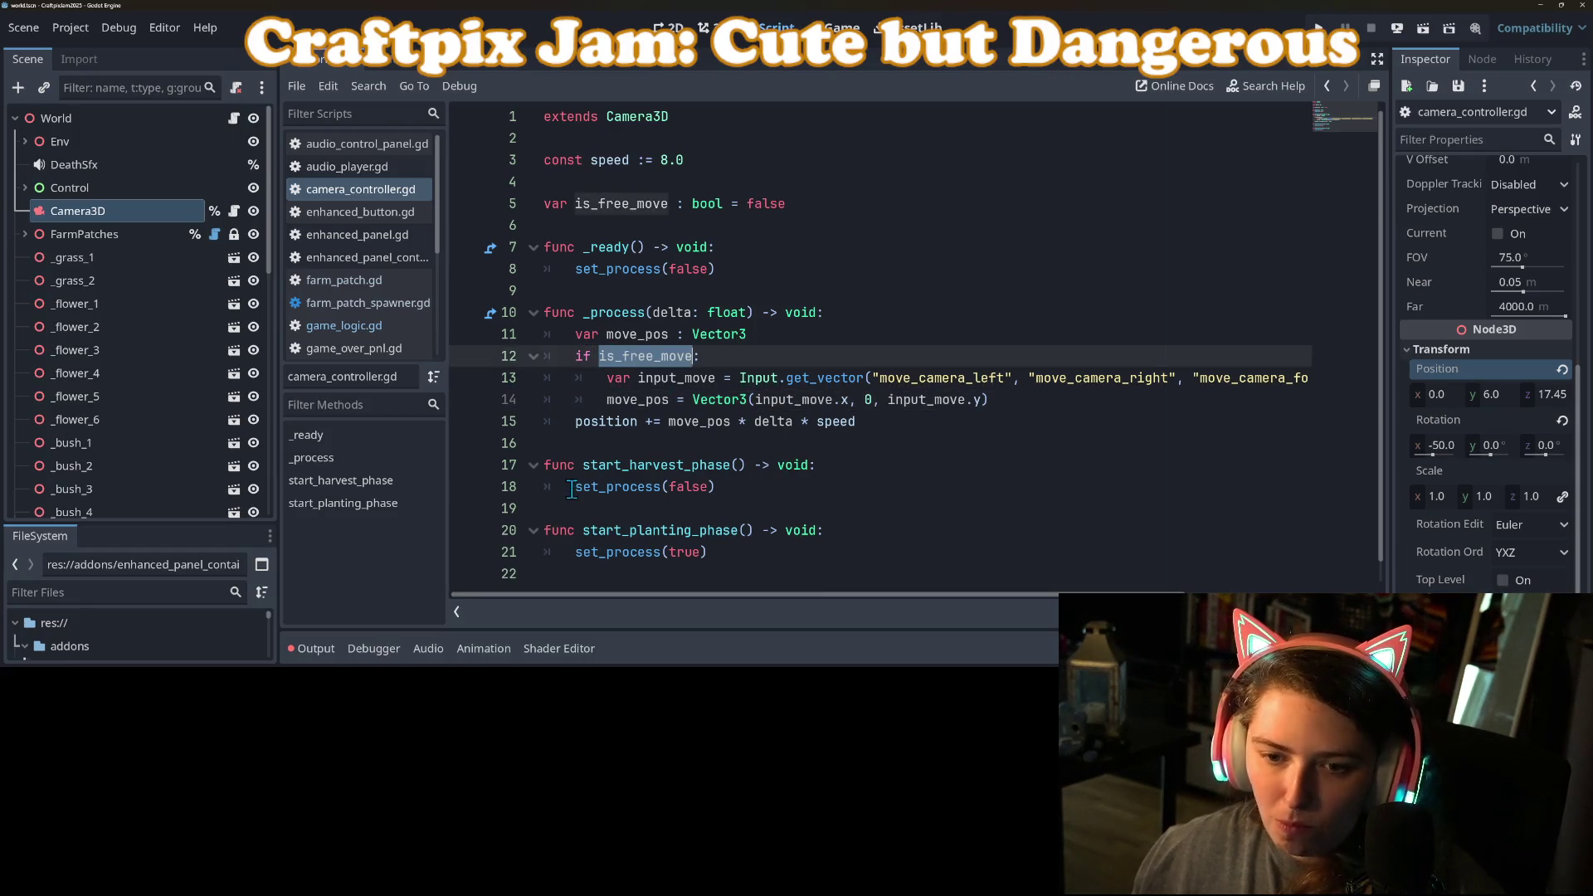
pyautogui.click(744, 486)
pyautogui.hotkey('shift', 'Home')
pyautogui.hotkey('ctrl', 'v')
pyautogui.write('lse')
pyautogui.moveTo(575, 552); pyautogui.dragTo(721, 552)
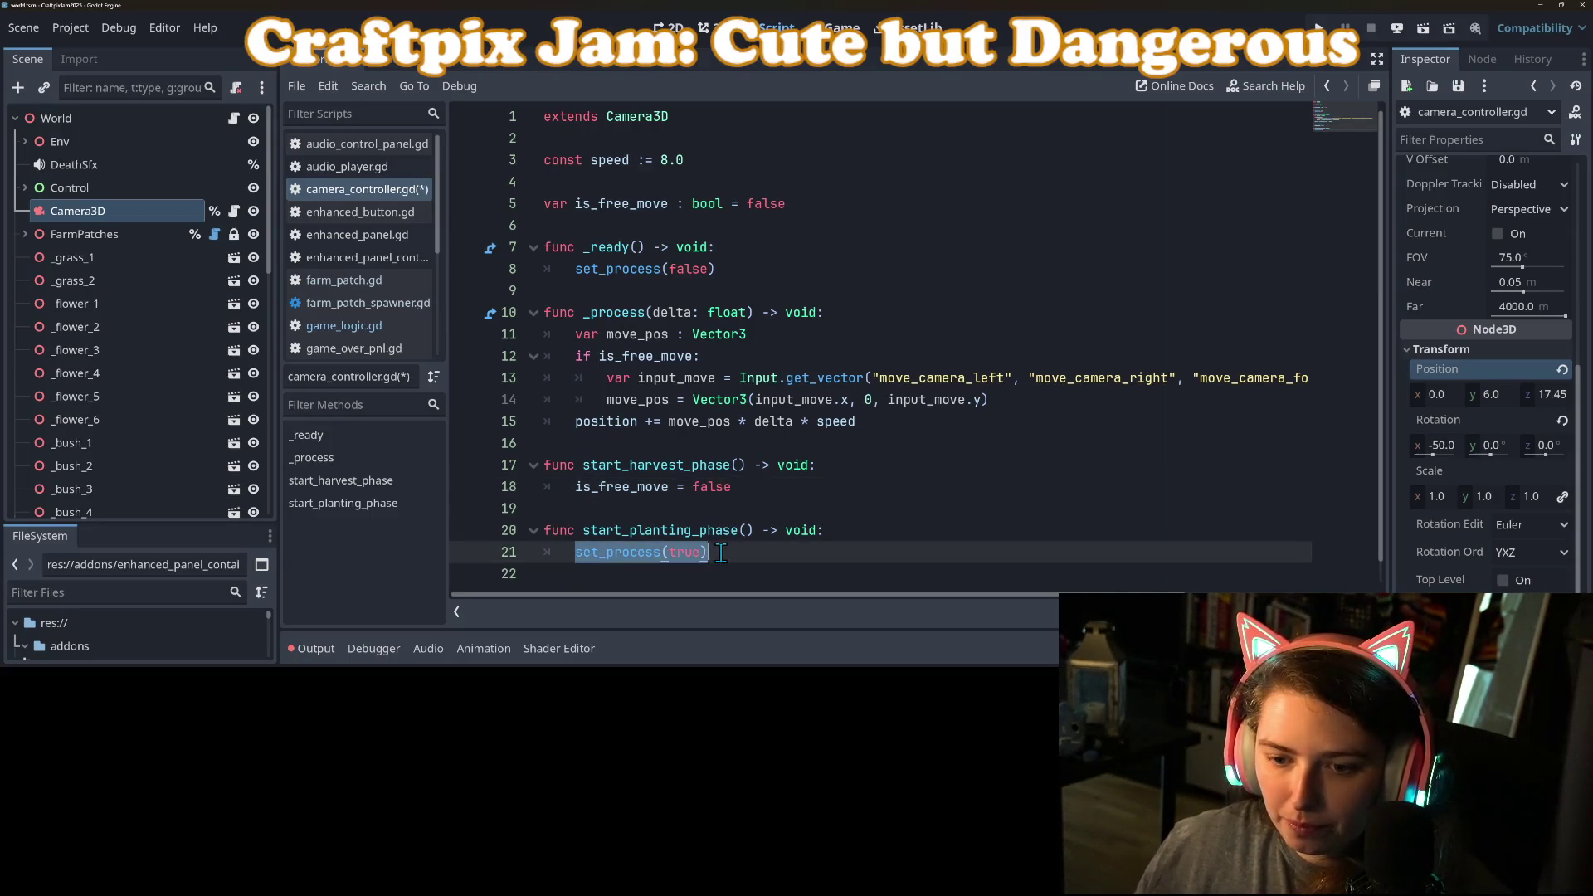
pyautogui.hotkey('ctrl', 'v')
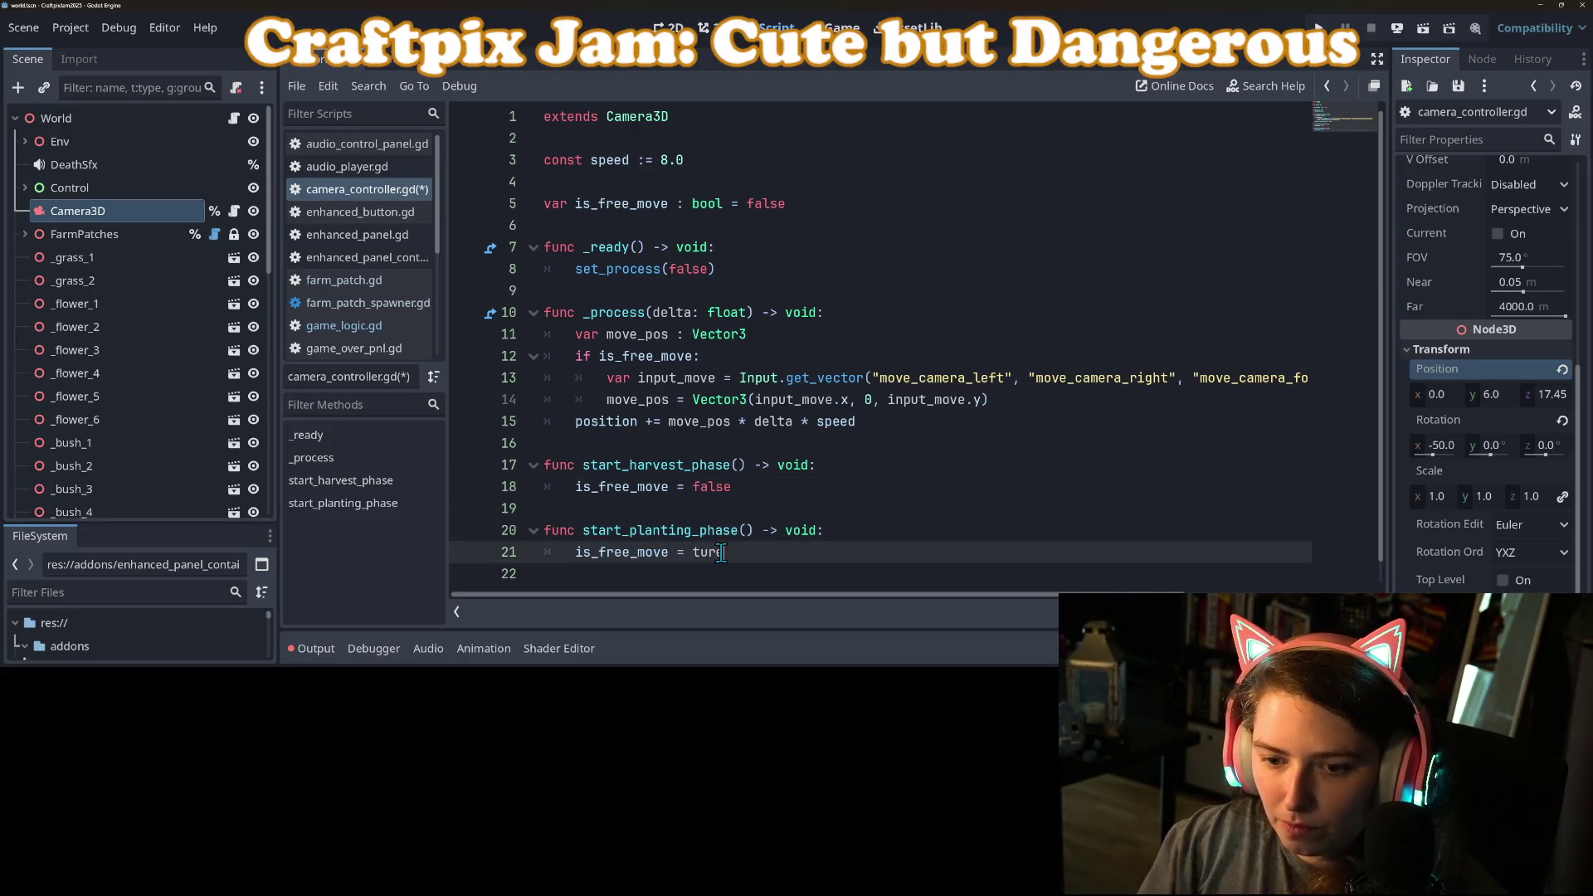
pyautogui.press('BackSpace')
pyautogui.press('BackSpace')
pyautogui.press('BackSpace')
pyautogui.write('rue')
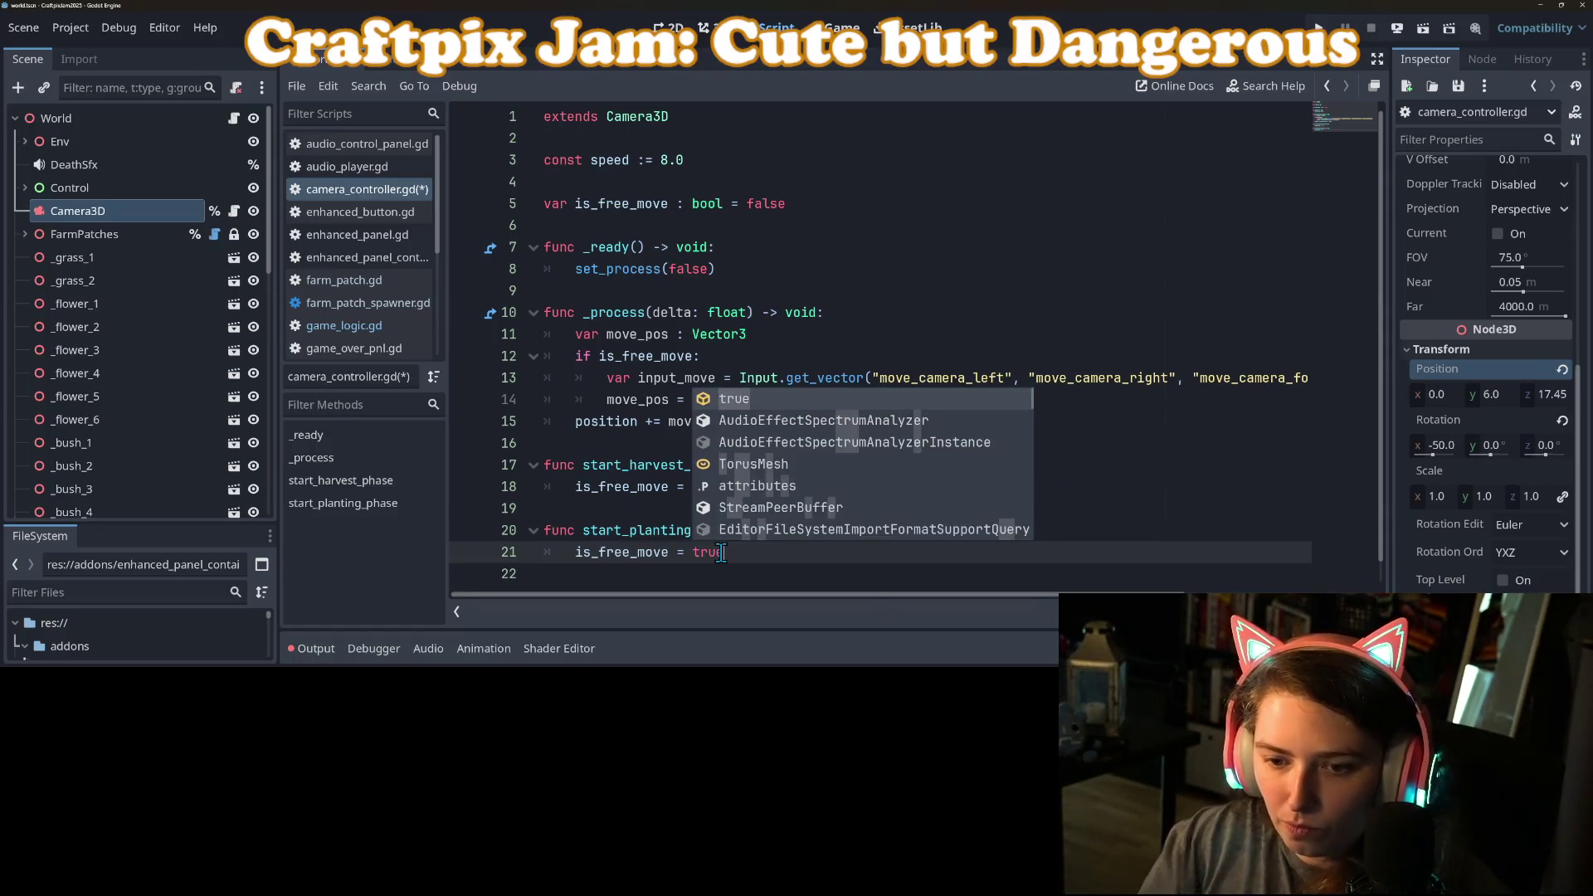
pyautogui.hotkey('ctrl', 's')
# Step: Delete the unused _ready function from camera_controller.gd
pyautogui.click(736, 222)
pyautogui.click(715, 269)
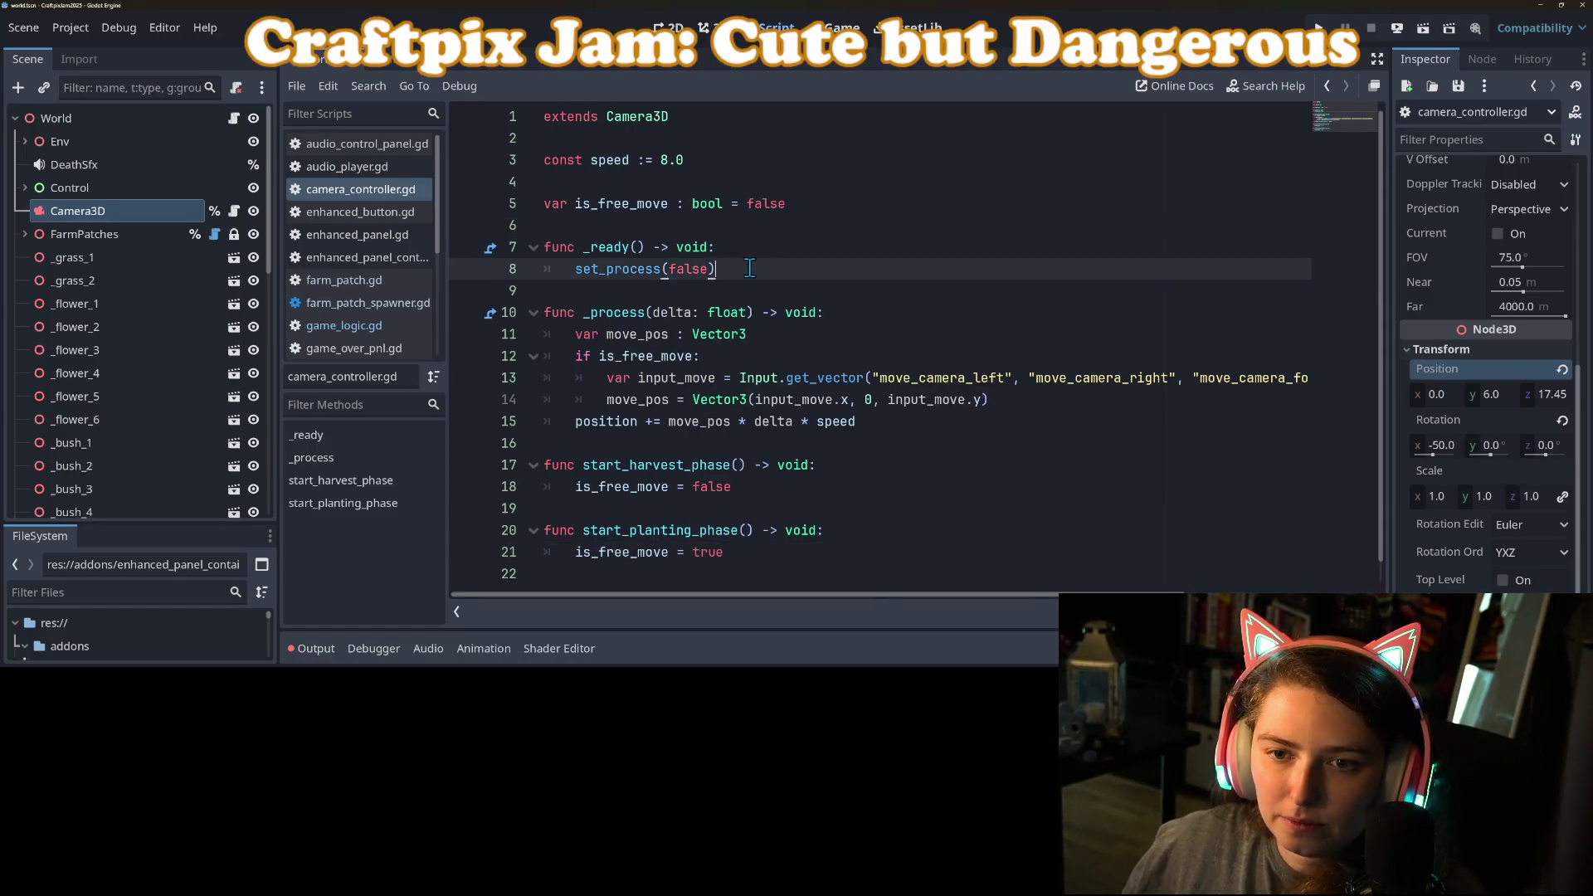
pyautogui.keyDown('shift'); pyautogui.click(785, 204); pyautogui.keyUp('shift')
pyautogui.press('BackSpace')
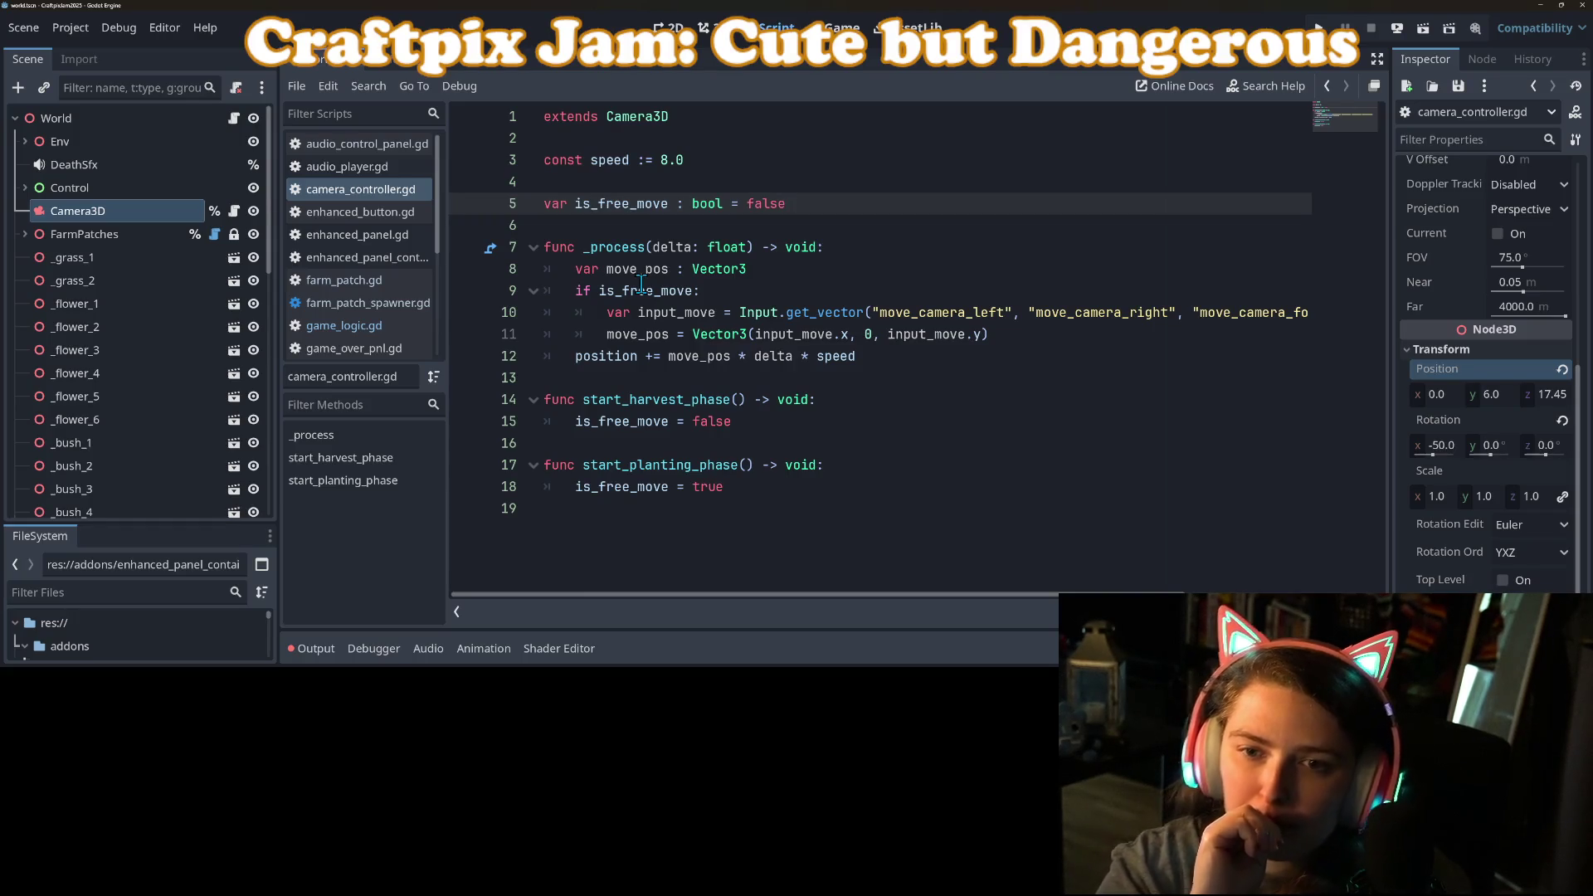
# Step: Declare var target_position : Vector3 on a new line near the top
pyautogui.hotkey('ctrl', 'shift', 'Return')
pyautogui.hotkey('ctrl', 'shift', 'Return')
pyautogui.write('var target_posit')
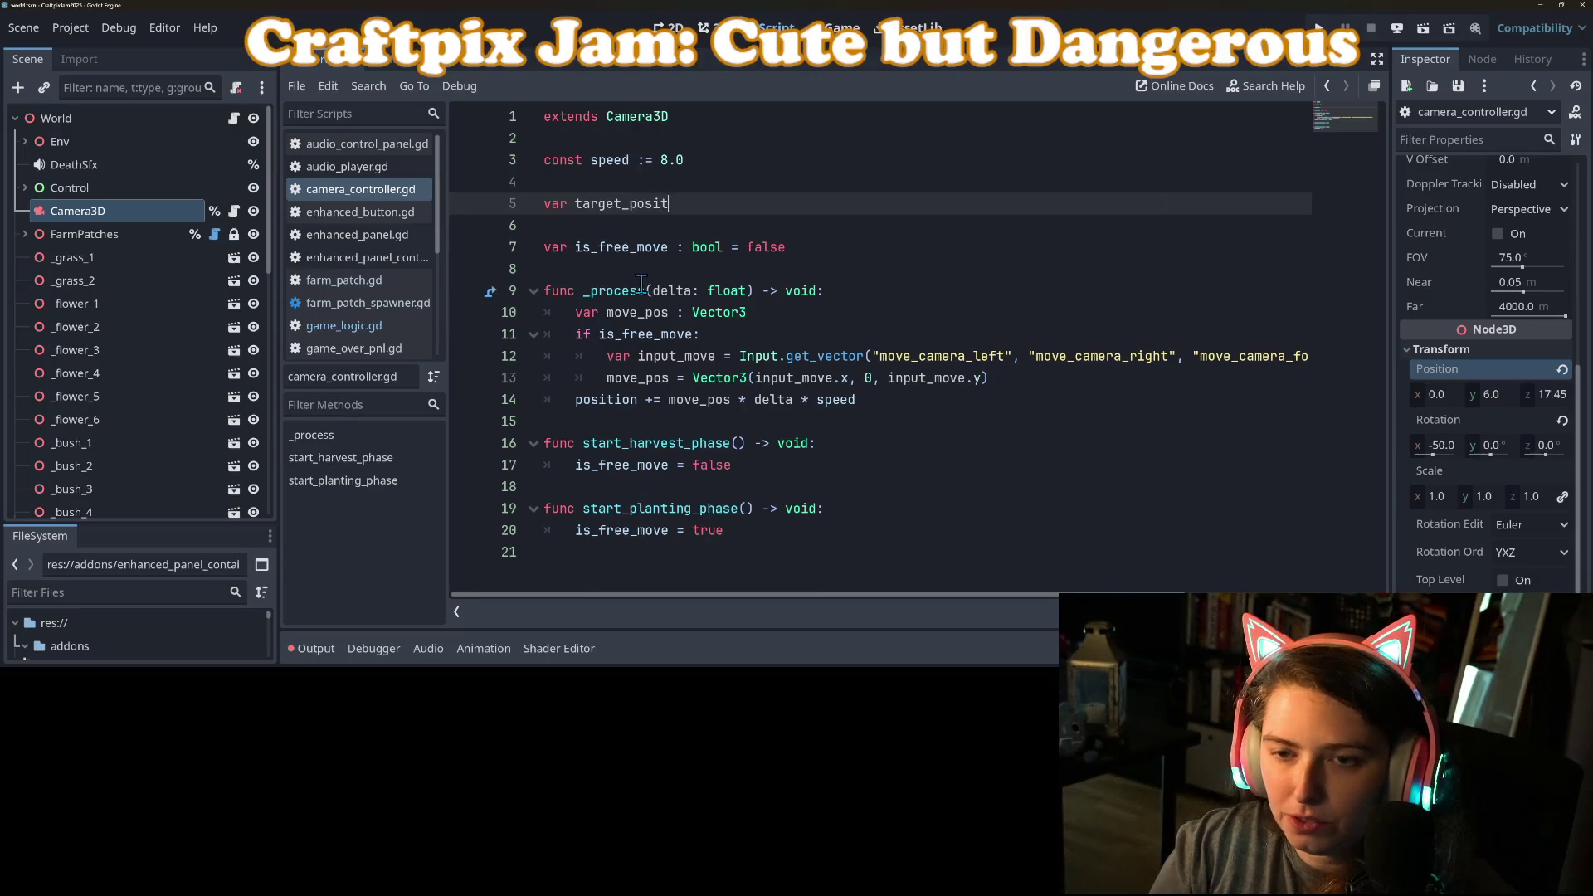
pyautogui.write('ion :')
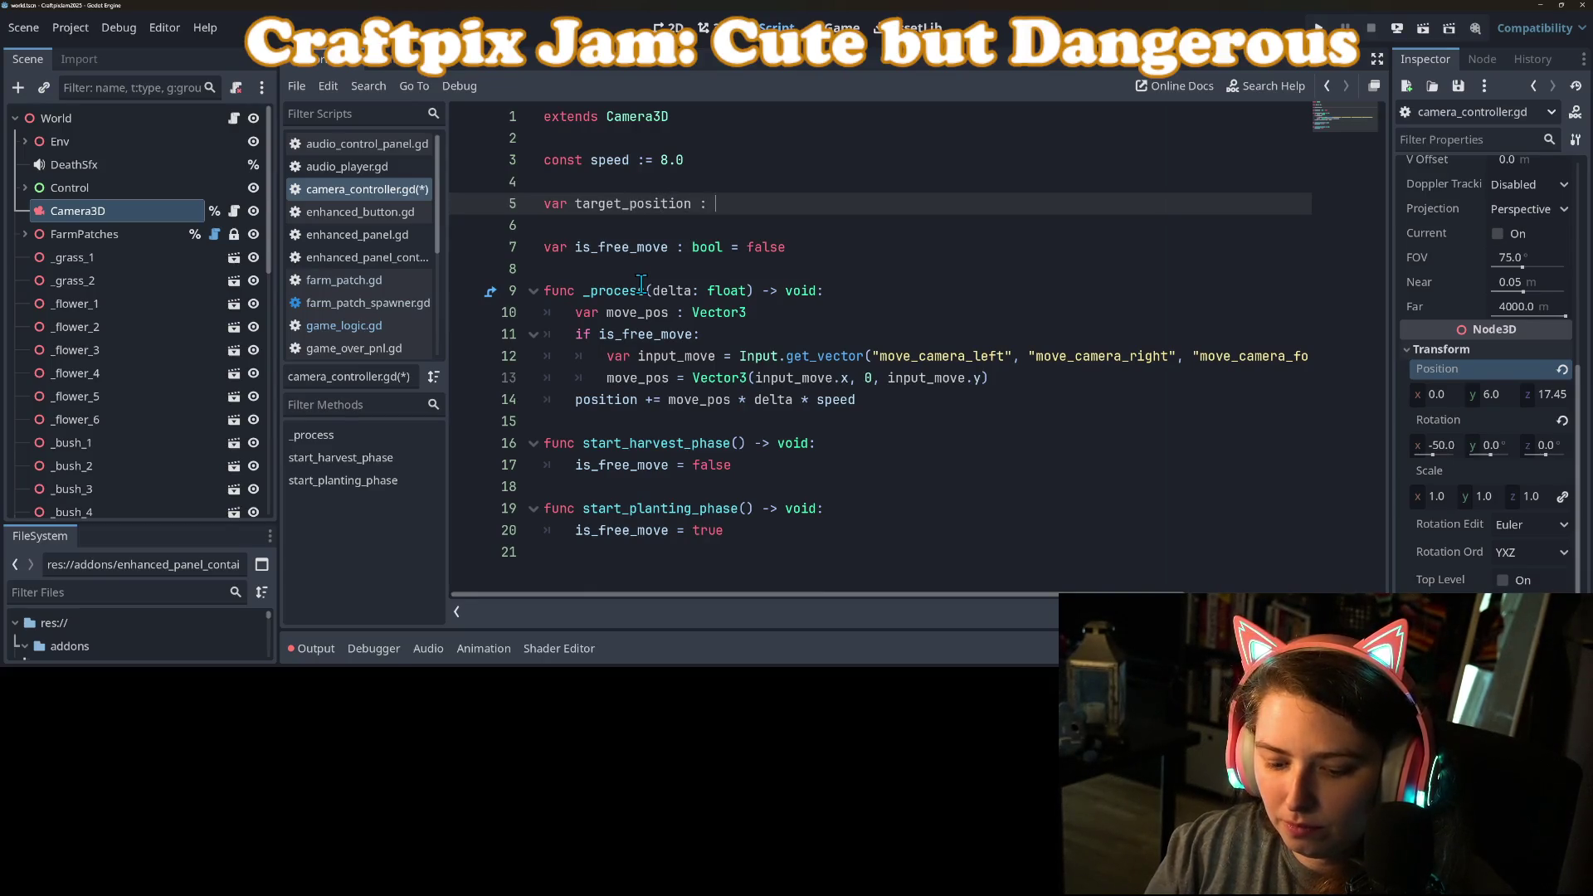
pyautogui.write('3')
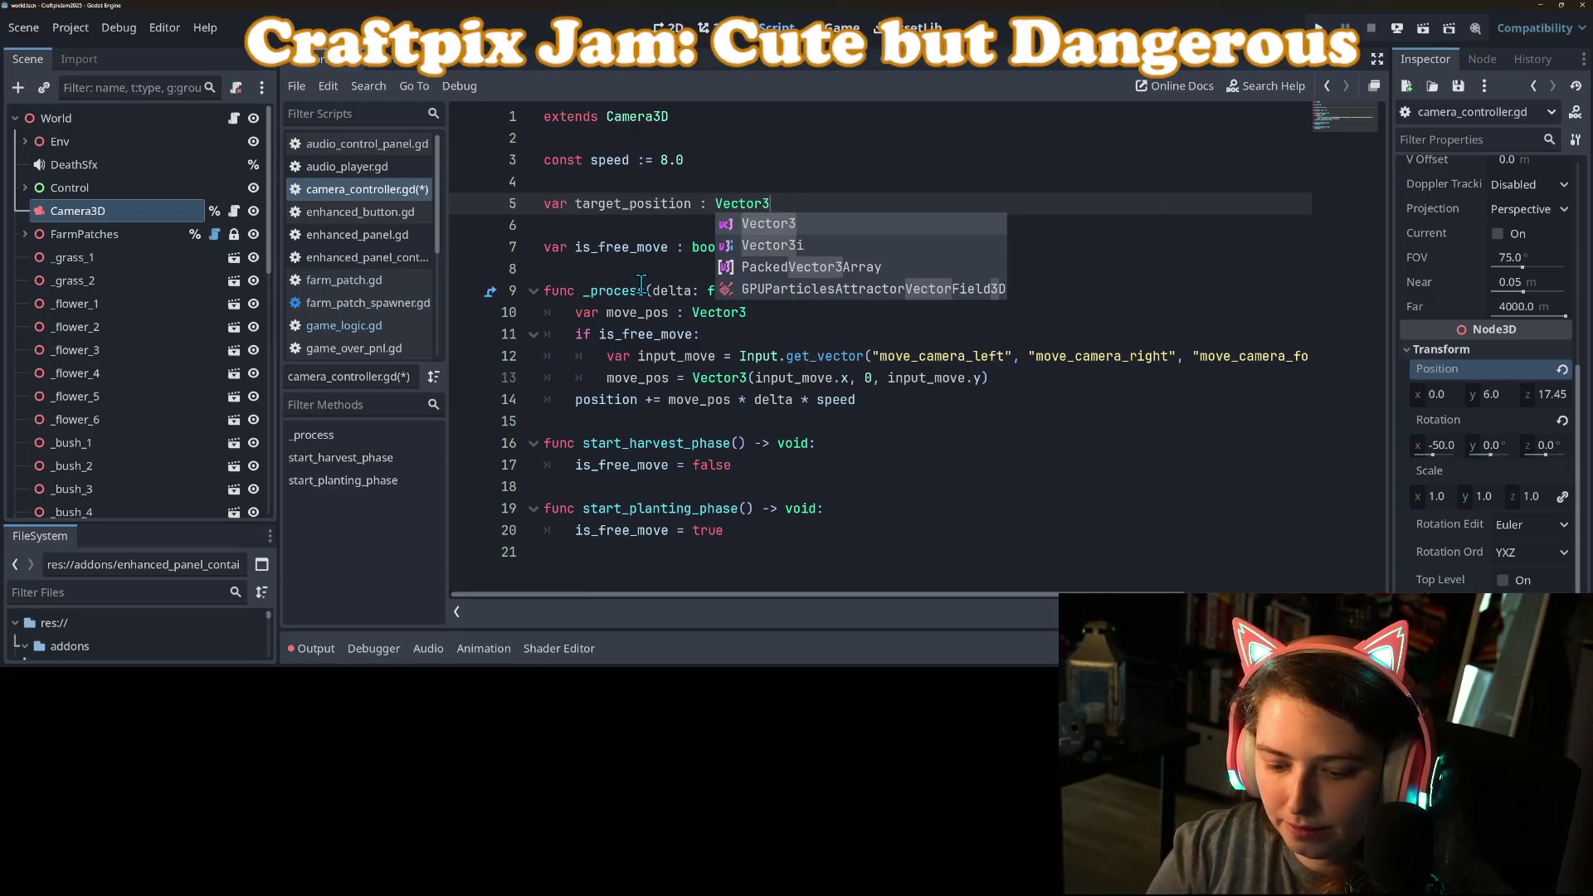
pyautogui.click(641, 284)
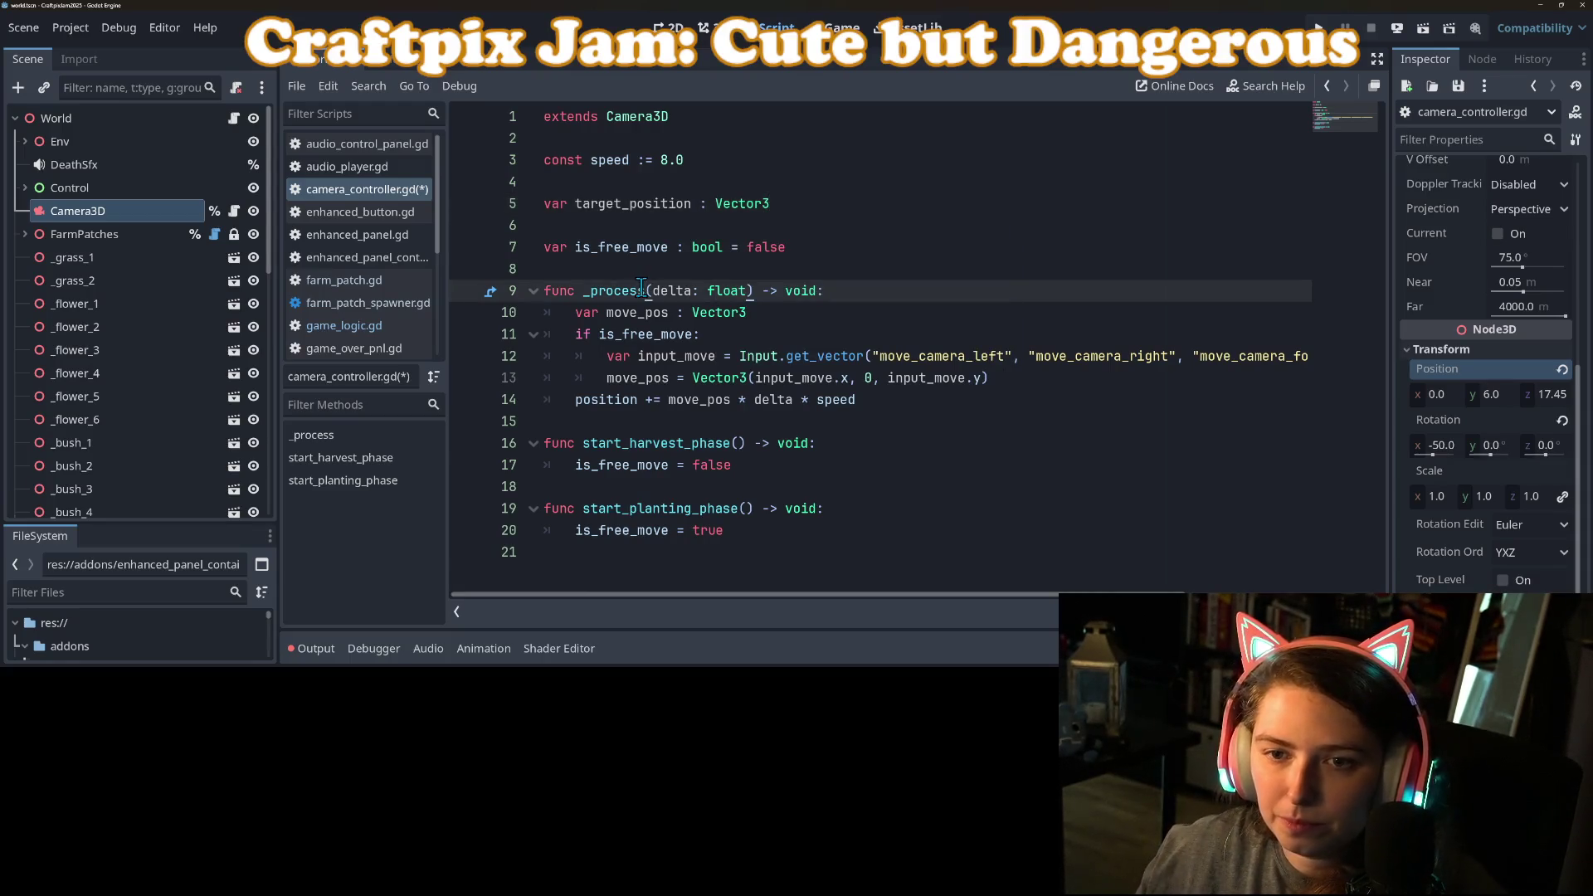
# Step: Try target_position as move_pos's y component, restore it to 0, and save
pyautogui.doubleClick(627, 207)
pyautogui.hotkey('ctrl', 'c')
pyautogui.click(684, 448)
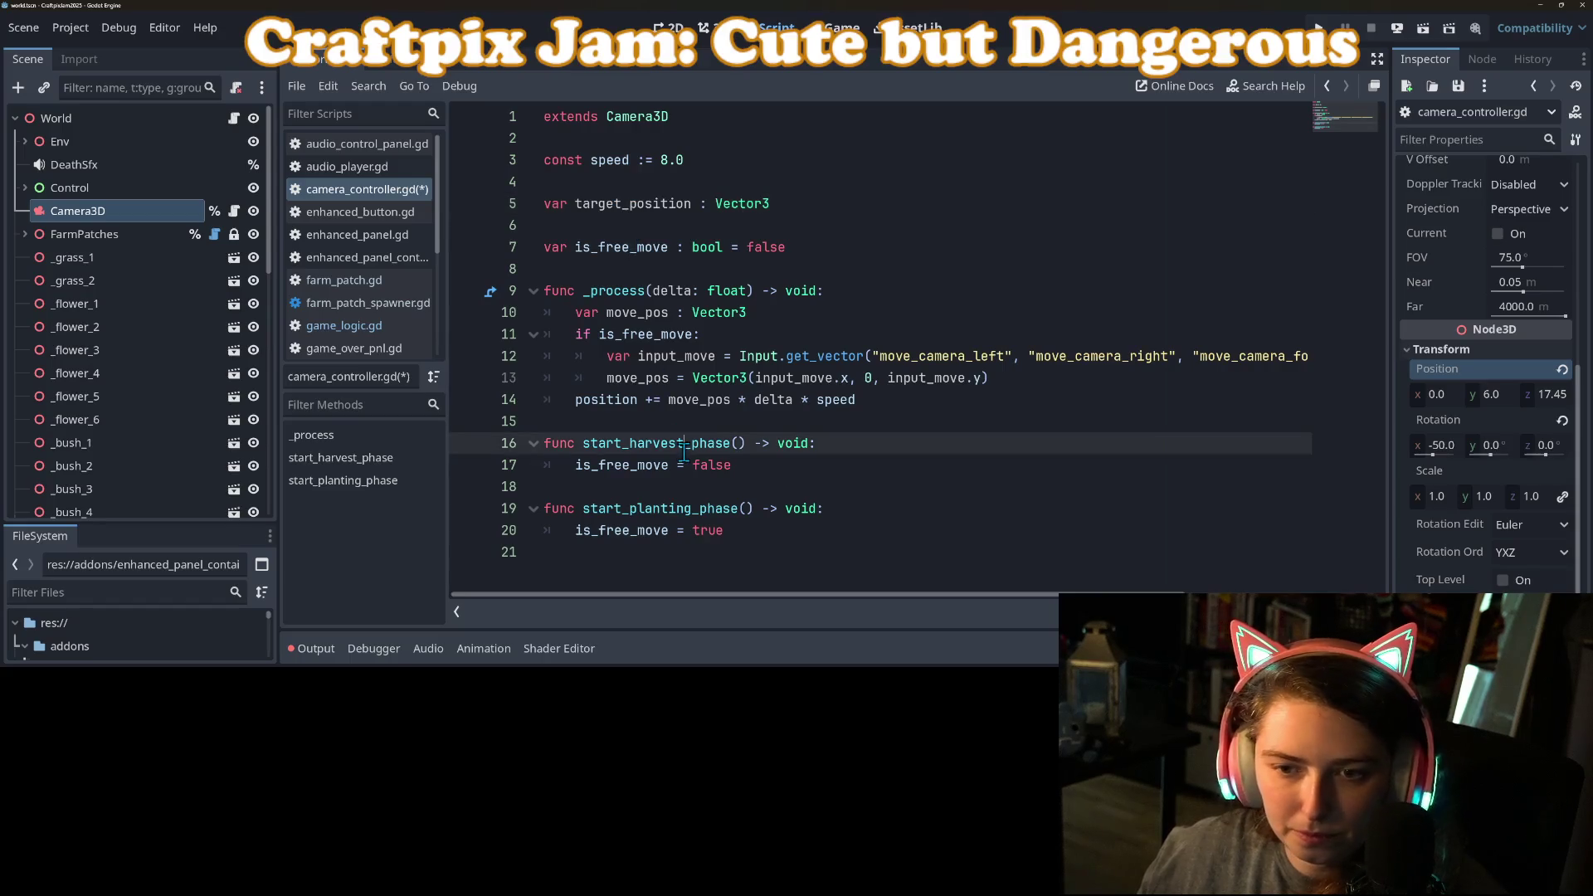
pyautogui.click(571, 397)
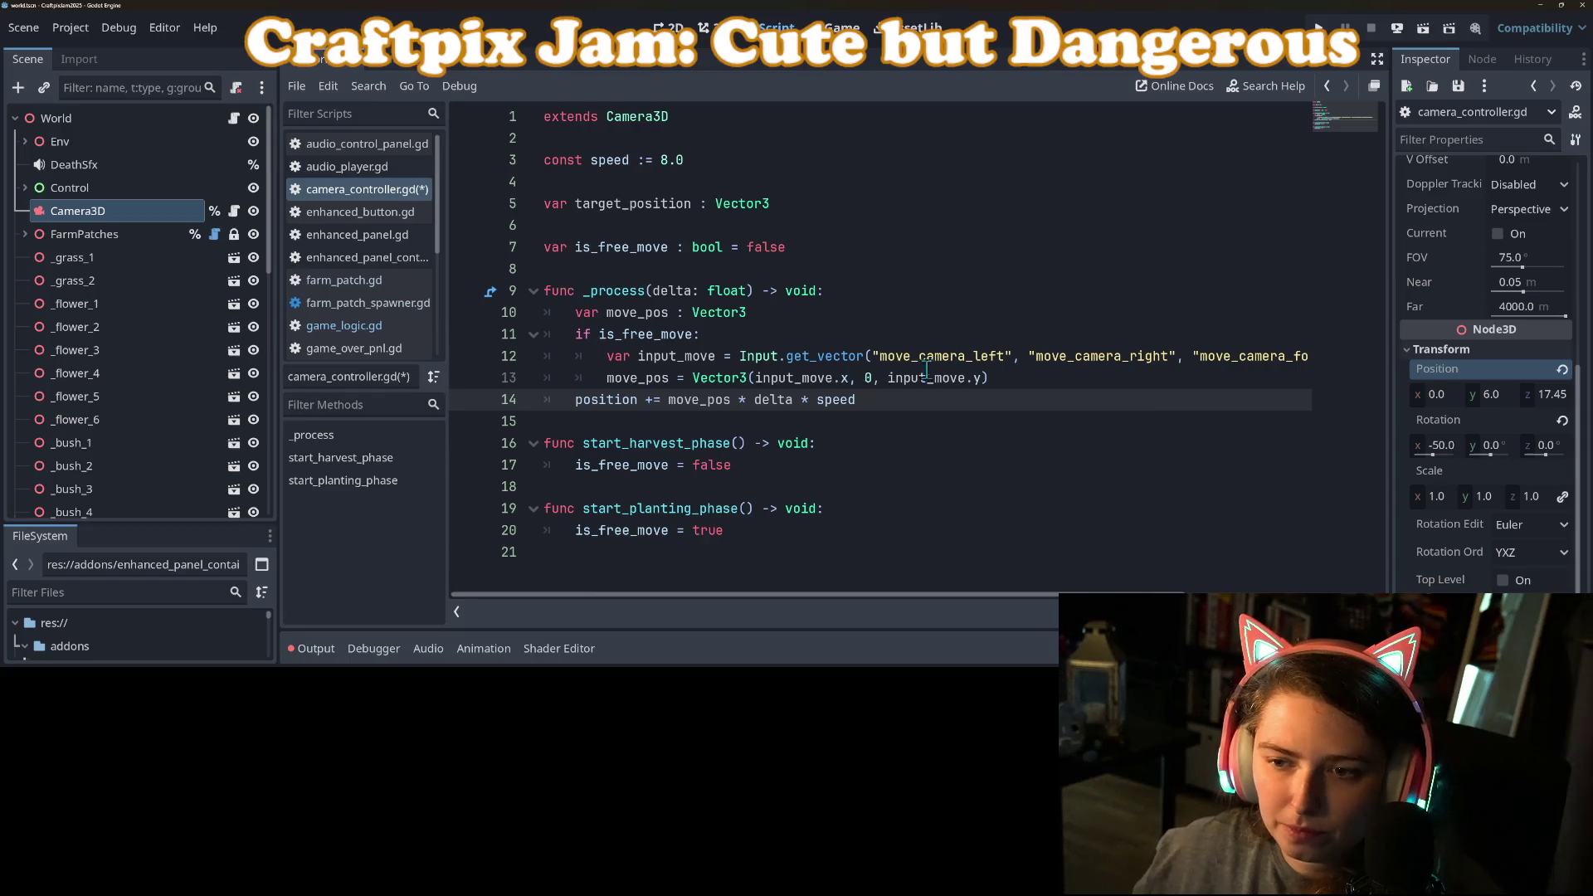
pyautogui.doubleClick(863, 377)
pyautogui.hotkey('ctrl', 'v')
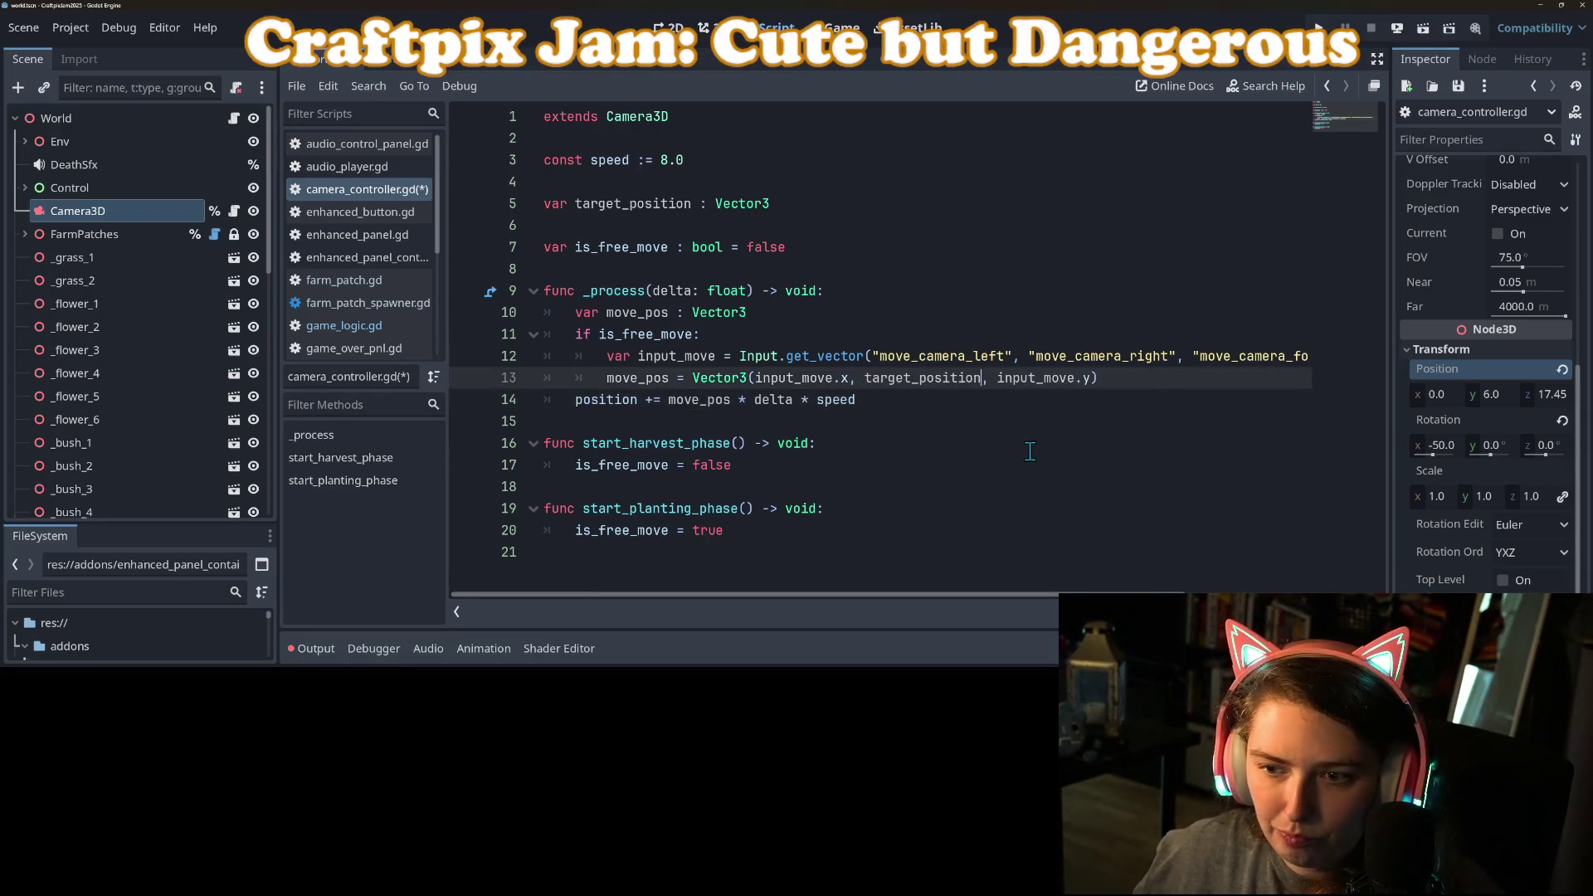
pyautogui.write('.')
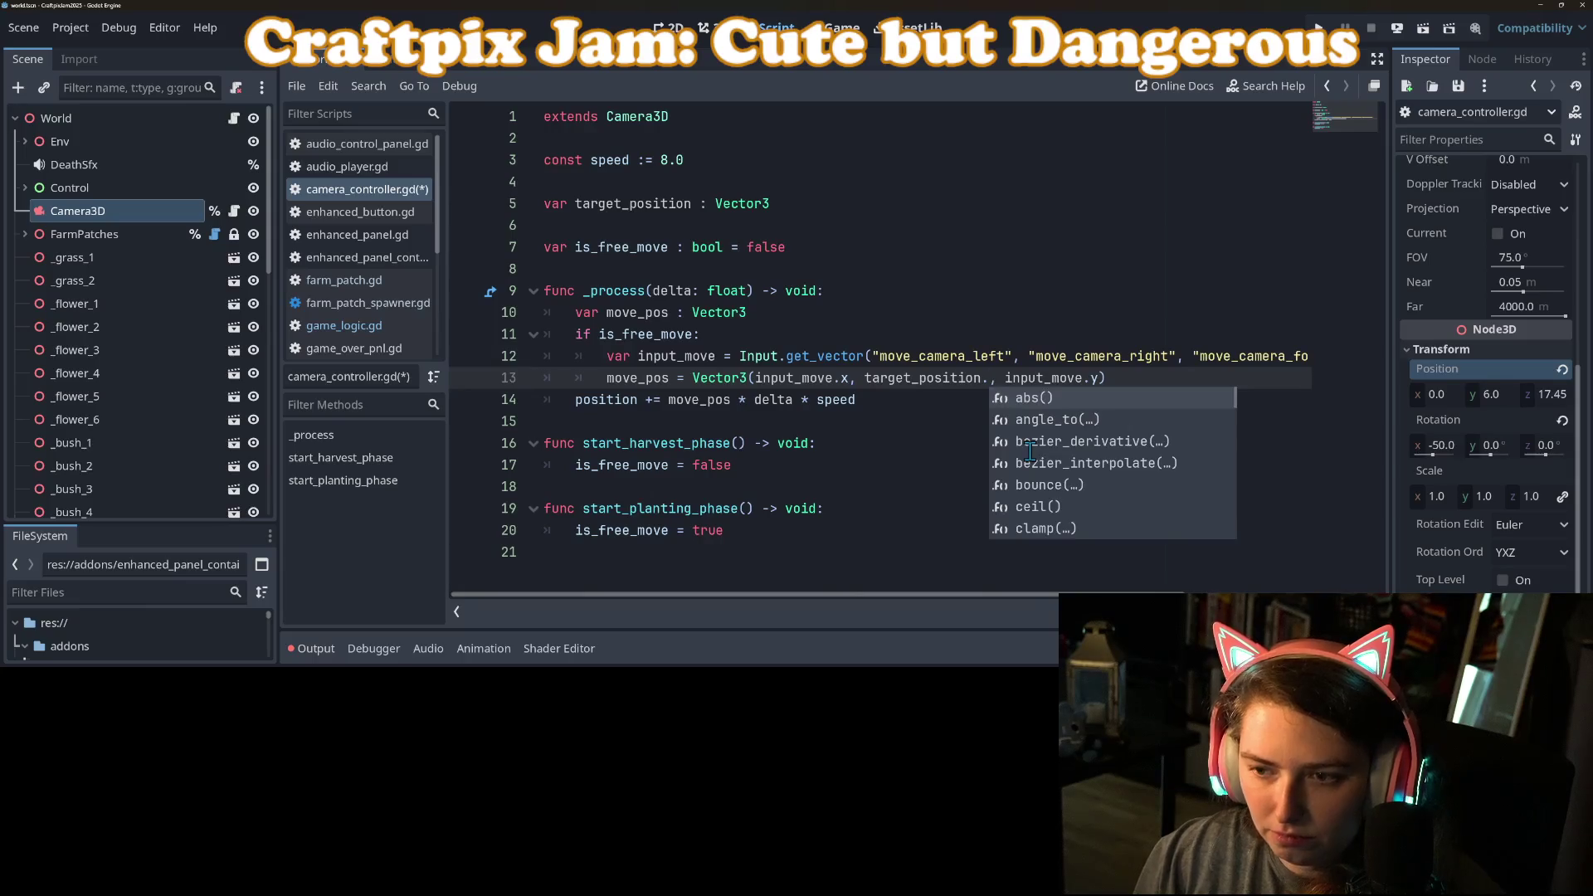
pyautogui.press('BackSpace')
pyautogui.press('BackSpace')
pyautogui.press('BackSpace')
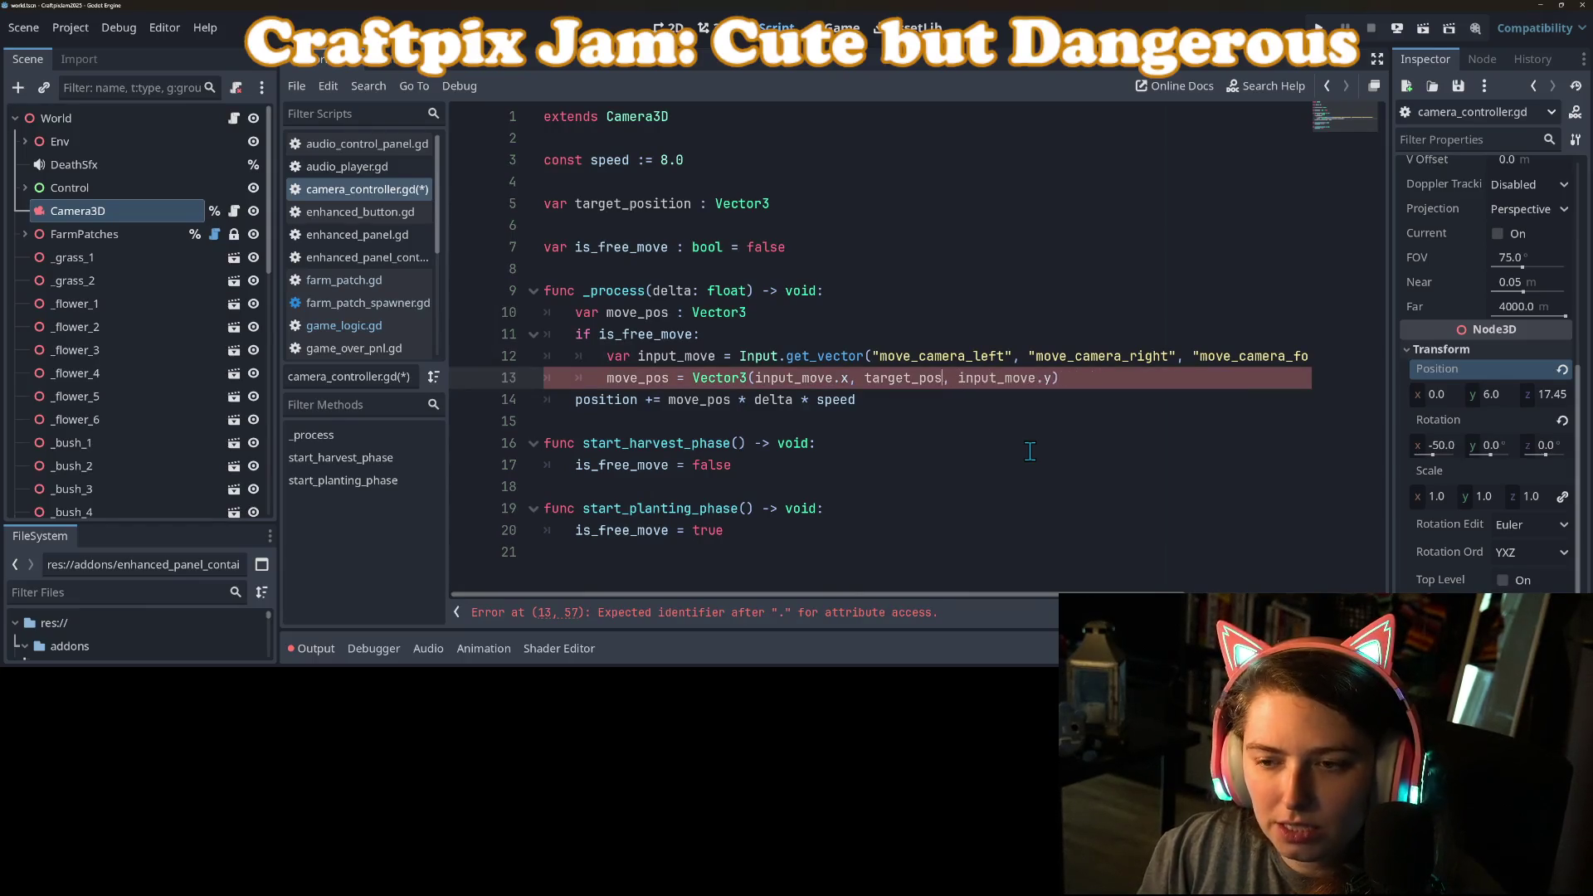
pyautogui.press('BackSpace')
pyautogui.press('BackSpace')
pyautogui.press('BackSpace')
pyautogui.write('0')
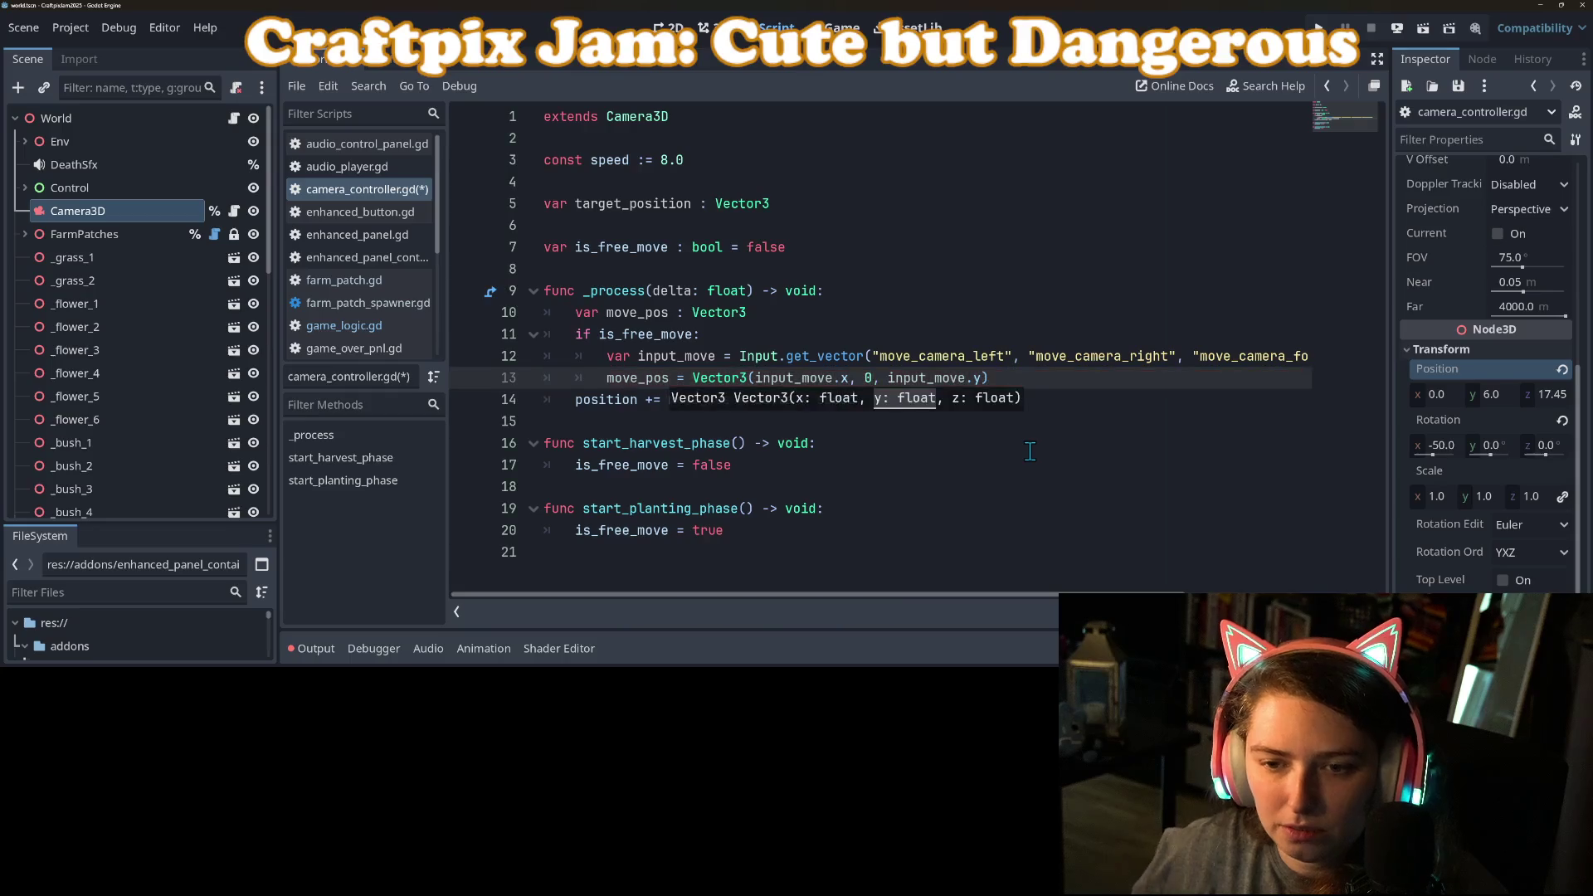
pyautogui.hotkey('ctrl', 's')
pyautogui.press('Down')
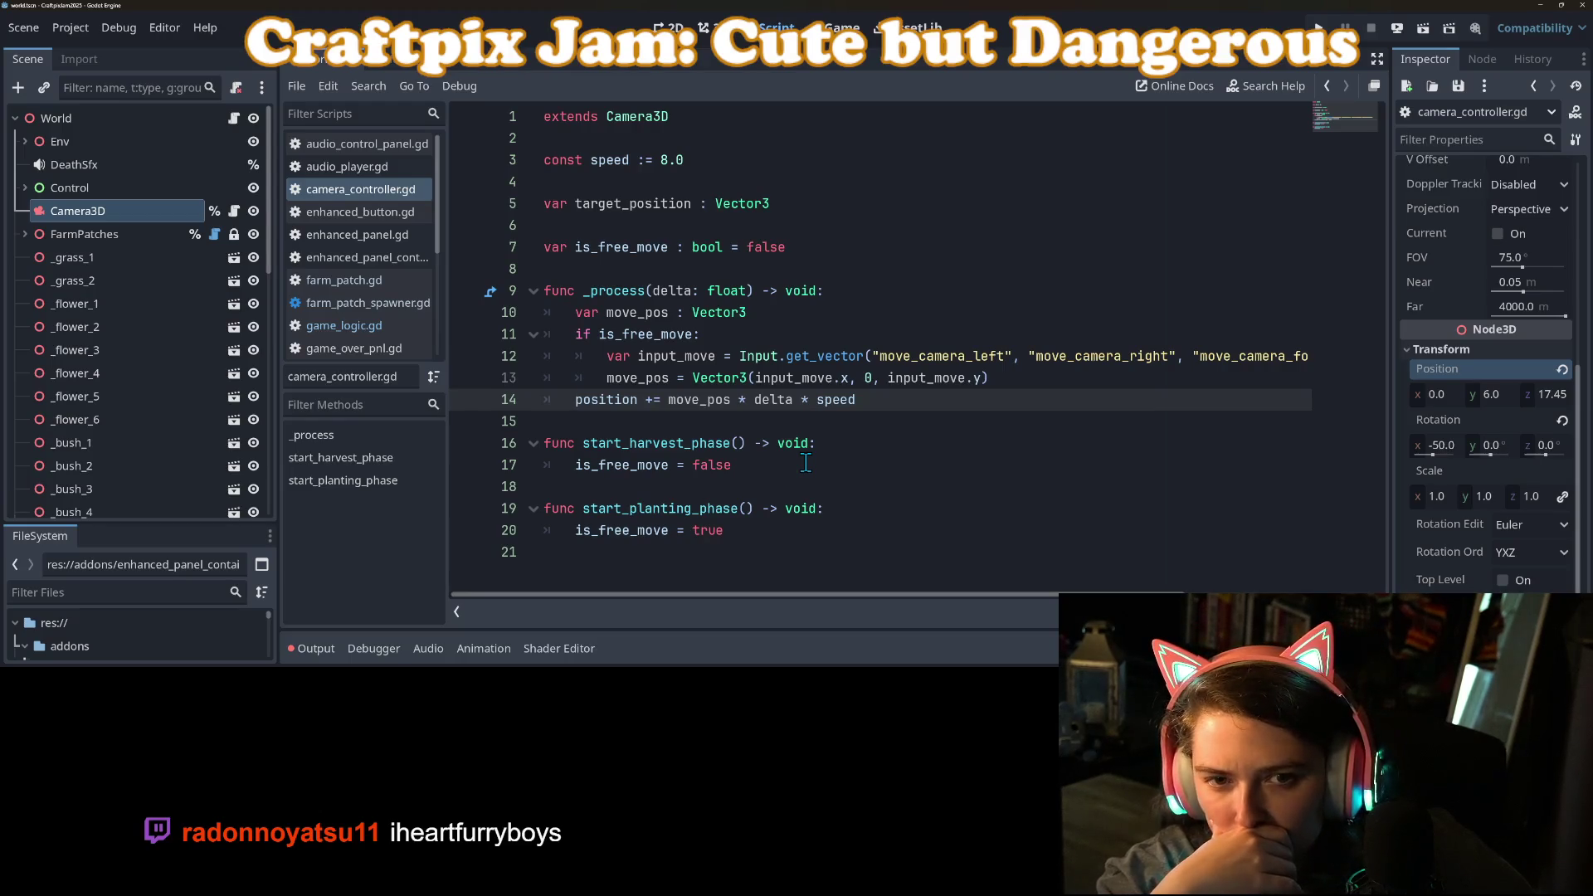
# Step: Indent the position update and add position = position.lerp(target_position, delta*speed) below it
pyautogui.press('Tab')
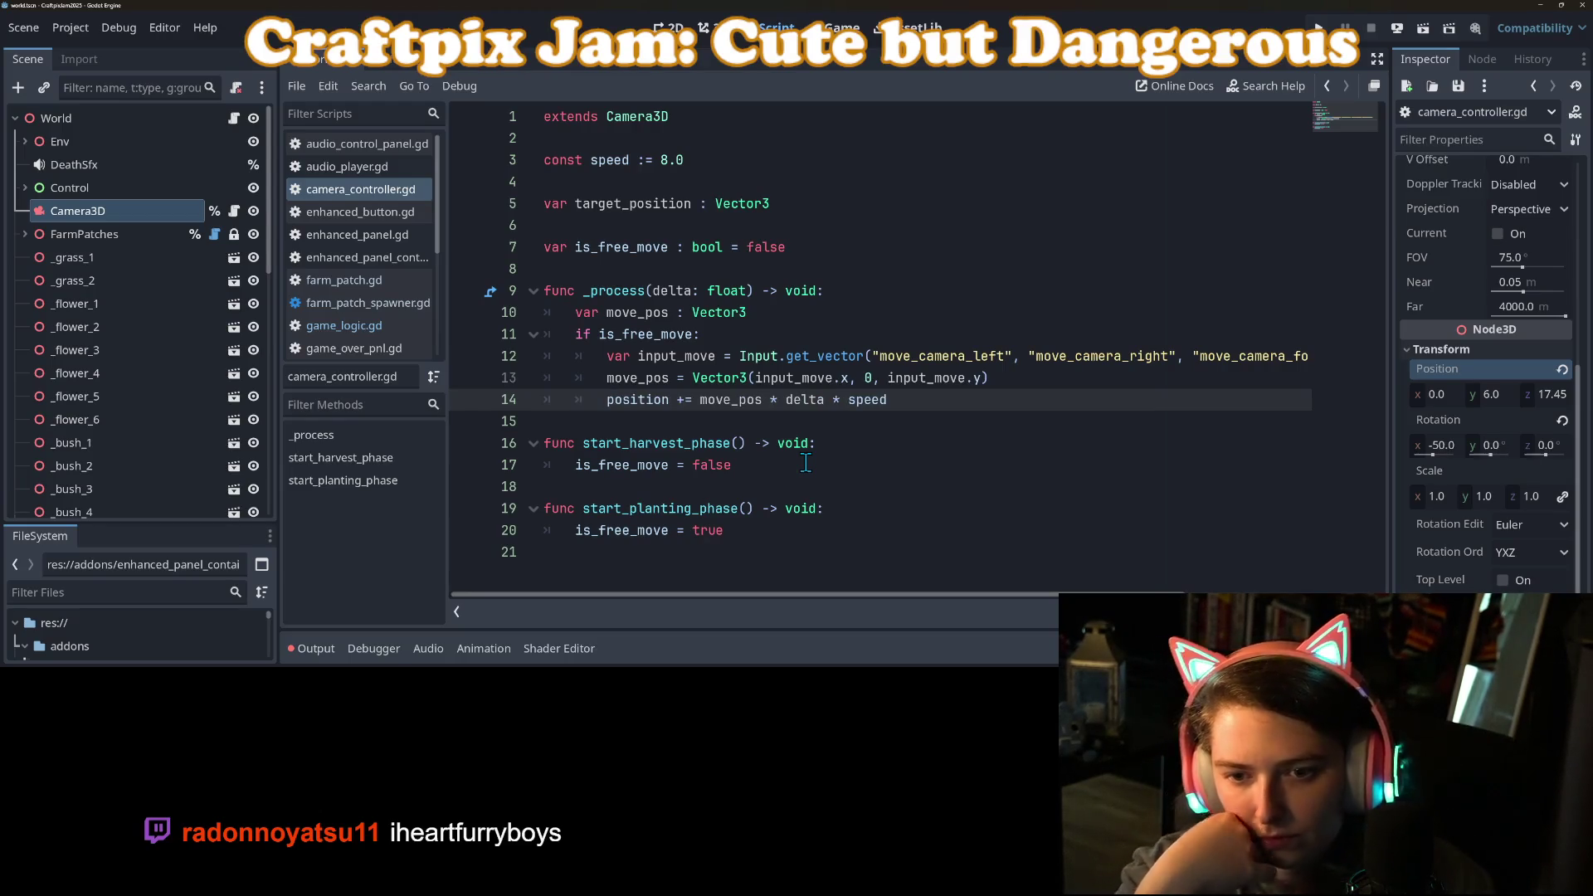
pyautogui.press('End')
pyautogui.press('Return')
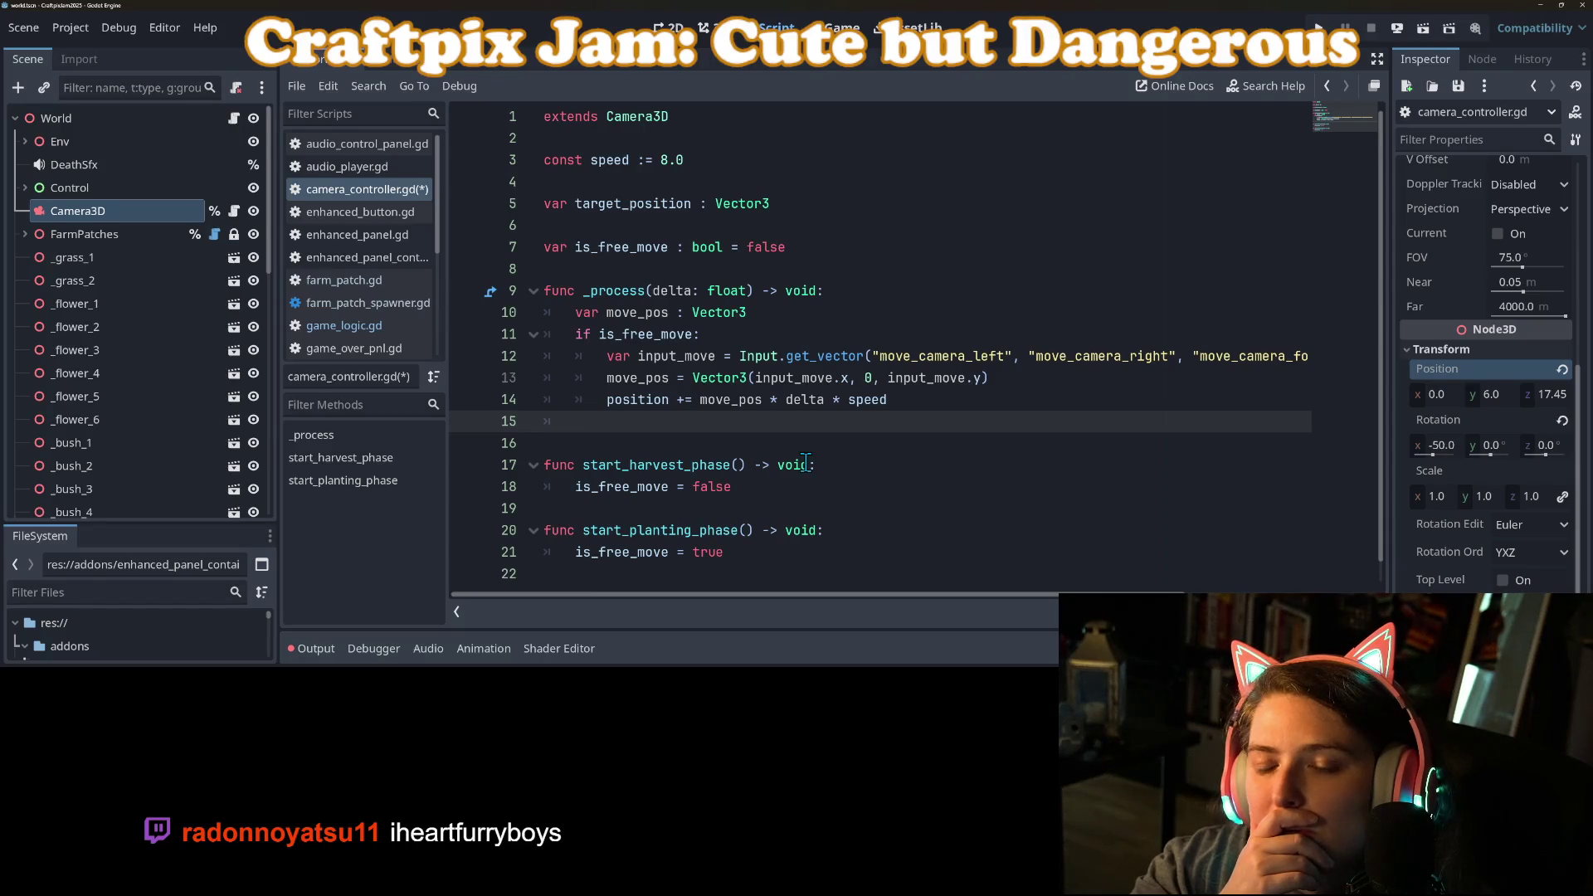
pyautogui.write('sition =')
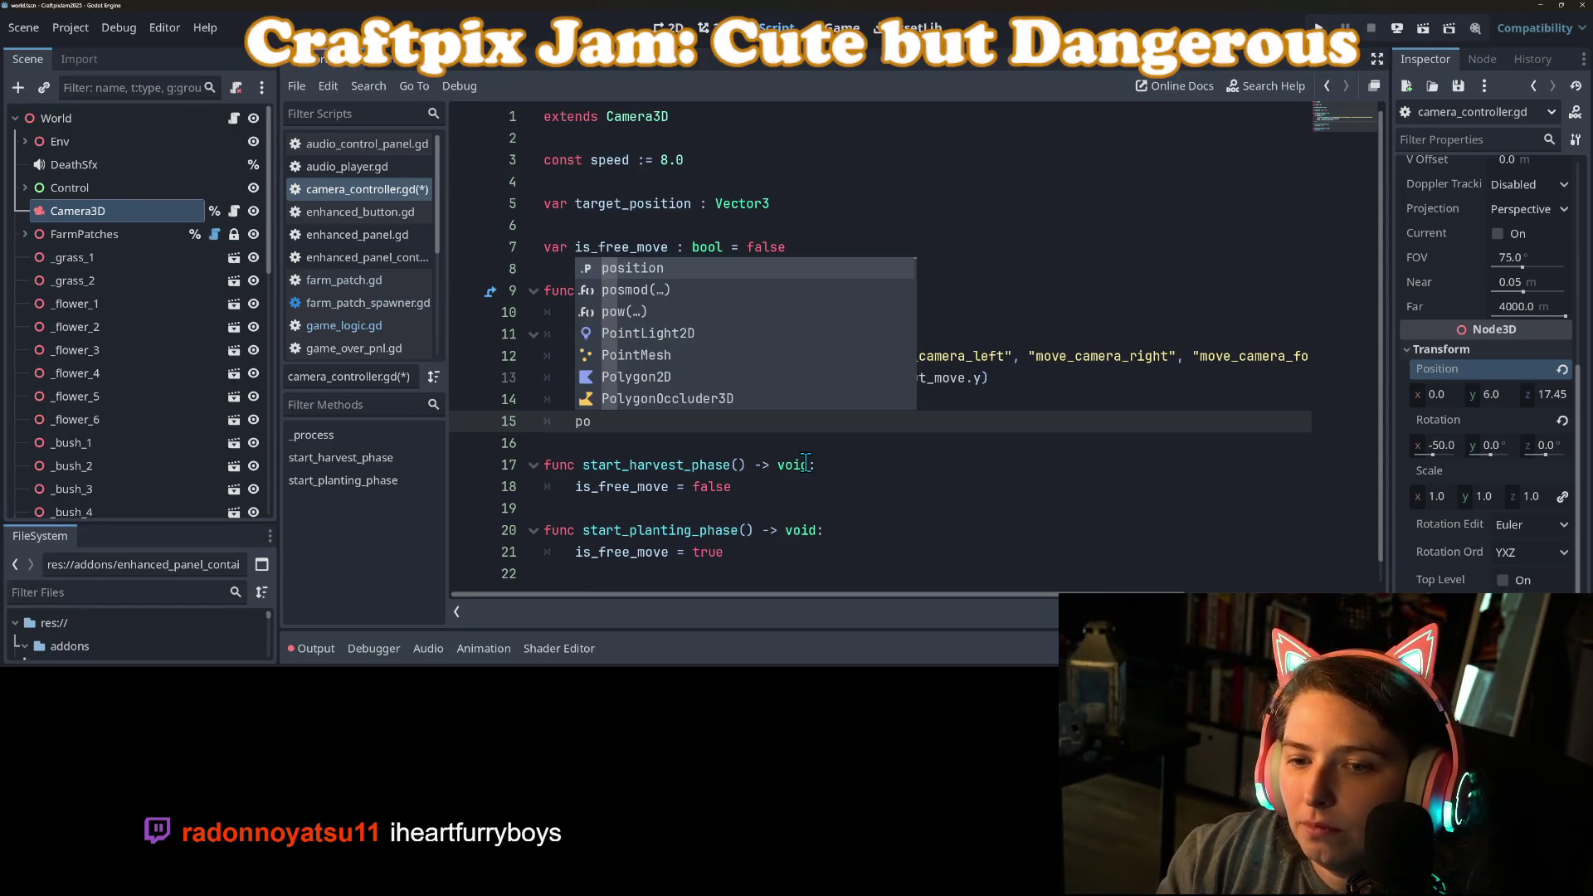
pyautogui.write(' ler')
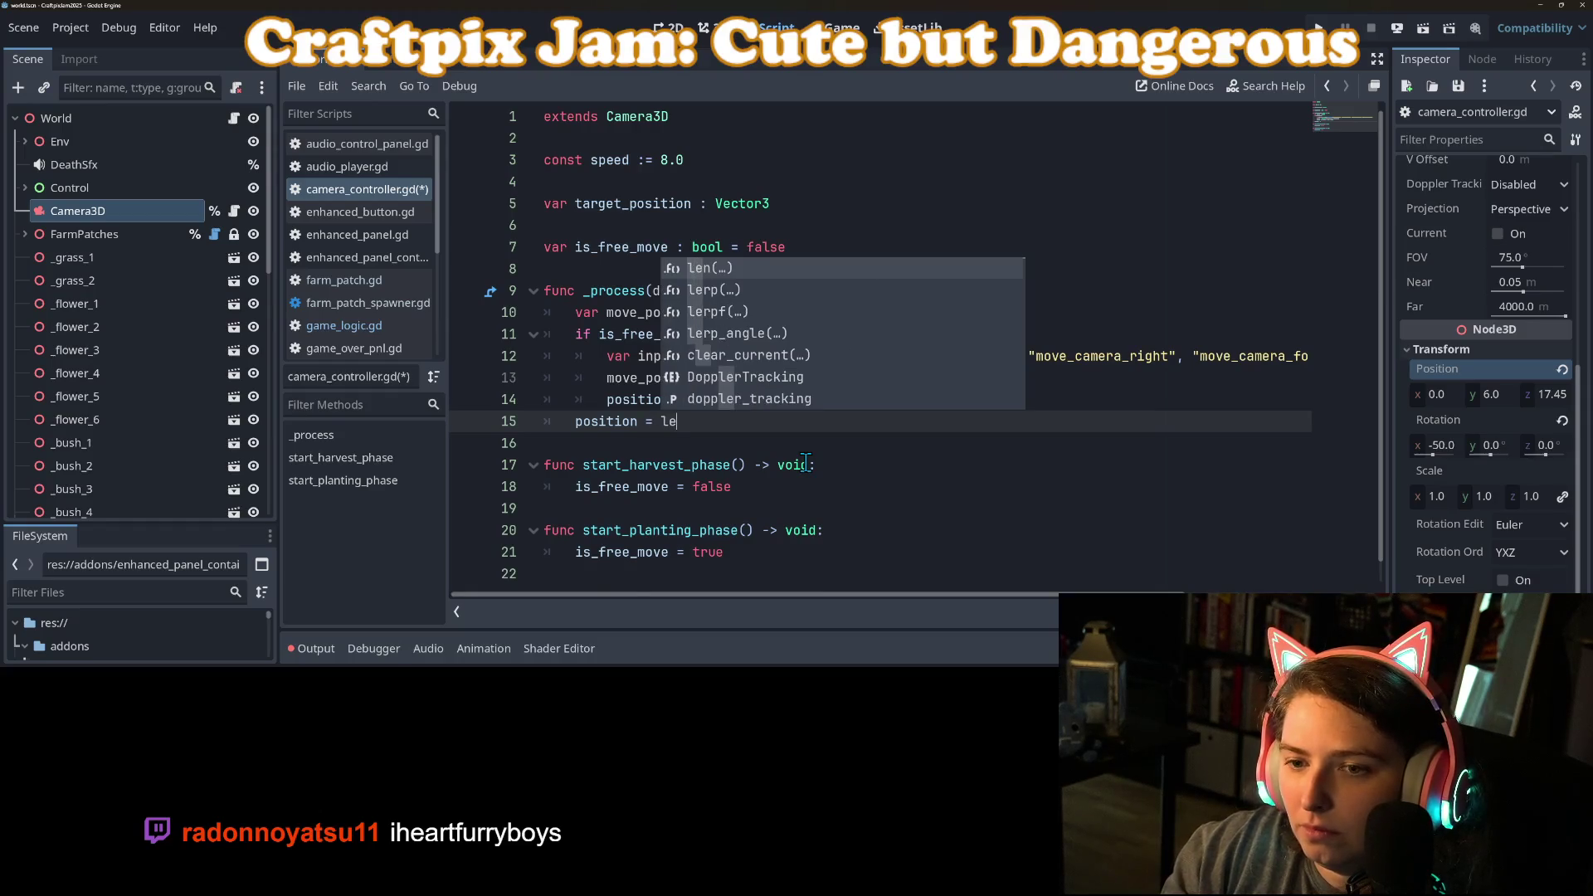
pyautogui.press('BackSpace')
pyautogui.press('BackSpace')
pyautogui.press('BackSpace')
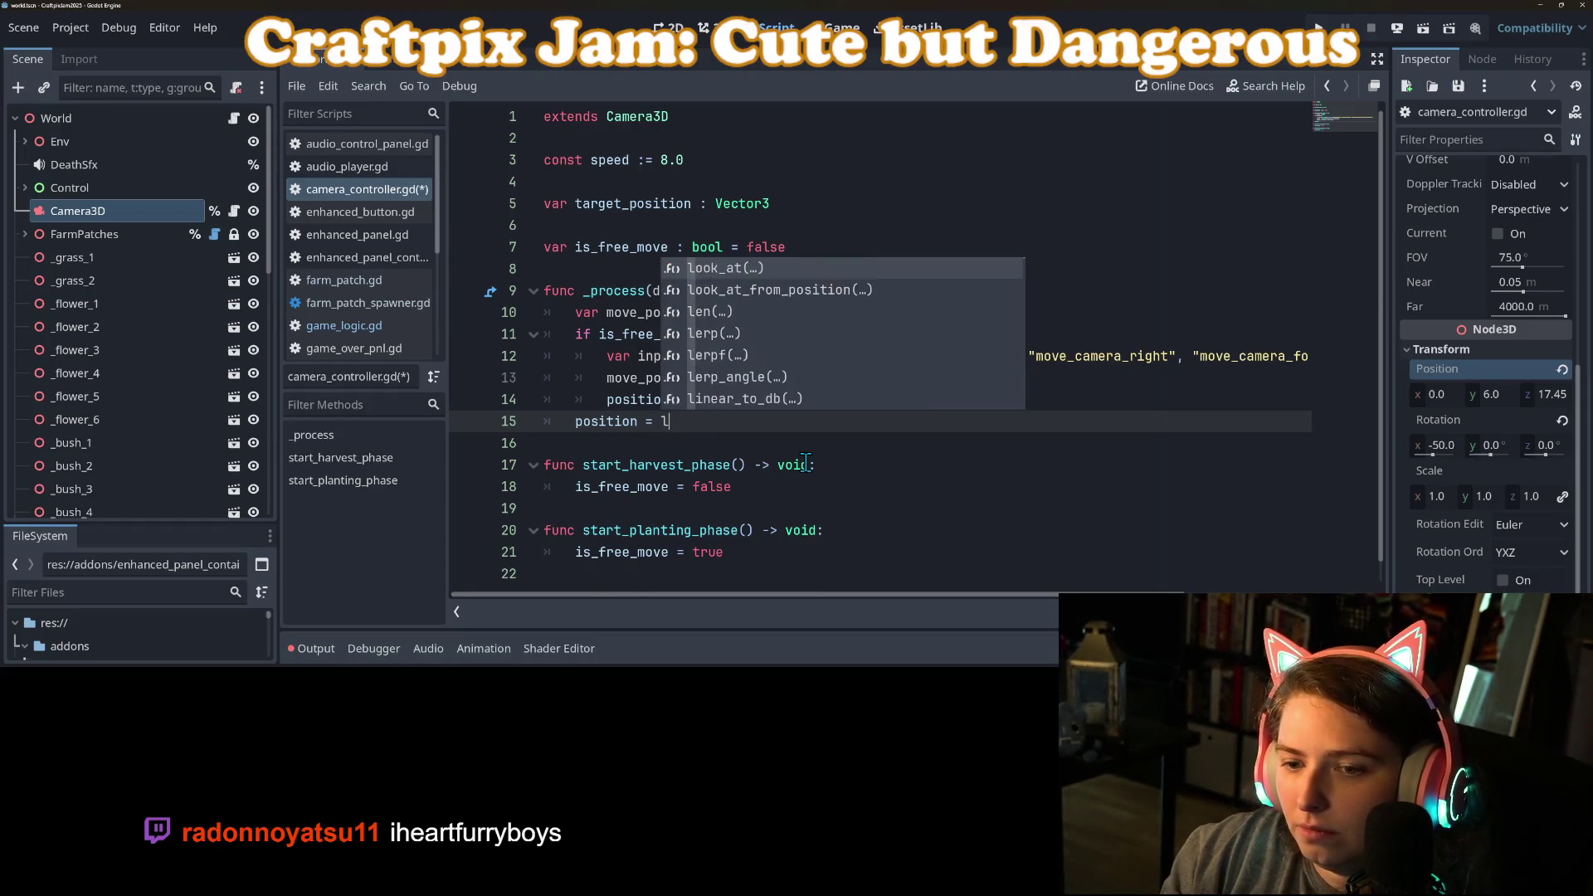
pyautogui.write('posi')
pyautogui.press('Return')
pyautogui.write('.lerp')
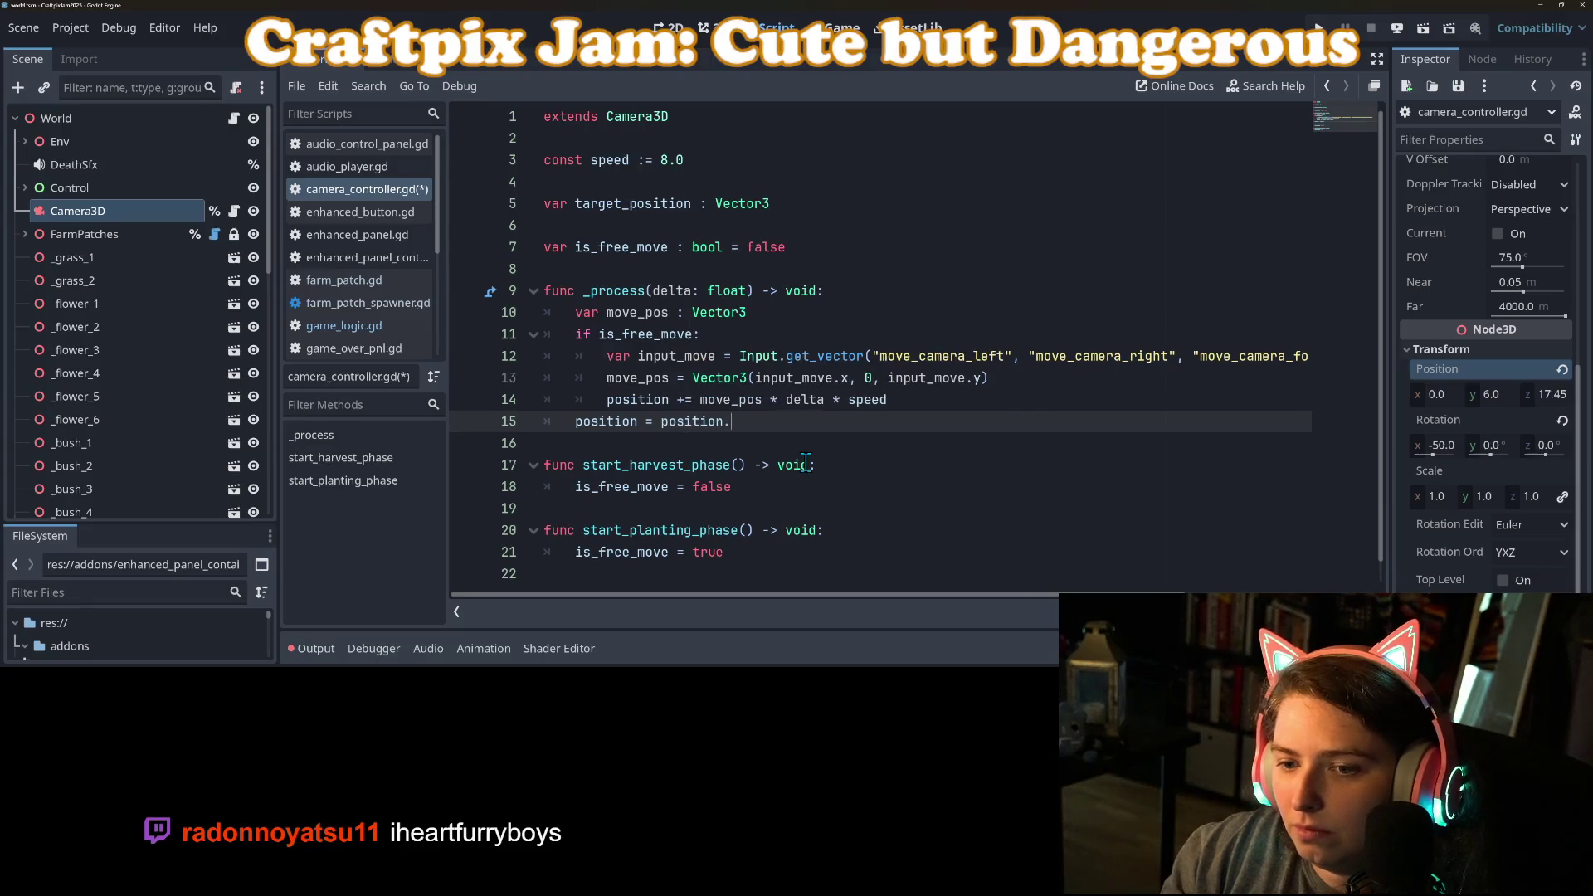
pyautogui.press('Return')
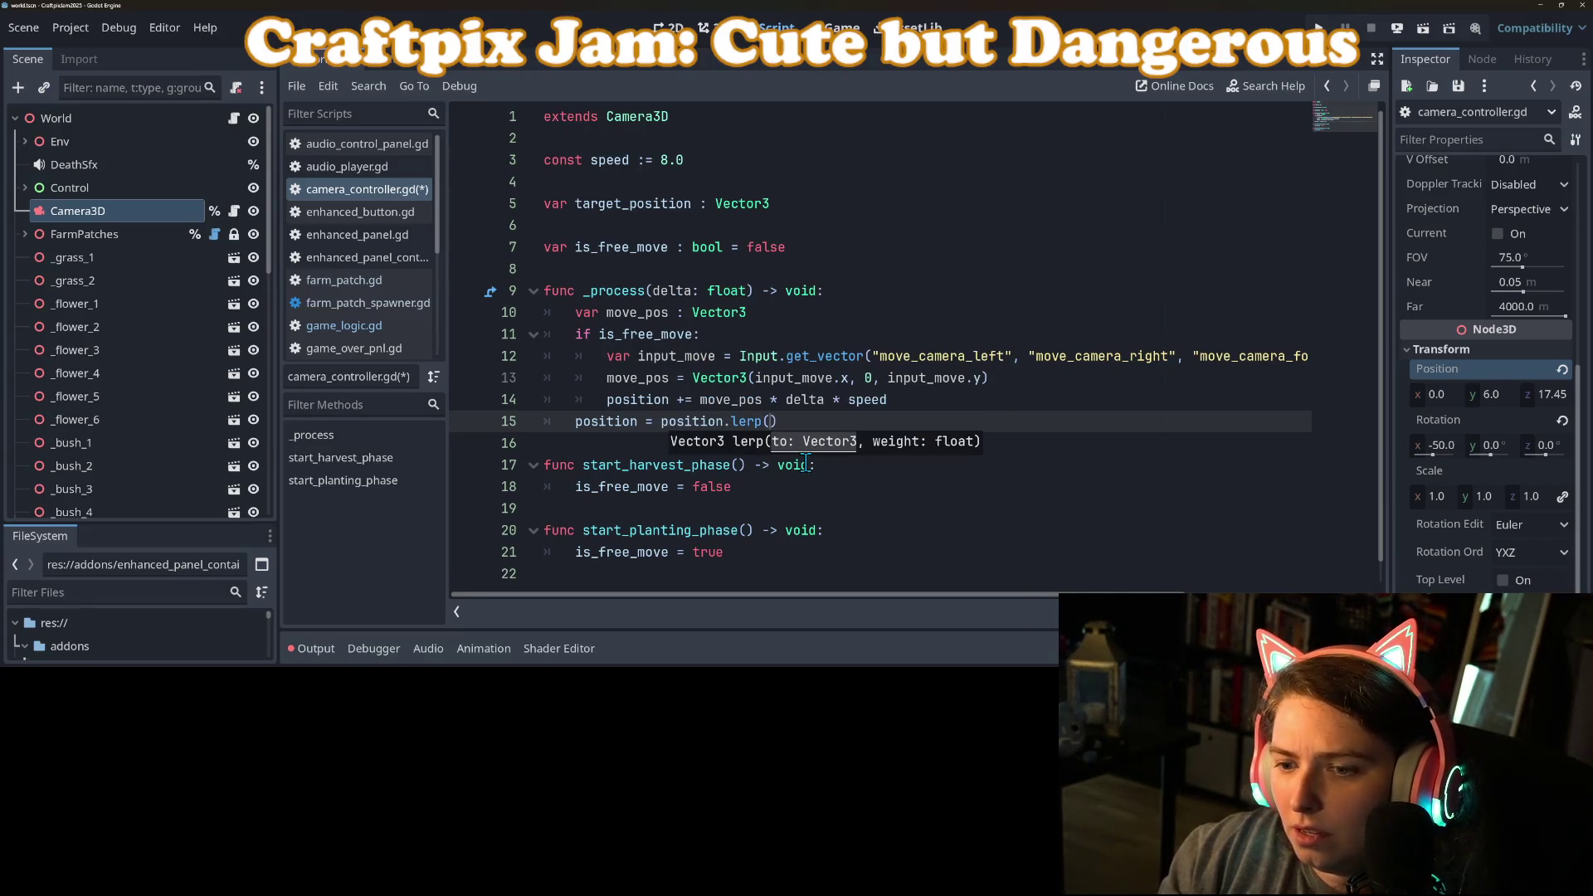
pyautogui.write('ta')
pyautogui.press('Return')
pyautogui.write(', delta*')
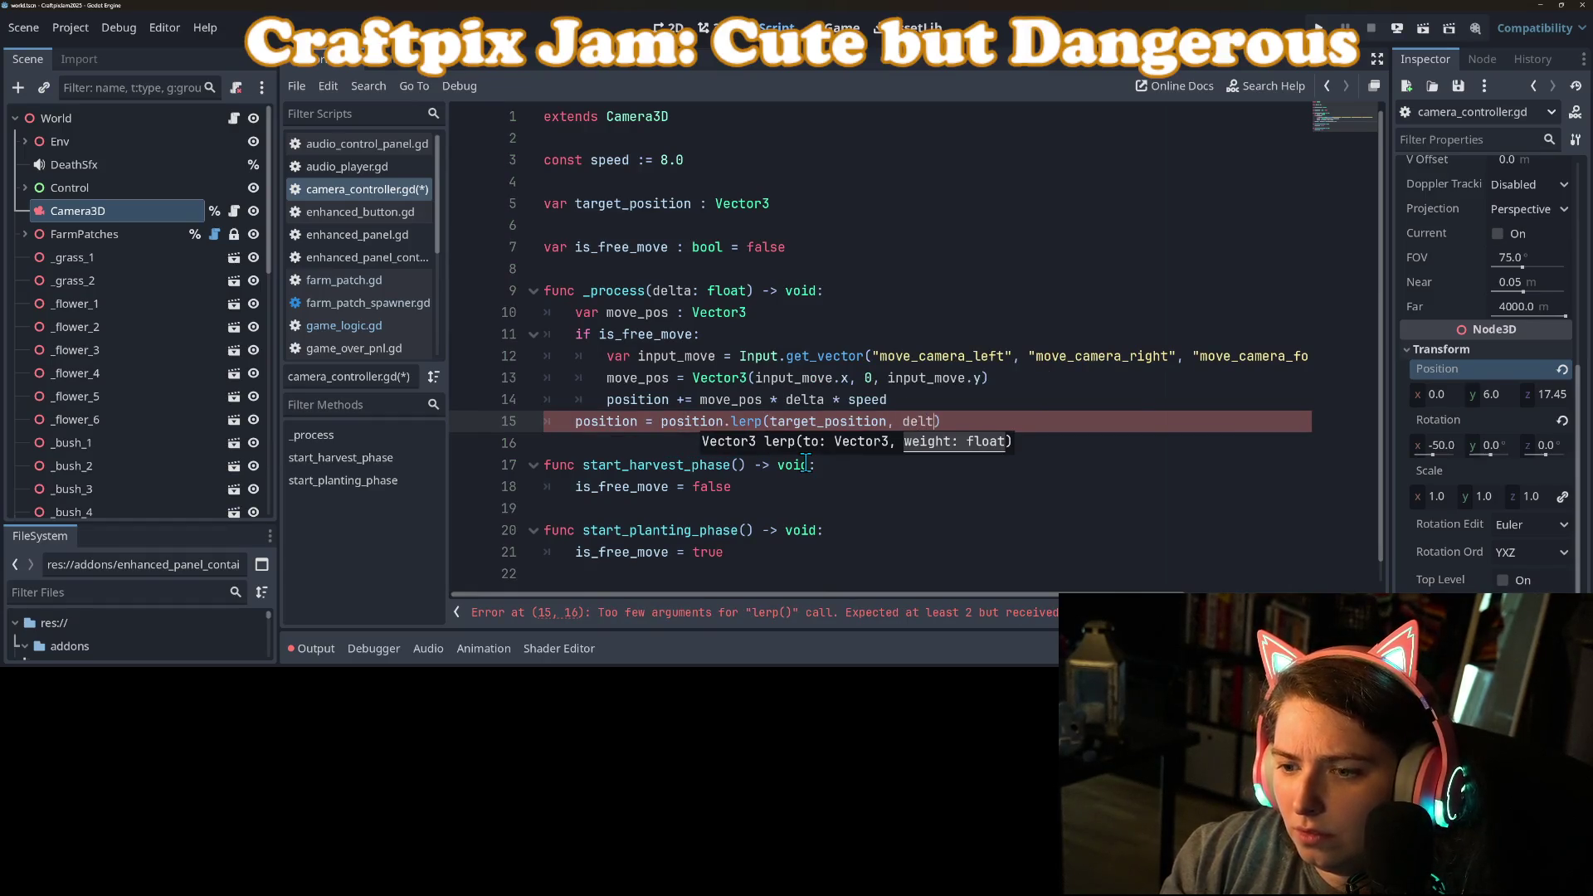
pyautogui.write('speed')
# Step: Make the position update use += and delete the move_pos declaration line
pyautogui.click(682, 402)
pyautogui.write('+')
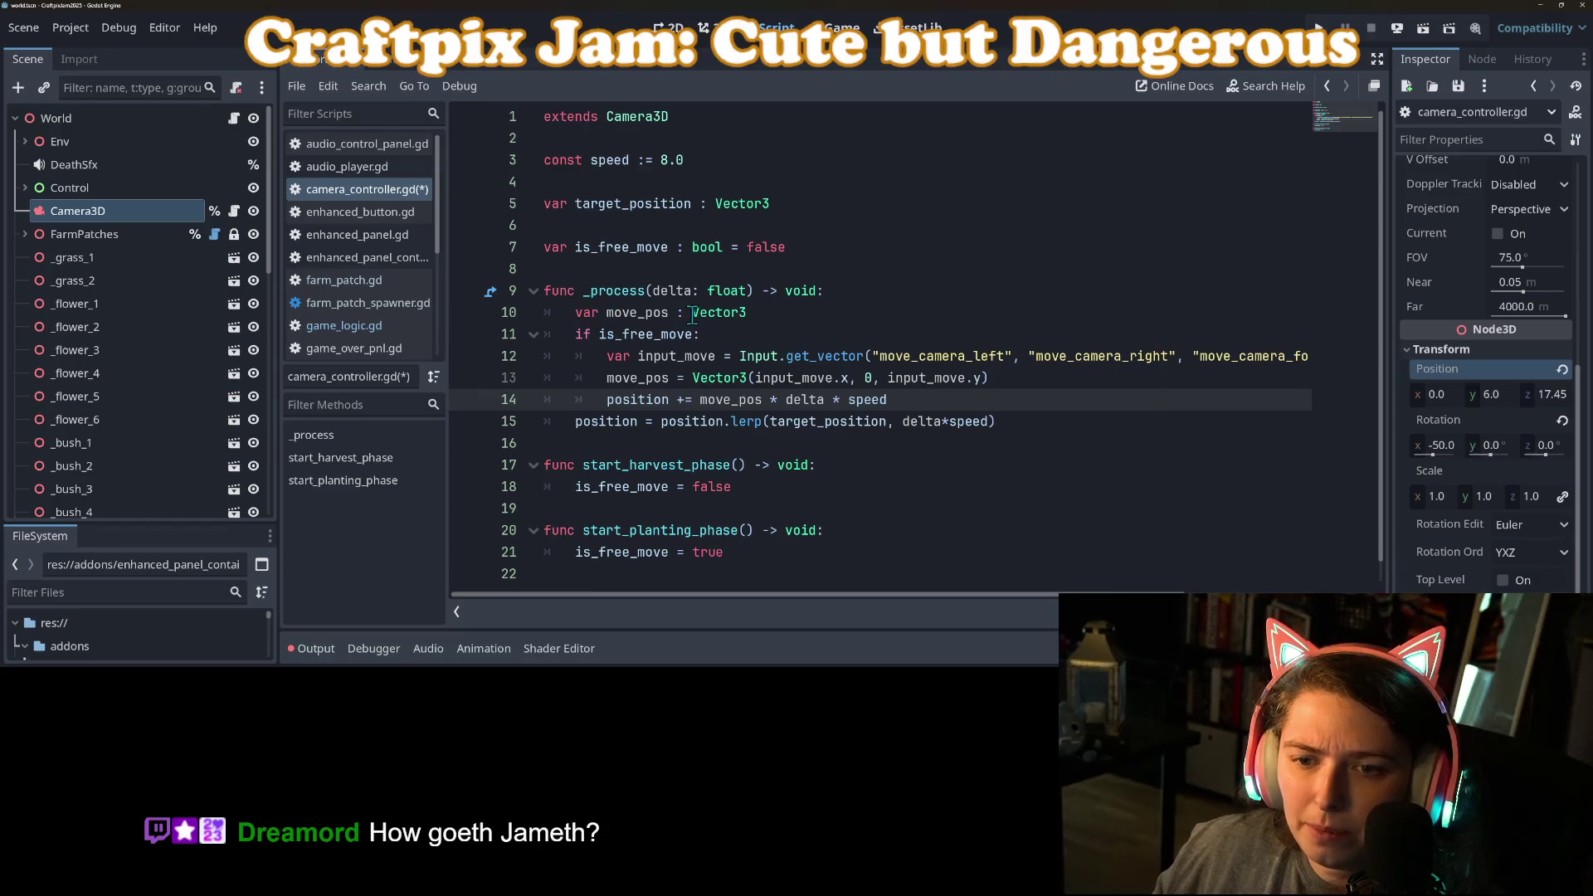
pyautogui.tripleClick(598, 314)
pyautogui.press('BackSpace')
pyautogui.press('BackSpace')
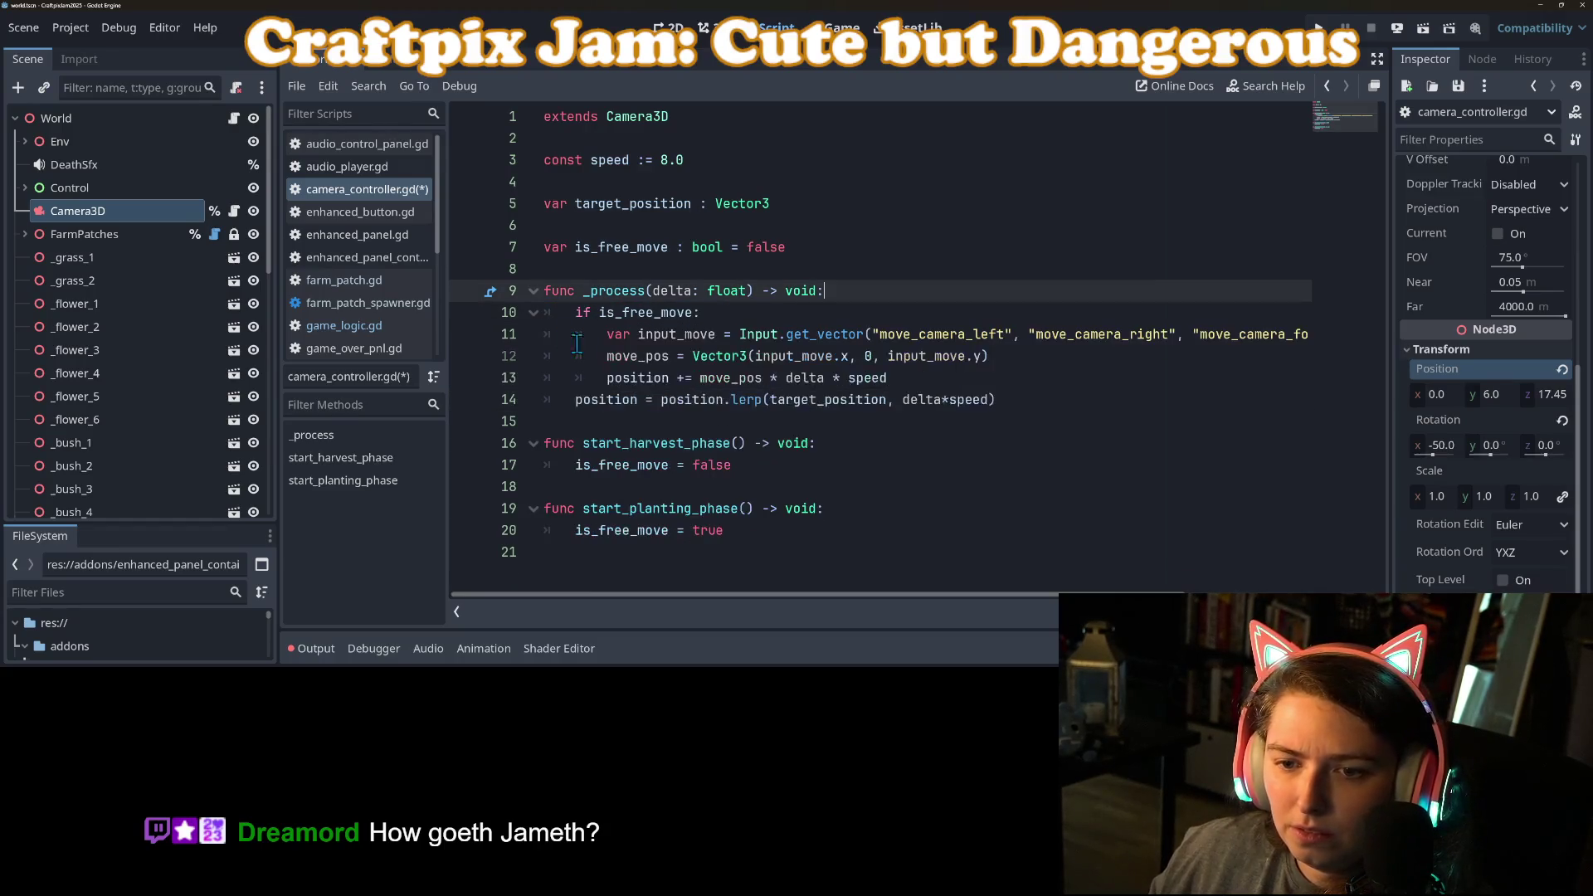
# Step: Substitute Vector3(input_move.x, 0, input_move.y) for move_pos, delete the leftover line, and save
pyautogui.click(657, 359)
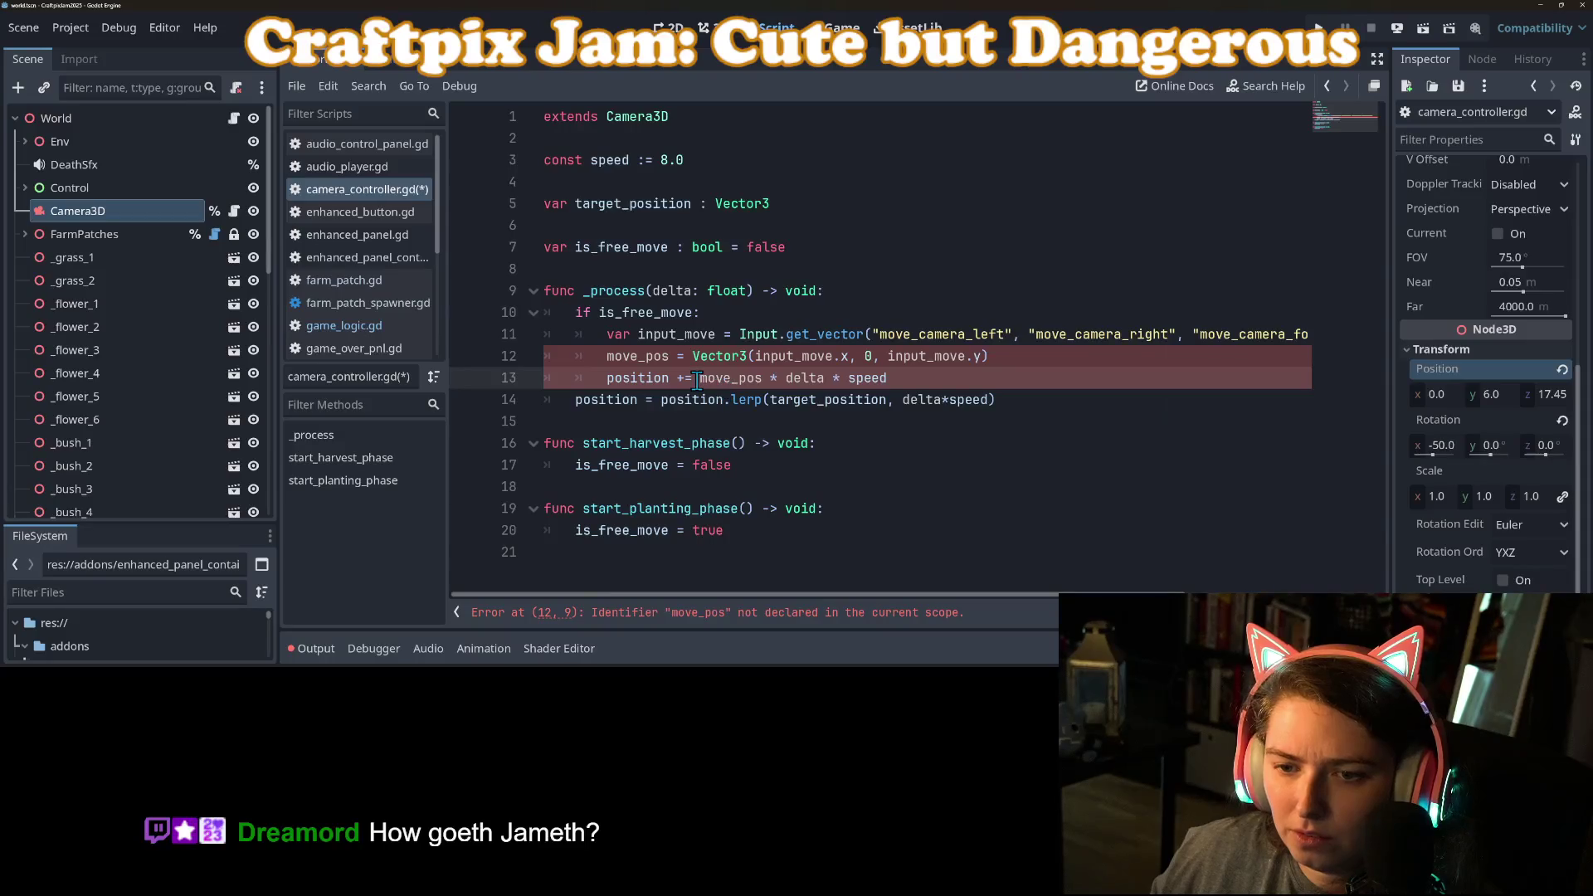
pyautogui.doubleClick(701, 379)
pyautogui.moveTo(753, 358); pyautogui.dragTo(850, 359)
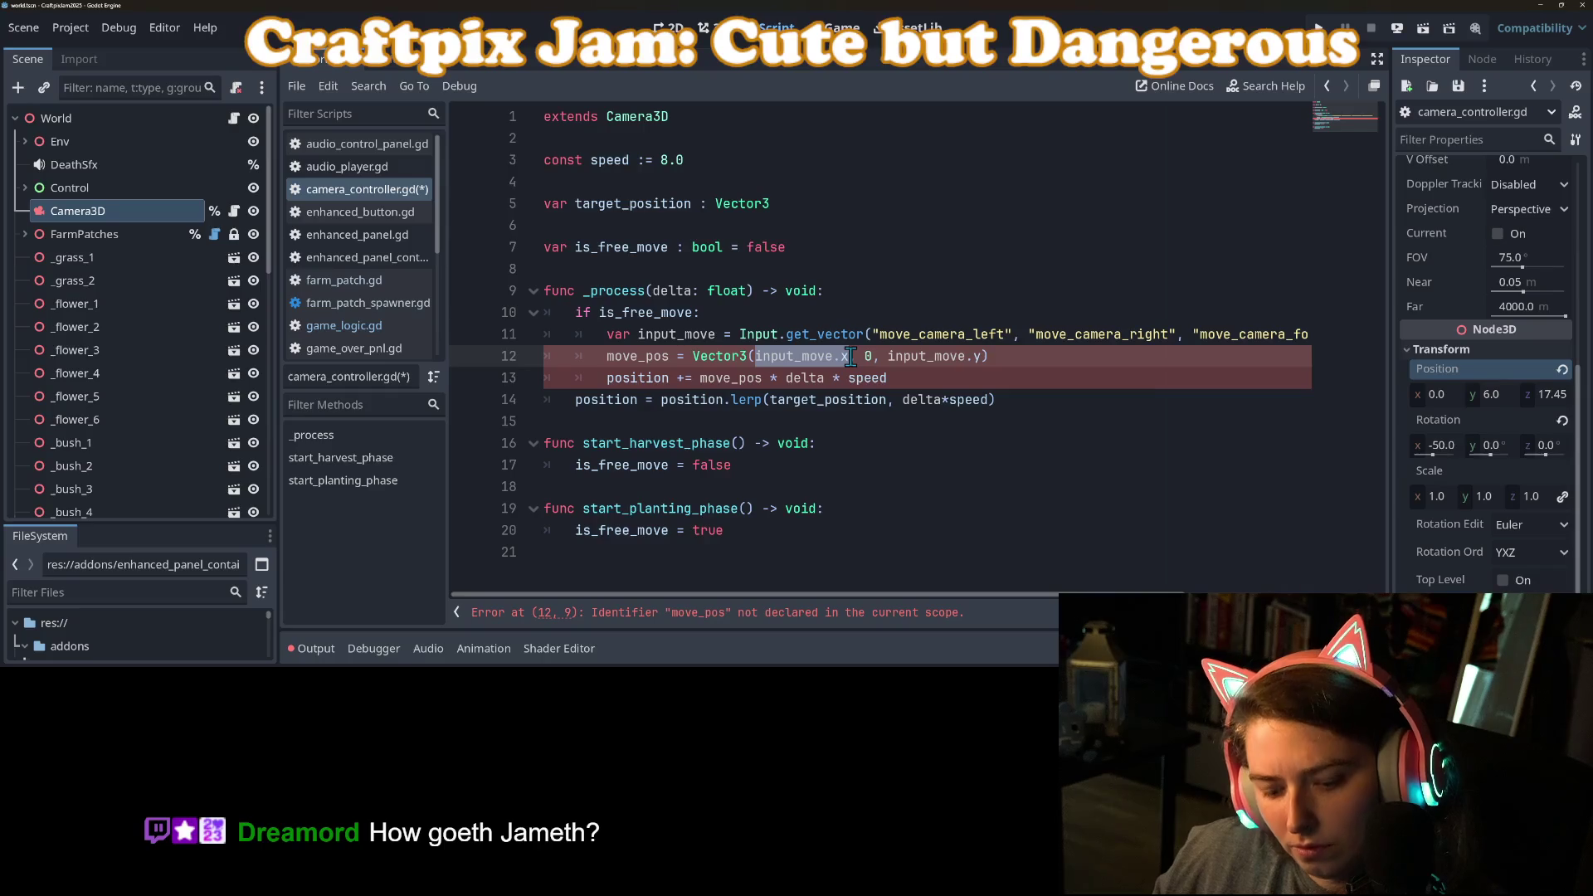
pyautogui.doubleClick(711, 358)
pyautogui.click(695, 363)
pyautogui.moveTo(695, 358); pyautogui.dragTo(980, 359)
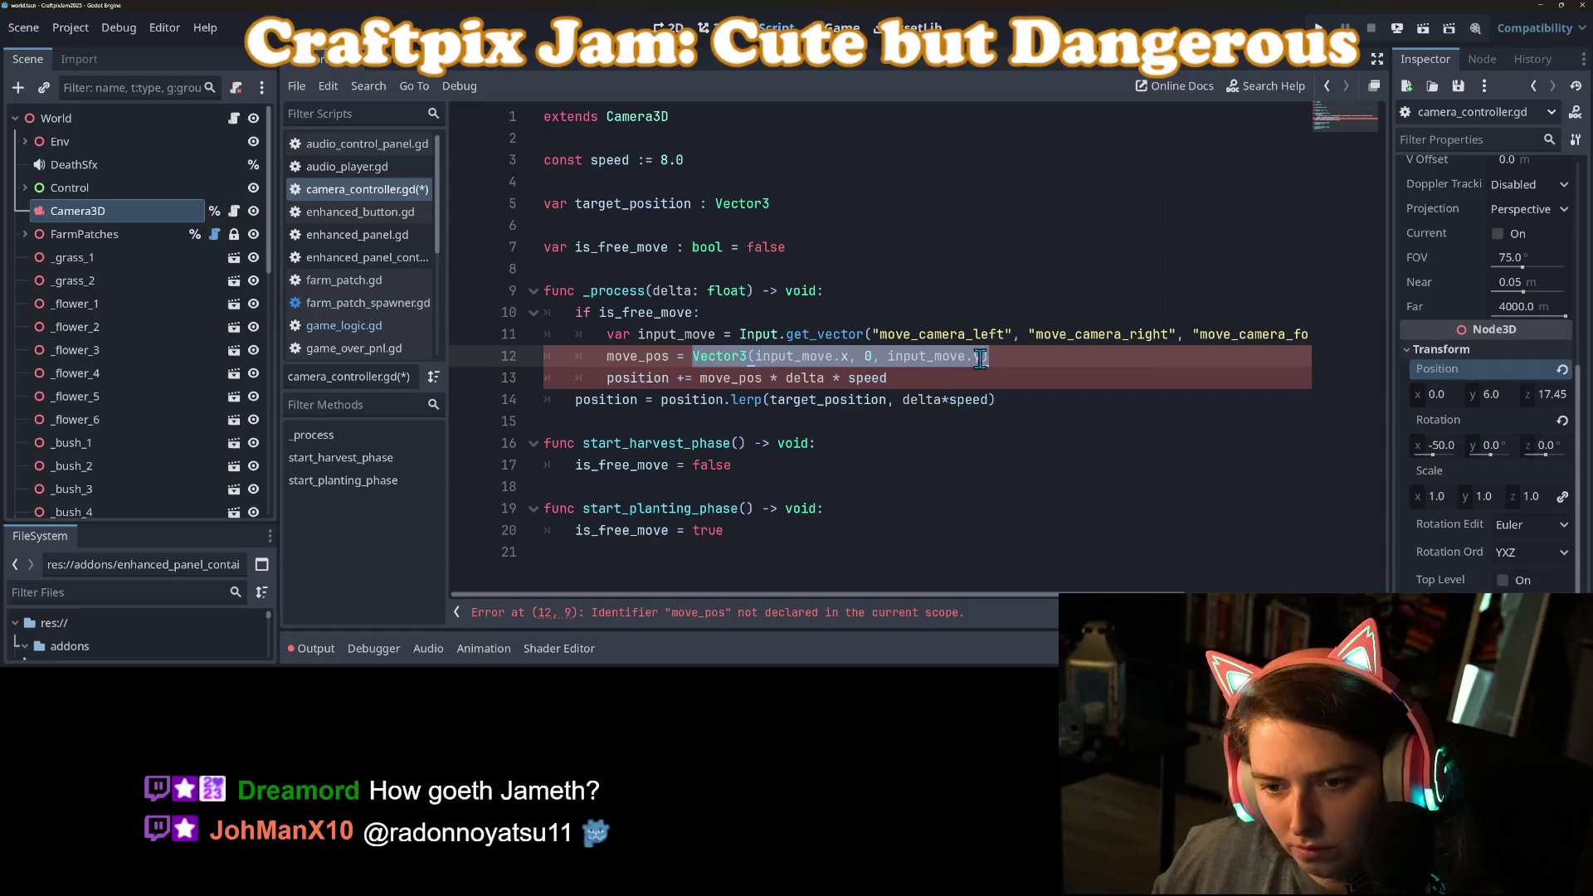
pyautogui.hotkey('ctrl', 'x')
pyautogui.doubleClick(719, 377)
pyautogui.hotkey('ctrl', 'v')
pyautogui.click(511, 357)
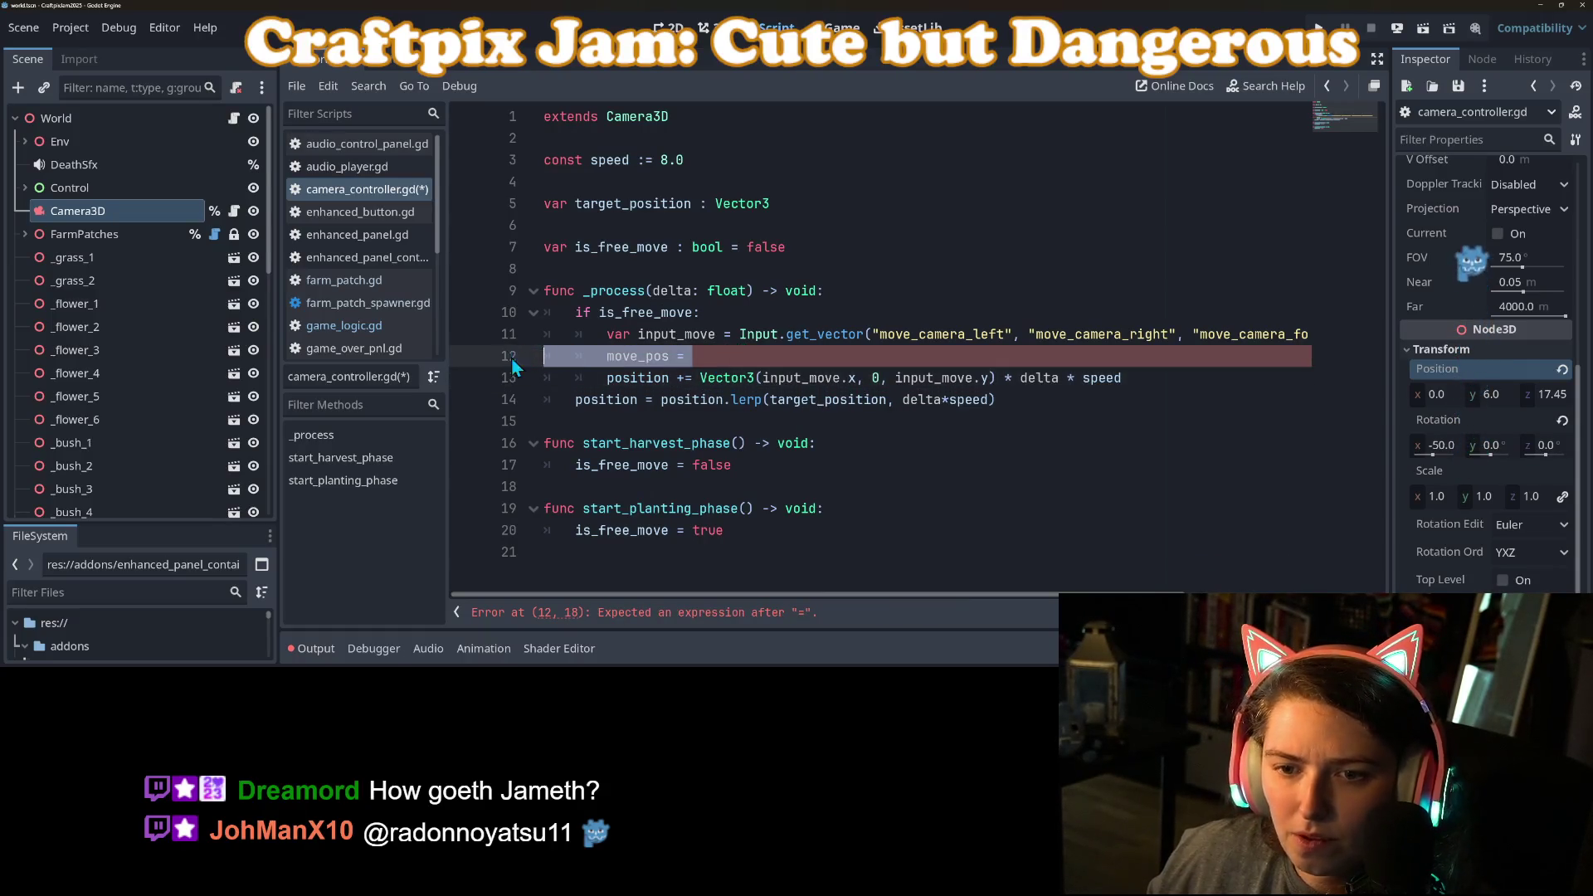
pyautogui.press('BackSpace')
pyautogui.press('BackSpace')
pyautogui.hotkey('ctrl', 's')
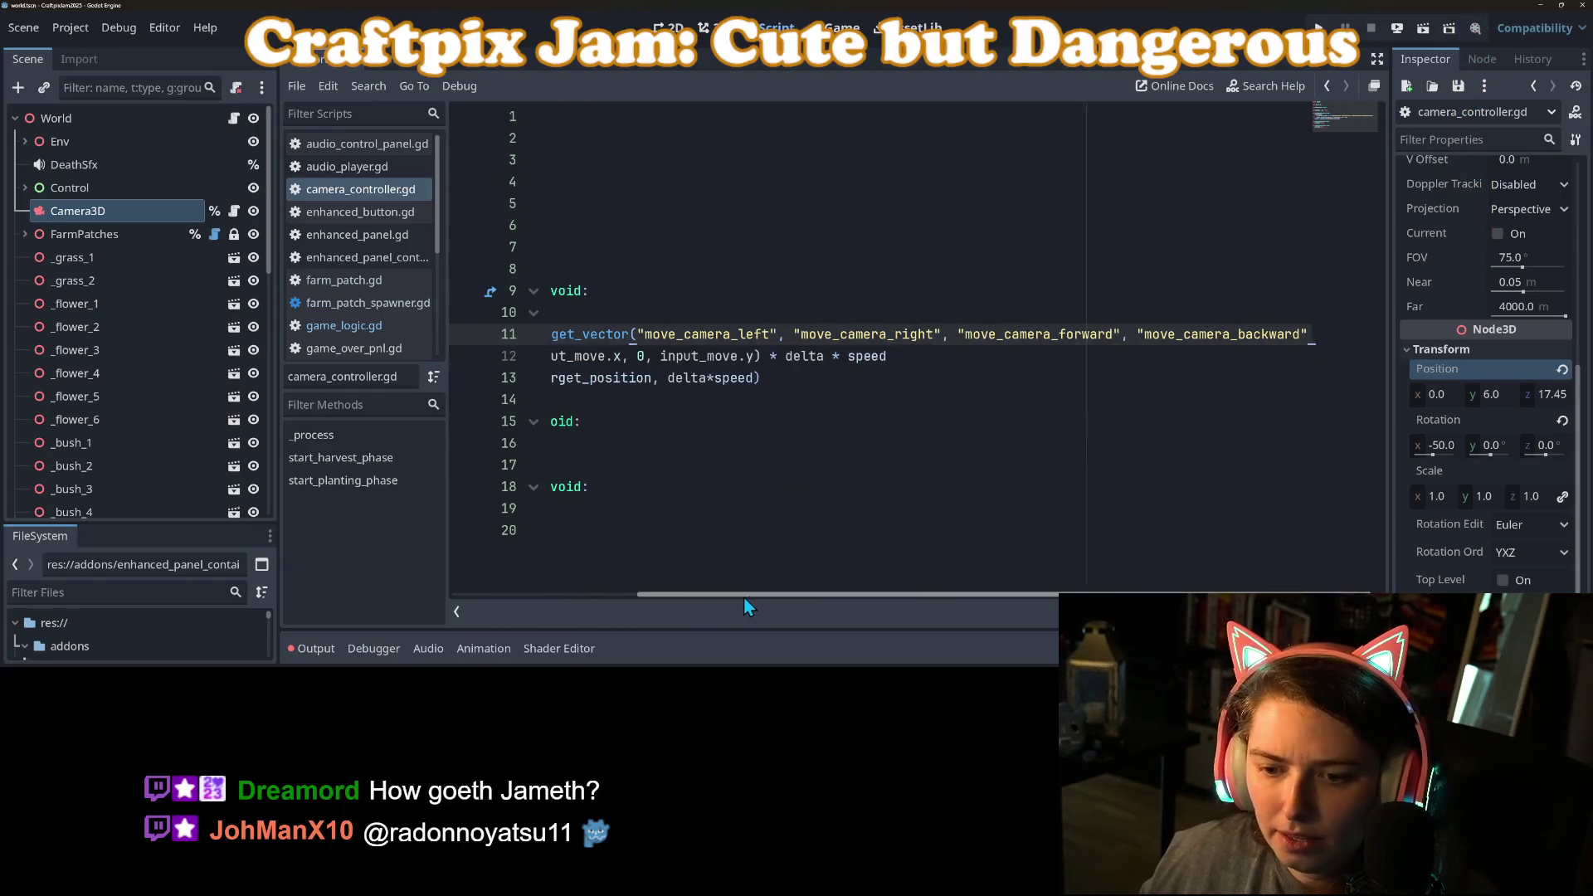
pyautogui.moveTo(743, 596); pyautogui.dragTo(466, 555)
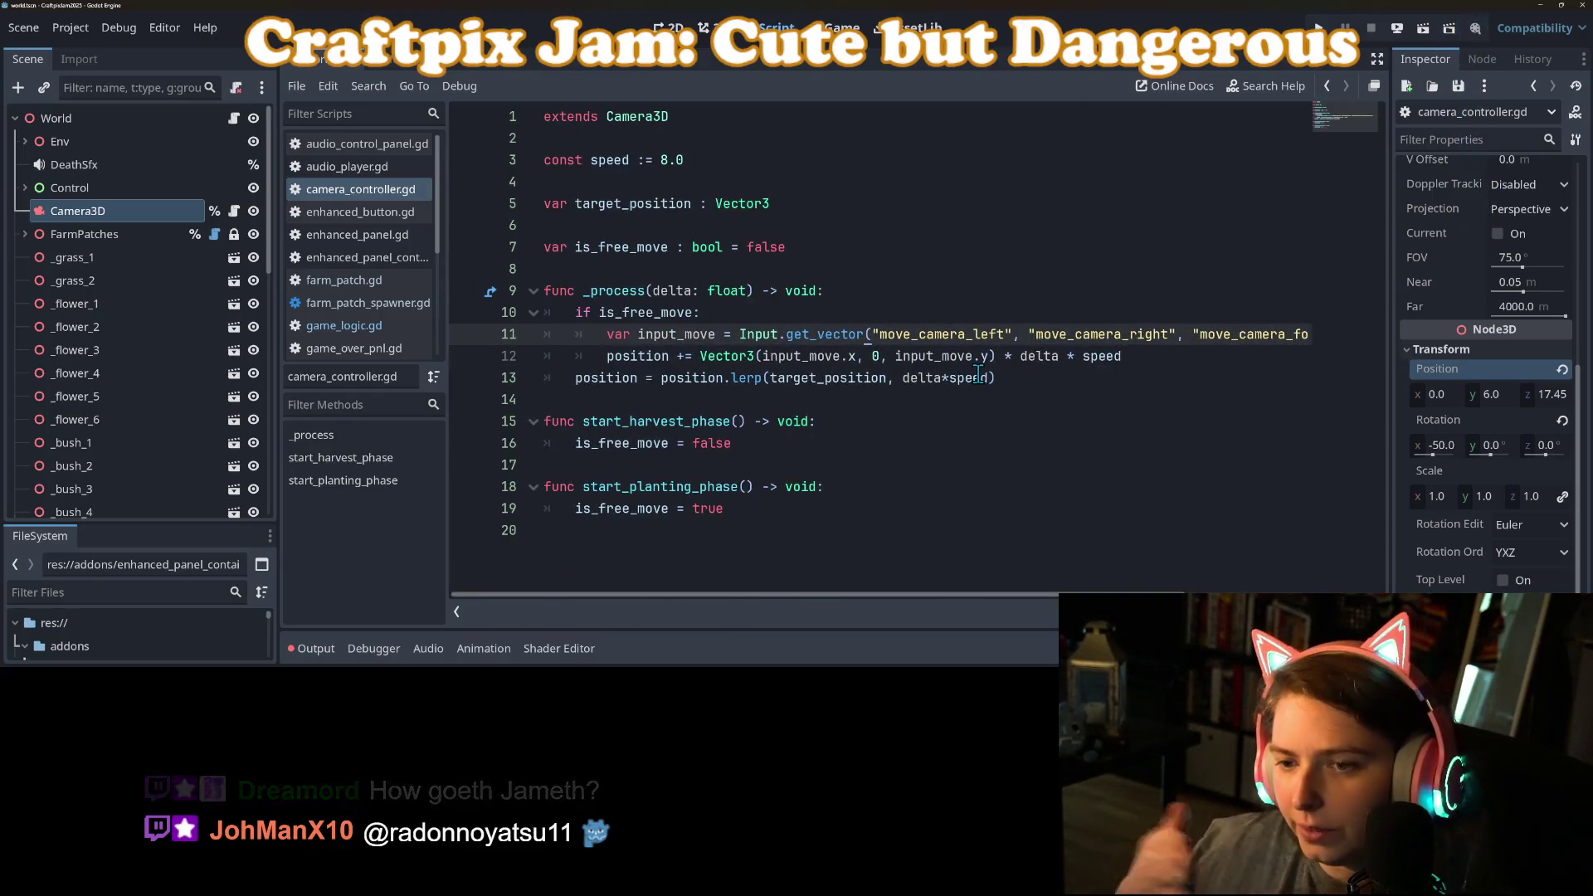
pyautogui.moveTo(978, 374)
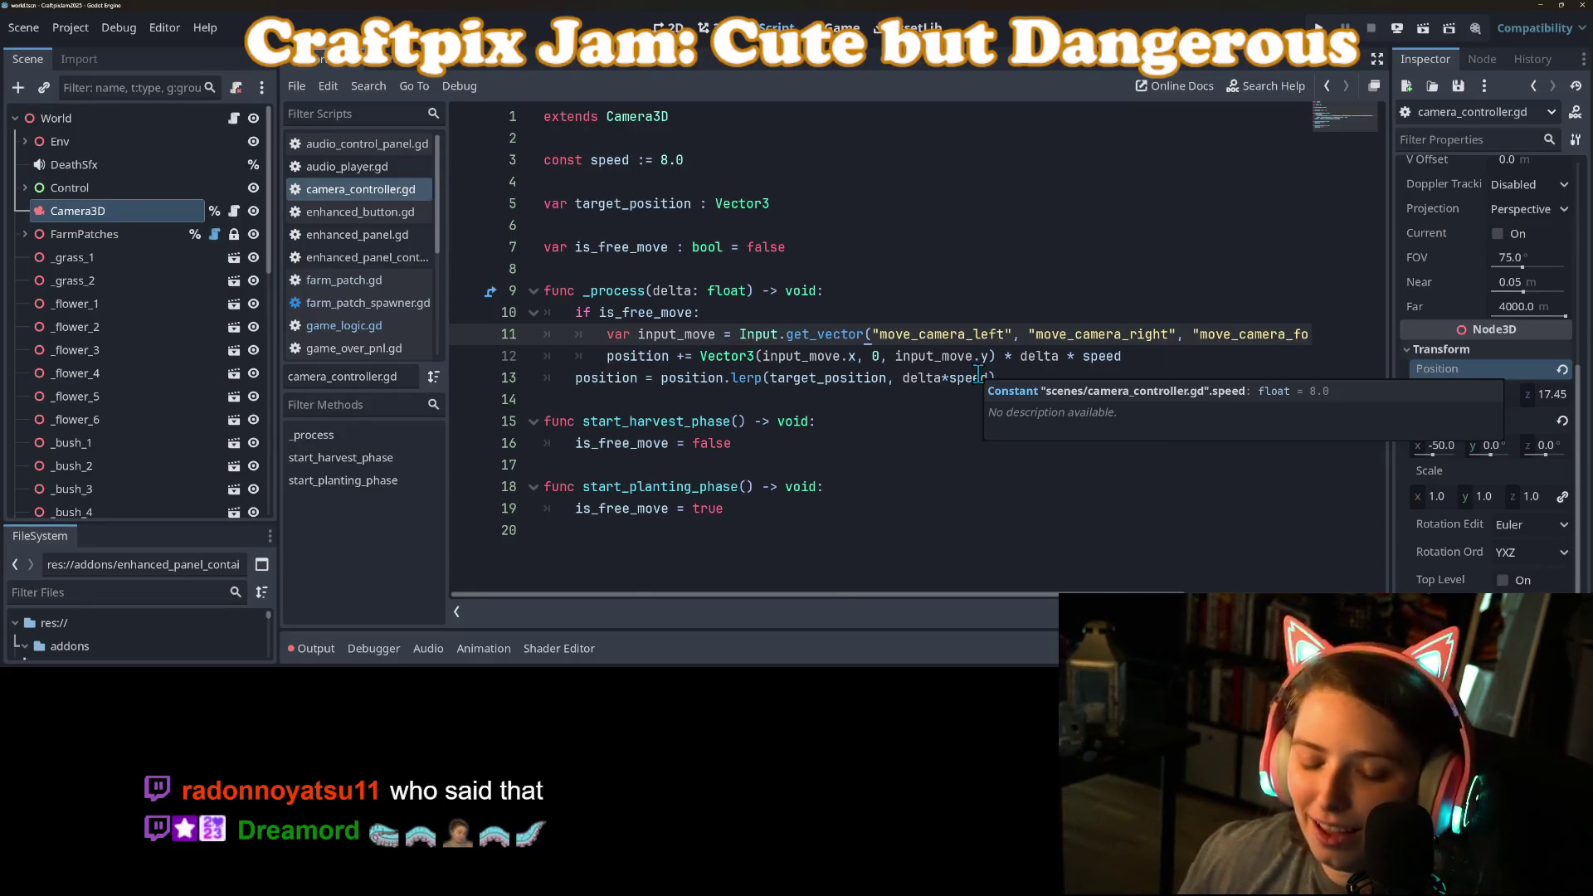
pyautogui.hotkey('ctrl', 's')
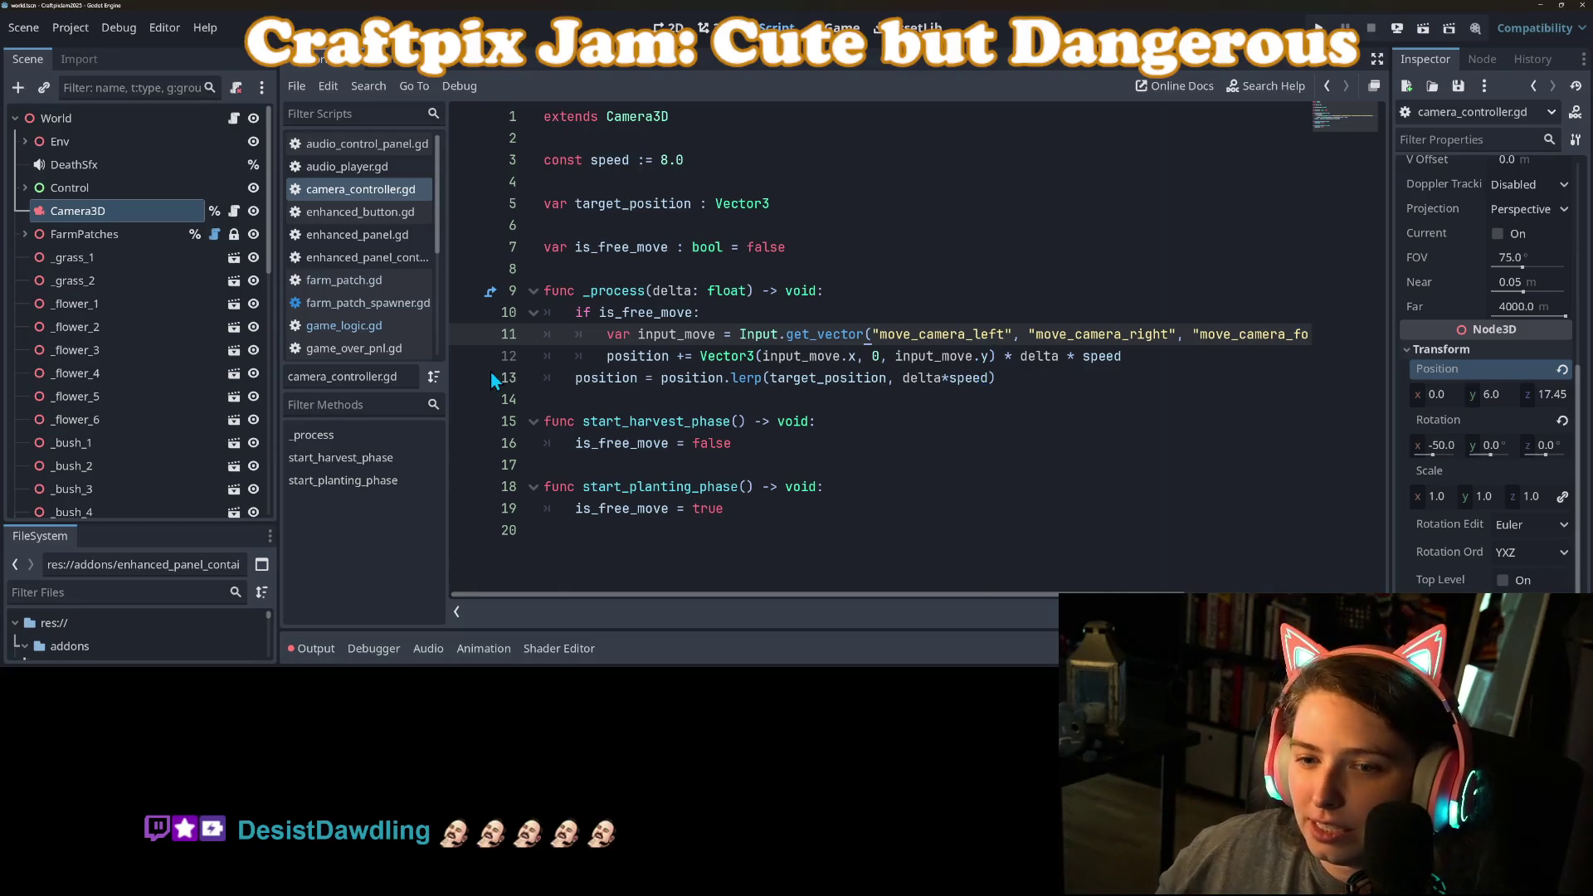
pyautogui.click(579, 376)
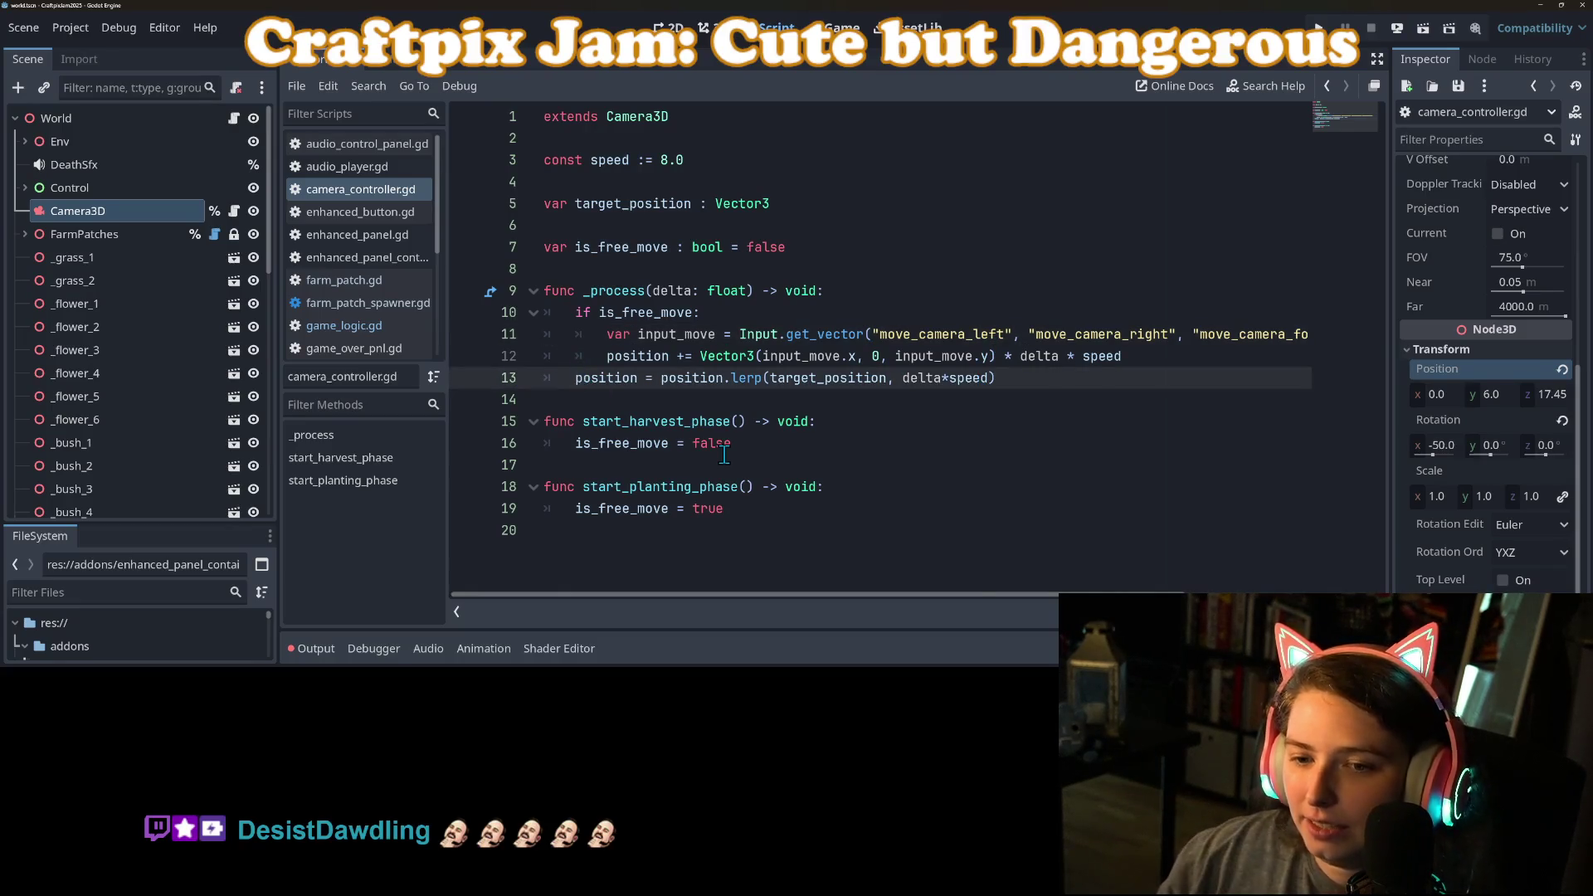
# Step: Put the lerp line under a new else: branch so it runs only without free movement, and save
pyautogui.press('Return')
pyautogui.write('else:')
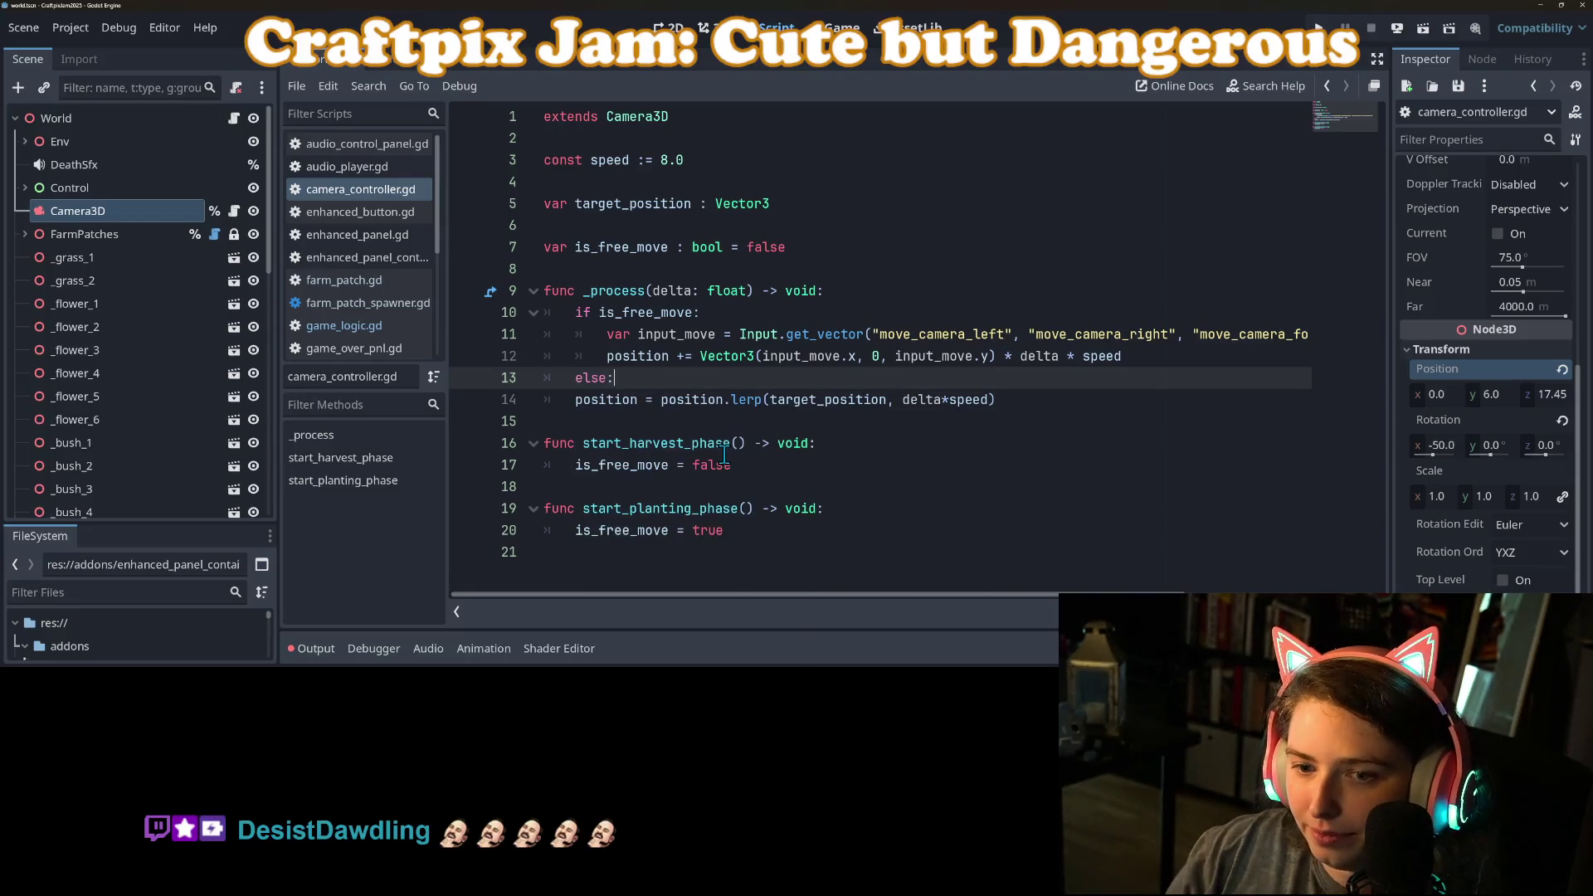
pyautogui.press('Down')
pyautogui.press('Tab')
pyautogui.hotkey('ctrl', 's')
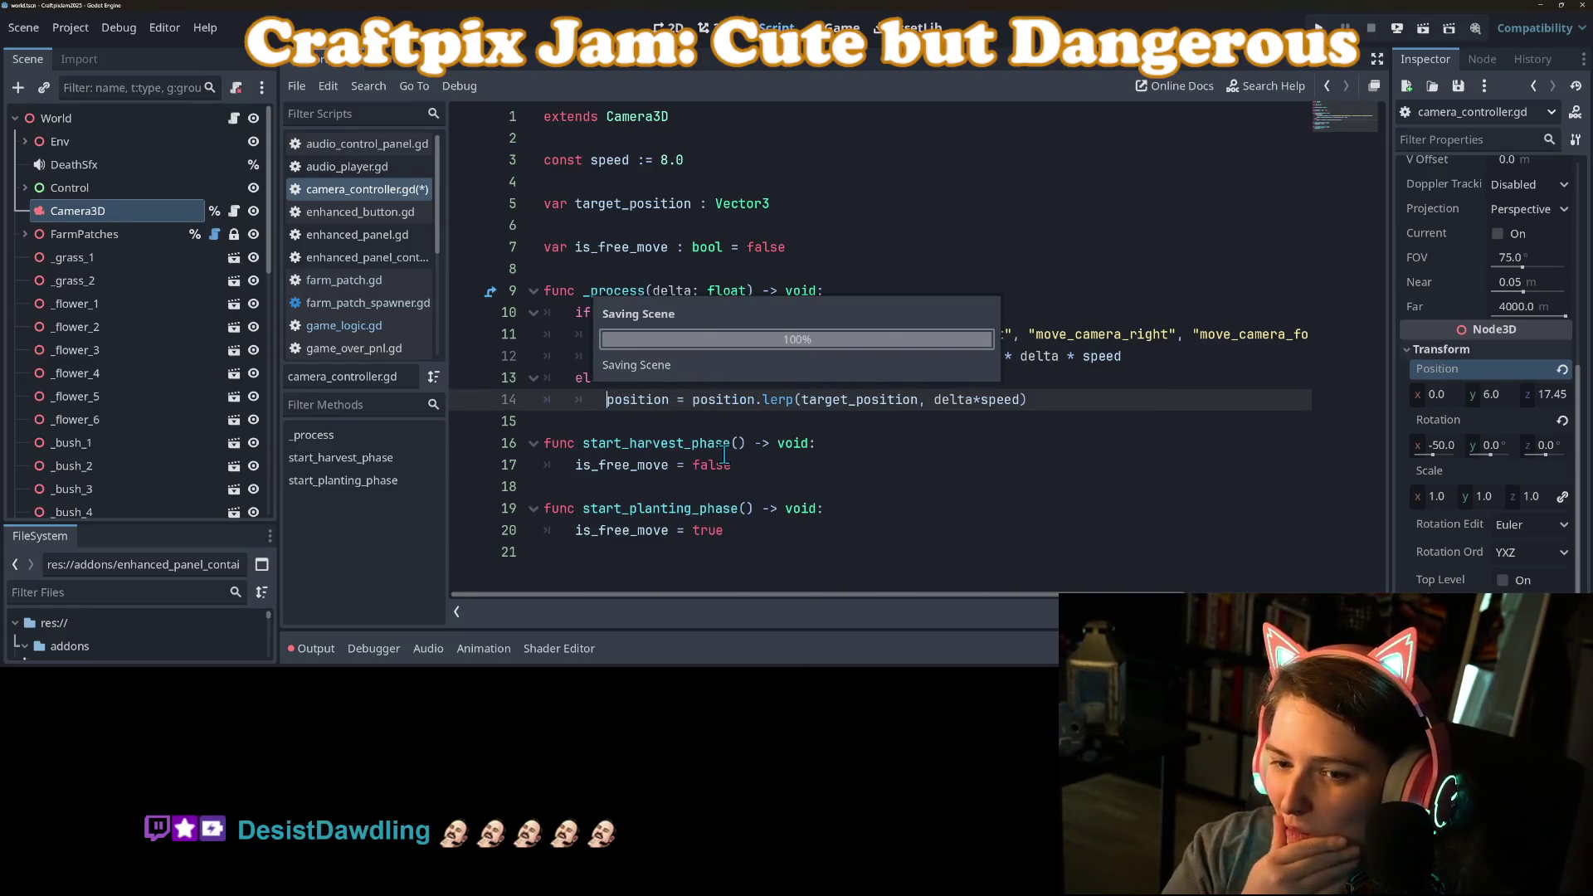
# Step: Open a blank first line in start_harvest_phase above is_free_move = false
pyautogui.doubleClick(859, 399)
pyautogui.click(982, 400)
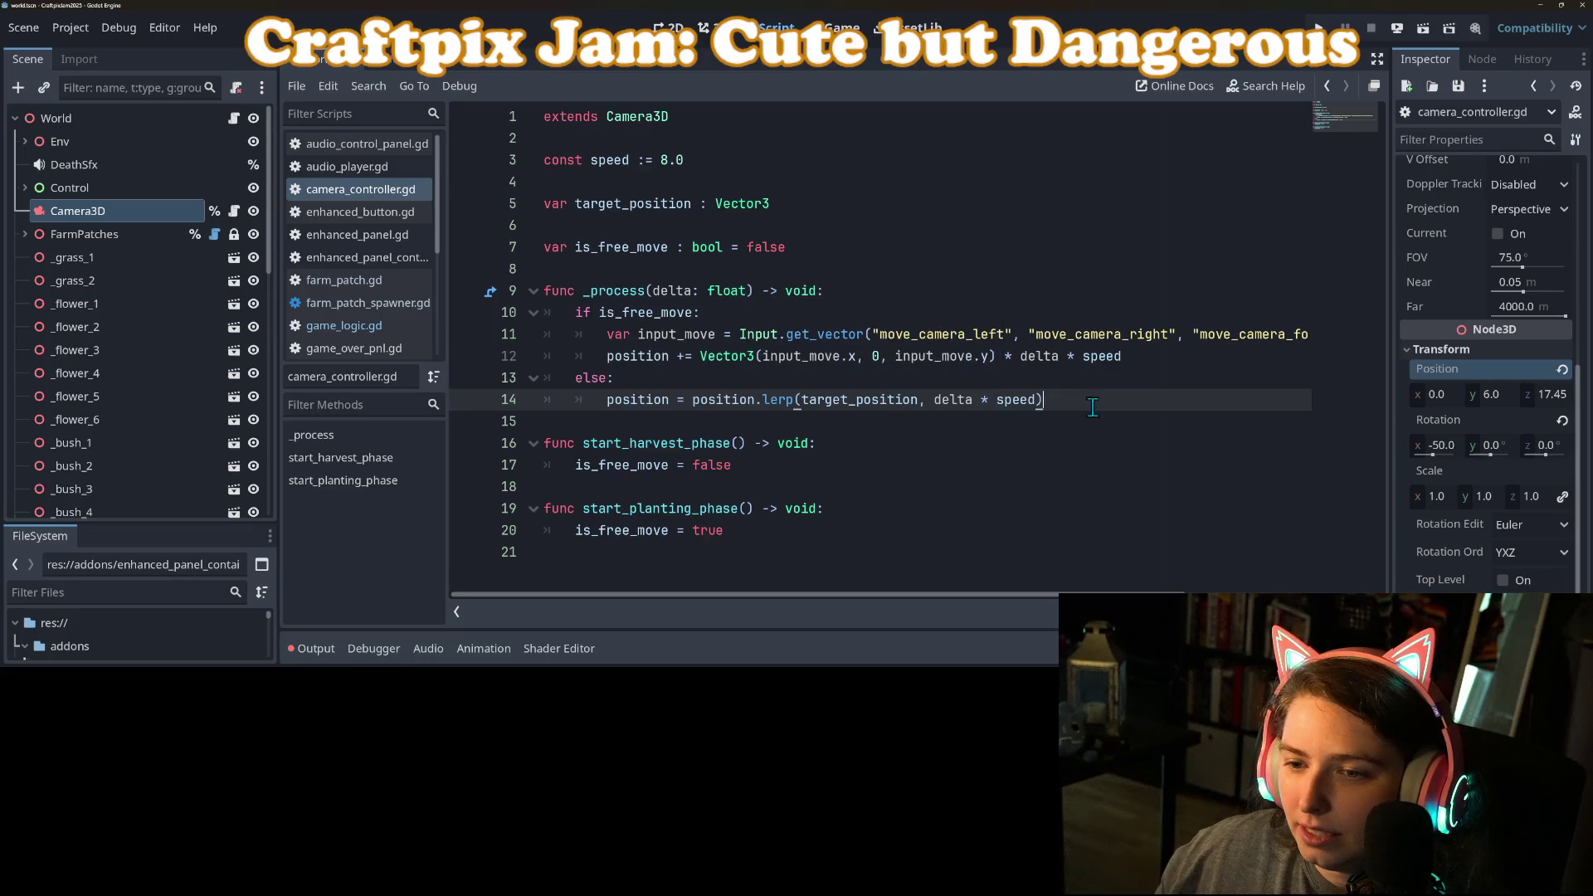
pyautogui.click(1033, 471)
pyautogui.click(1016, 506)
pyautogui.click(1012, 531)
pyautogui.click(858, 488)
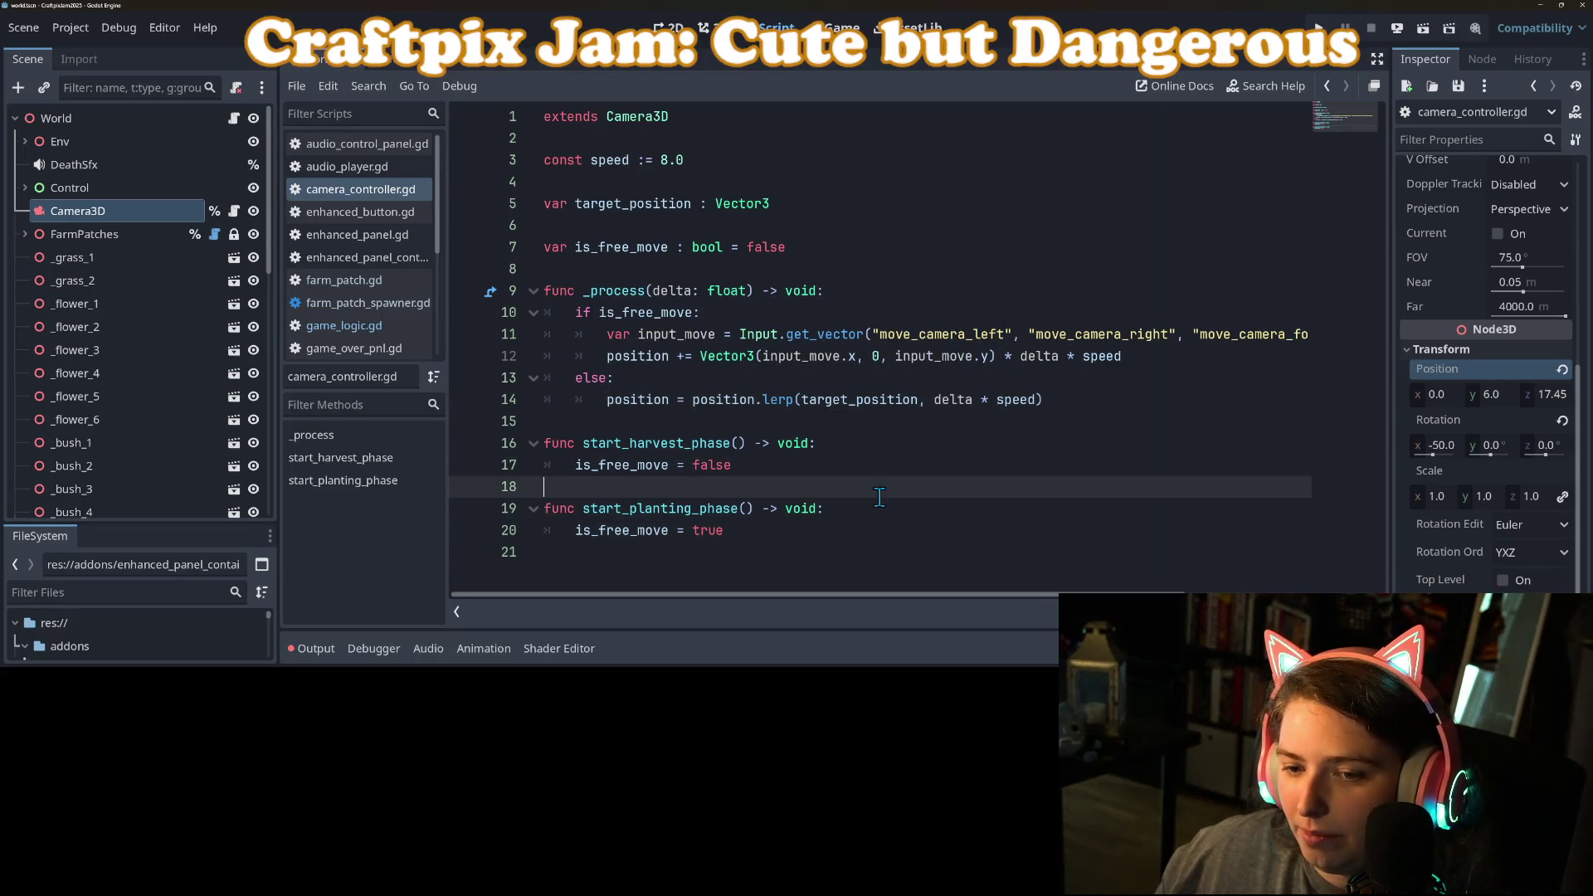
pyautogui.click(786, 445)
pyautogui.click(764, 465)
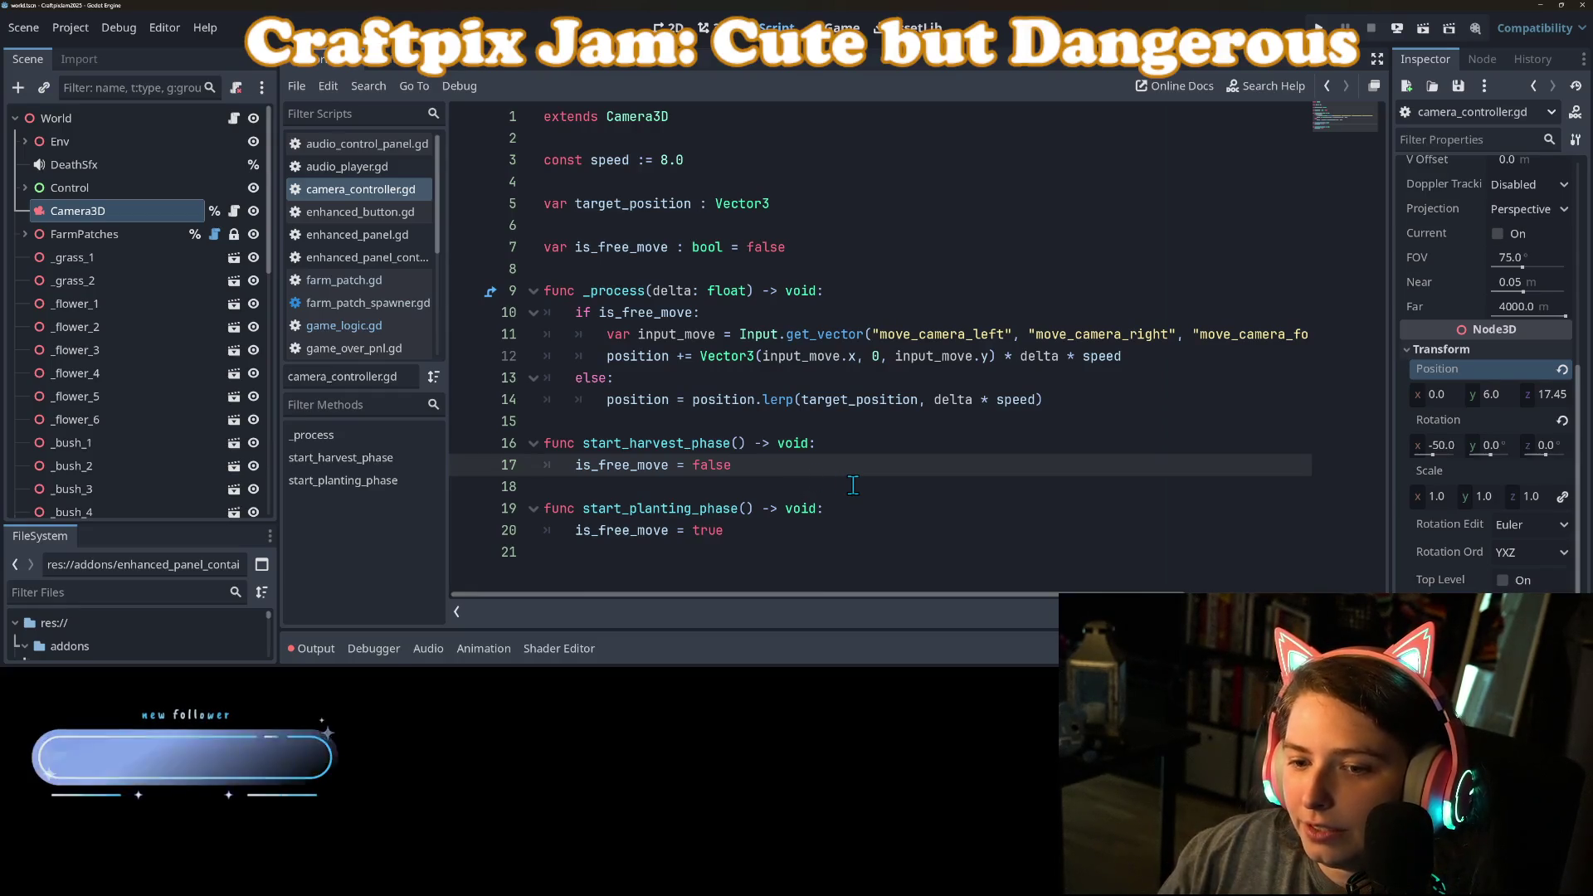
pyautogui.press('Home')
pyautogui.press('Return')
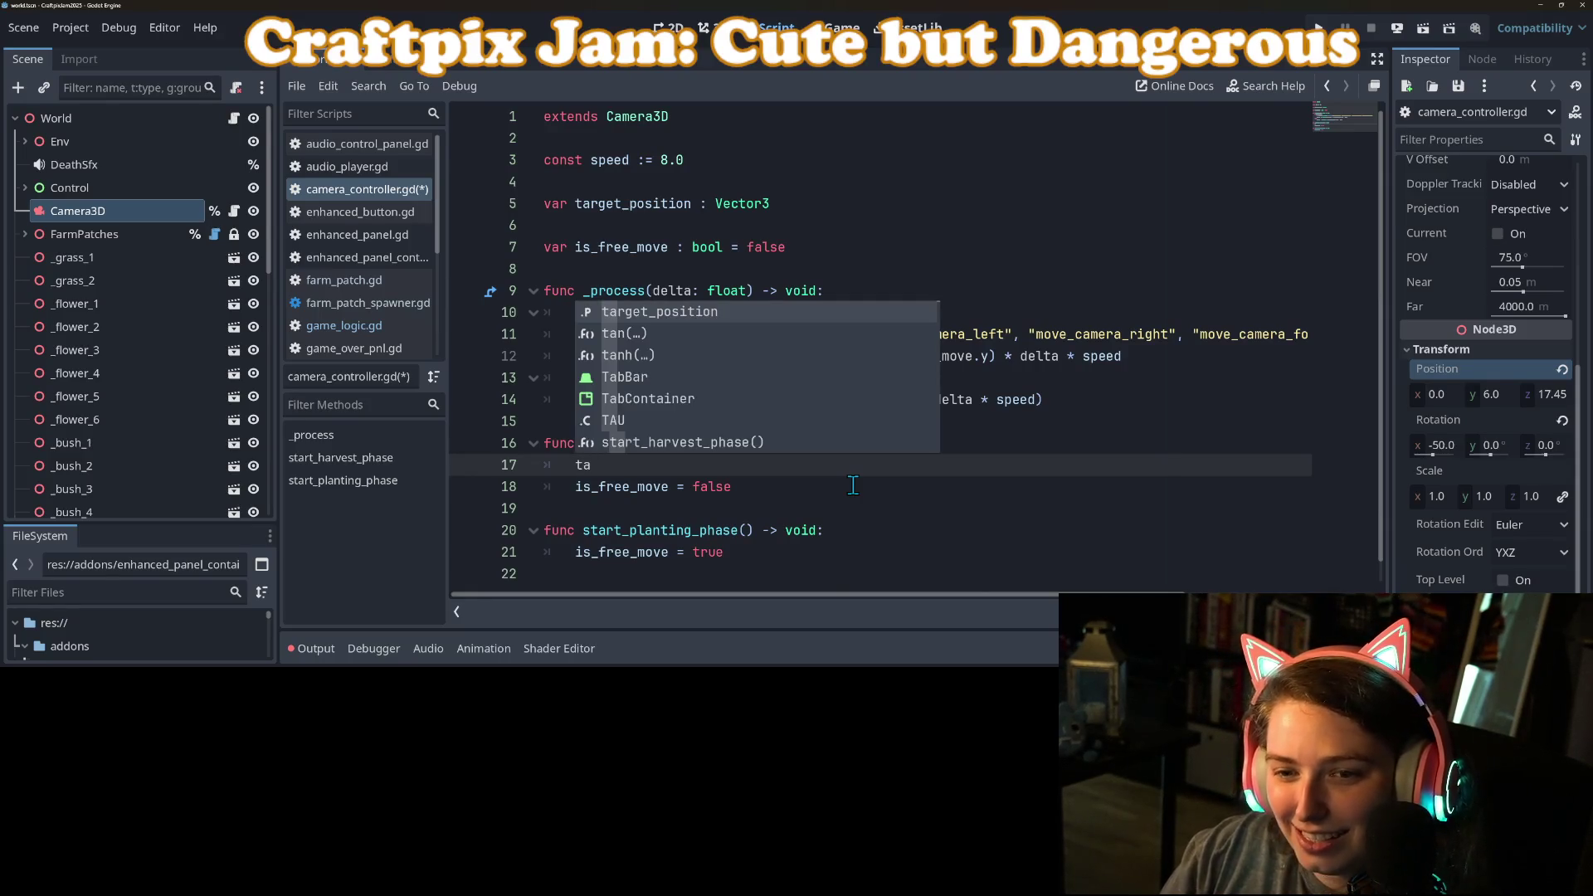
# Step: Make start_harvest_phase assign target_position = harvest_position
pyautogui.press('Return')
pyautogui.hotkey('ctrl', 'space')
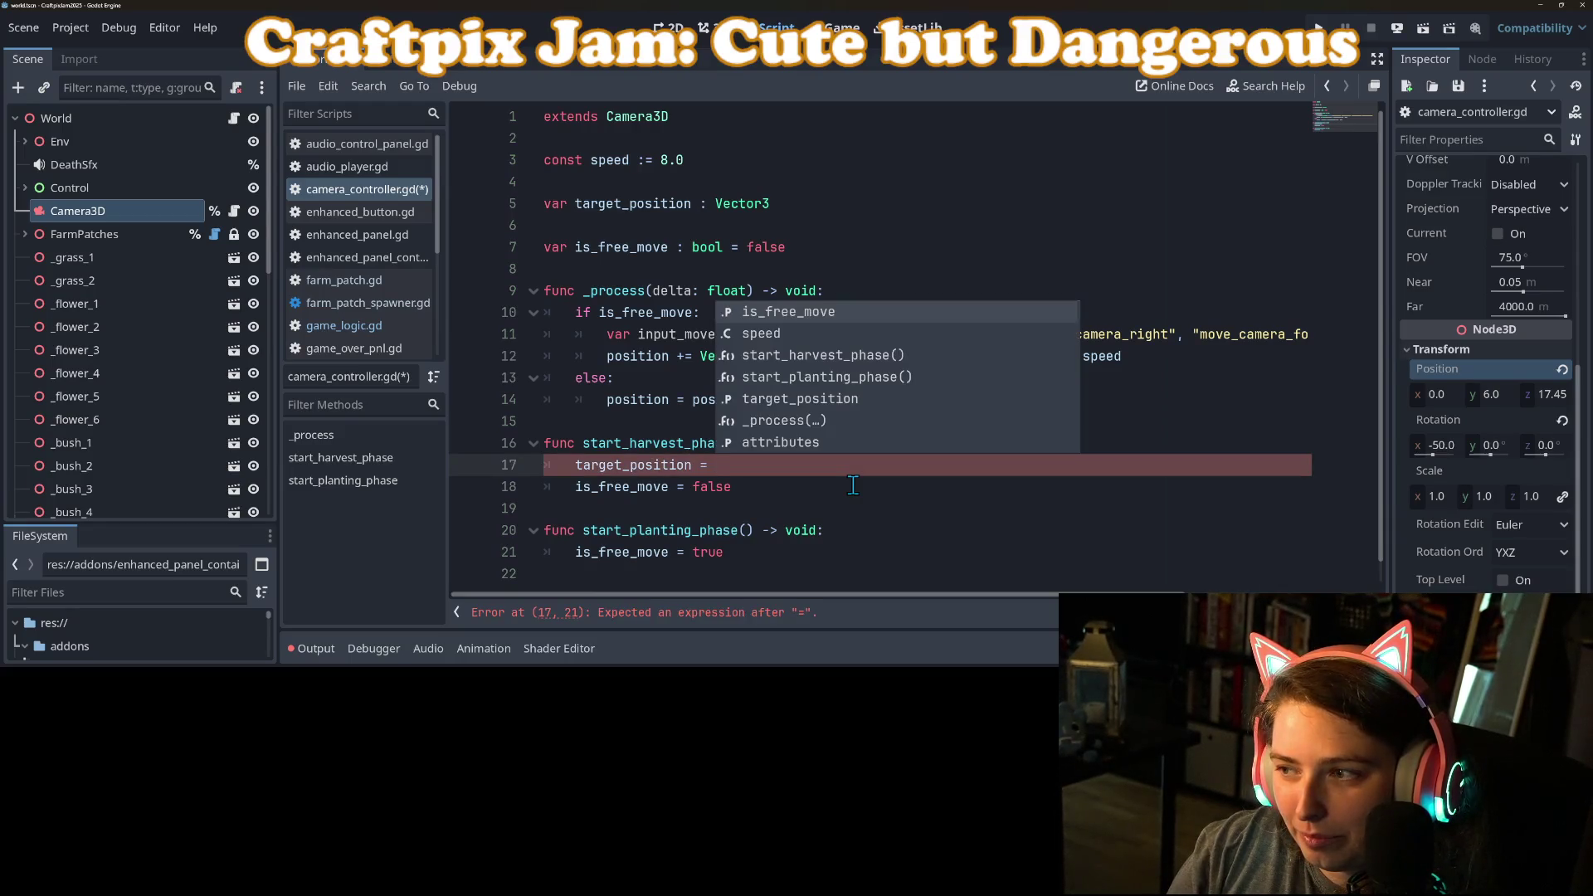
pyautogui.write('h')
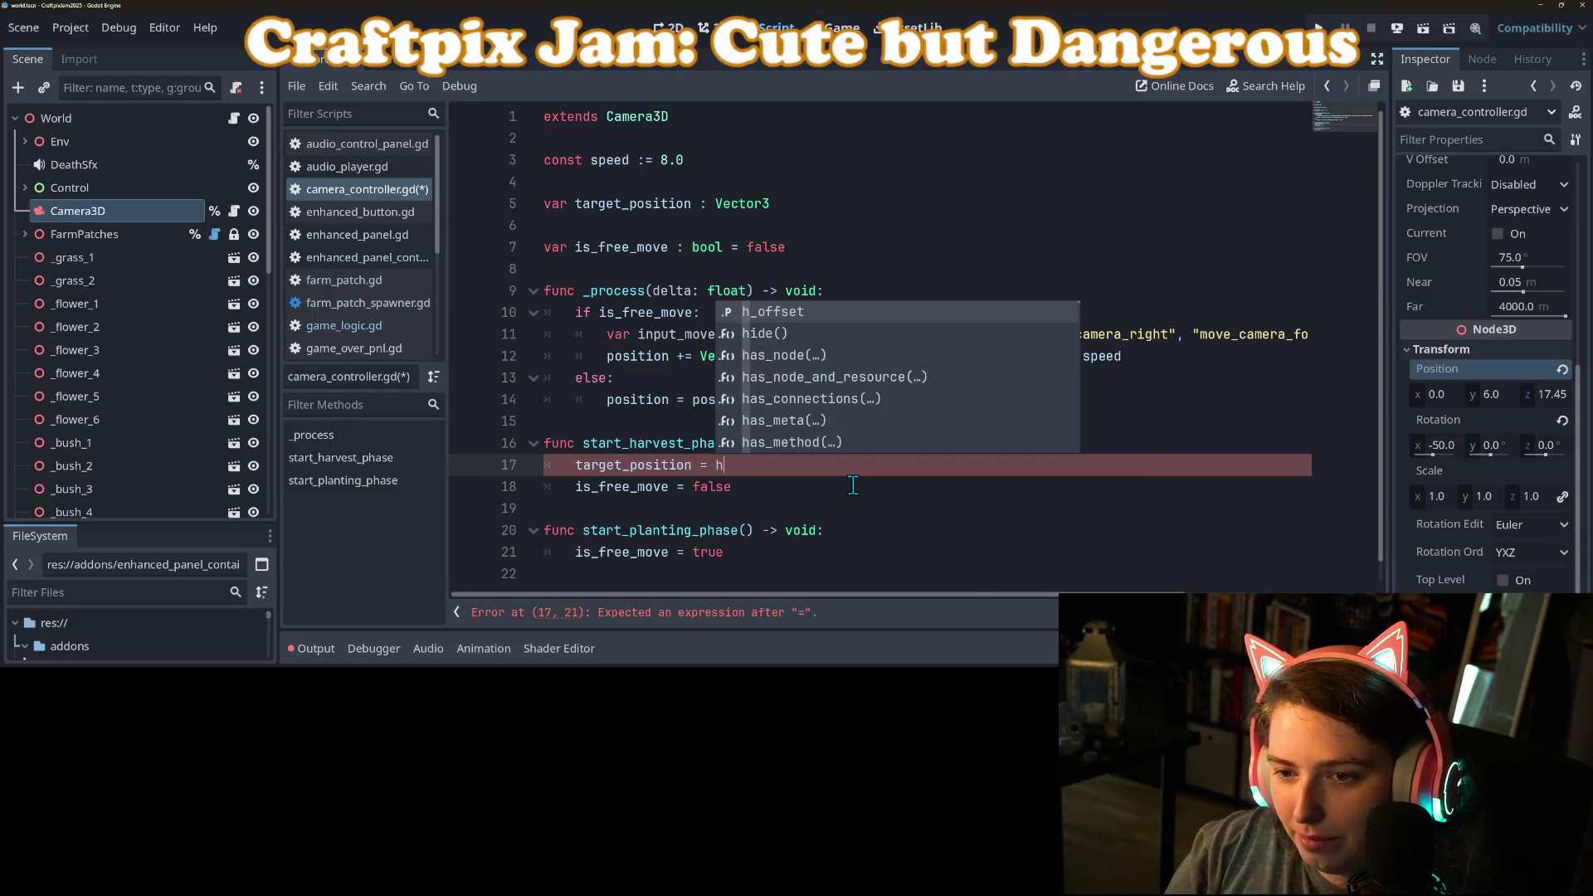
pyautogui.write('ar')
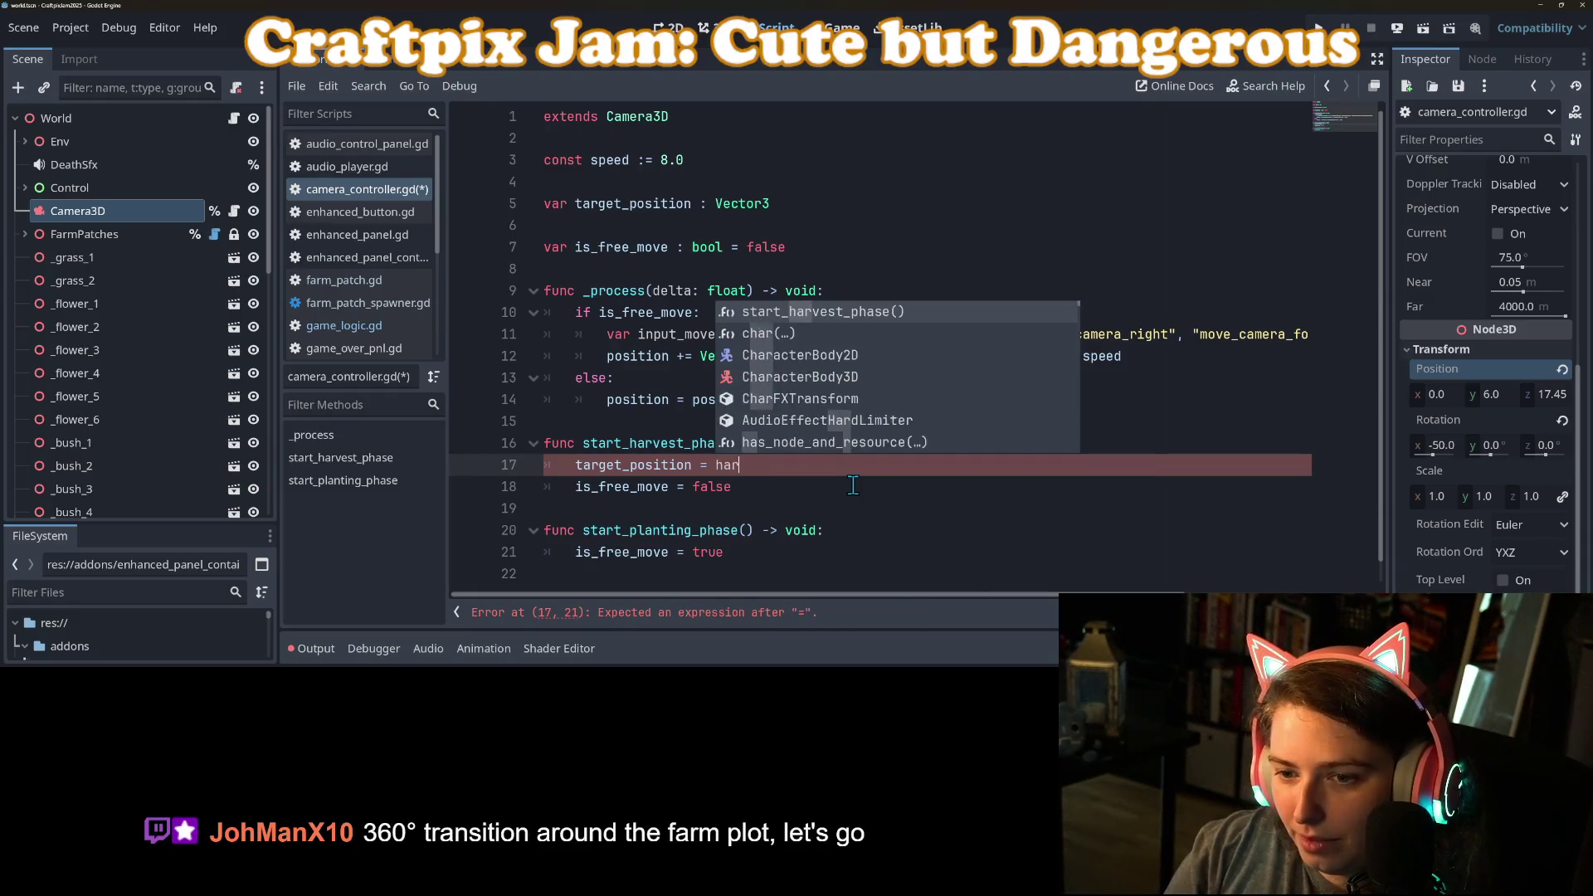
pyautogui.write('vest_position')
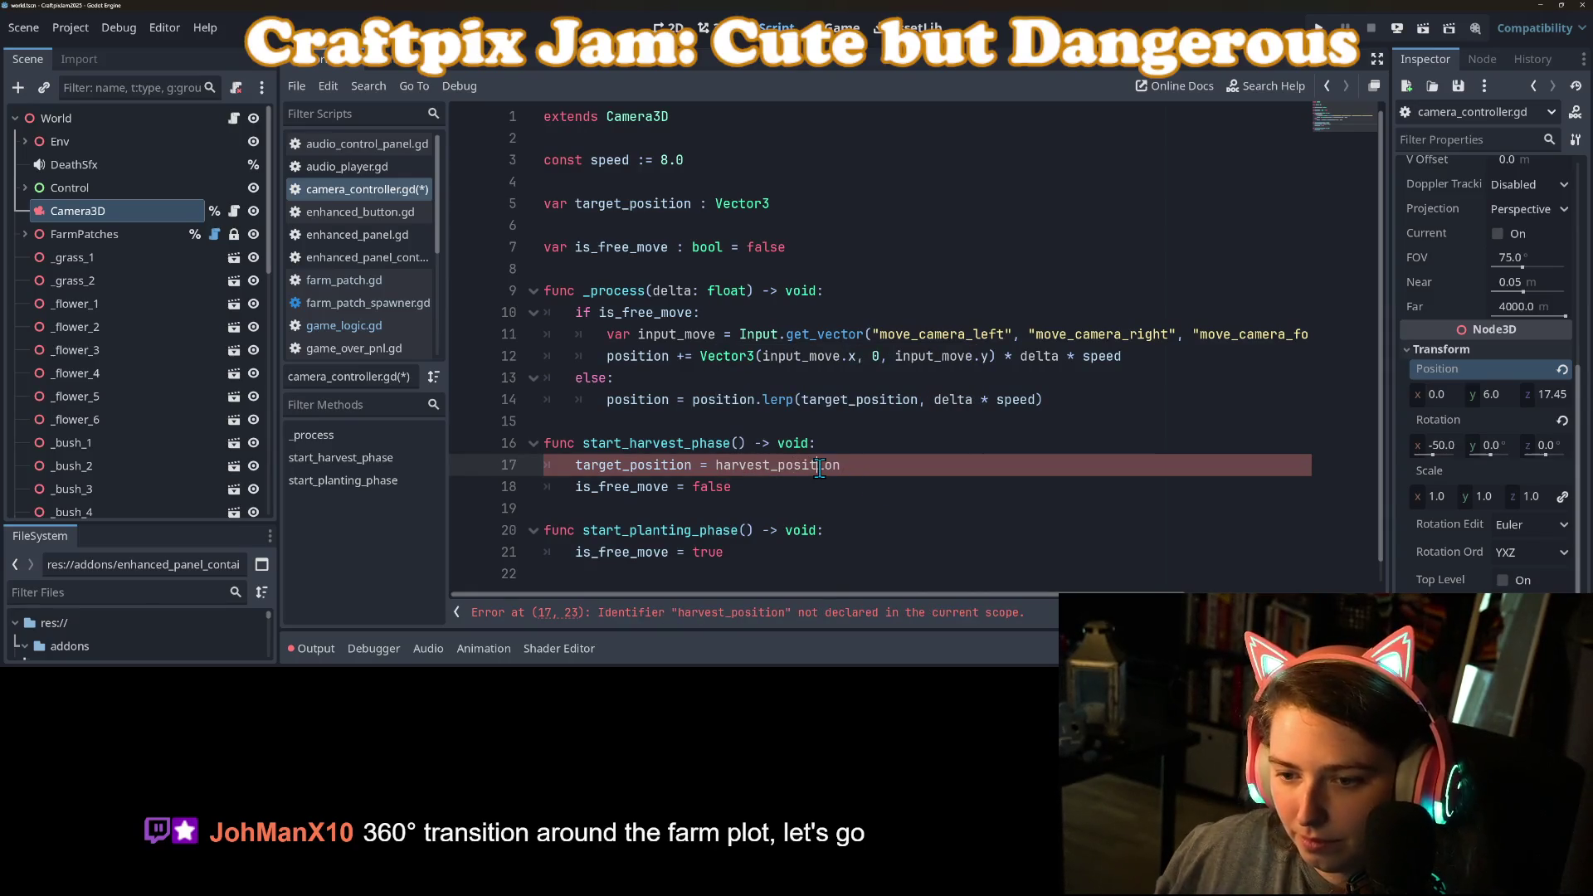
# Step: Declare a harvest_position constant set to Vector3() near the top of the script, and save
pyautogui.doubleClick(817, 466)
pyautogui.hotkey('ctrl', 'c')
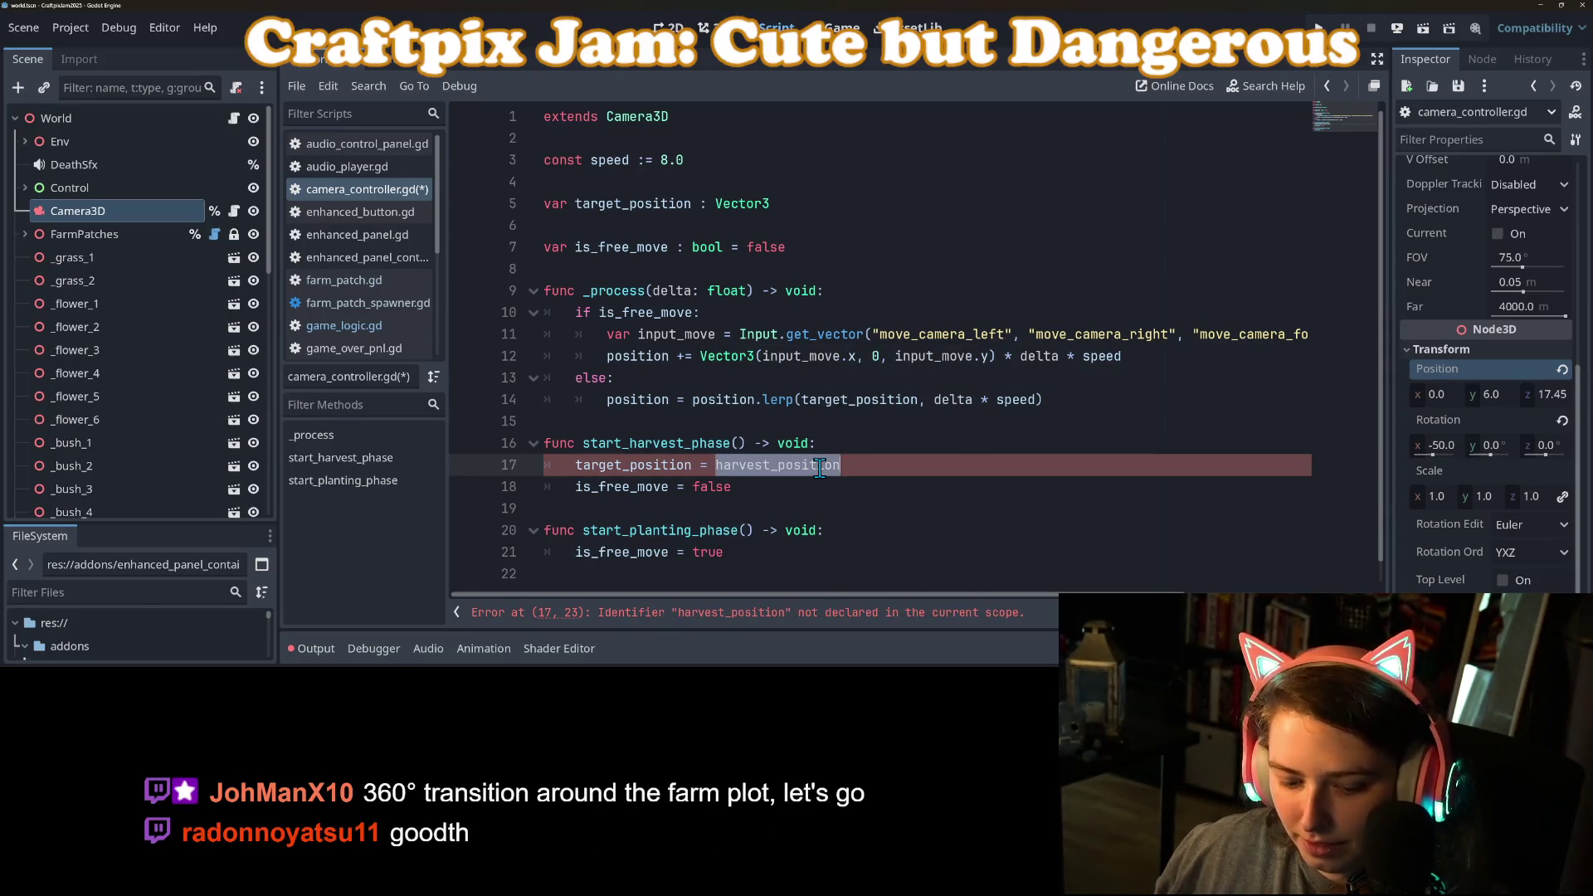
pyautogui.click(701, 189)
pyautogui.press('Return')
pyautogui.press('Return')
pyautogui.press('Up')
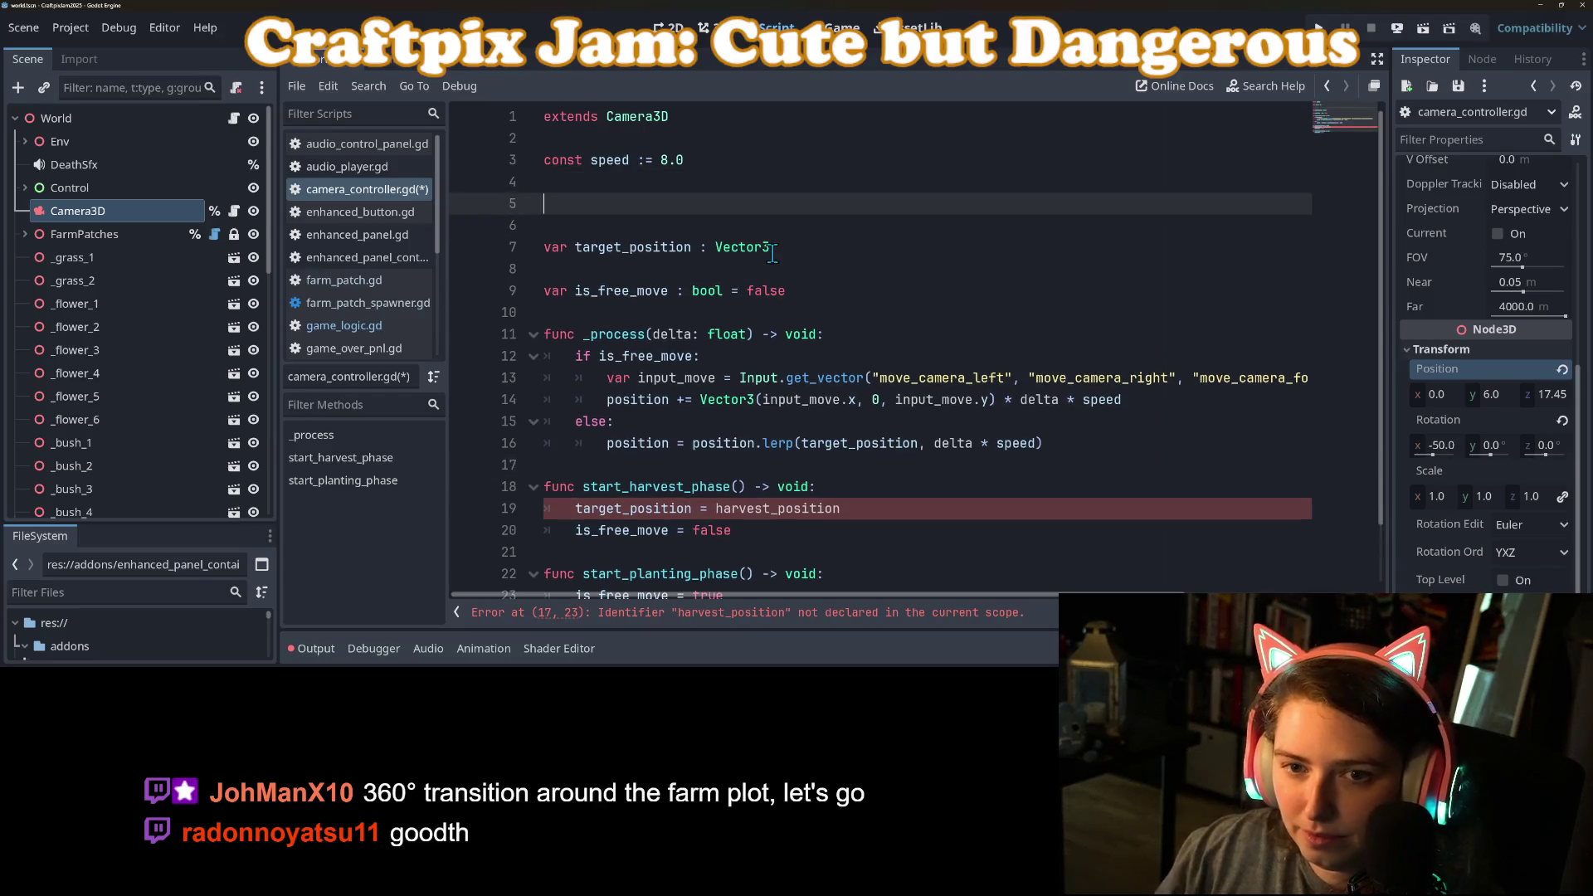
pyautogui.write('const')
pyautogui.hotkey('ctrl', 'v')
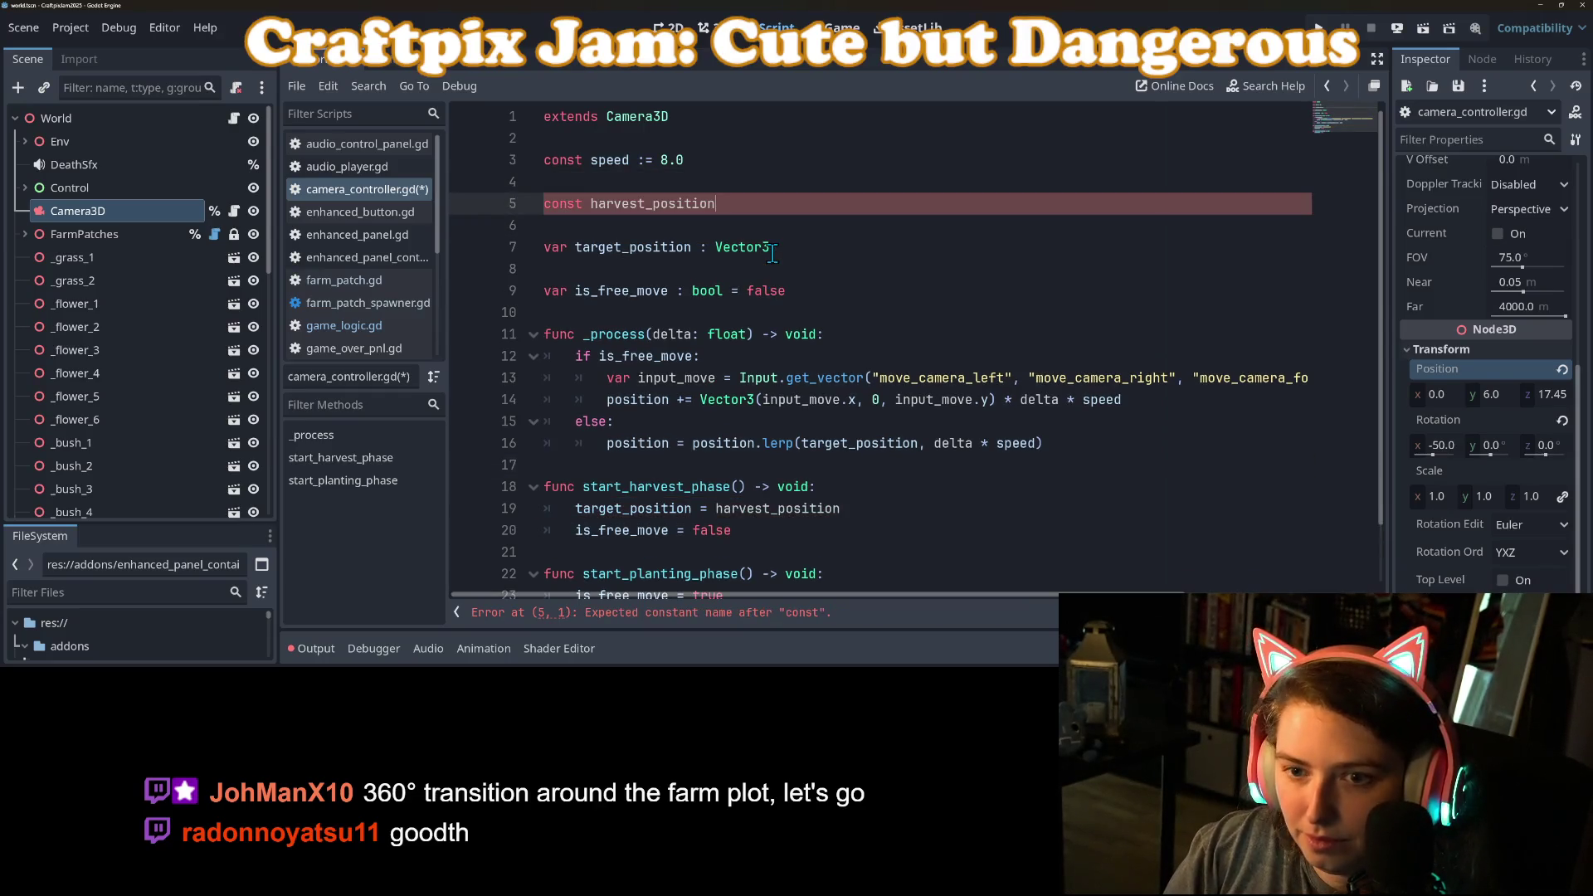
pyautogui.write('Vec')
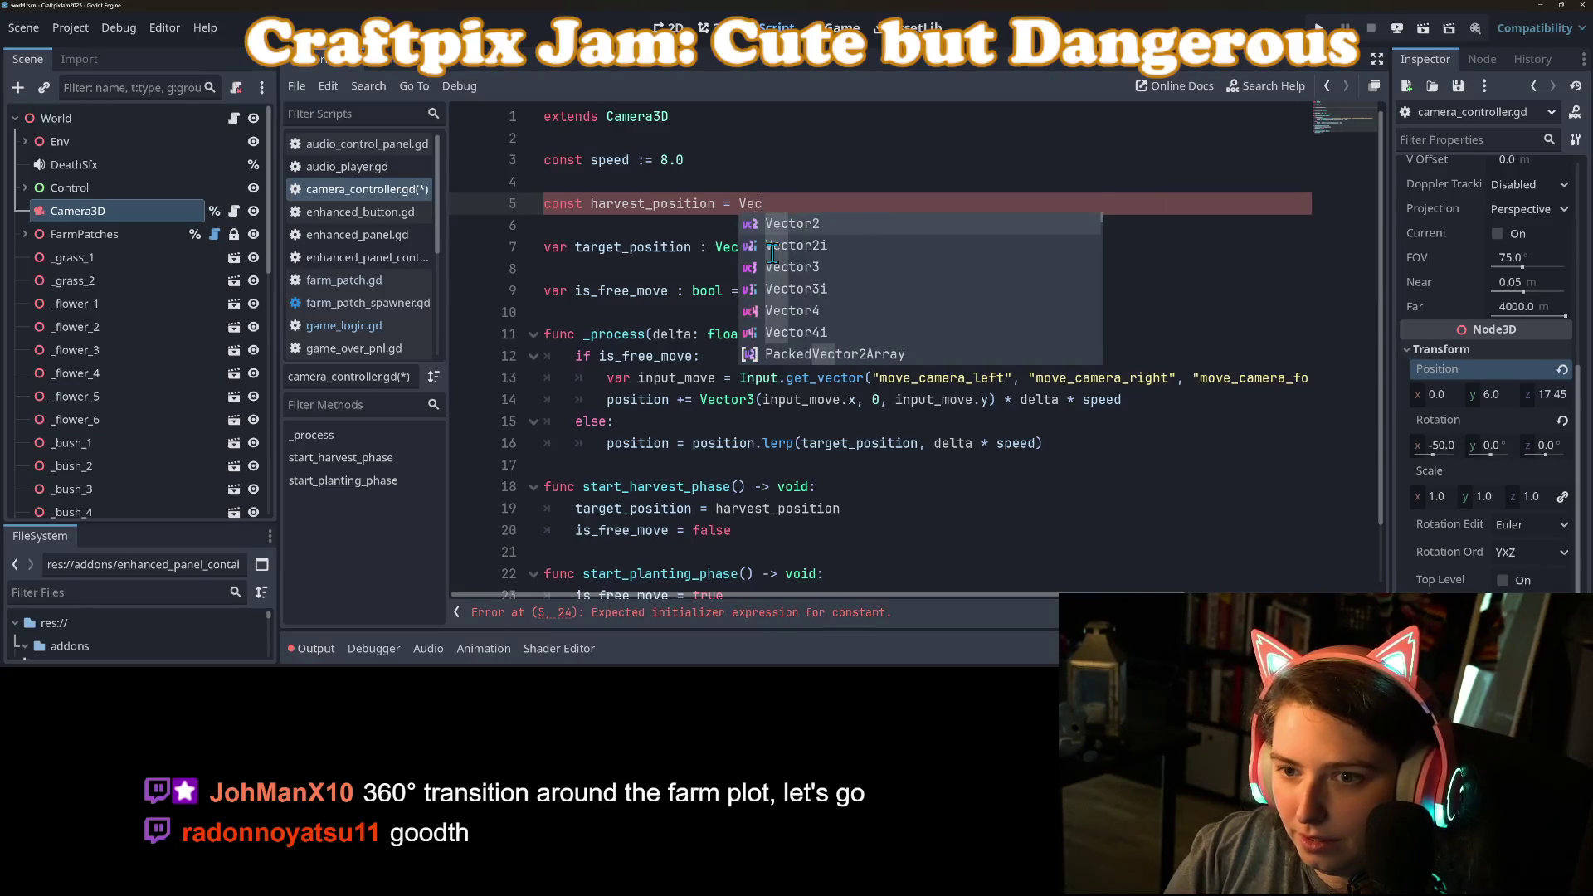
pyautogui.write('tor3(')
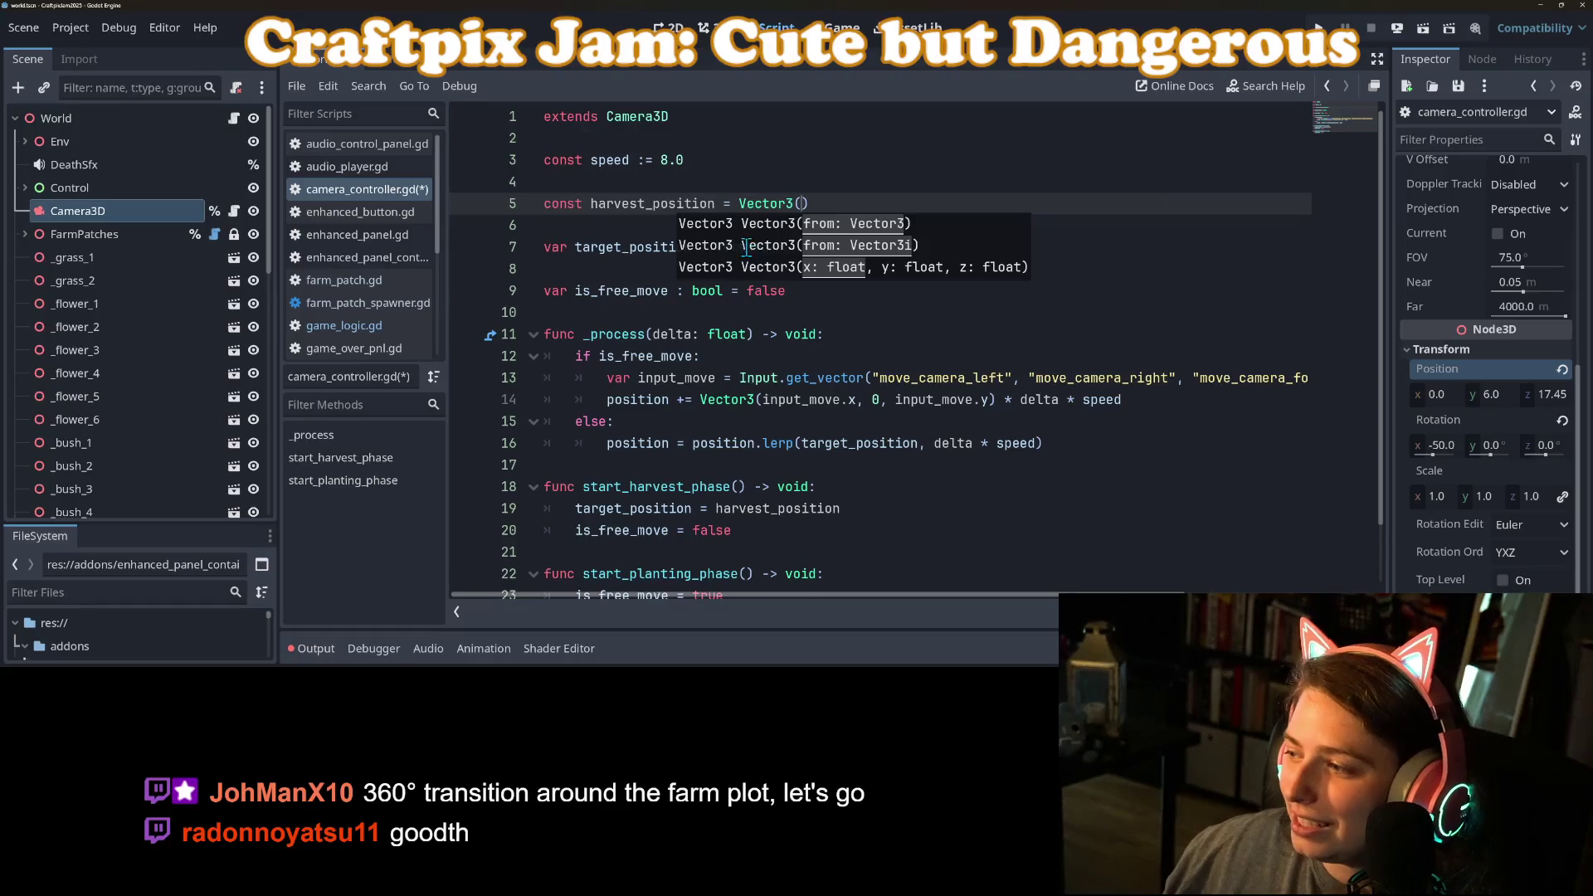
pyautogui.click(797, 203)
pyautogui.hotkey('ctrl', 's')
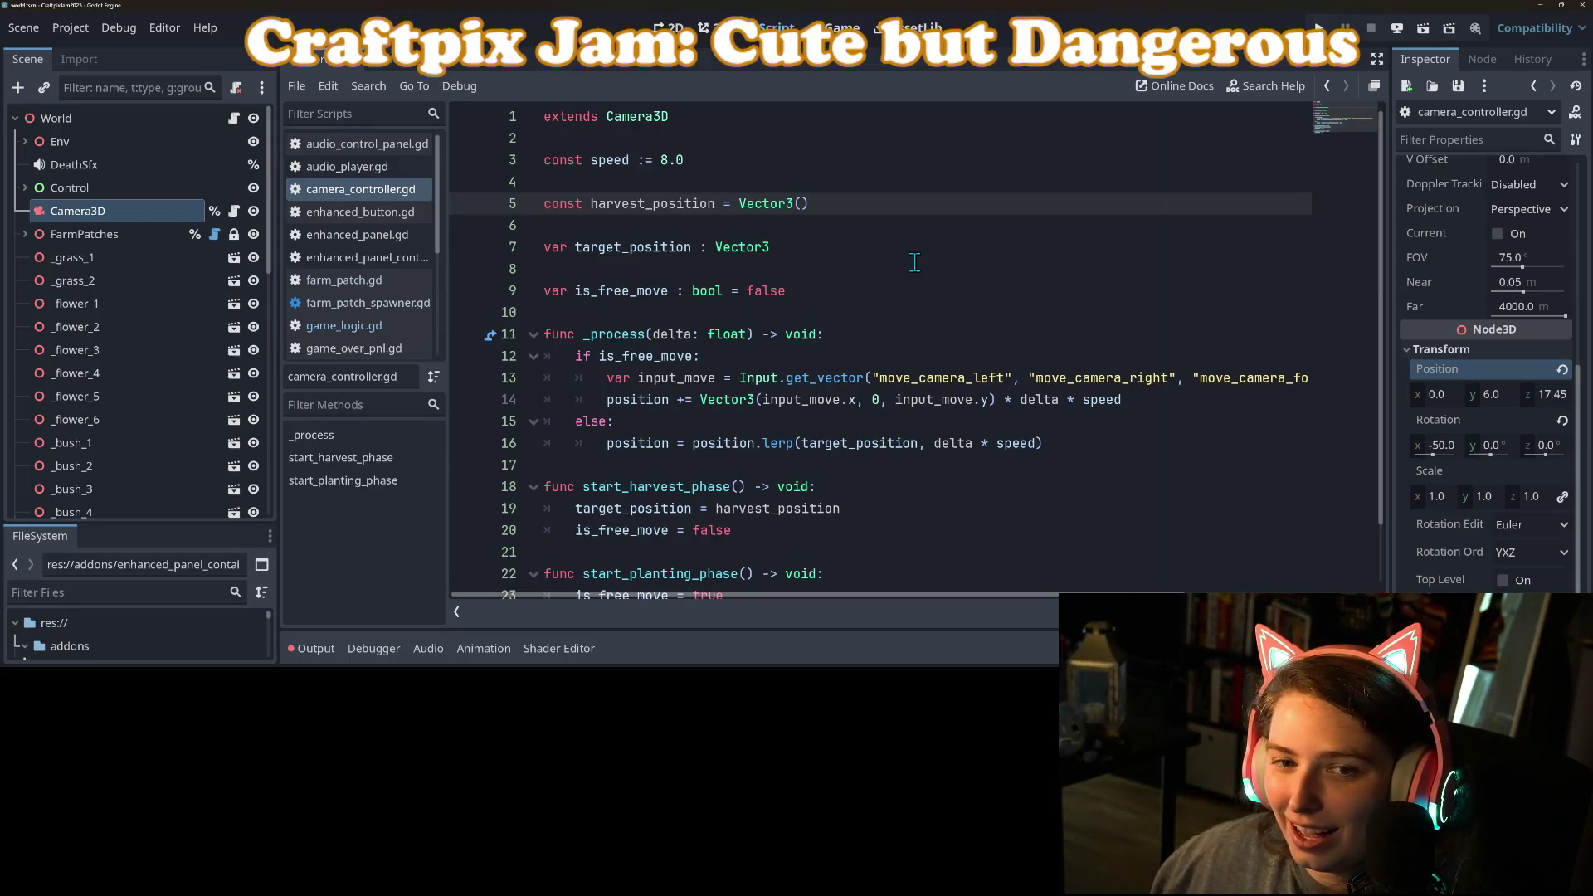
# Step: Fill in harvest_position as Vector3(0, 12.0, 15), save, and switch to Firefox
pyautogui.write('0, 12')
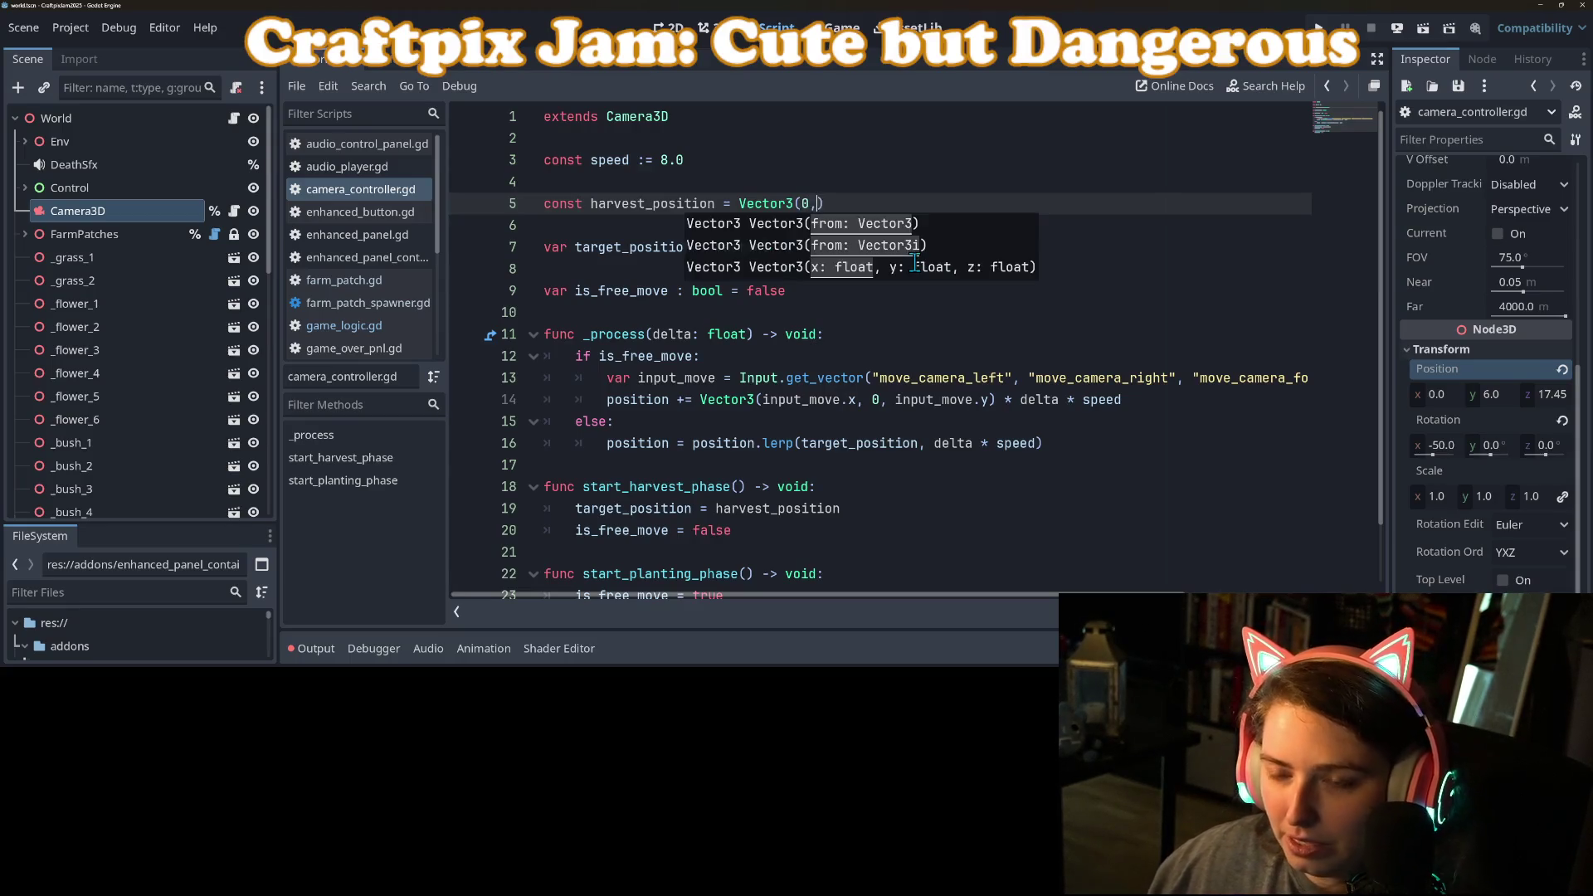
pyautogui.write(',')
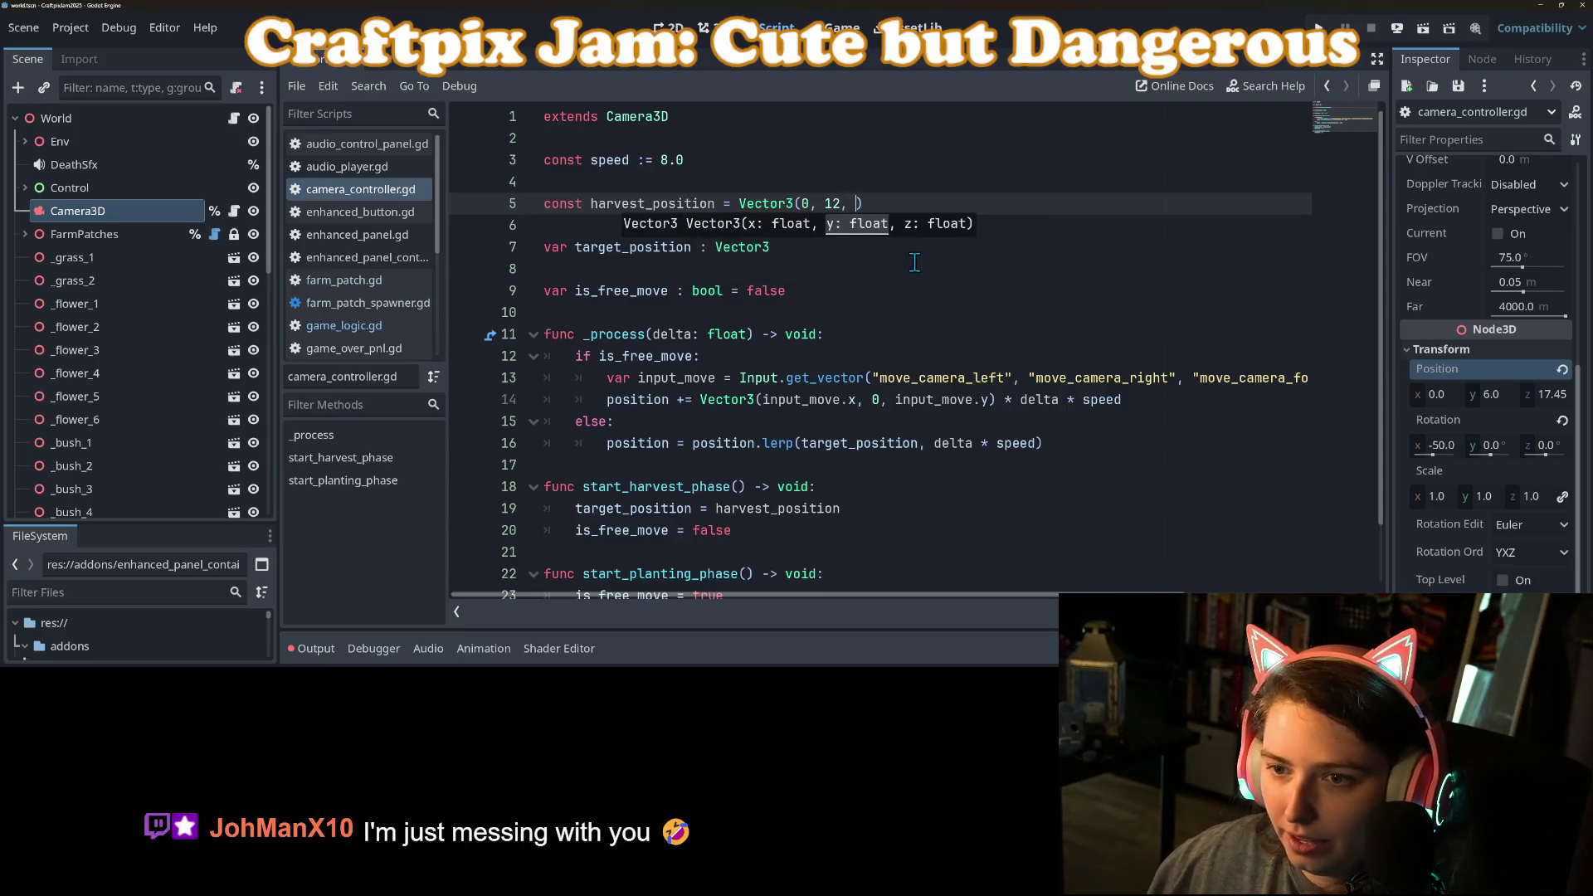
pyautogui.press('Right')
pyautogui.press('Right')
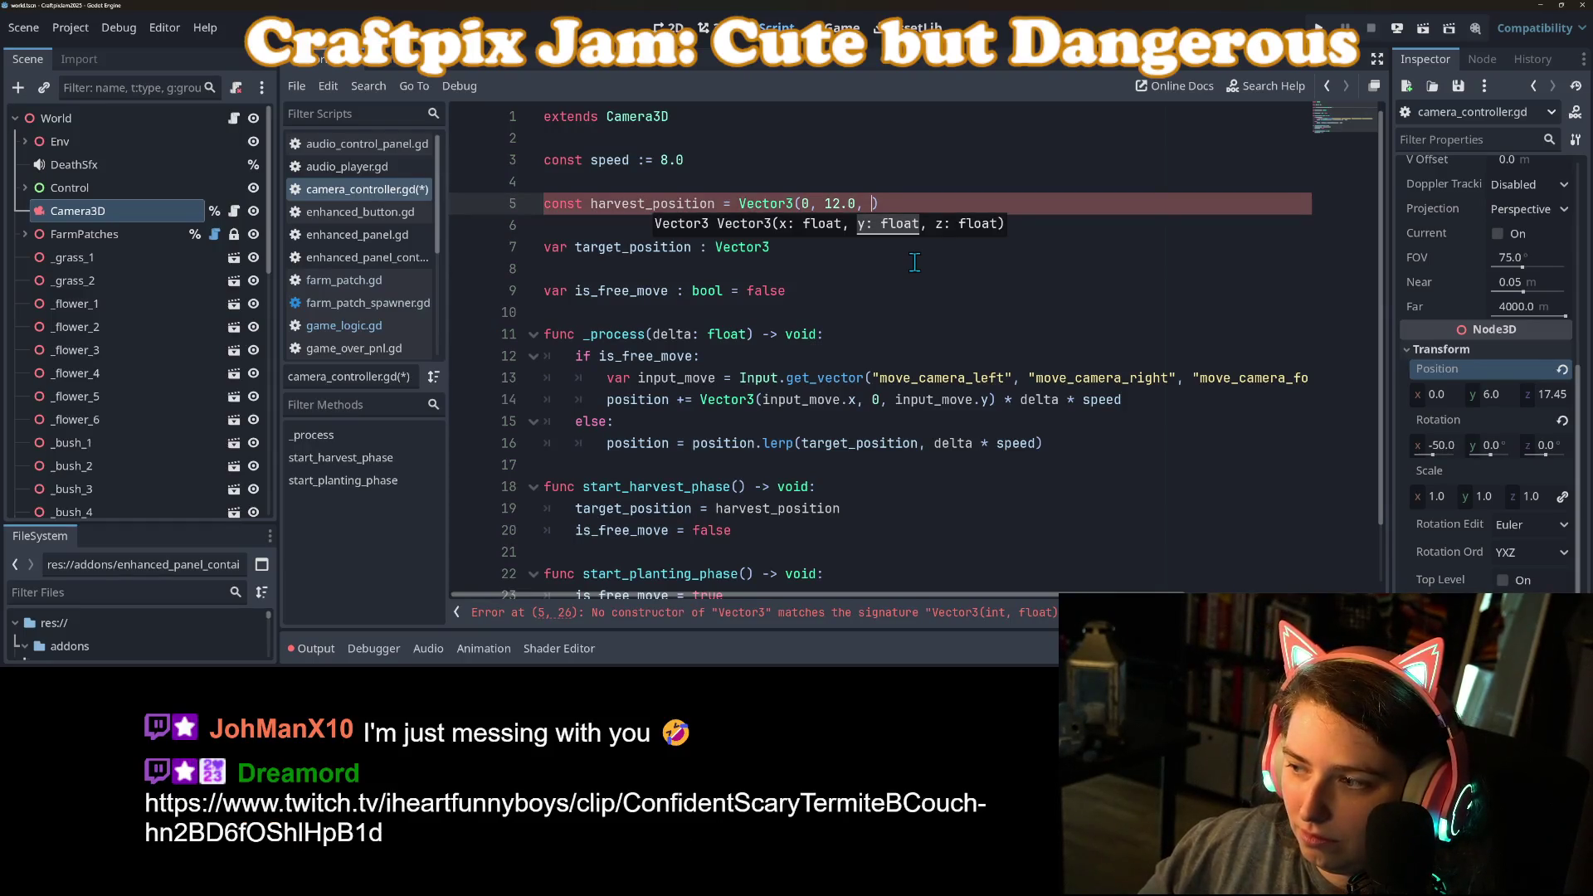
pyautogui.write('18')
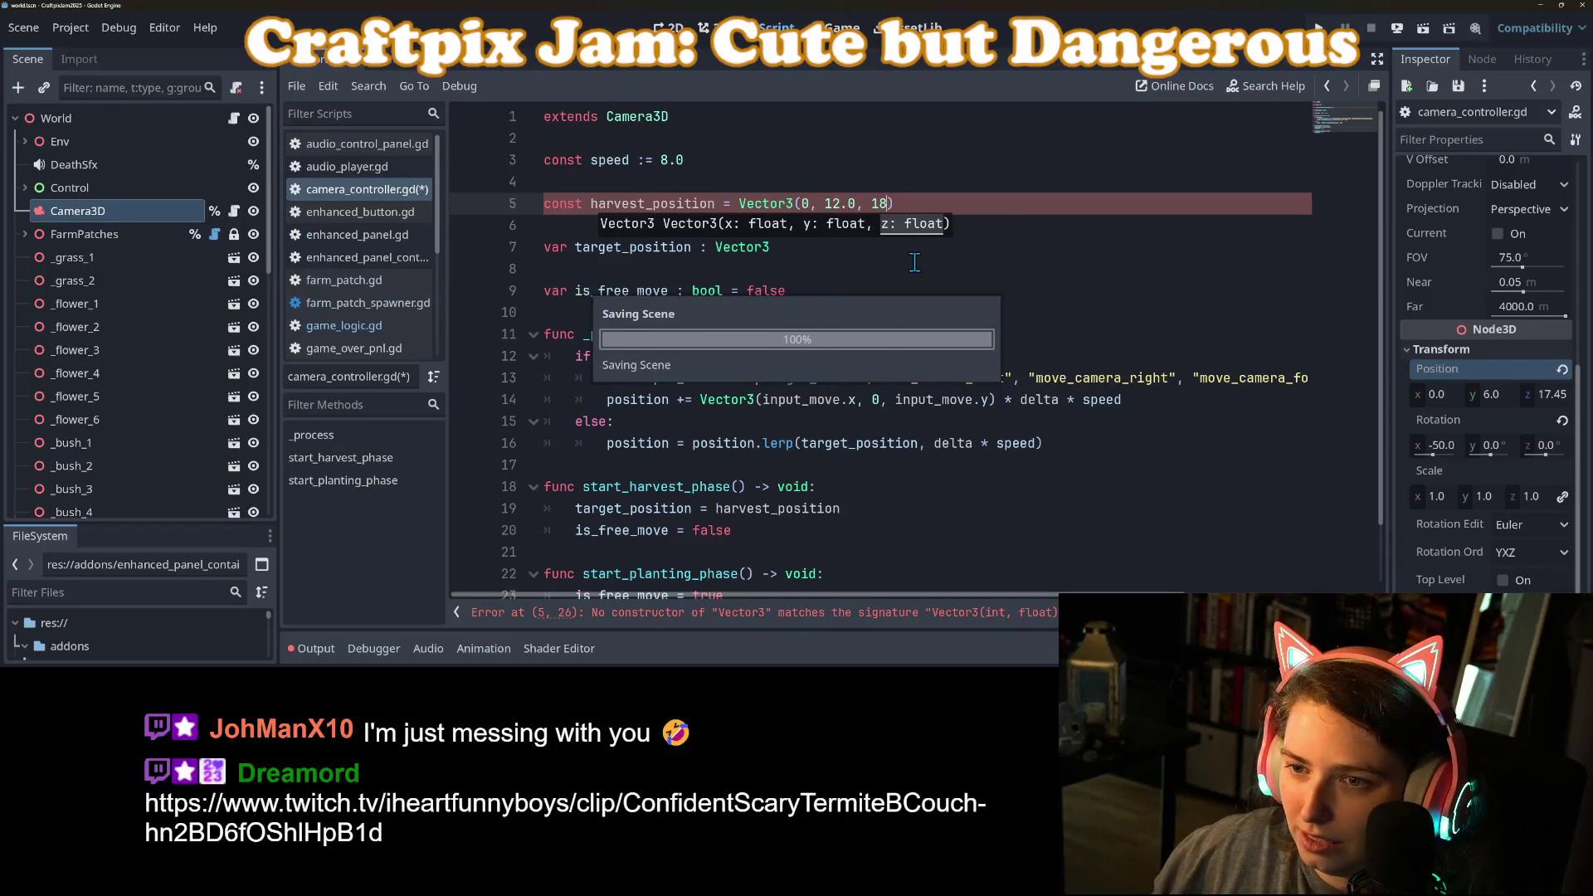
pyautogui.hotkey('ctrl', 's')
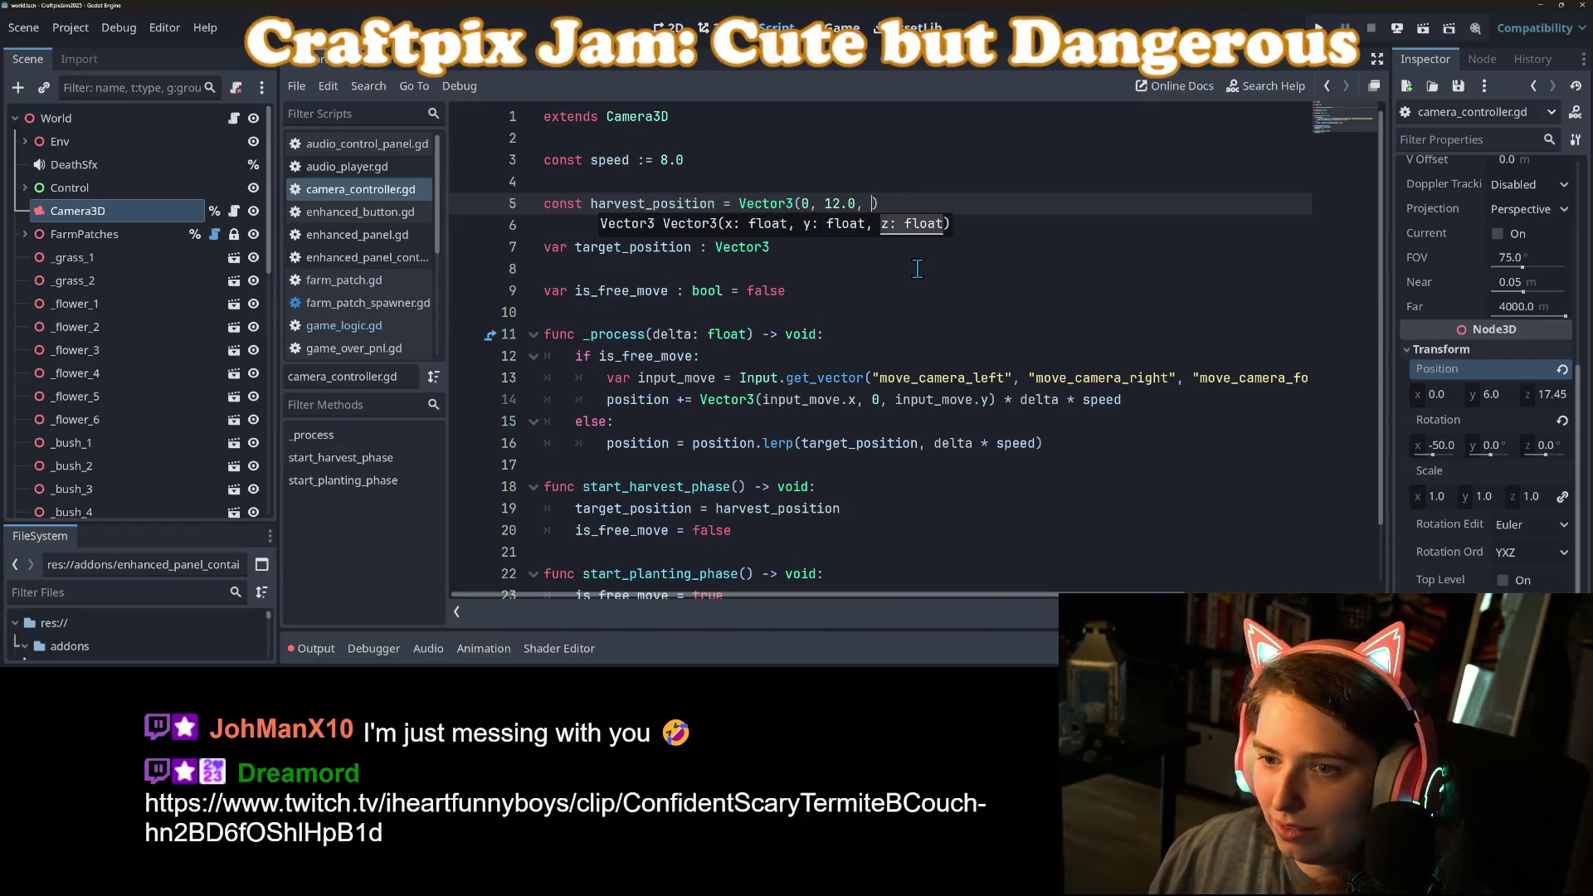
pyautogui.write('15')
pyautogui.hotkey('ctrl', 's')
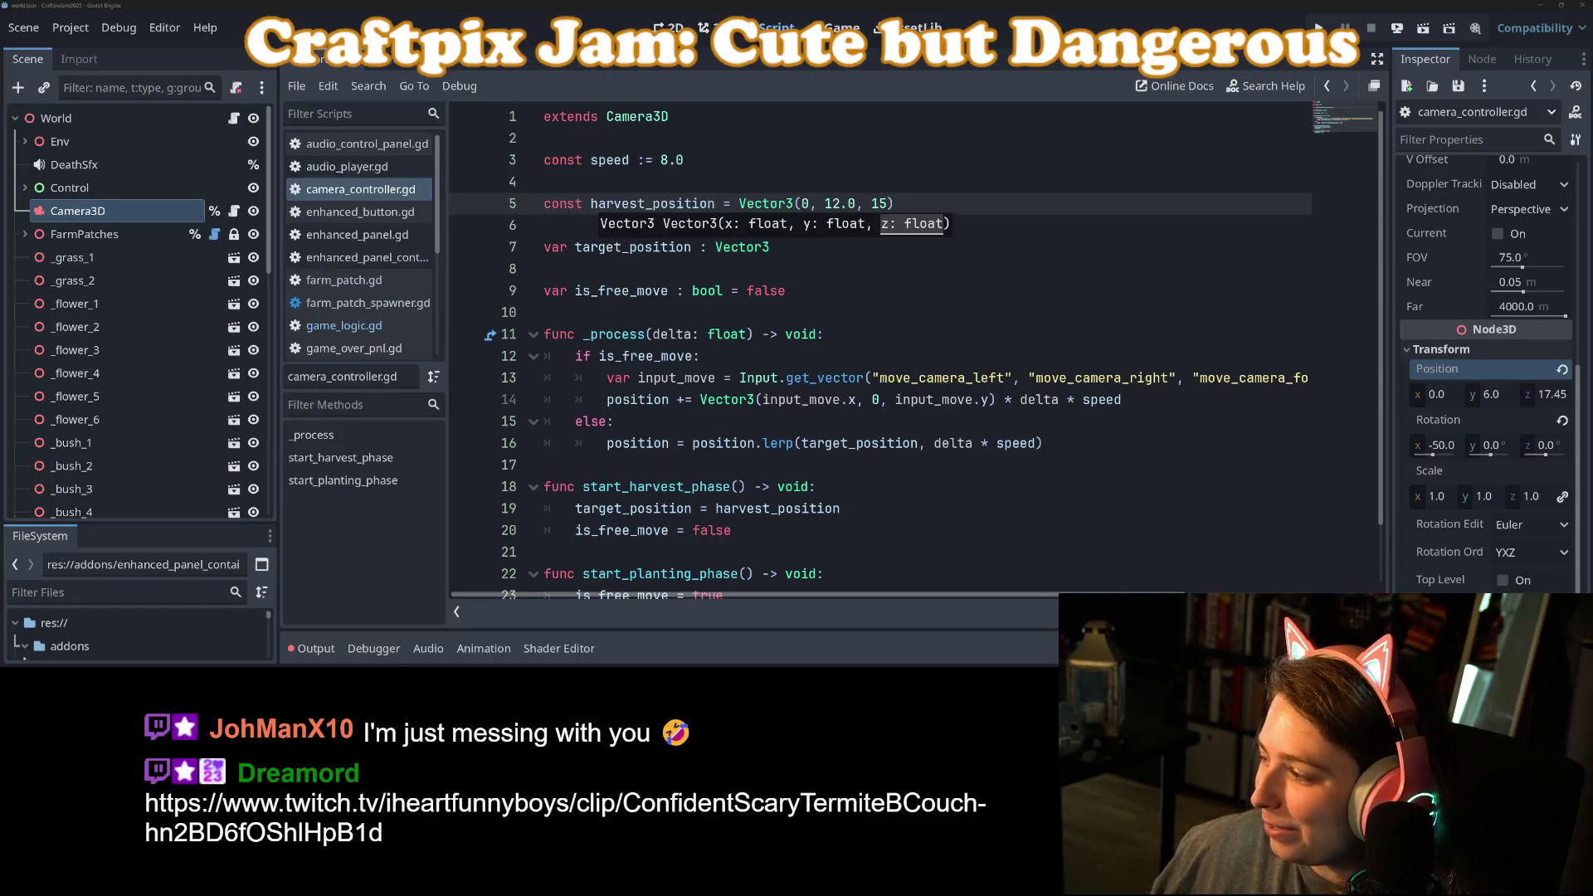
pyautogui.hotkey('alt', 'Tab')
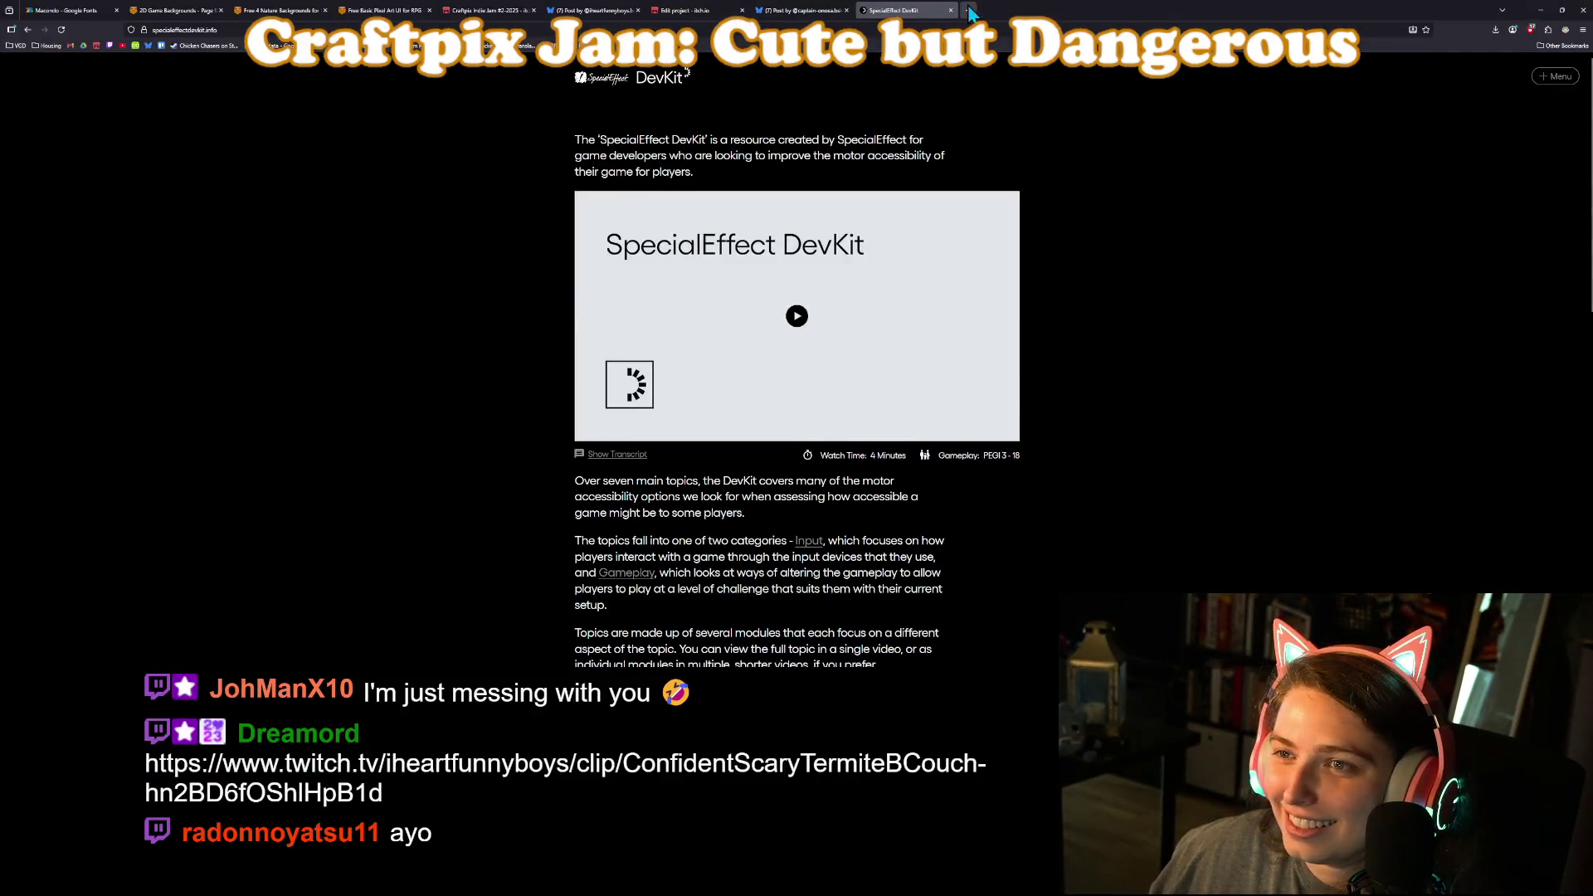
# Step: Watch the chat-linked Twitch clip in a new Firefox tab, close it, and return to Godot's script
pyautogui.click(974, 13)
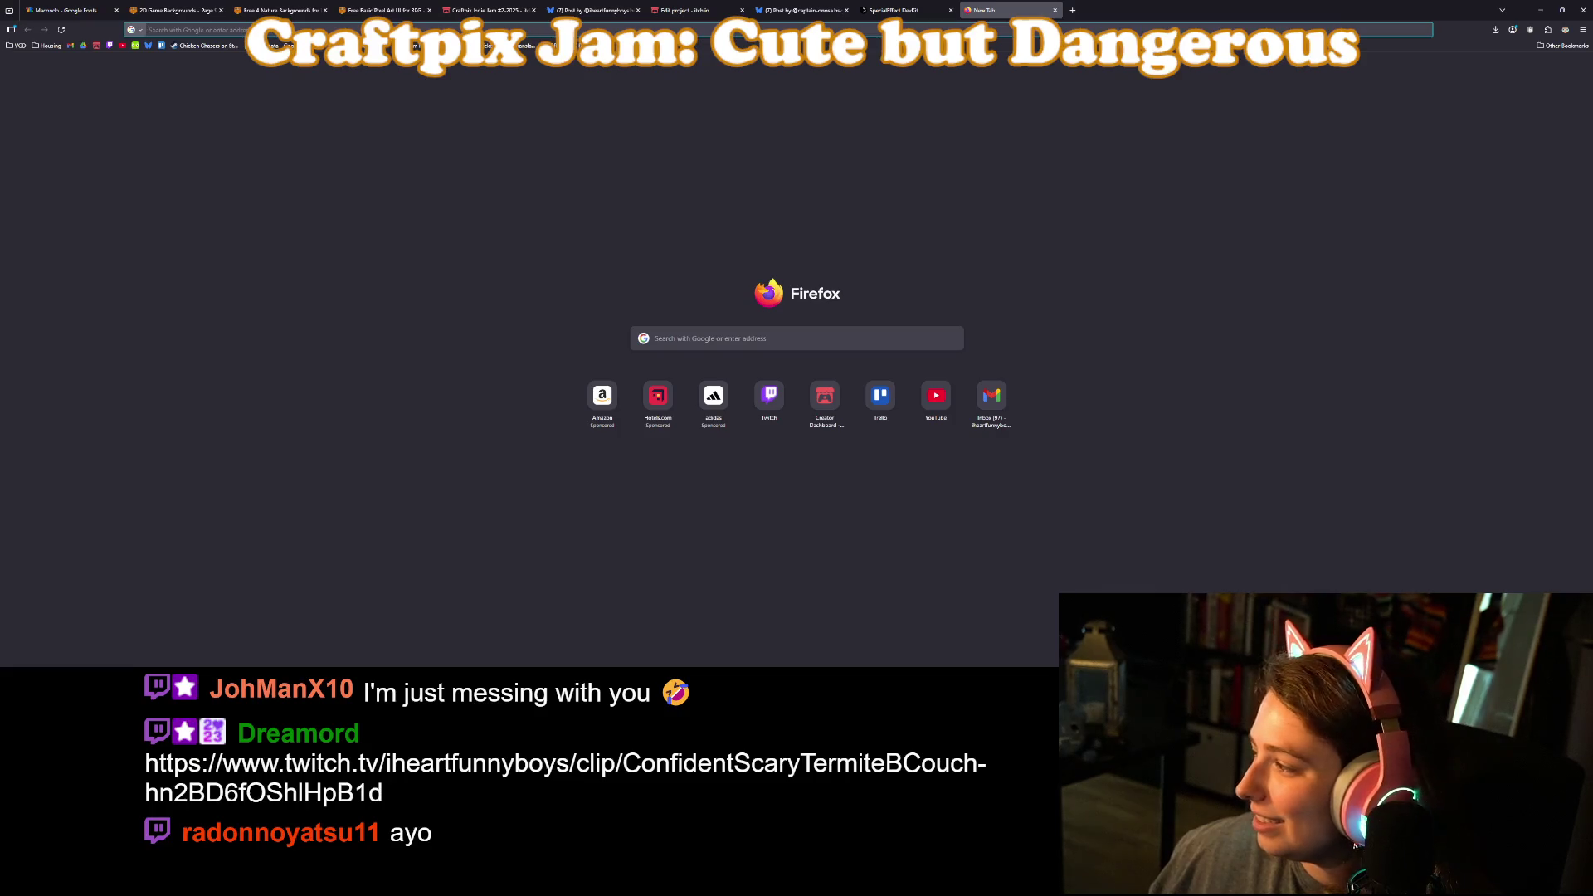
pyautogui.hotkey('alt', 'Tab')
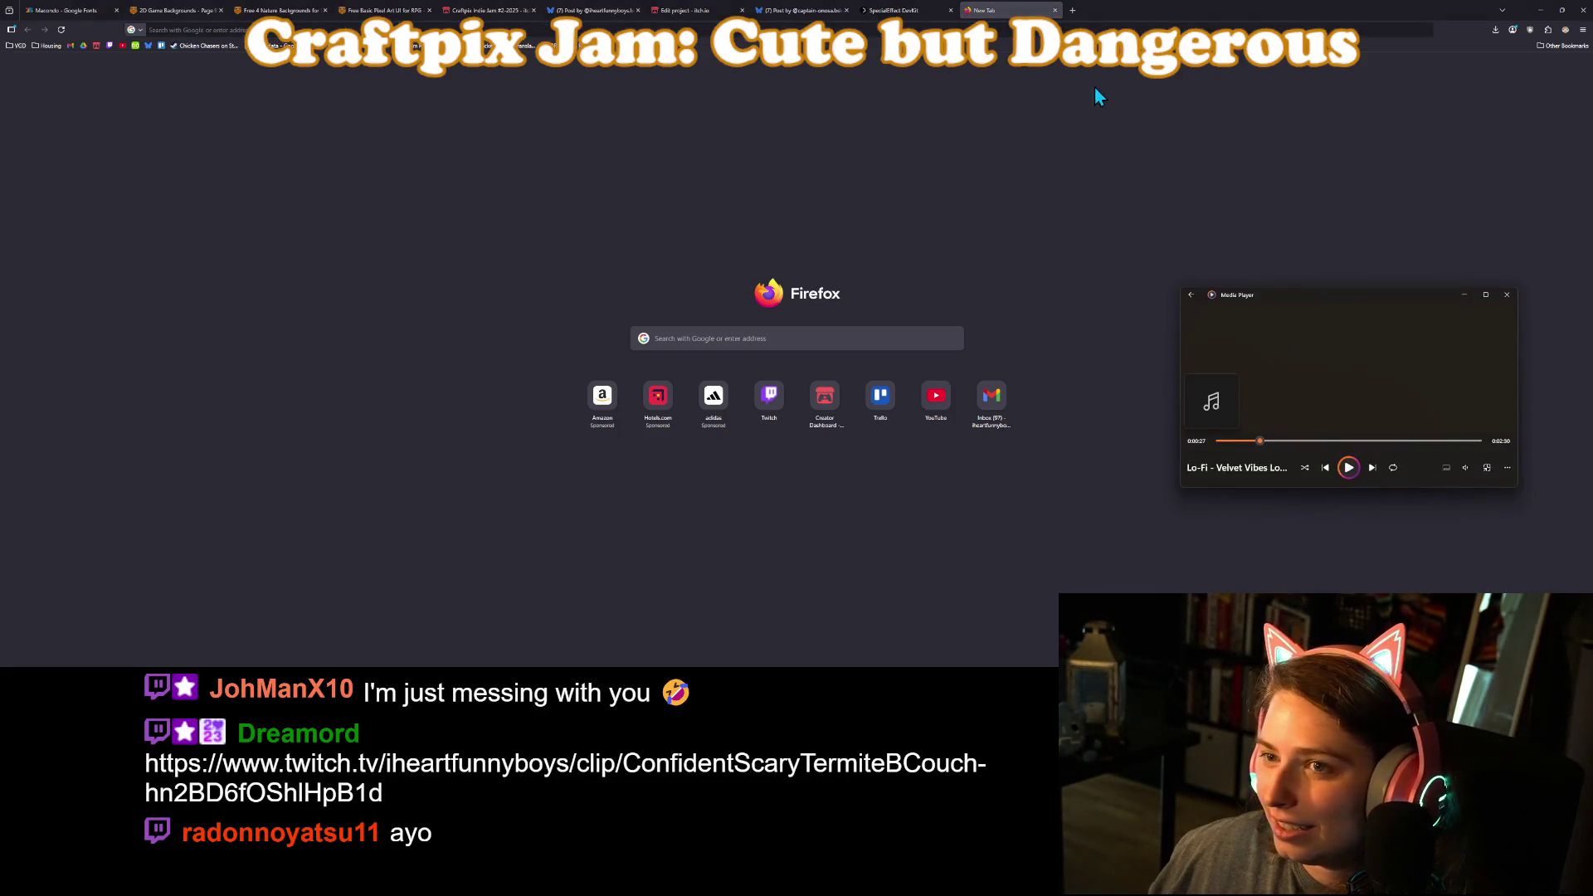
pyautogui.click(1088, 25)
pyautogui.hotkey('ctrl', 'v')
pyautogui.press('Return')
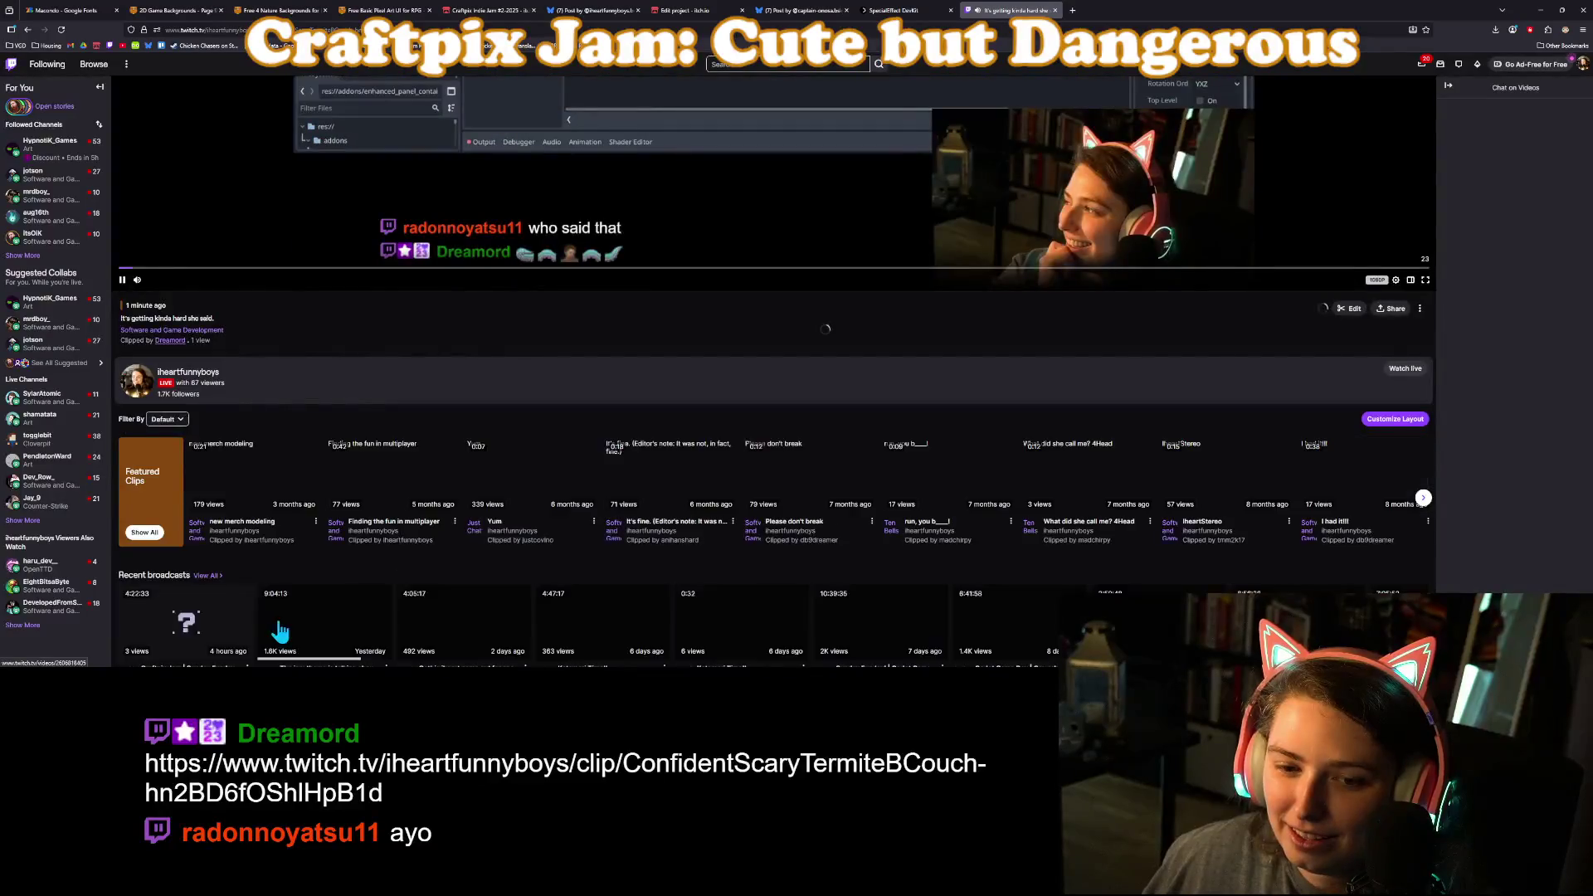
pyautogui.scroll(3, 160, 532)
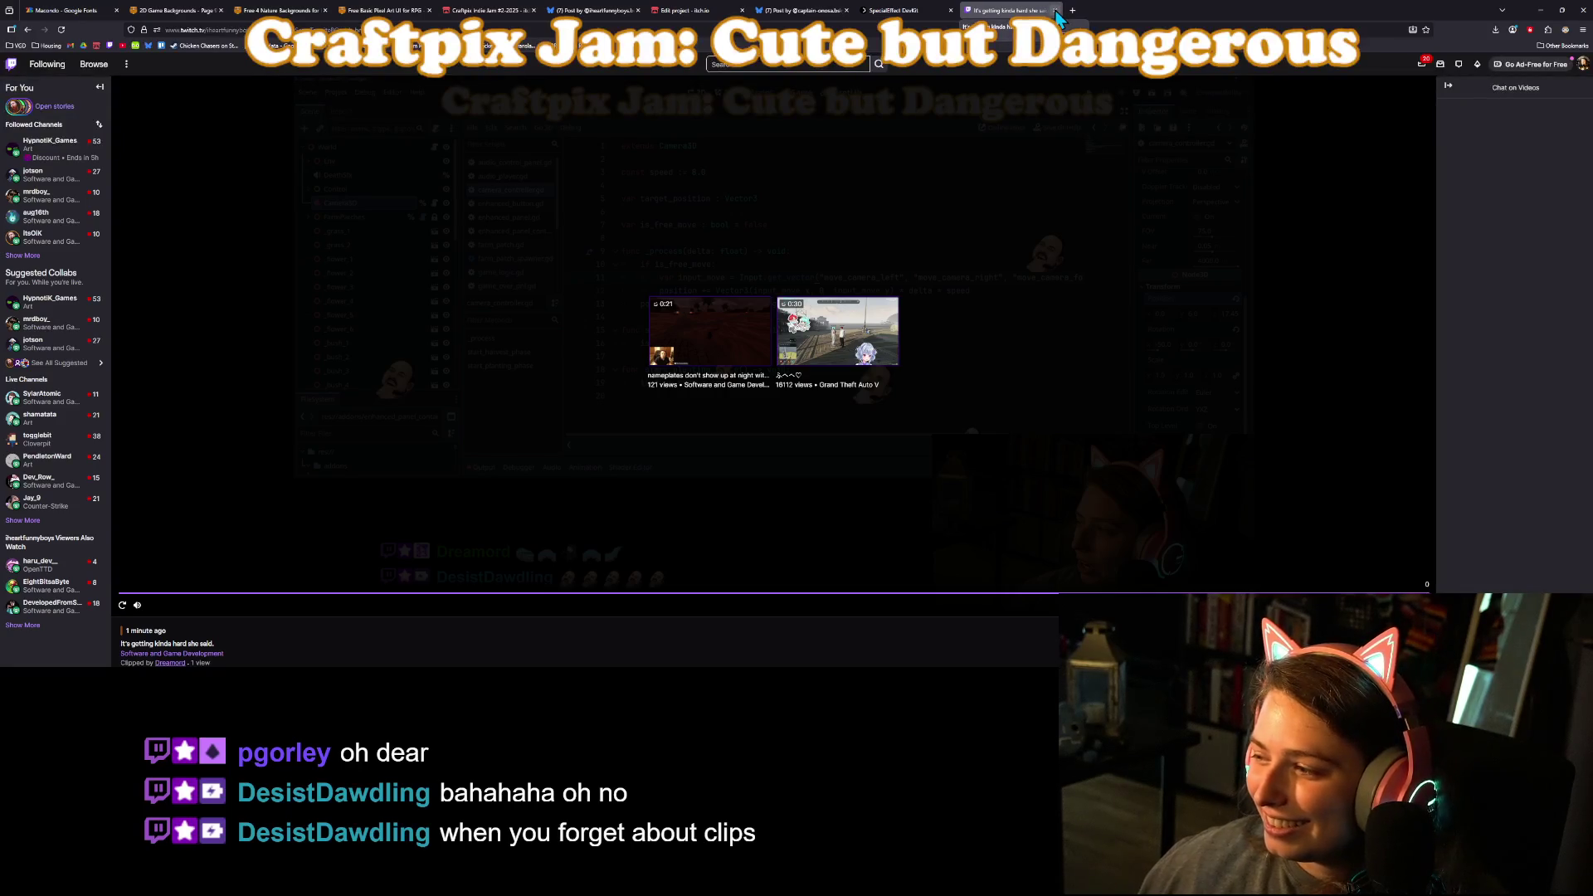
pyautogui.click(1054, 10)
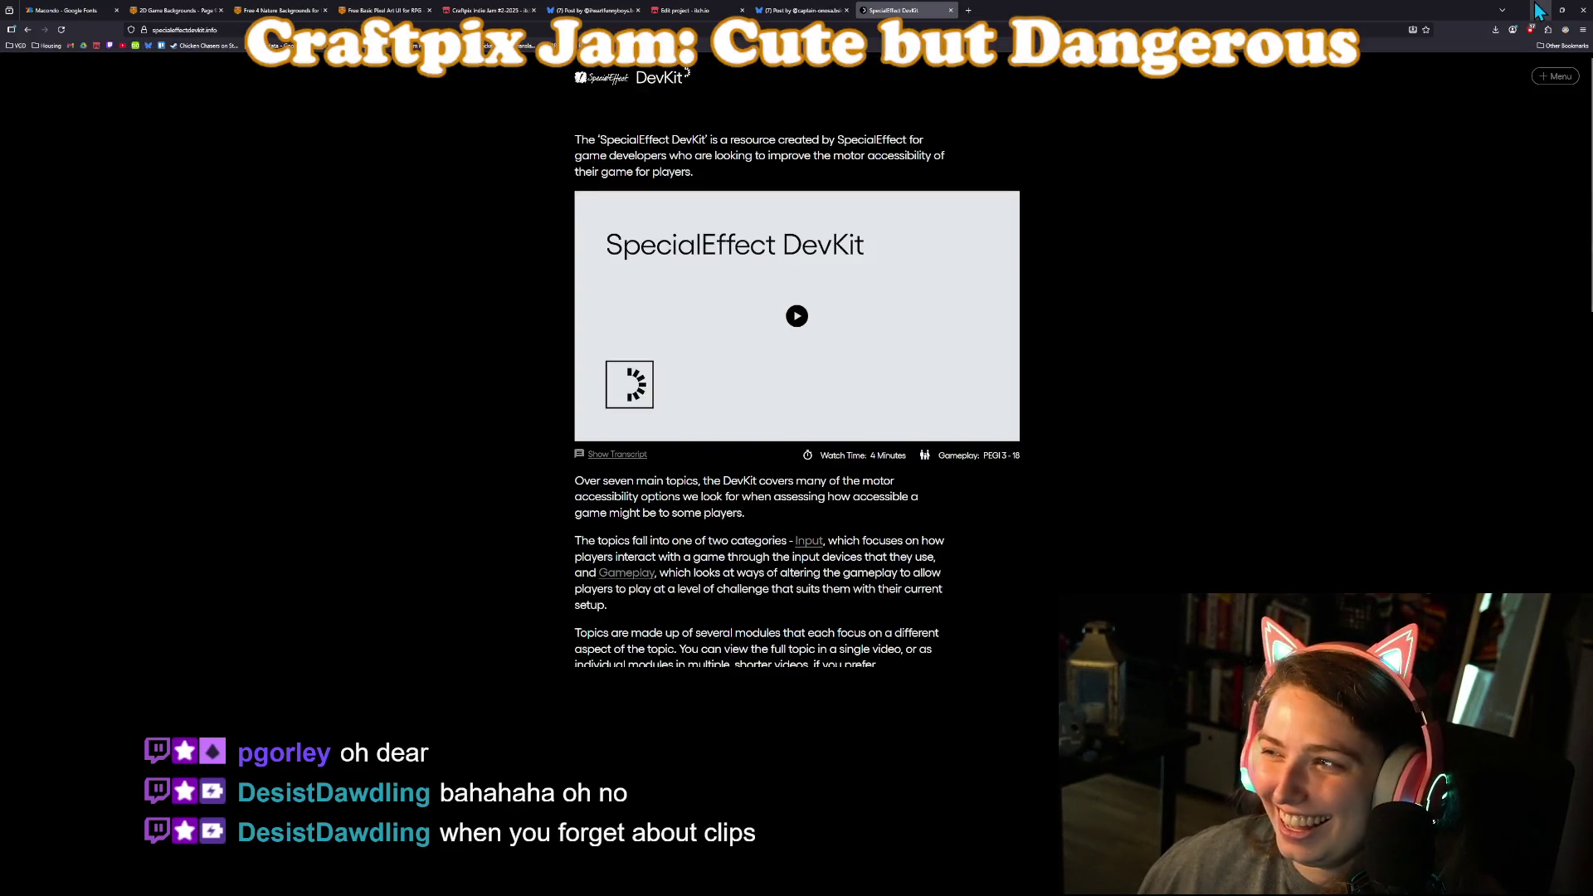
pyautogui.click(1537, 10)
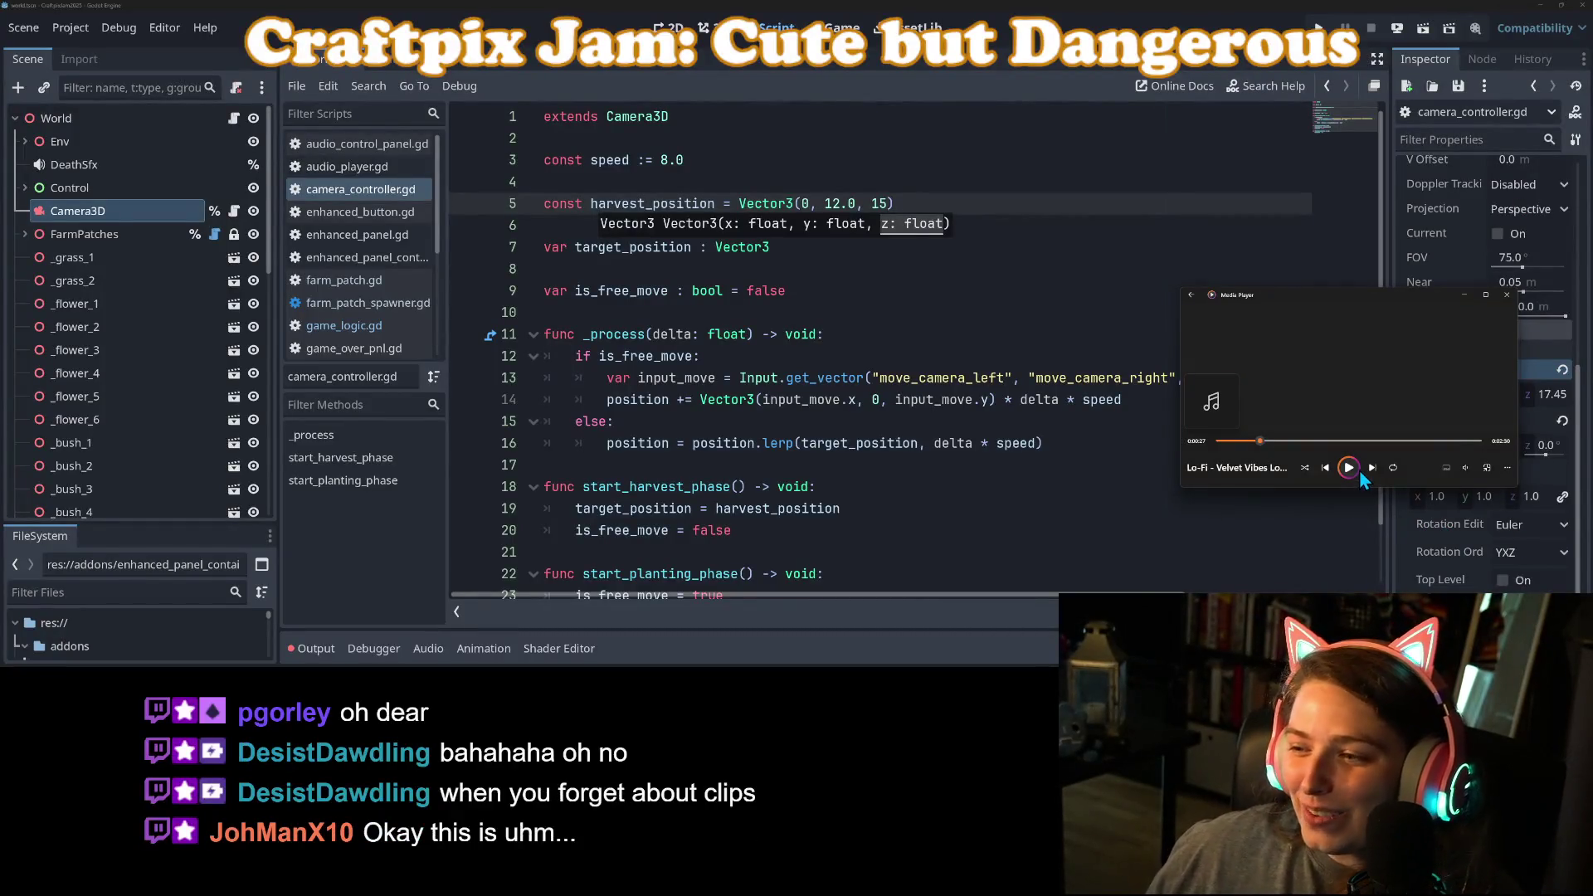
pyautogui.click(1113, 445)
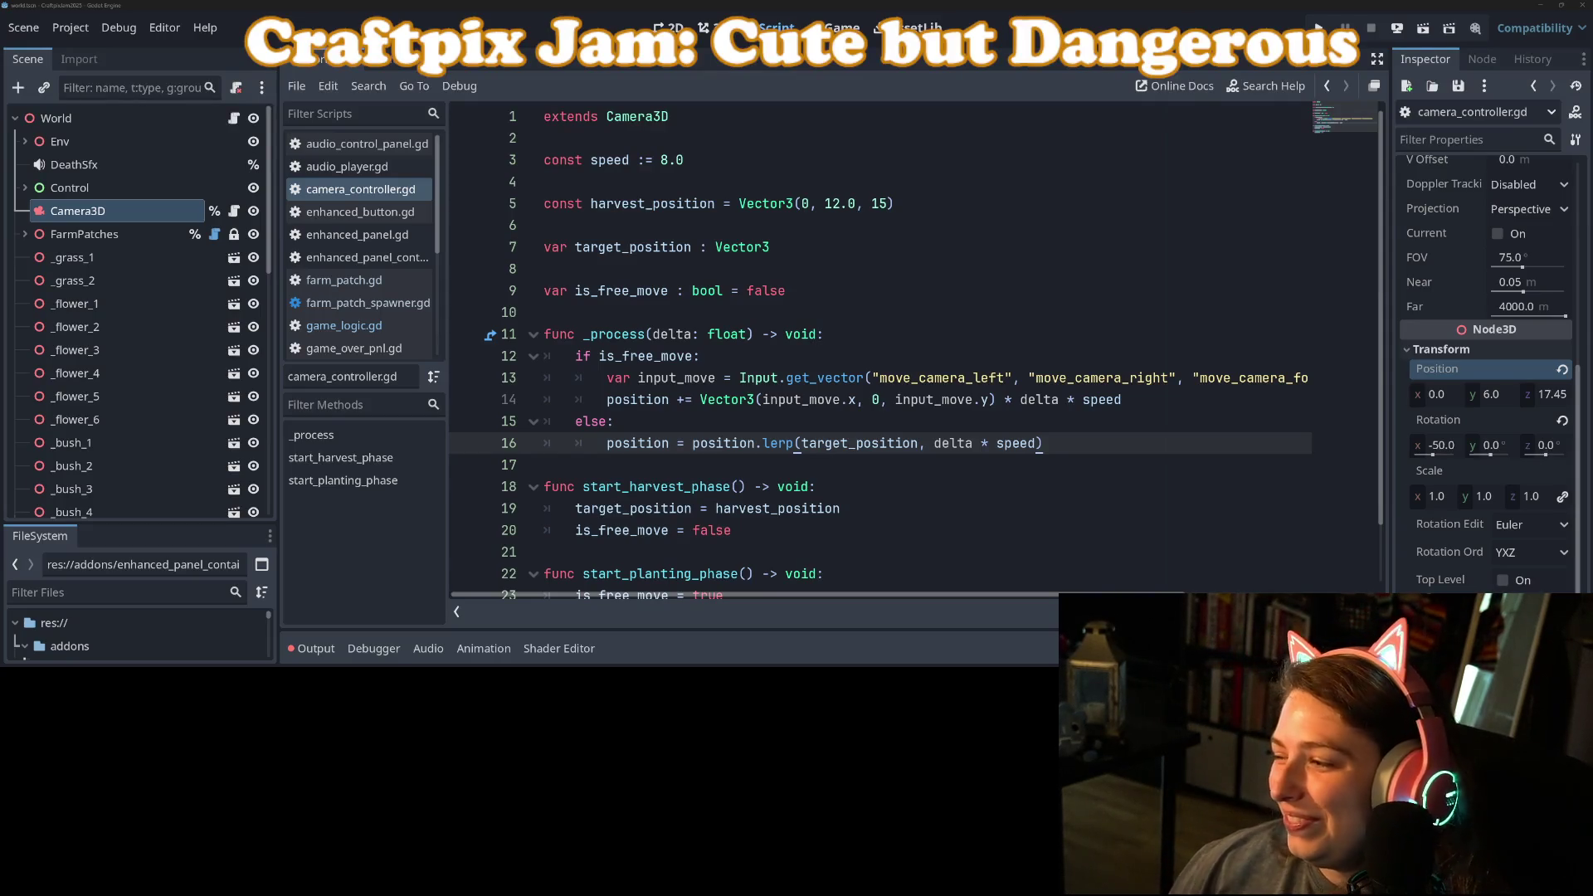
pyautogui.click(875, 378)
# Step: Split the Input.get_vector arguments onto two indented \ continuation lines and save
pyautogui.write('\\')
pyautogui.press('Return')
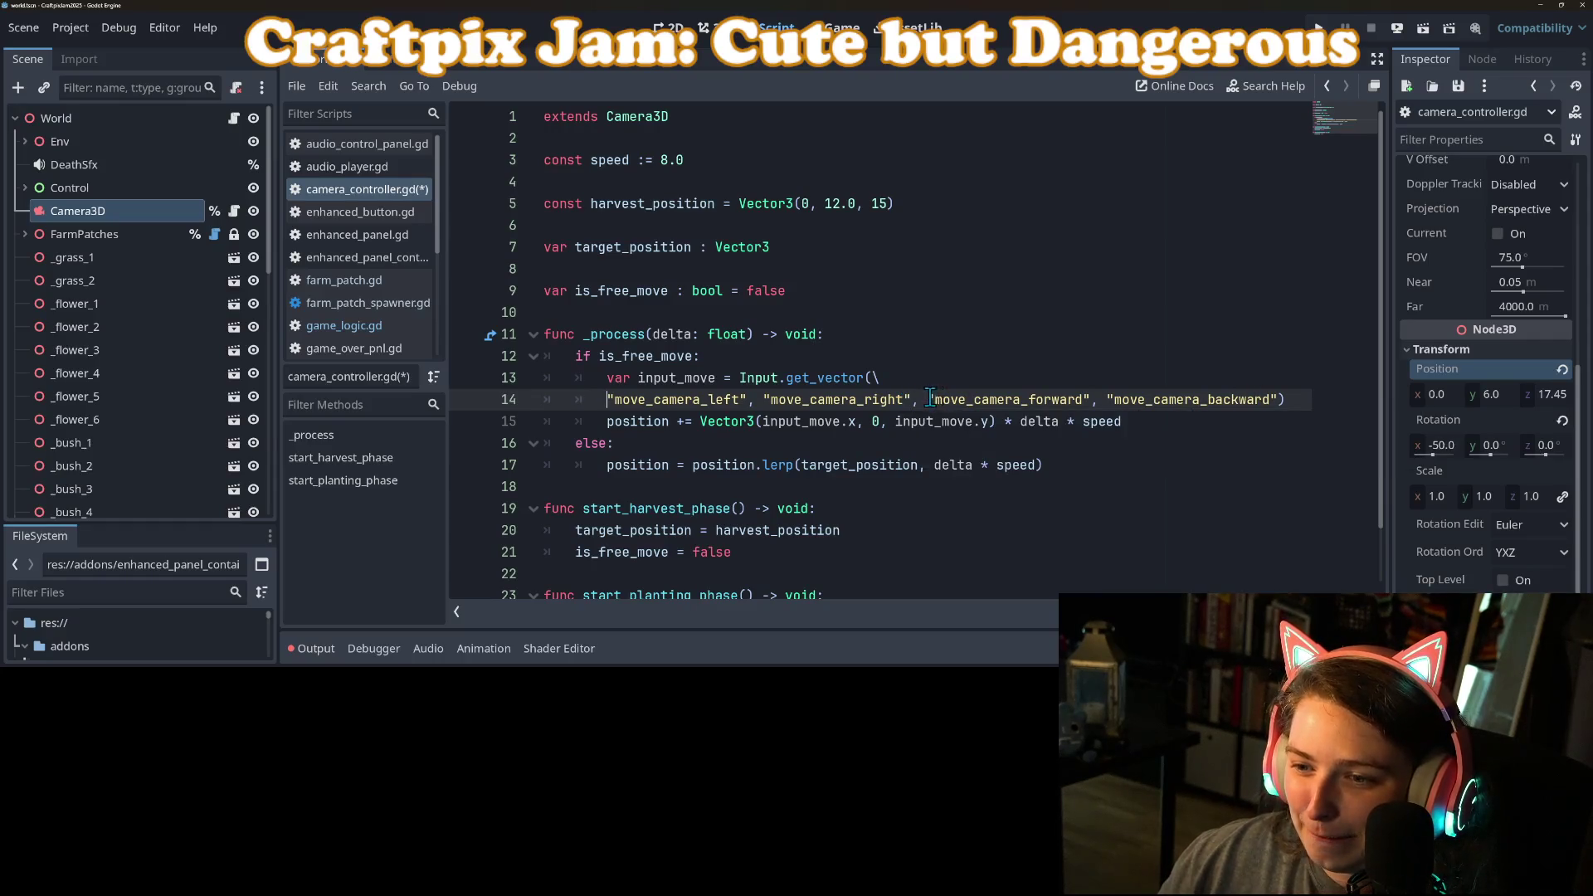
pyautogui.click(927, 399)
pyautogui.write('\\')
pyautogui.press('Return')
pyautogui.hotkey('ctrl', 's')
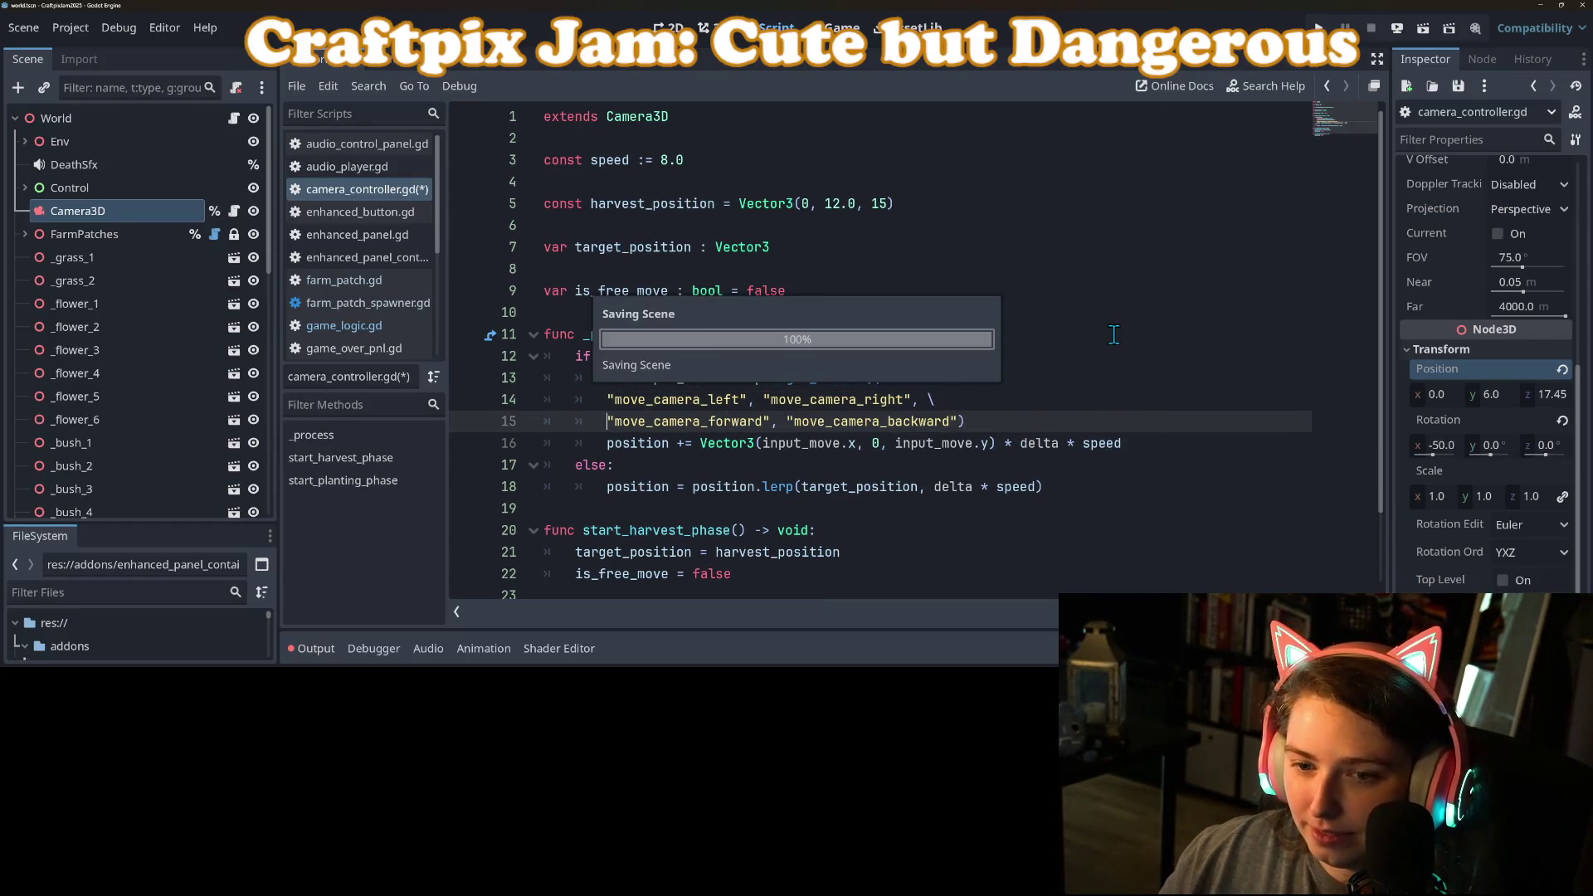
pyautogui.moveTo(621, 399); pyautogui.dragTo(662, 421)
pyautogui.press('Tab')
pyautogui.press('End')
pyautogui.hotkey('ctrl', 's')
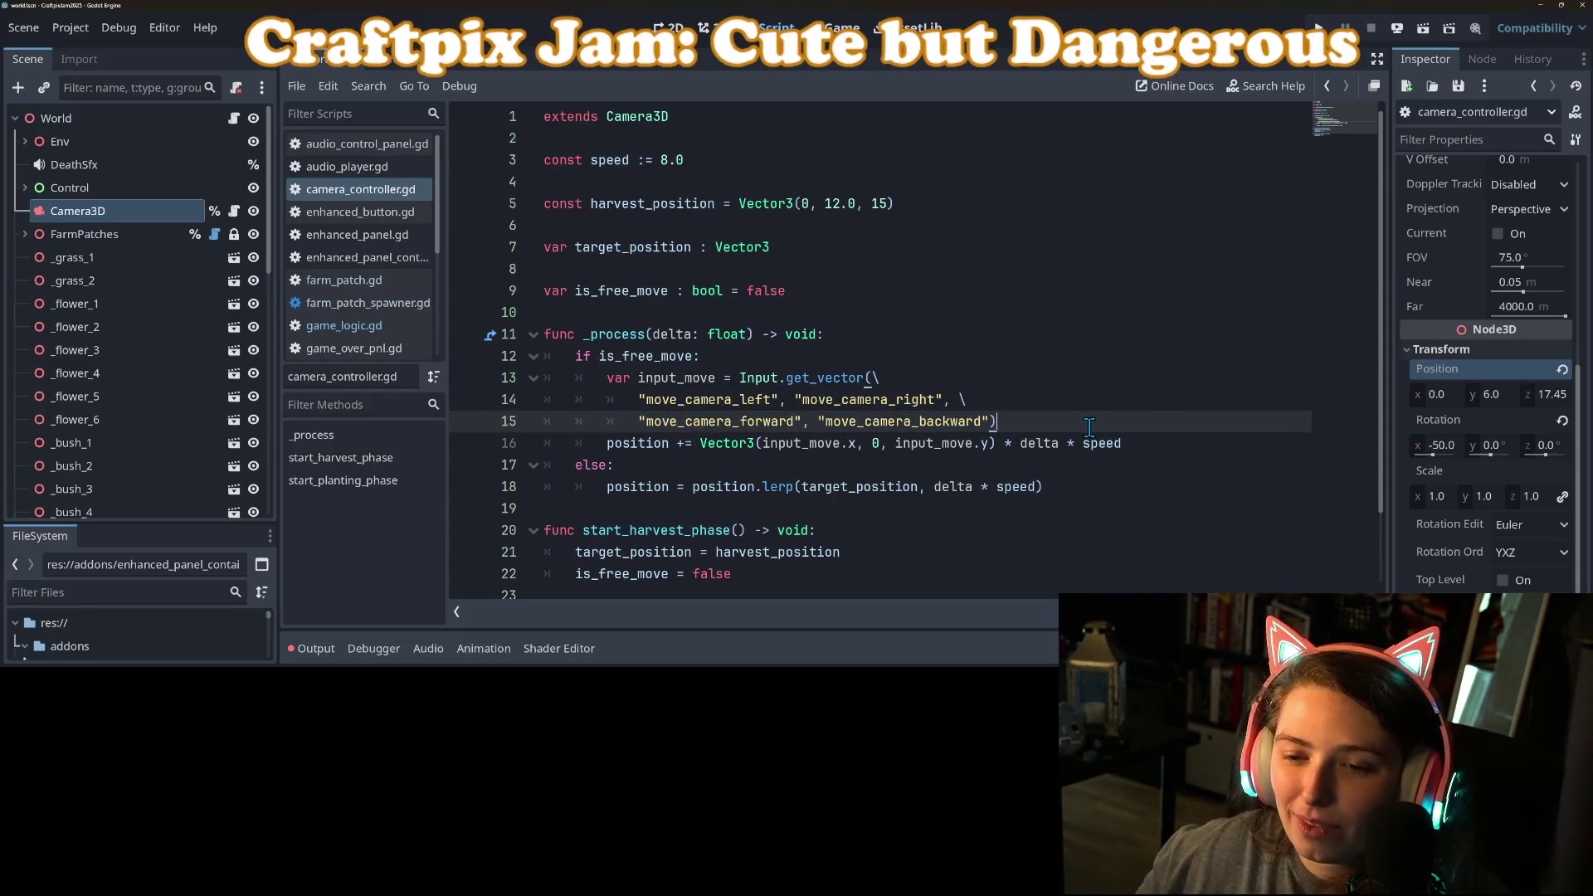
# Step: Recheck the script around harvest_position, then go to the 3D scene view with the farm patches
pyautogui.click(869, 377)
pyautogui.hotkey('ctrl', 's')
pyautogui.click(1036, 342)
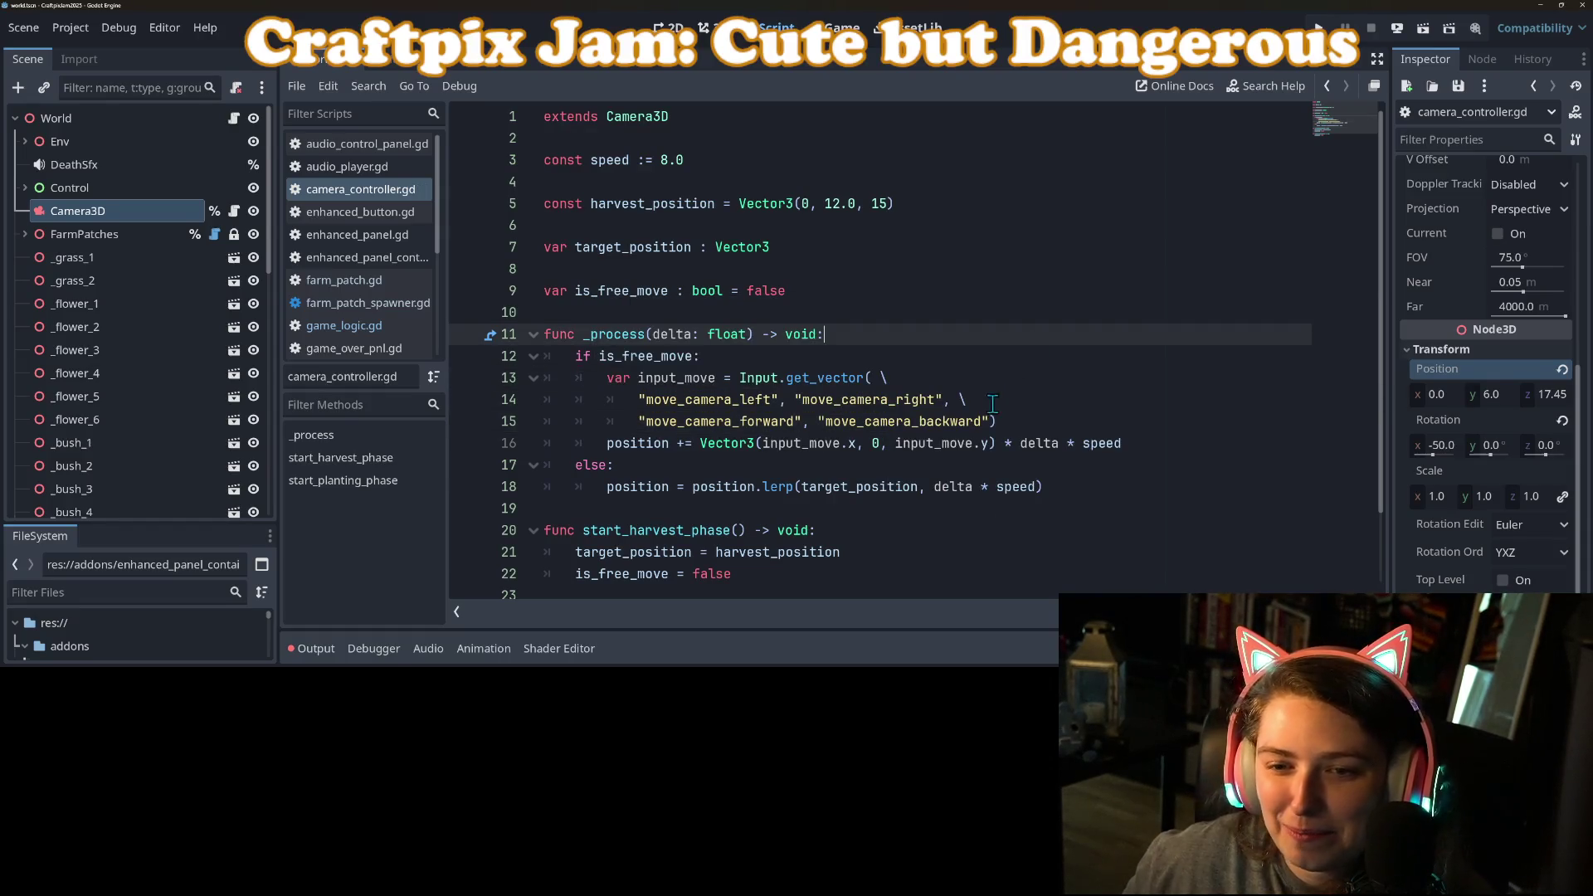
pyautogui.click(989, 508)
pyautogui.scroll(-2, 989, 506)
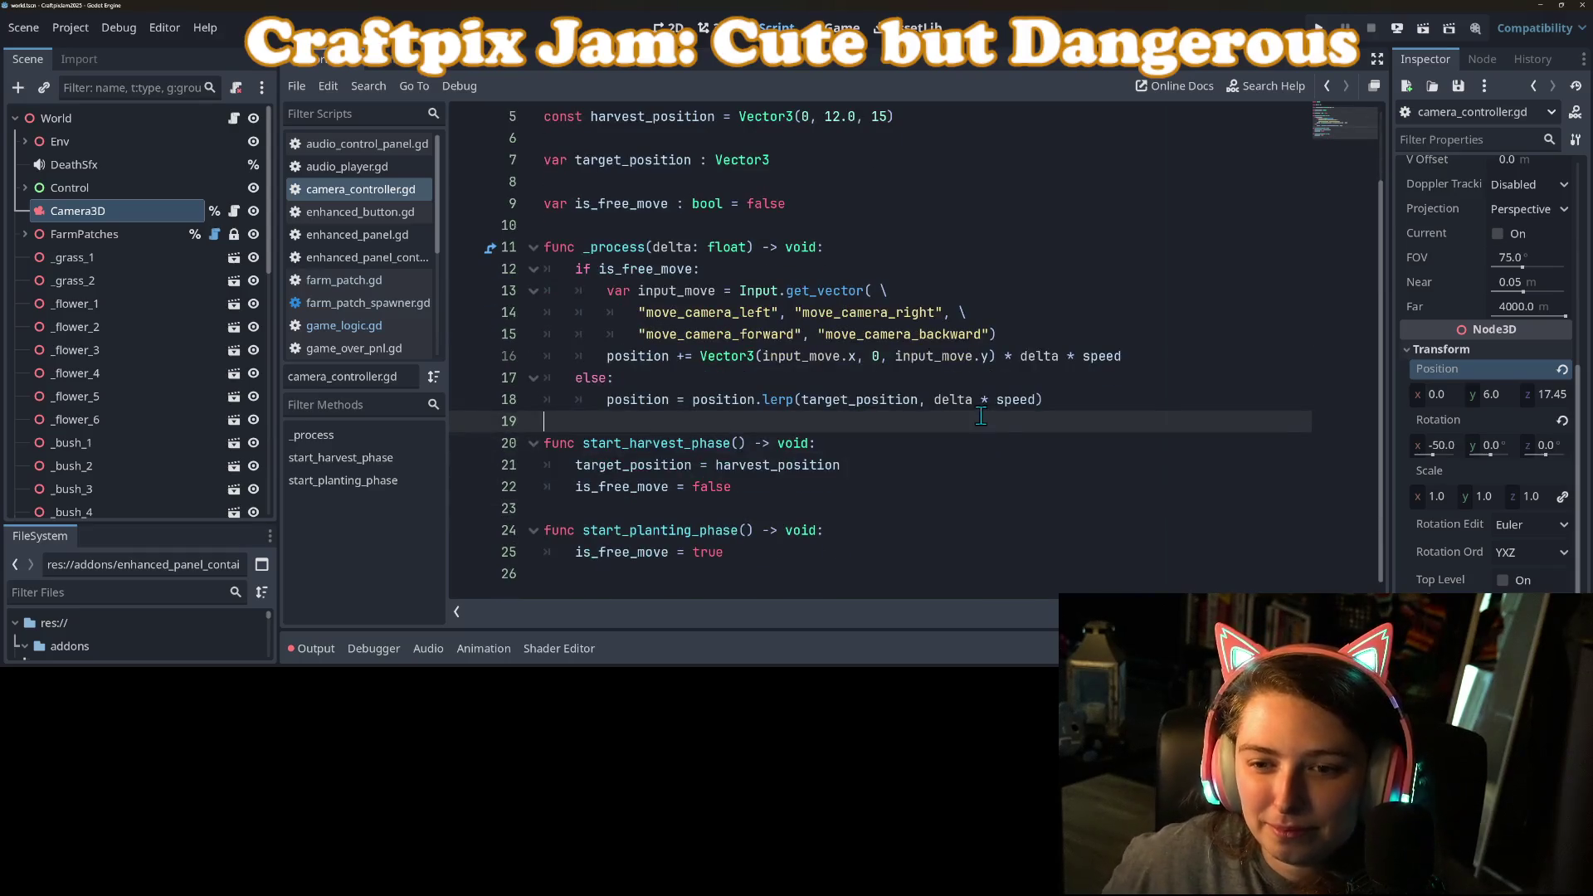
pyautogui.click(1018, 387)
pyautogui.doubleClick(772, 465)
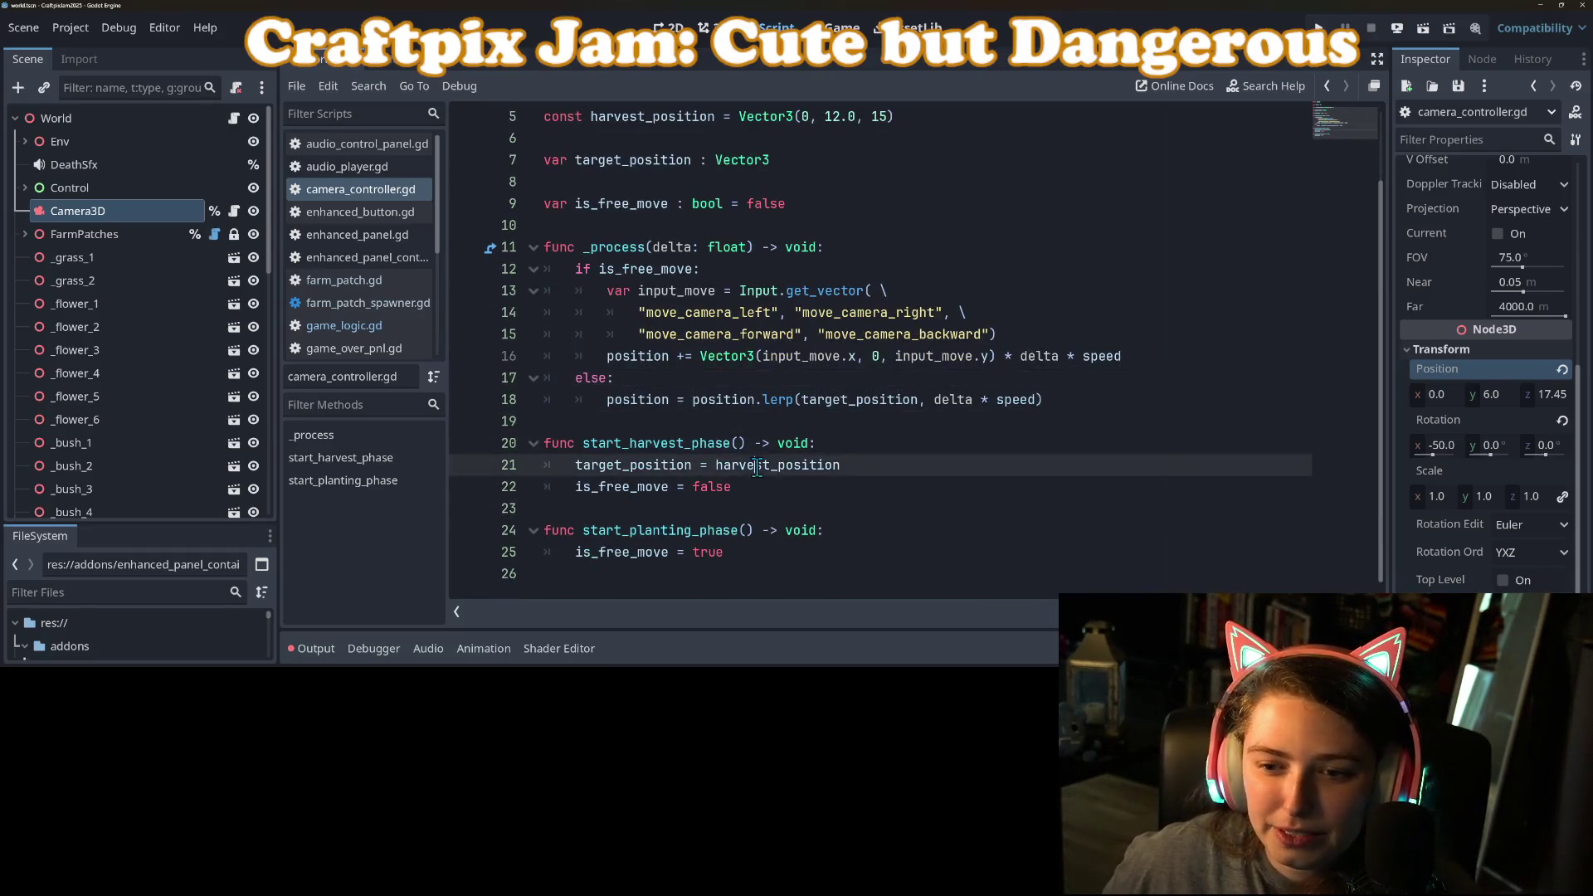
pyautogui.scroll(2, 759, 467)
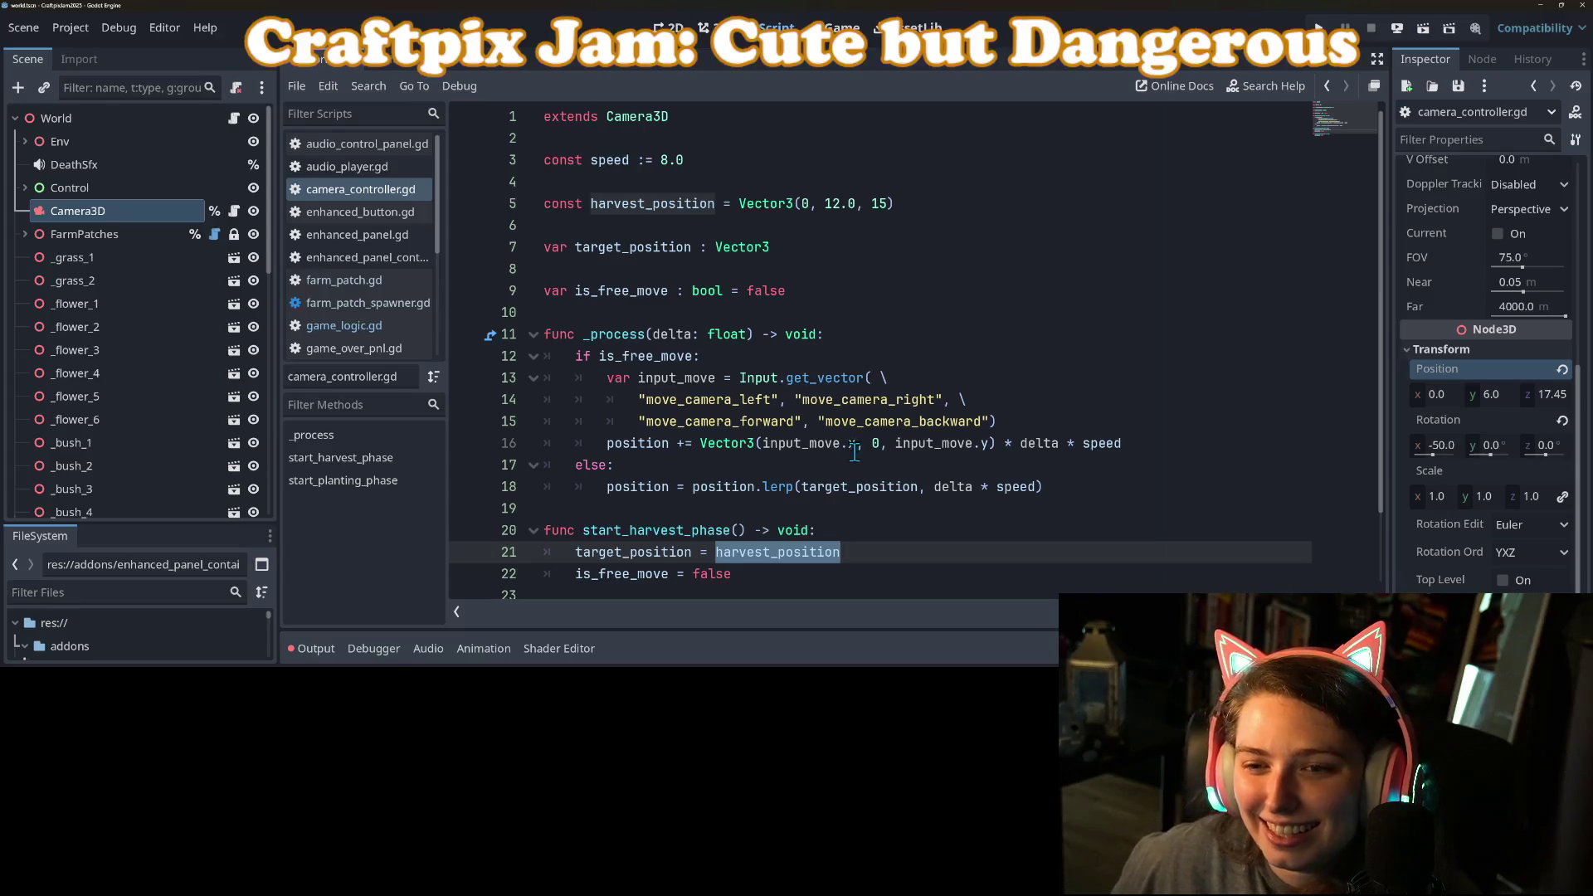
pyautogui.click(711, 27)
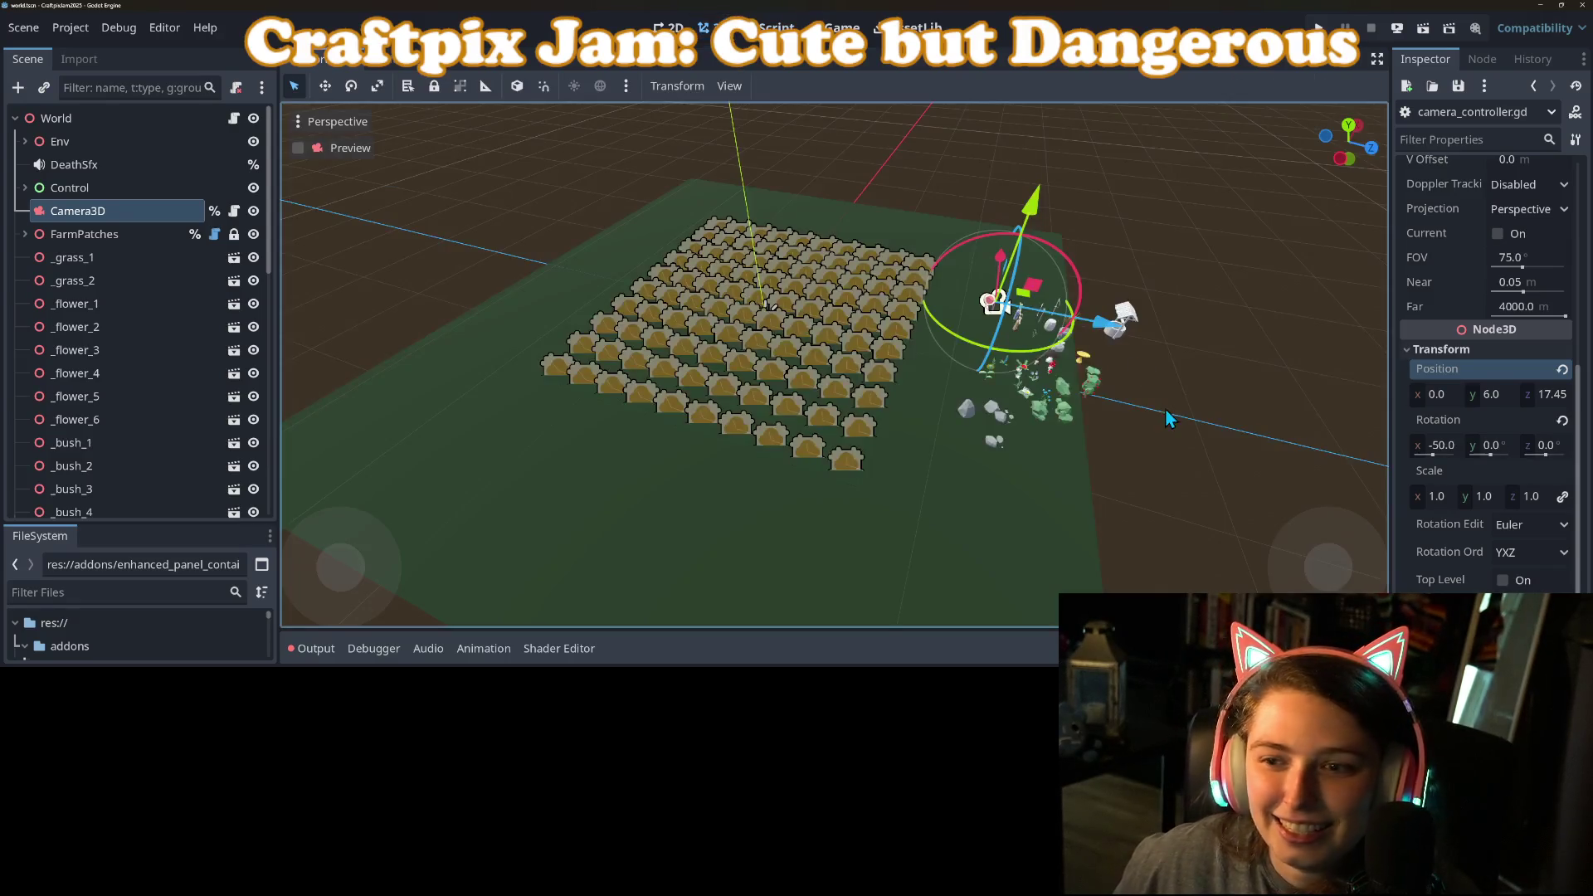
pyautogui.click(141, 186)
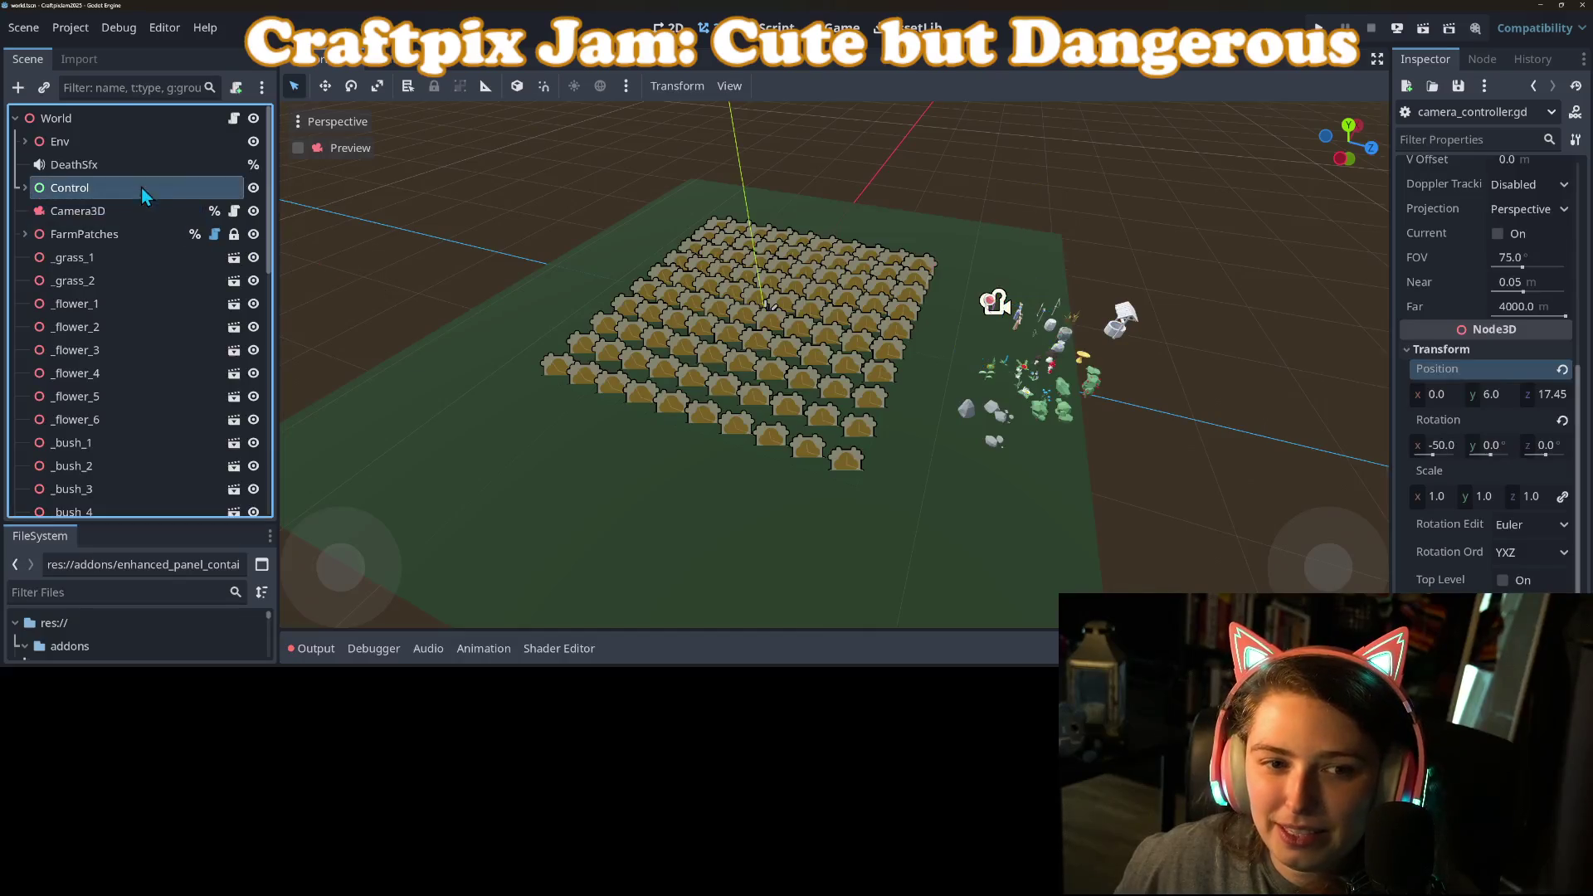
pyautogui.click(141, 210)
pyautogui.scroll(5, 1456, 391)
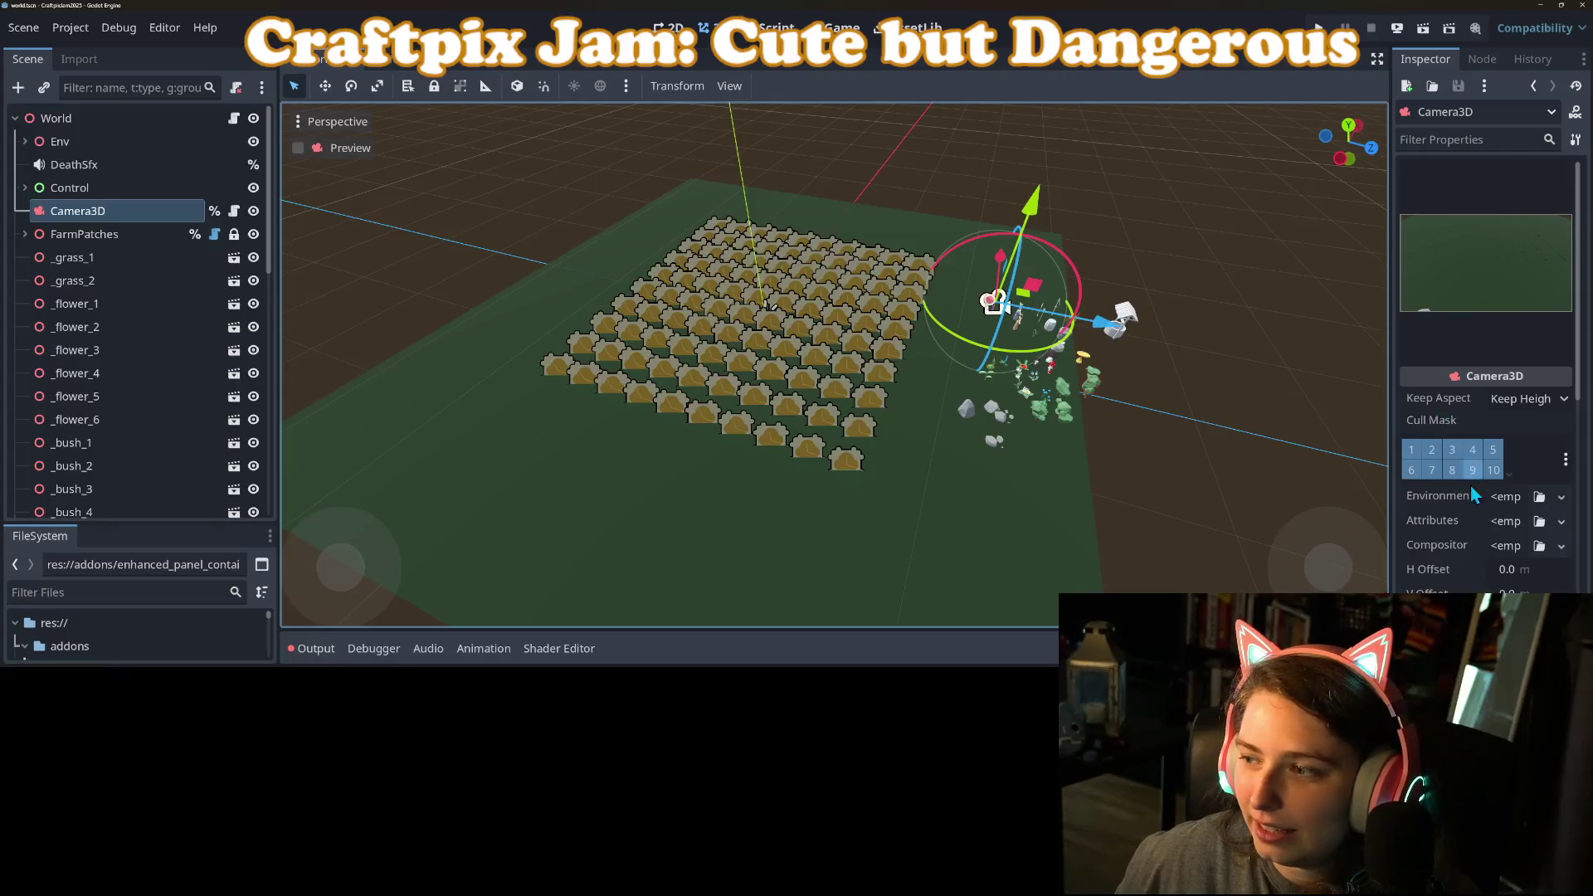
pyautogui.scroll(-5, 1473, 498)
pyautogui.click(1500, 516)
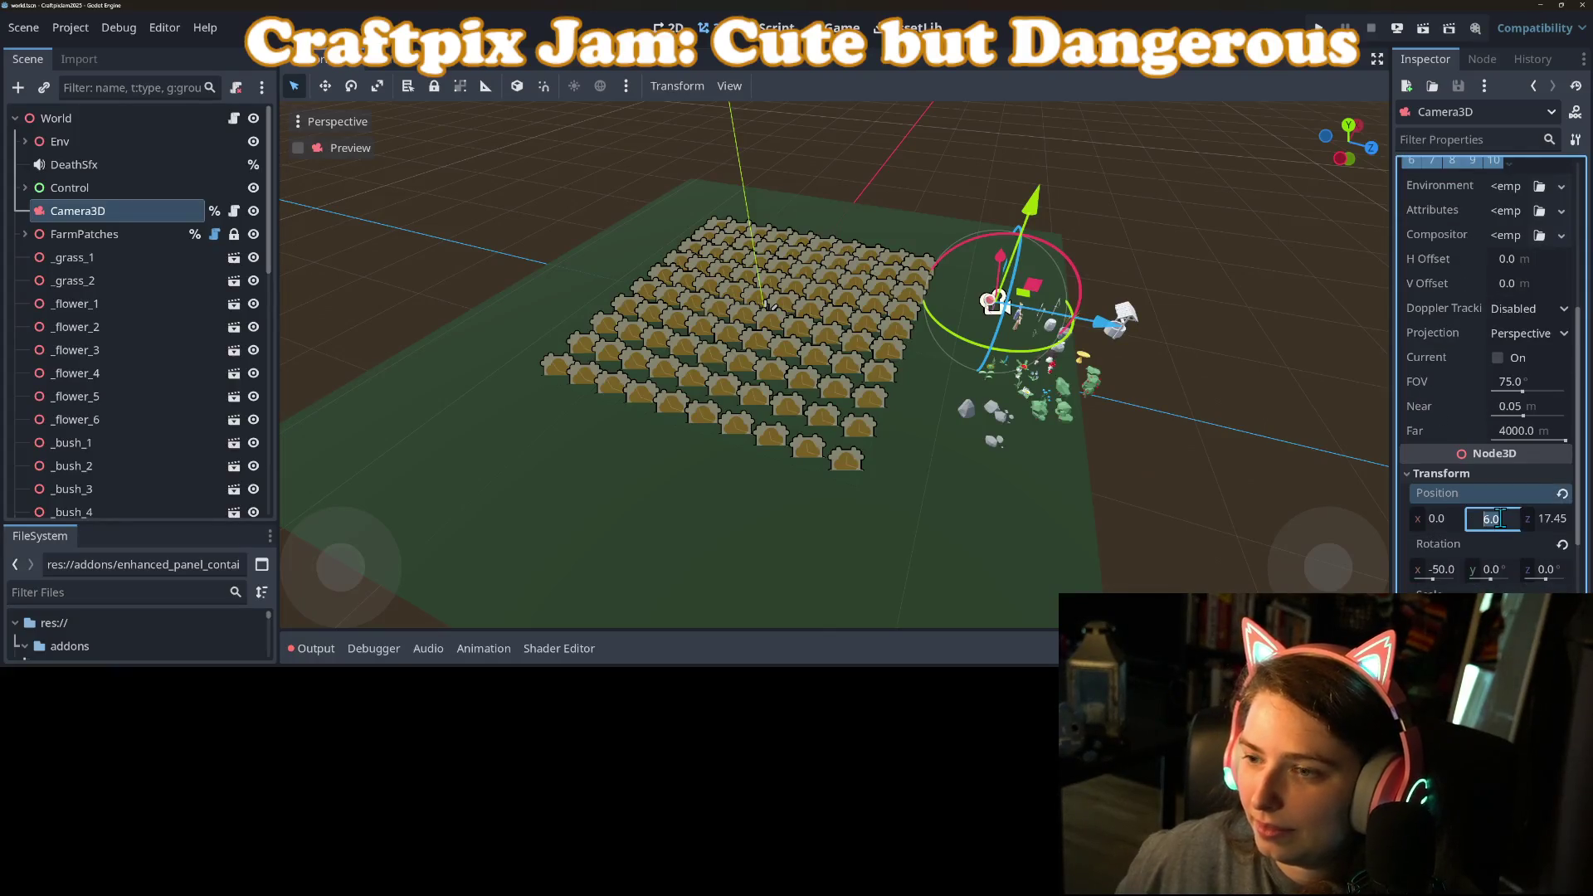
pyautogui.write('12')
pyautogui.press('Return')
pyautogui.scroll(5, 1496, 396)
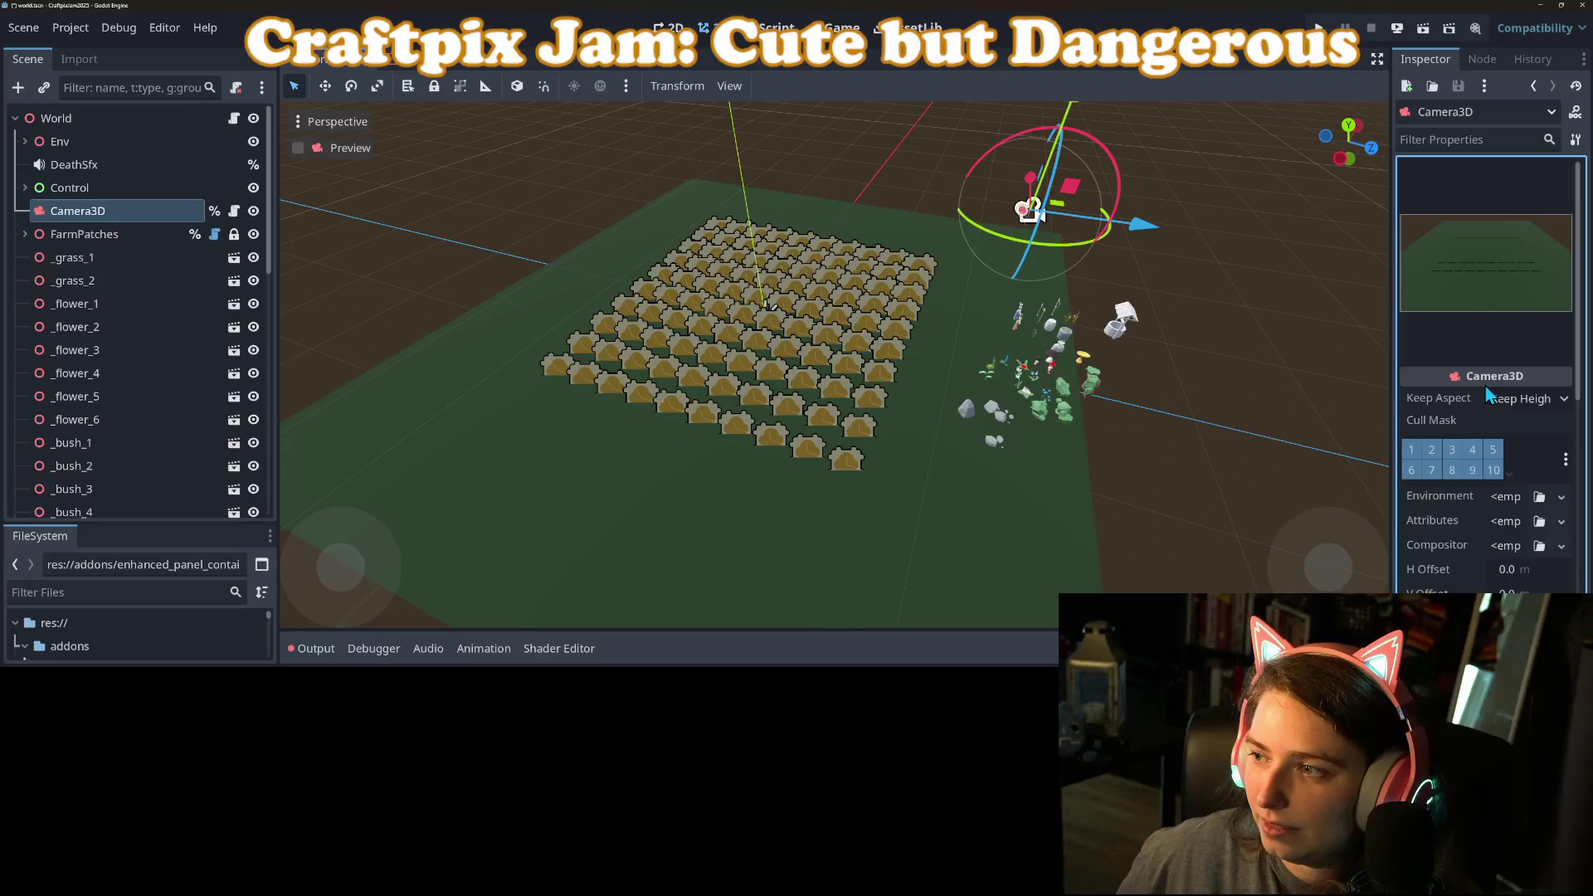
pyautogui.scroll(-5, 1488, 399)
pyautogui.click(1554, 331)
pyautogui.write('20')
pyautogui.press('Return')
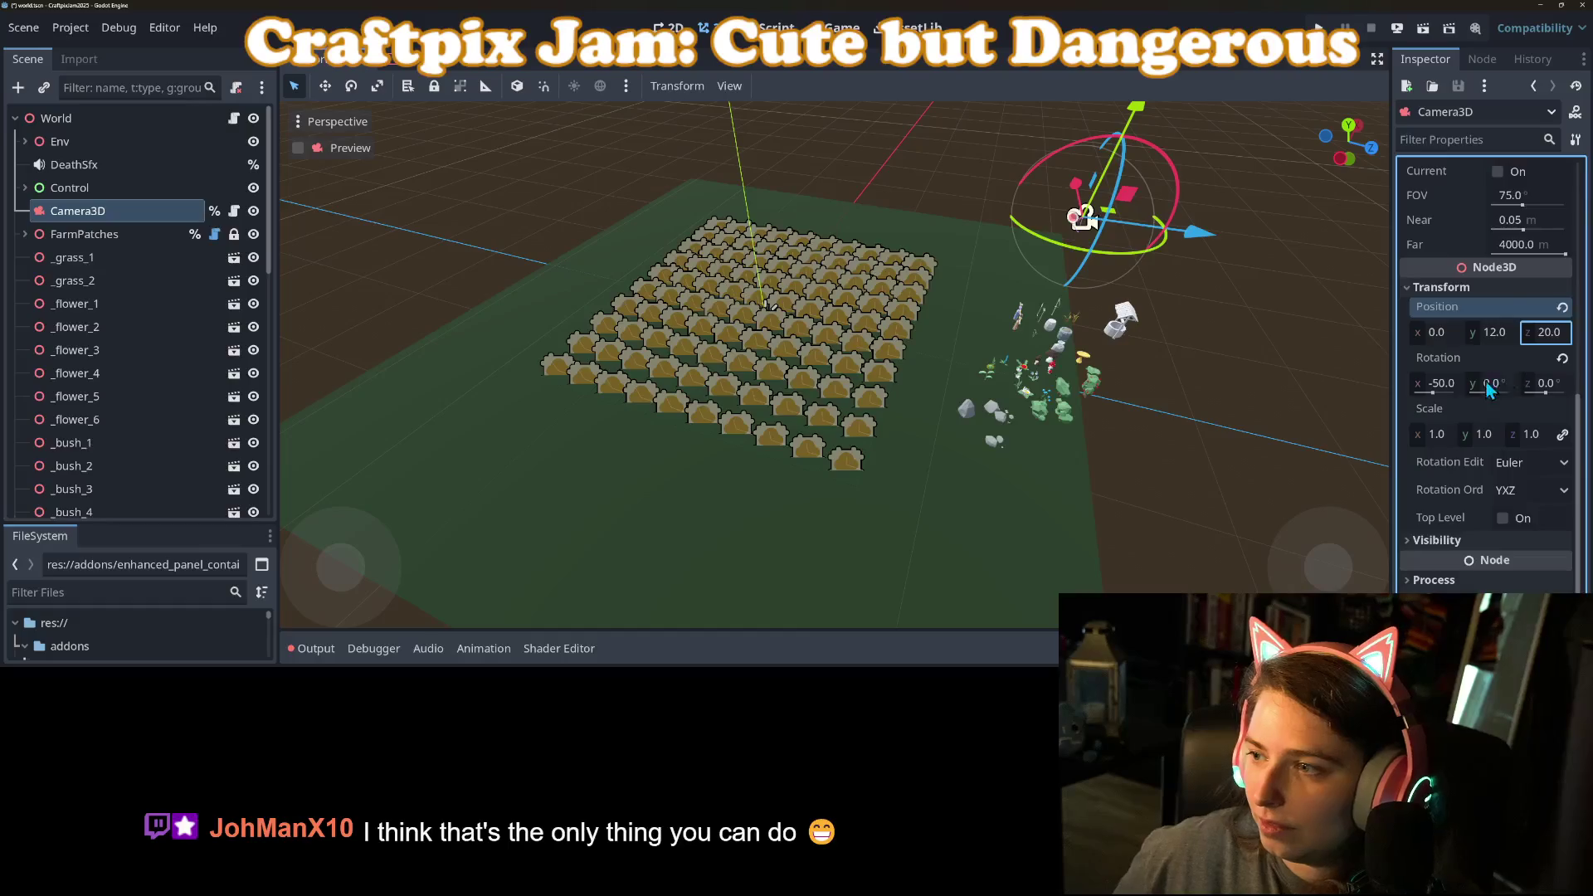
pyautogui.scroll(5, 1455, 419)
pyautogui.moveTo(1452, 419)
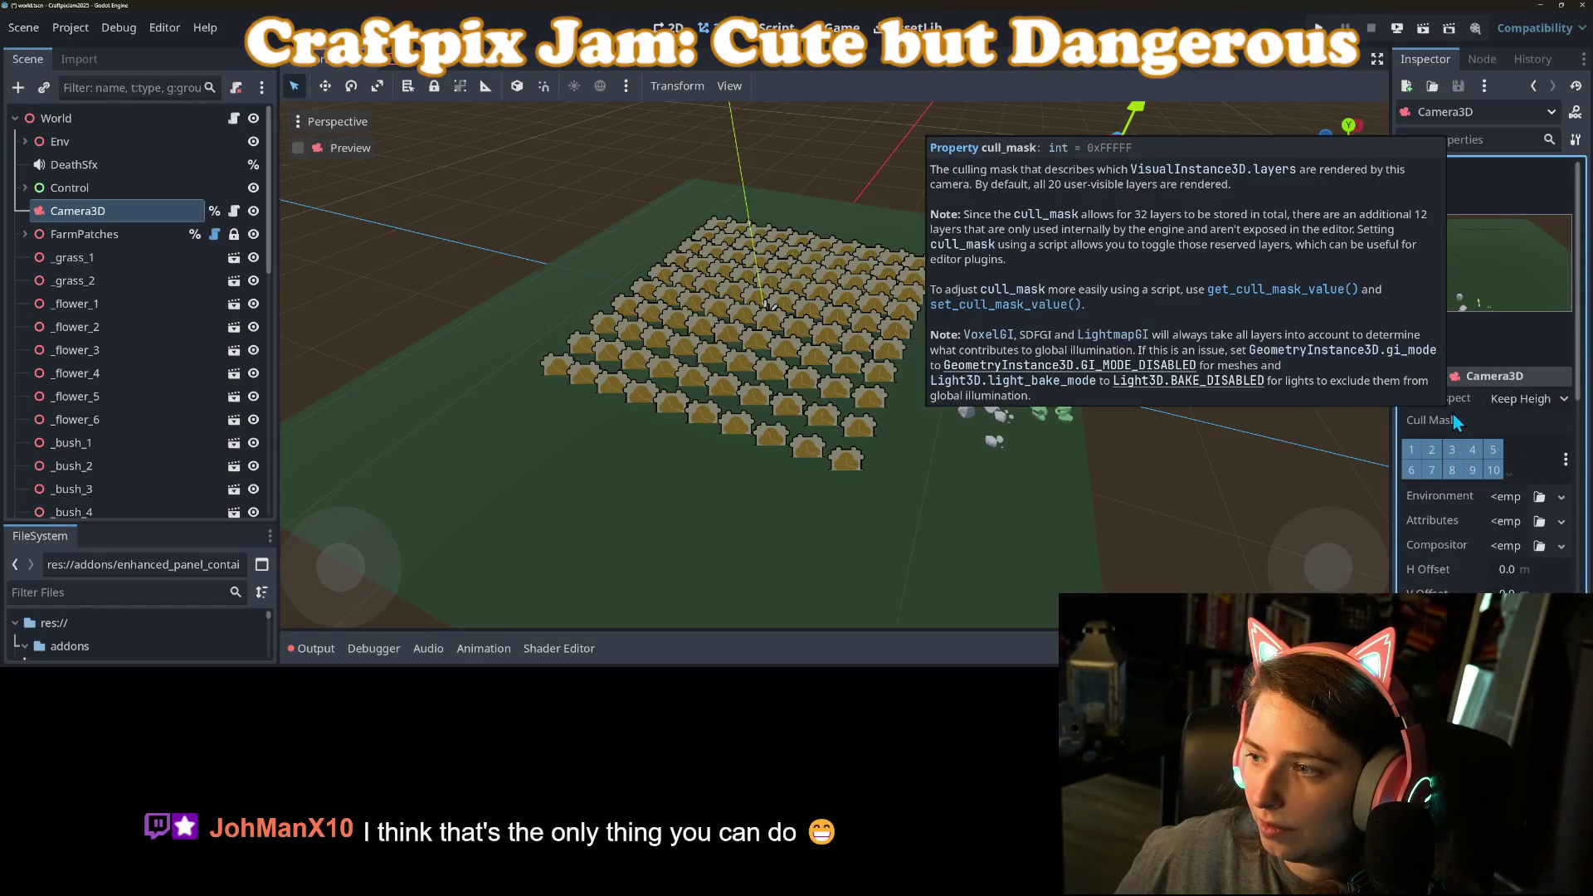
pyautogui.scroll(-5, 1461, 473)
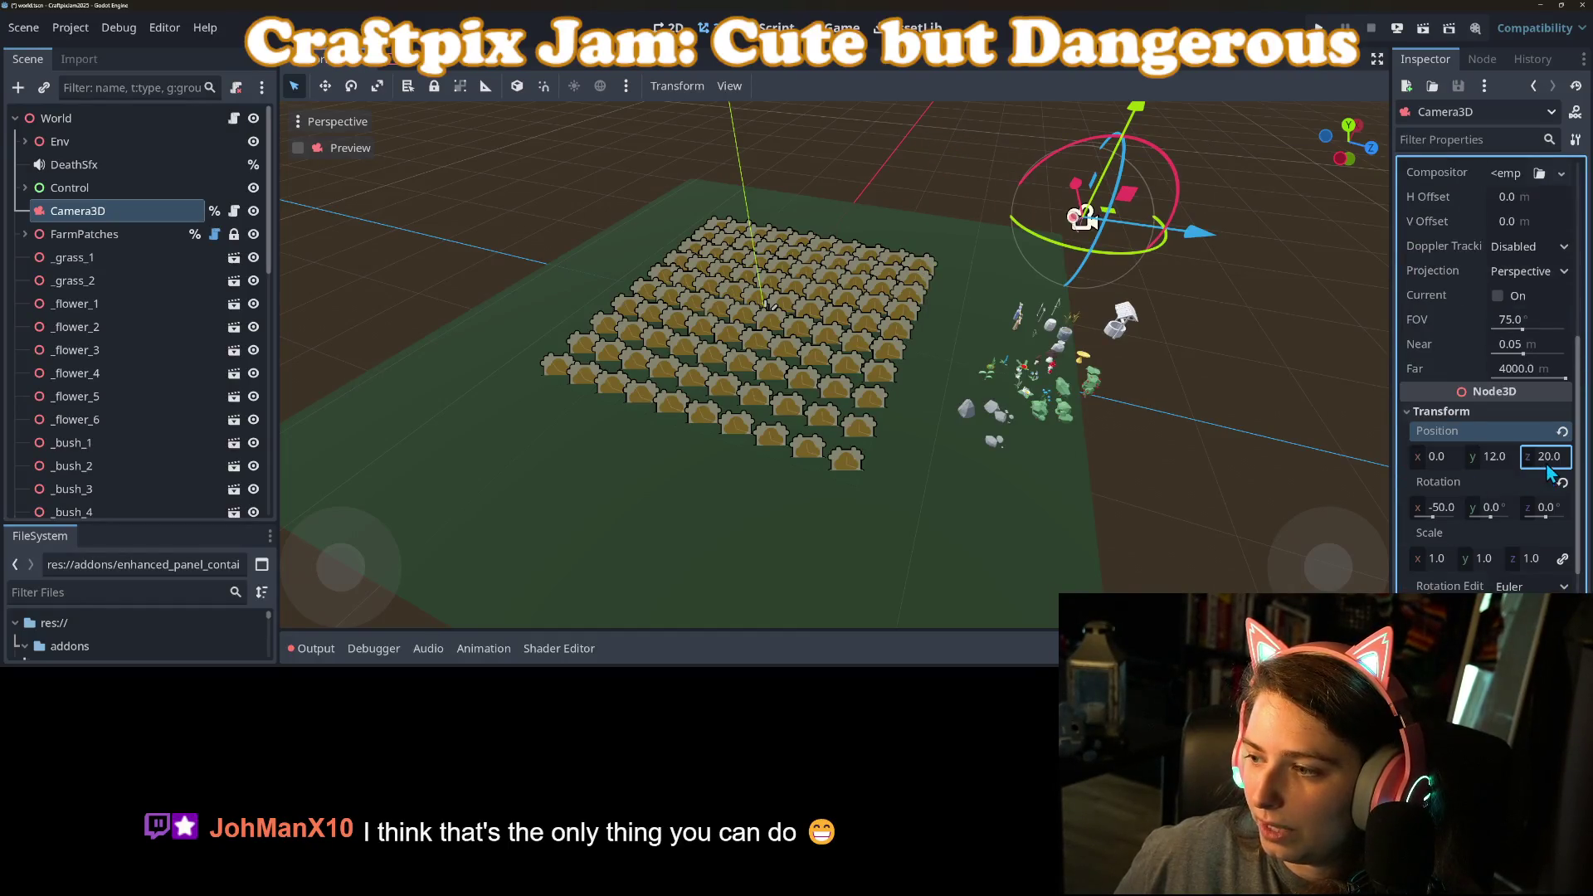
pyautogui.hotkey('ctrl', 'z')
pyautogui.hotkey('ctrl', 'z')
pyautogui.hotkey('ctrl', 's')
pyautogui.click(772, 27)
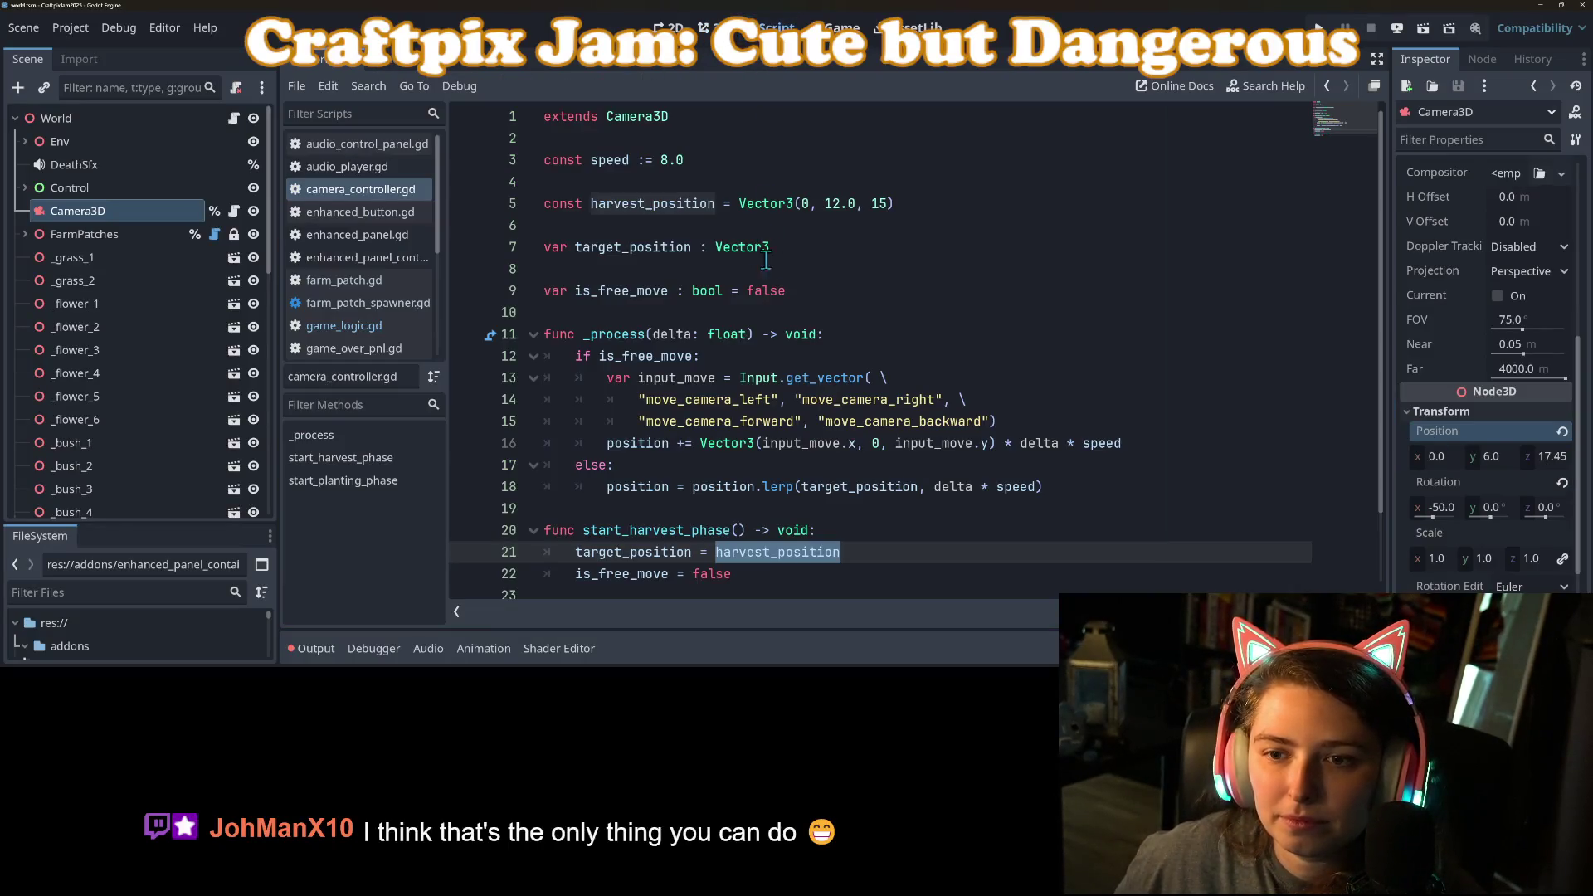
pyautogui.click(880, 204)
pyautogui.press('Delete')
pyautogui.write('0.0')
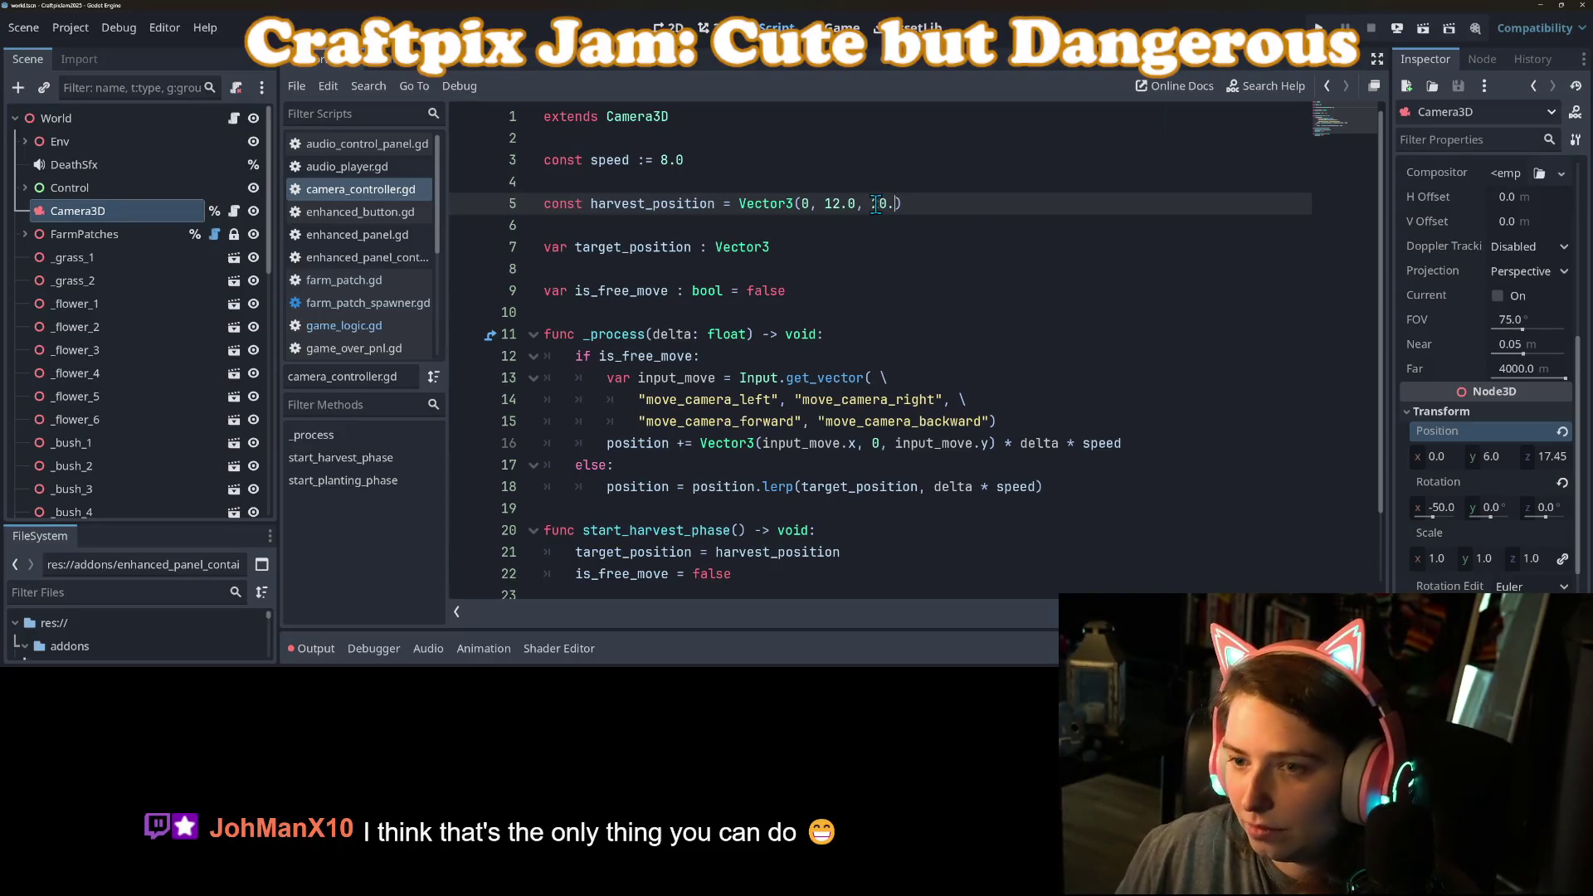
pyautogui.hotkey('ctrl', 's')
pyautogui.write('2')
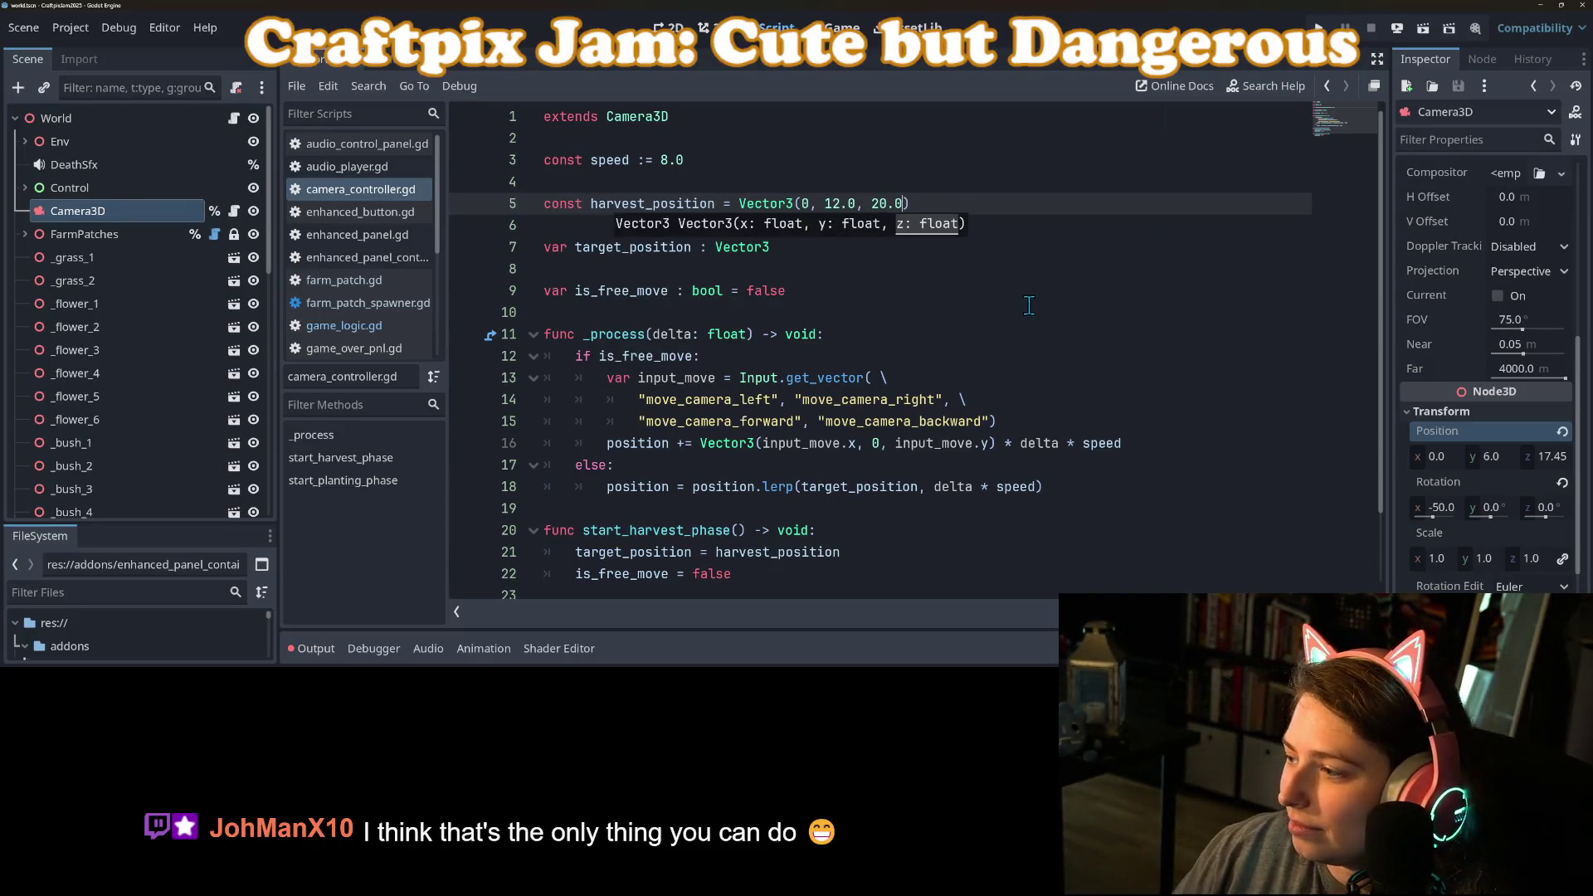
pyautogui.click(1019, 316)
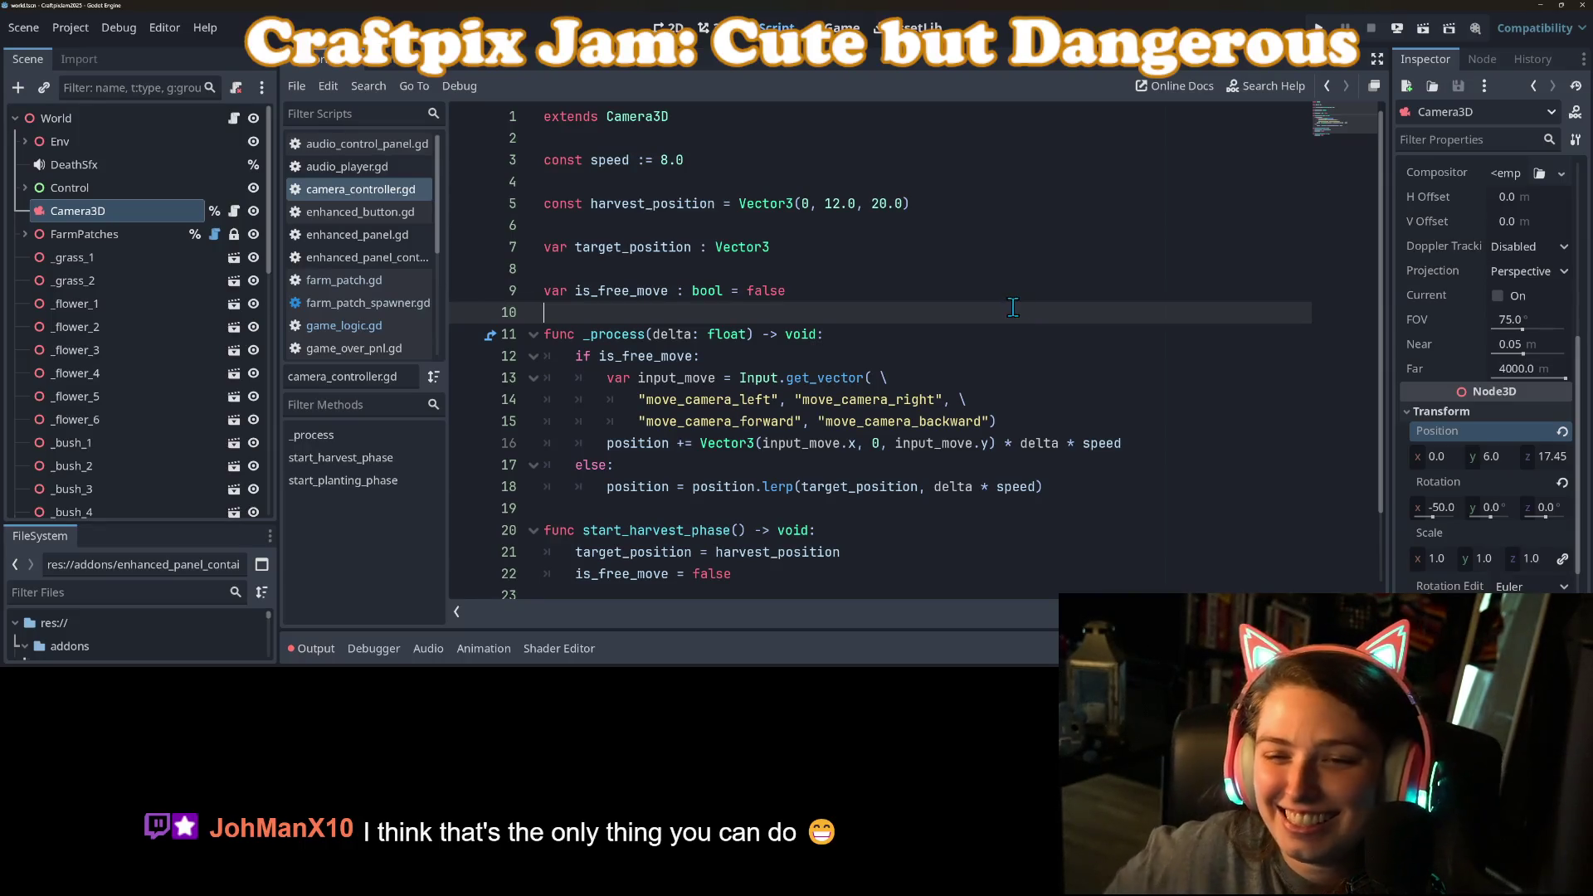
pyautogui.scroll(-2, 949, 363)
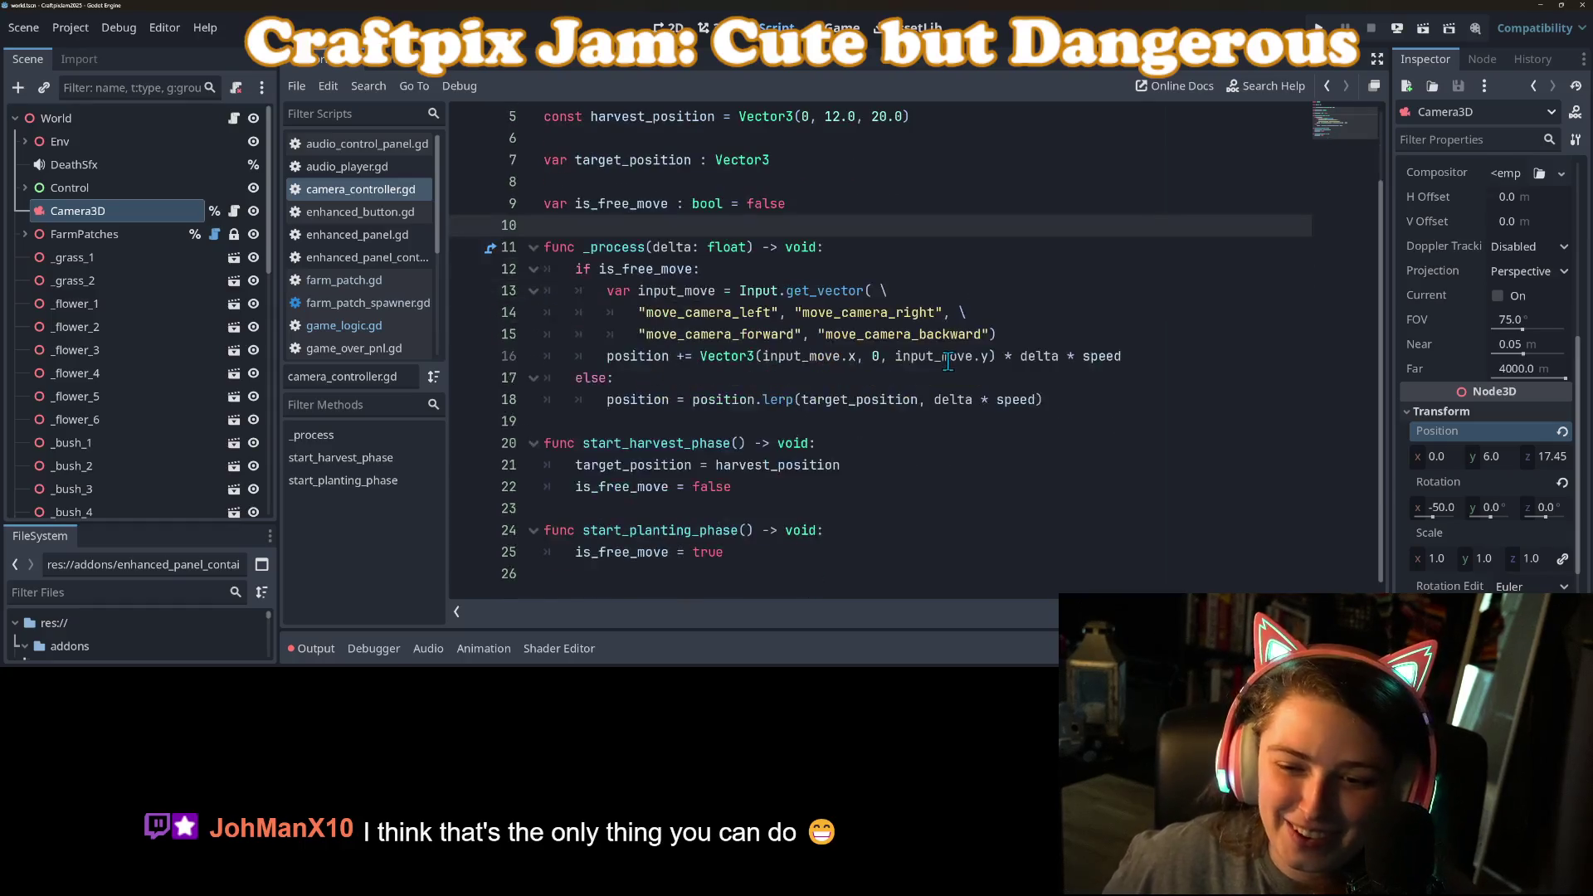
pyautogui.click(727, 466)
pyautogui.doubleClick(727, 467)
pyautogui.scroll(2, 727, 466)
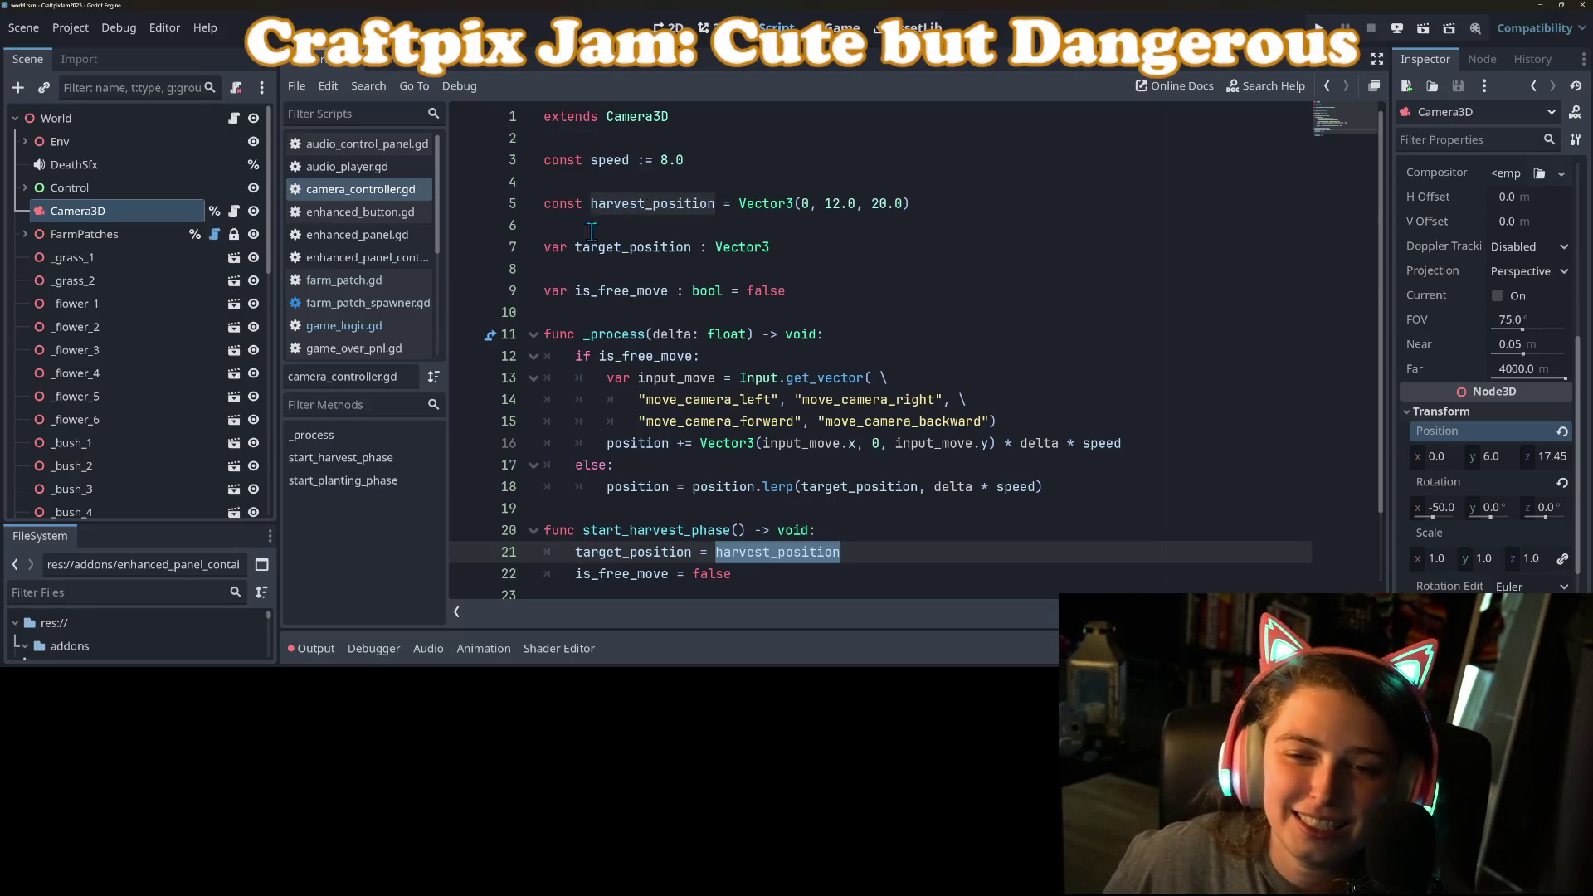
pyautogui.scroll(-2, 652, 495)
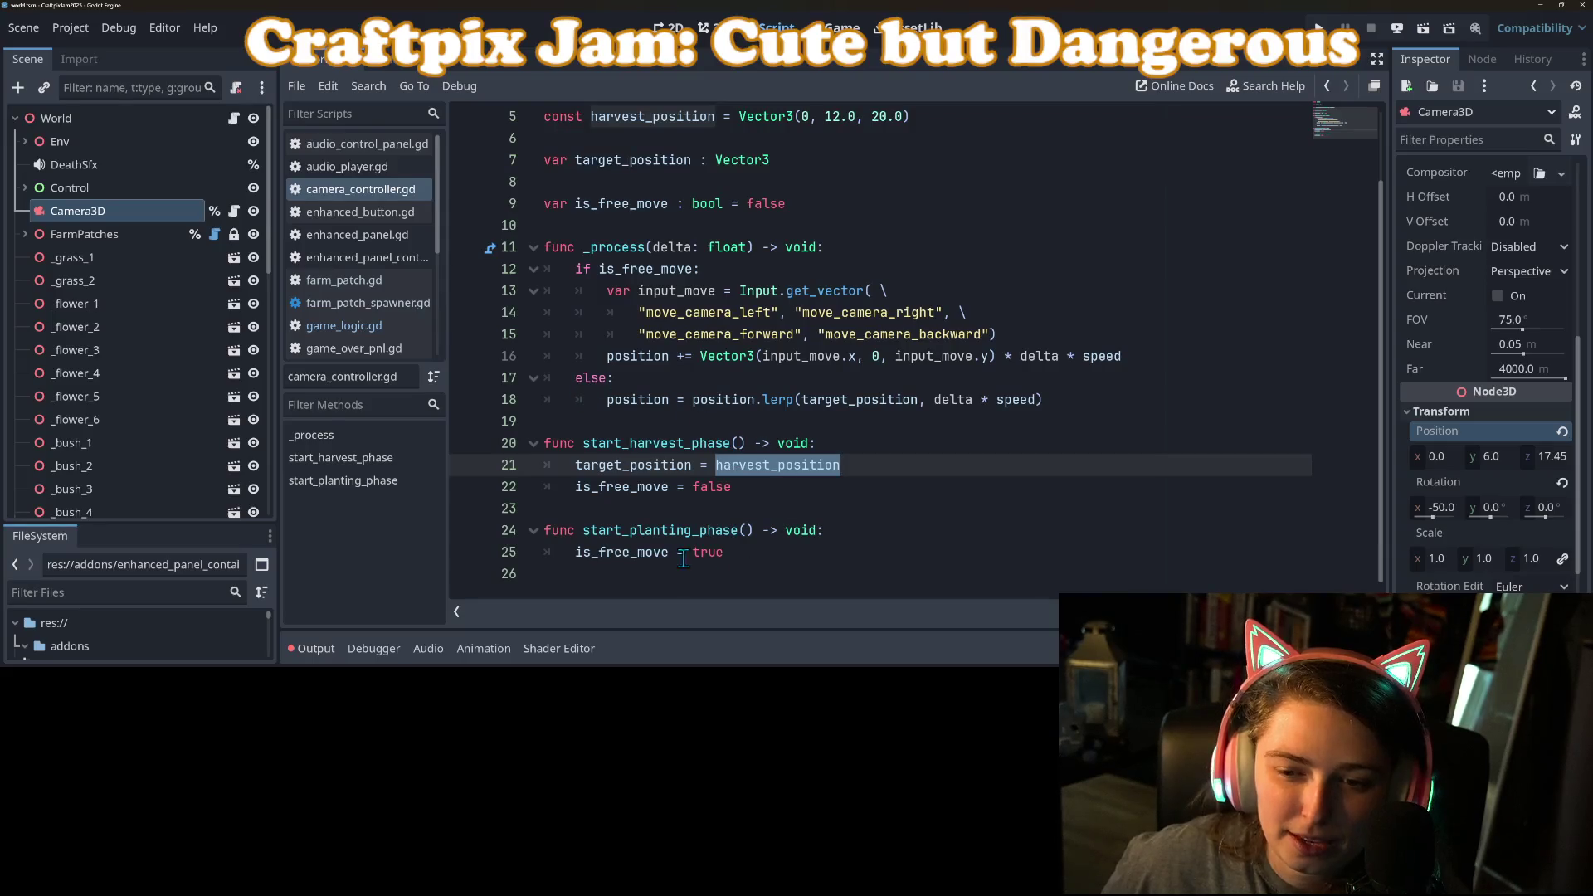
pyautogui.doubleClick(639, 551)
pyautogui.doubleClick(664, 529)
pyautogui.click(908, 531)
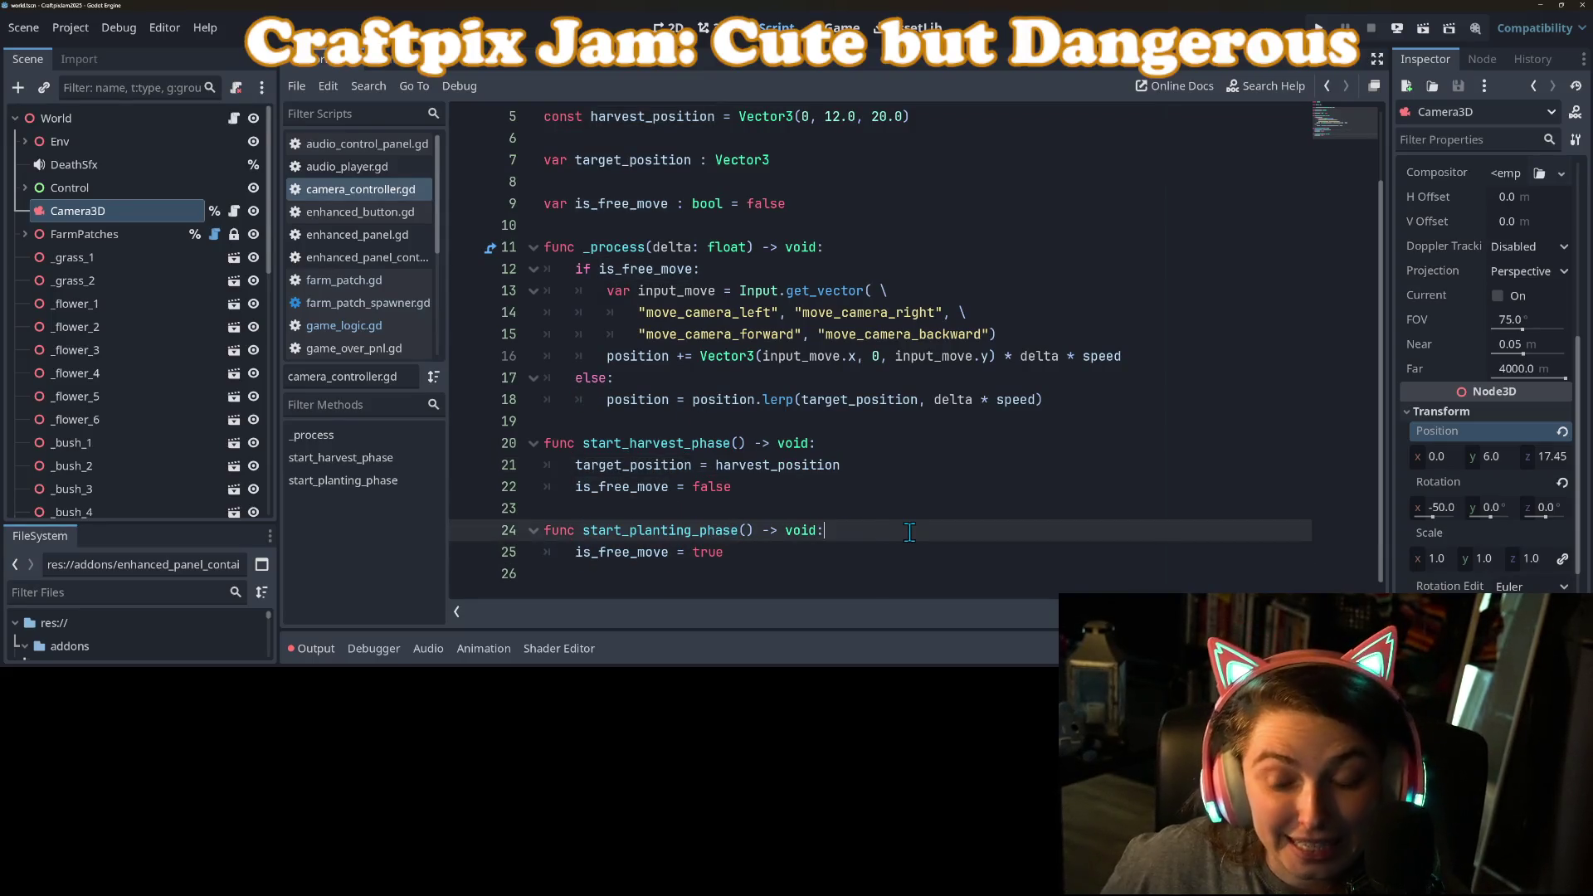
pyautogui.scroll(2, 641, 479)
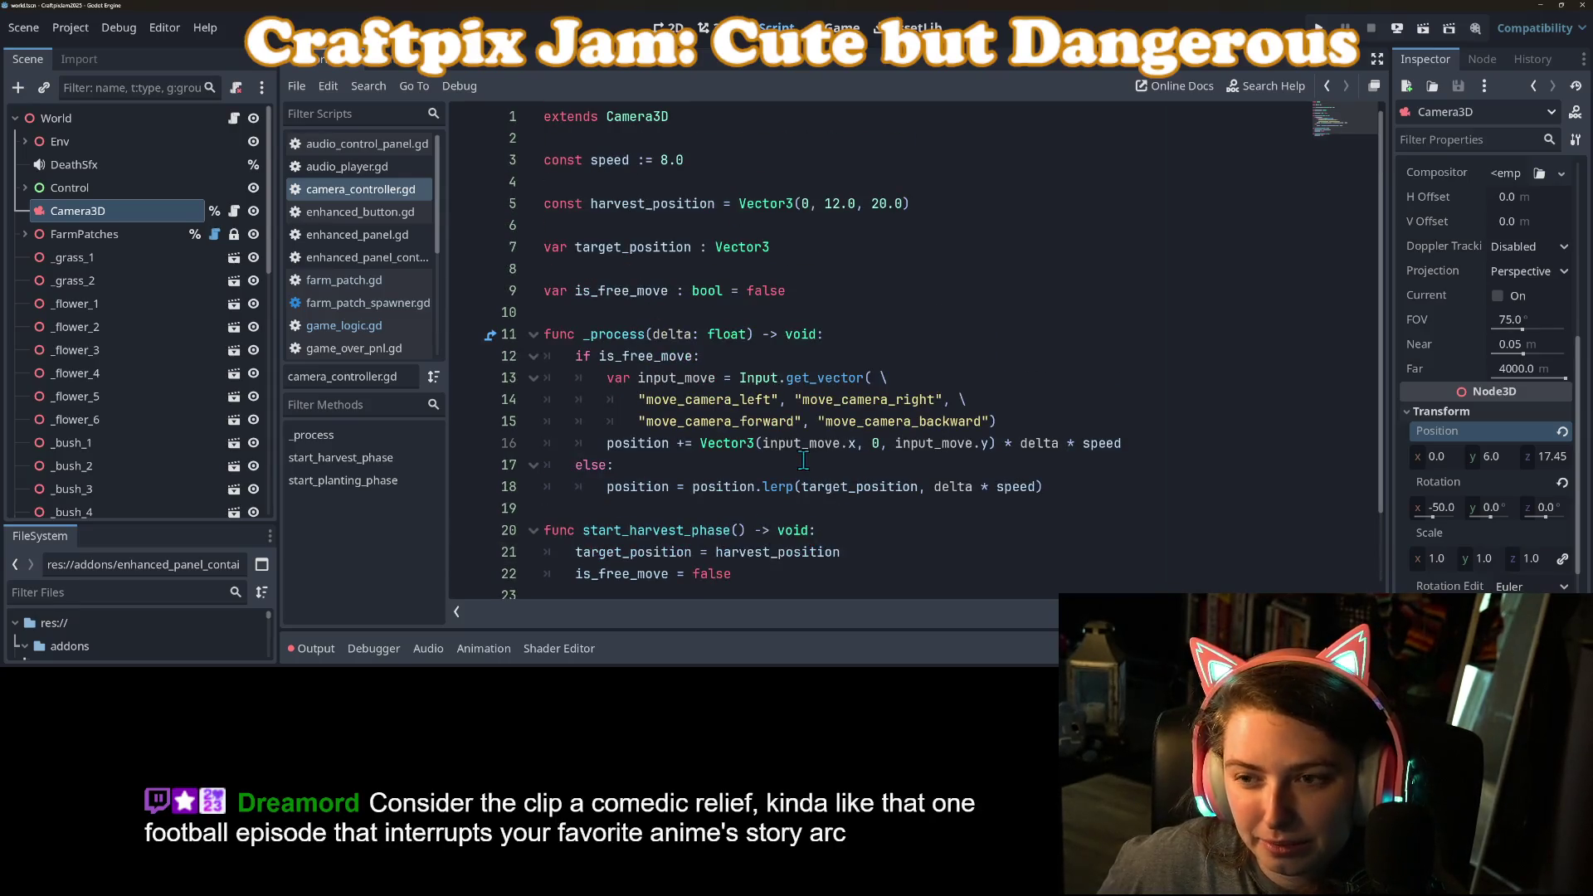
pyautogui.click(973, 225)
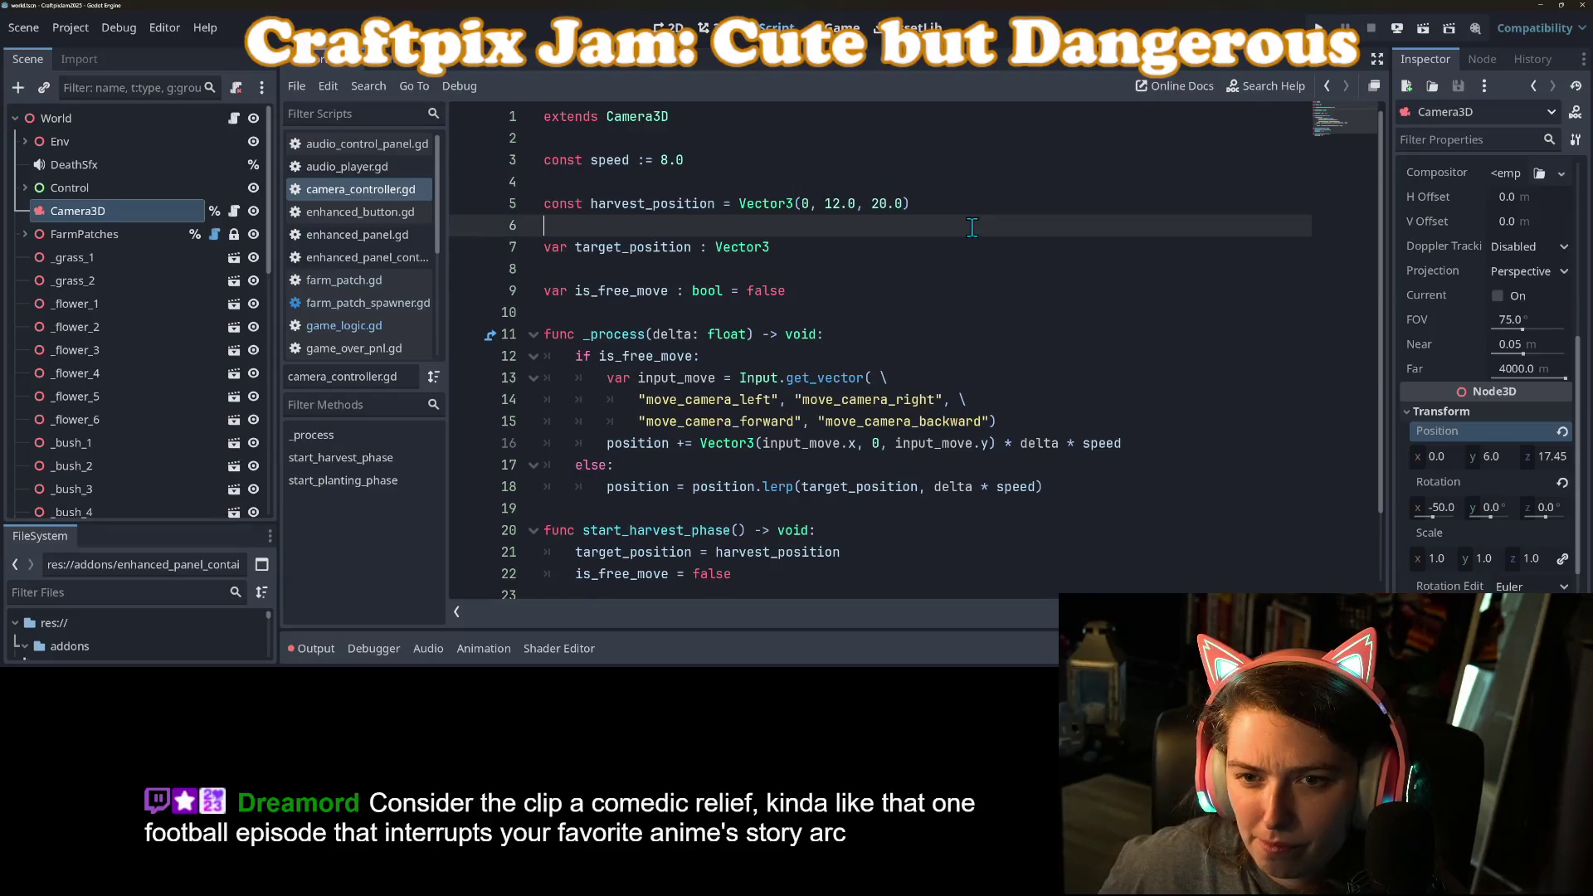
# Step: Add const planting_height : float = 6.0 below harvest_position and save
pyautogui.press('Return')
pyautogui.press('Up')
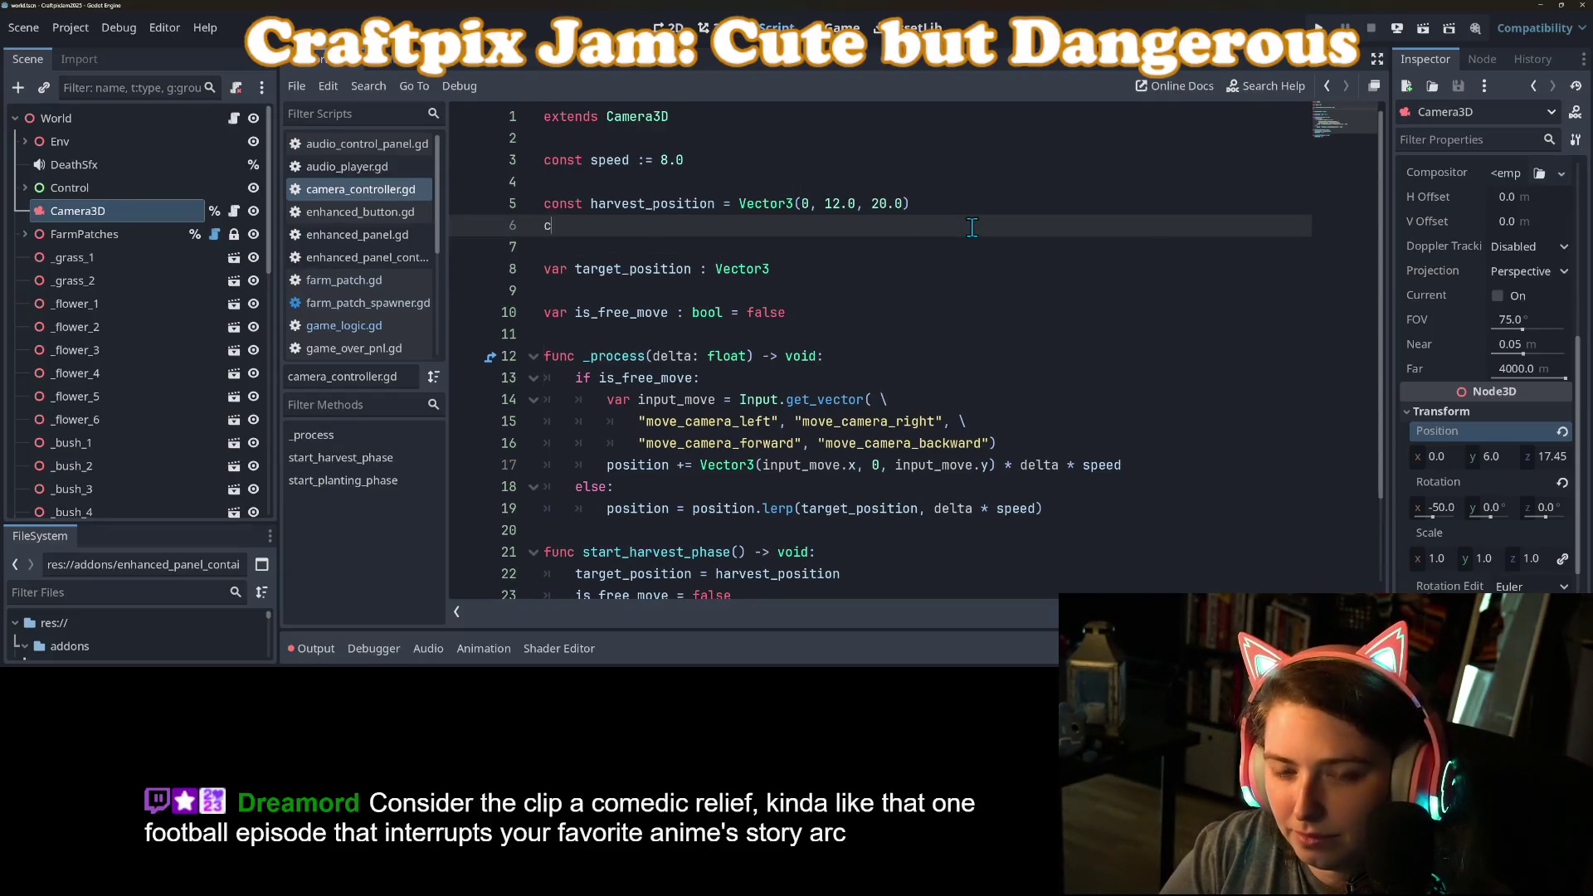
pyautogui.write('const planting')
pyautogui.write('_position ')
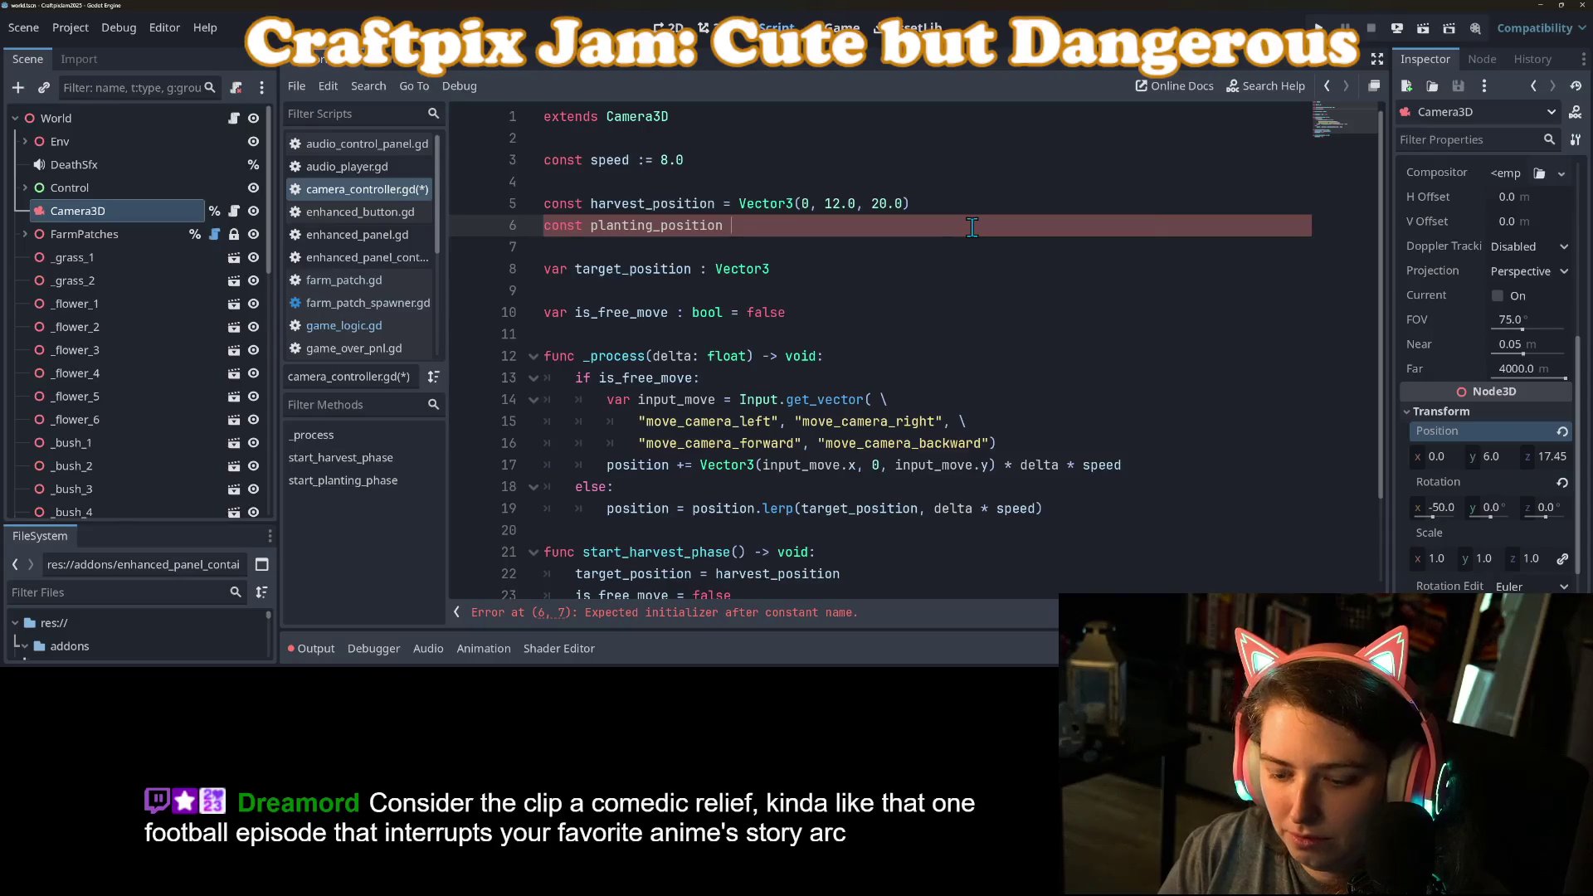
pyautogui.write('= Vector')
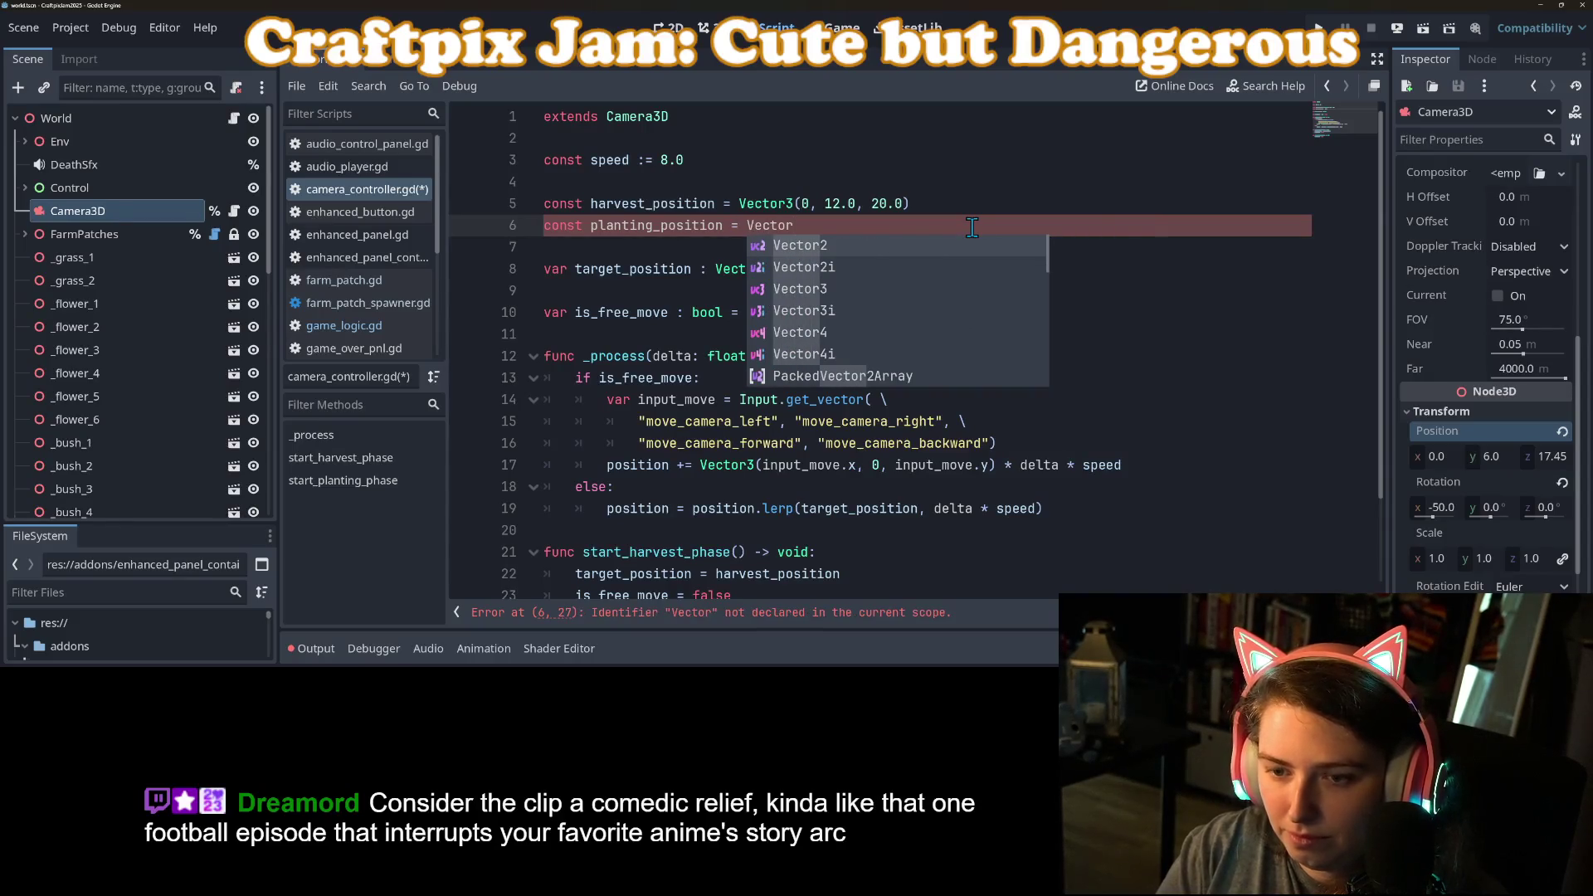
pyautogui.write('3')
pyautogui.press('BackSpace')
pyautogui.press('BackSpace')
pyautogui.press('BackSpace')
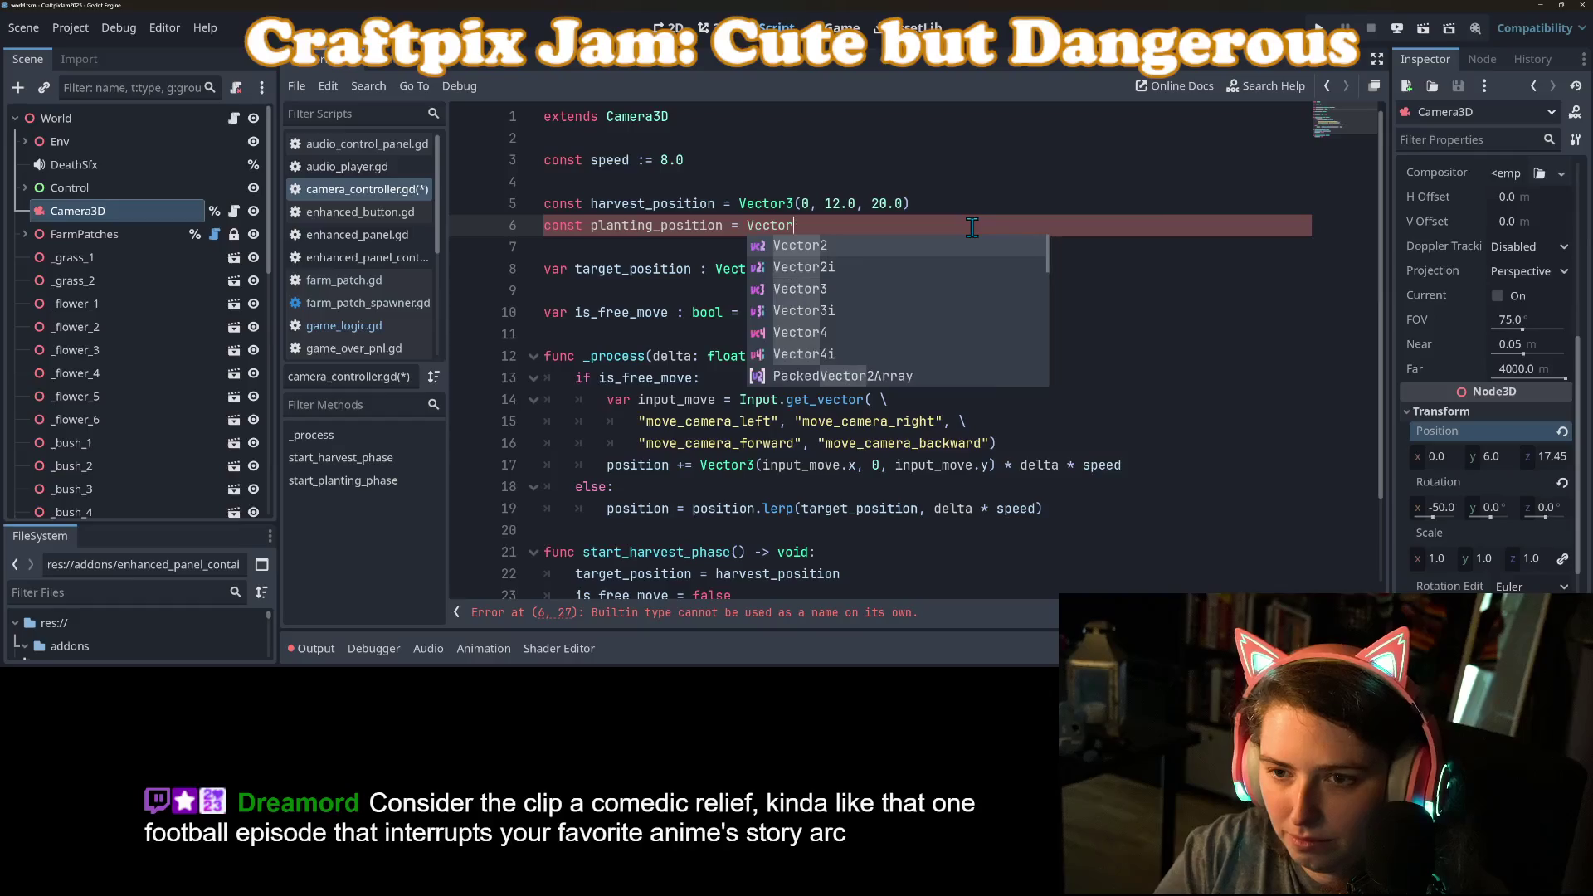
pyautogui.press('BackSpace')
pyautogui.press('BackSpace')
pyautogui.press('BackSpace')
pyautogui.press('BackSpace')
pyautogui.press('BackSpace')
pyautogui.press('BackSpace')
pyautogui.write('height = ')
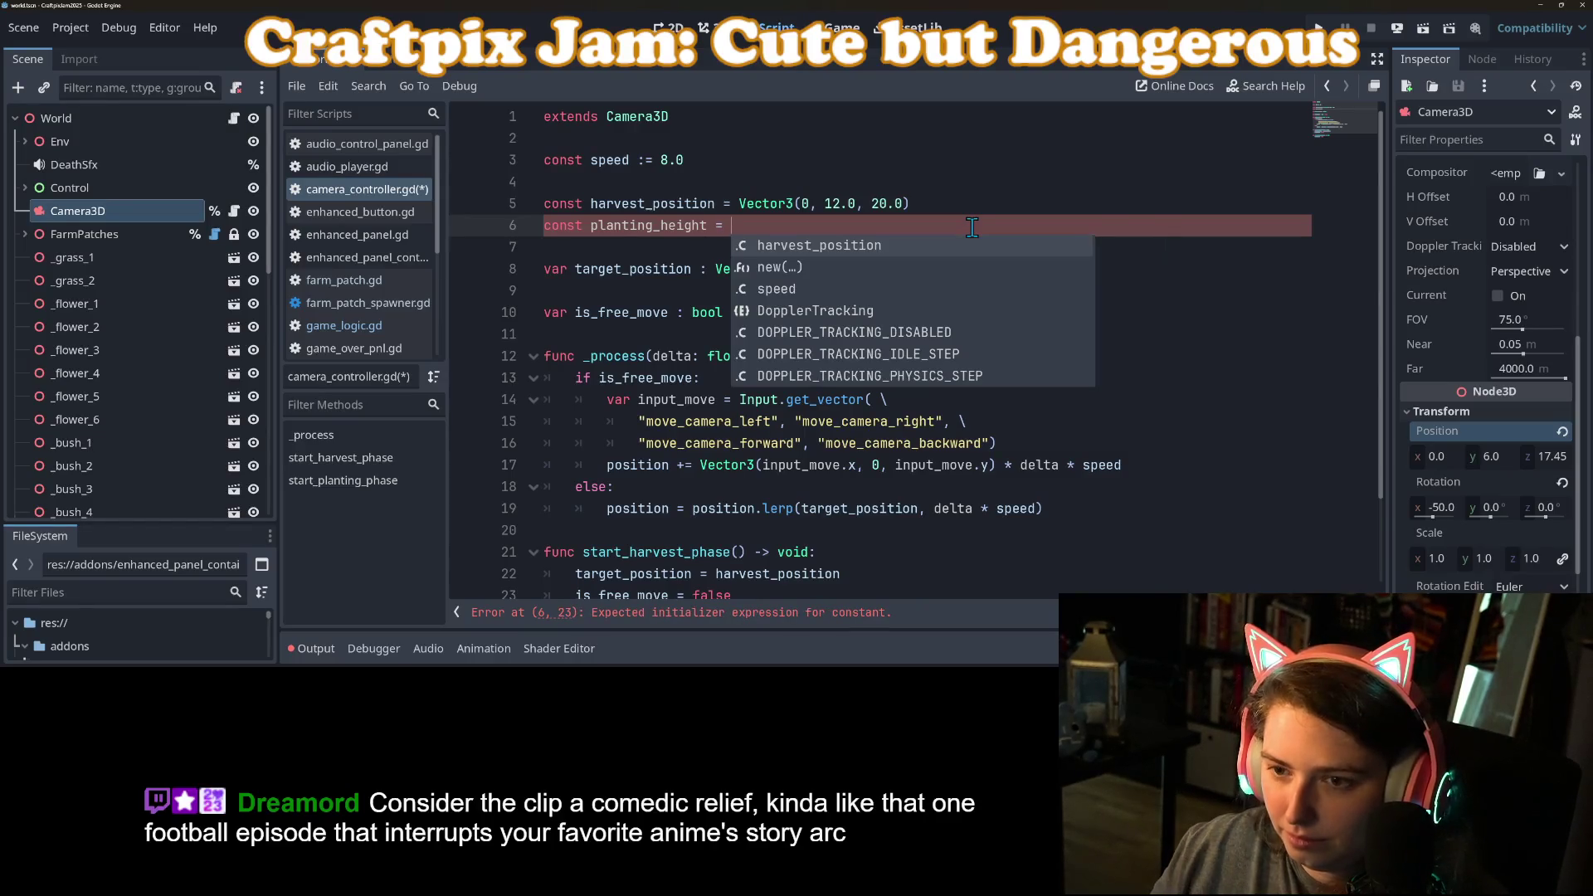
pyautogui.write('6.0')
pyautogui.hotkey('ctrl', 's')
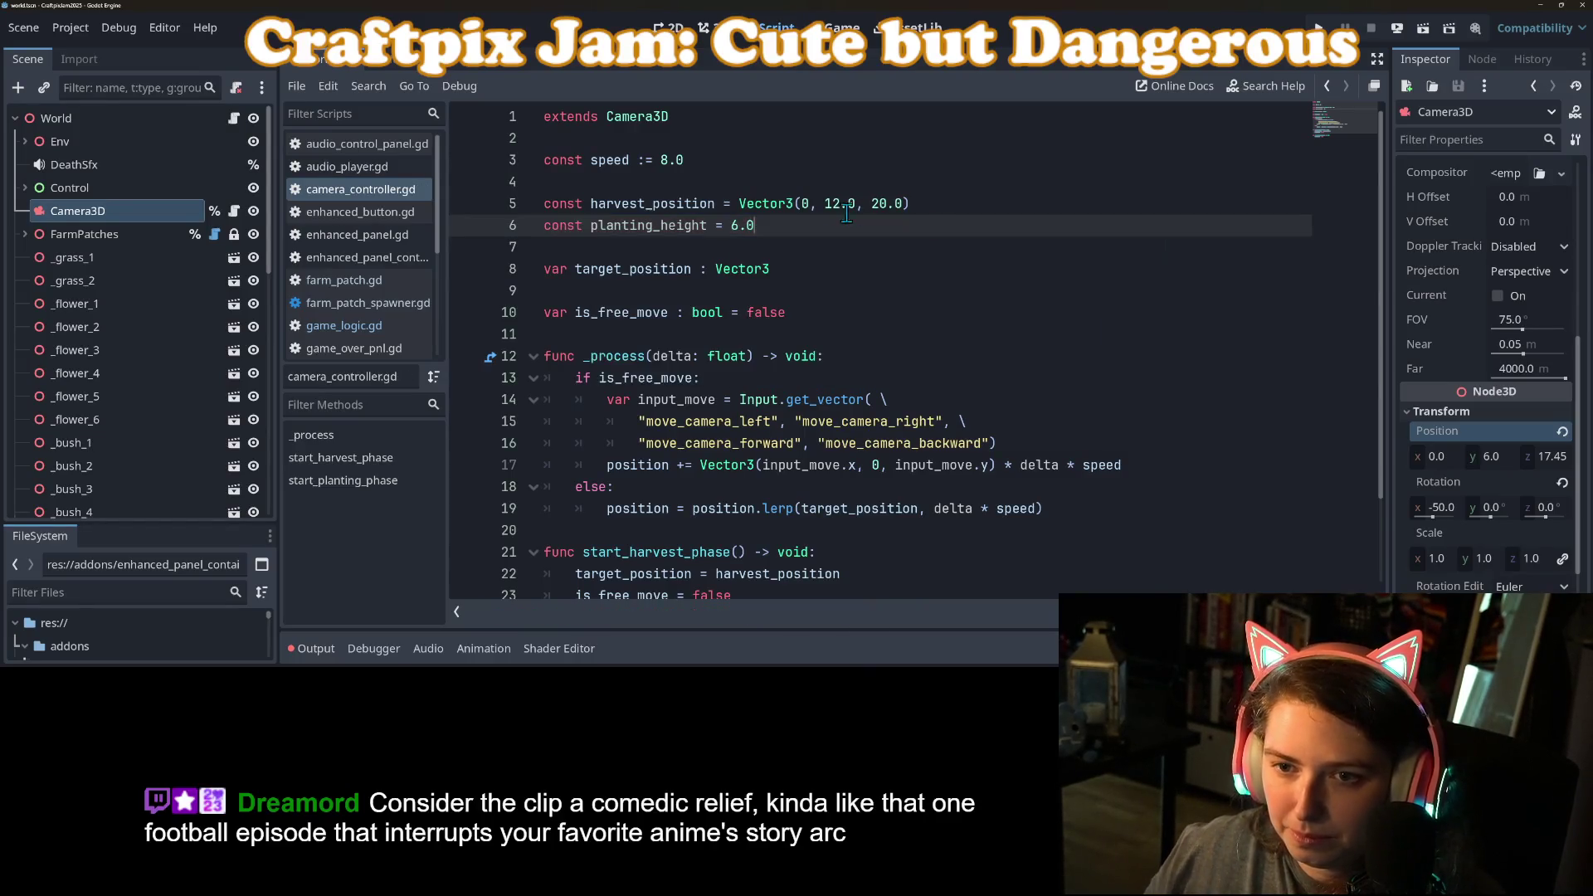
pyautogui.click(710, 225)
pyautogui.write(': float')
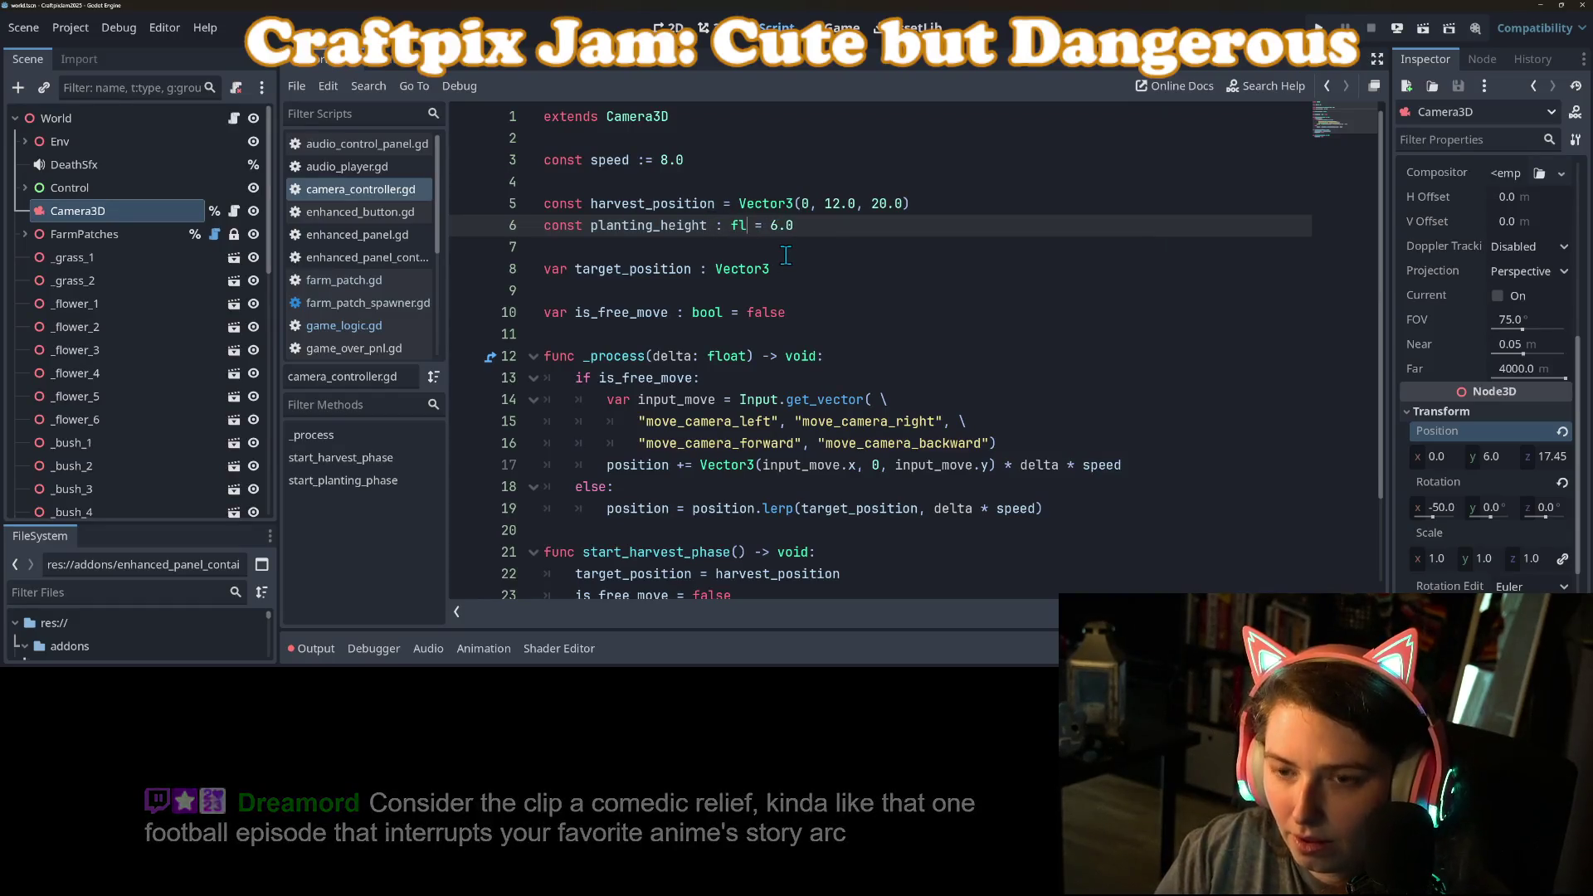
# Step: Add target_position.y = planting_height at the start of start_planting_phase and save
pyautogui.doubleClick(672, 226)
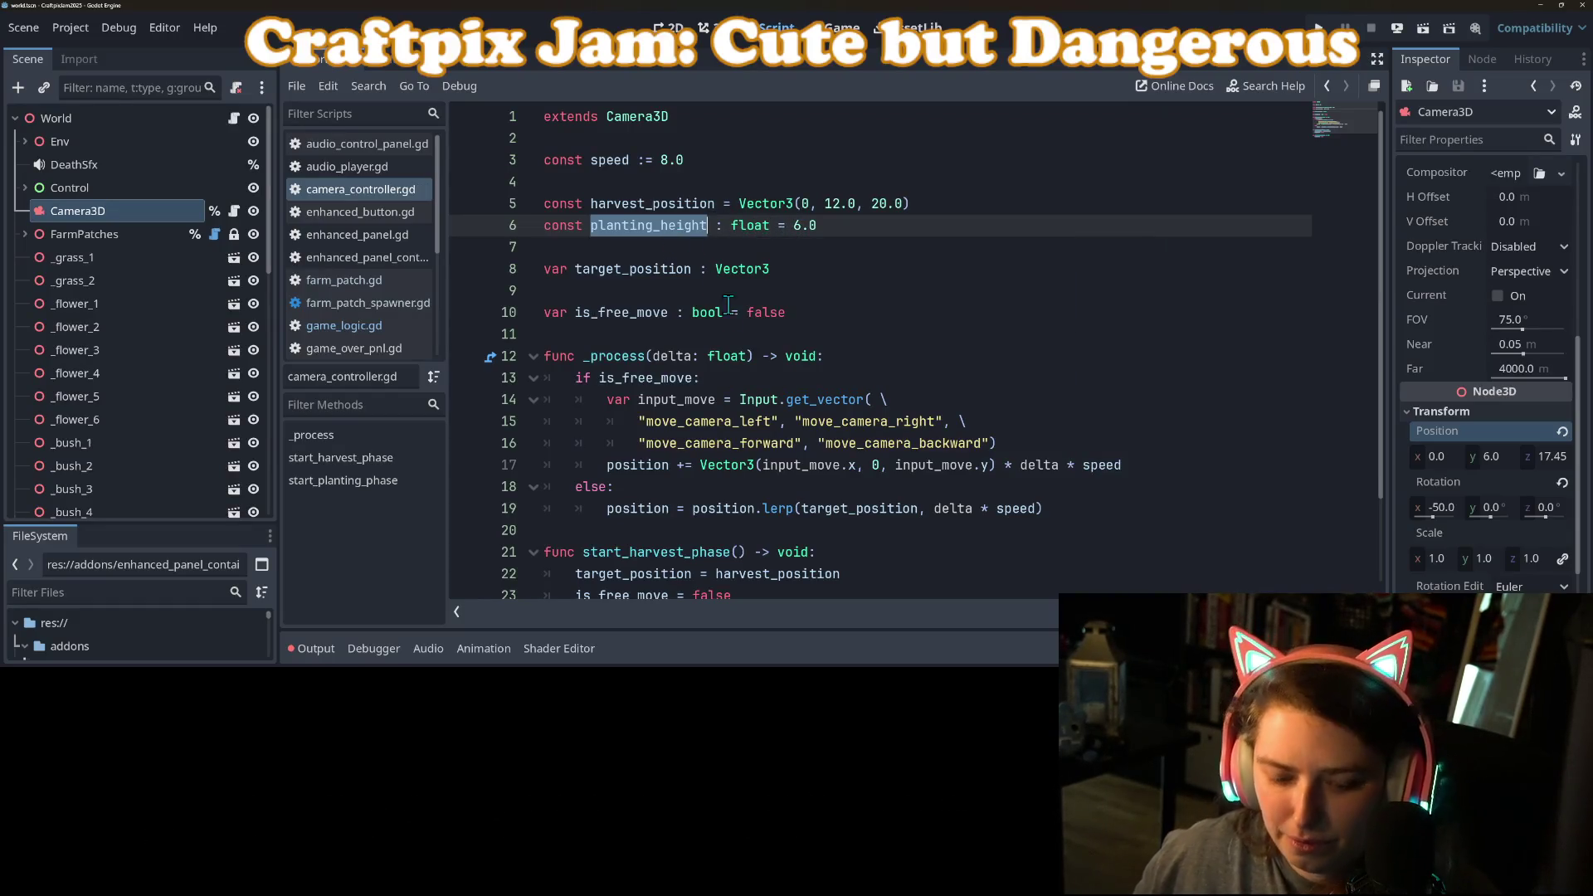
pyautogui.scroll(-2, 701, 348)
pyautogui.click(905, 531)
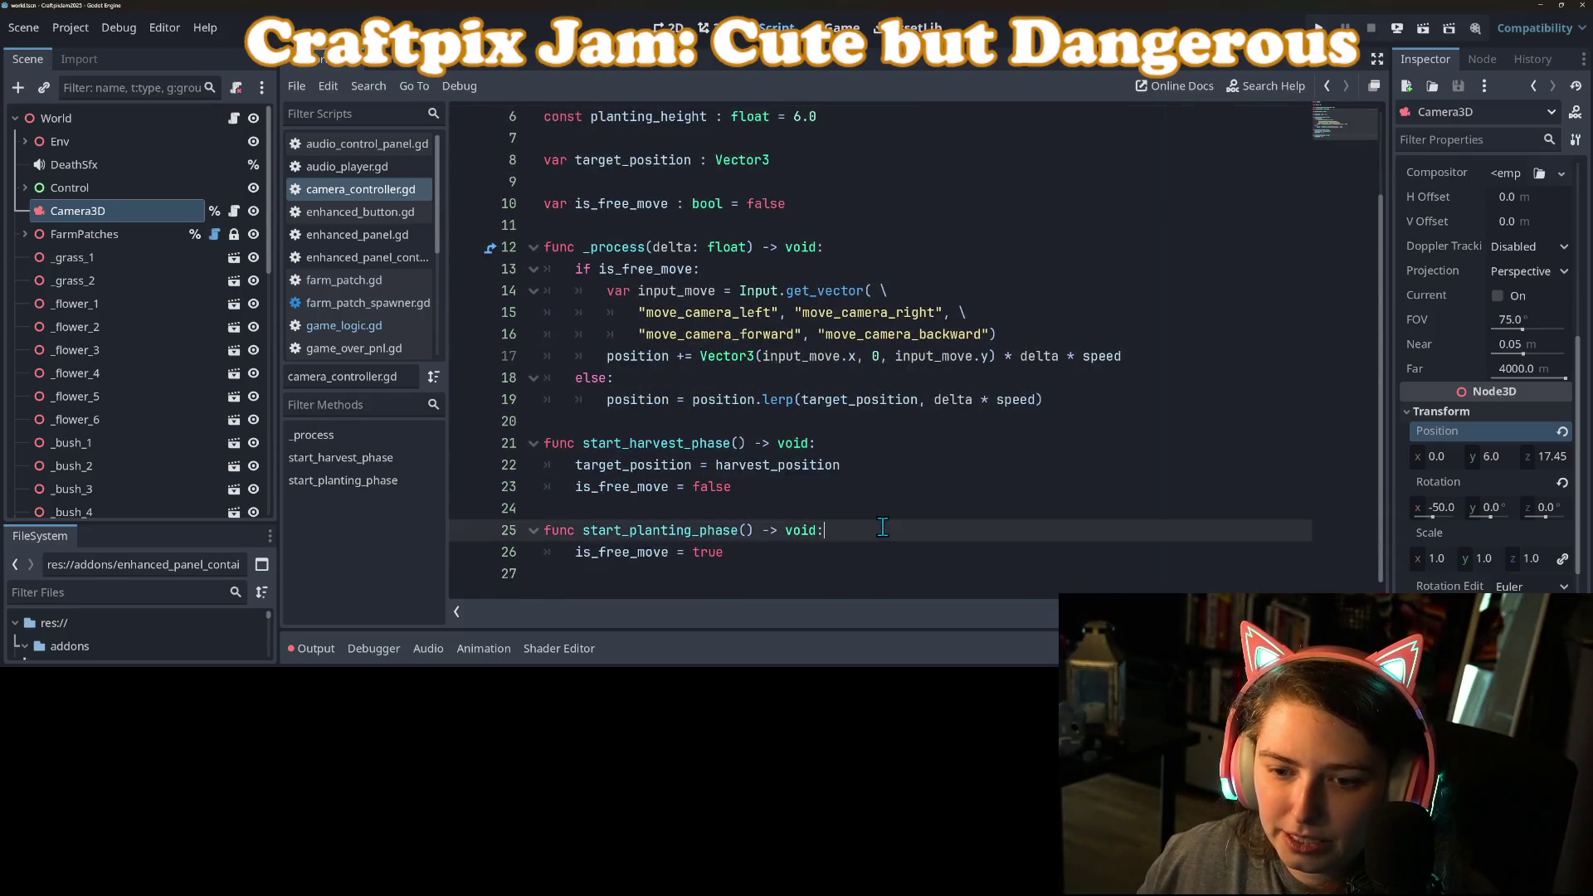
pyautogui.press('Return')
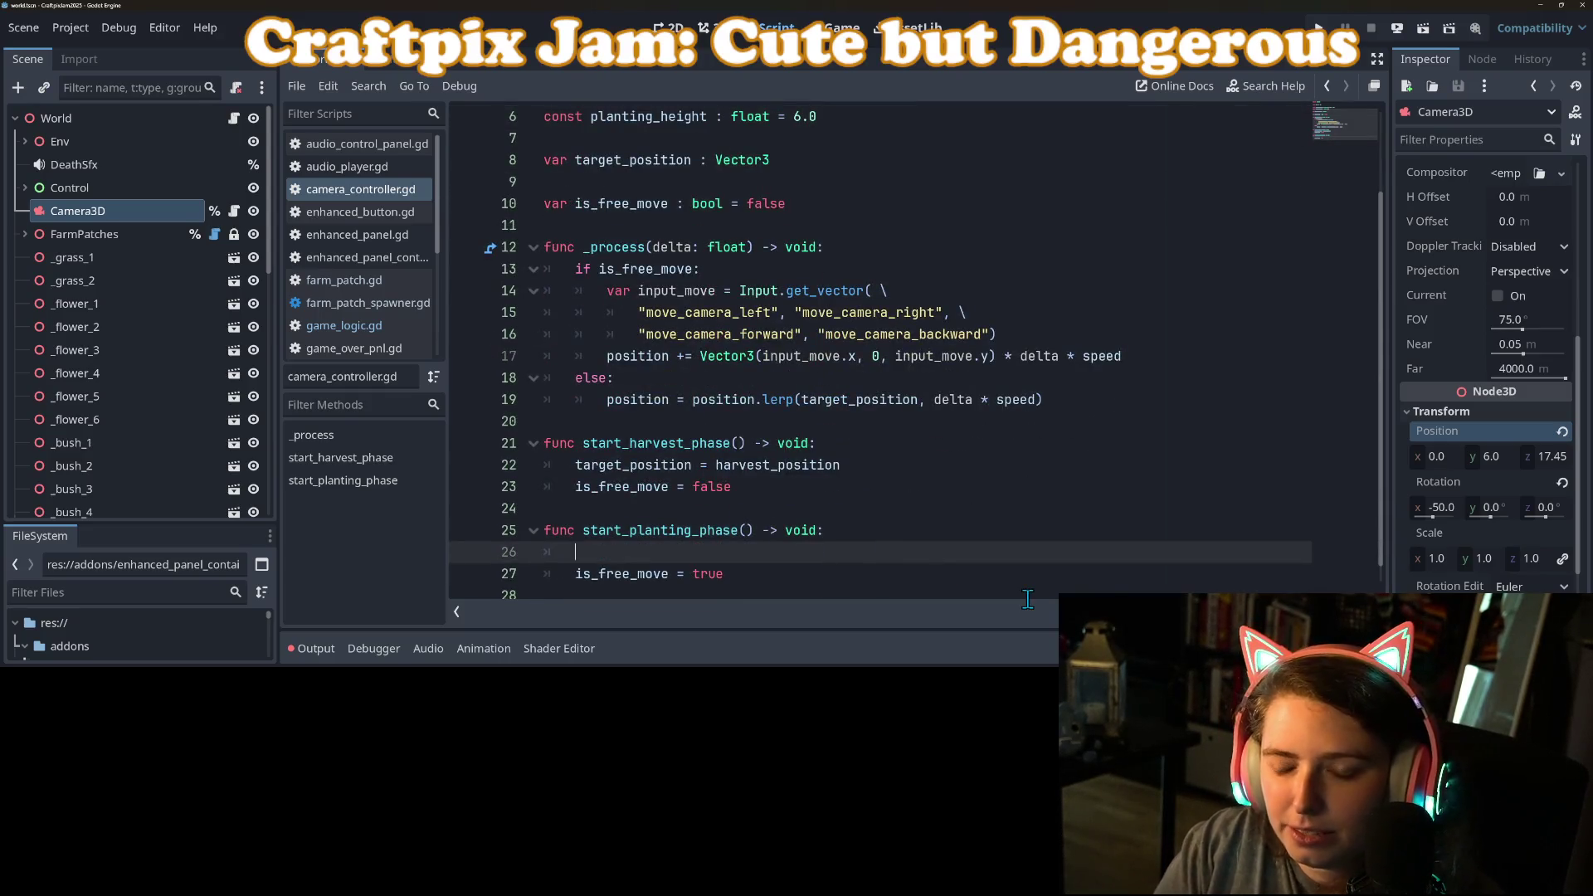
pyautogui.write('tar')
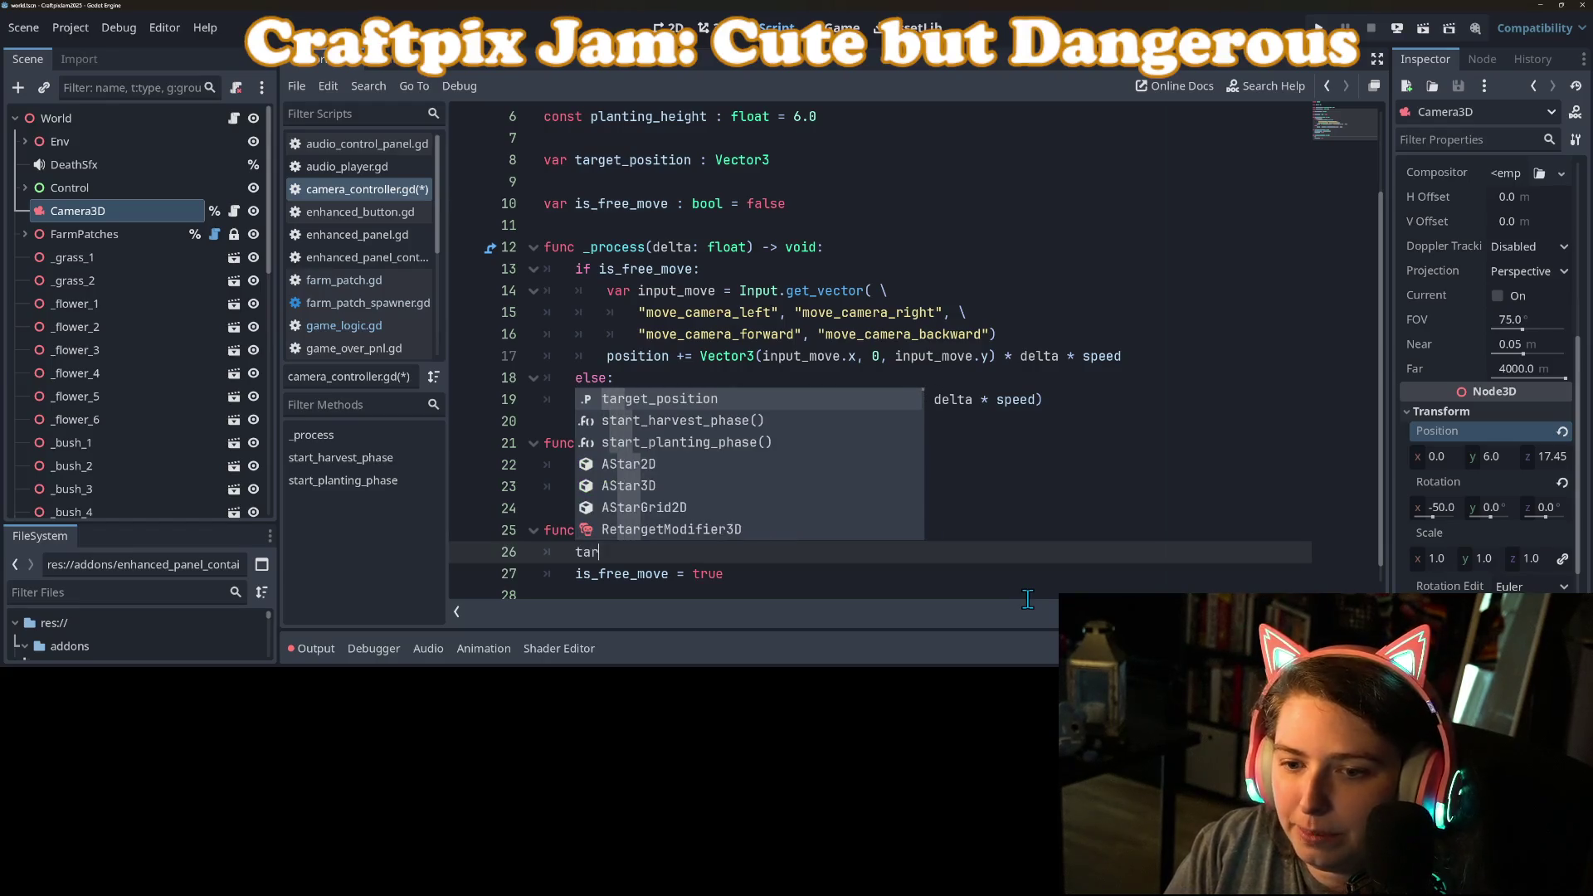
pyautogui.press('Return')
pyautogui.write('.y = ')
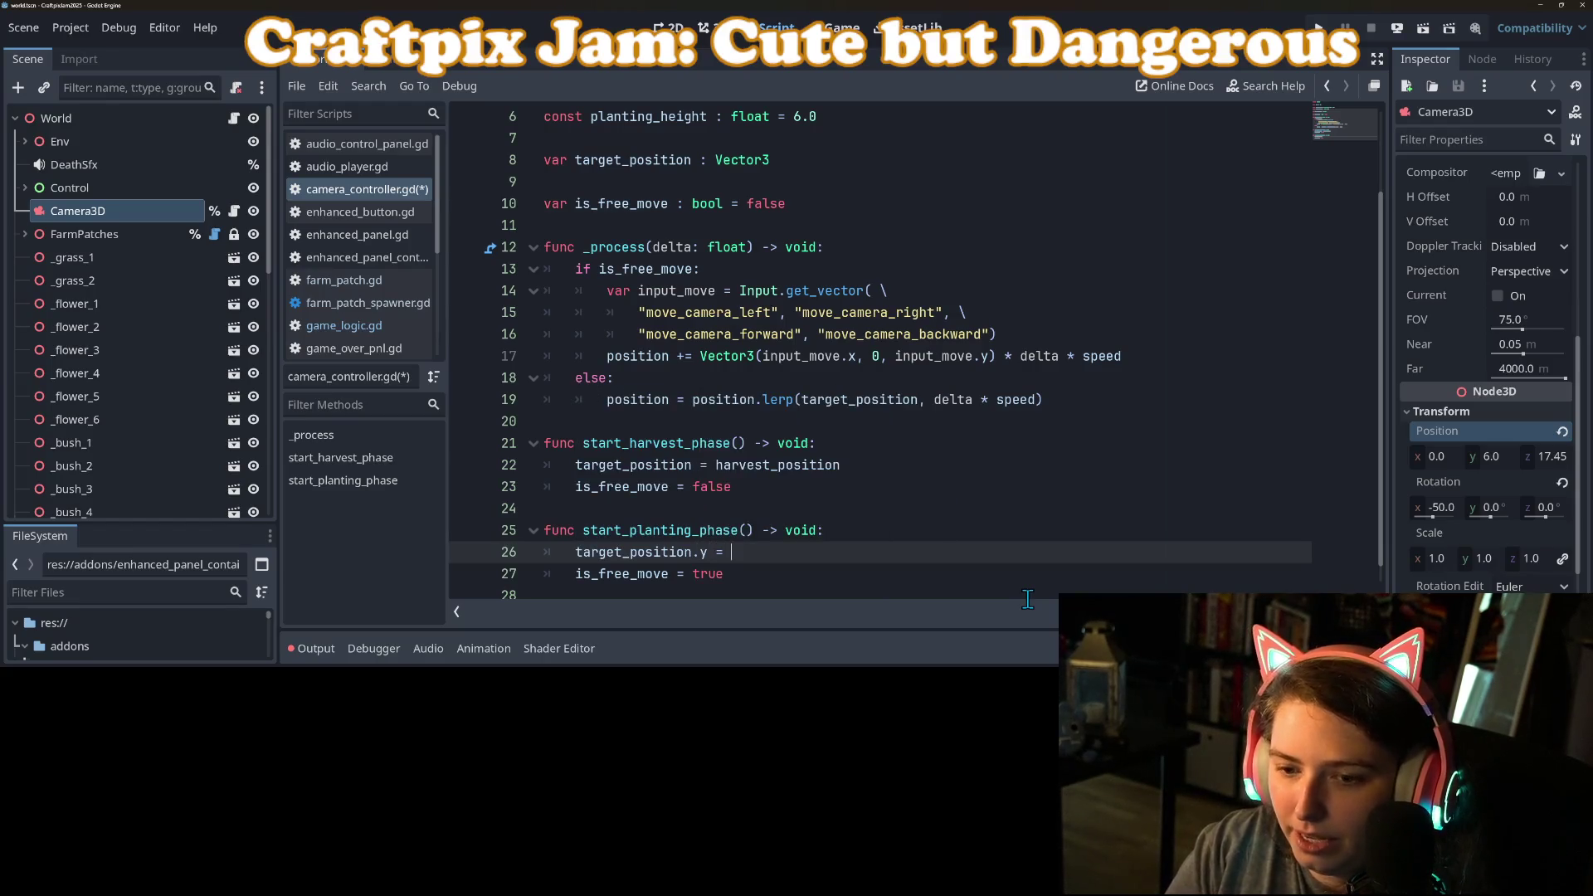
pyautogui.write('pl')
pyautogui.press('Return')
pyautogui.hotkey('ctrl', 's')
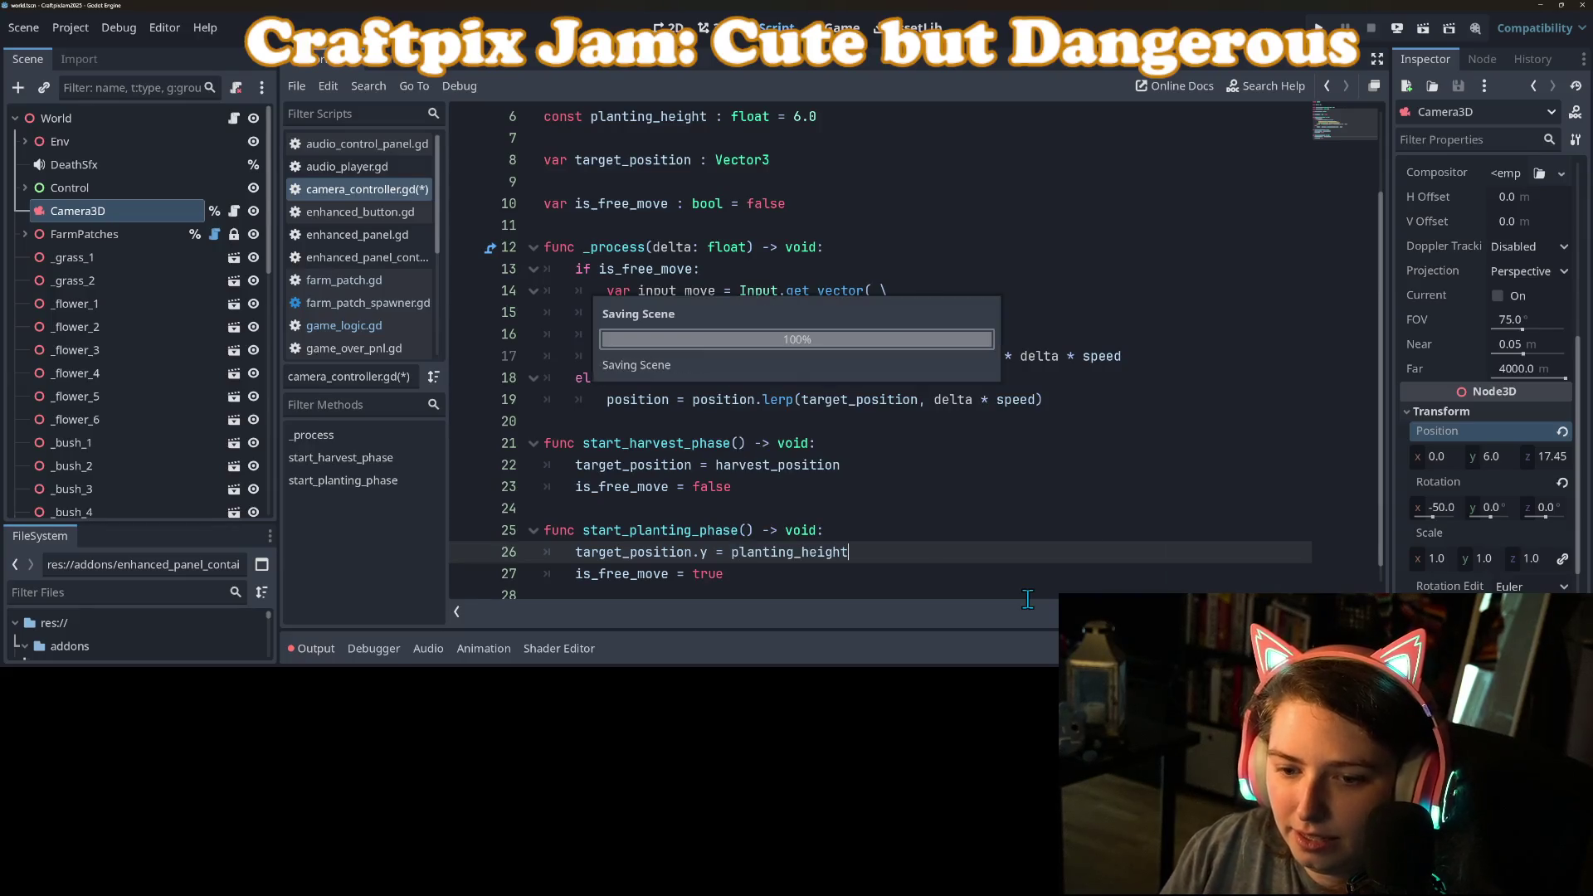
pyautogui.press('Return')
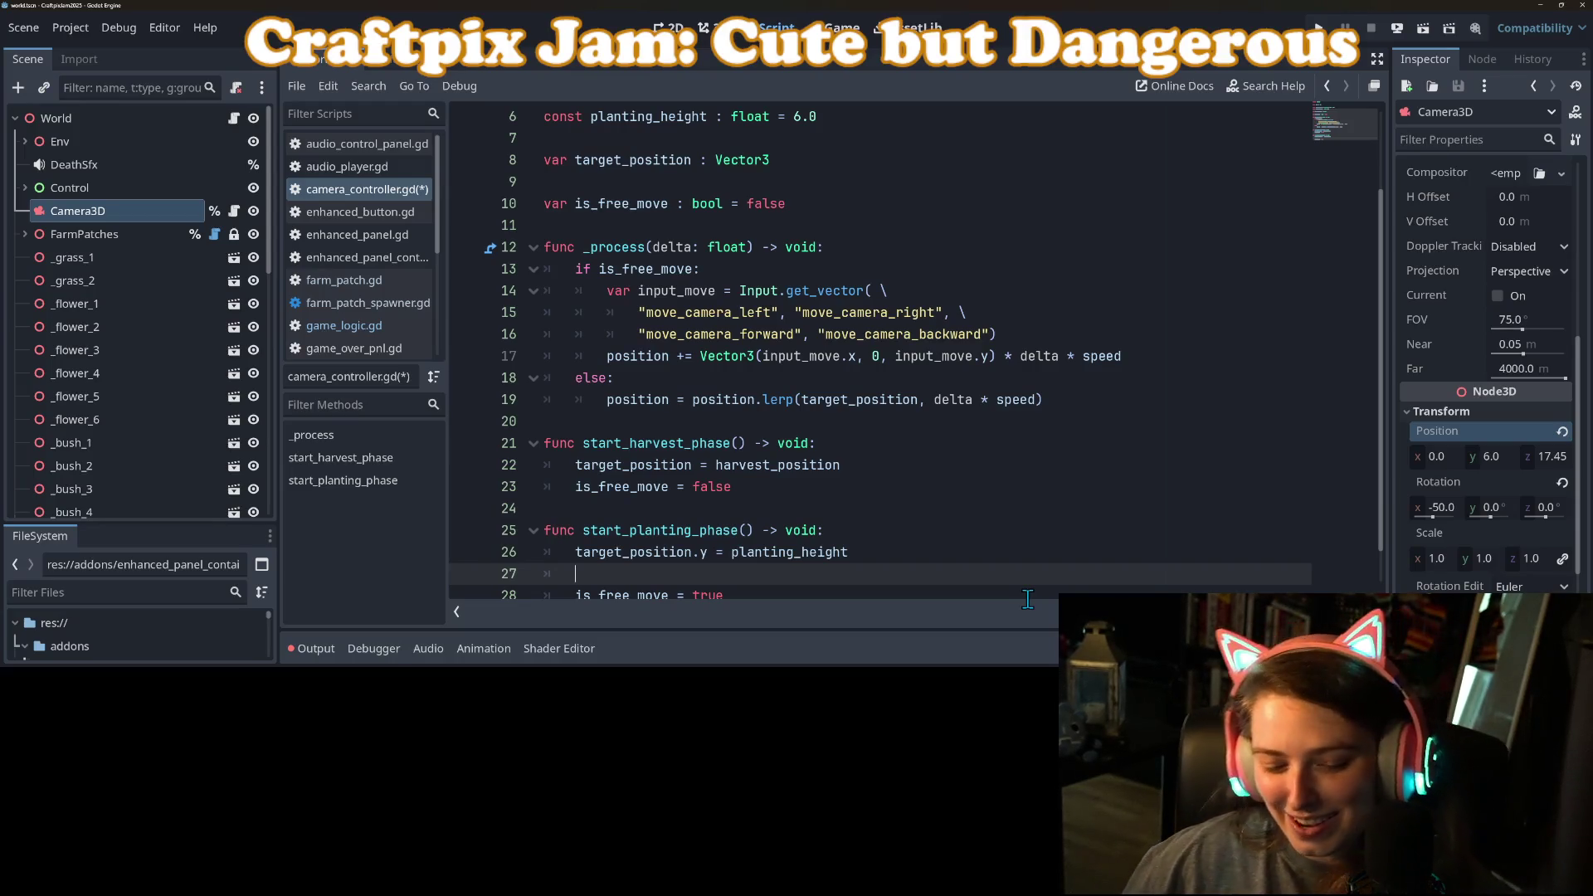
# Step: Save camera_controller.gd with target_position.y = planting_height followed by a blank line
pyautogui.hotkey('ctrl', 's')
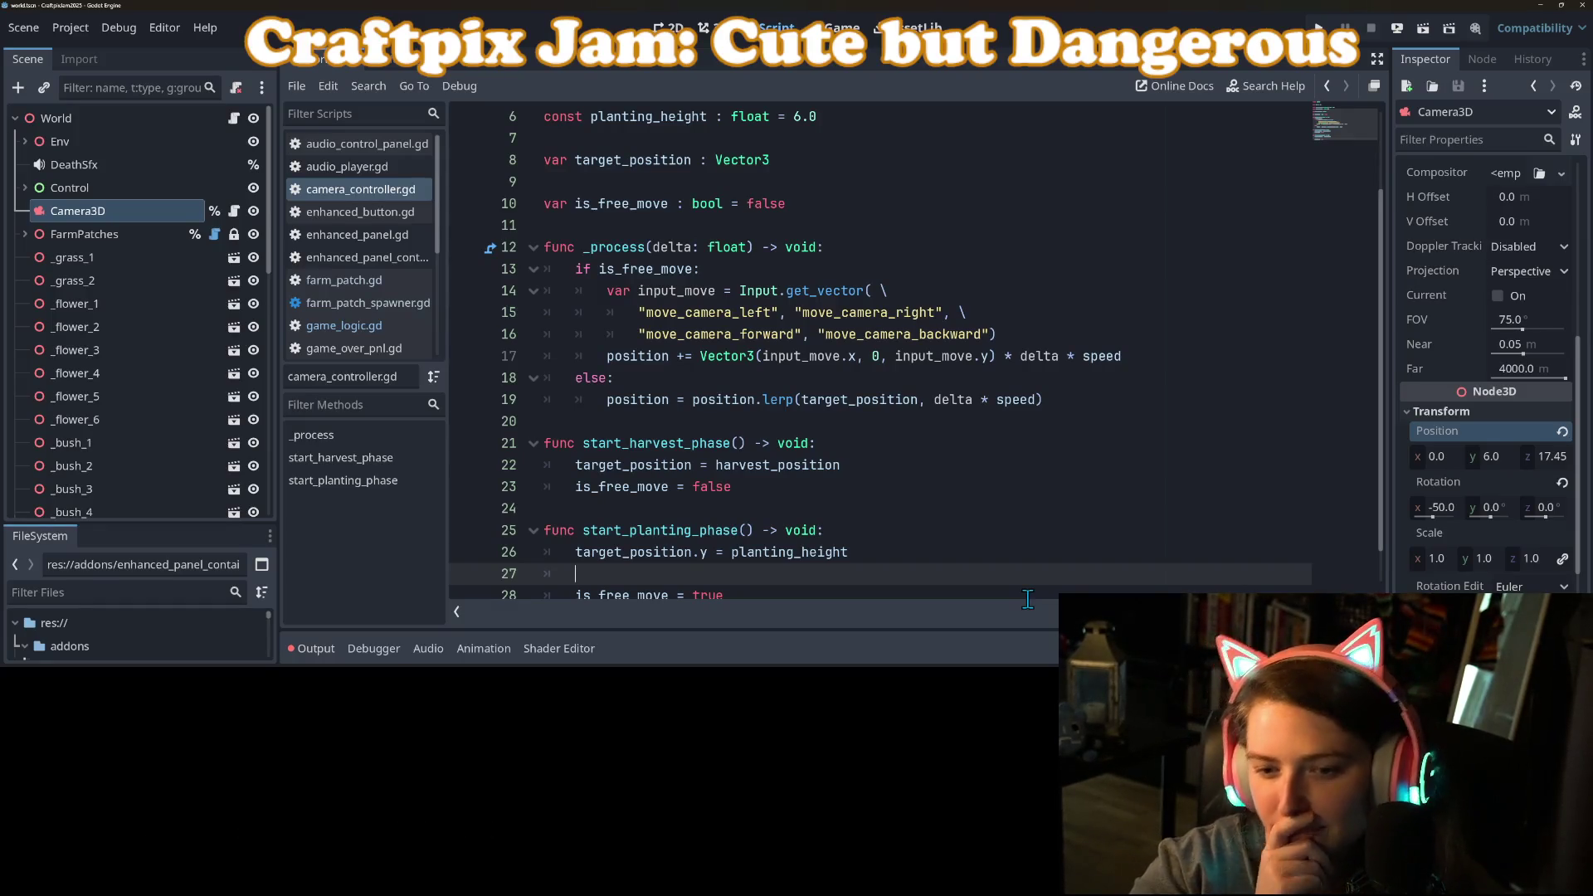
pyautogui.doubleClick(691, 554)
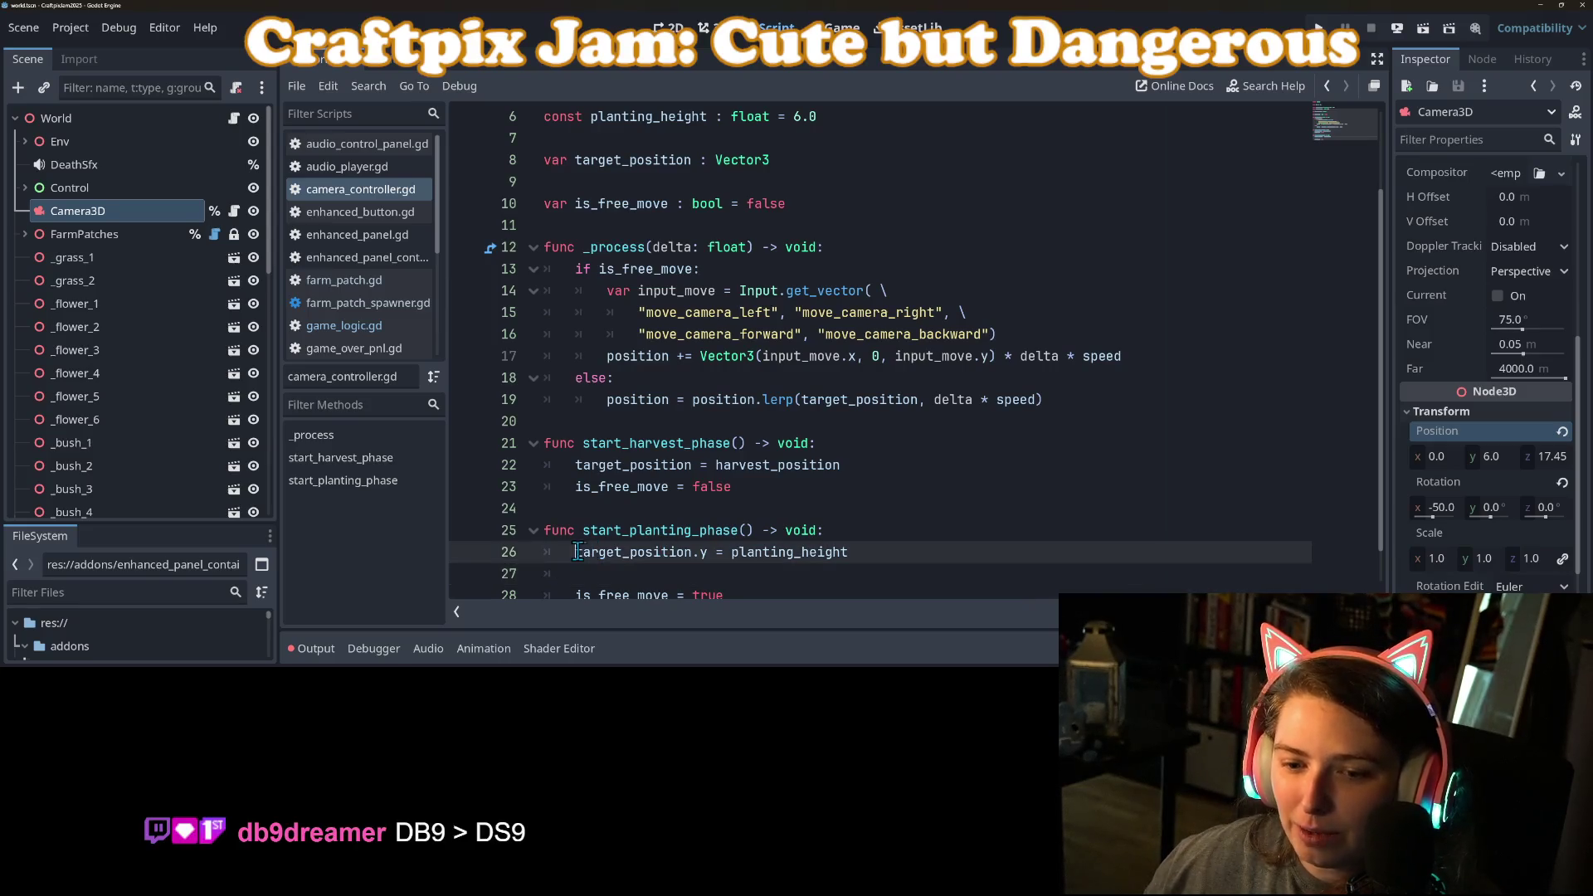
# Step: After line 17 in the free-move branch, add position.y = lerp(position.y, target_position.y, delta * speed)
pyautogui.keyDown('shift'); pyautogui.click(708, 554); pyautogui.keyUp('shift')
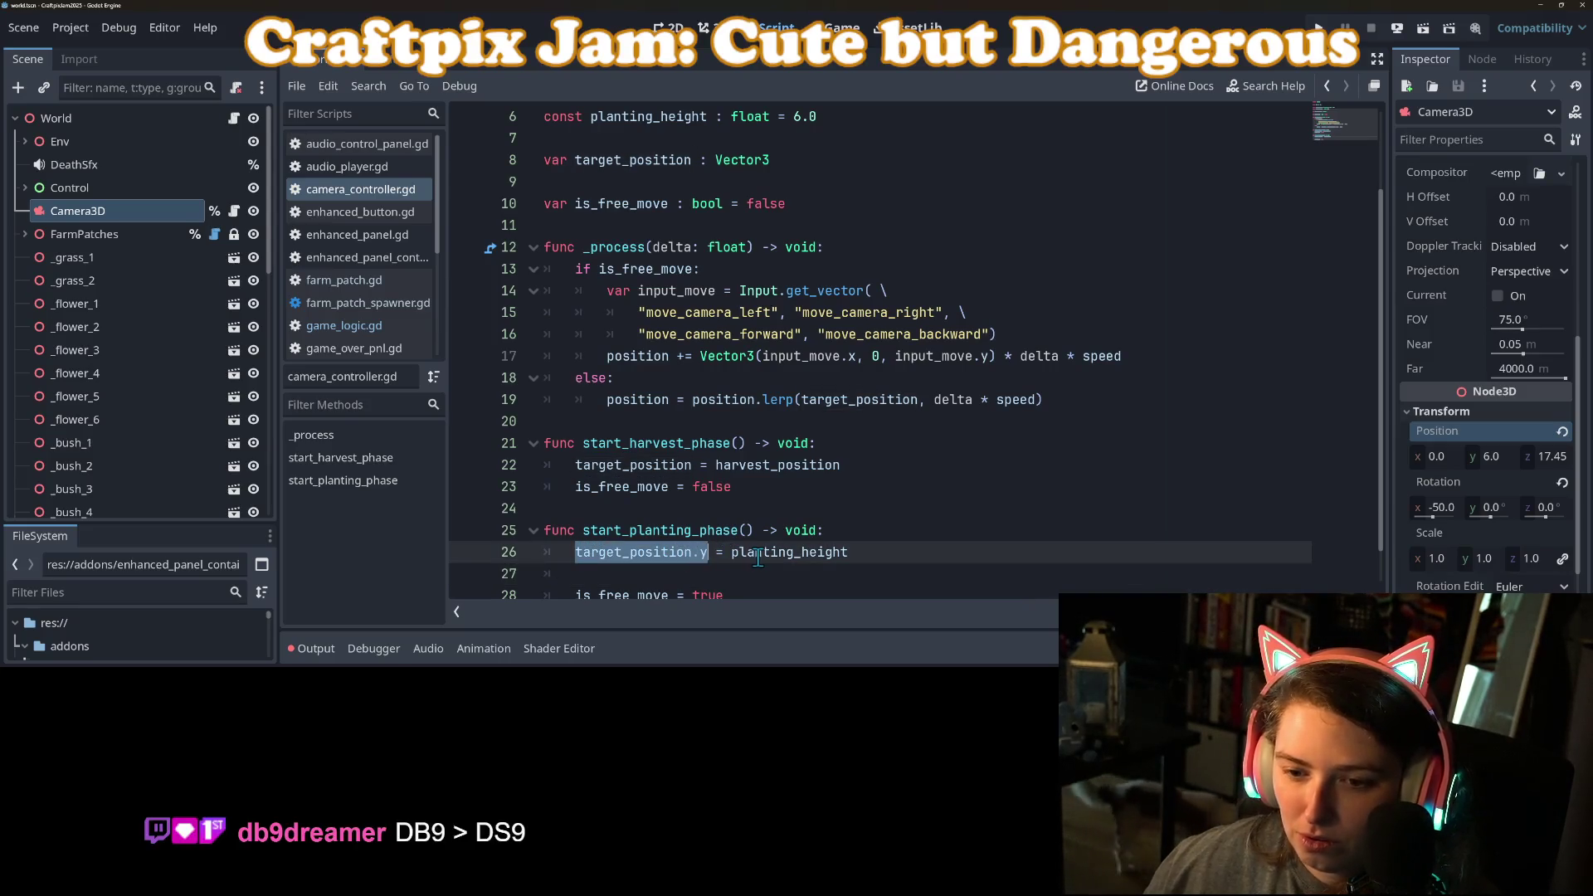
pyautogui.click(701, 401)
pyautogui.click(1155, 355)
pyautogui.press('Return')
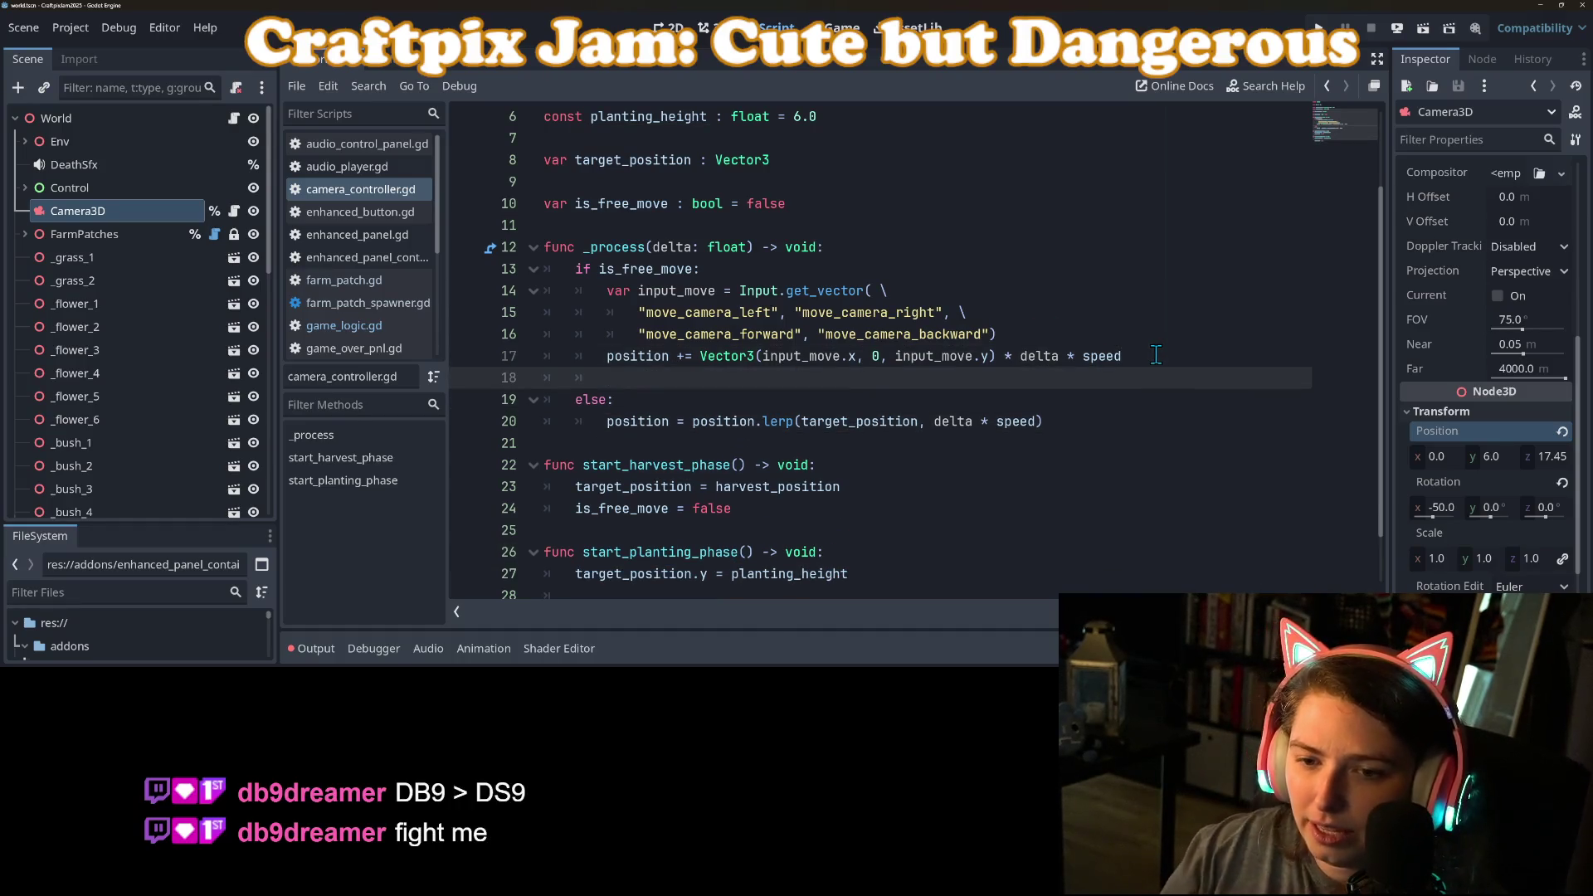
pyautogui.write('pos')
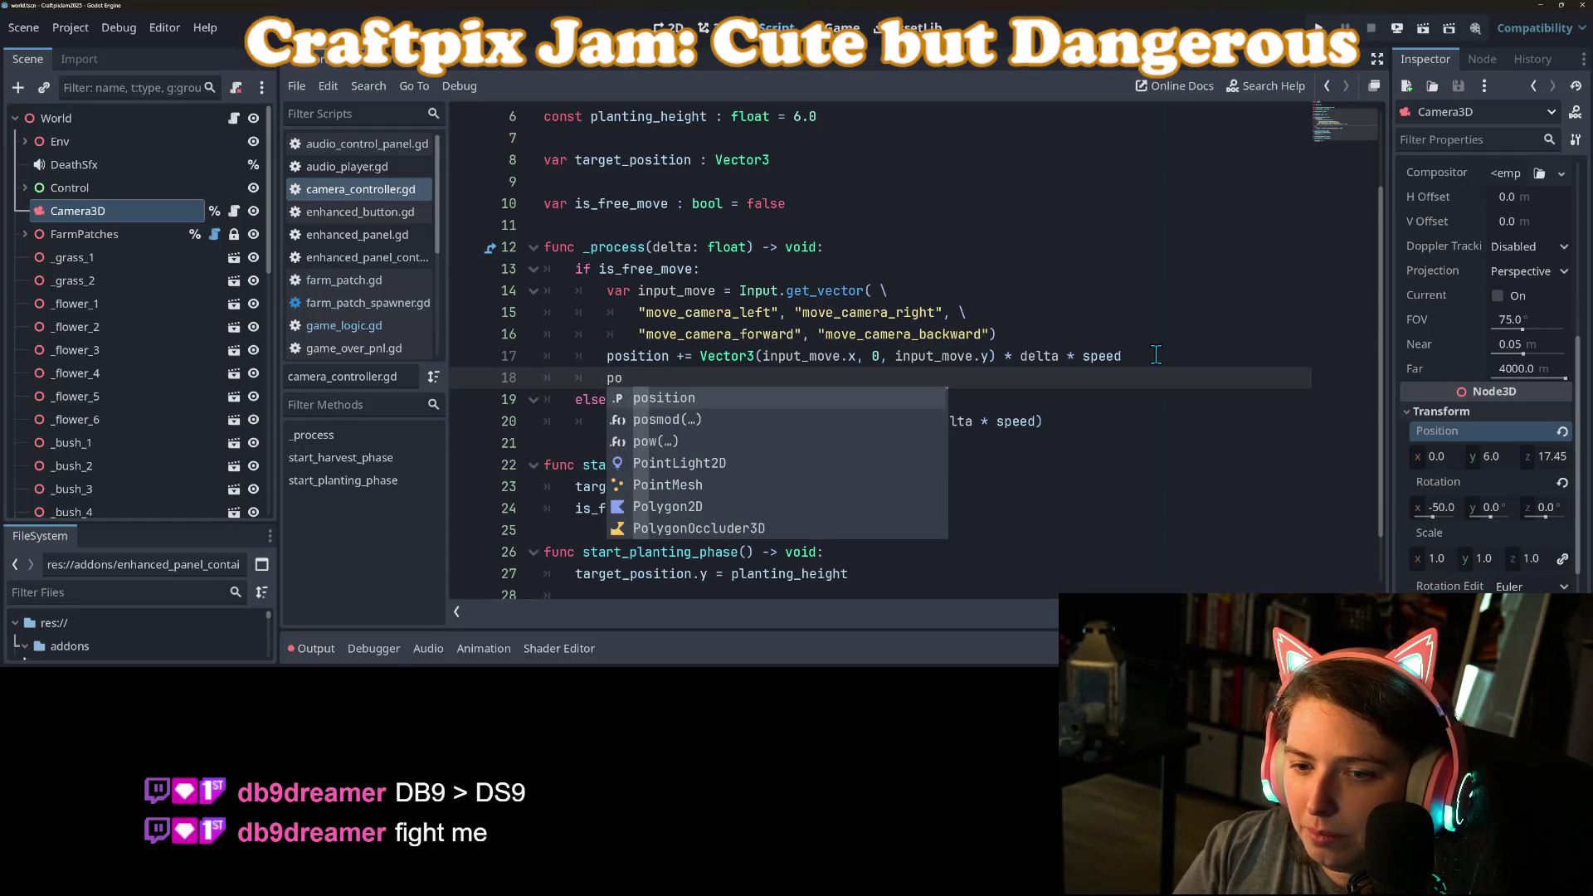
pyautogui.press('Return')
pyautogui.write('.y')
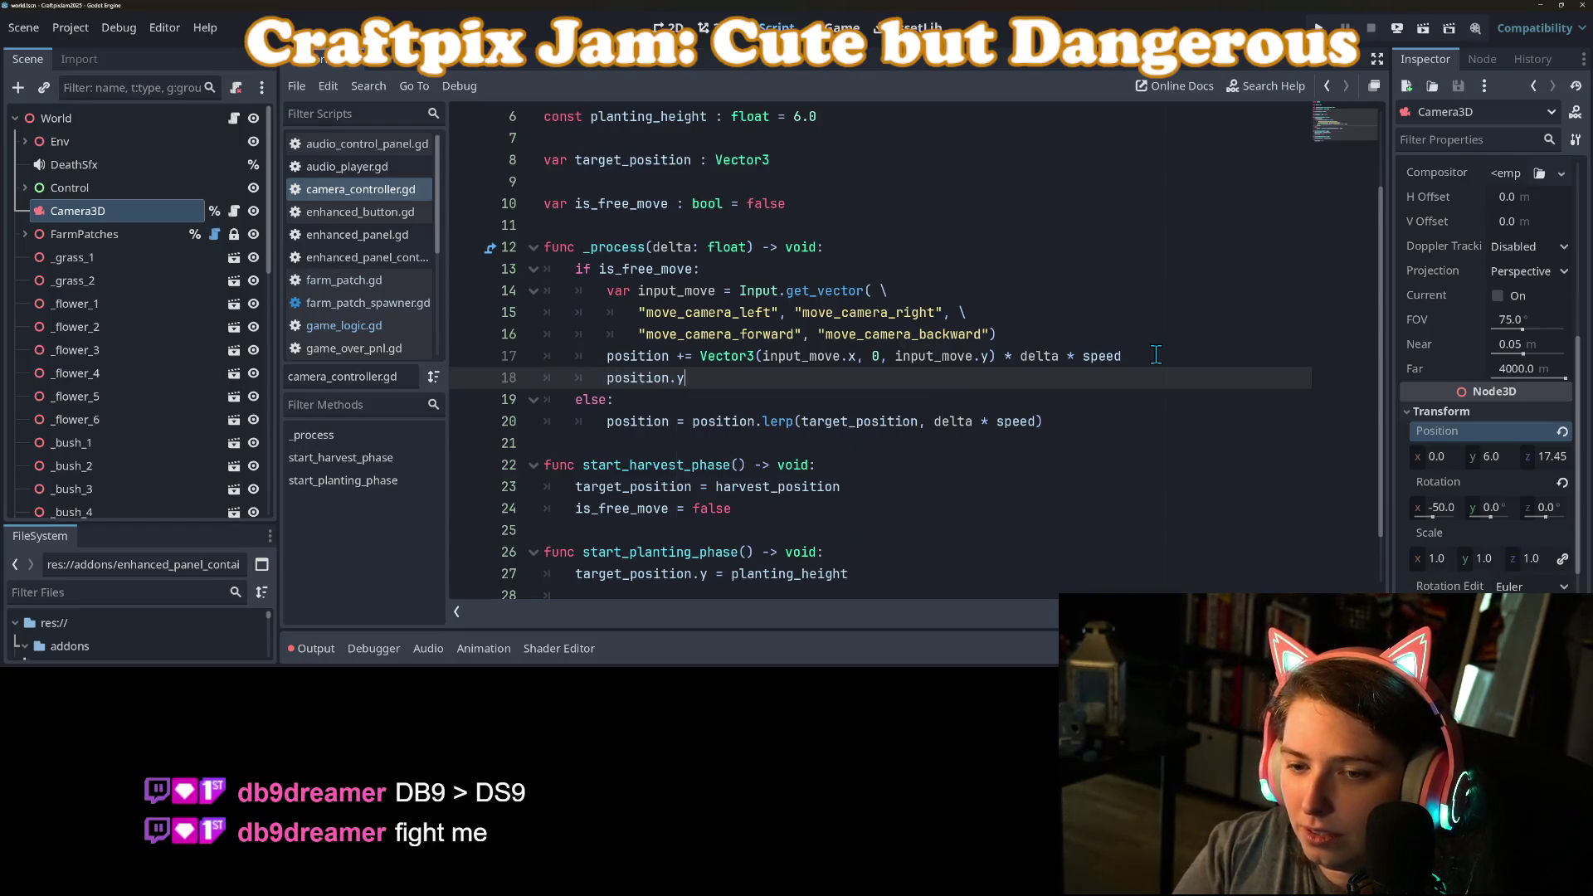
pyautogui.write(' = po')
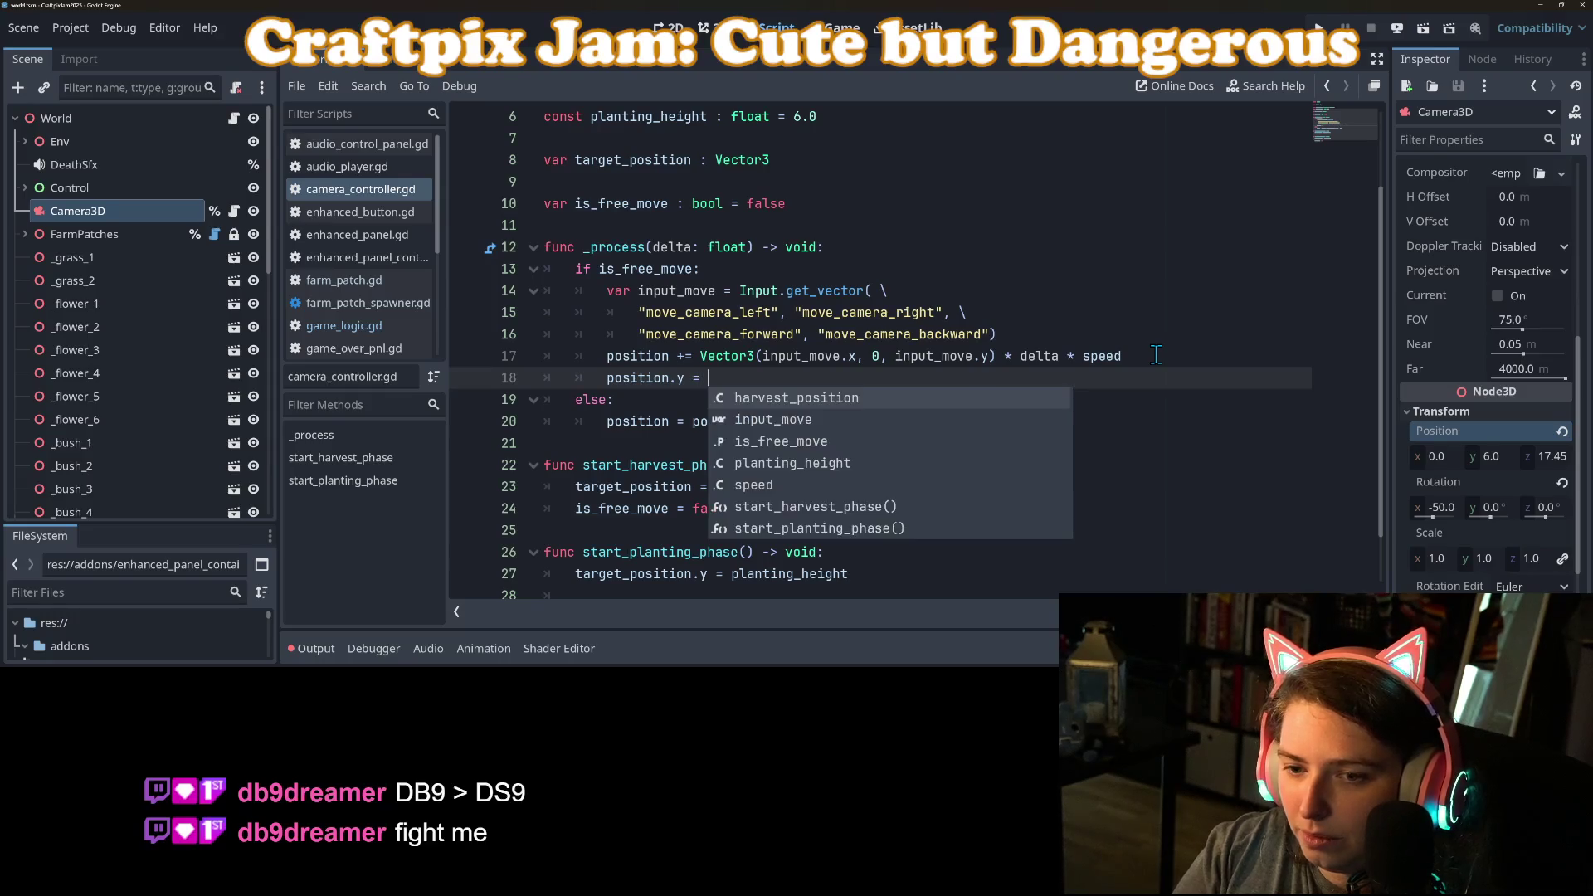
pyautogui.press('BackSpace')
pyautogui.press('BackSpace')
pyautogui.write('lerp')
pyautogui.press('Return')
pyautogui.write('position.y')
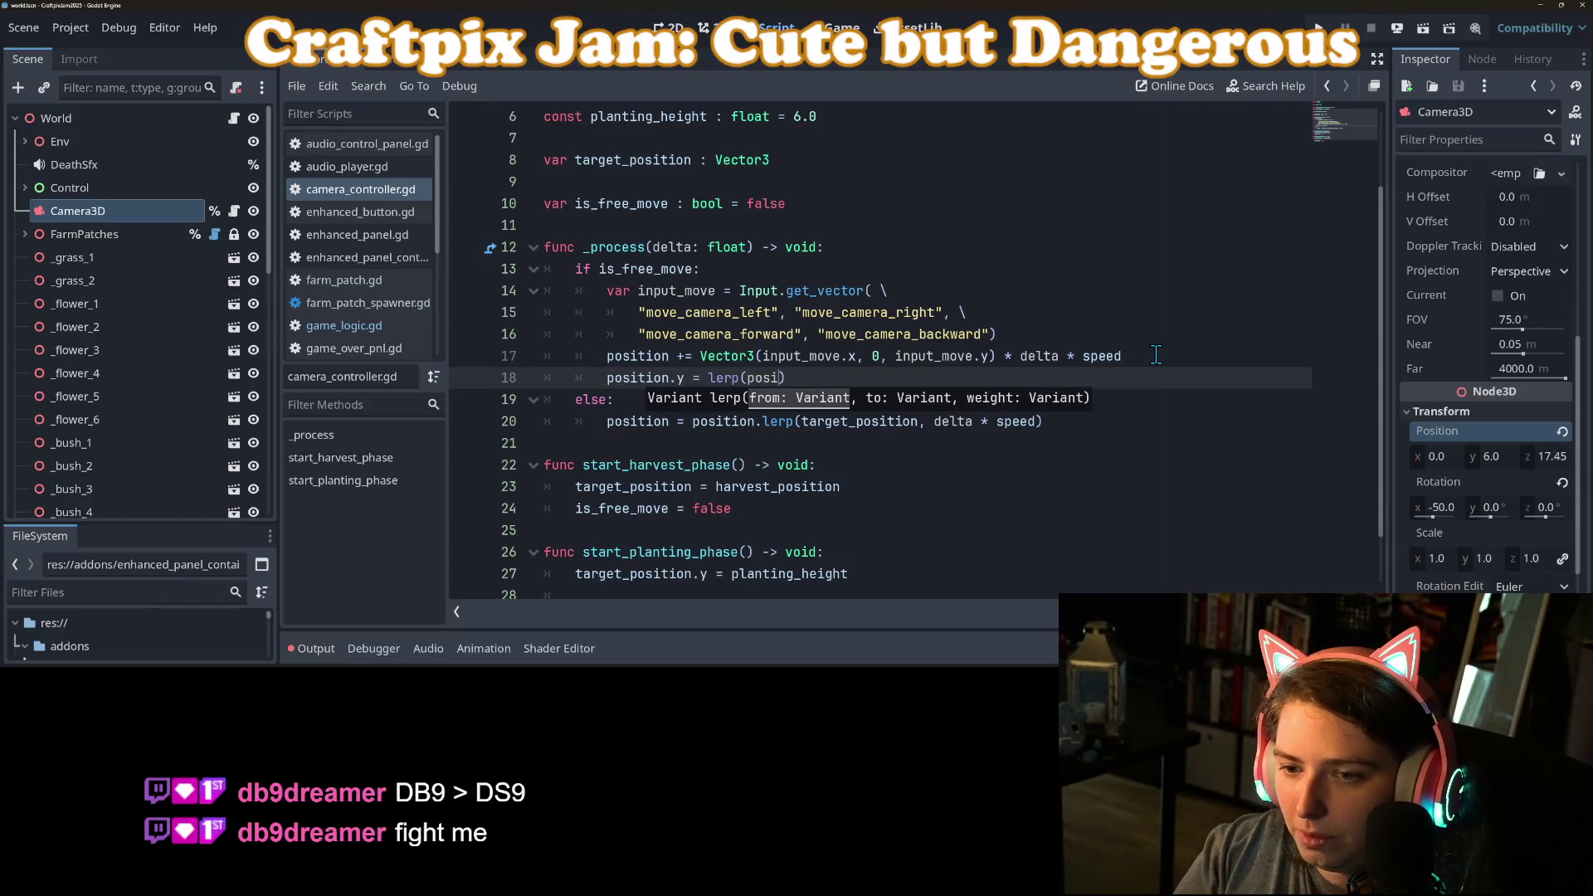
pyautogui.write(', target_position')
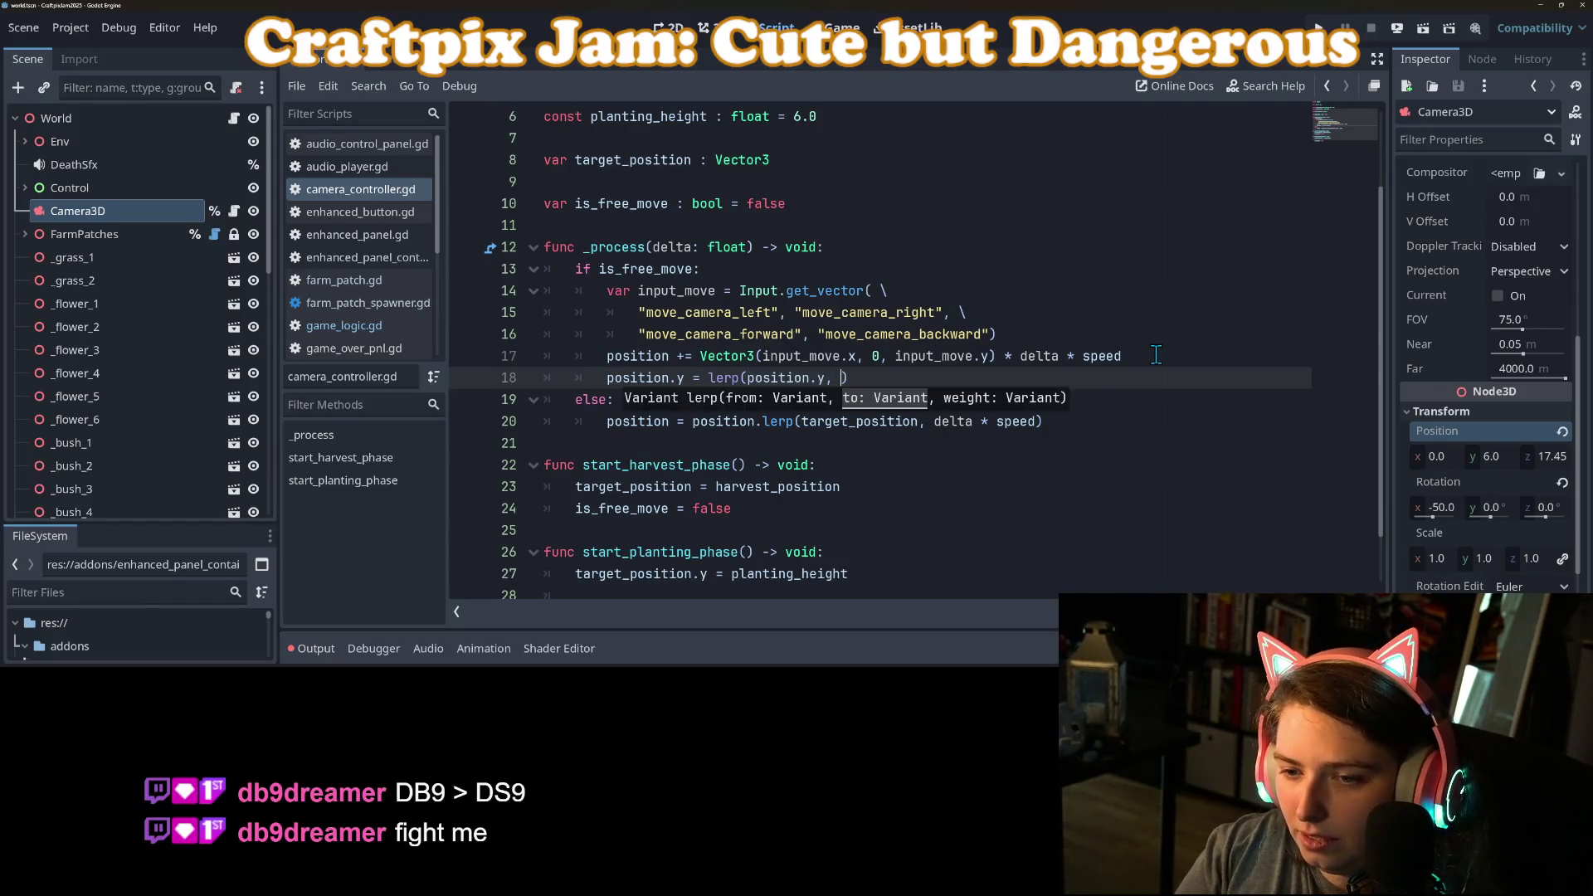
pyautogui.write('.y, delta')
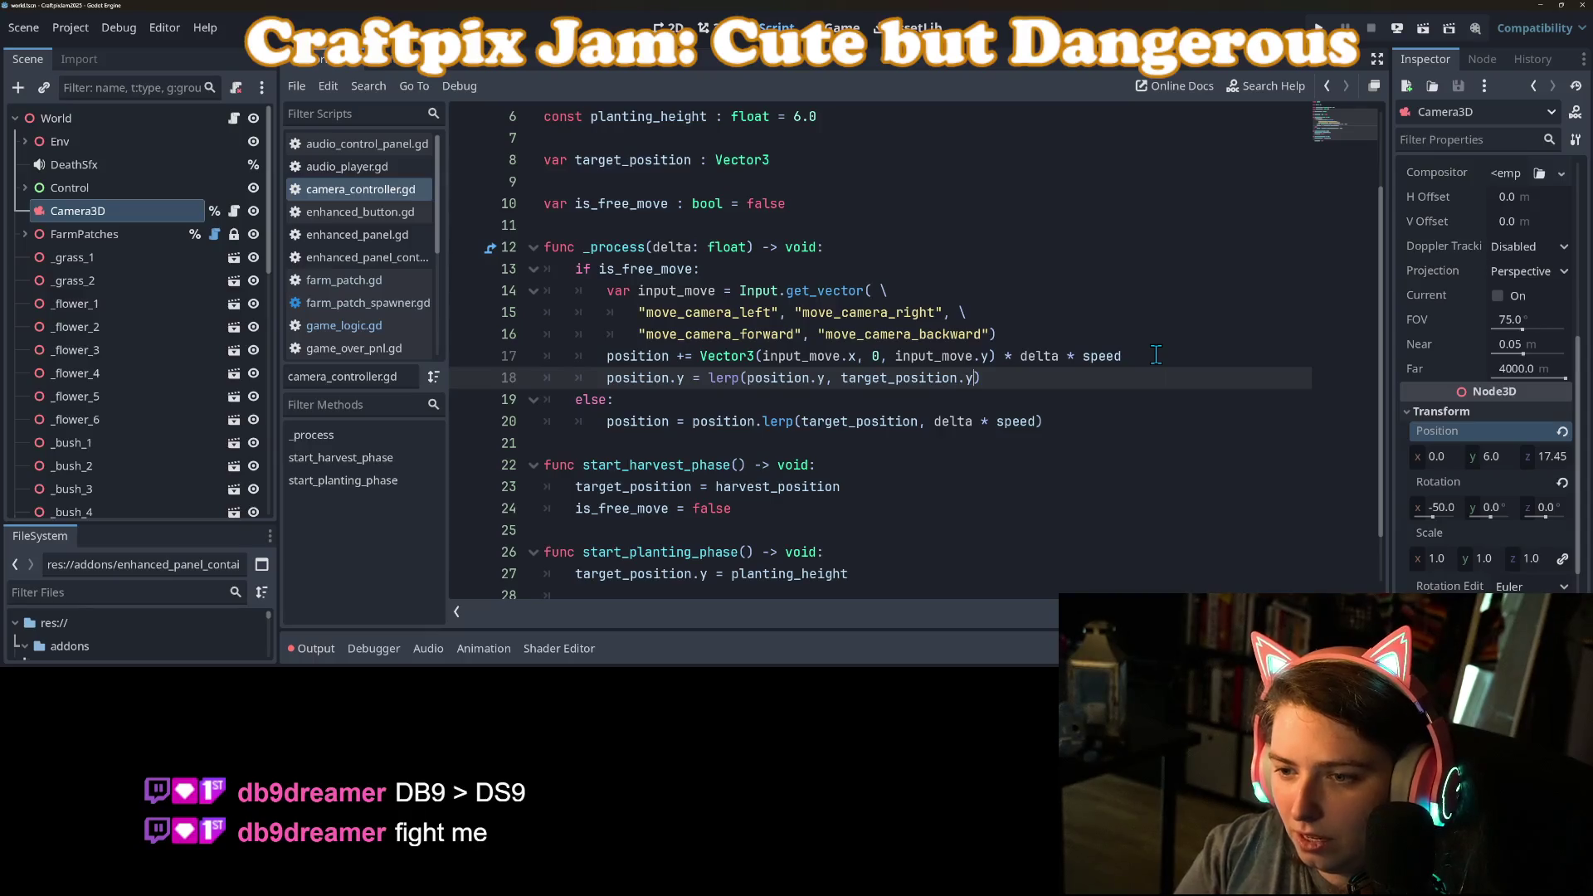
pyautogui.write(' * speed')
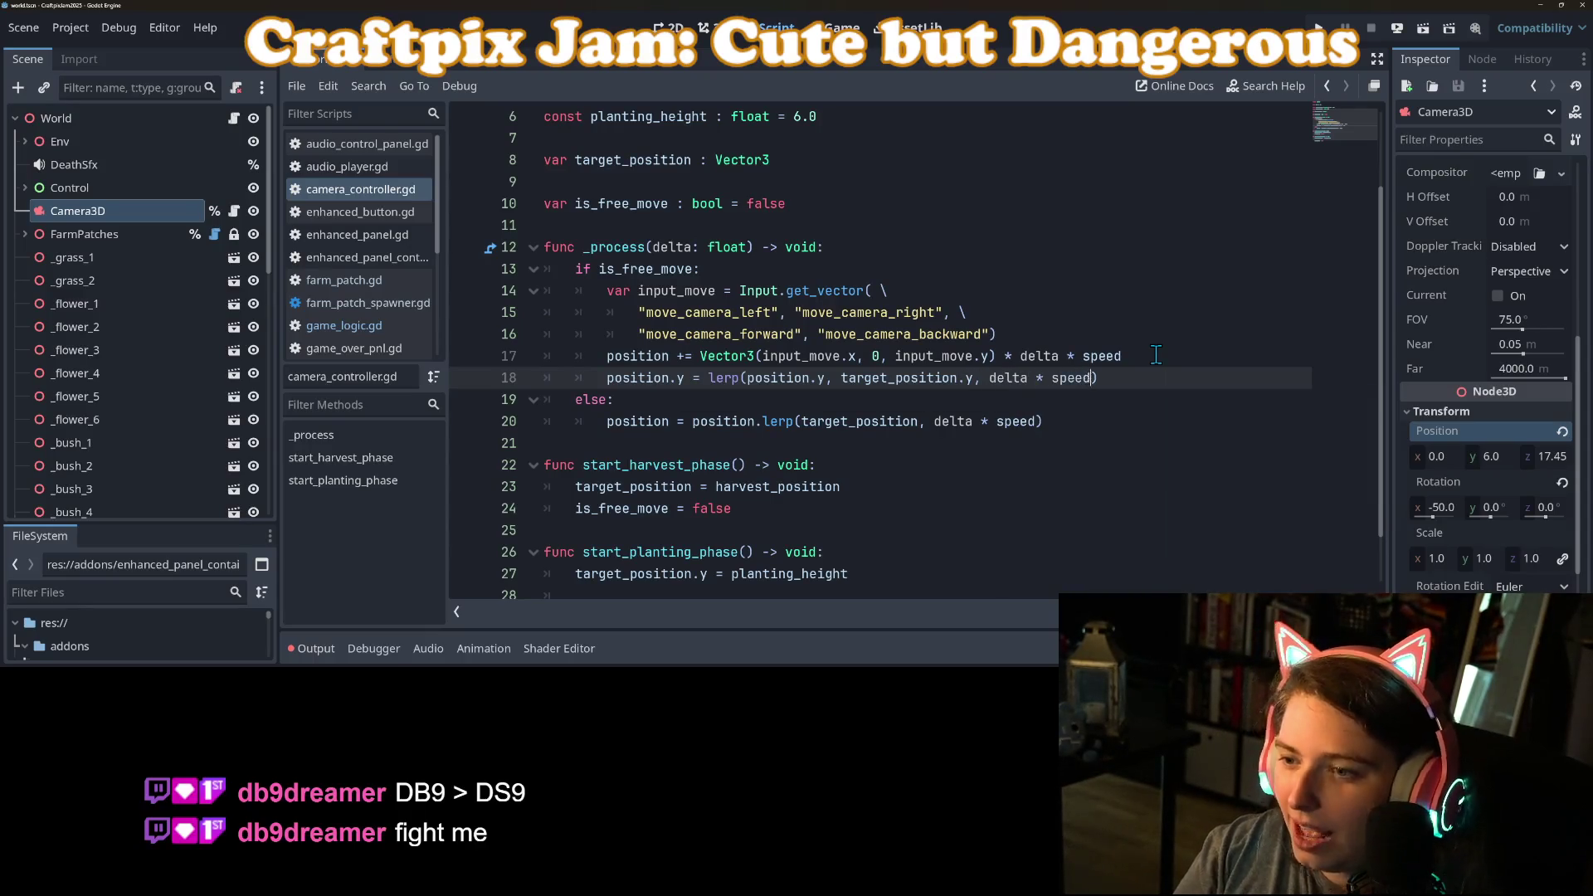
# Step: Save camera_controller.gd and move down to the else branch
pyautogui.hotkey('ctrl', 's')
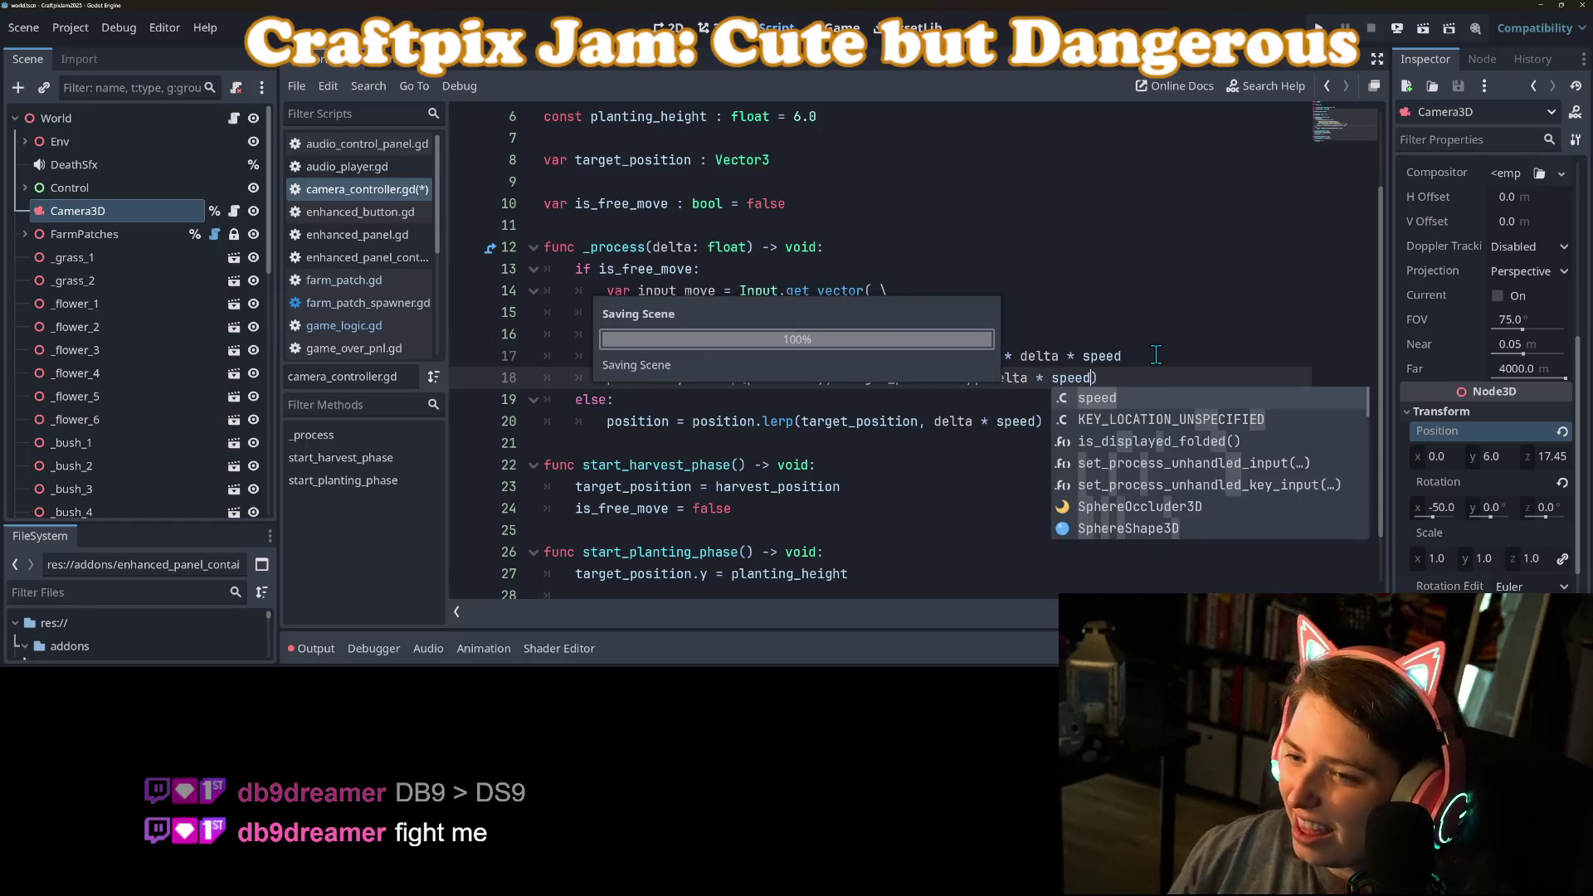
pyautogui.click(1155, 355)
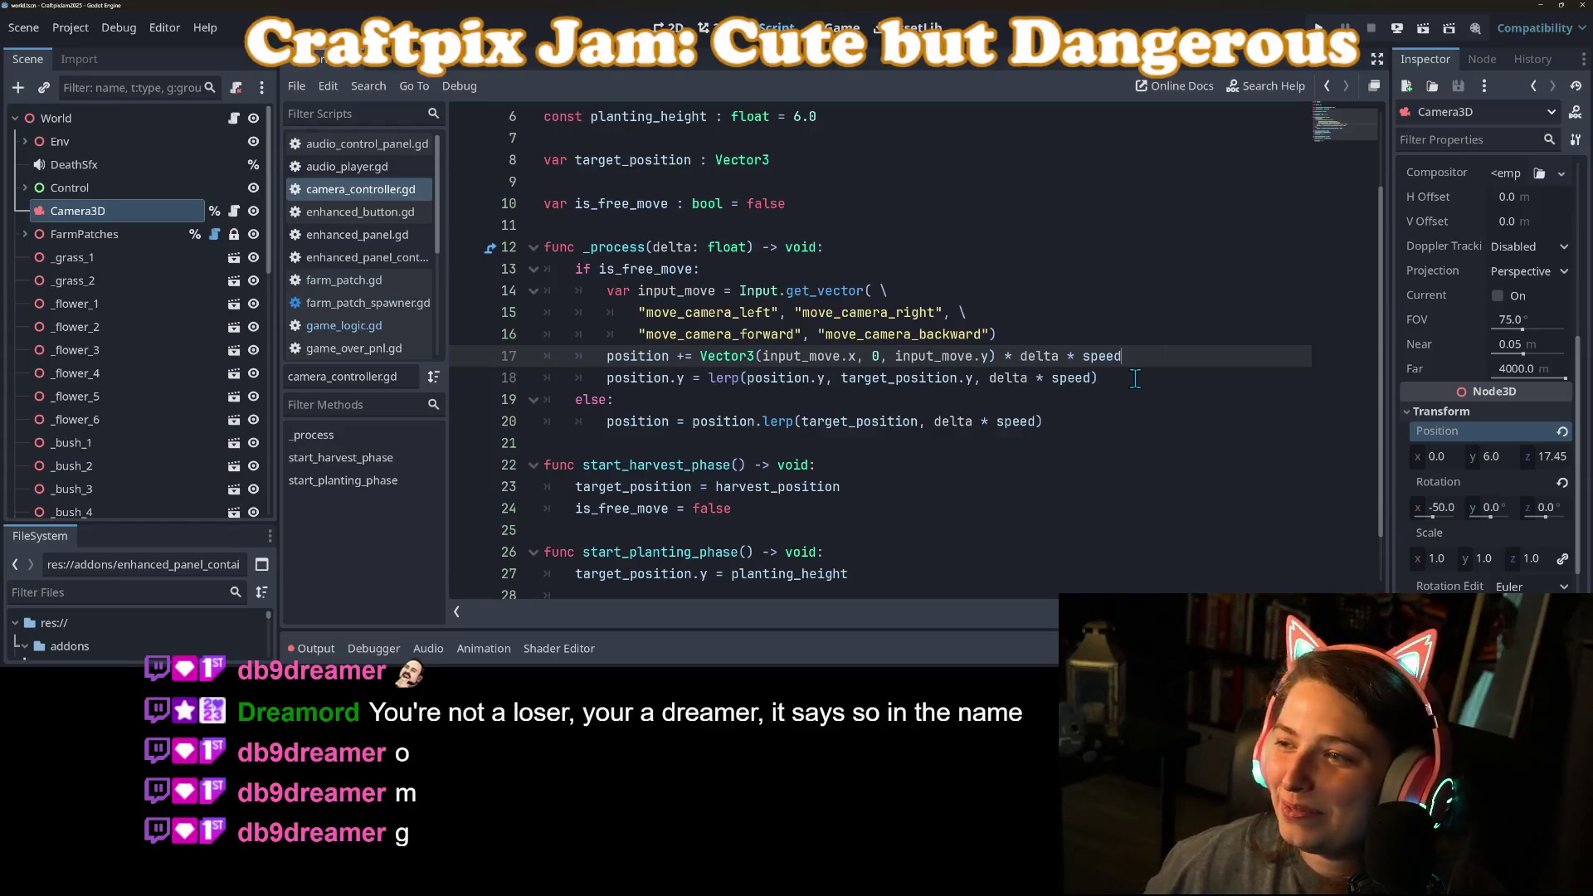
pyautogui.click(1059, 383)
pyautogui.click(836, 413)
pyautogui.press('Up')
pyautogui.scroll(-1, 837, 413)
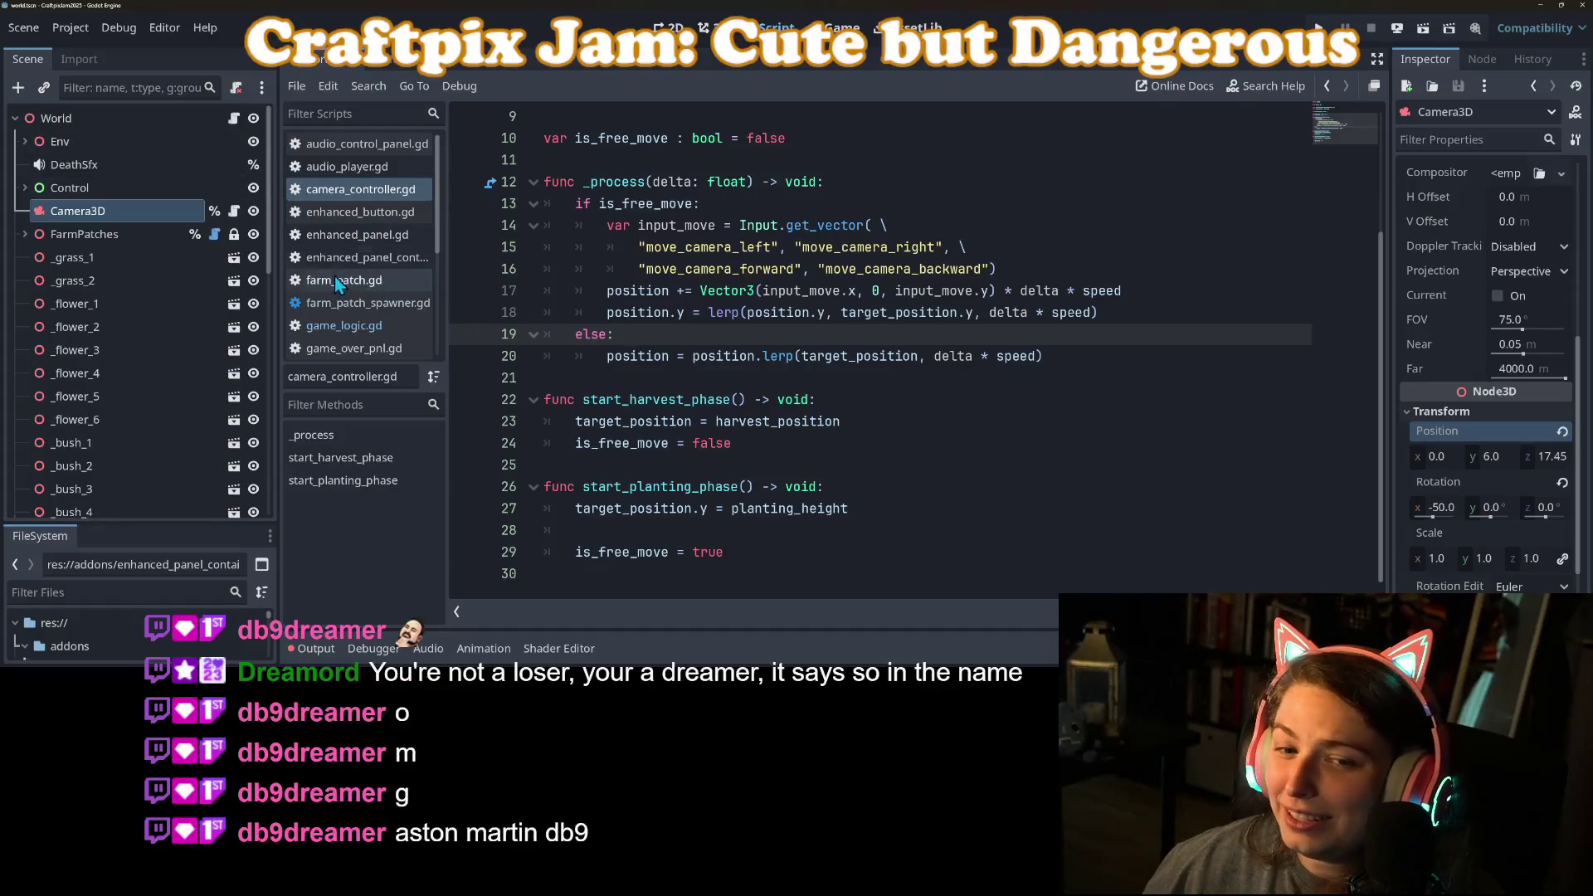
# Step: Find the start_harvest_phase call on line 106 of game_logic.gd, then run the project
pyautogui.click(365, 328)
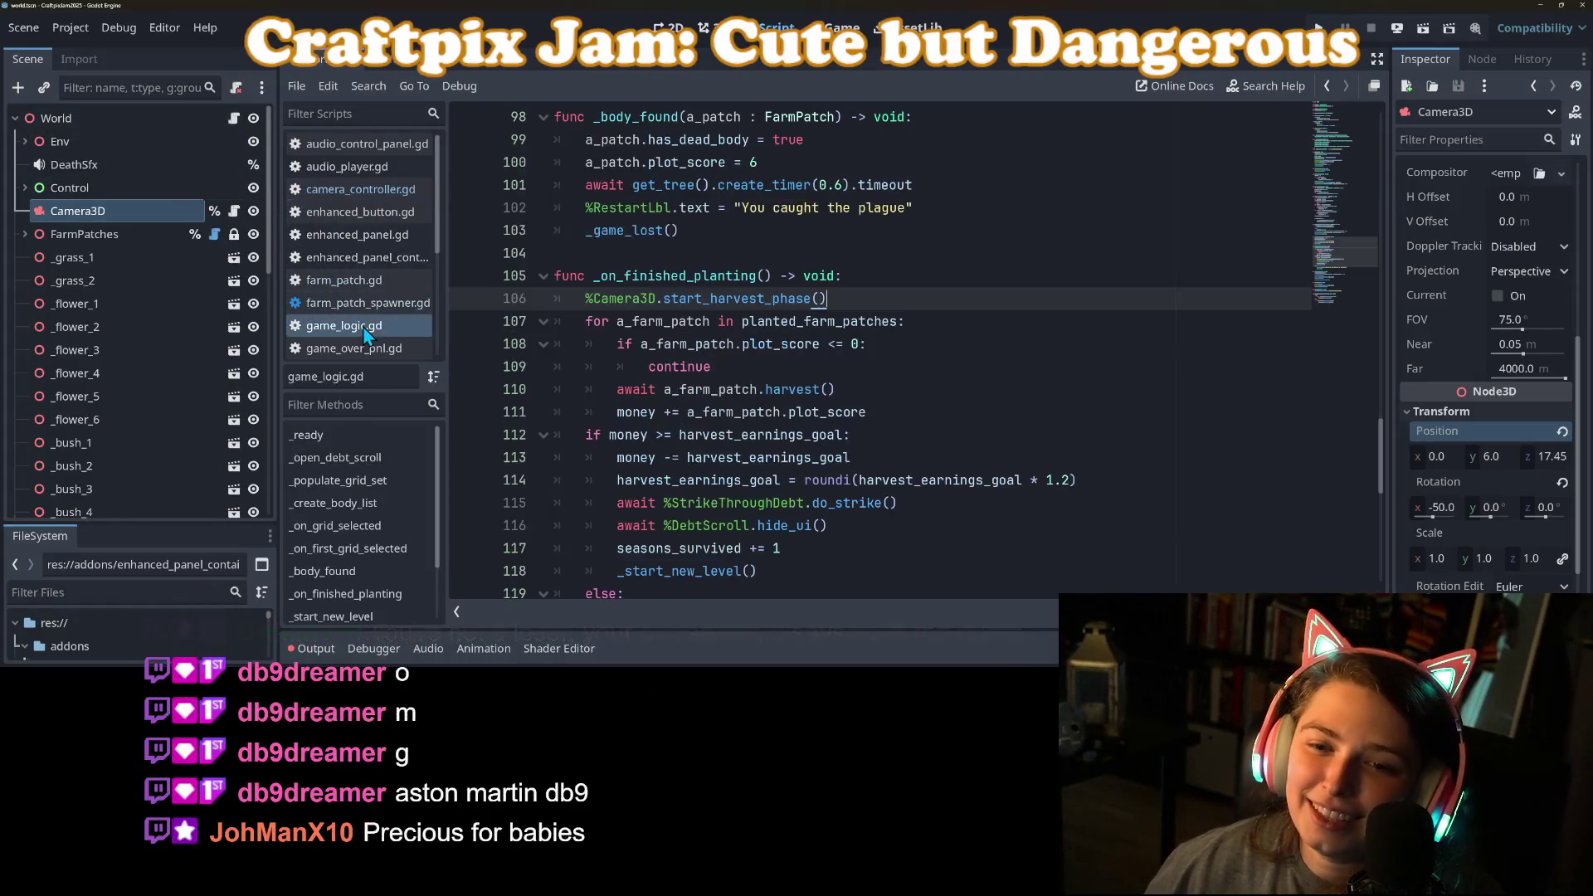
pyautogui.doubleClick(736, 298)
pyautogui.scroll(-2, 869, 370)
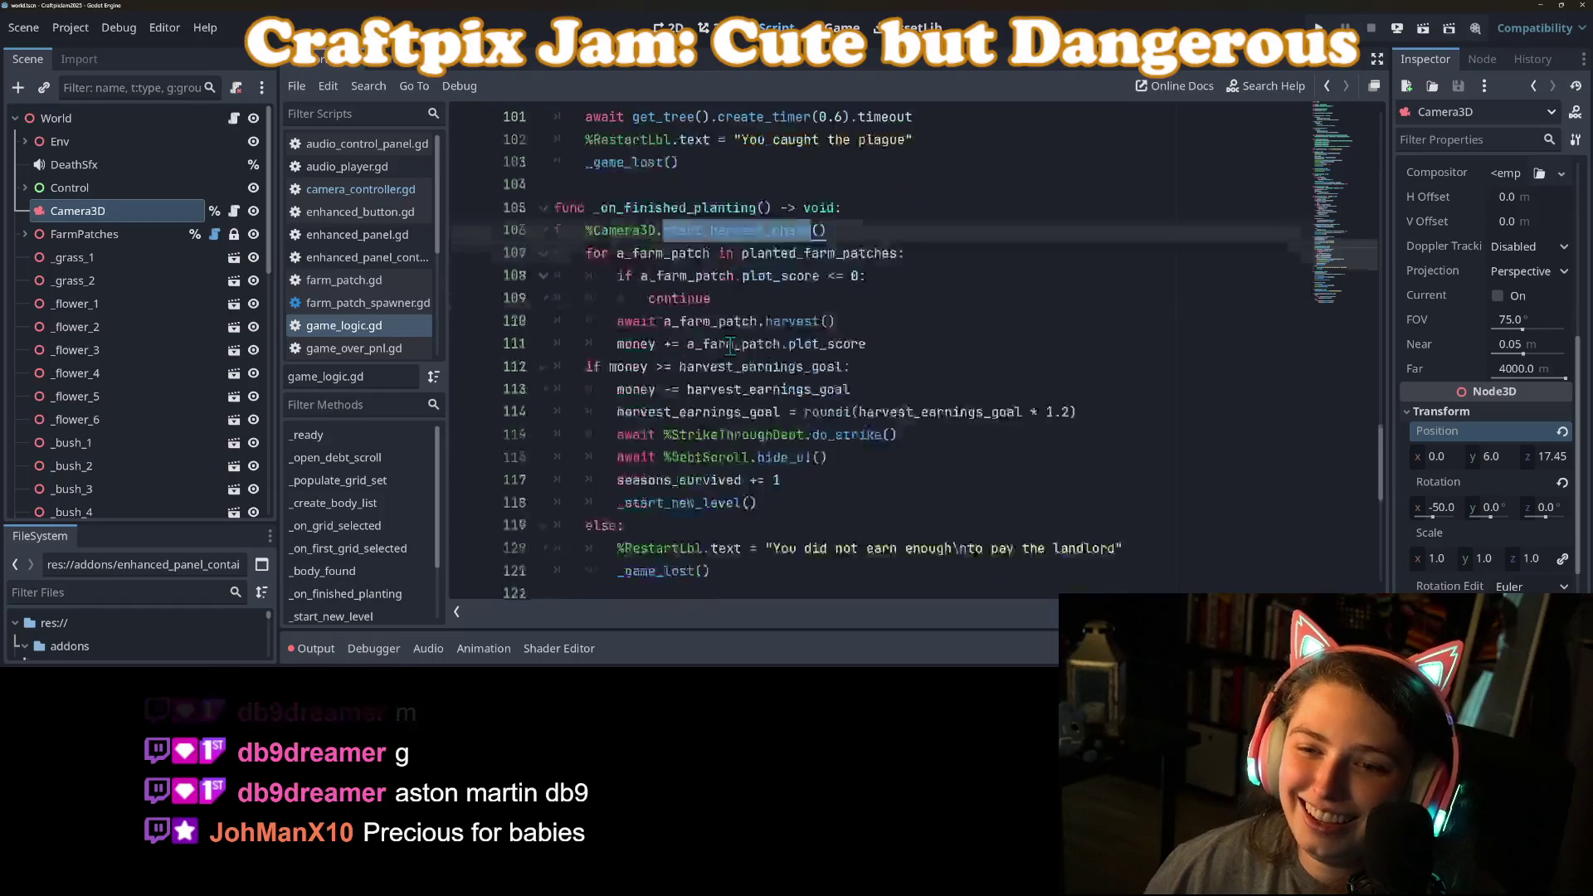
pyautogui.click(1318, 27)
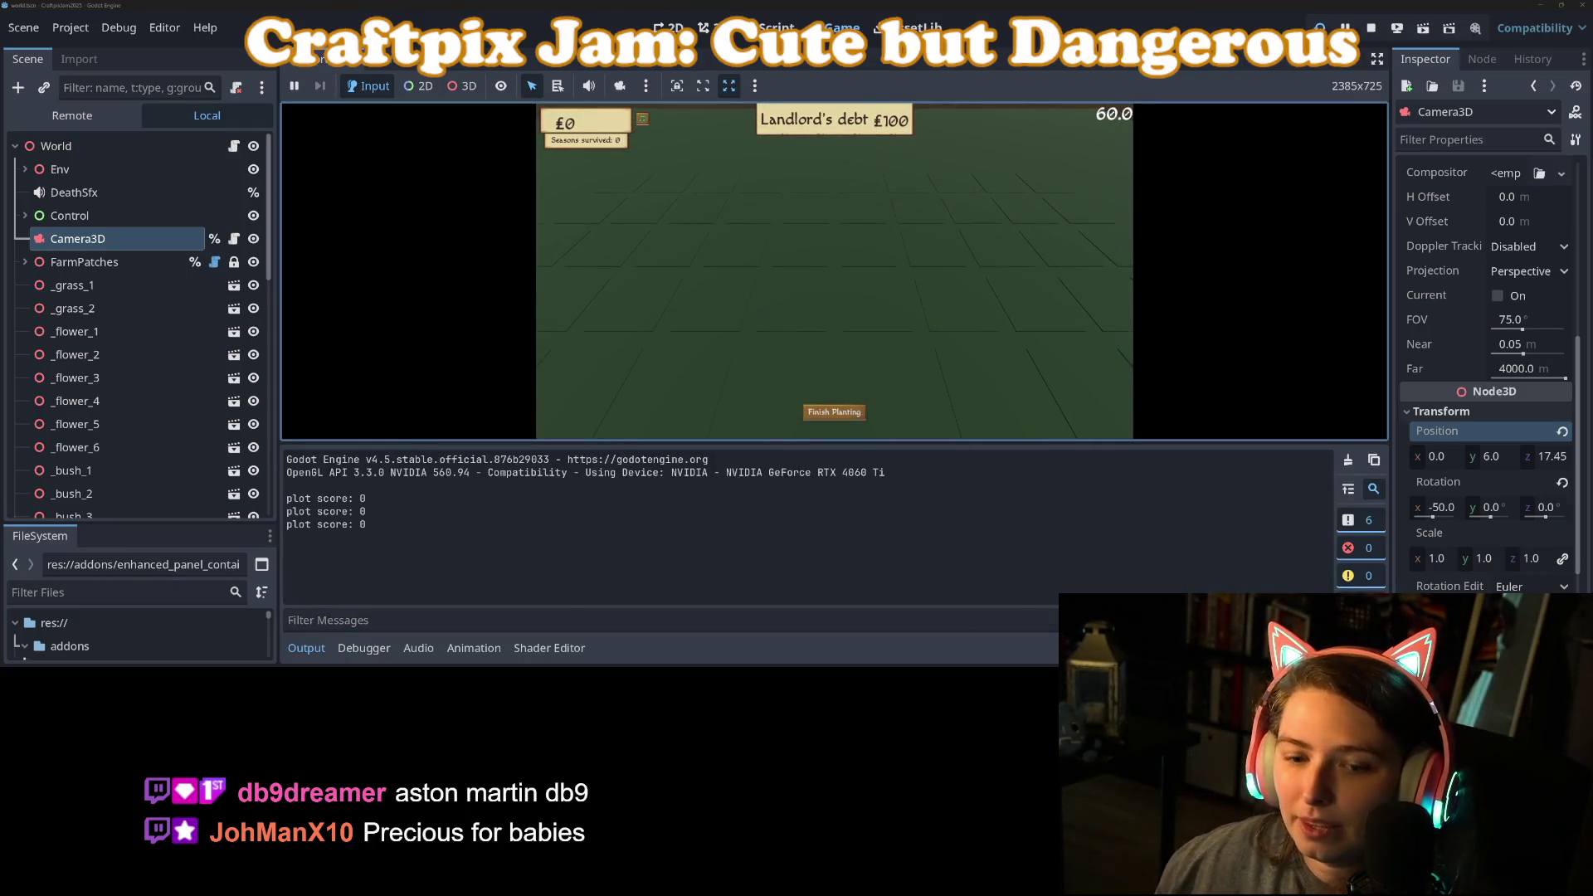
# Step: Collapse the Output panel and plant five patches on empty plots across the field
pyautogui.click(312, 655)
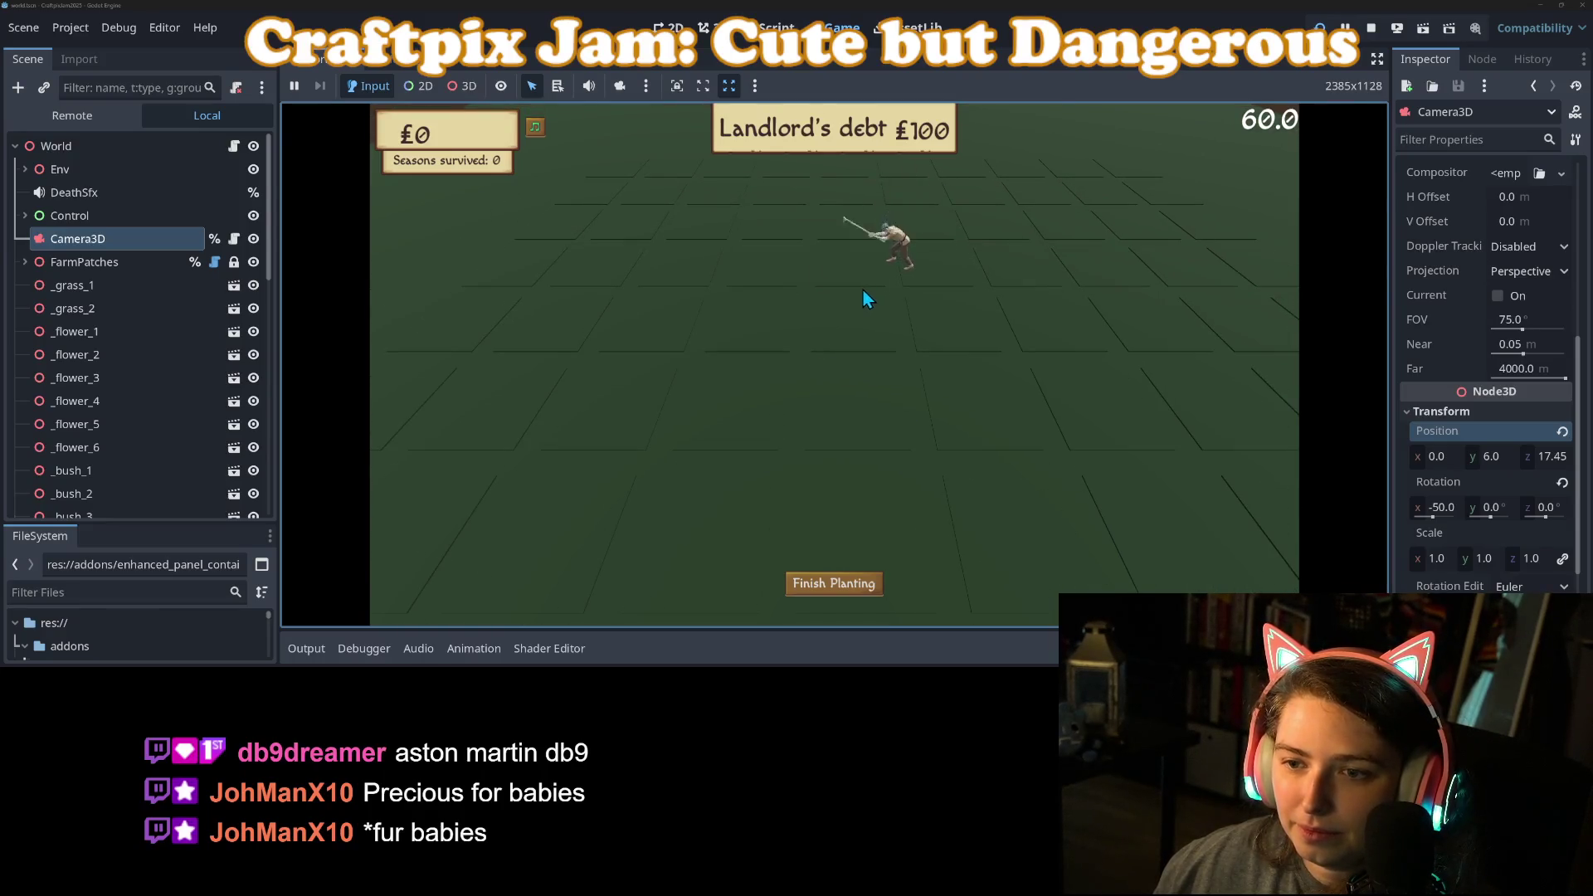
pyautogui.click(816, 284)
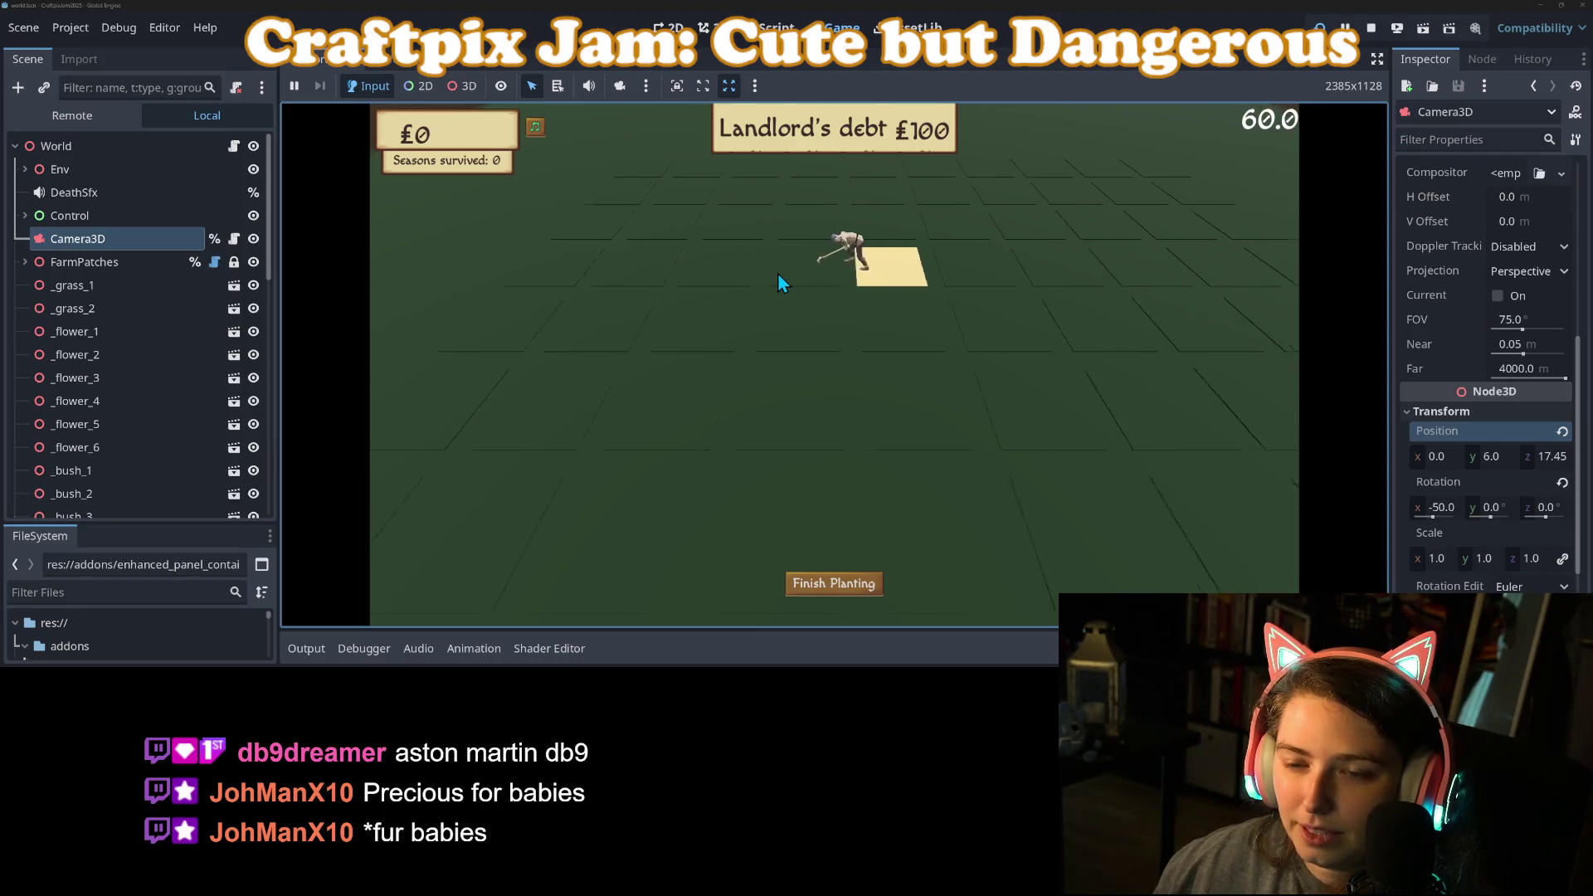
pyautogui.click(855, 296)
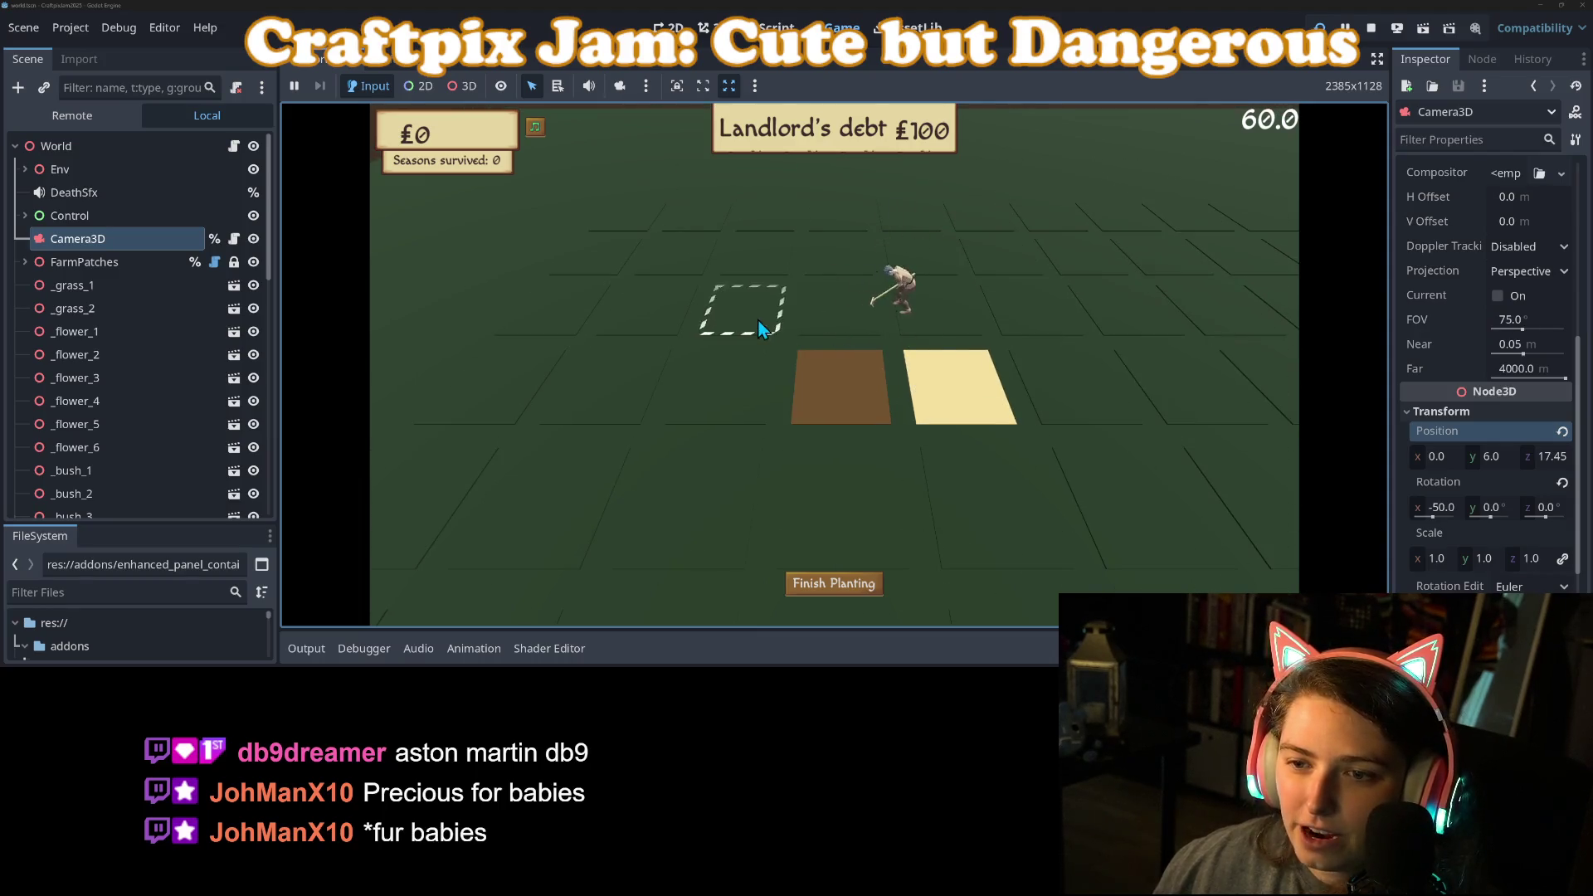
pyautogui.click(738, 383)
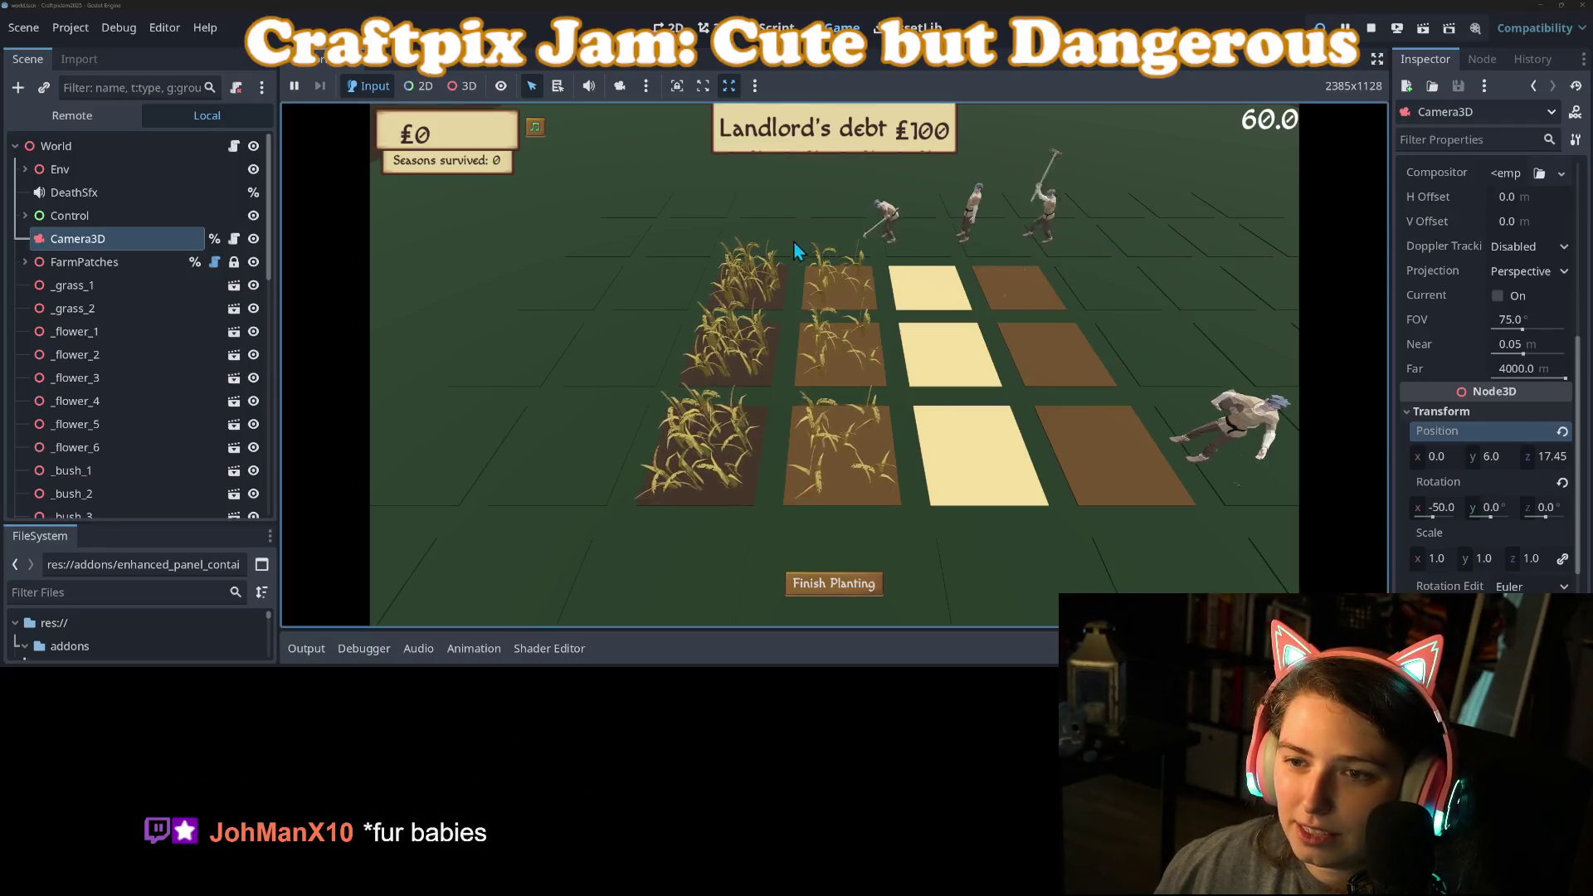
pyautogui.click(854, 388)
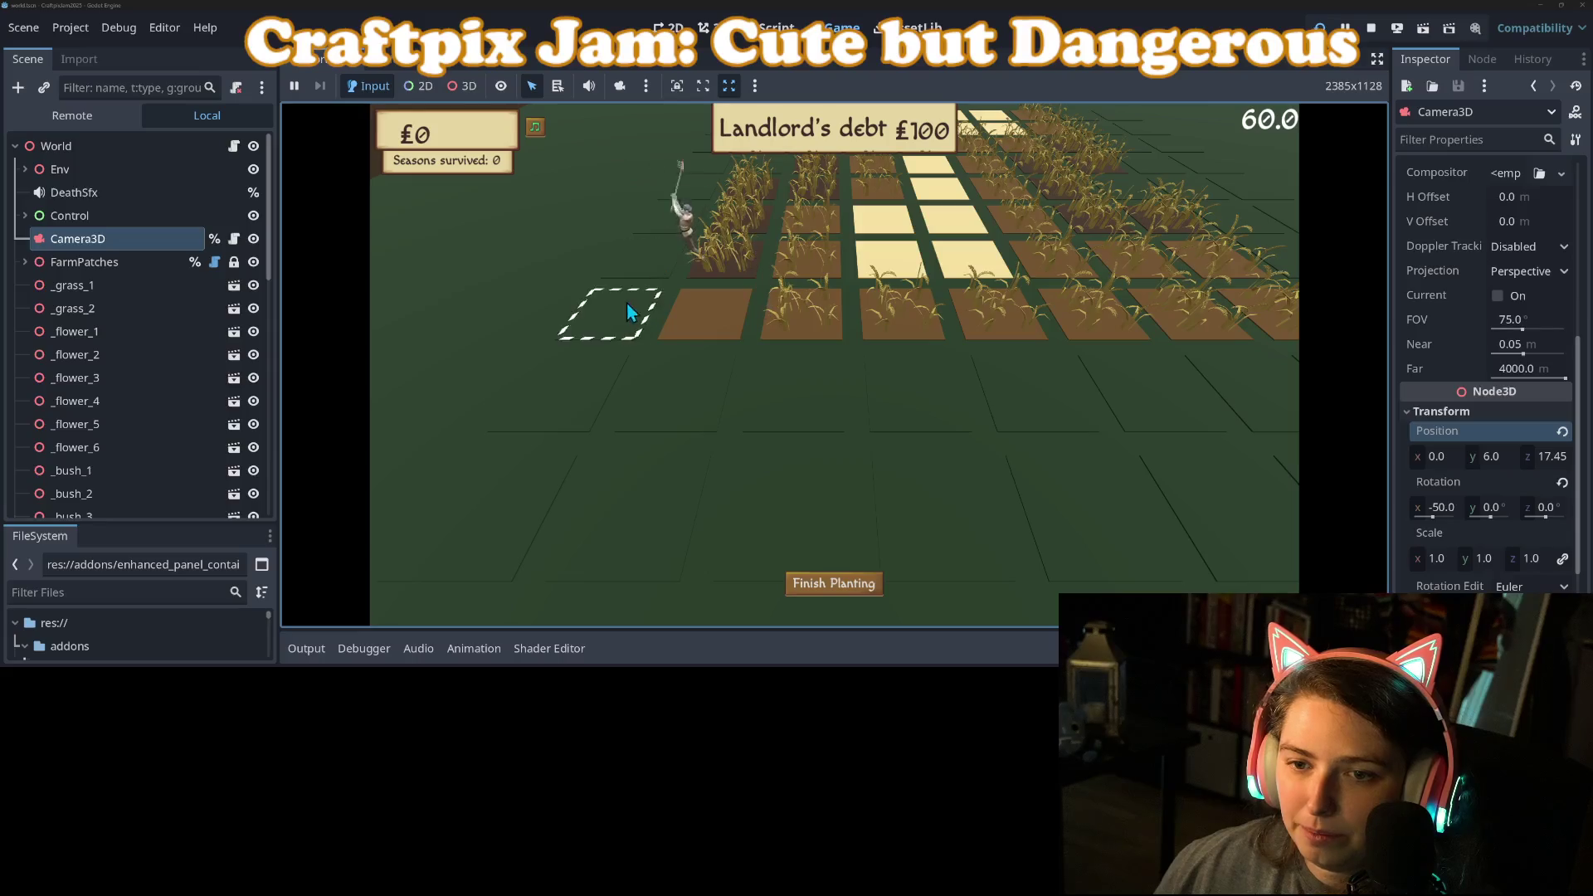
pyautogui.click(584, 395)
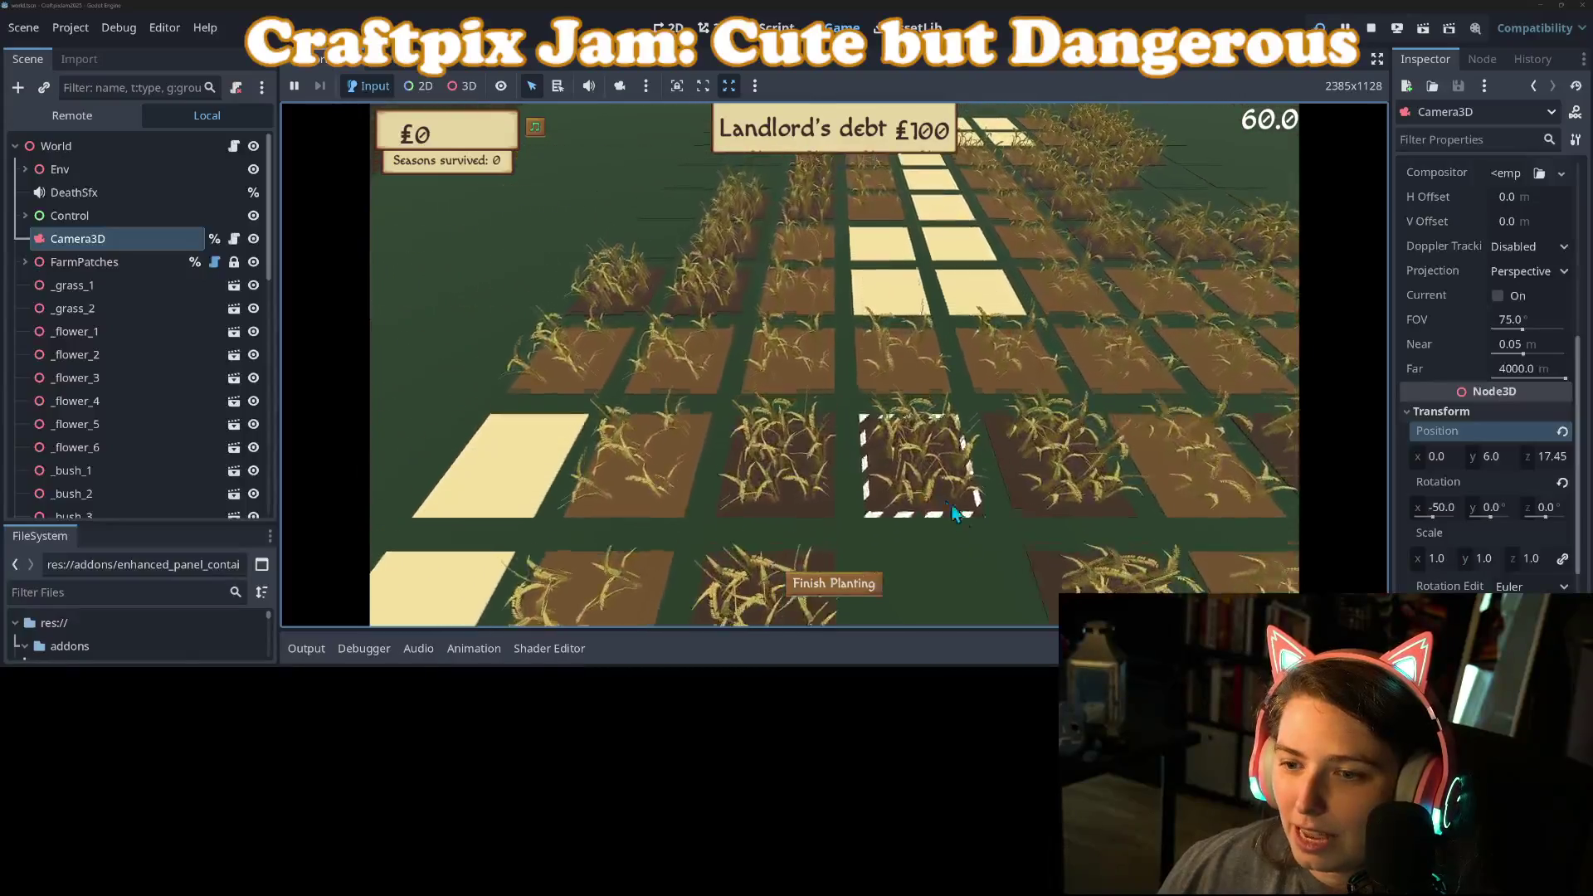
# Step: Plant three more patches on empty outlined plots near the rock
pyautogui.click(939, 532)
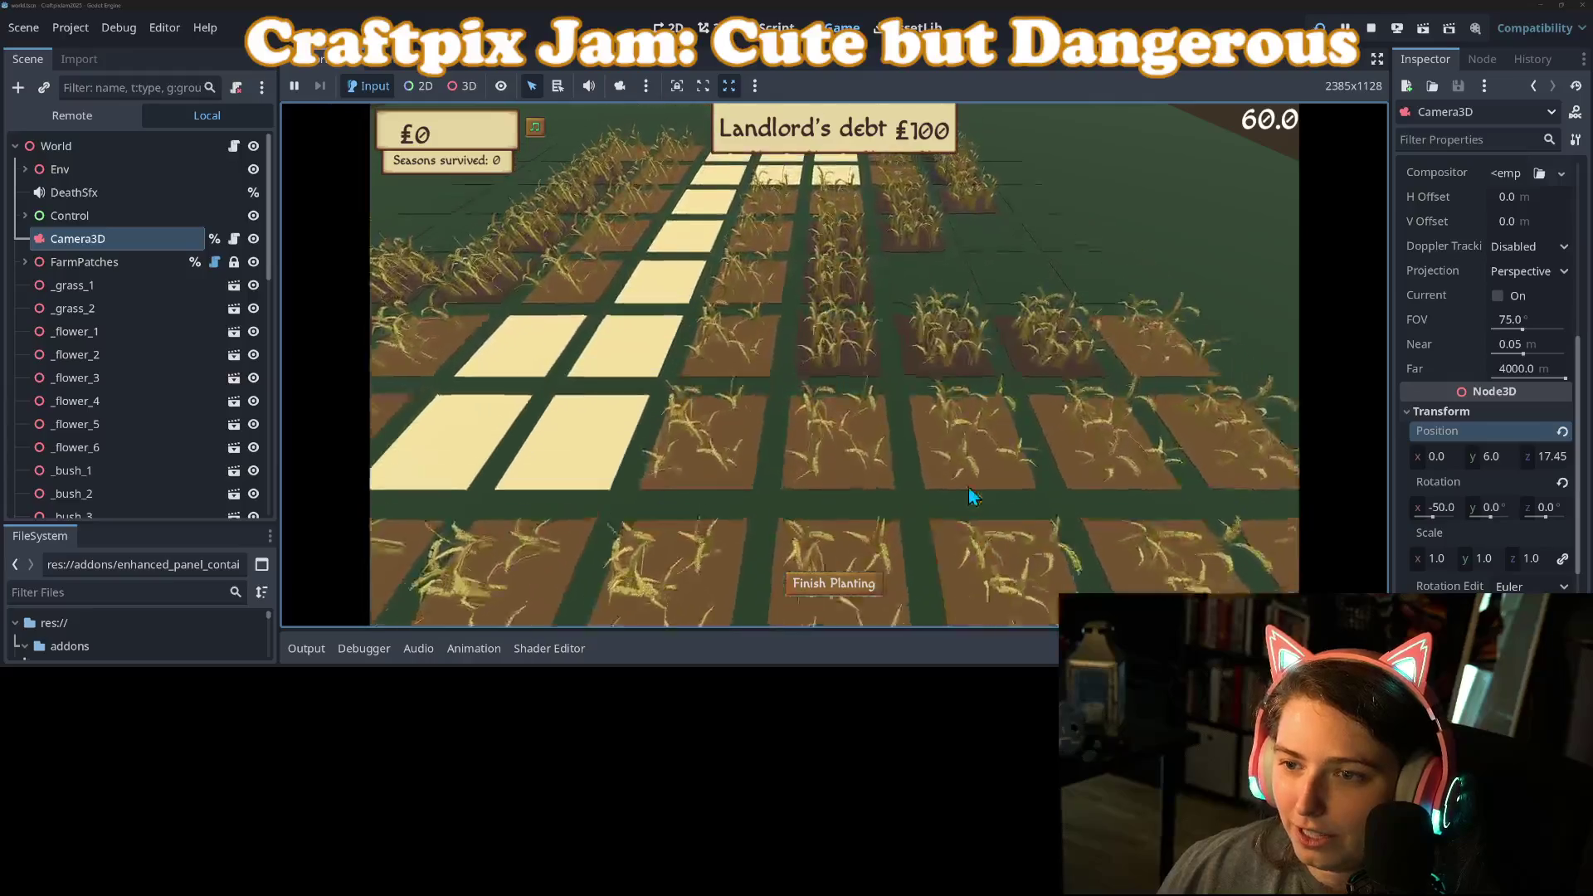
pyautogui.click(895, 413)
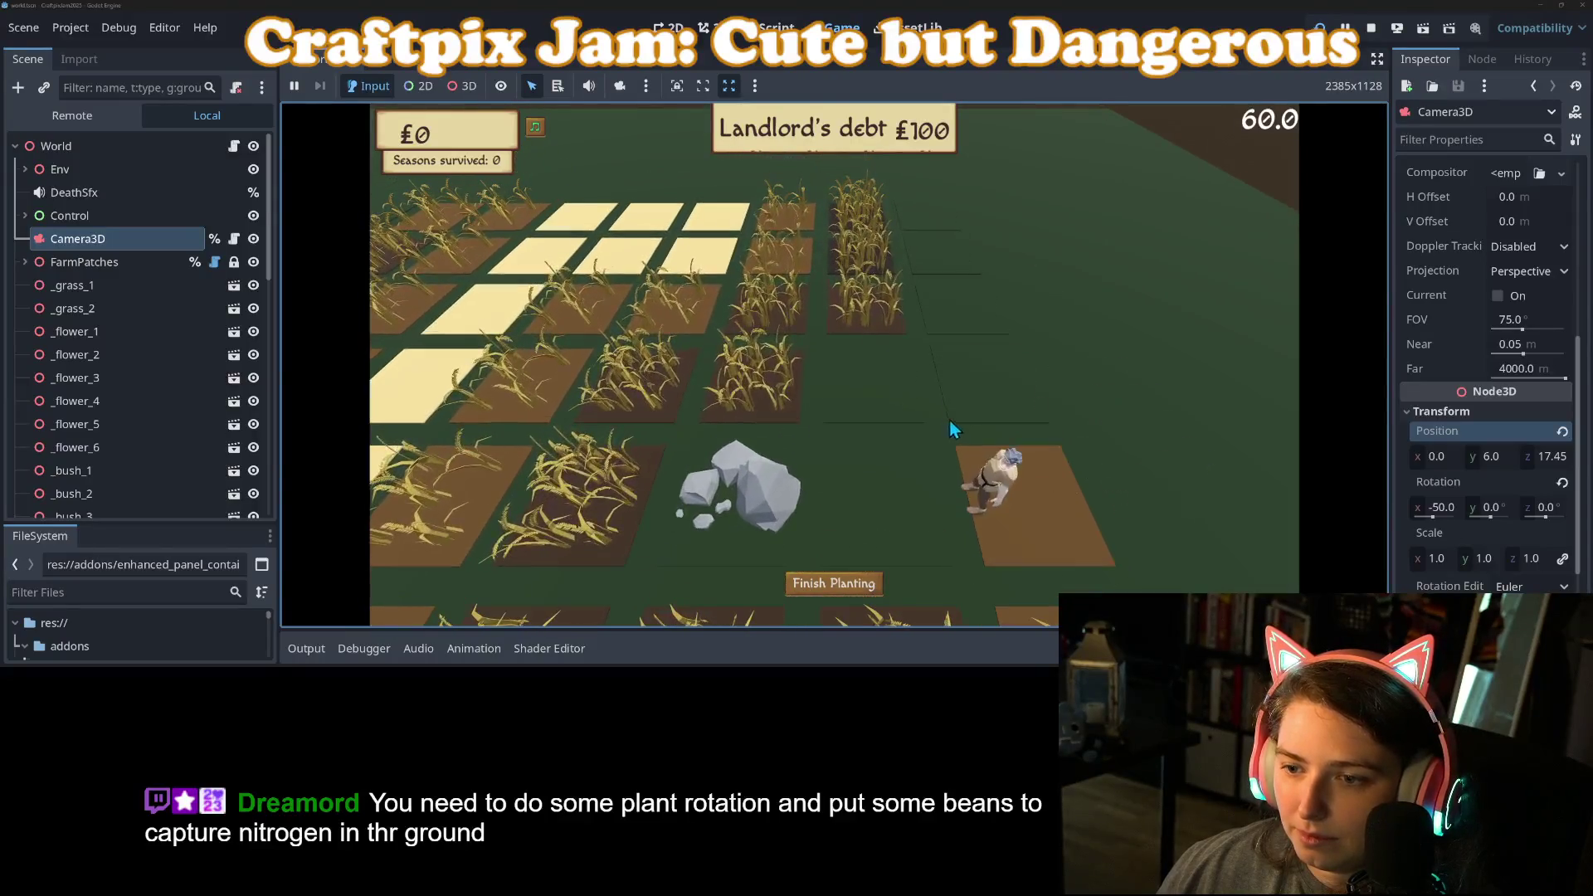
pyautogui.click(987, 406)
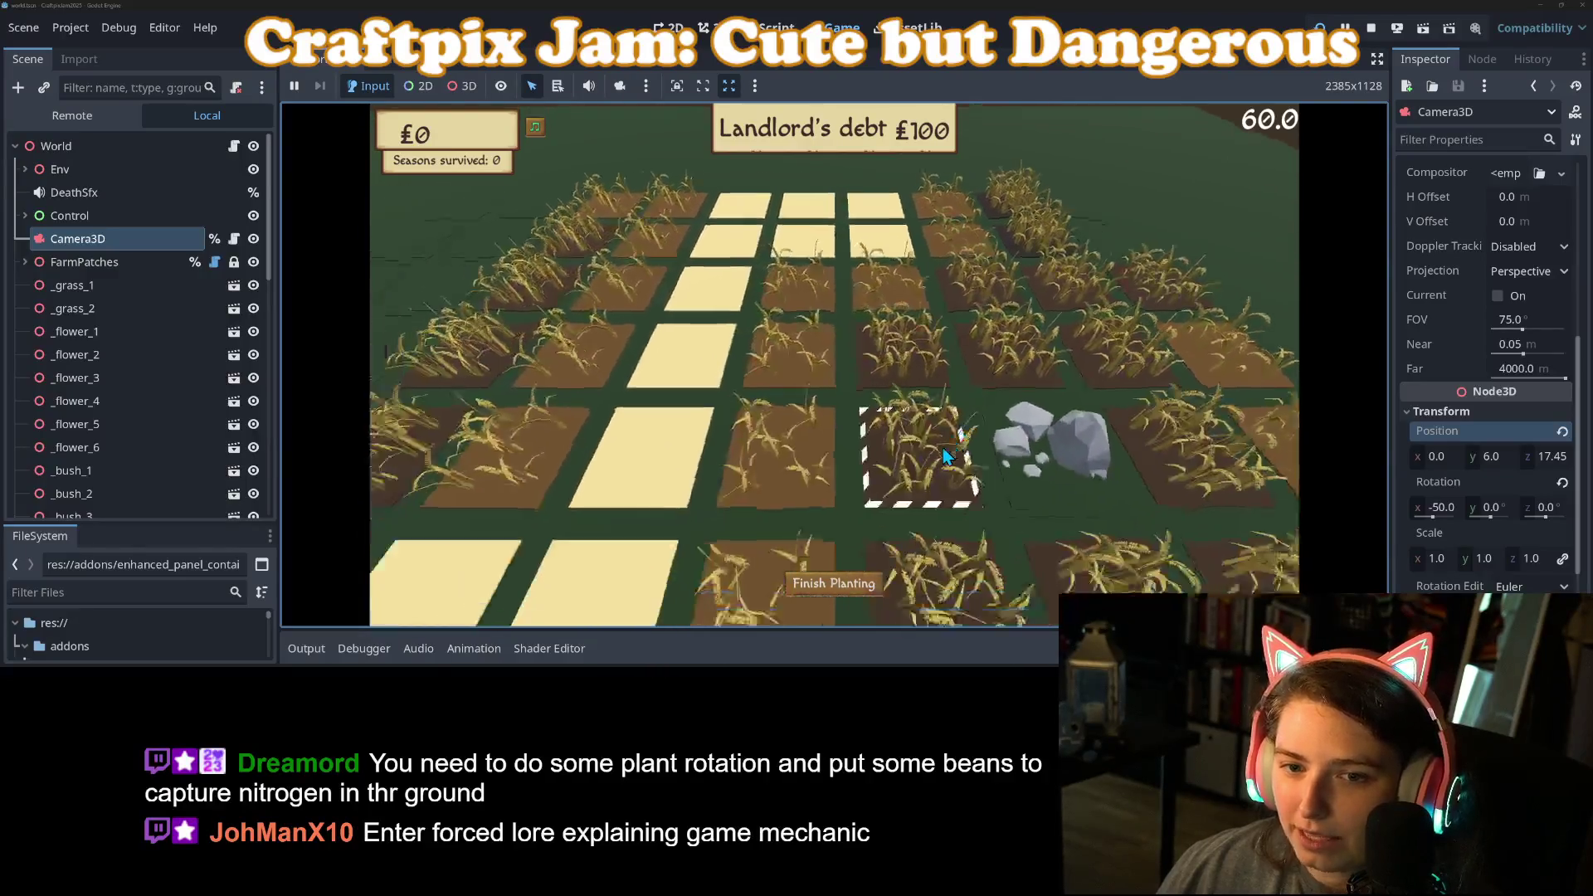
# Step: Pan the camera with WASD, plant one patch, and clear a rock pile from a tile
pyautogui.press('a')
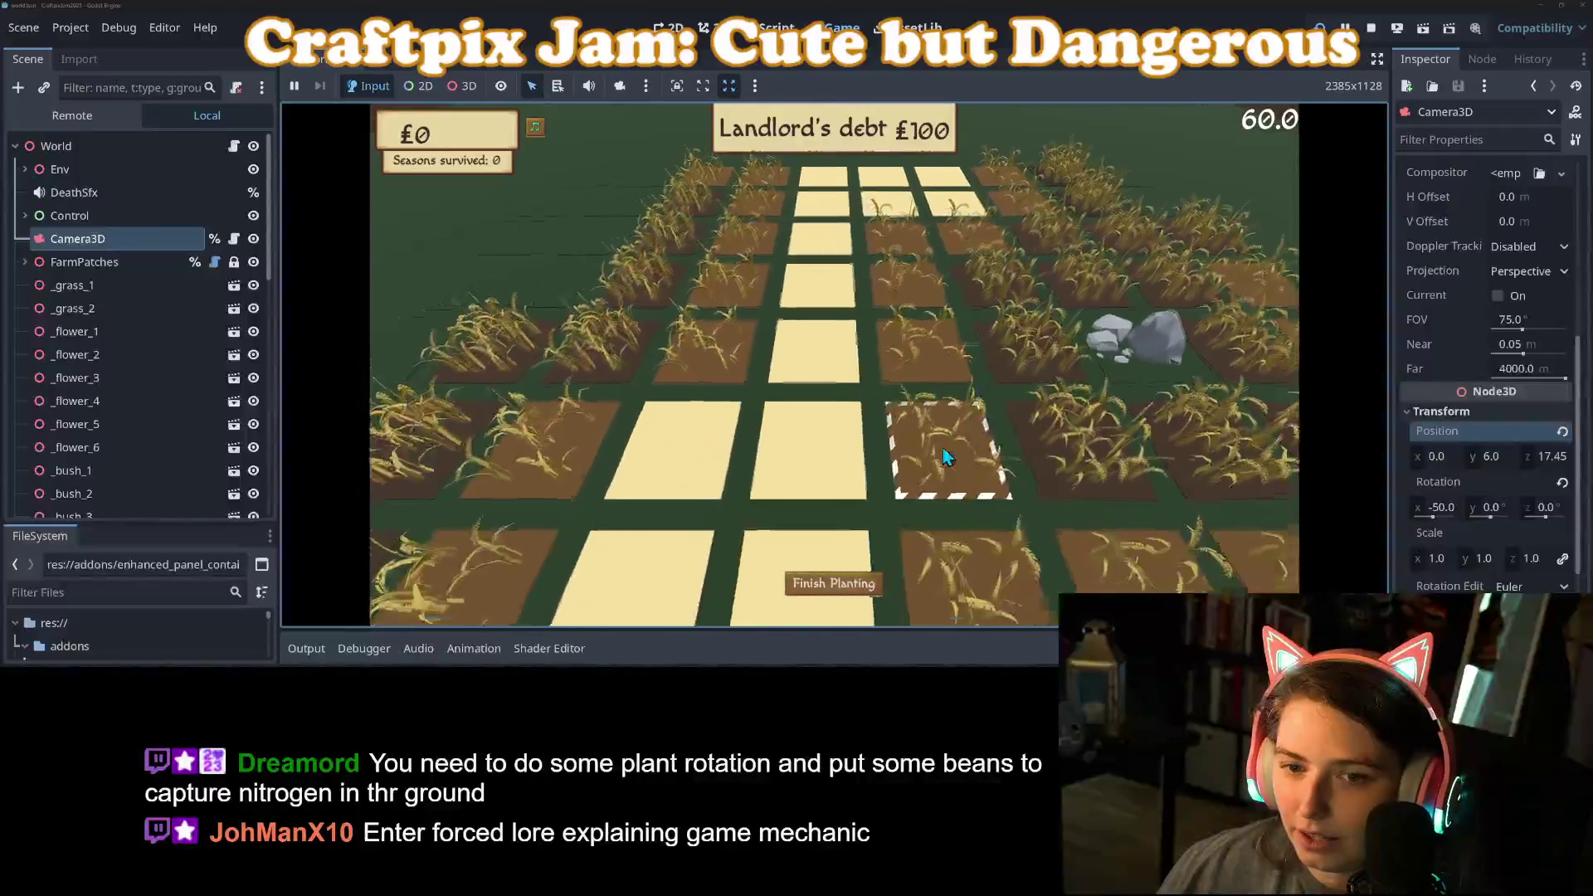
pyautogui.press('s')
pyautogui.press('d')
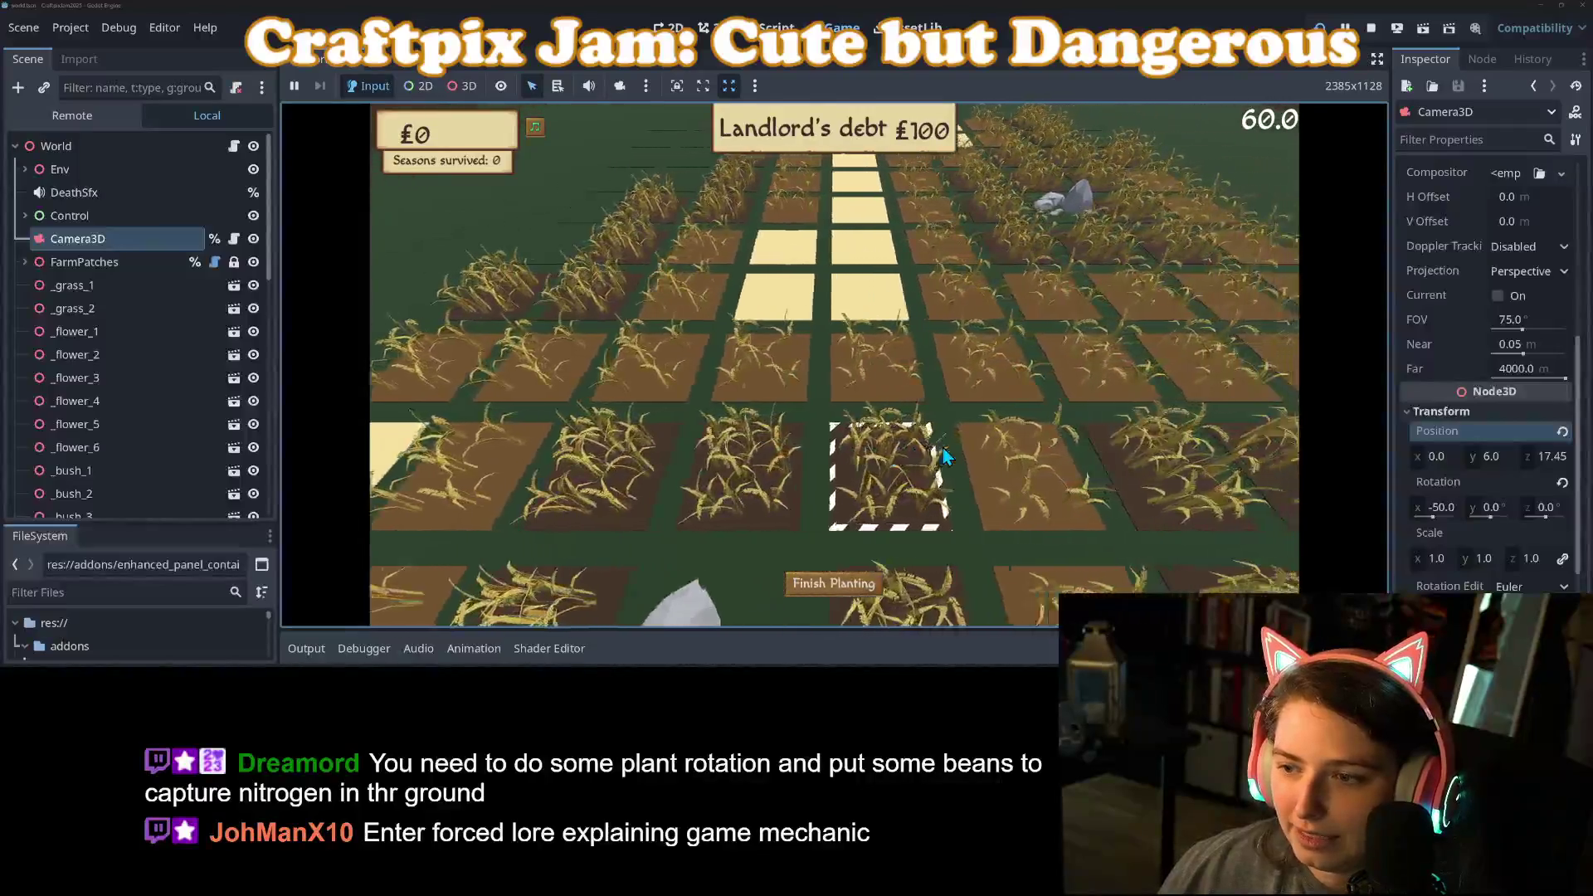
pyautogui.press('w')
pyautogui.press('d')
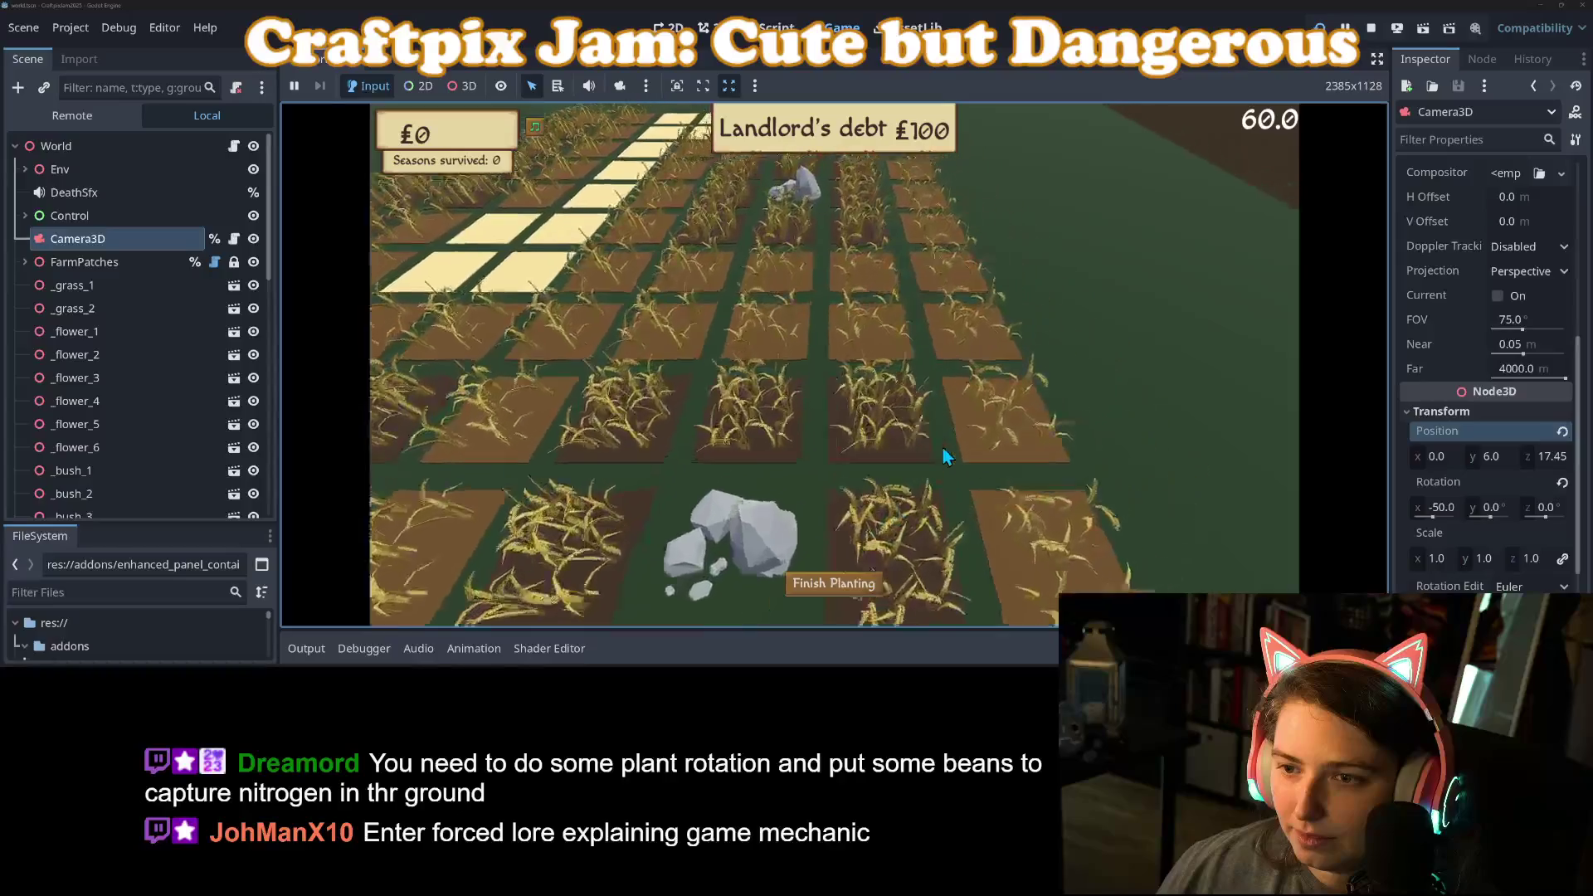
pyautogui.press('w')
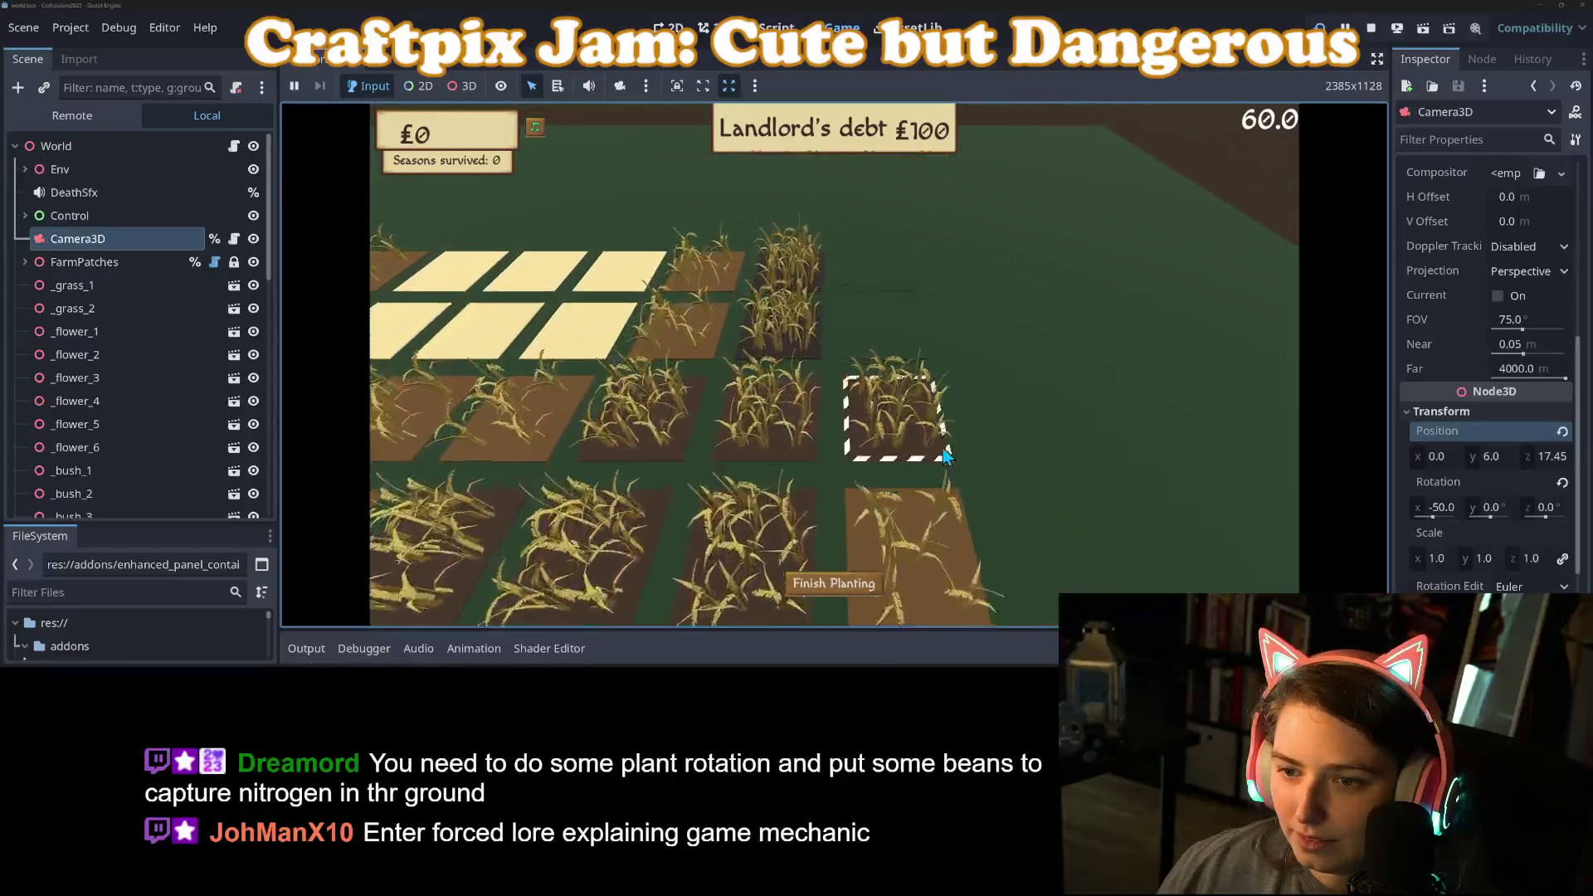
pyautogui.press('s')
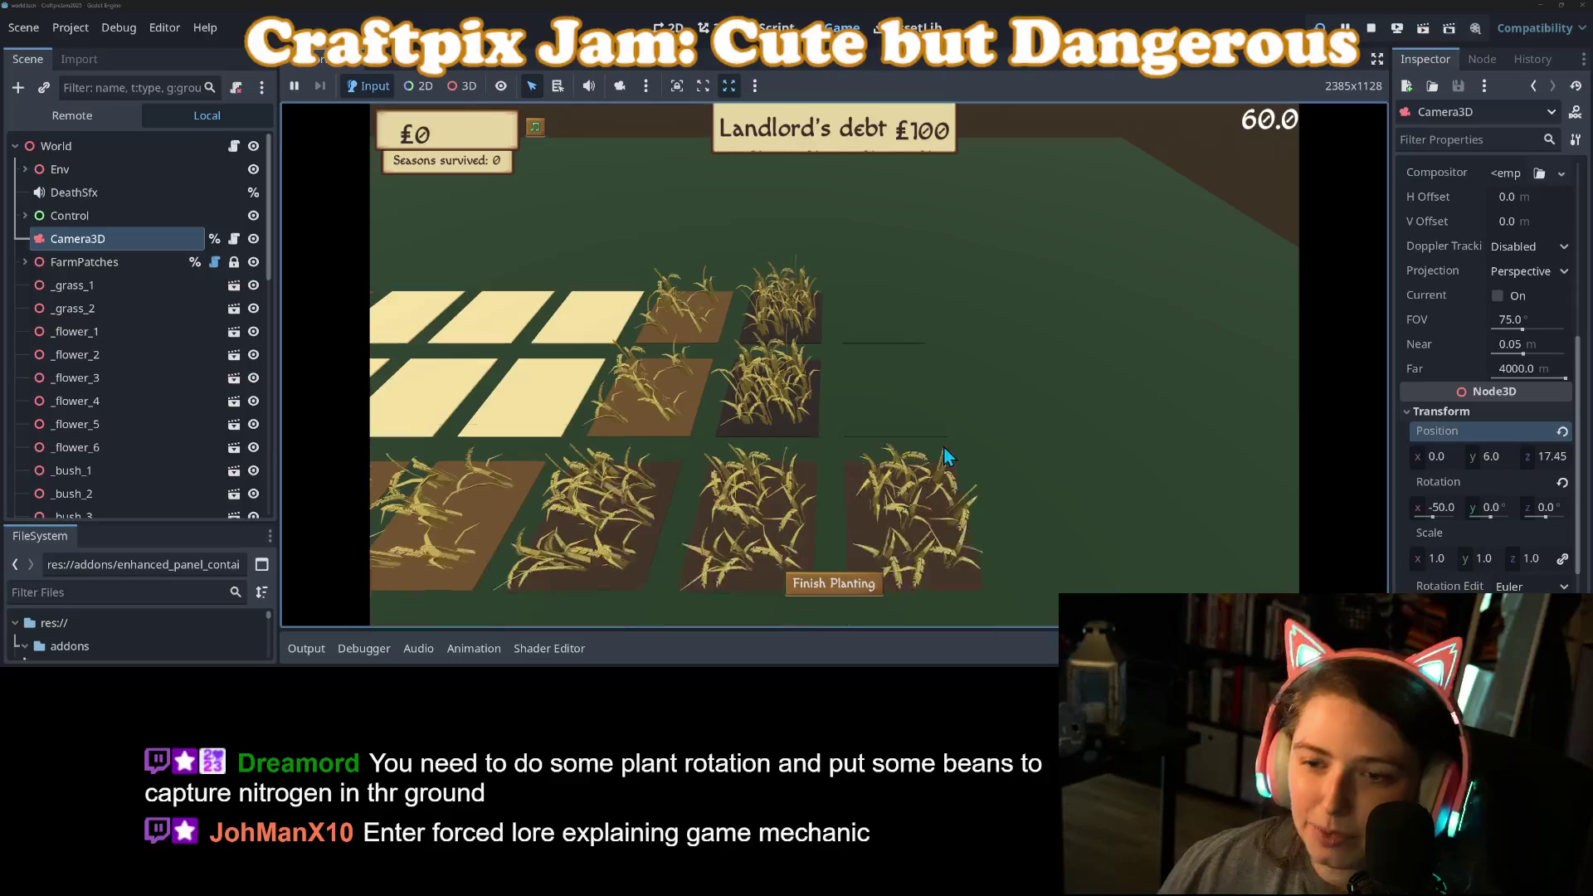
pyautogui.click(910, 402)
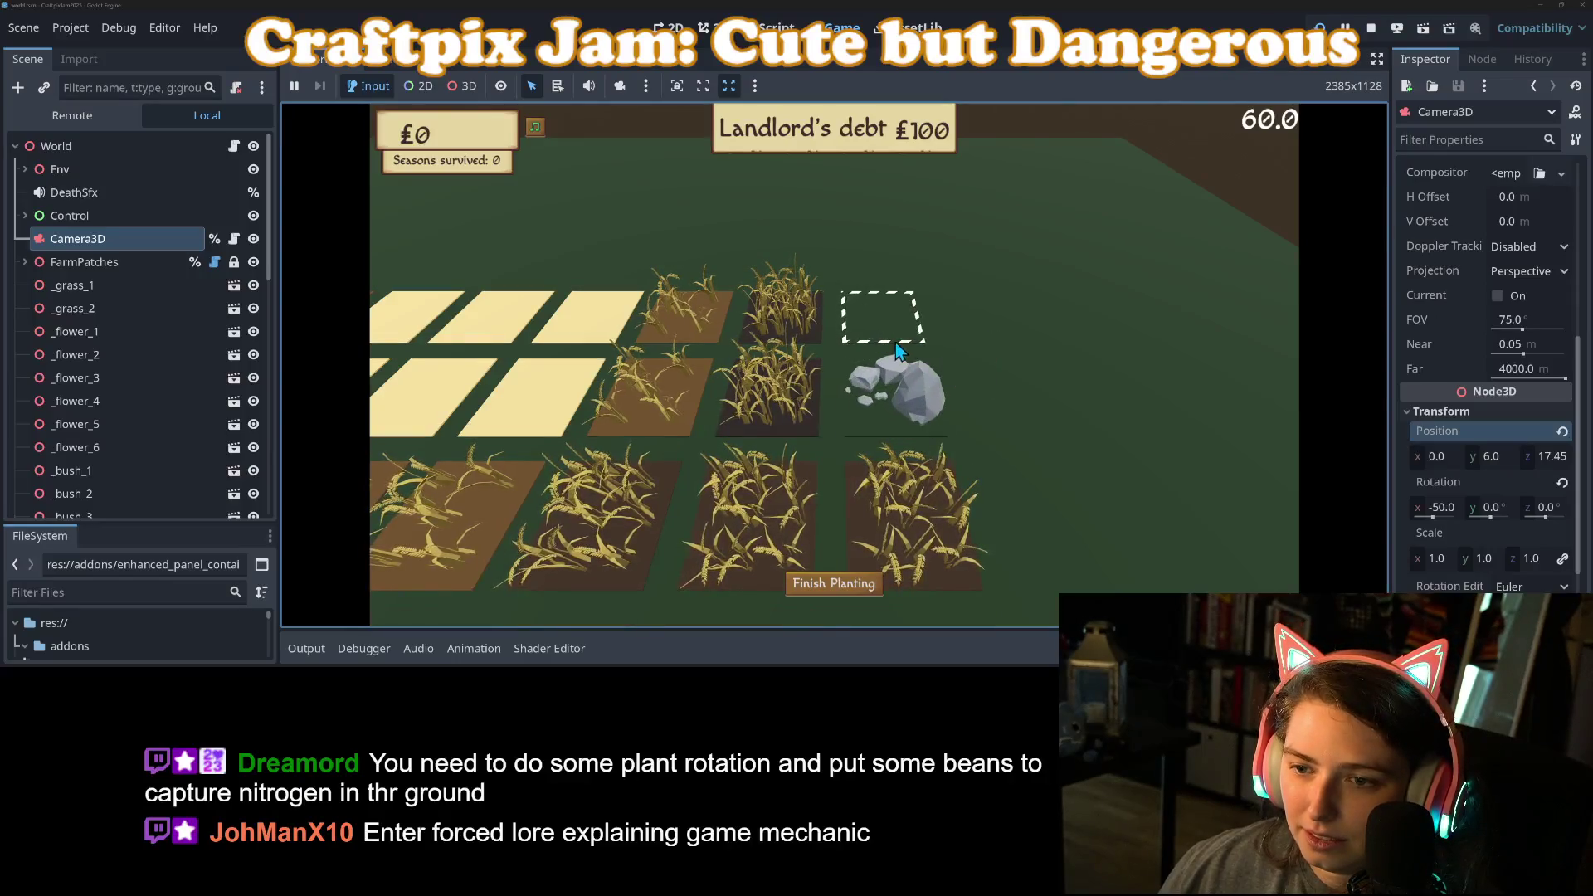
pyautogui.press('a')
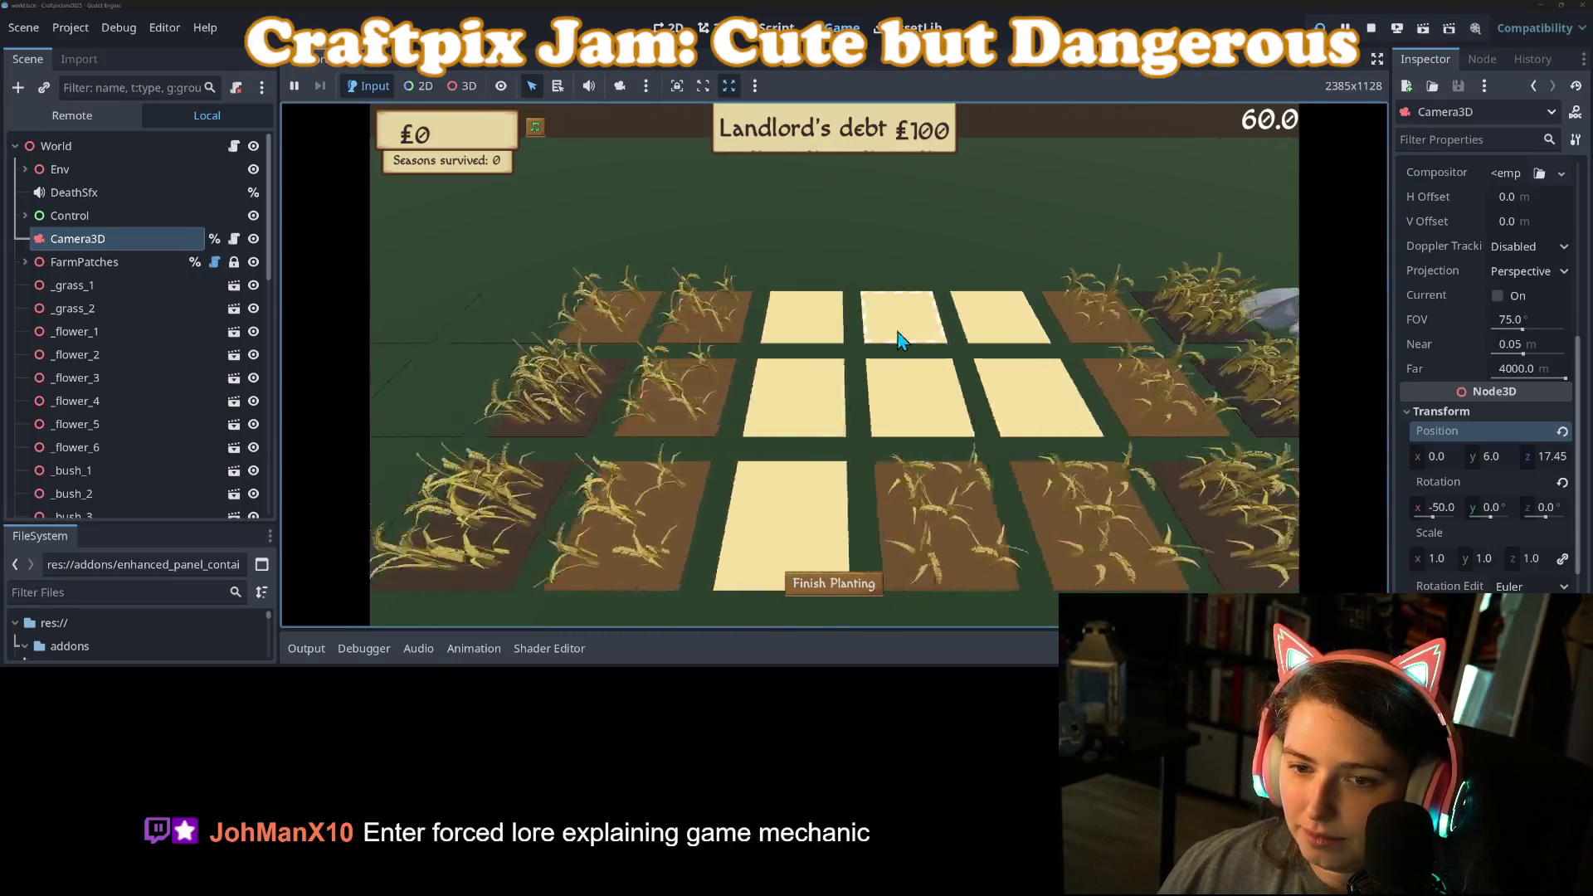
pyautogui.press('d')
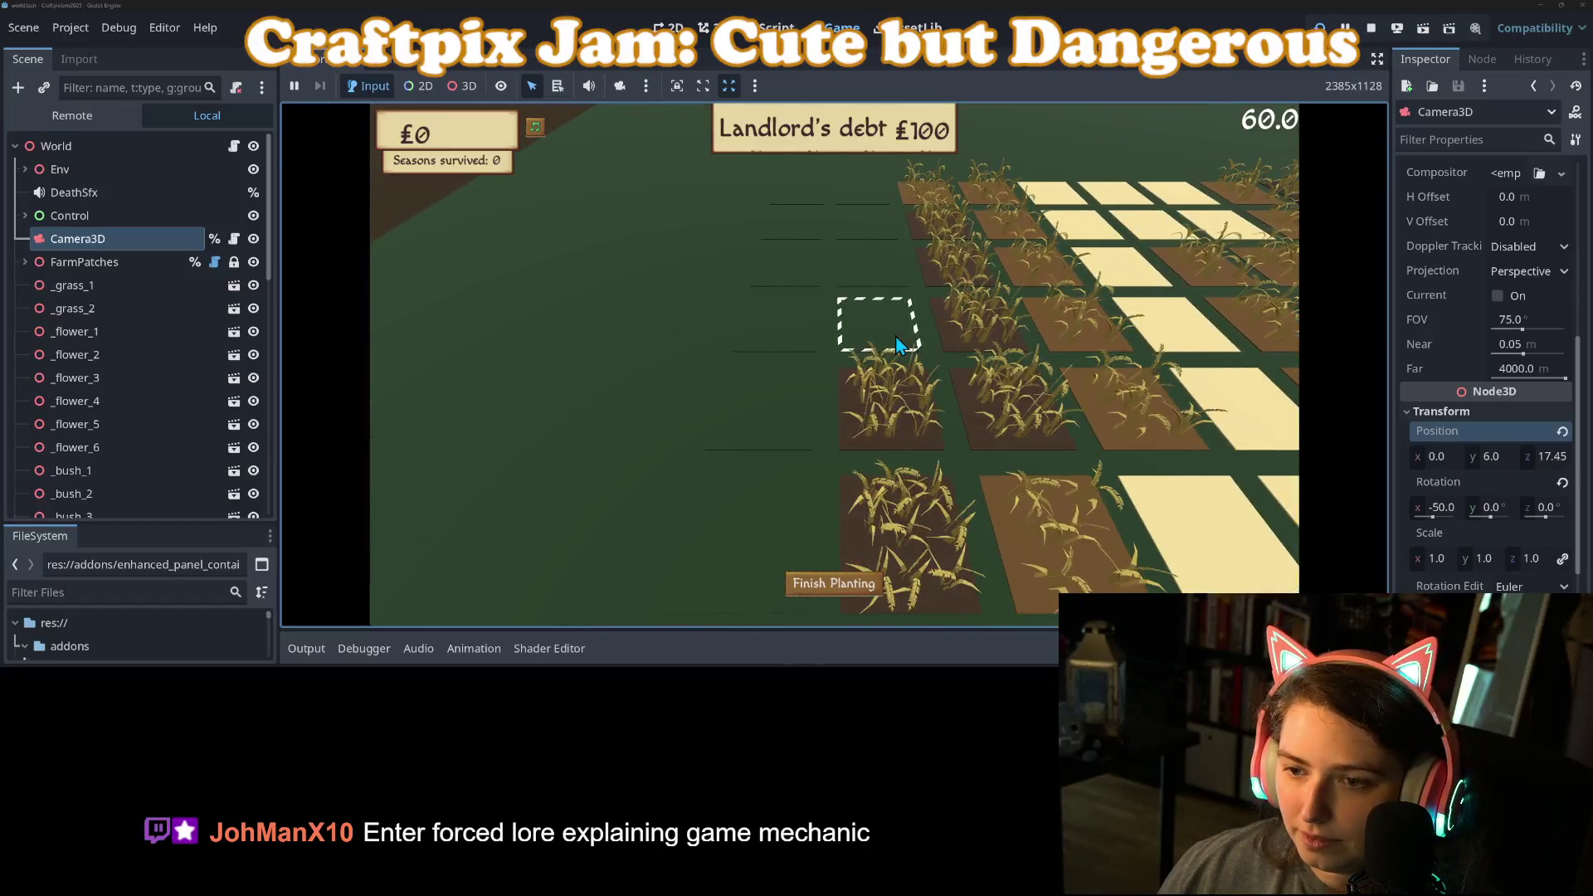
pyautogui.press('s')
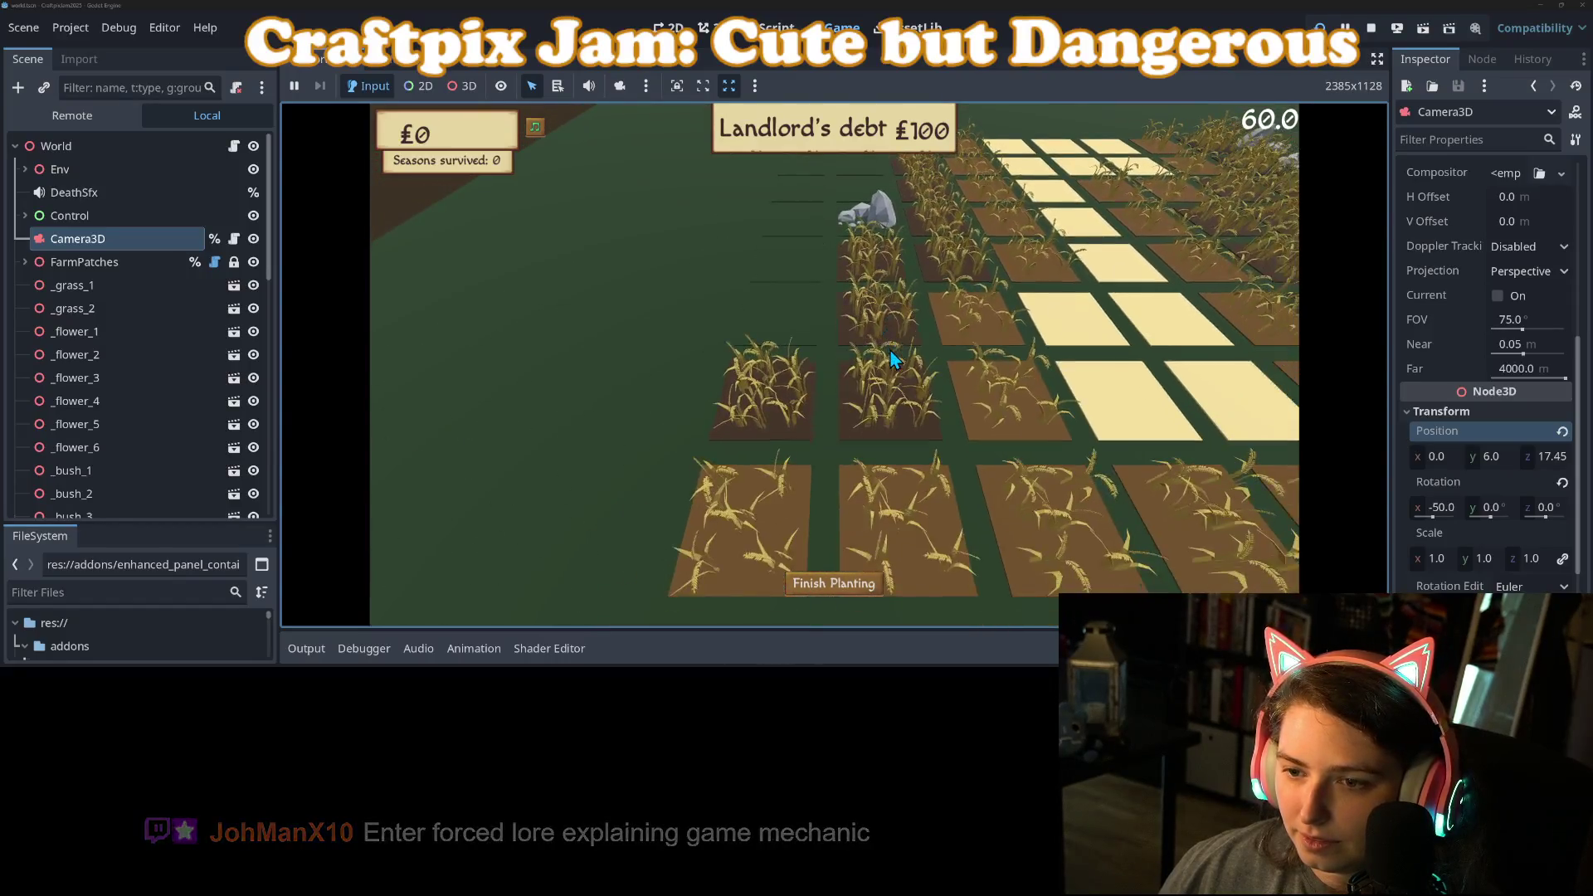
pyautogui.press('w')
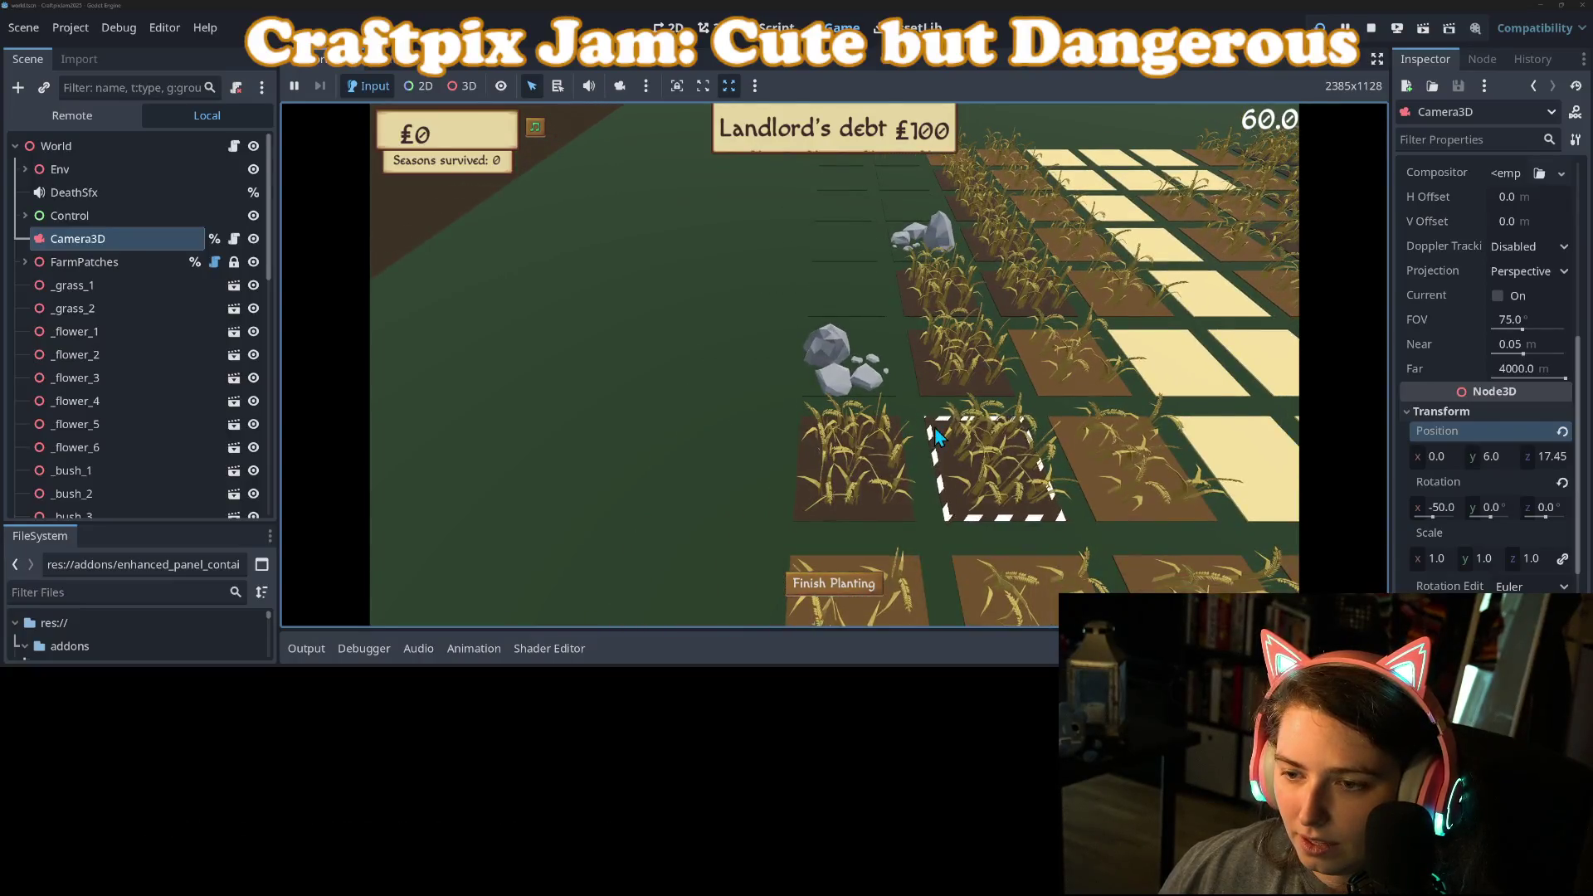
pyautogui.press('d')
pyautogui.press('s')
pyautogui.press('w')
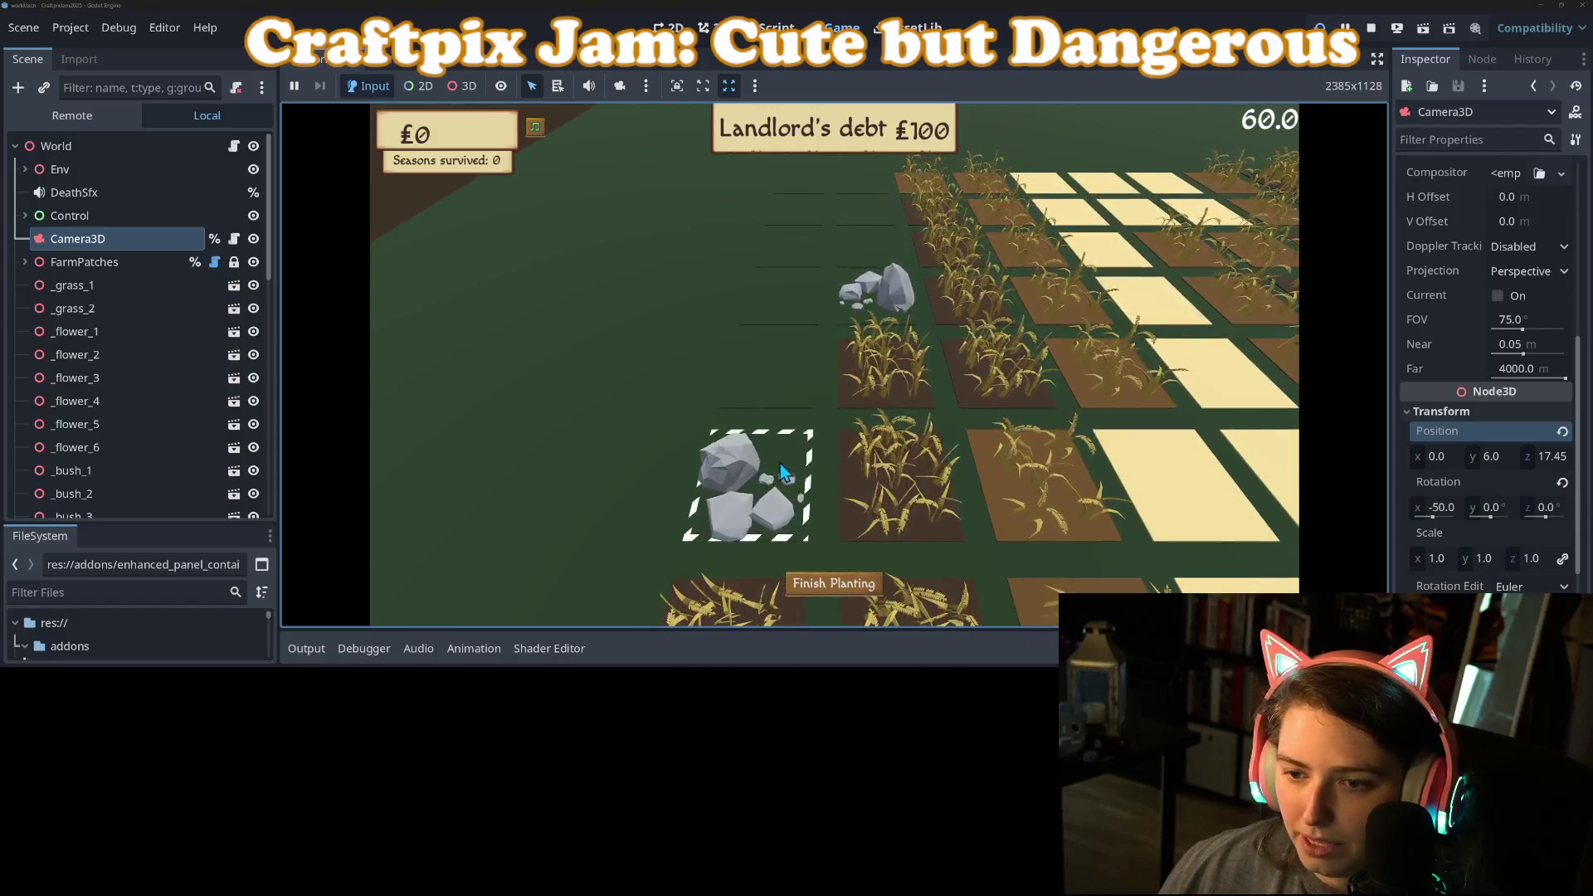
pyautogui.press('w')
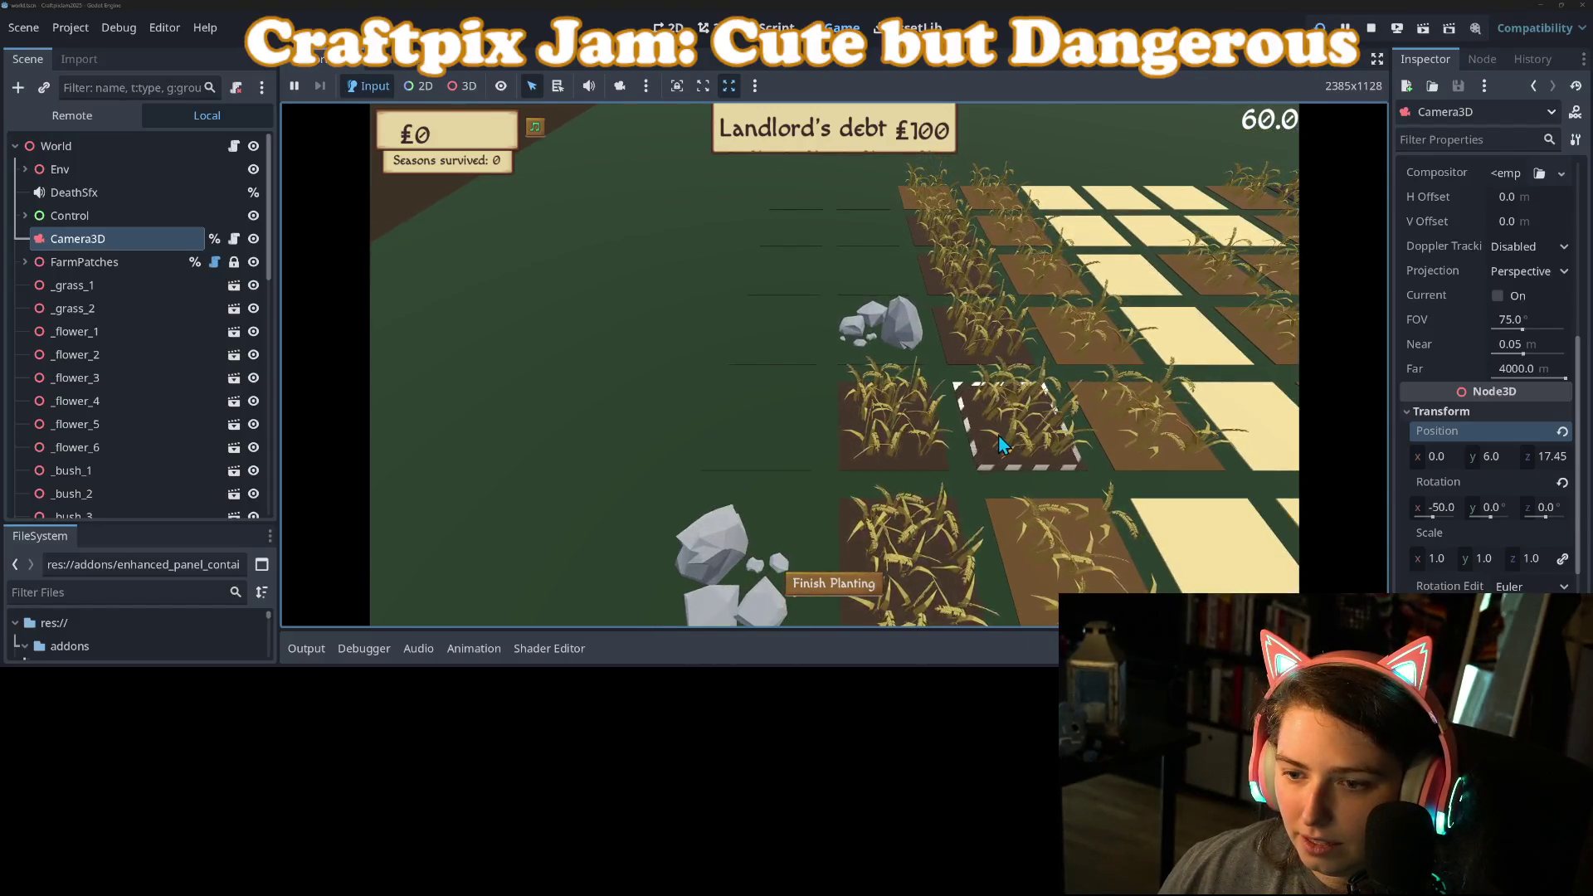
pyautogui.click(878, 330)
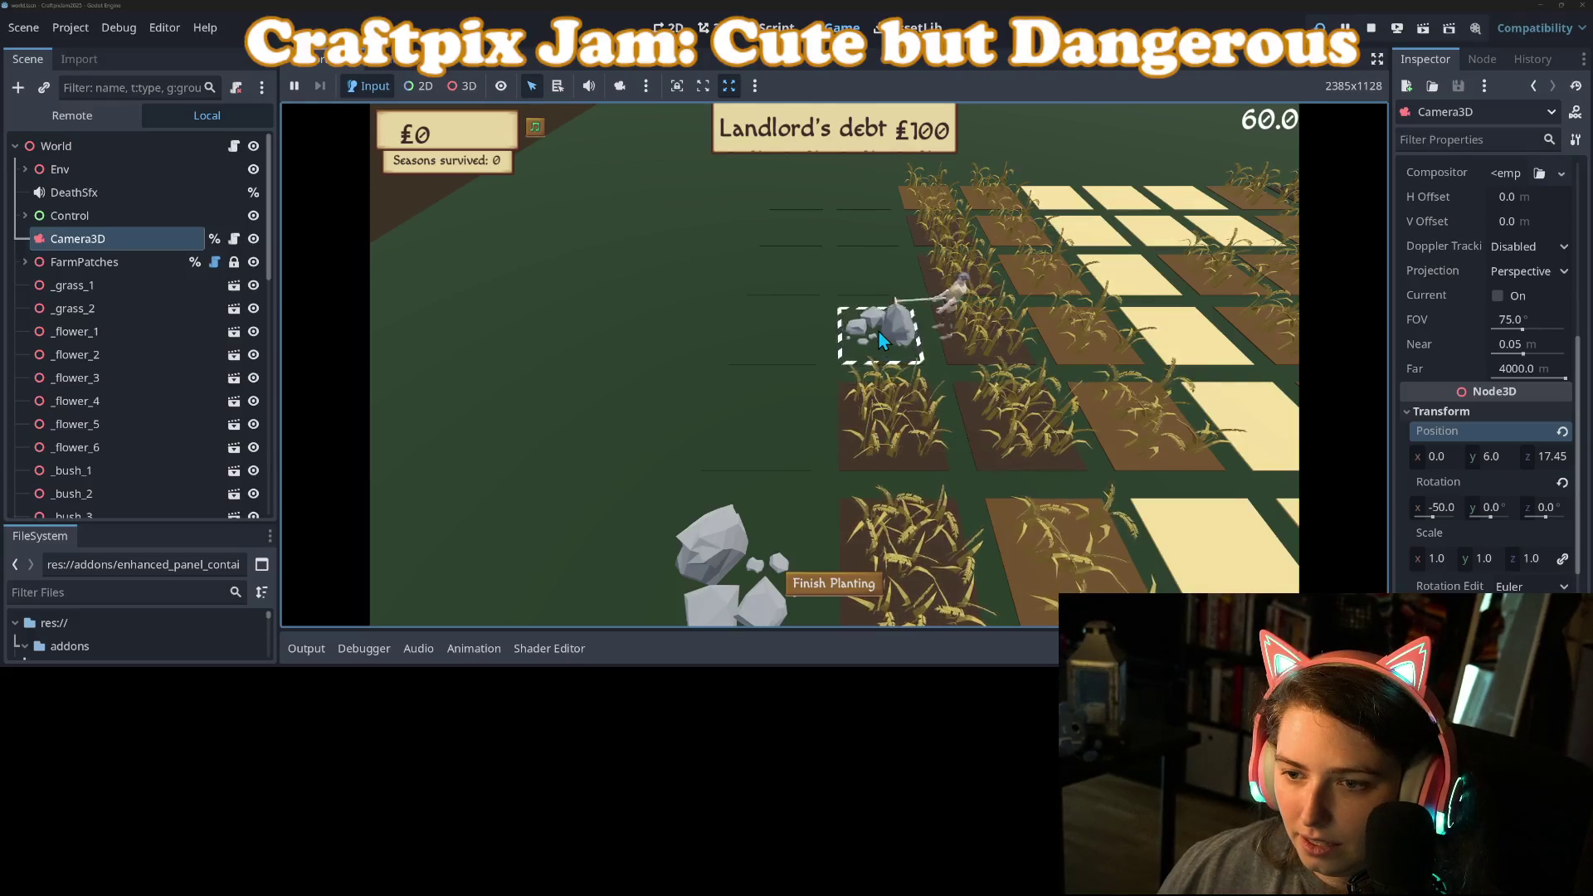
# Step: Keep panning with WASD and plant four more patches on empty grass tiles
pyautogui.press('s')
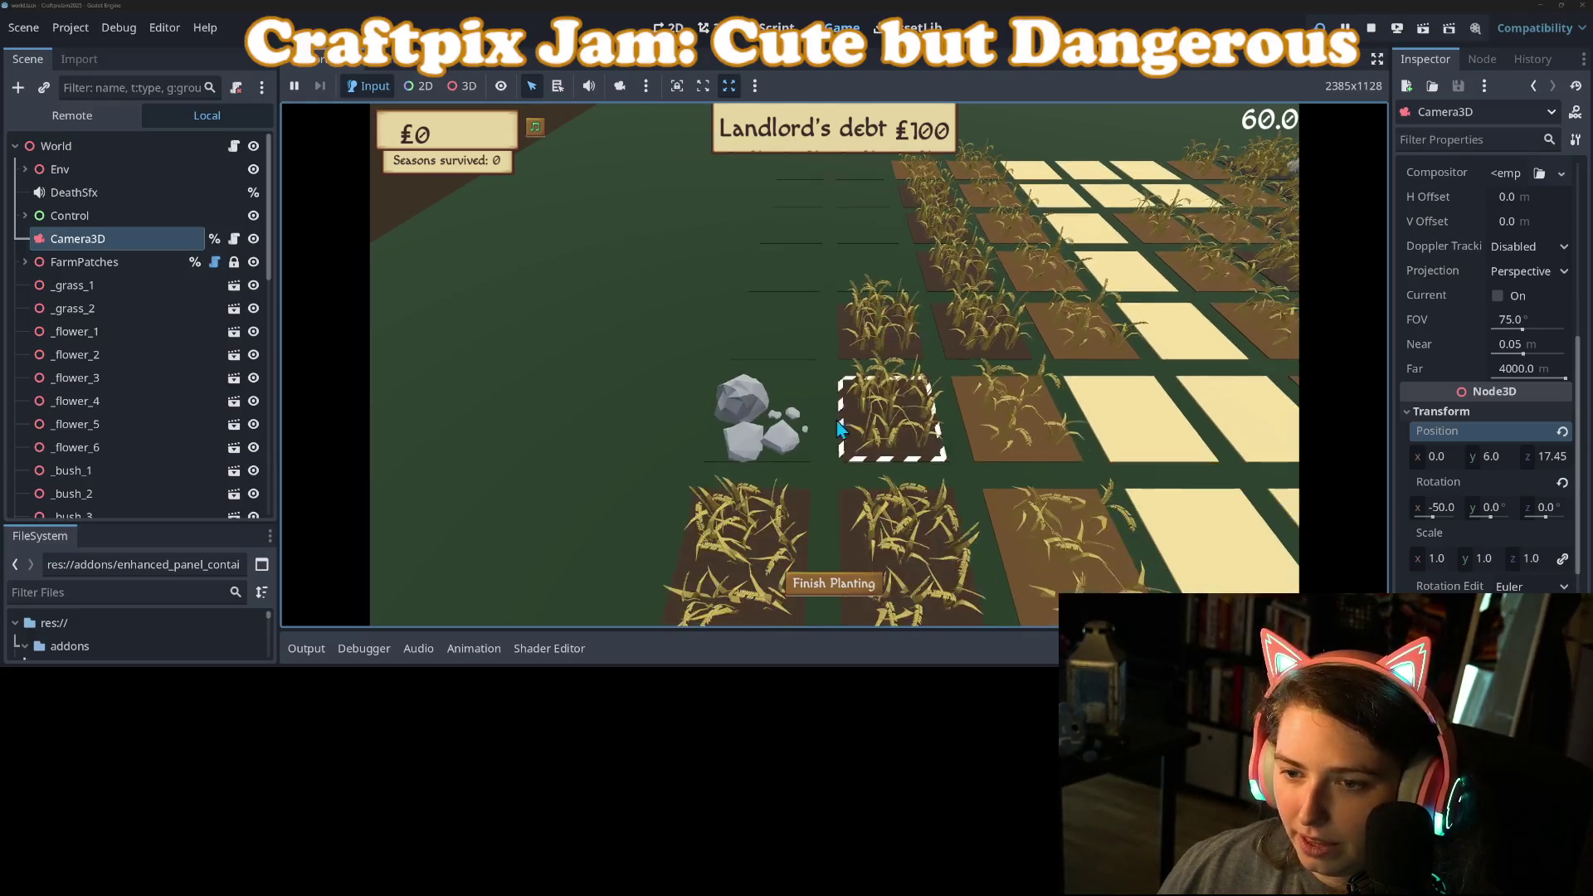
pyautogui.press('a')
pyautogui.click(819, 349)
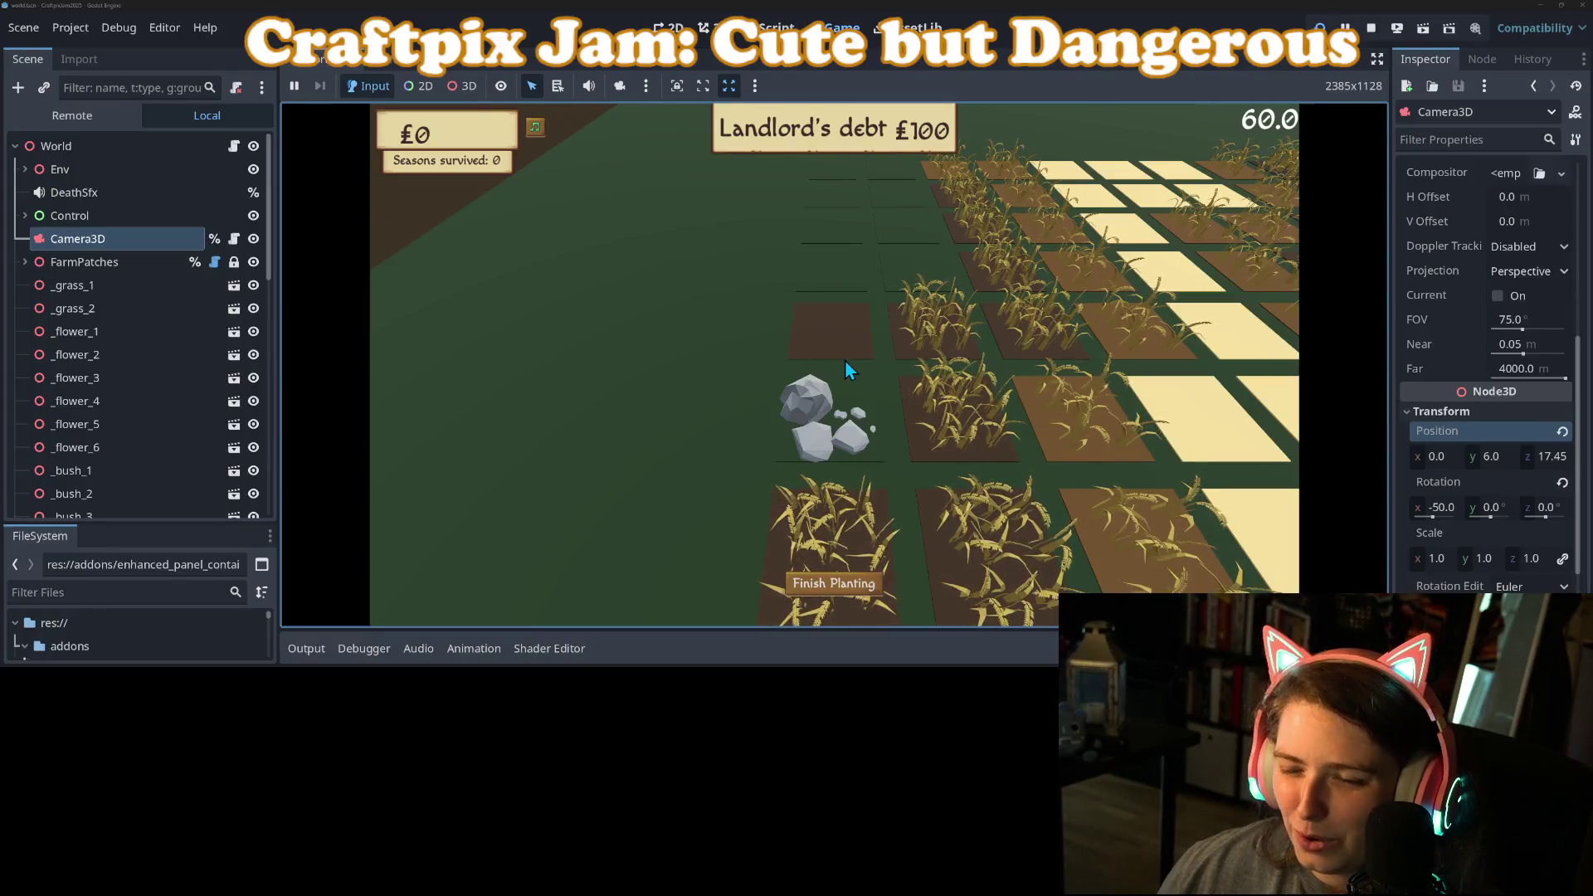
pyautogui.press('s')
pyautogui.press('d')
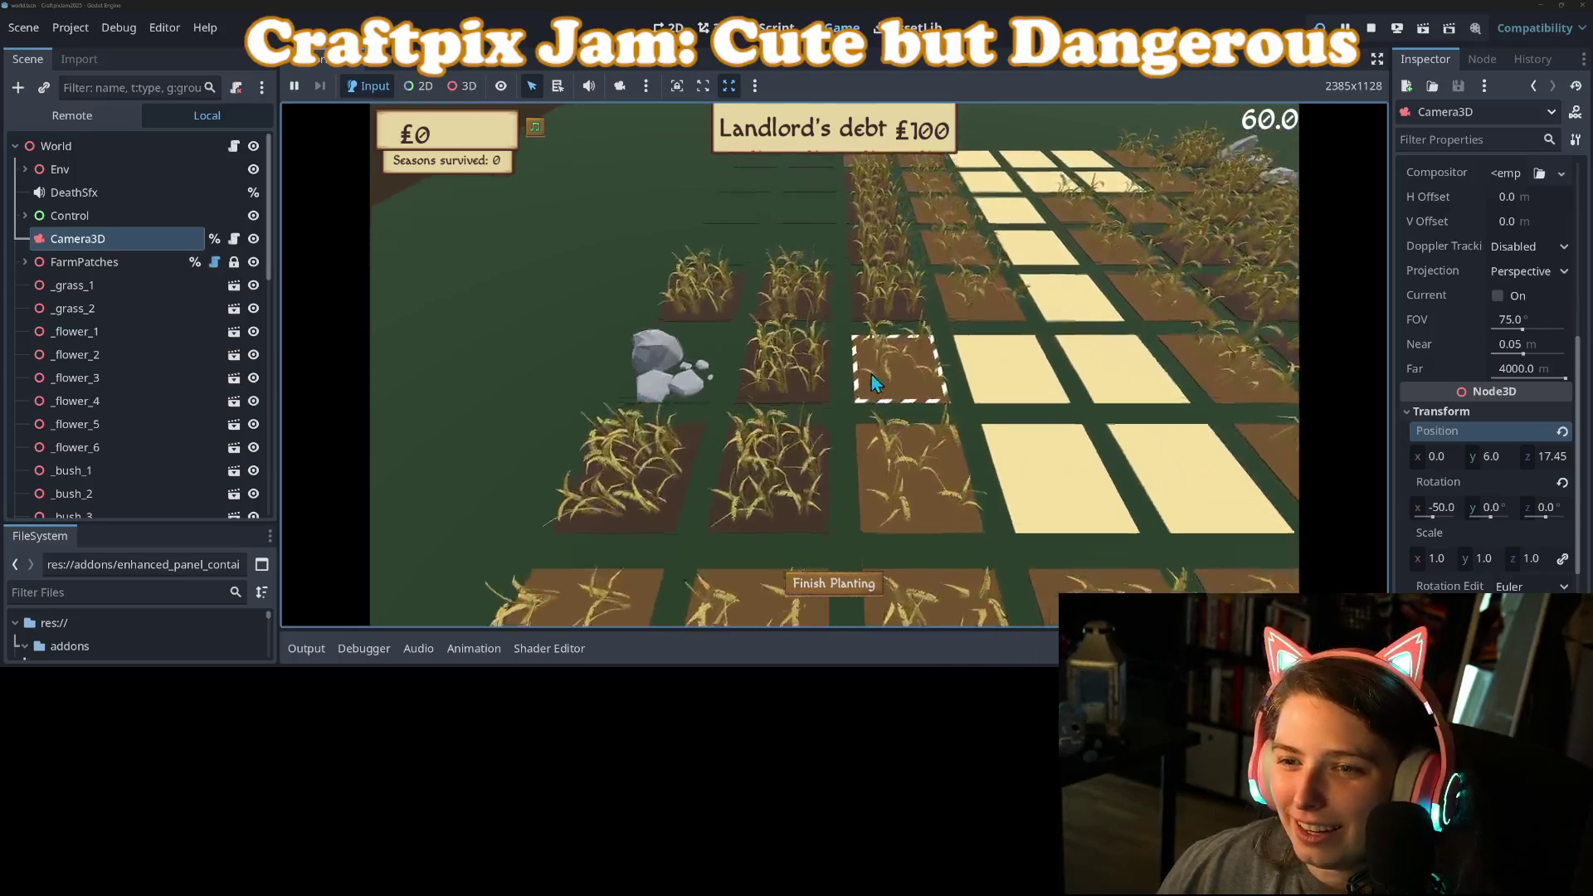
pyautogui.press('w')
pyautogui.press('a')
pyautogui.press('d')
pyautogui.press('w')
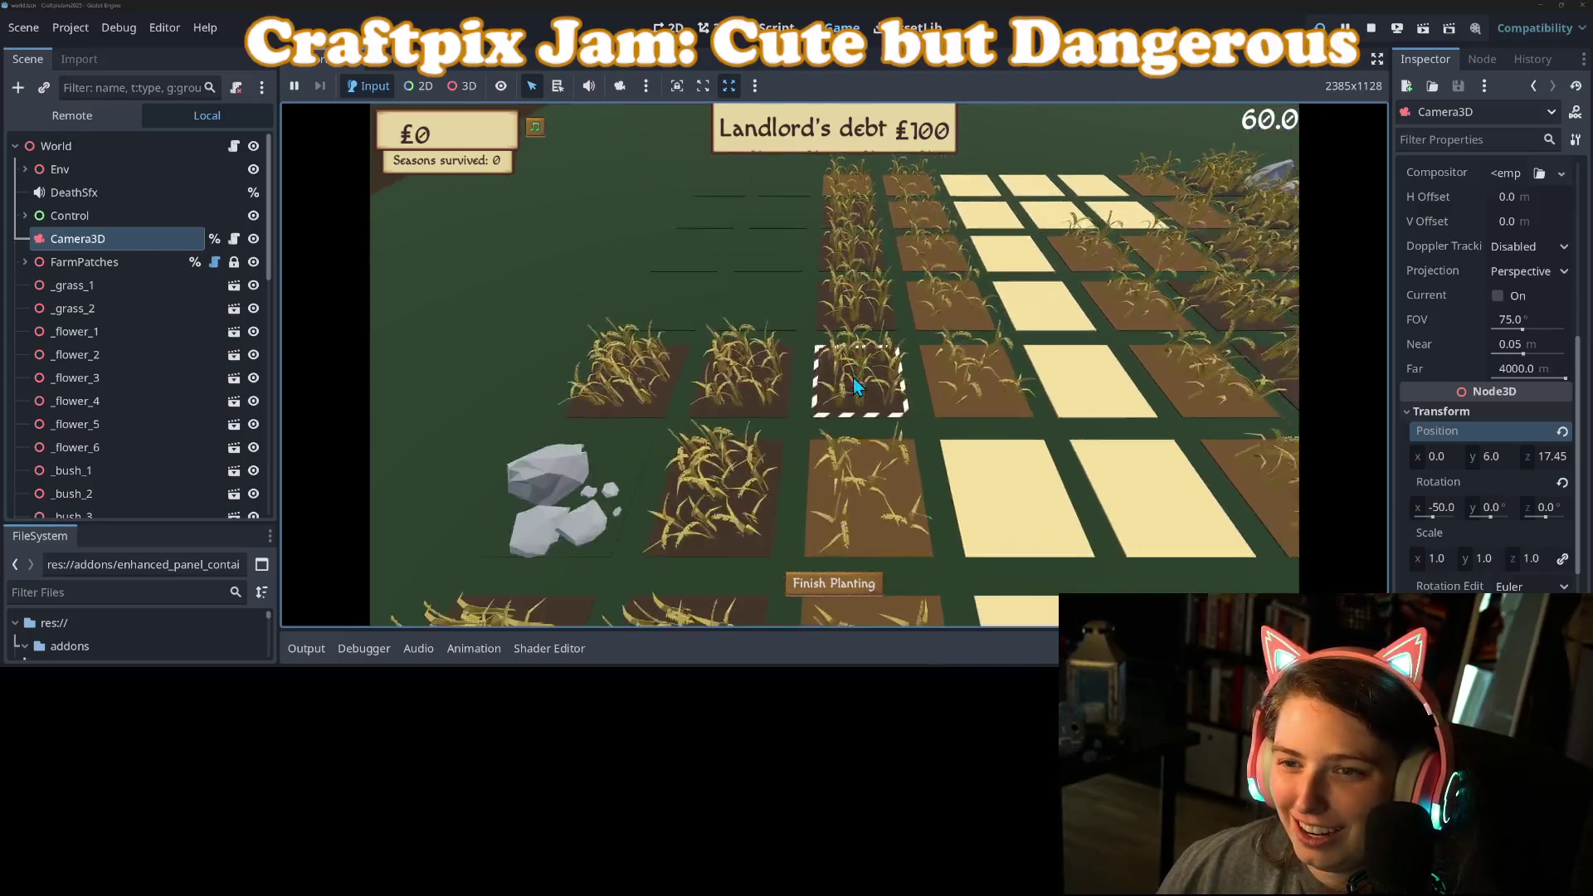
pyautogui.click(849, 306)
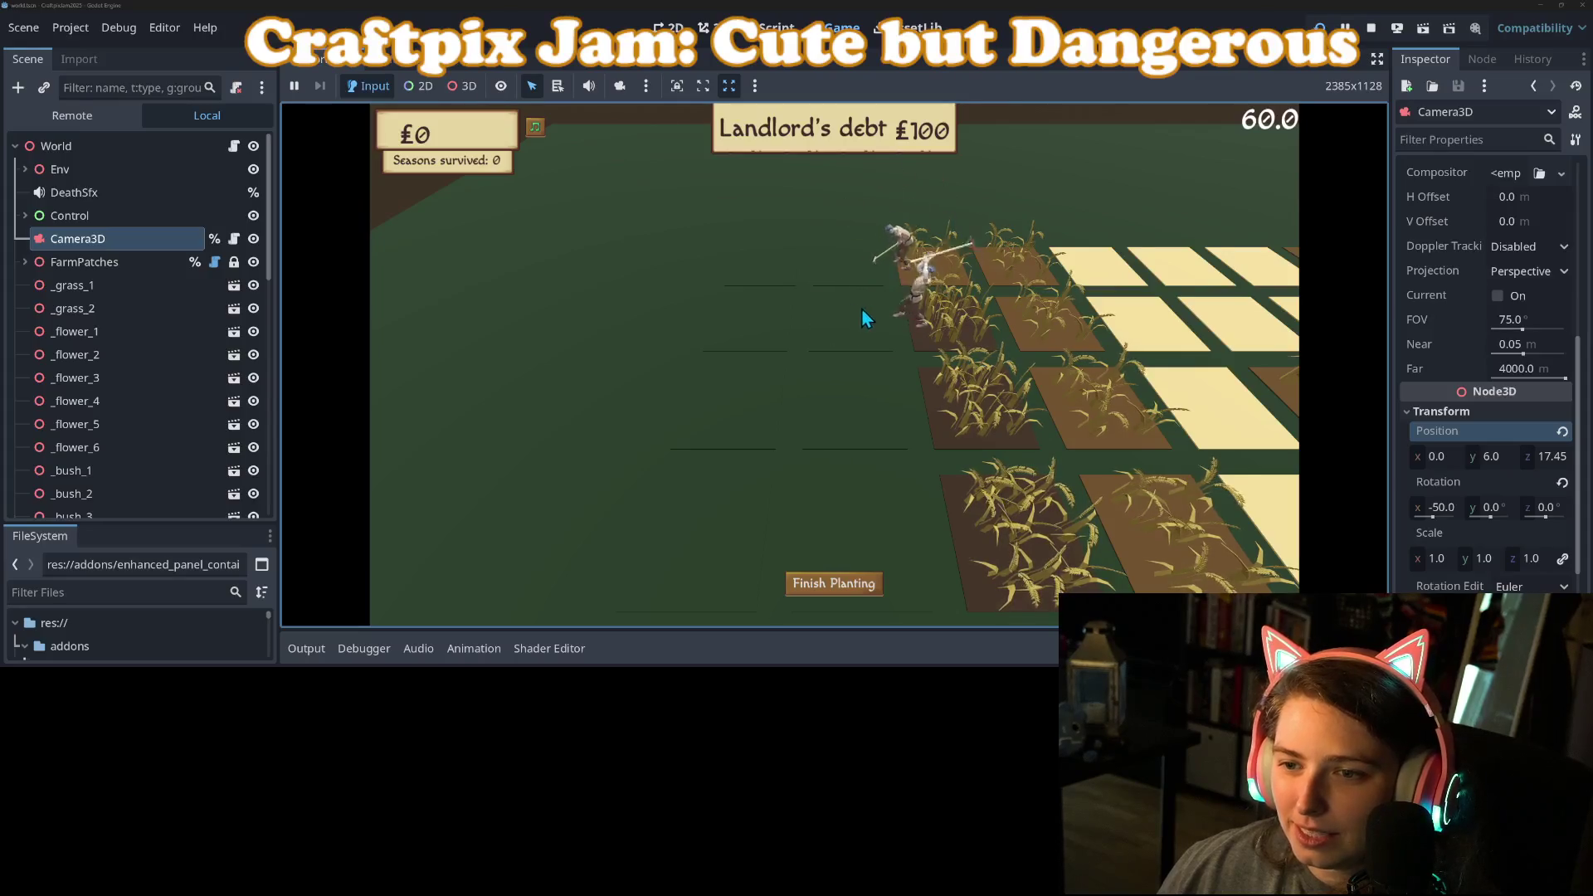
pyautogui.press('s')
pyautogui.click(846, 279)
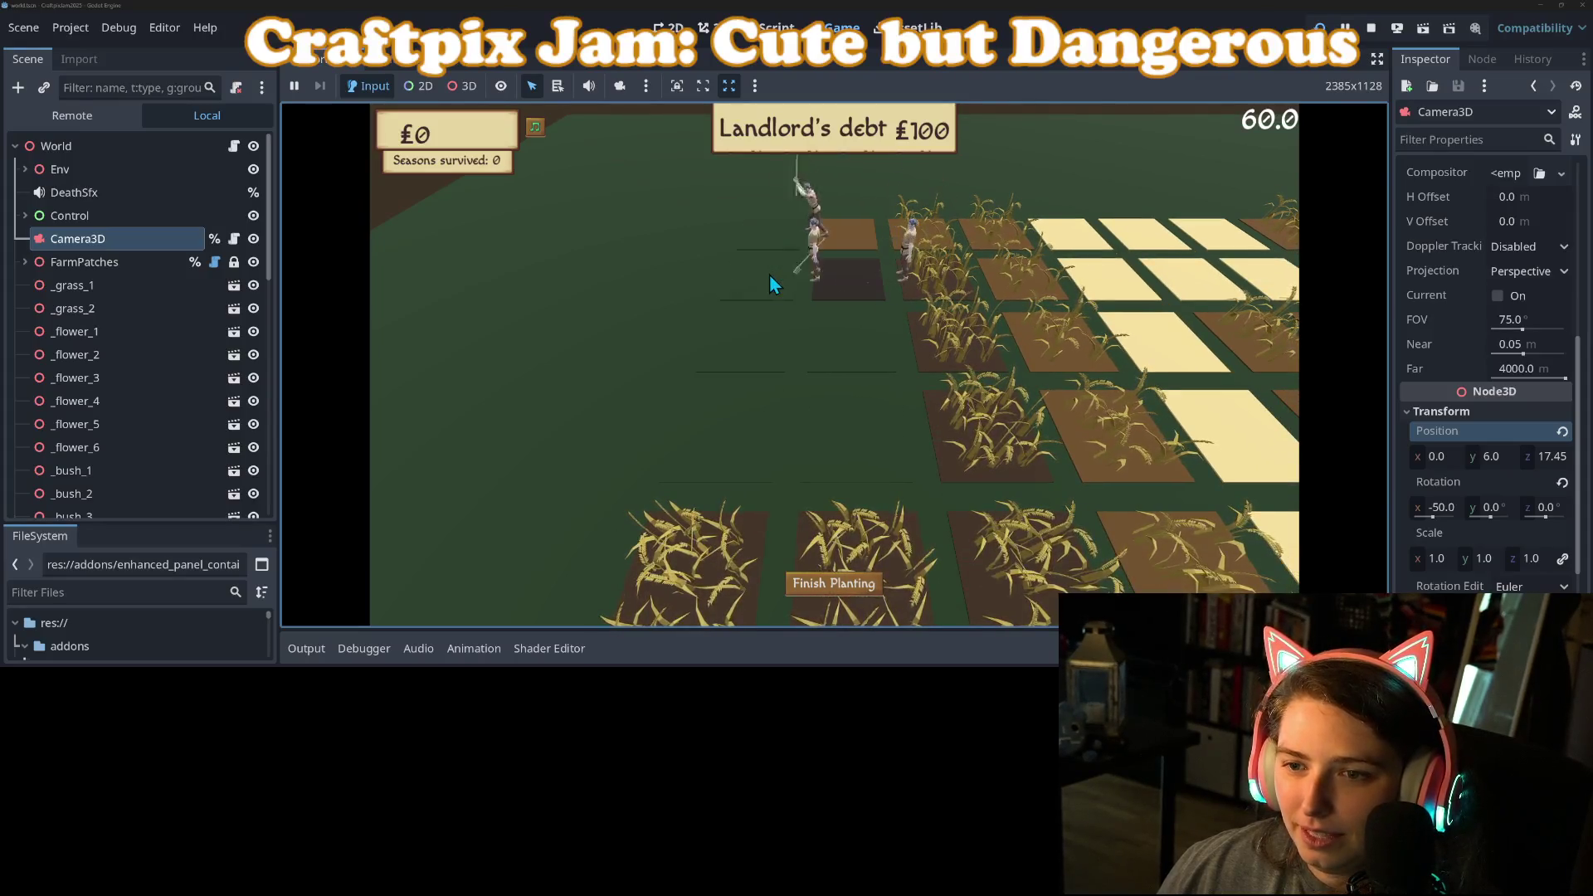
pyautogui.press('s')
pyautogui.press('d')
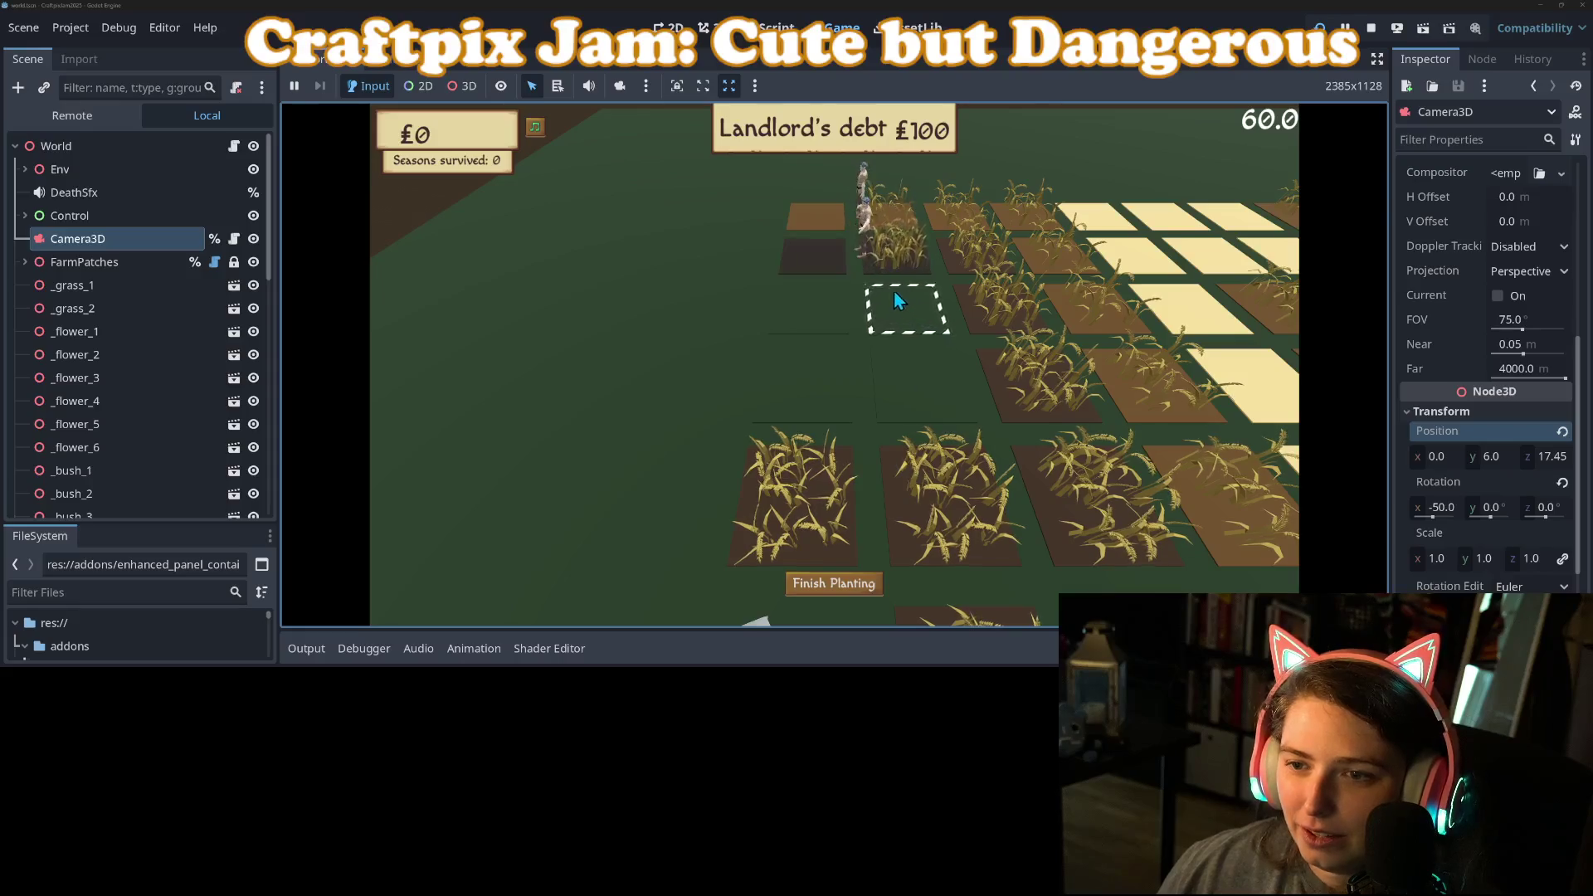
pyautogui.press('w')
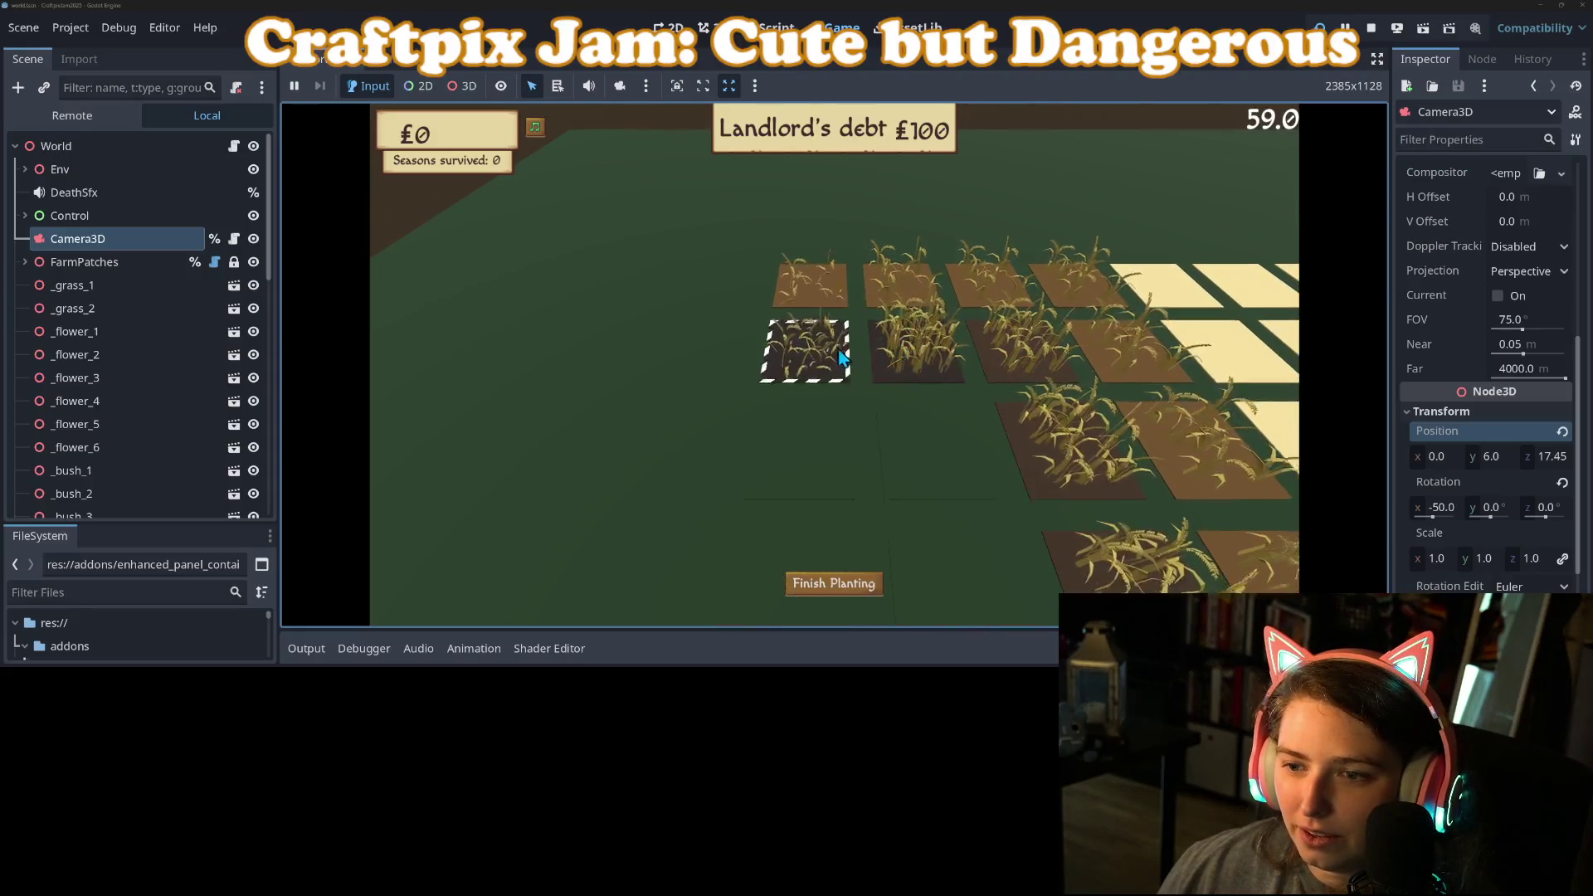
pyautogui.press('s')
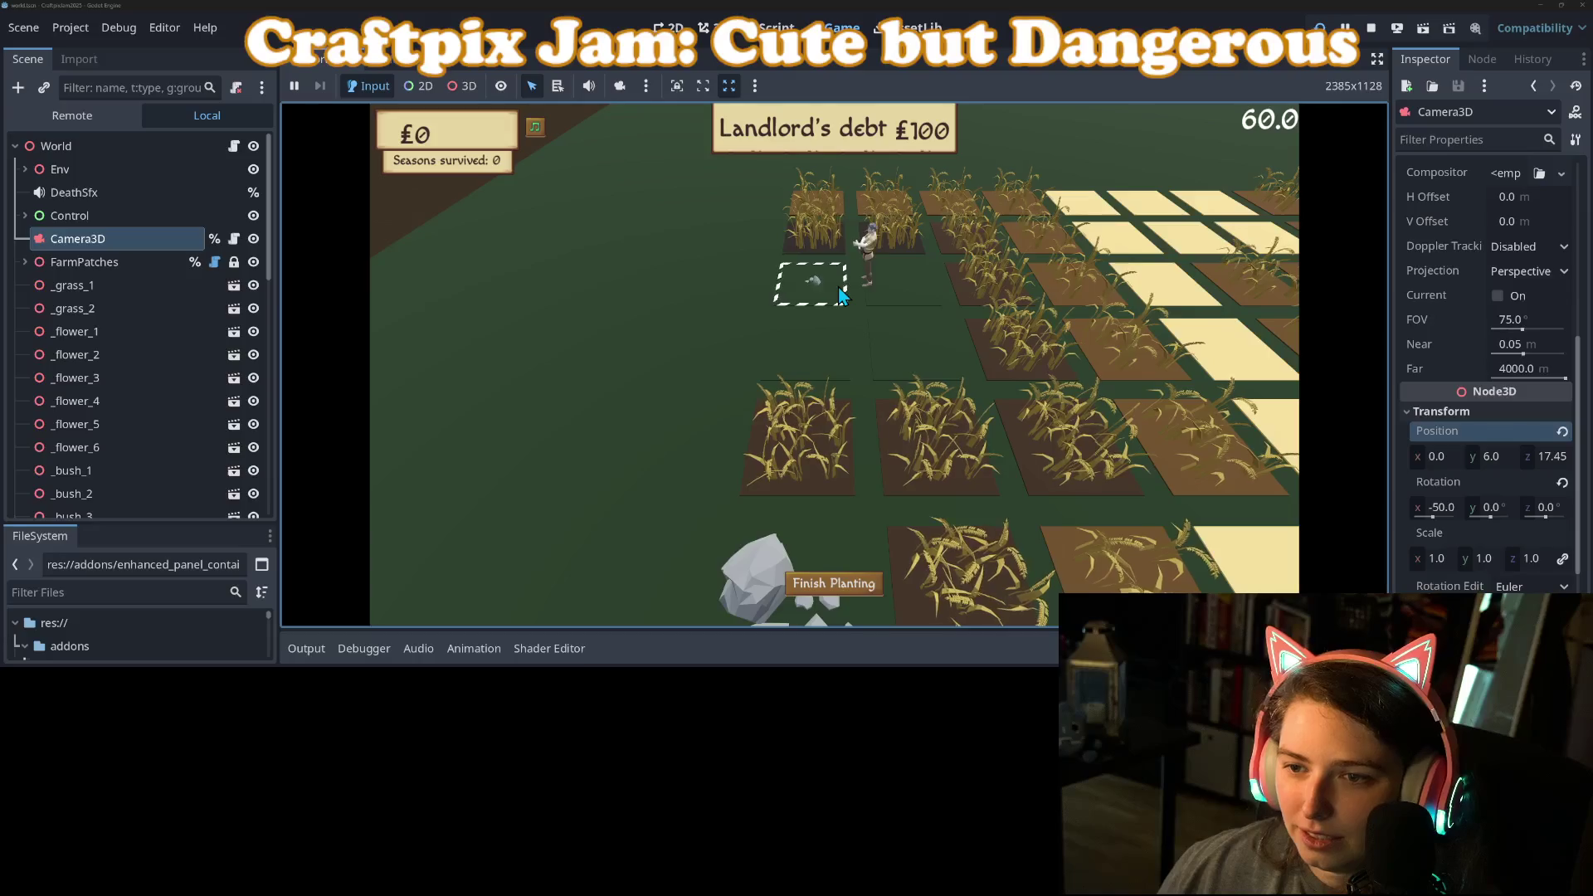
pyautogui.click(839, 295)
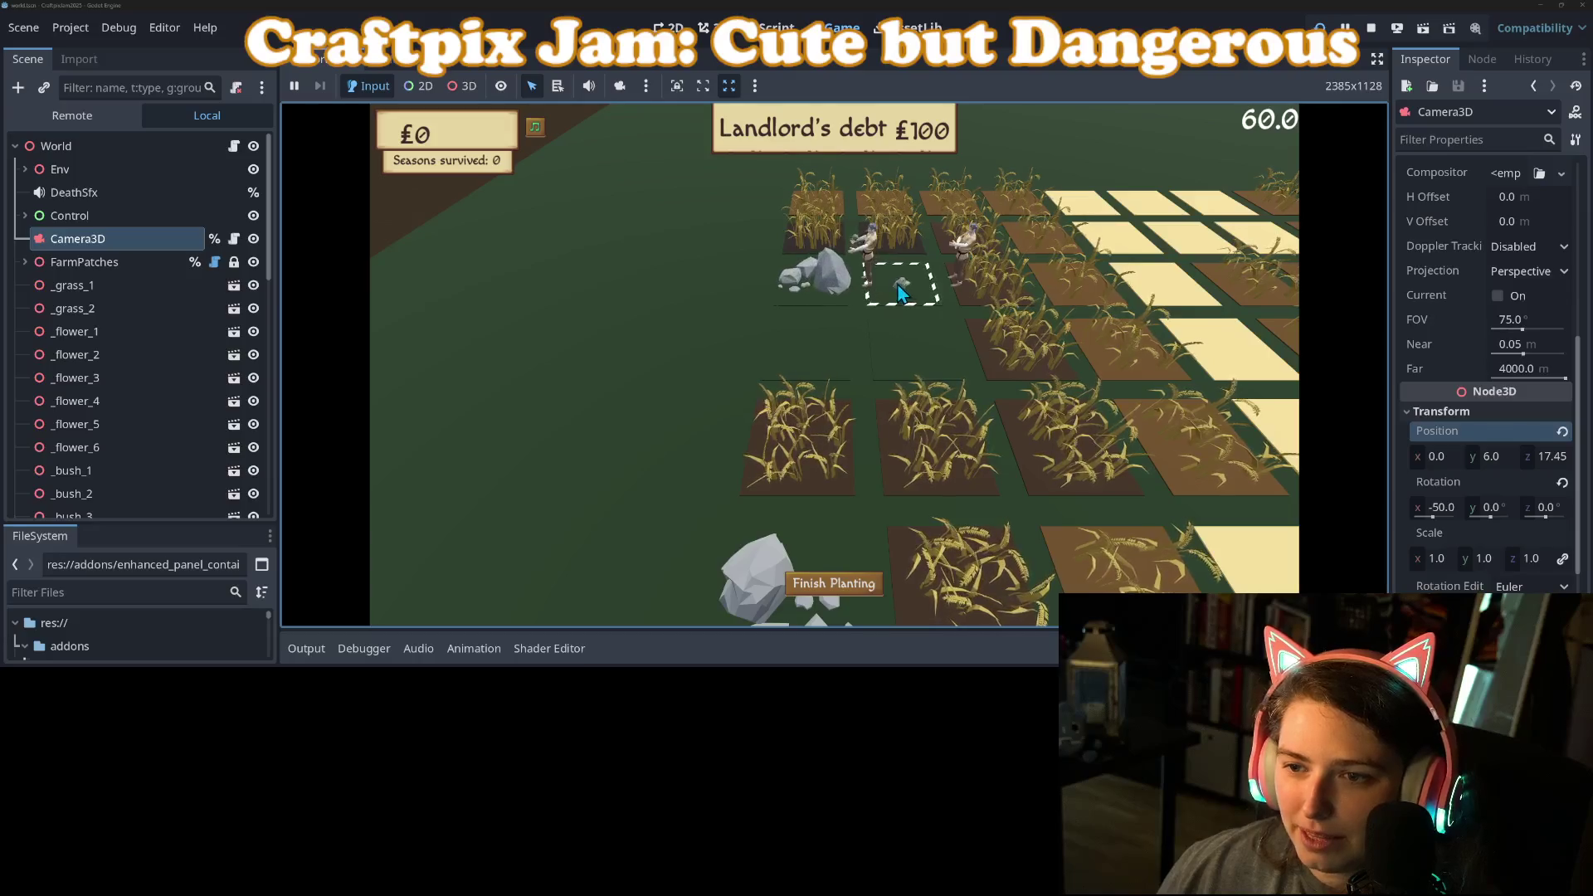
pyautogui.press('w')
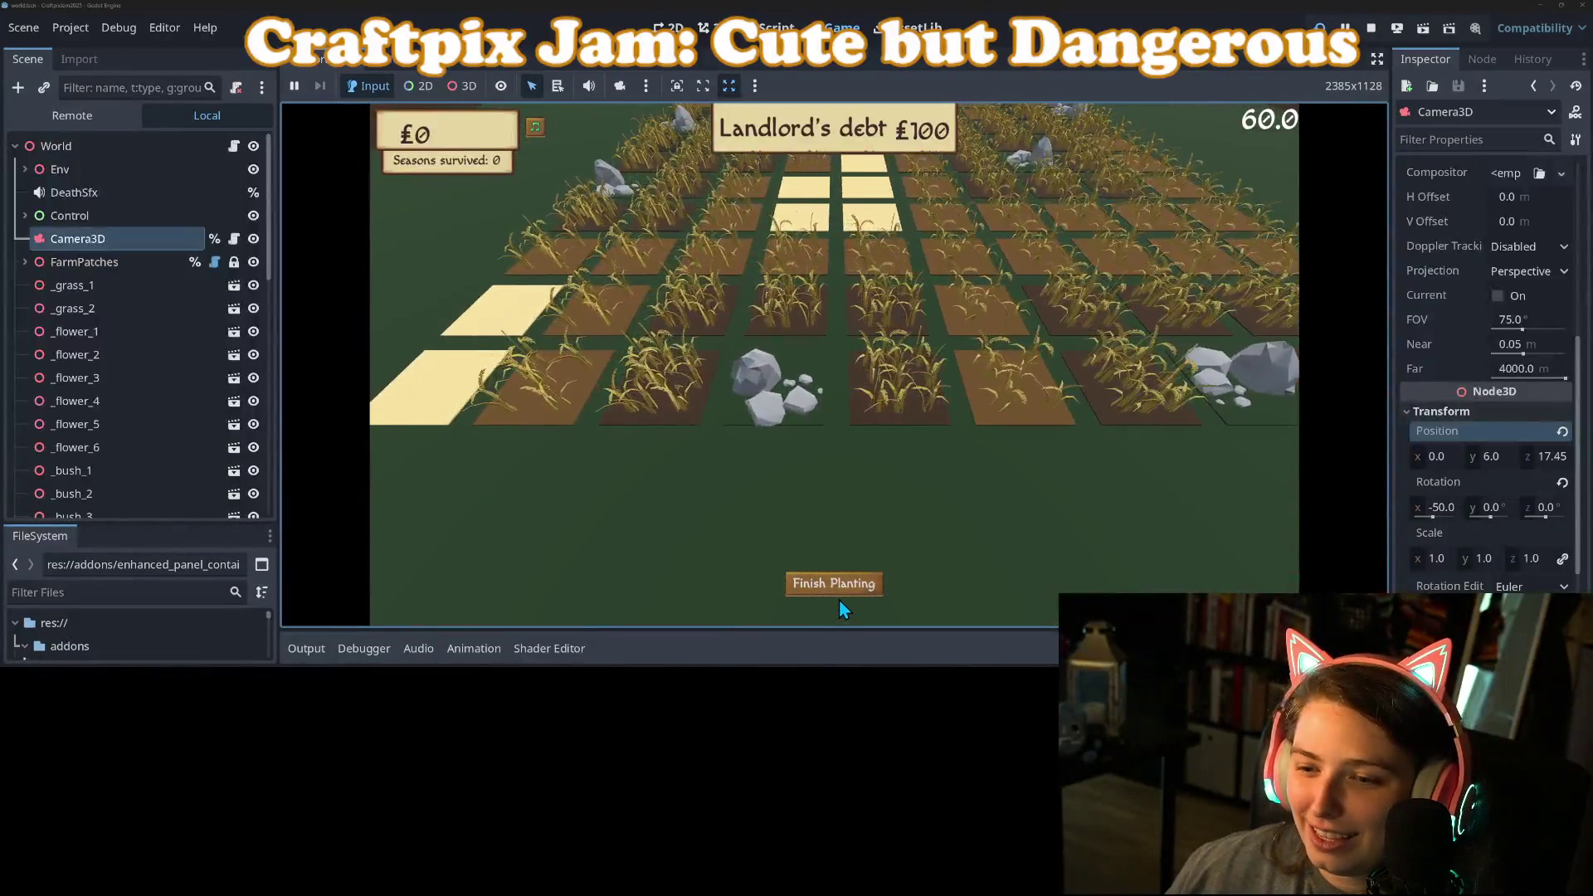
# Step: Finish planting, let the harvest play out to £94, then stop the game
pyautogui.click(840, 593)
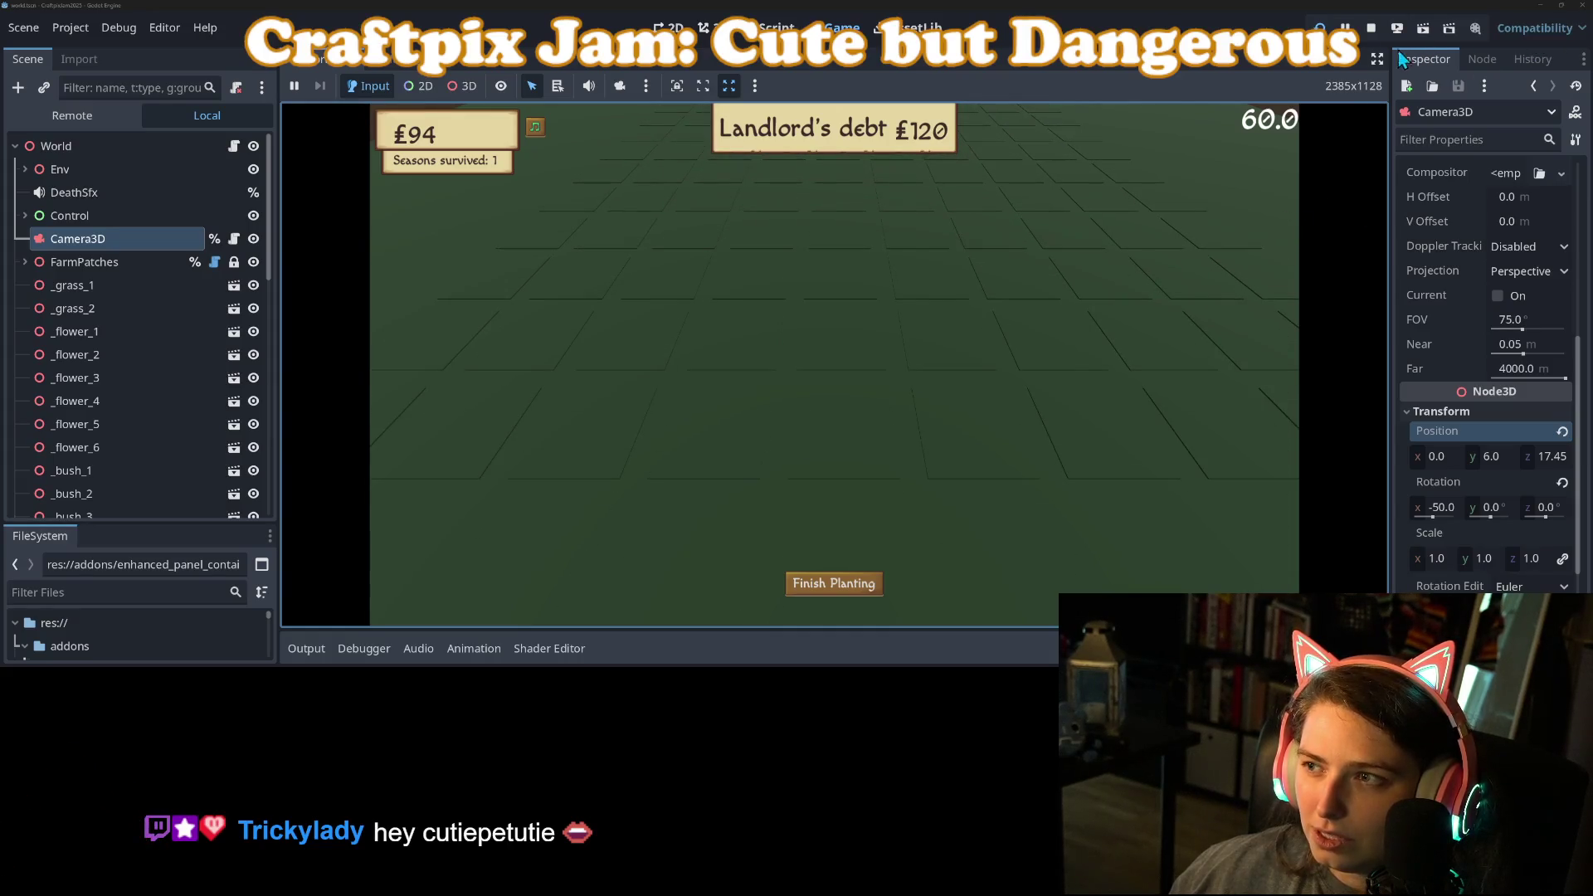
pyautogui.click(1373, 30)
# Step: Set harvest_position in camera_controller.gd to Vector3(0, 10.0, 18.0), save, and rerun the game
pyautogui.scroll(15, 804, 303)
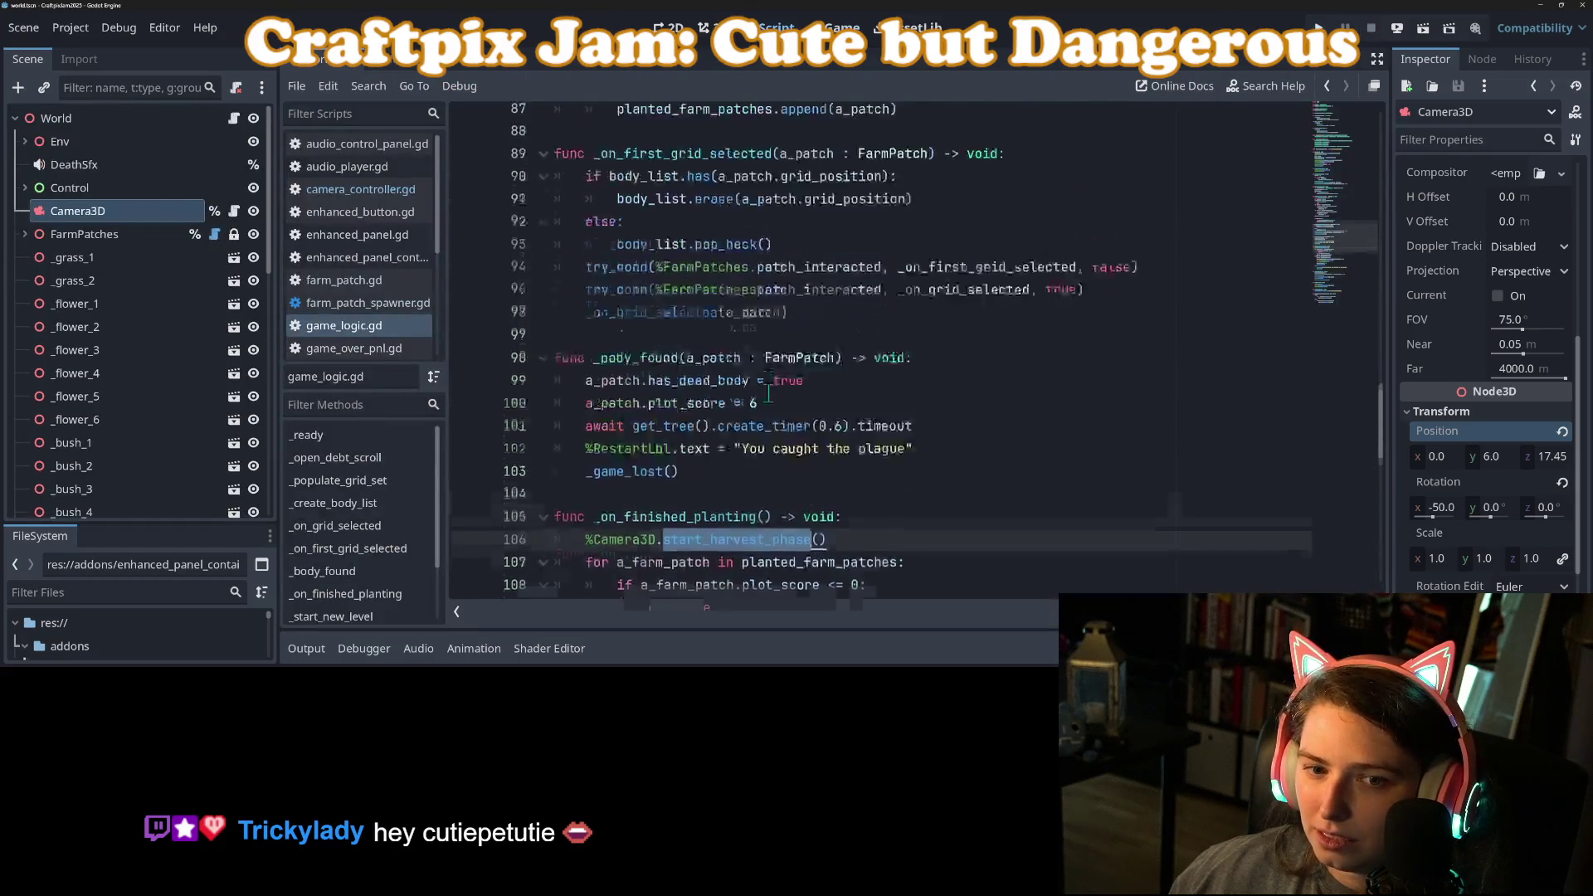
pyautogui.click(350, 190)
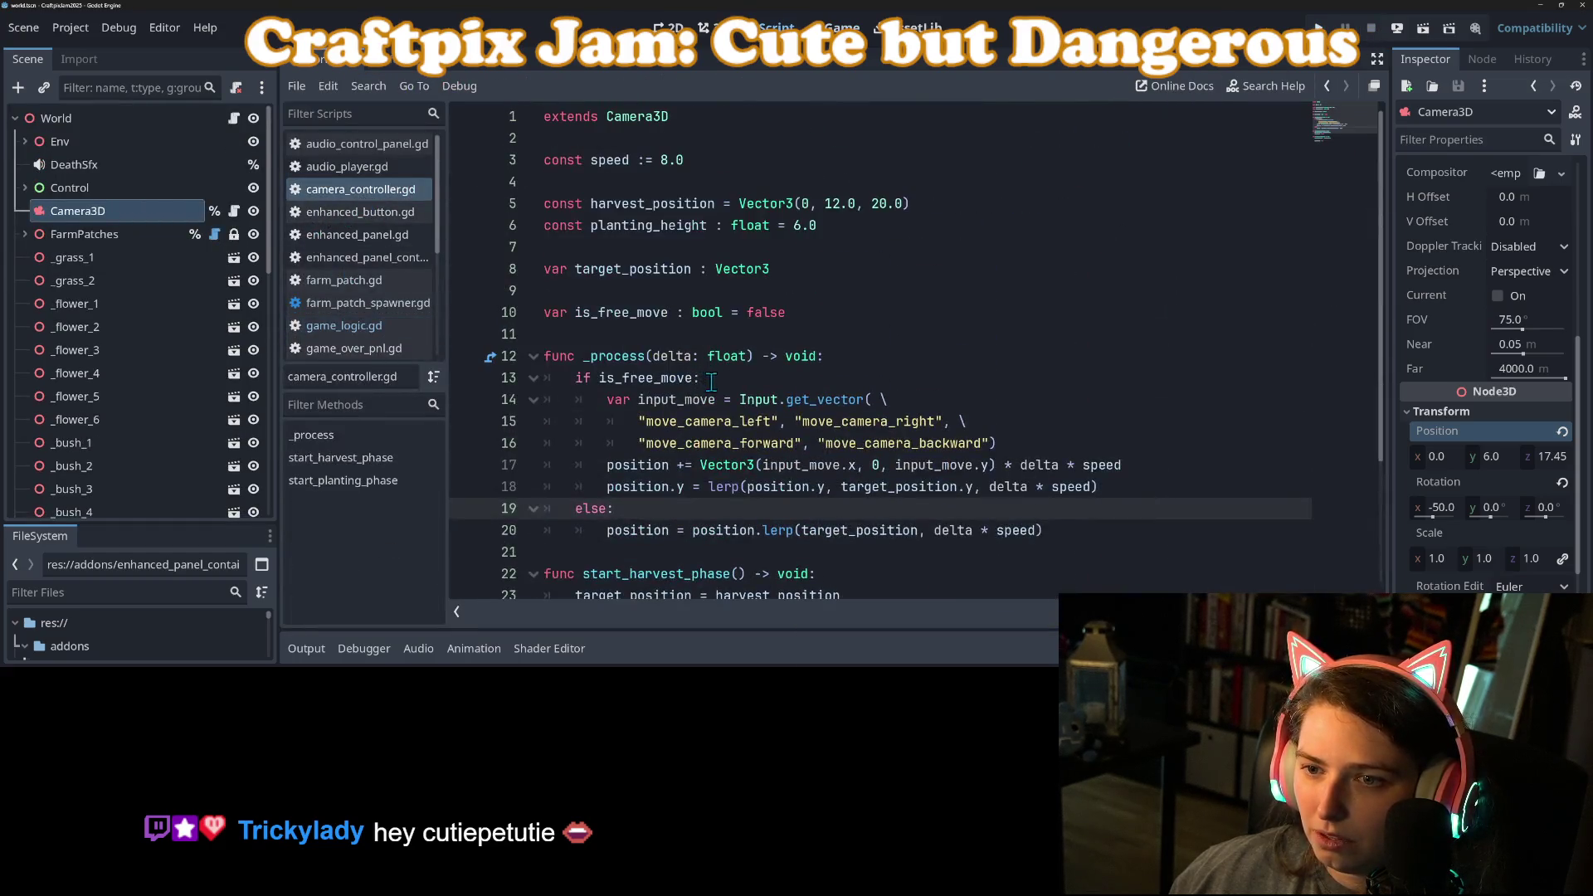
pyautogui.click(840, 203)
pyautogui.moveTo(833, 203); pyautogui.dragTo(828, 204)
pyautogui.write('0')
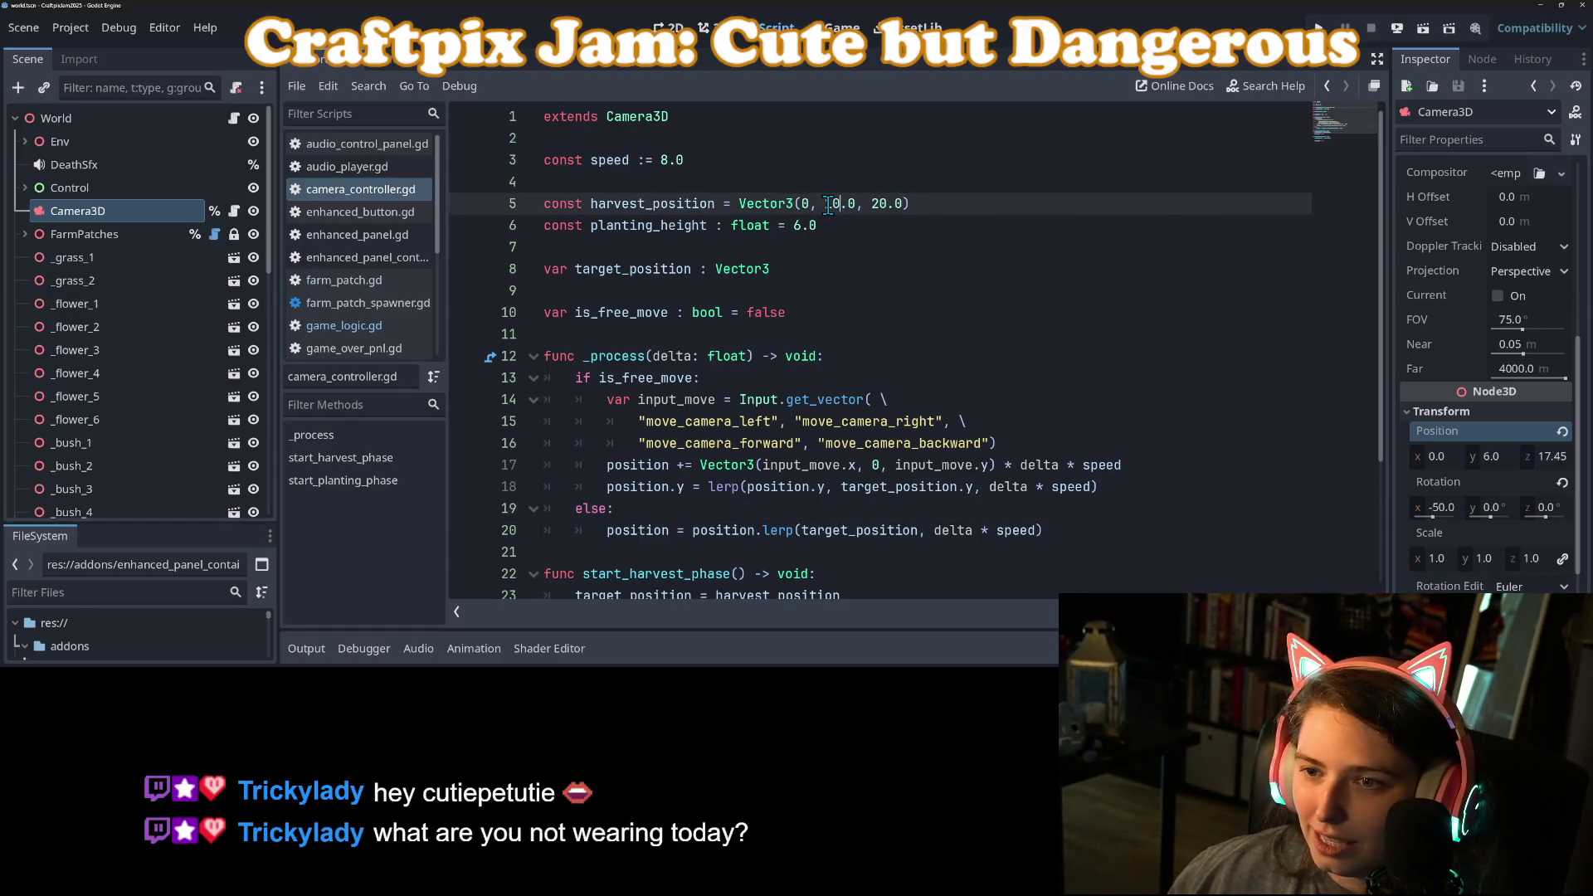
pyautogui.press('Right')
pyautogui.press('Right')
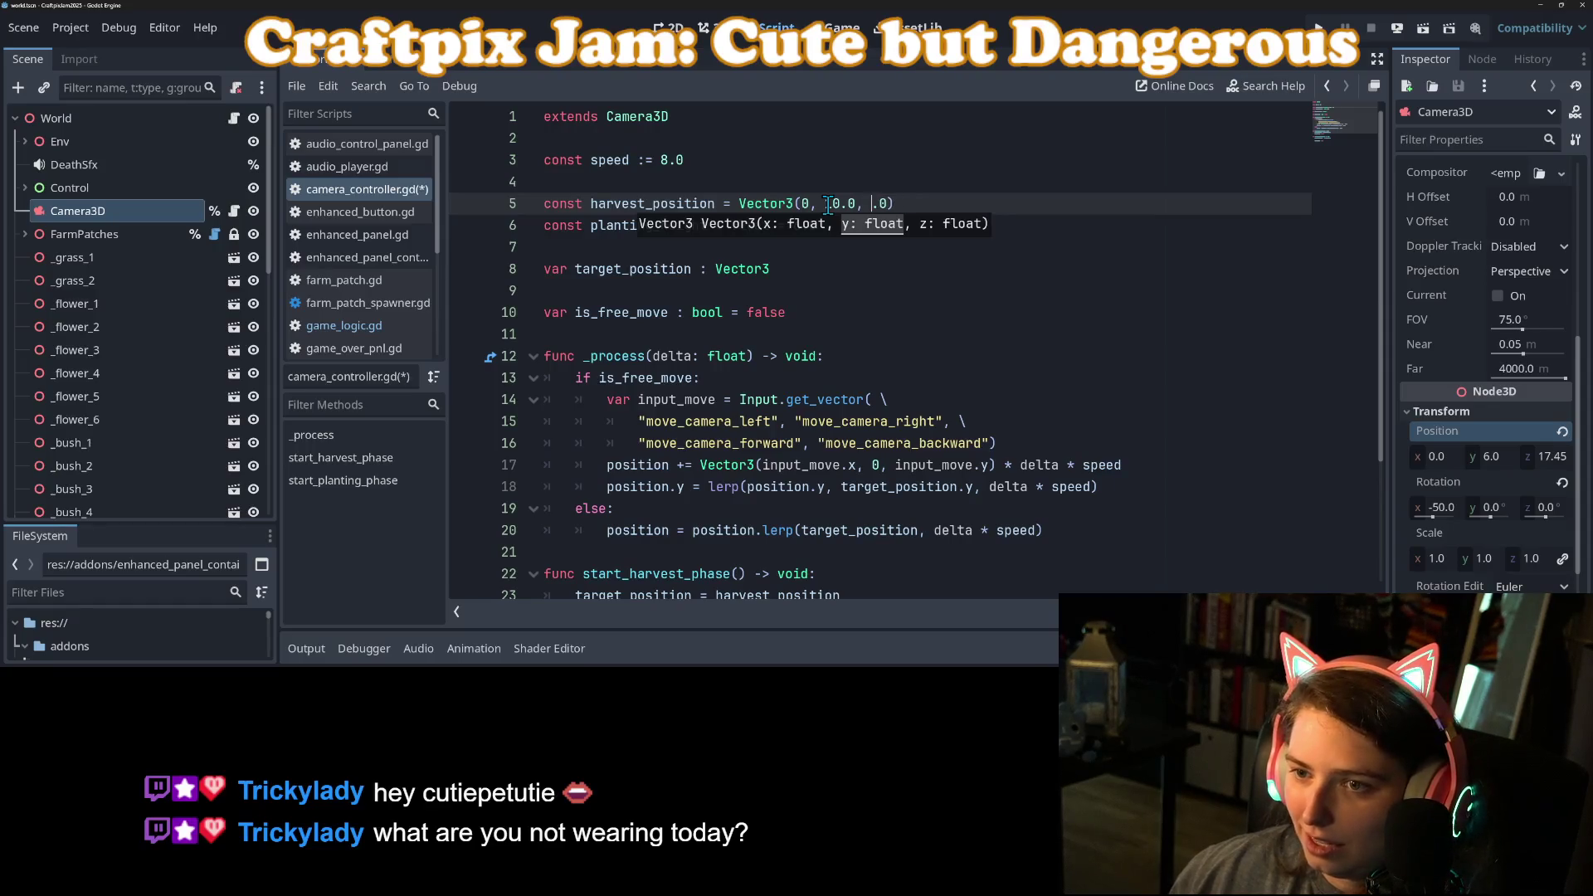
pyautogui.hotkey('ctrl', 's')
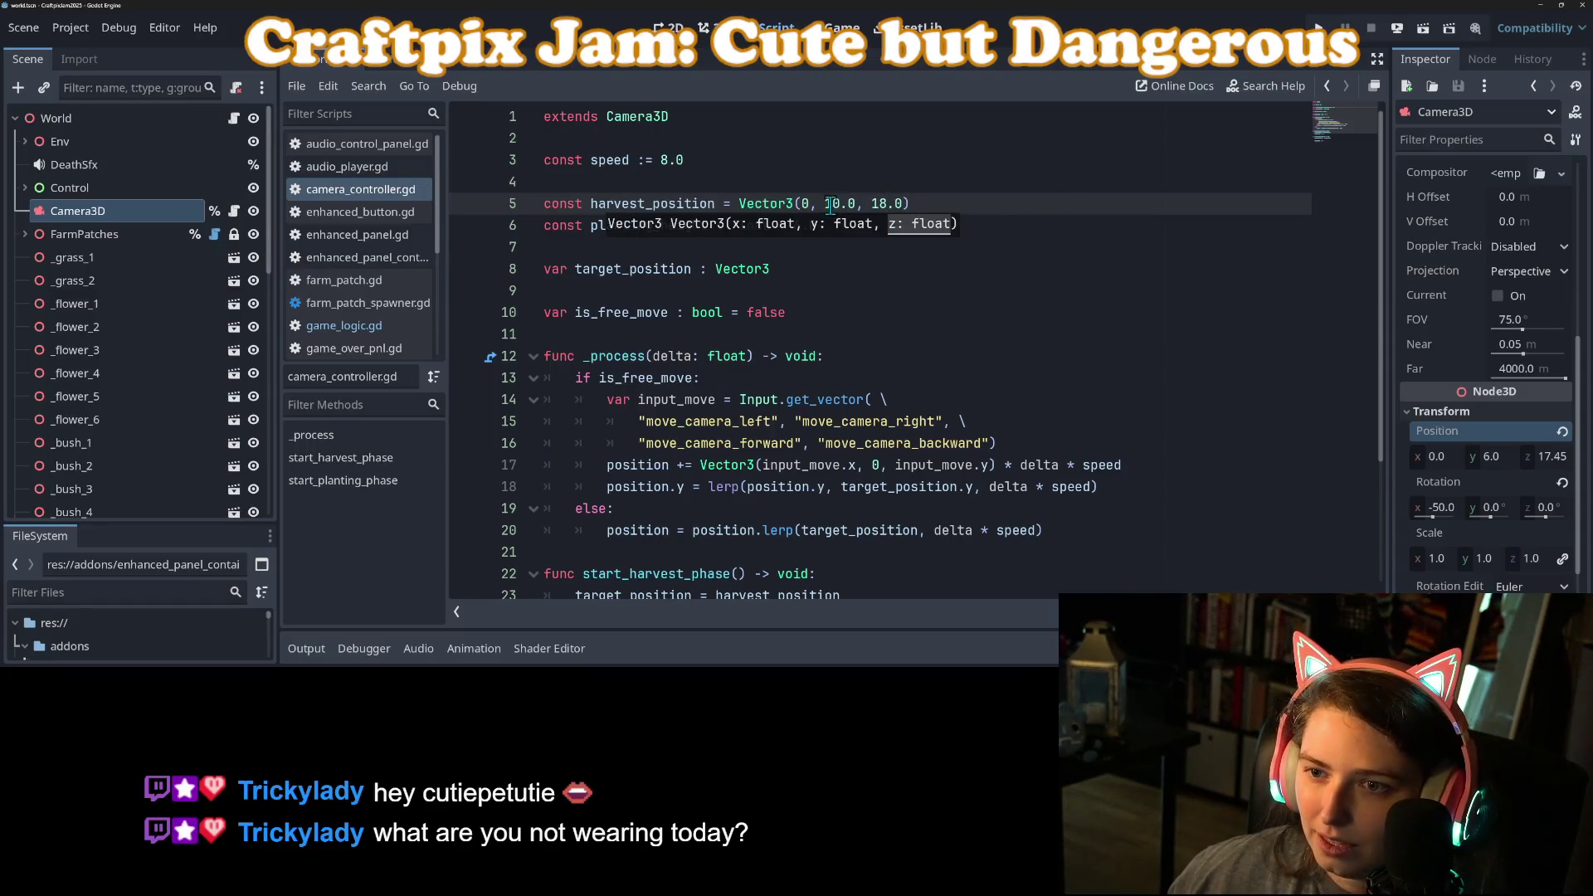
pyautogui.press('F5')
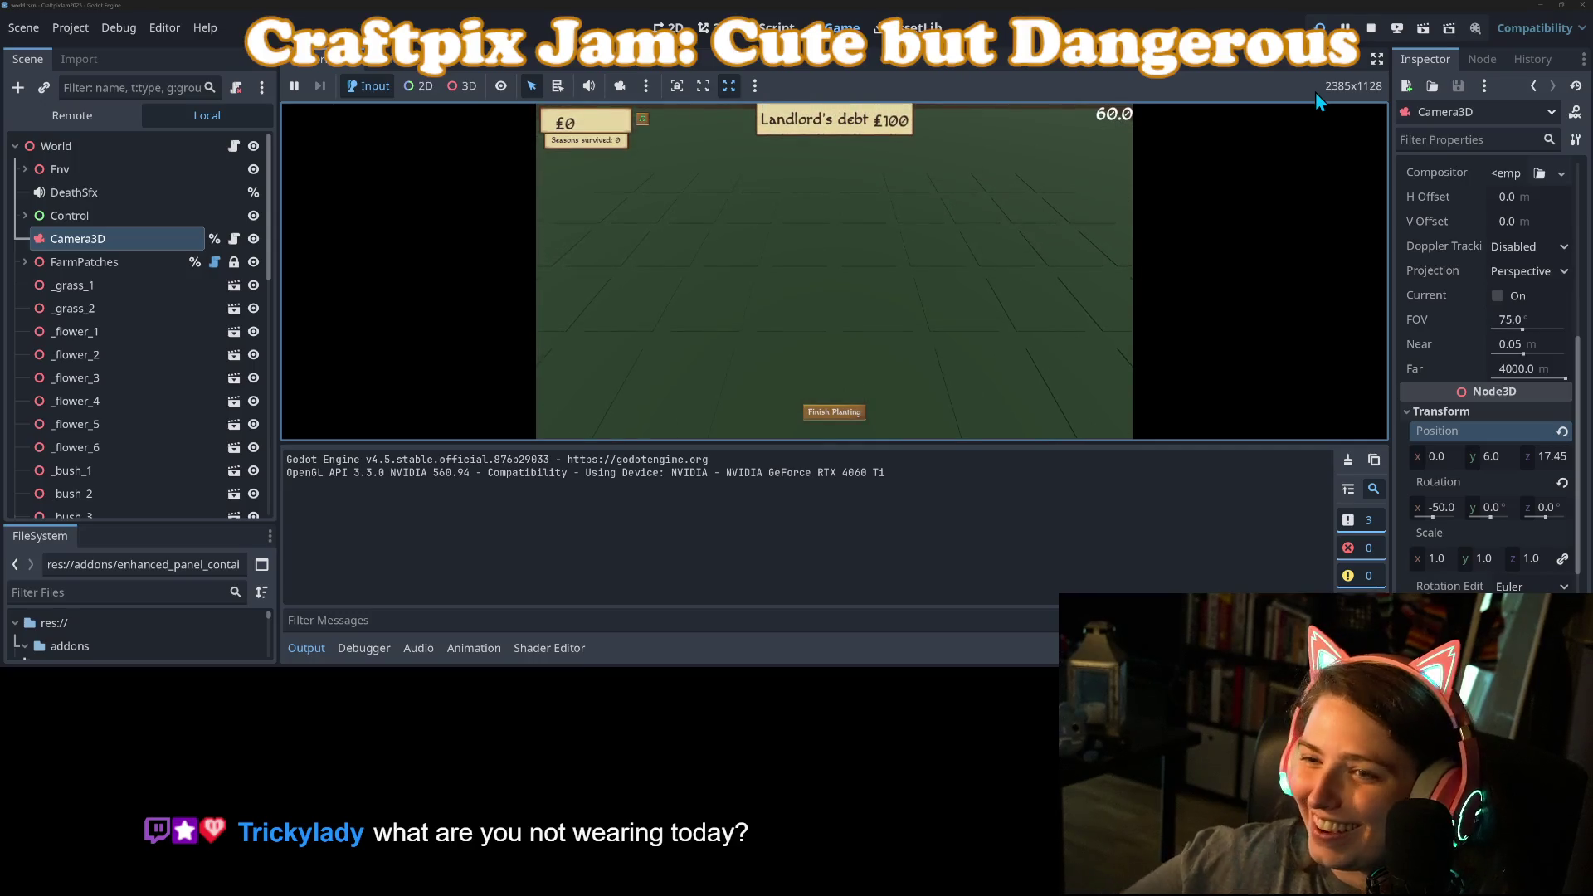
# Step: Collapse the Output panel, plant five patches, and start the harvest phase
pyautogui.click(306, 648)
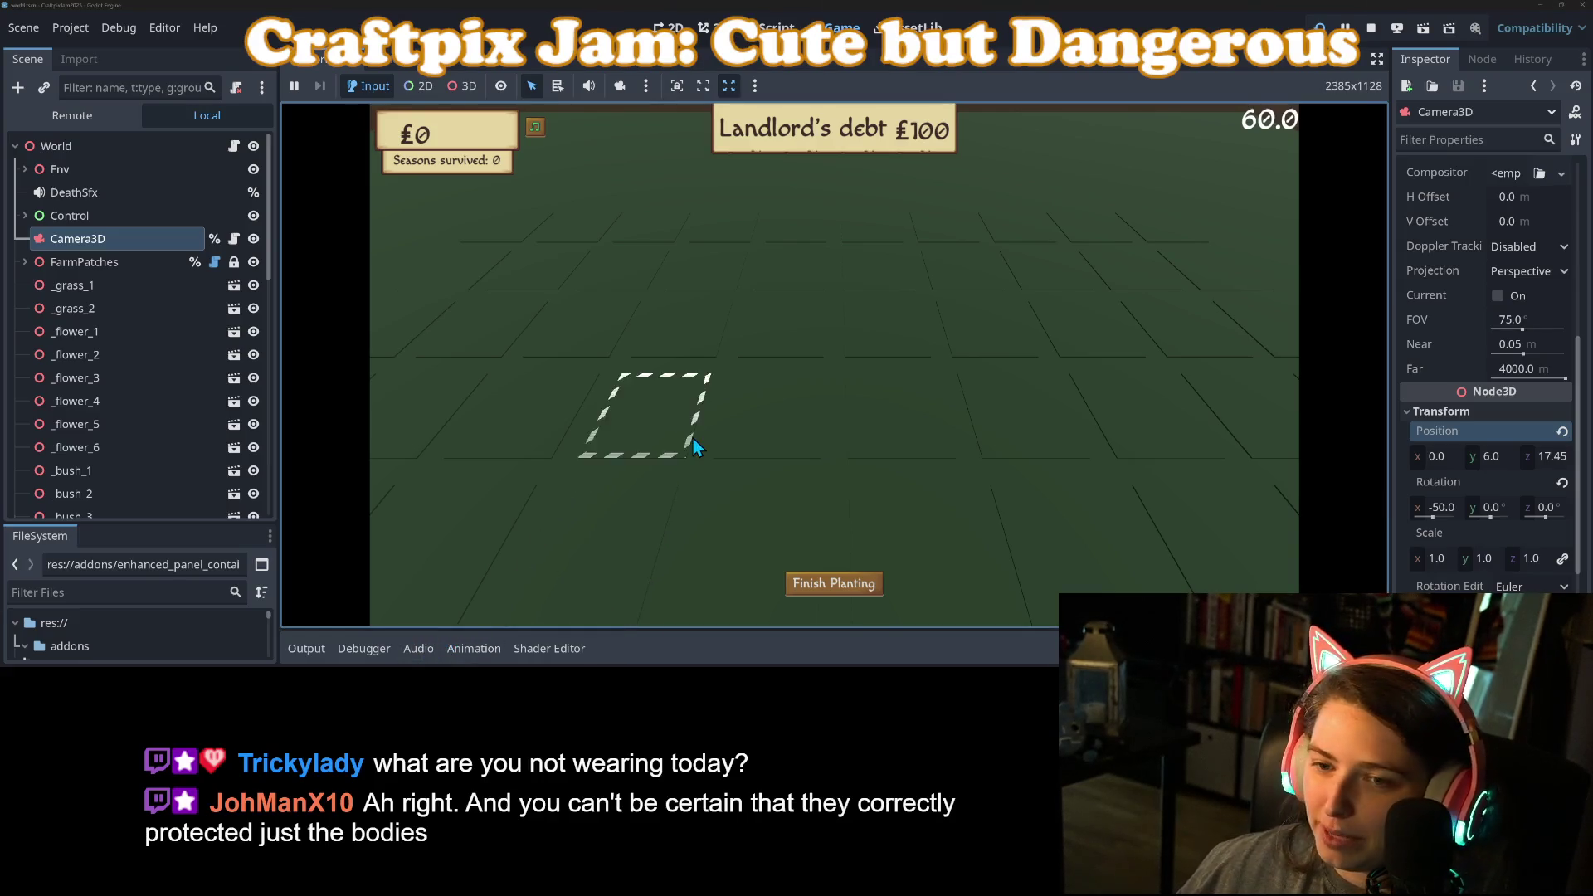
pyautogui.click(754, 355)
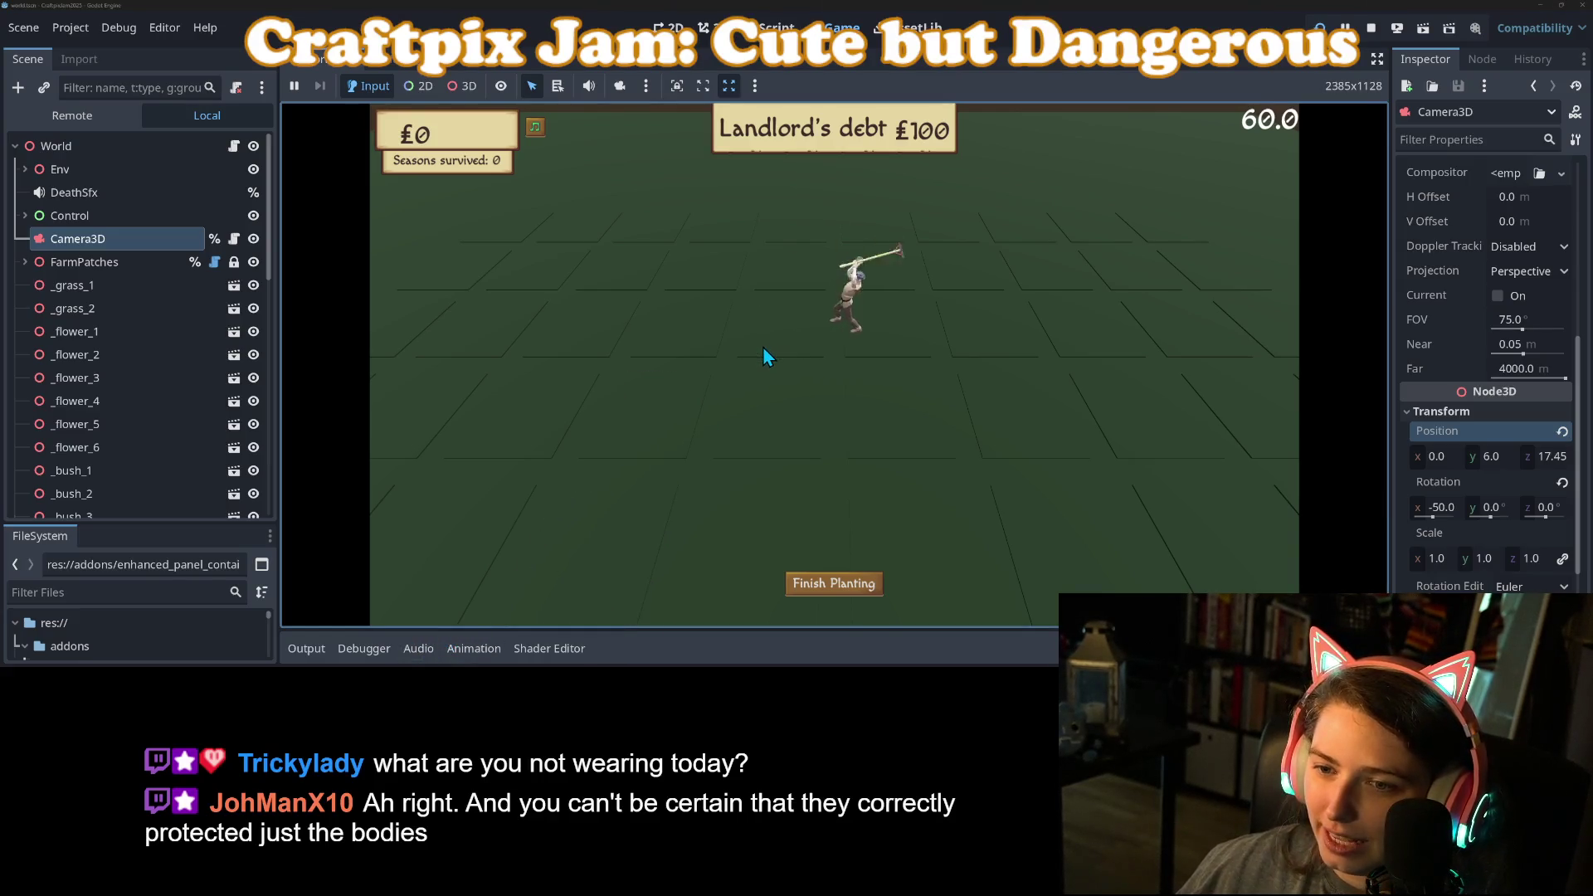
pyautogui.click(905, 338)
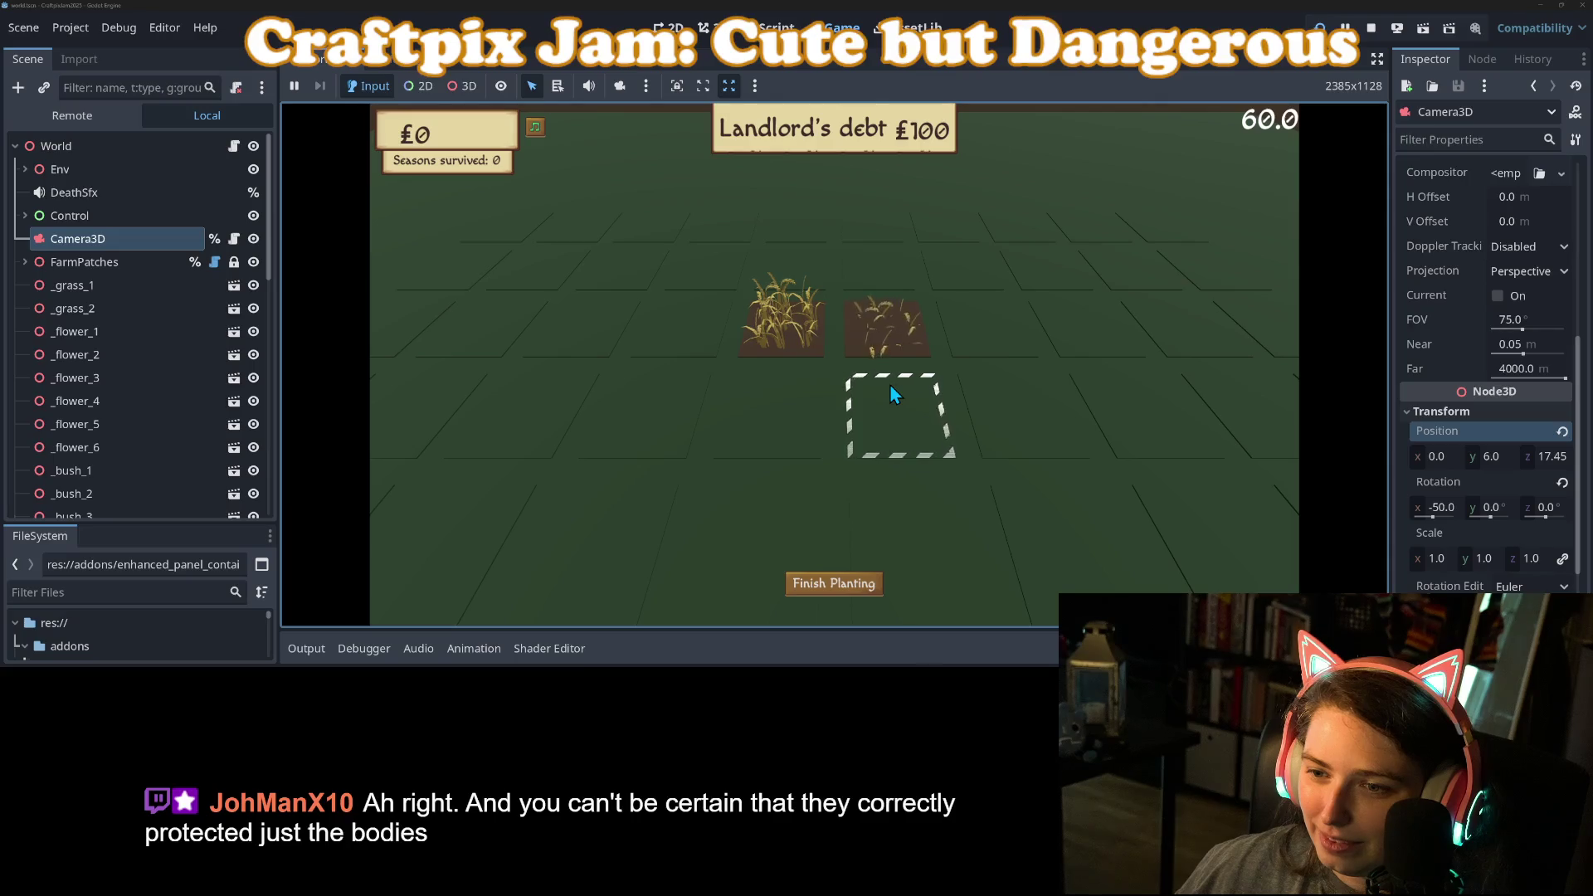
pyautogui.click(1029, 394)
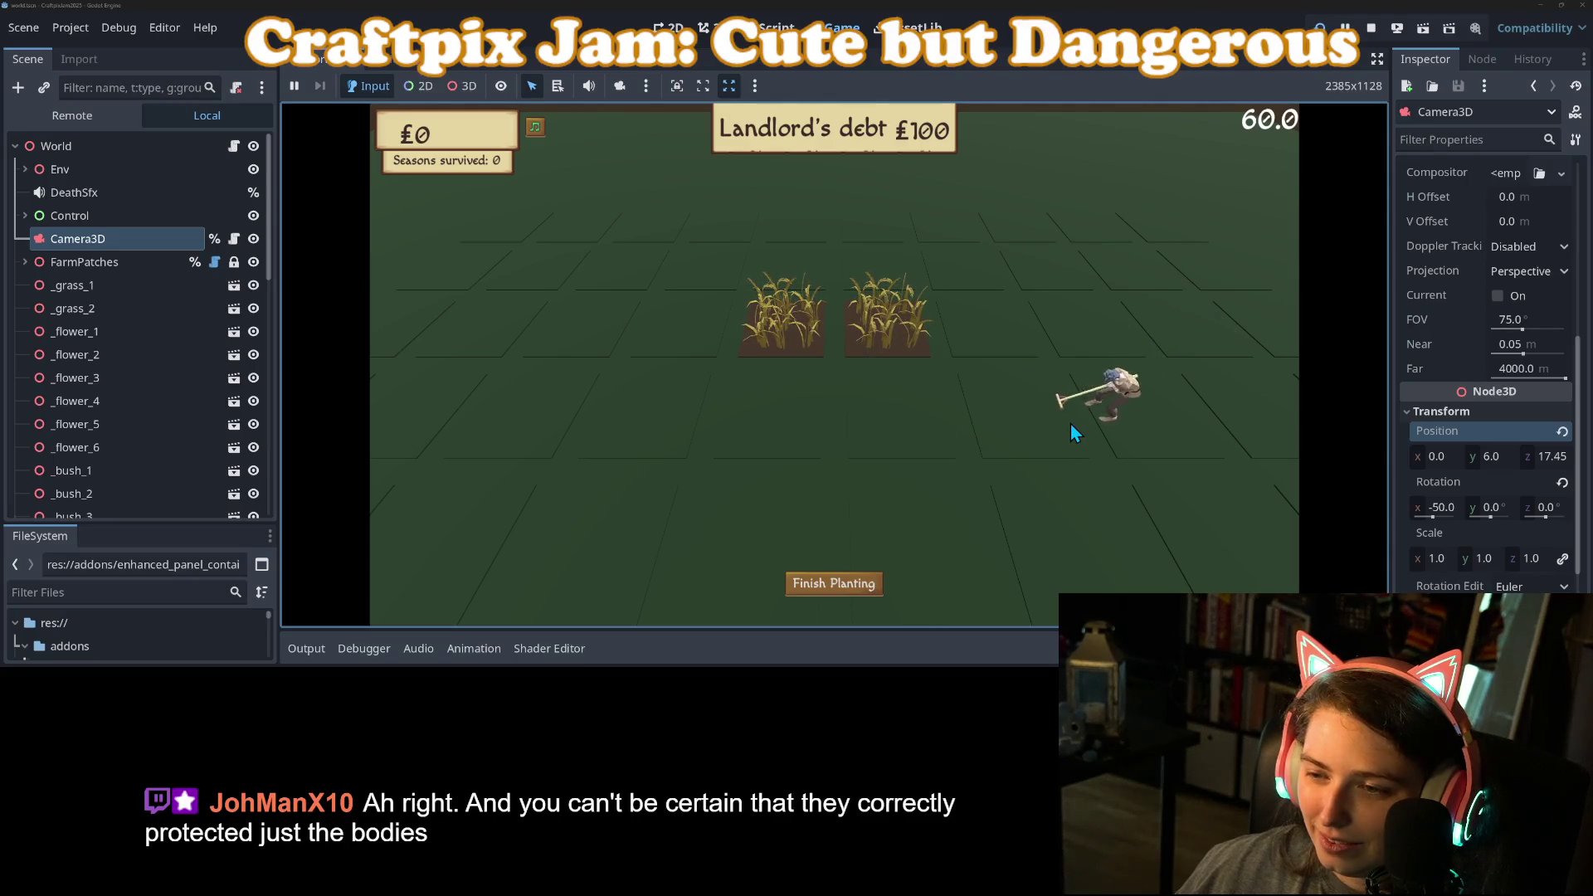
pyautogui.click(962, 373)
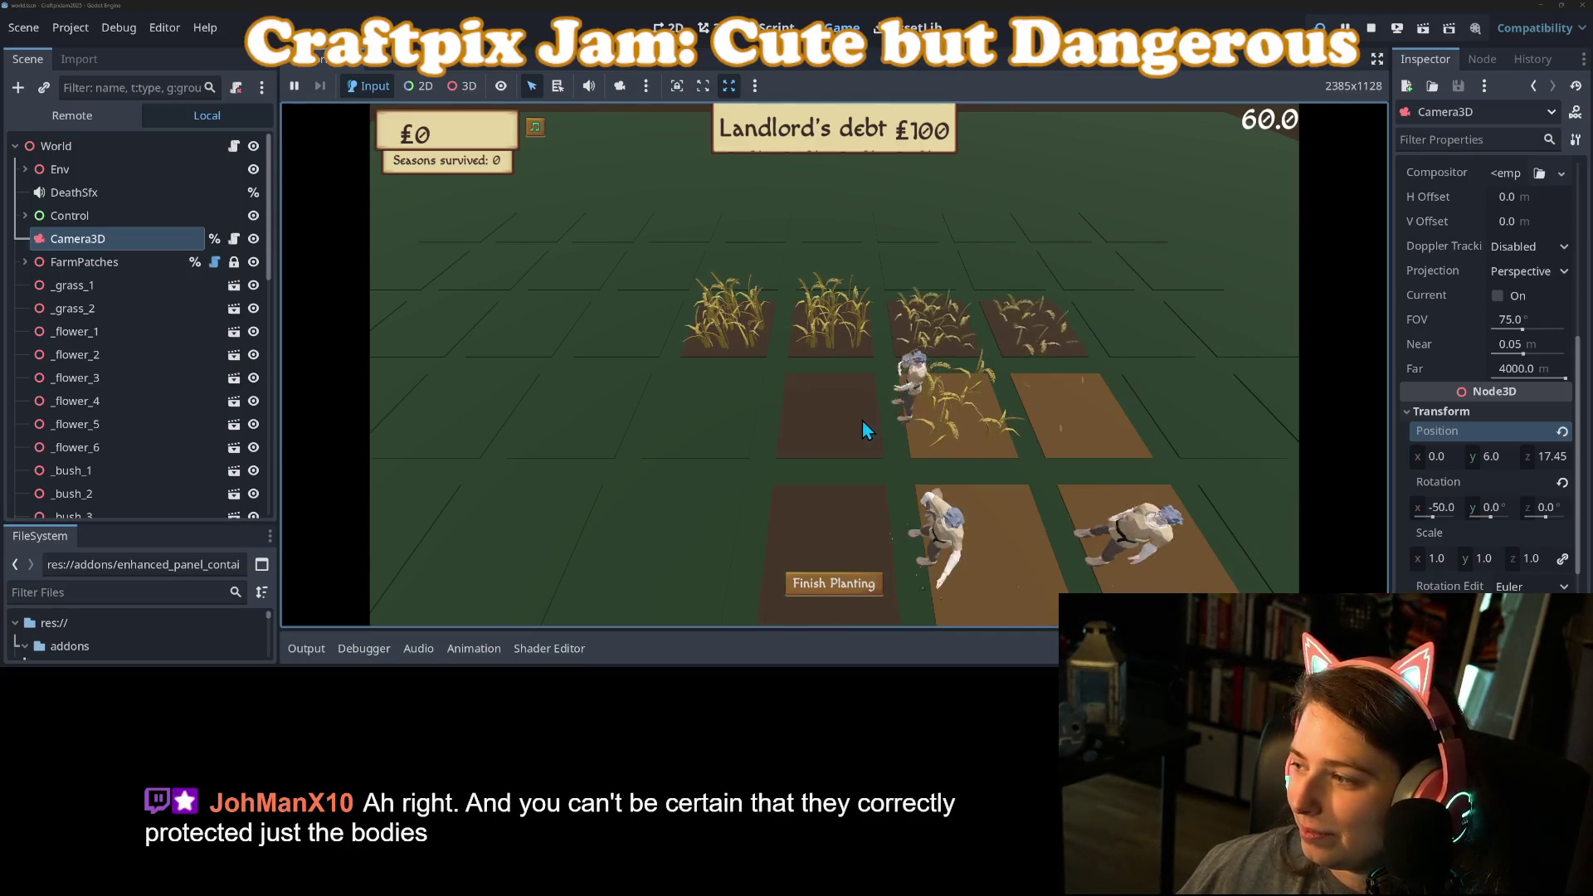
pyautogui.click(968, 329)
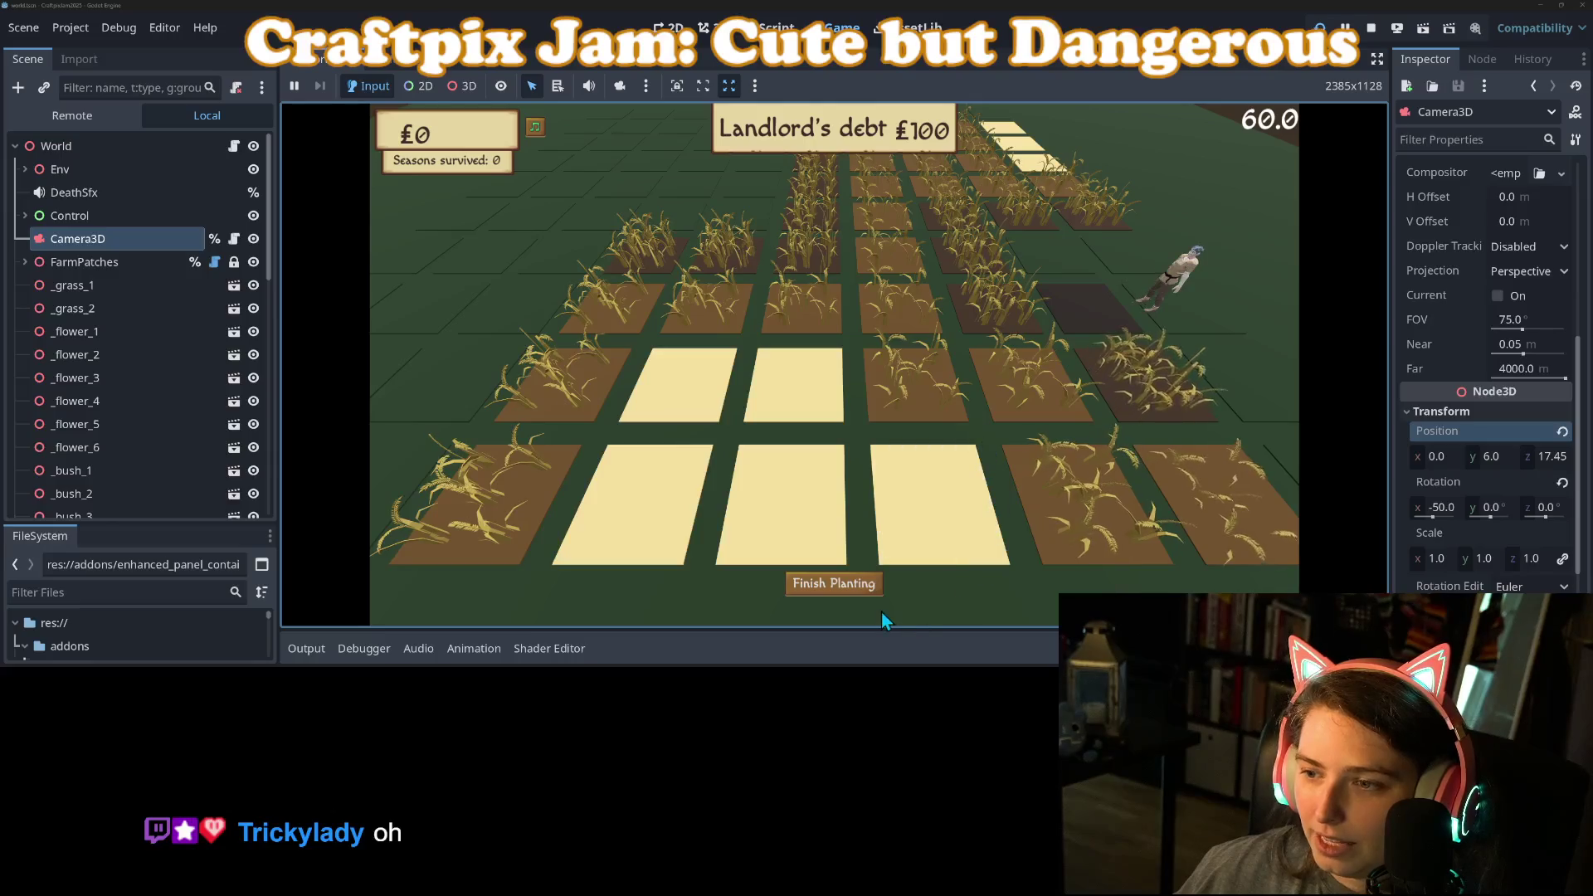
pyautogui.click(833, 587)
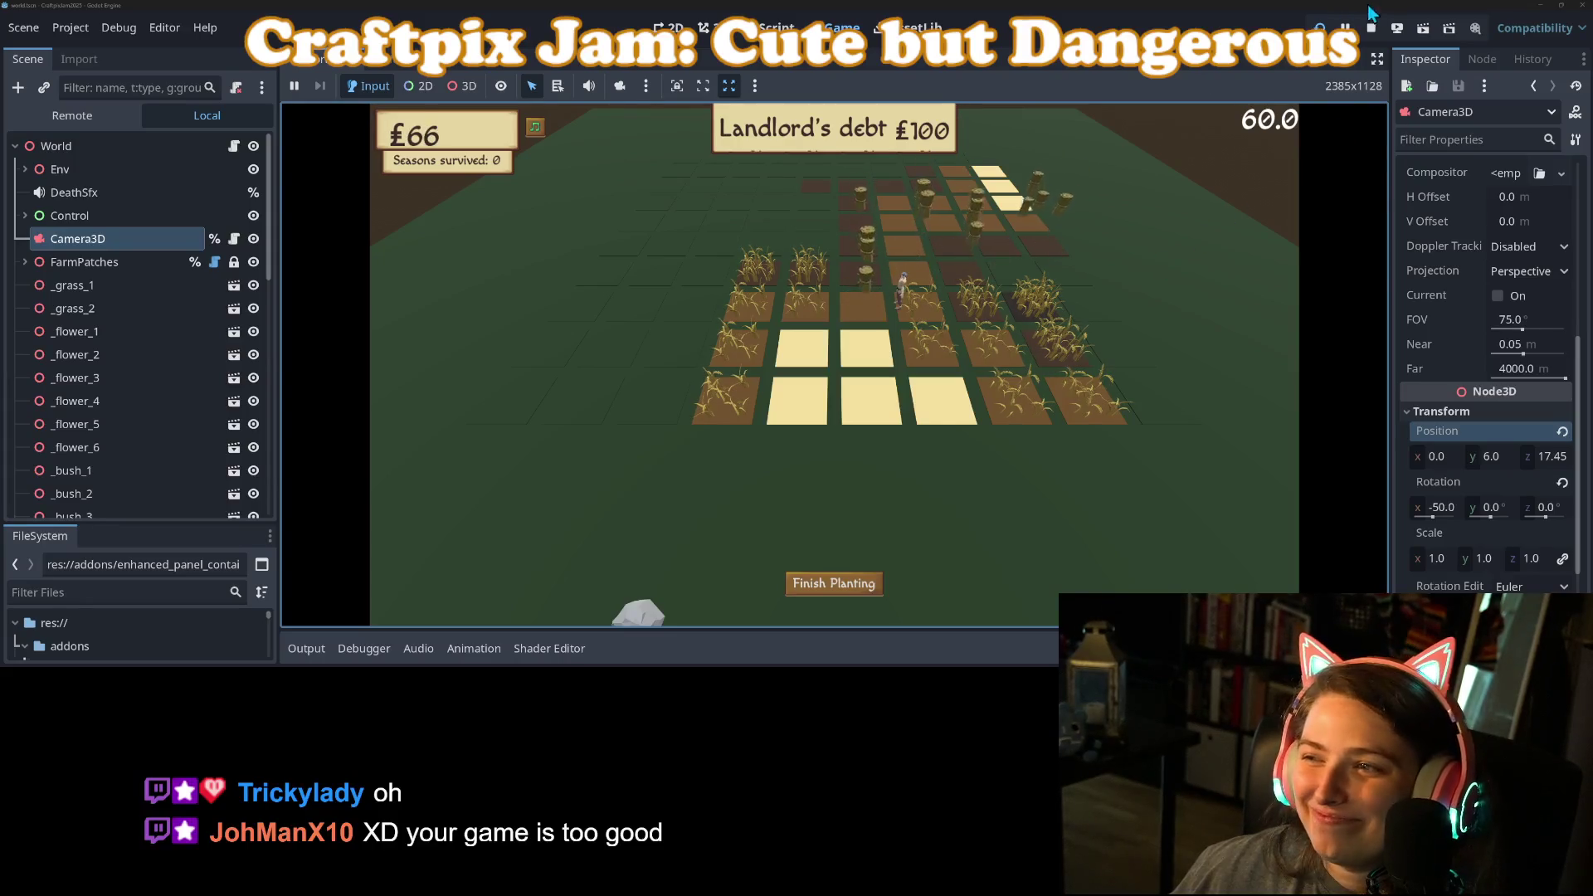
# Step: Stop the game, save harvest_position as Vector3(0, 10.0, 16.0), and relaunch
pyautogui.press('F8')
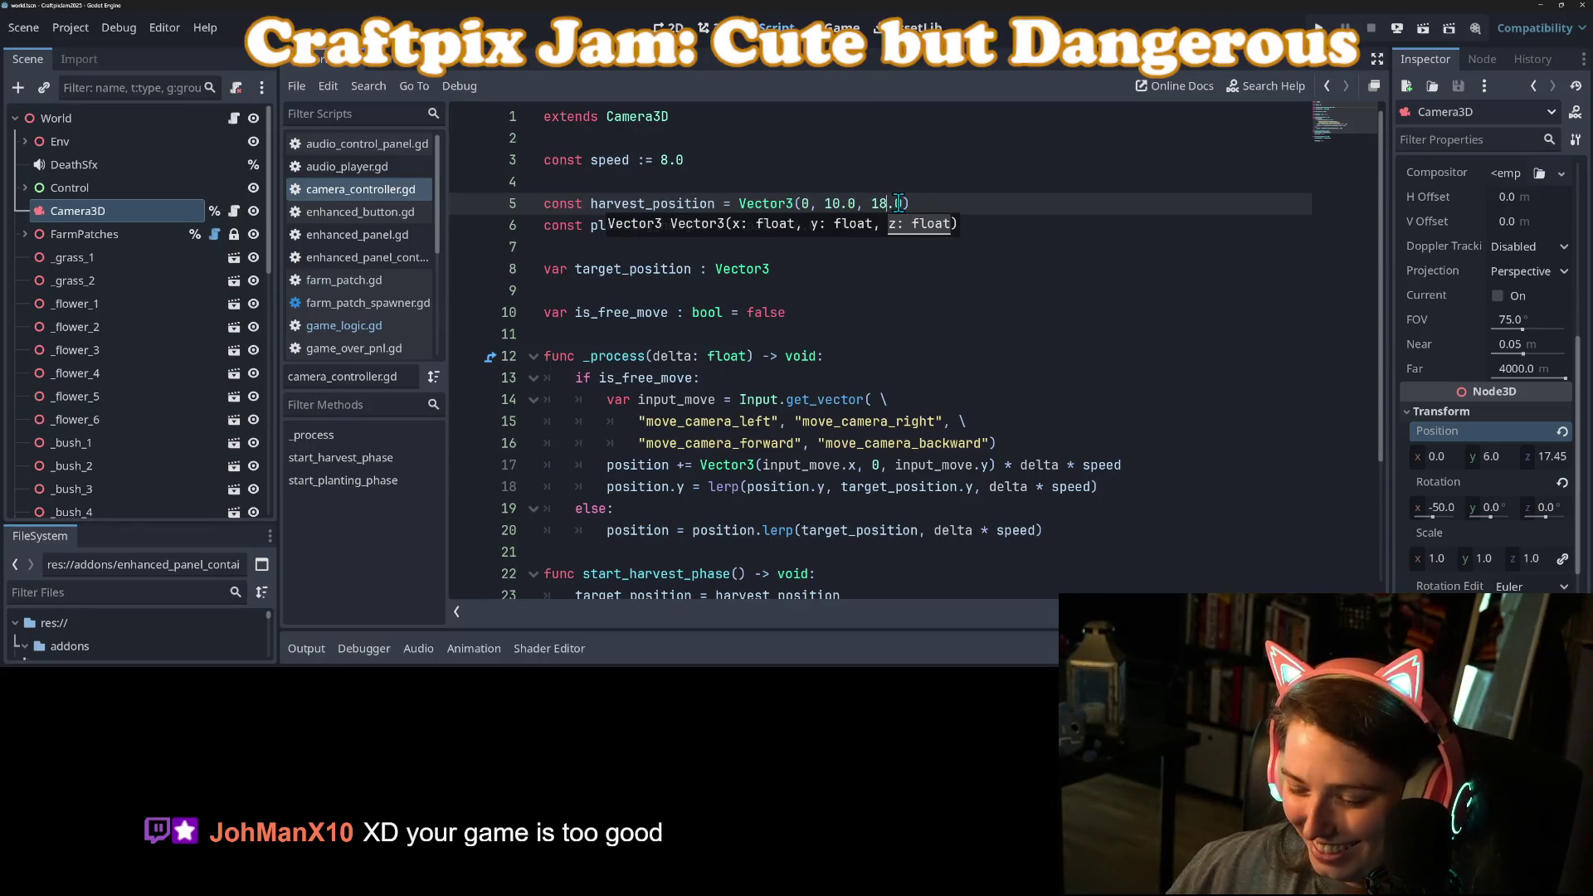
pyautogui.hotkey('ctrl', 's')
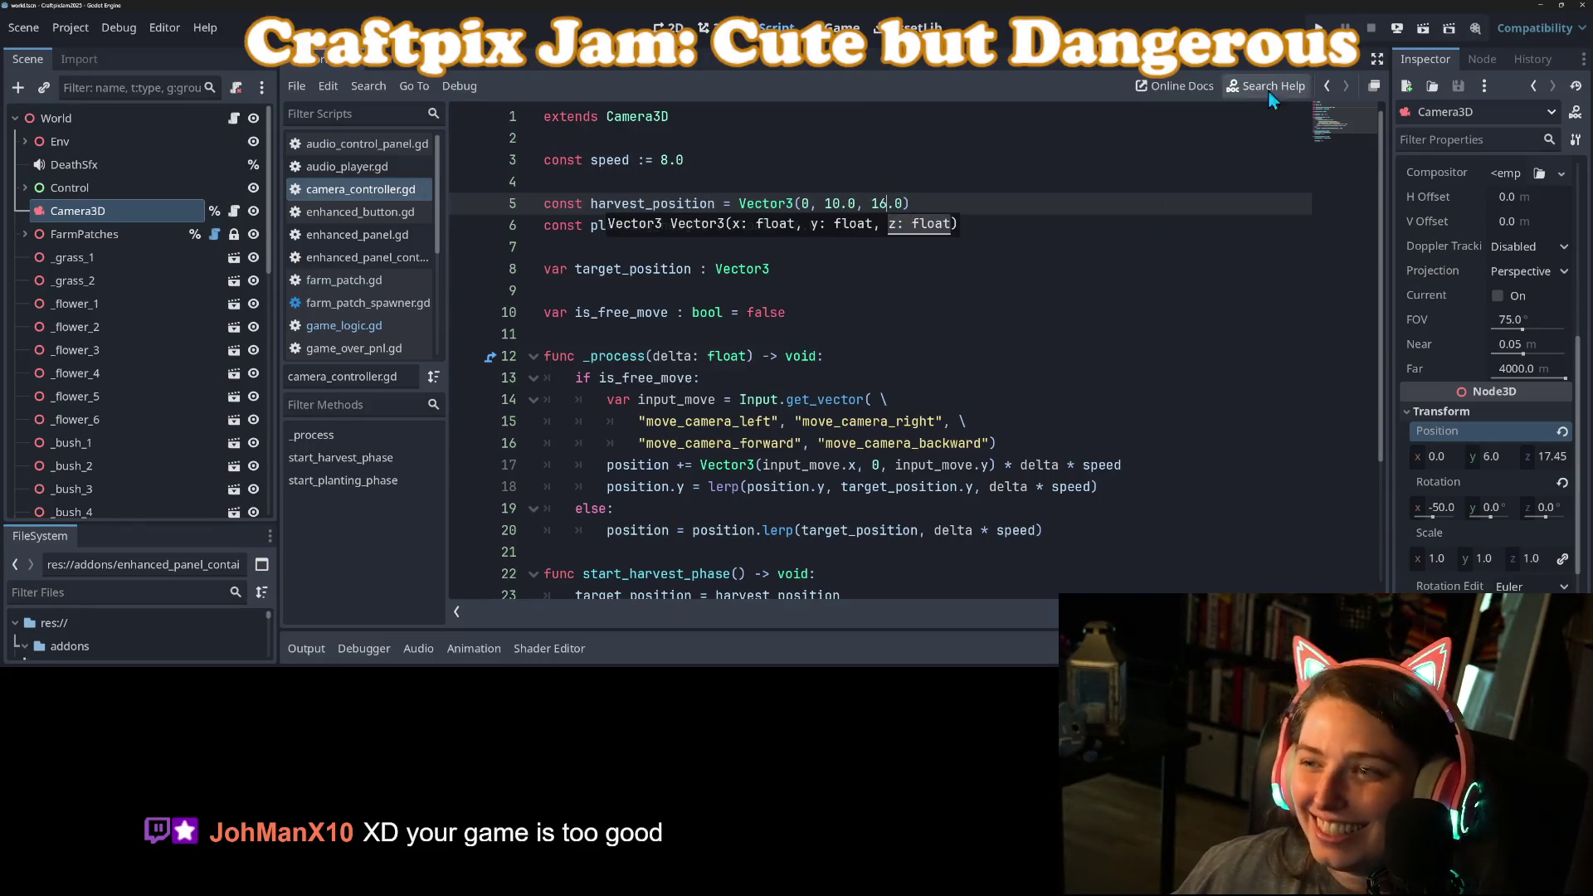
pyautogui.press('F5')
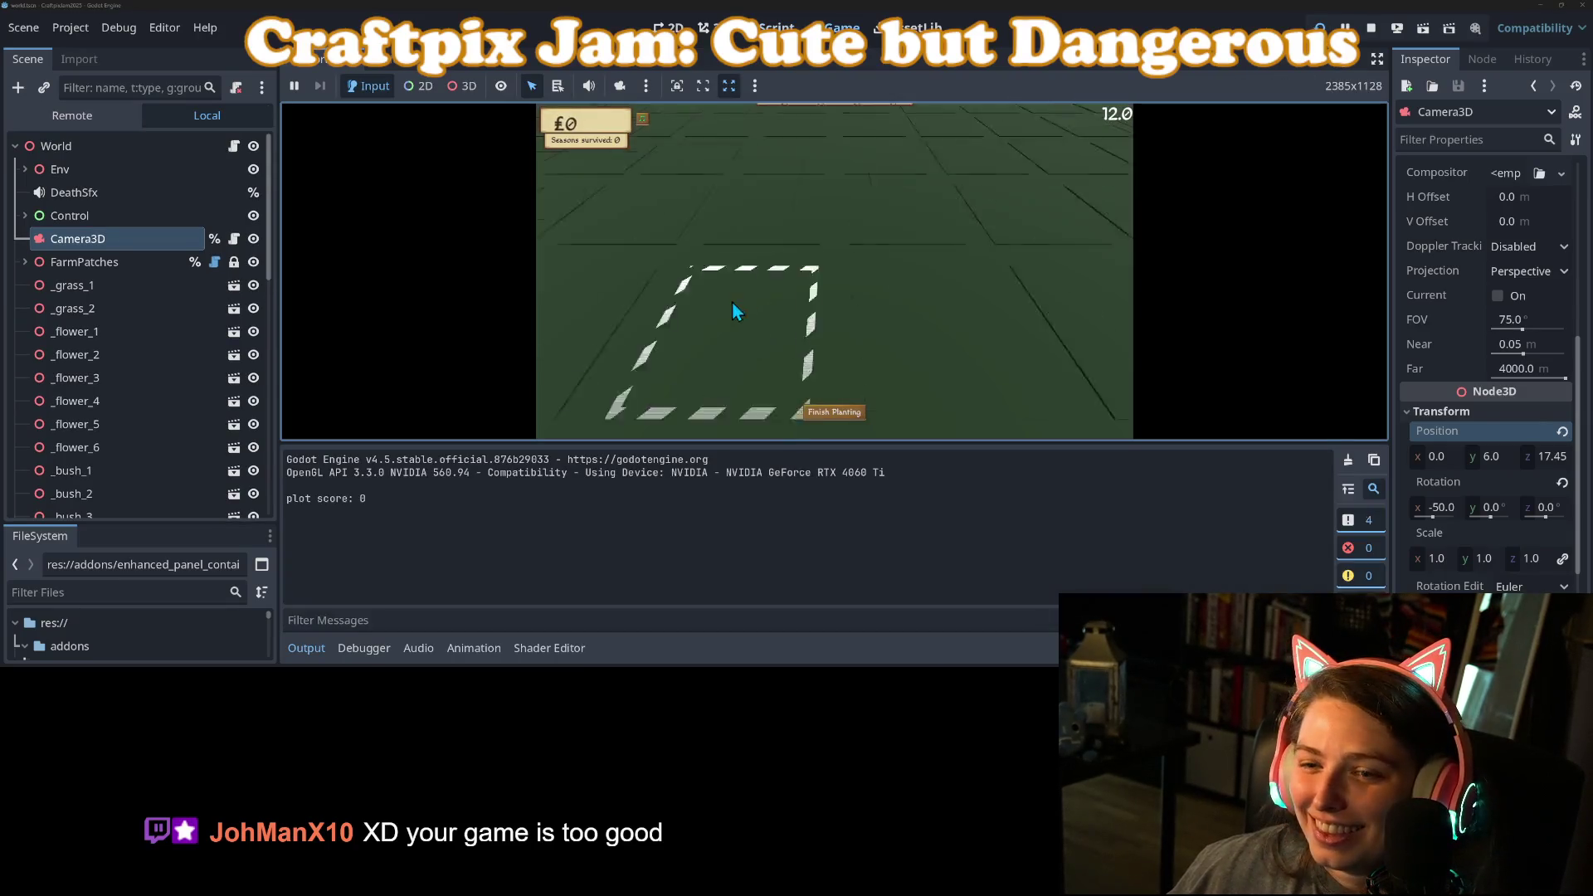
# Step: Start the new round and plant five patches on empty tiles
pyautogui.hotkey('ctrl', 'j')
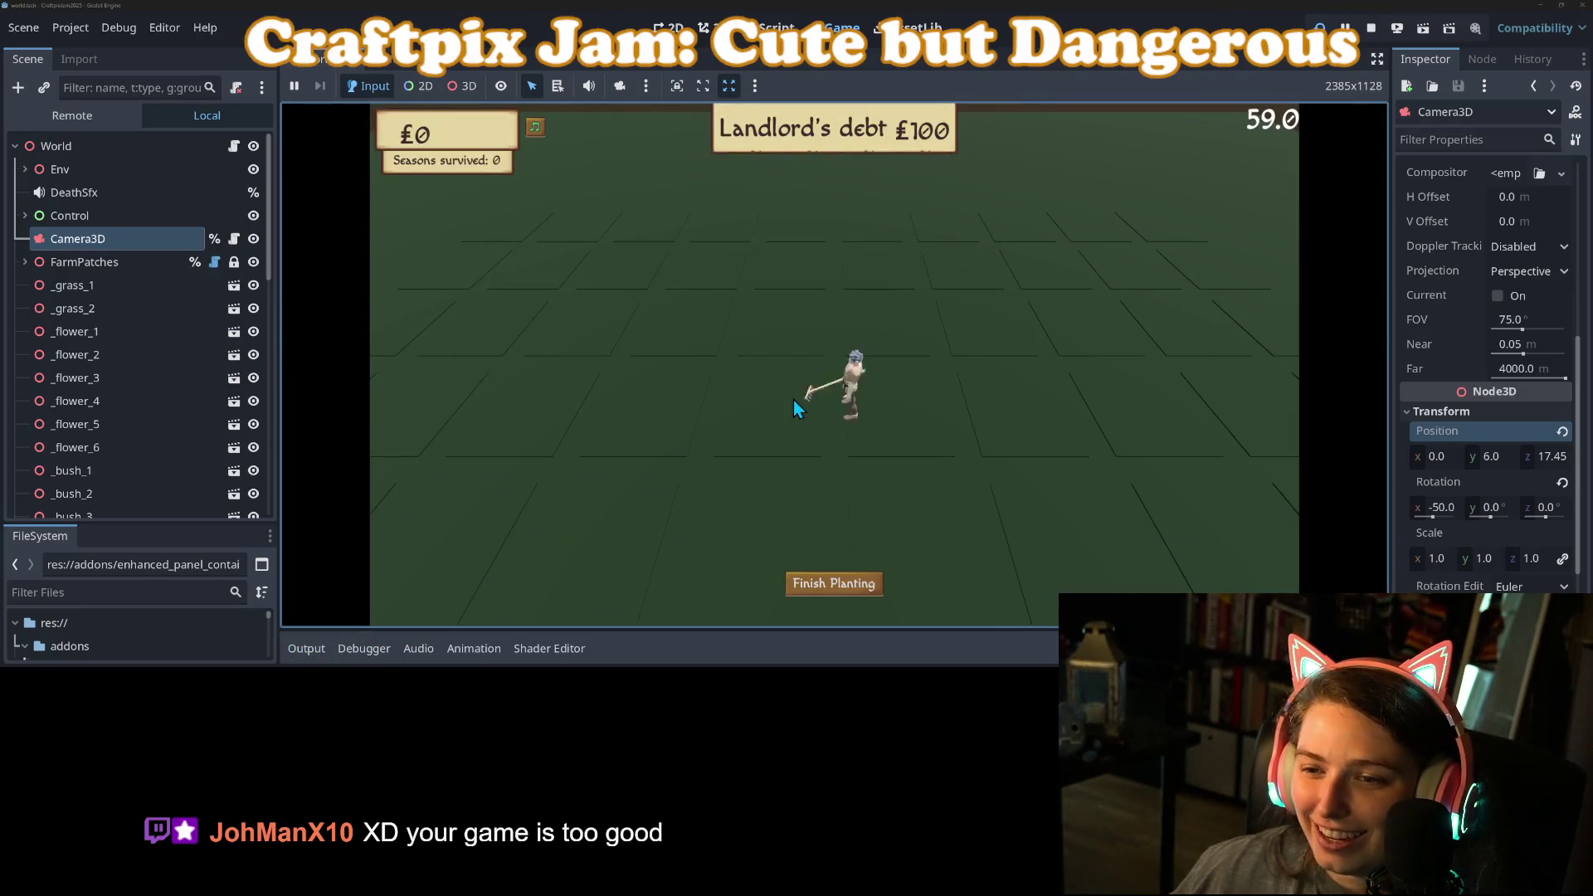
pyautogui.click(899, 410)
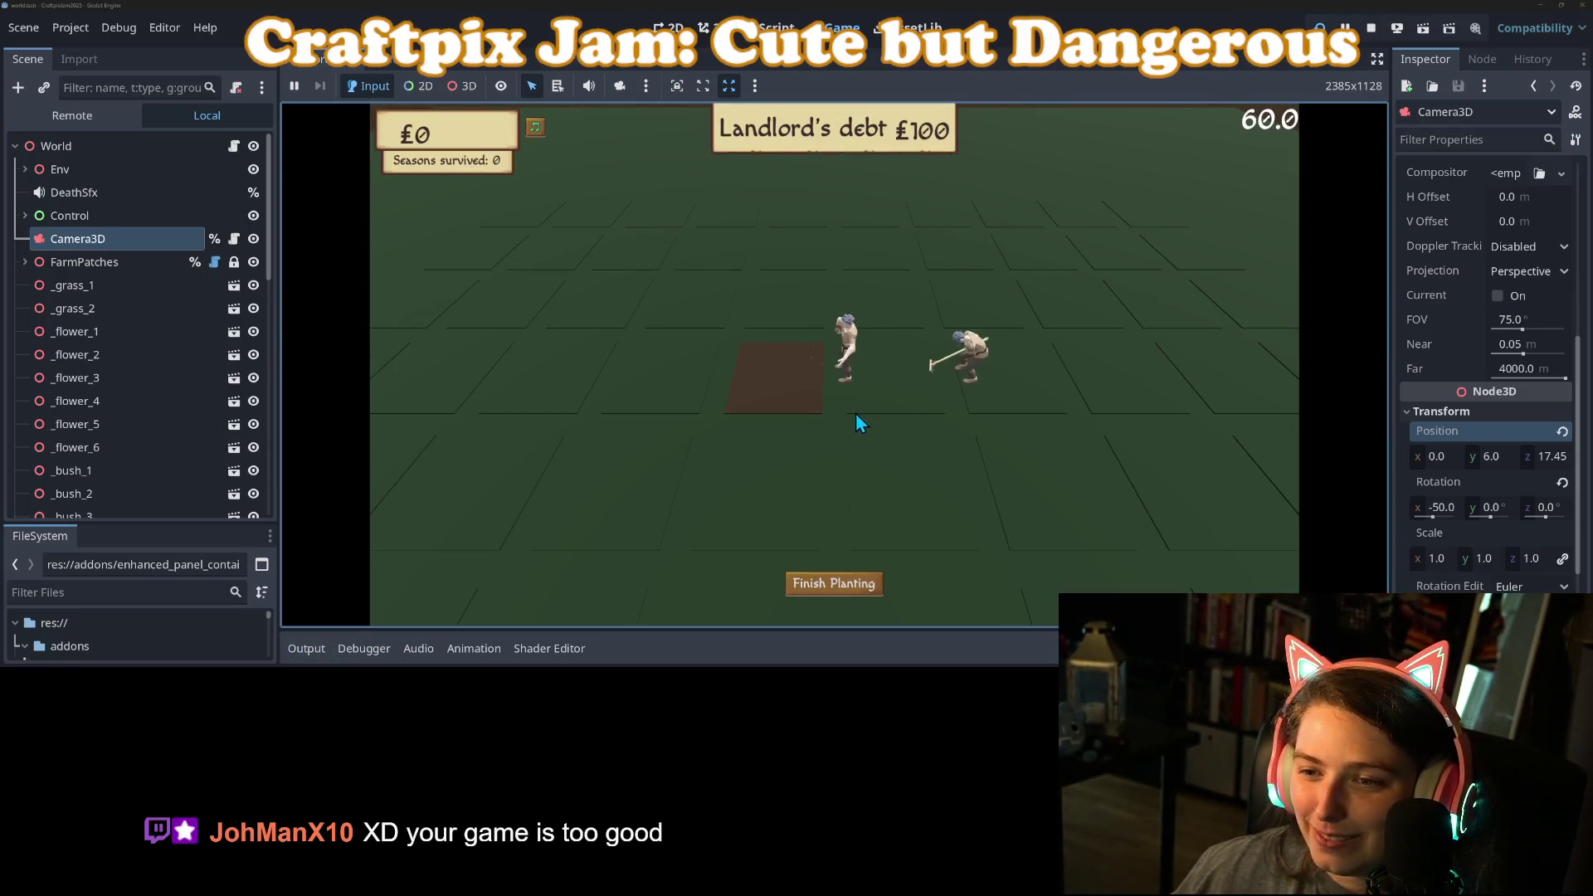
pyautogui.click(904, 477)
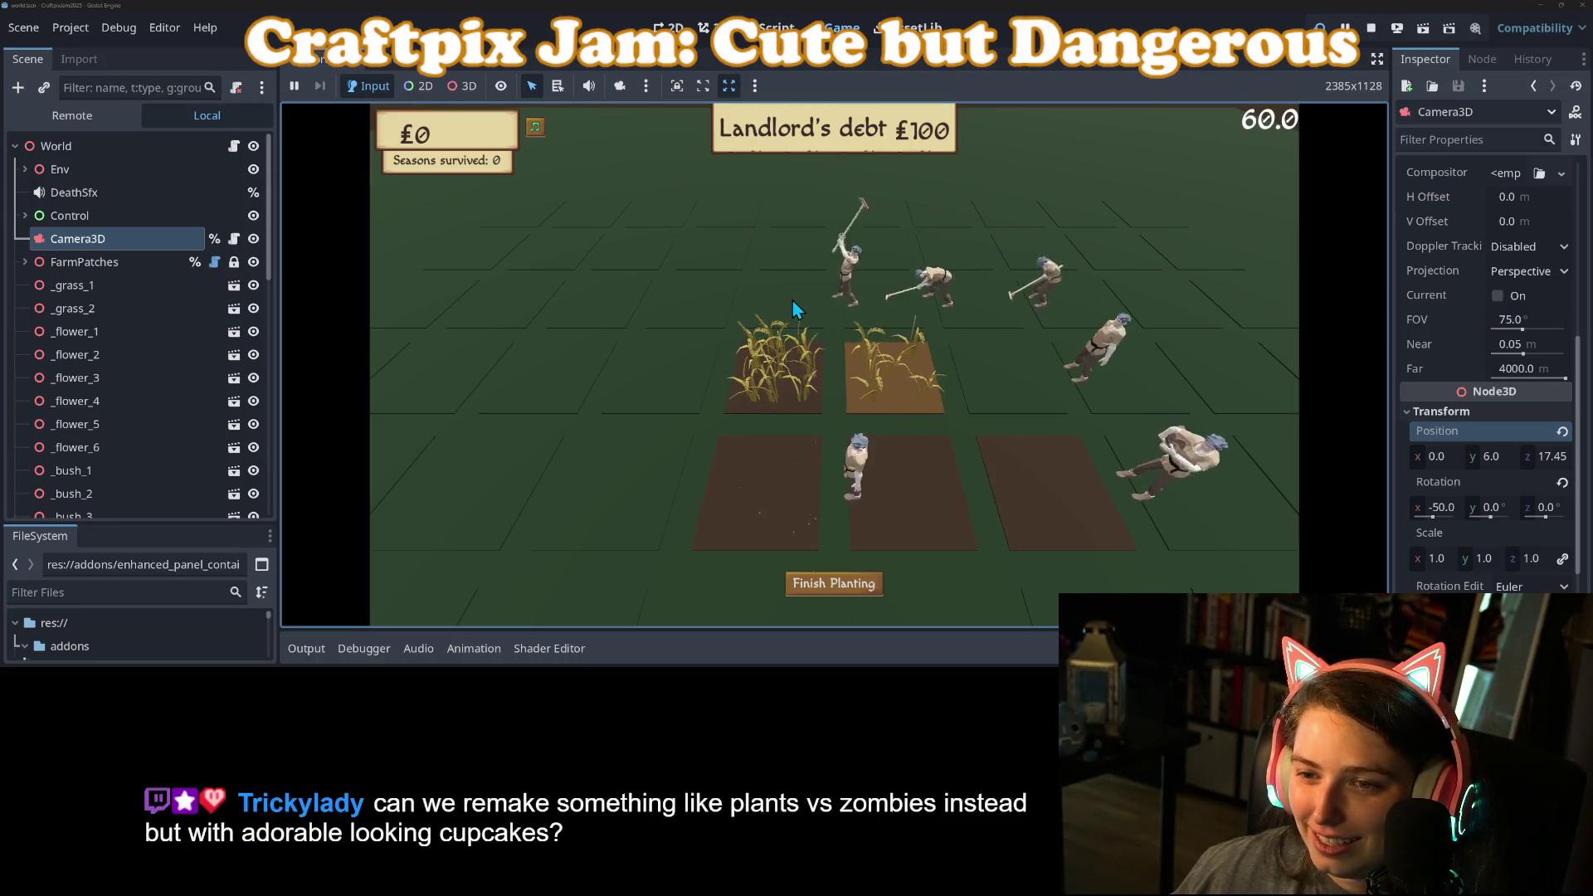
pyautogui.click(1008, 377)
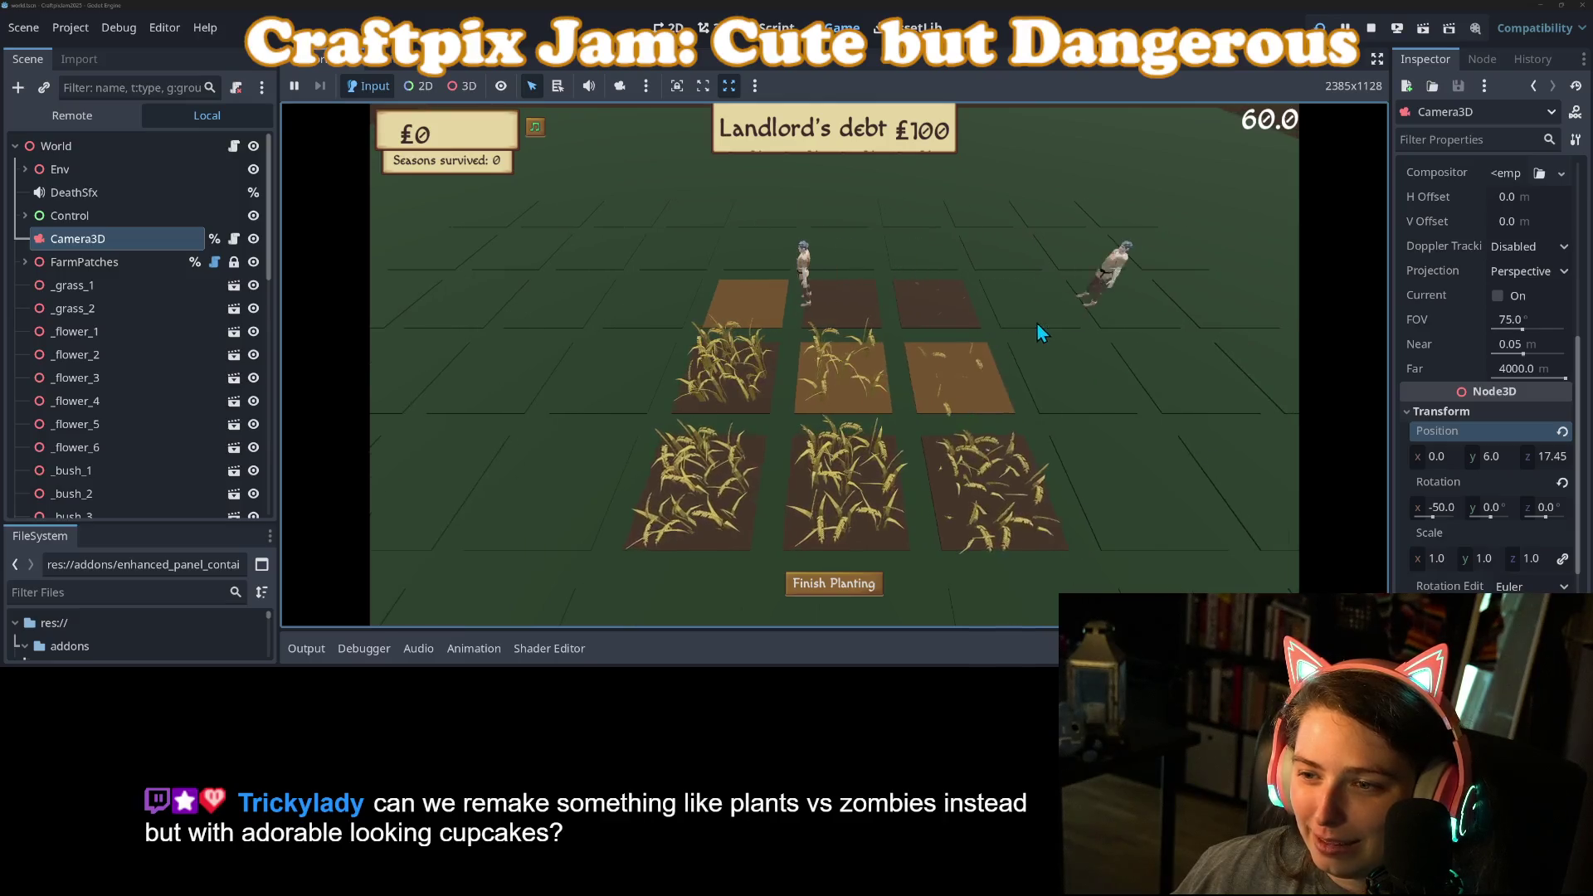
pyautogui.click(651, 311)
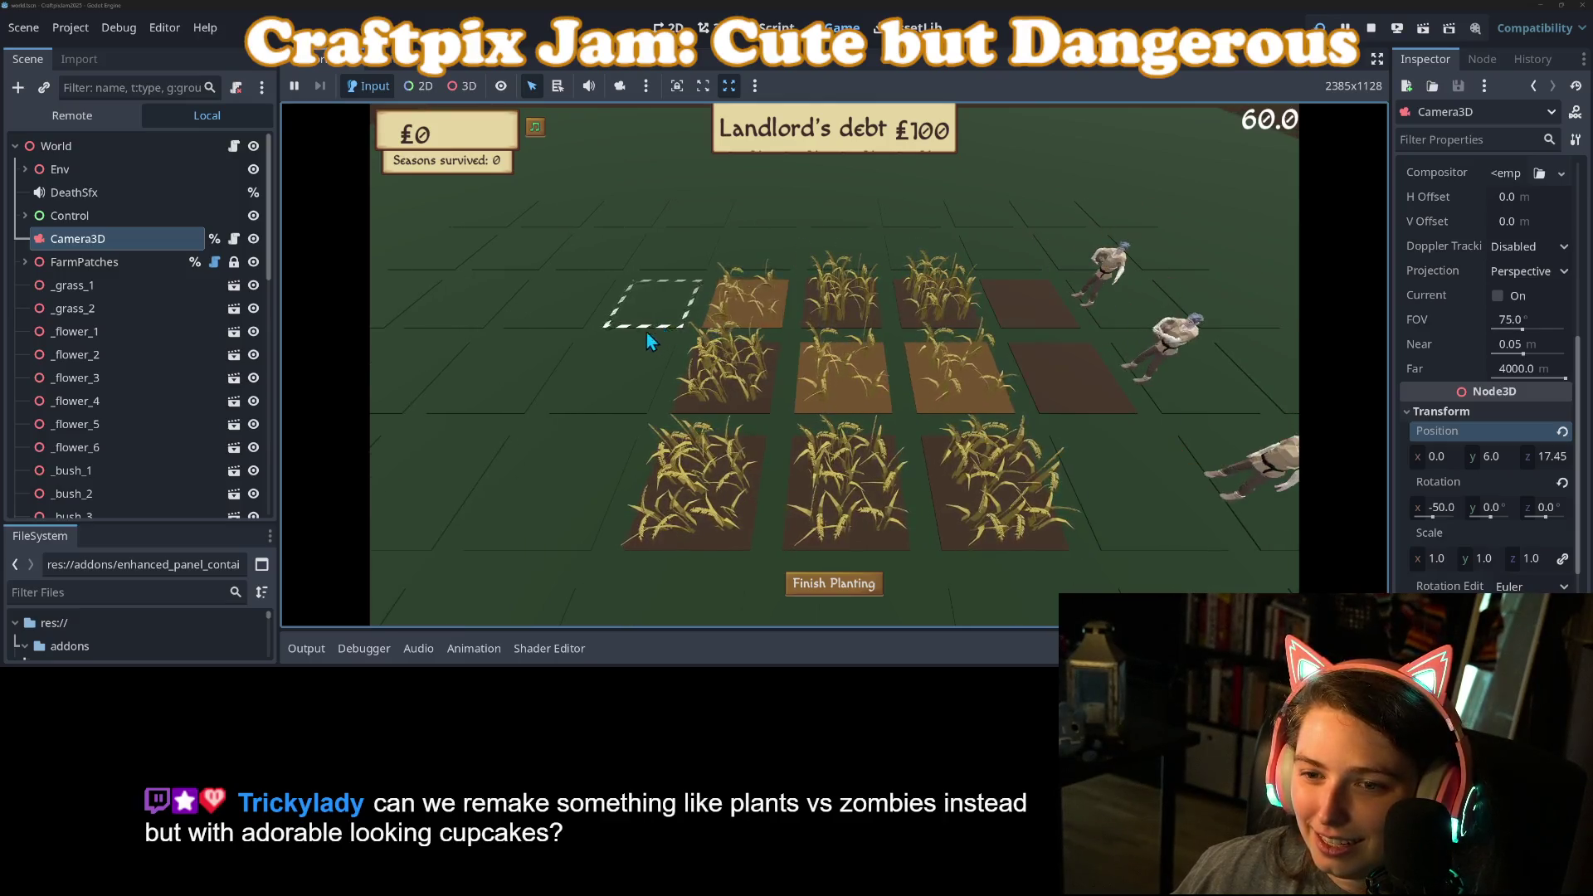
pyautogui.click(846, 263)
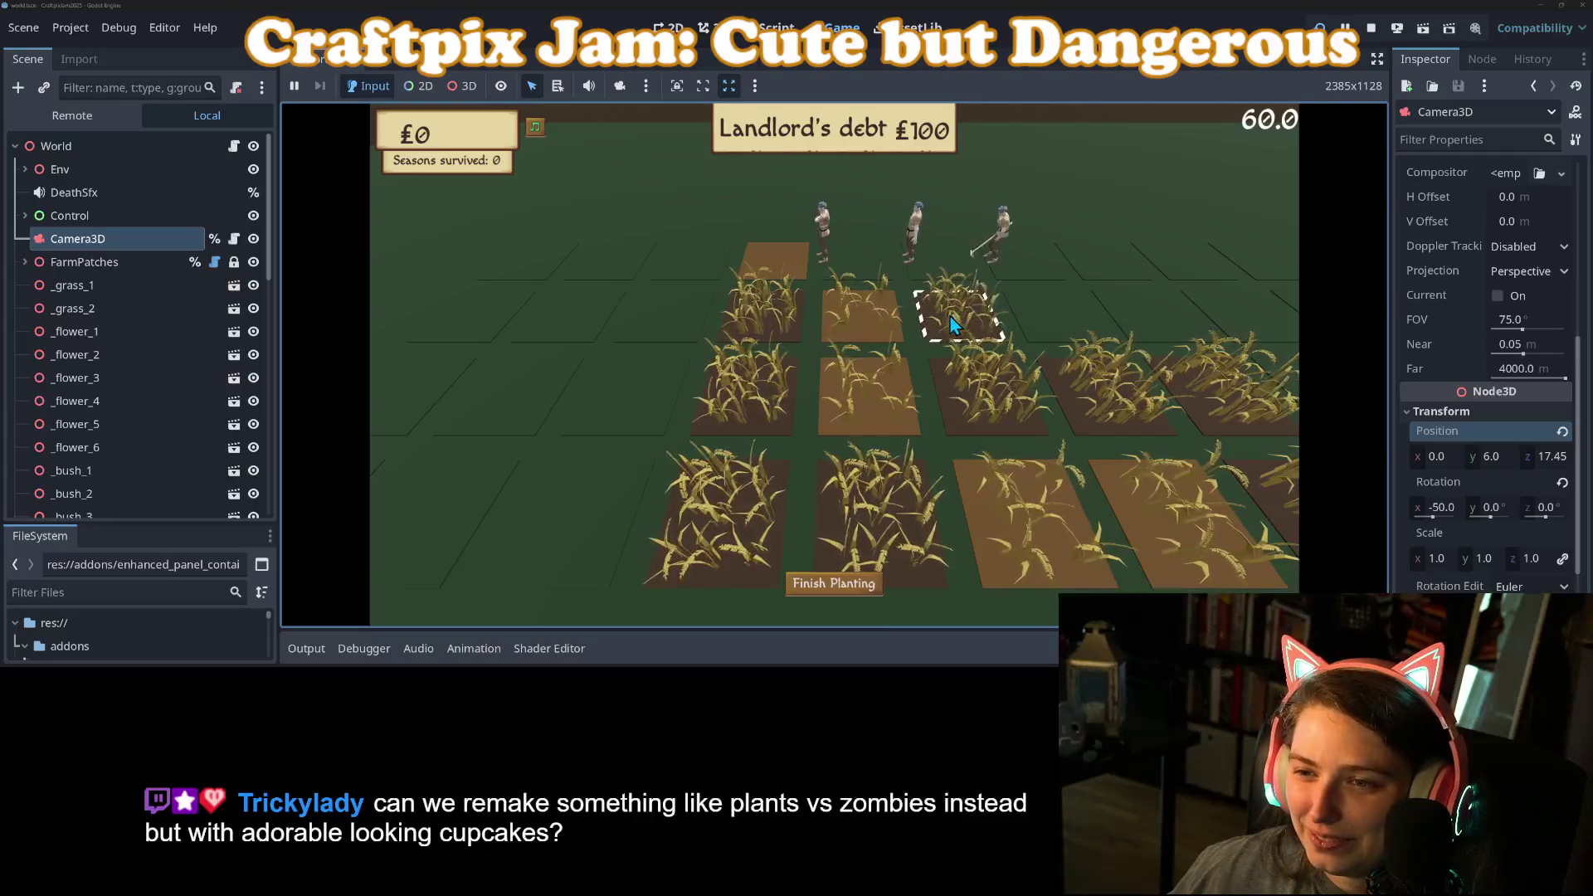
# Step: Plant one more plot, finish planting for a £56 harvest, and stop the game
pyautogui.press('s')
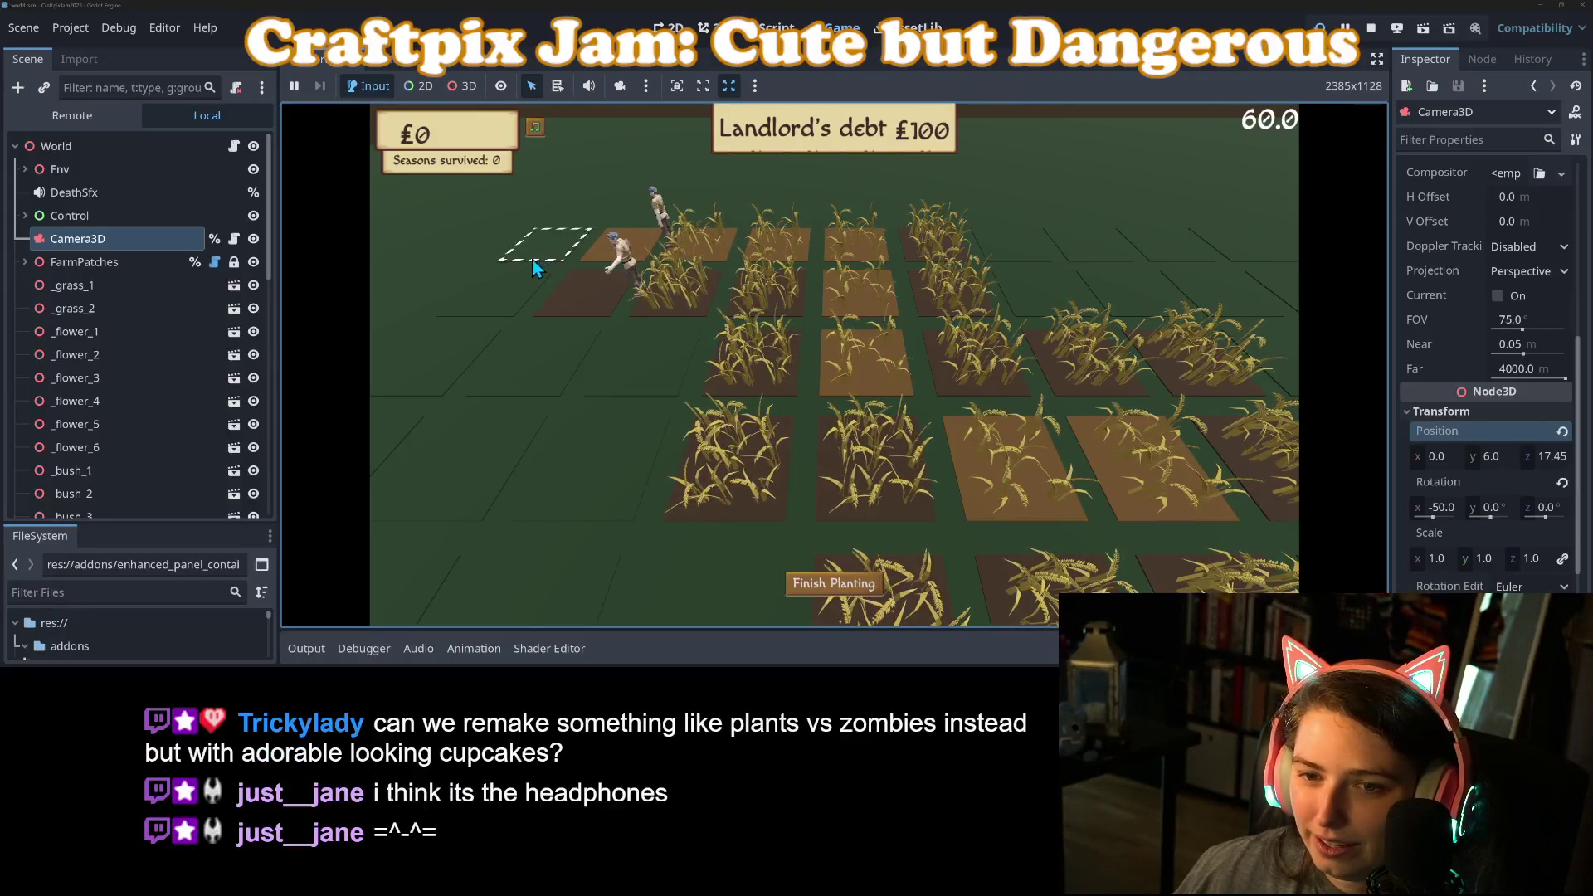
pyautogui.click(521, 286)
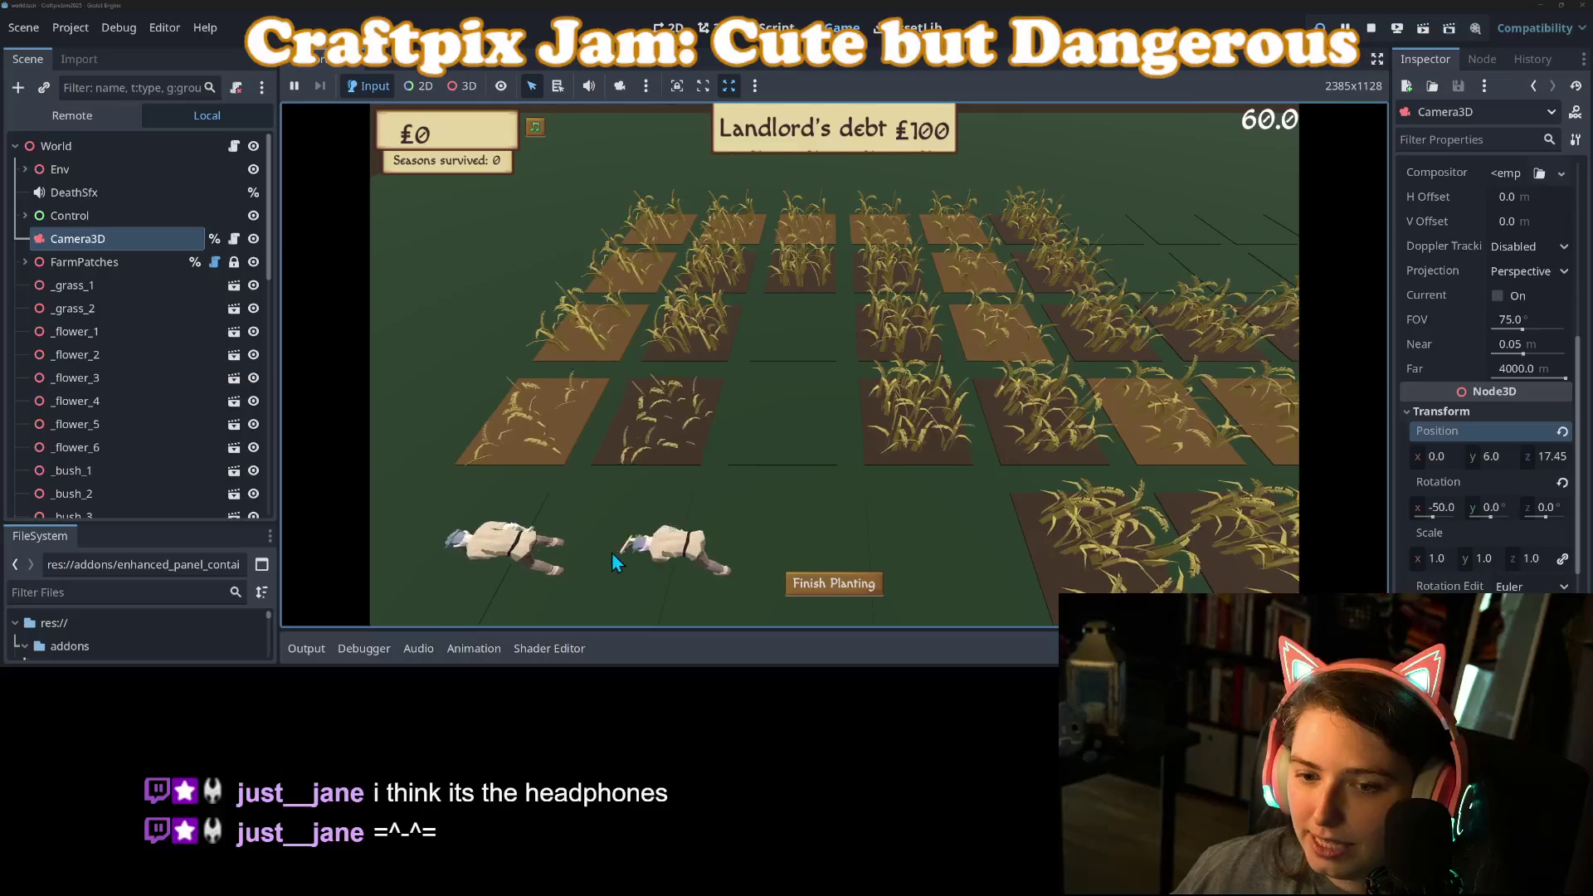
pyautogui.click(833, 585)
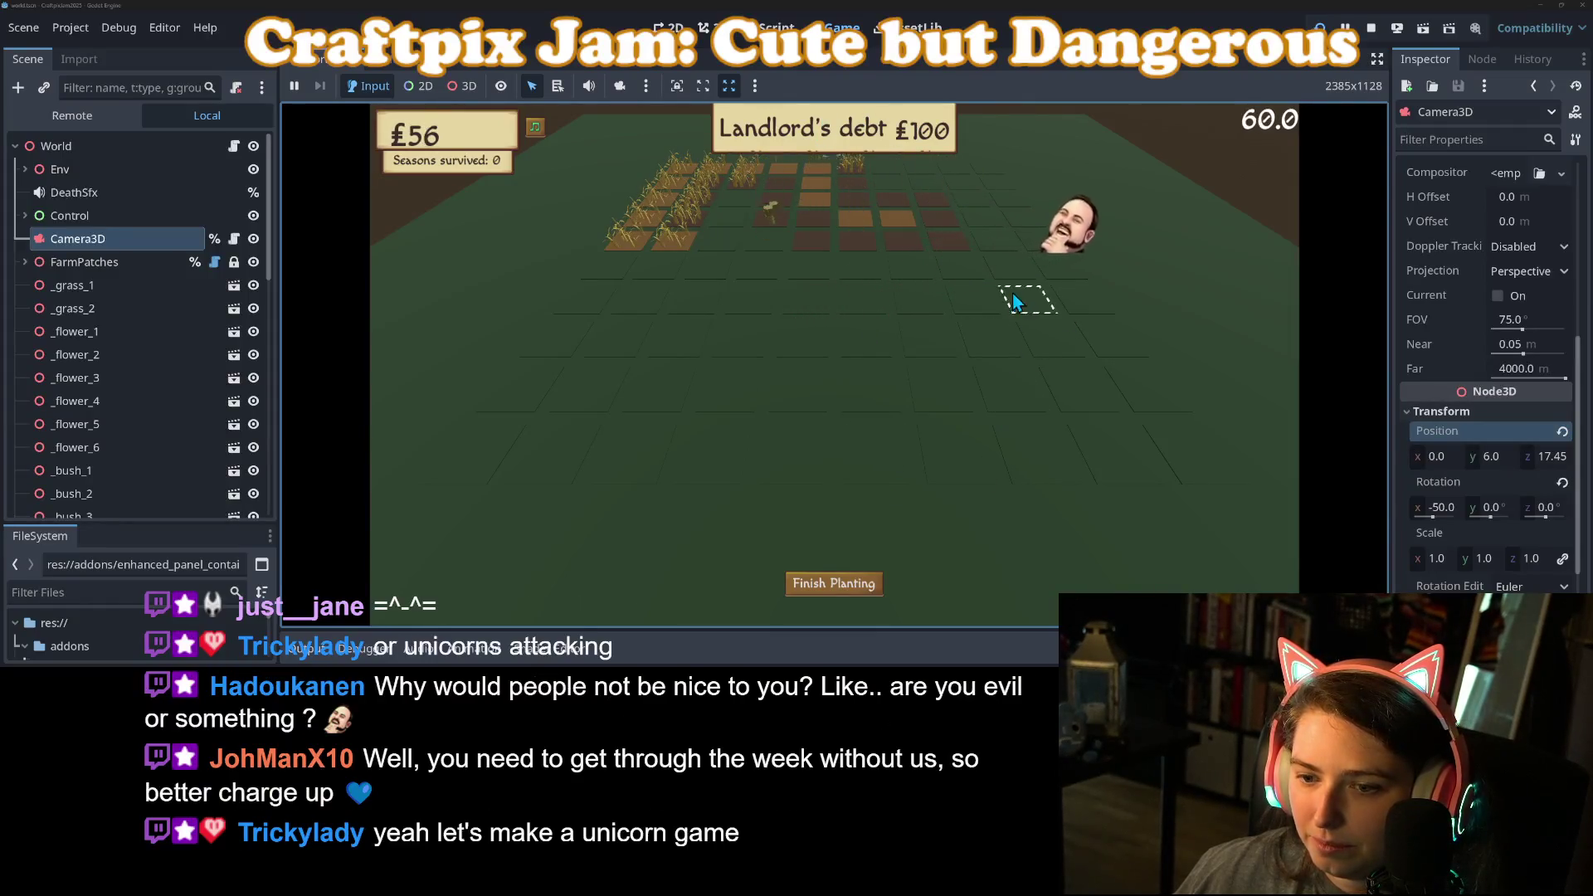
pyautogui.click(1369, 29)
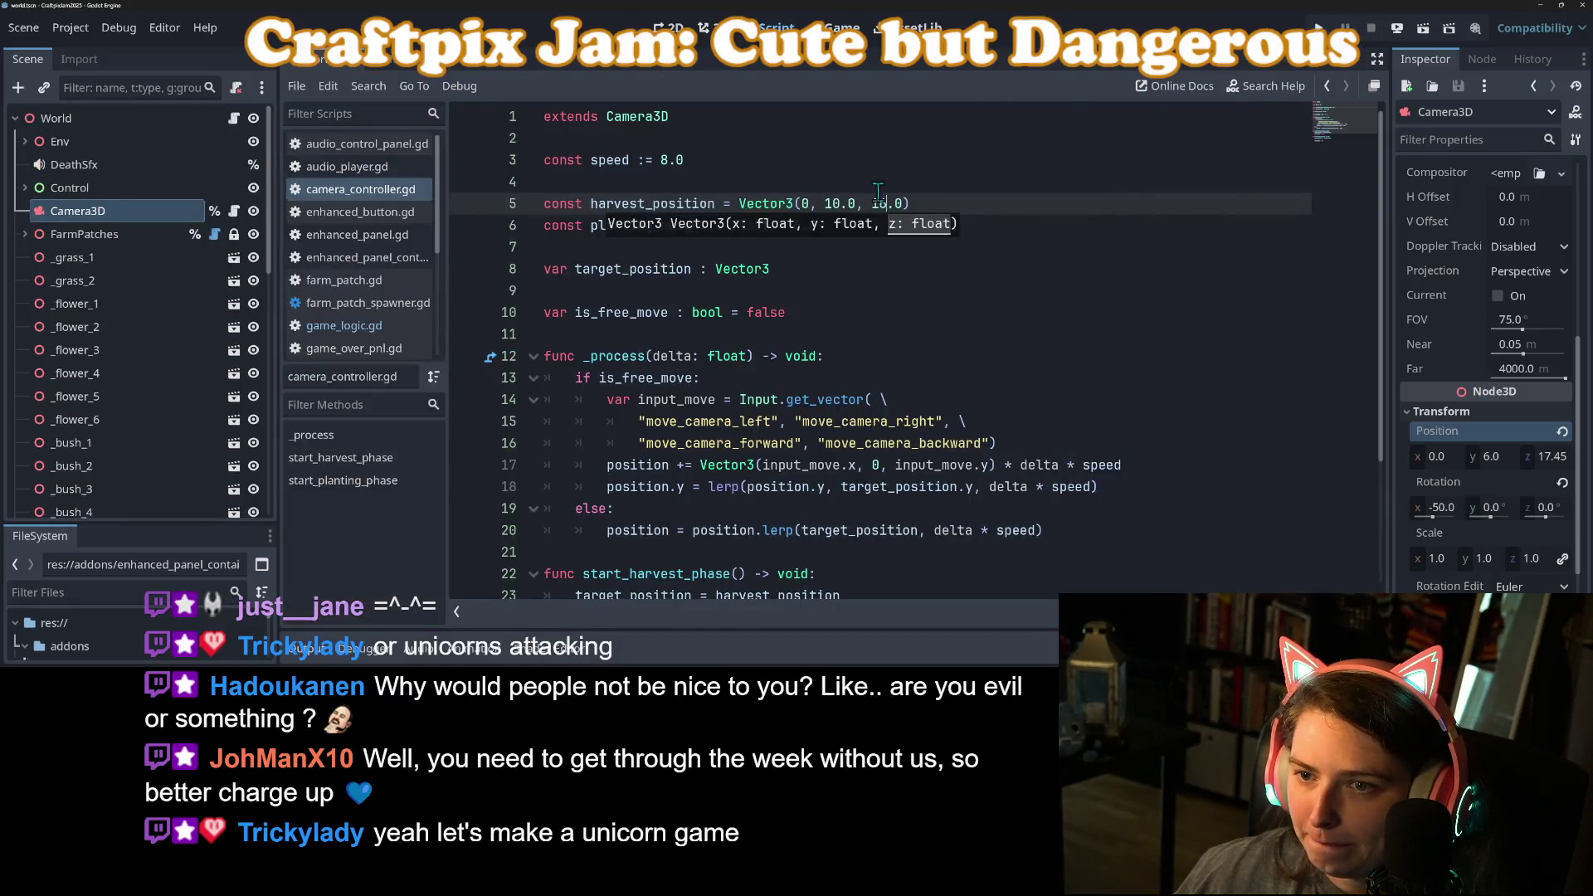
# Step: Change harvest_position to Vector3(0, 10.0, 12.0) and run the game again
pyautogui.hotkey('ctrl', 'z')
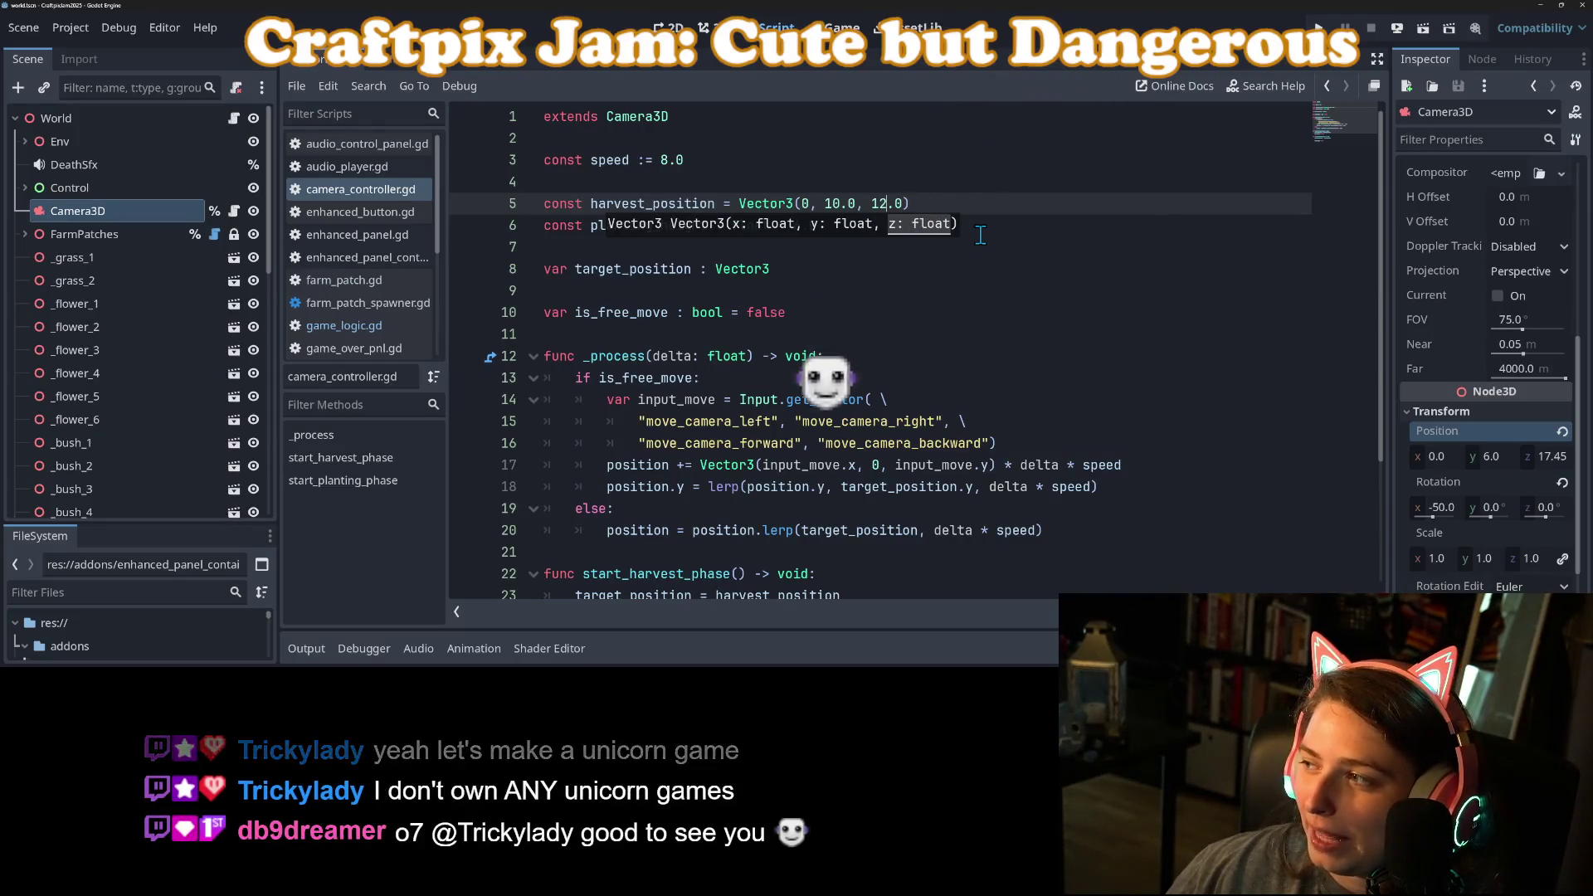
pyautogui.click(1319, 27)
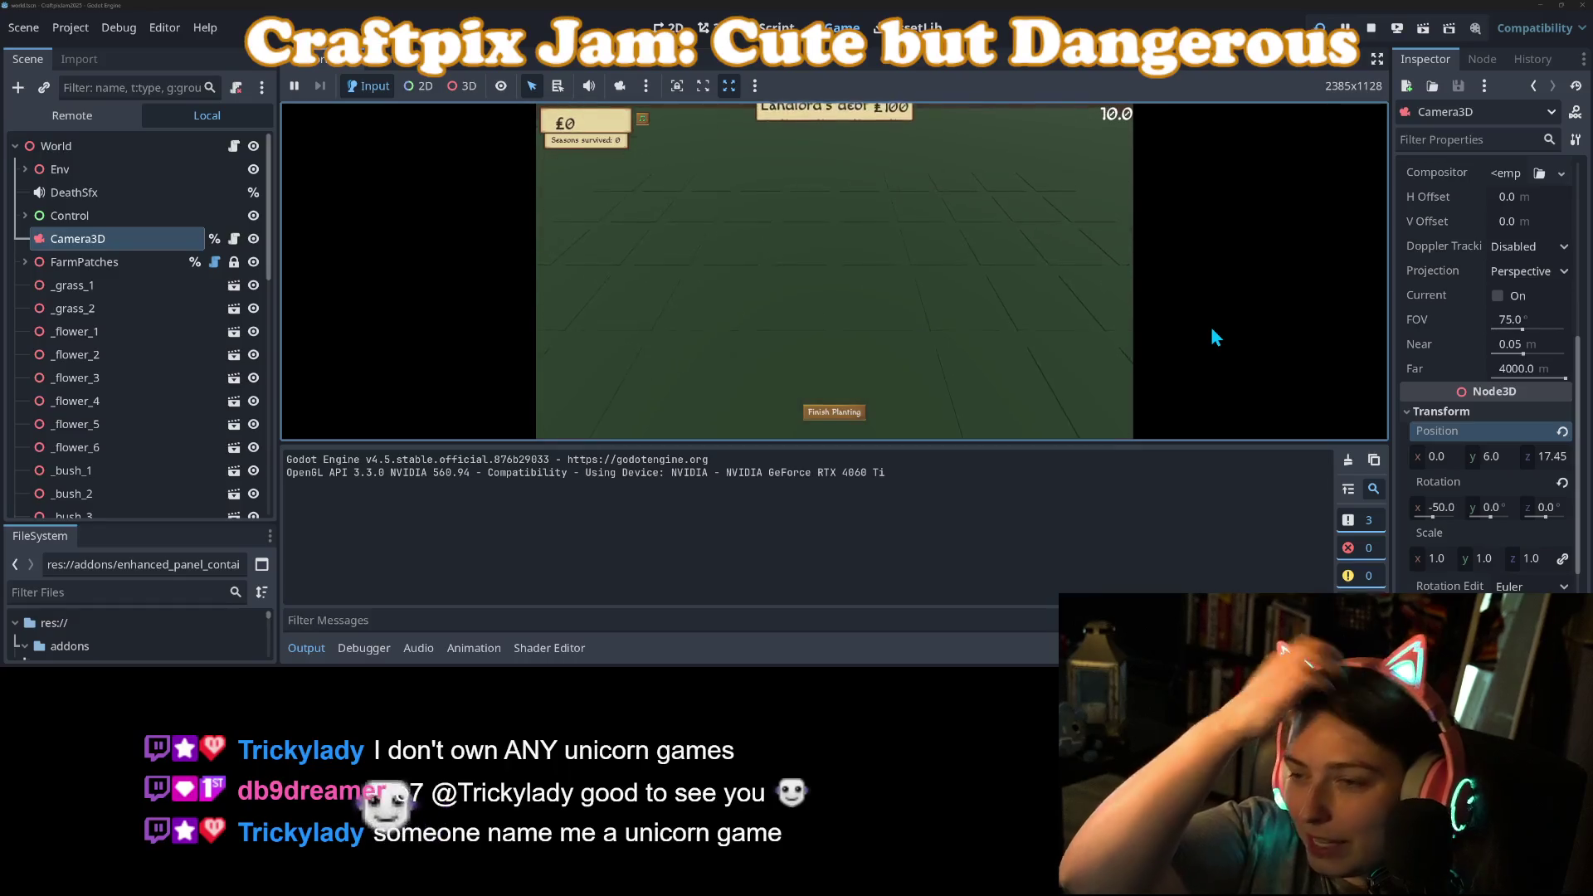
# Step: Plant three wheat patches in the enlarged Game view, zoom in, remove one patch, then stop the game
pyautogui.click(307, 648)
pyautogui.click(887, 426)
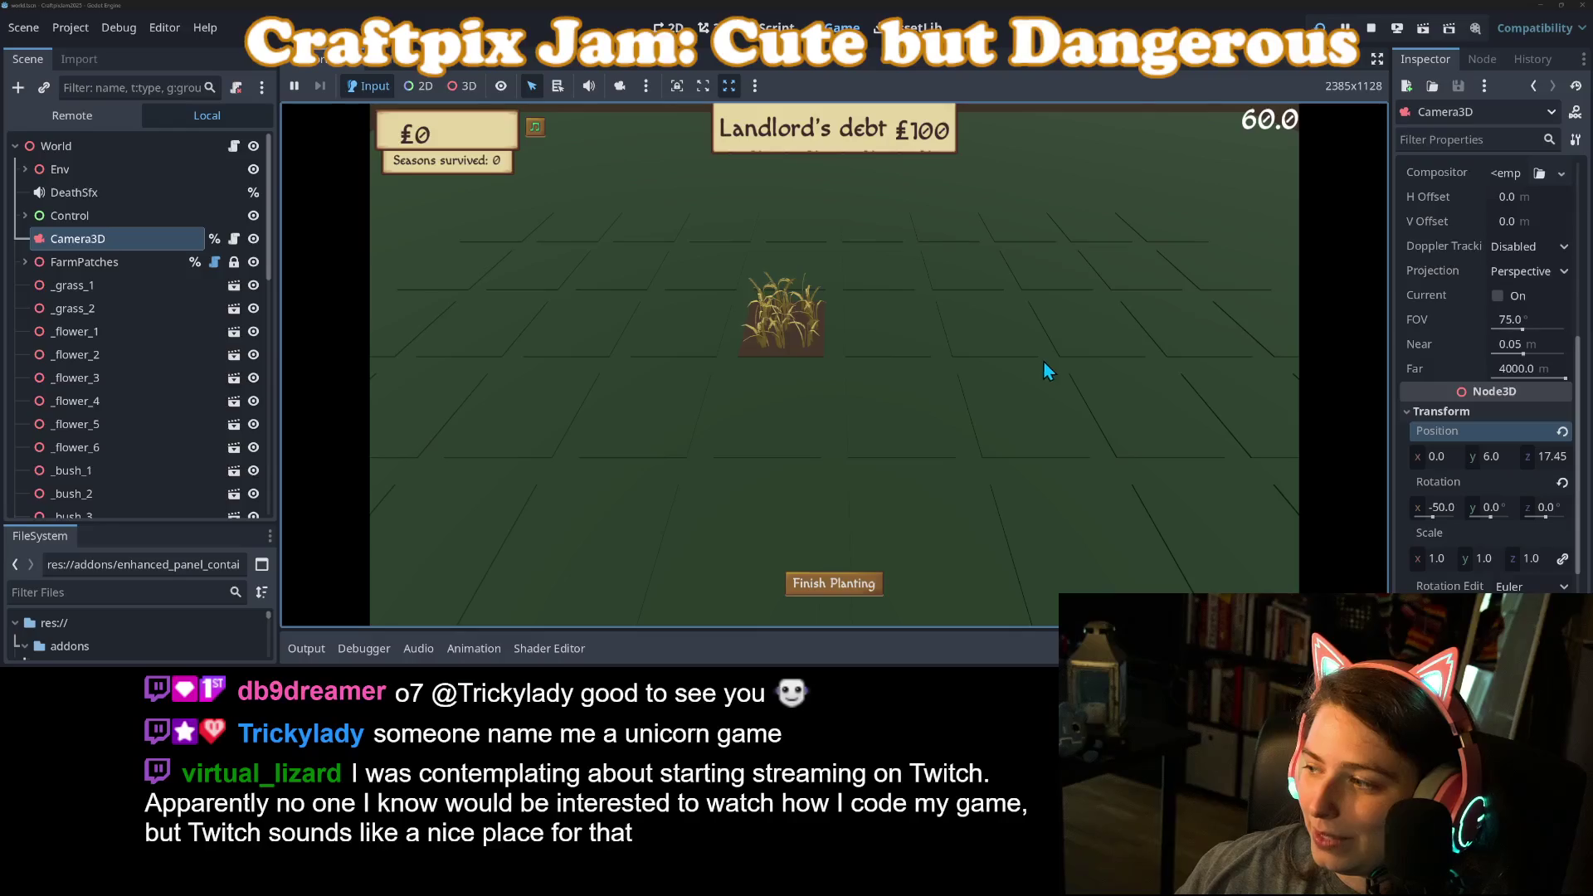
pyautogui.click(1132, 392)
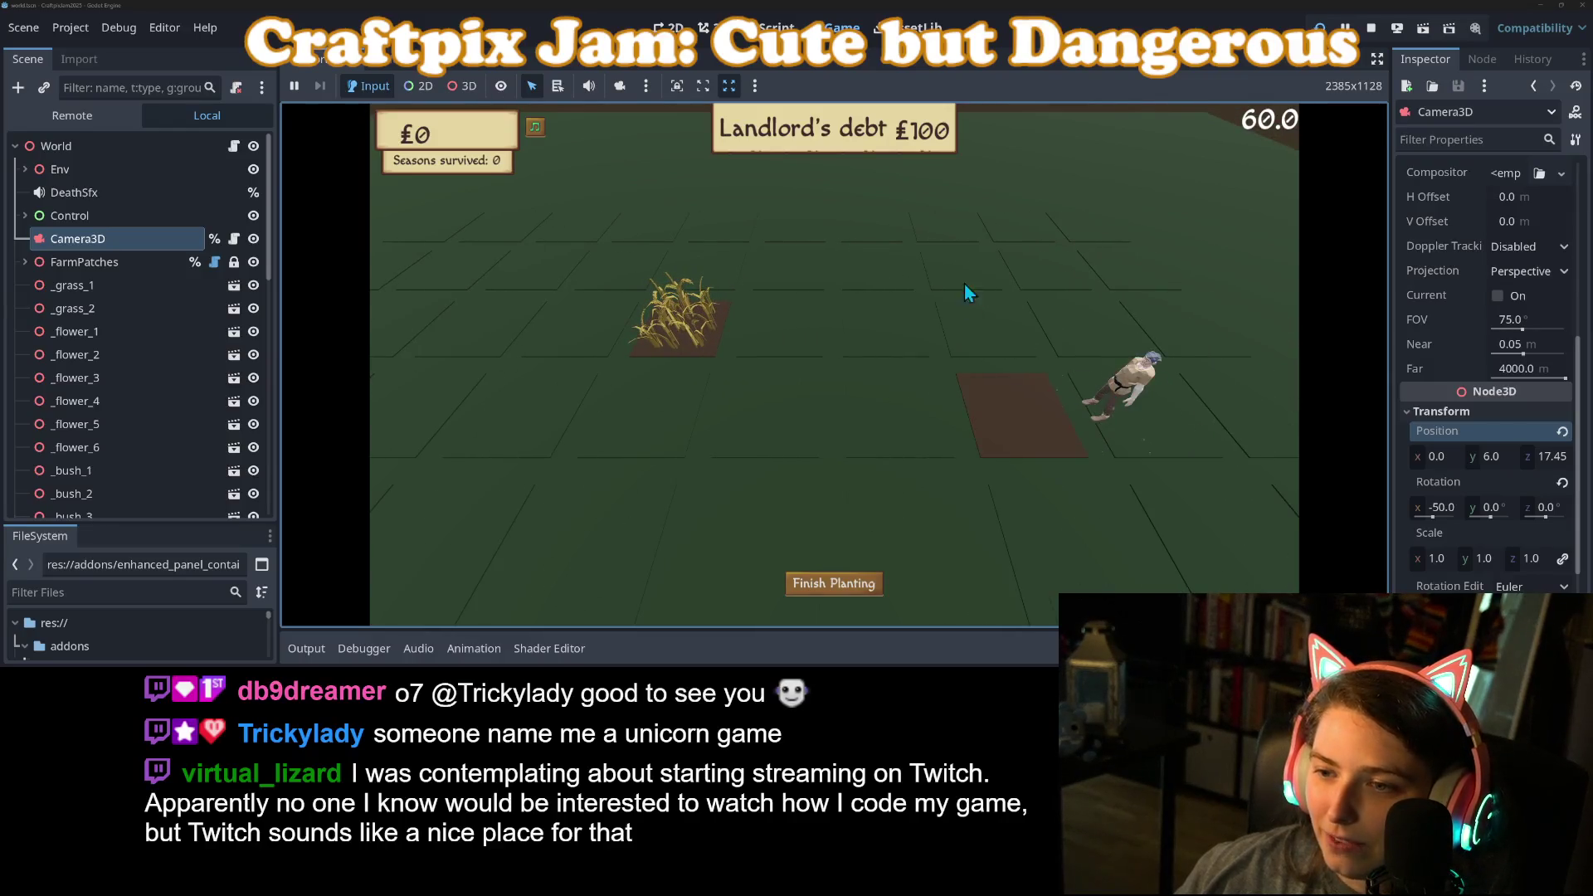
pyautogui.click(966, 286)
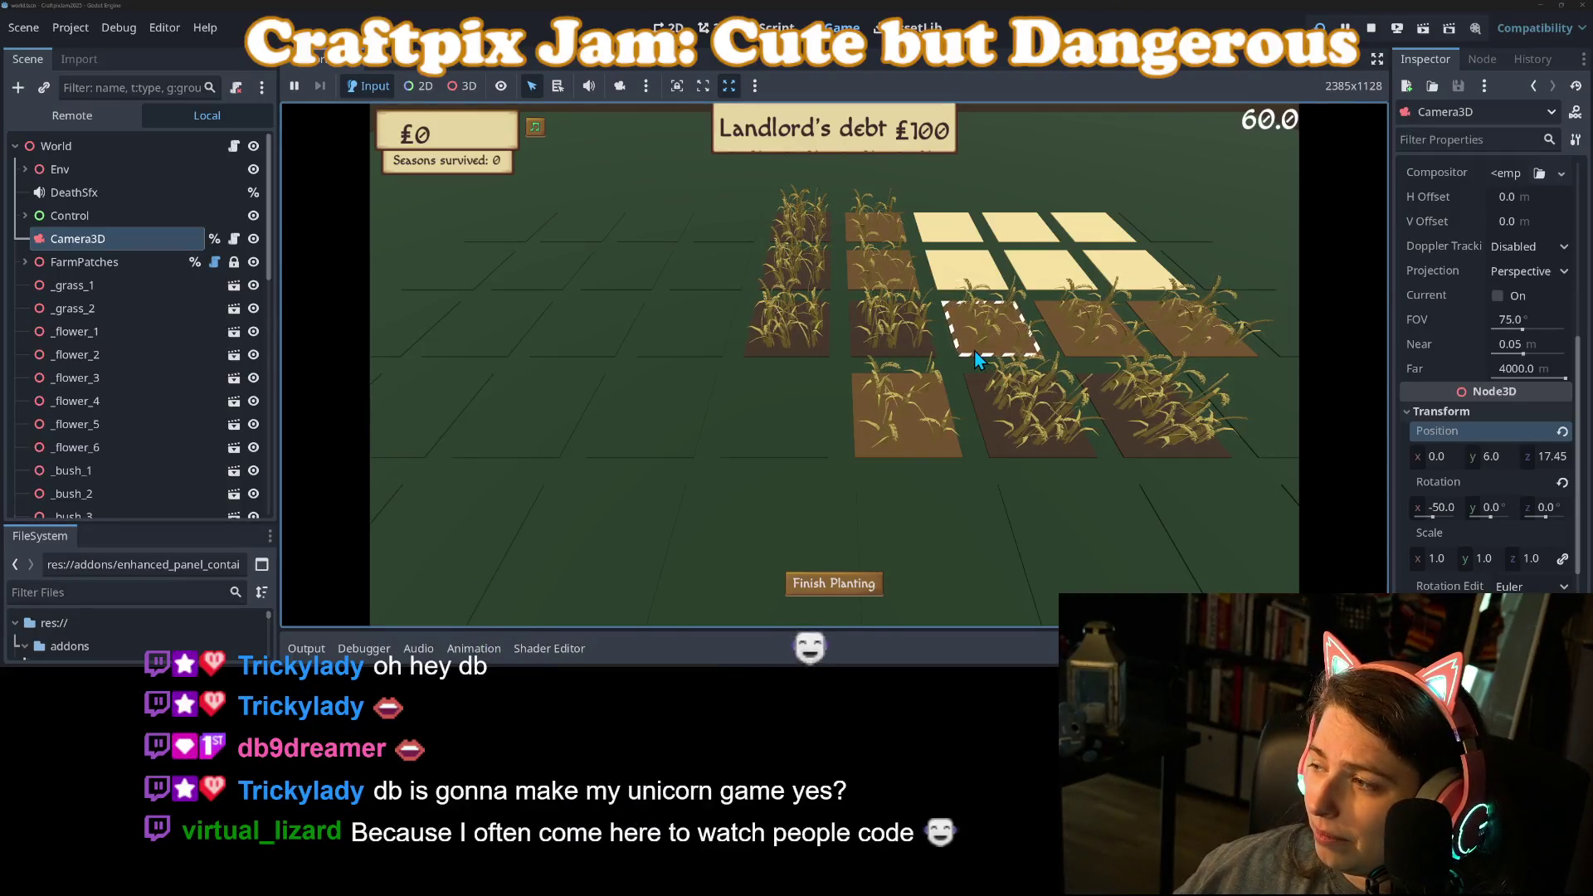
pyautogui.scroll(3, 762, 363)
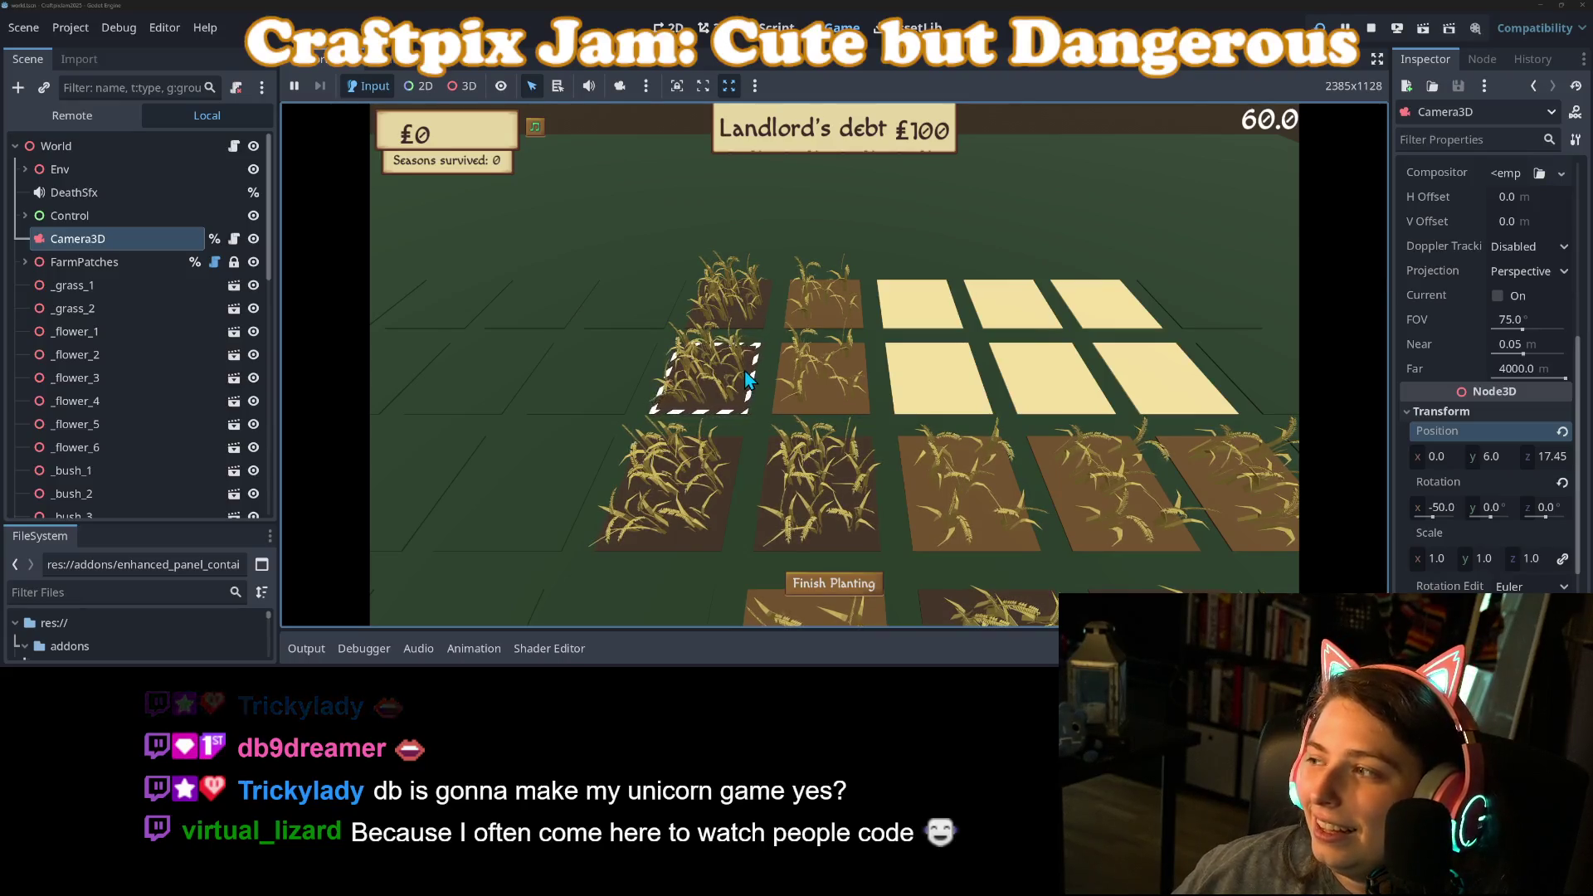
pyautogui.click(744, 378)
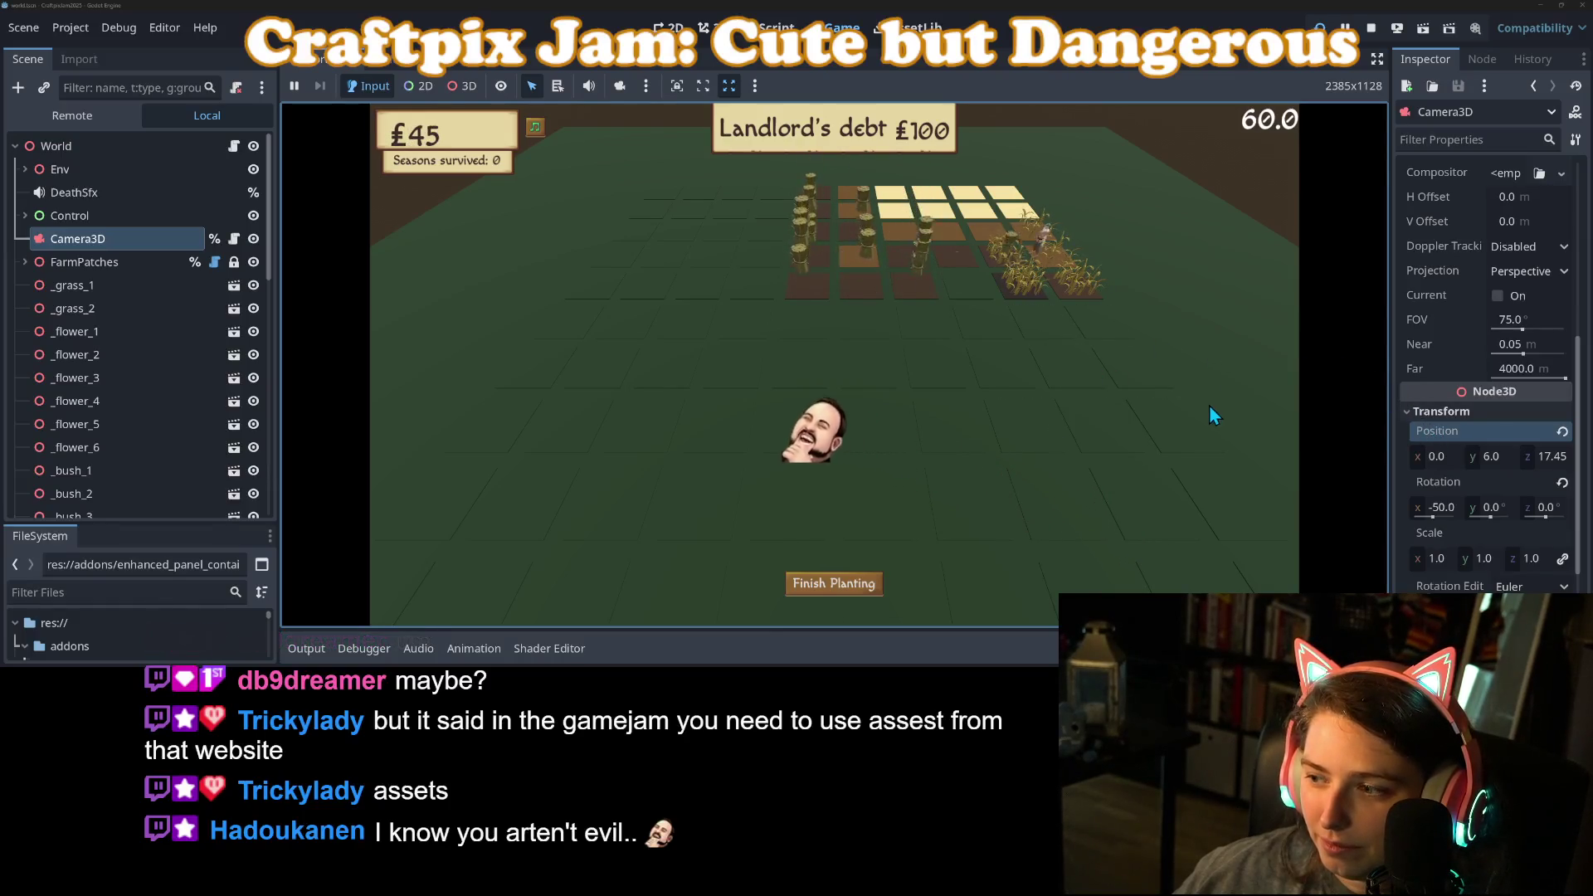
pyautogui.click(1372, 27)
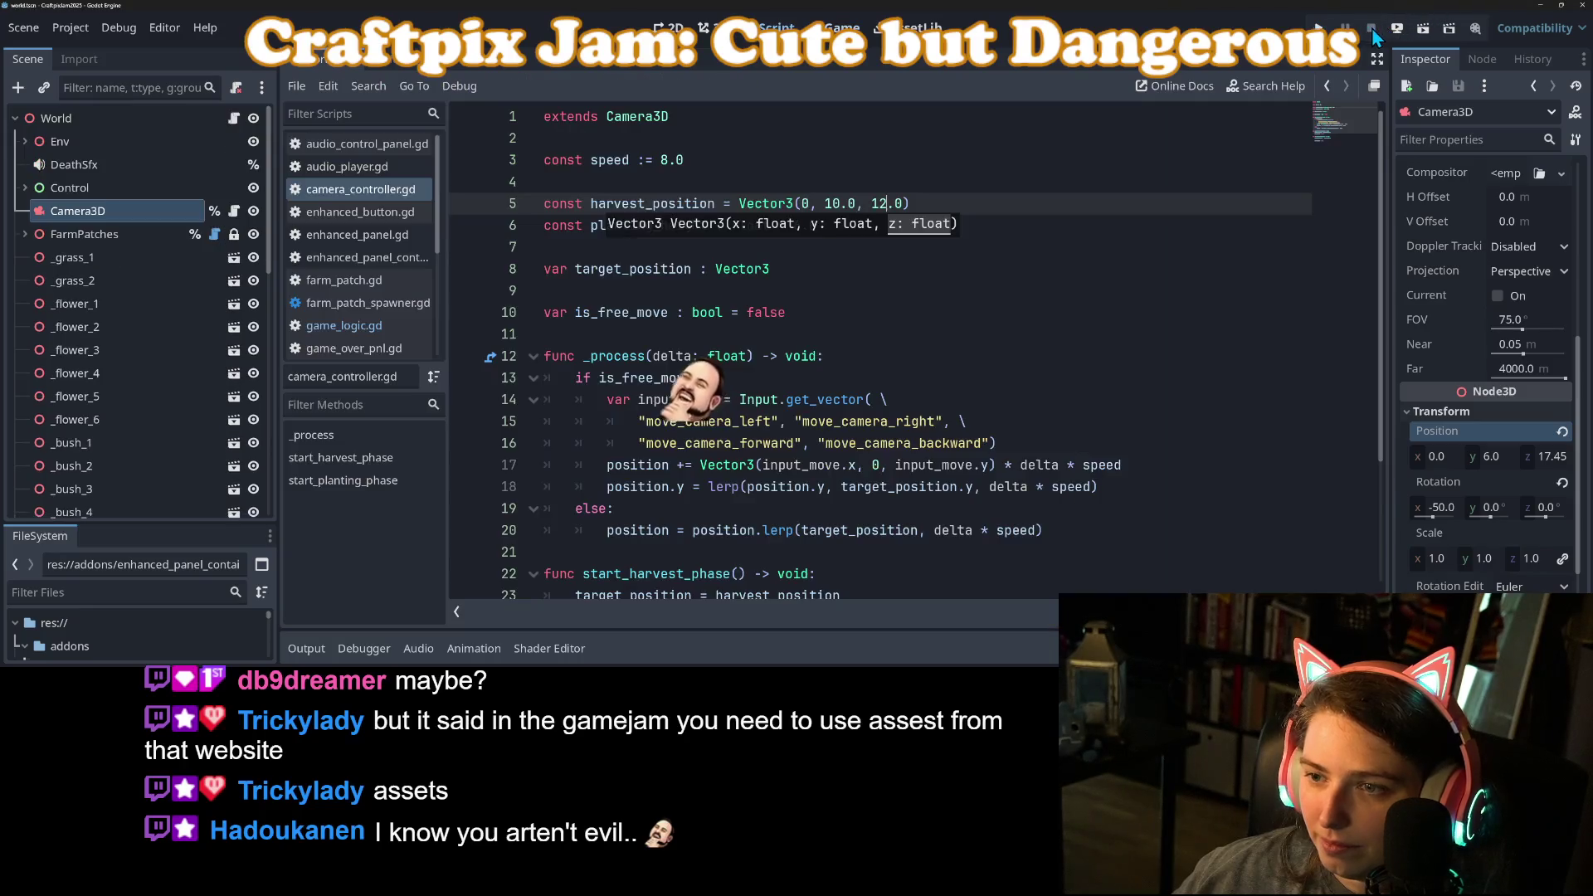
# Step: Set harvest_position to Vector3(0, 12.0, 12.0) and run the game with F5
pyautogui.click(831, 203)
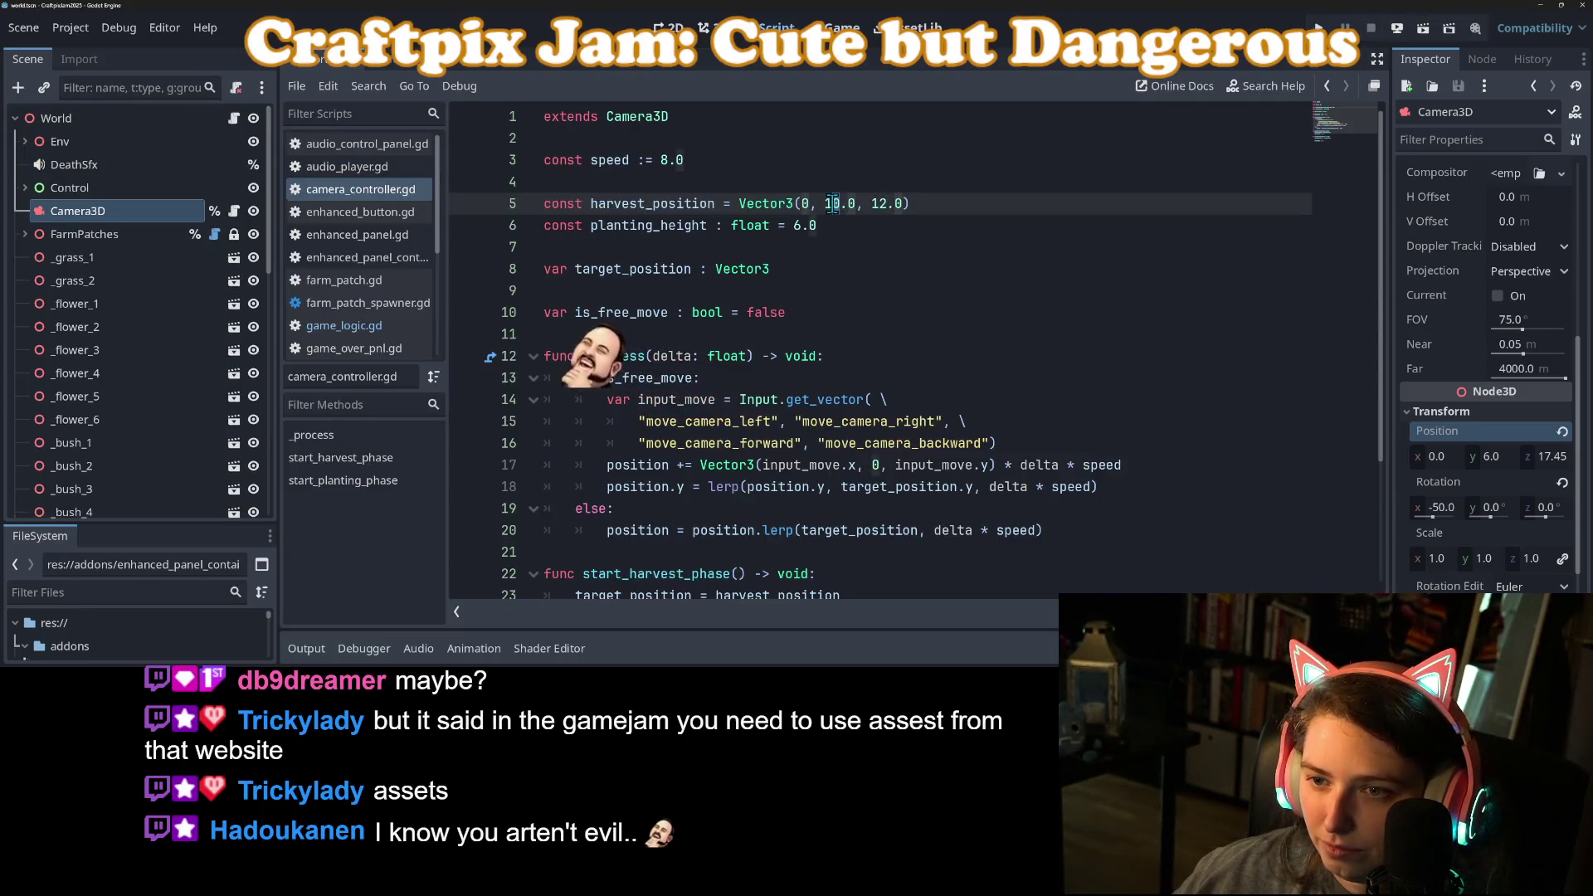
pyautogui.write('2')
pyautogui.press('F5')
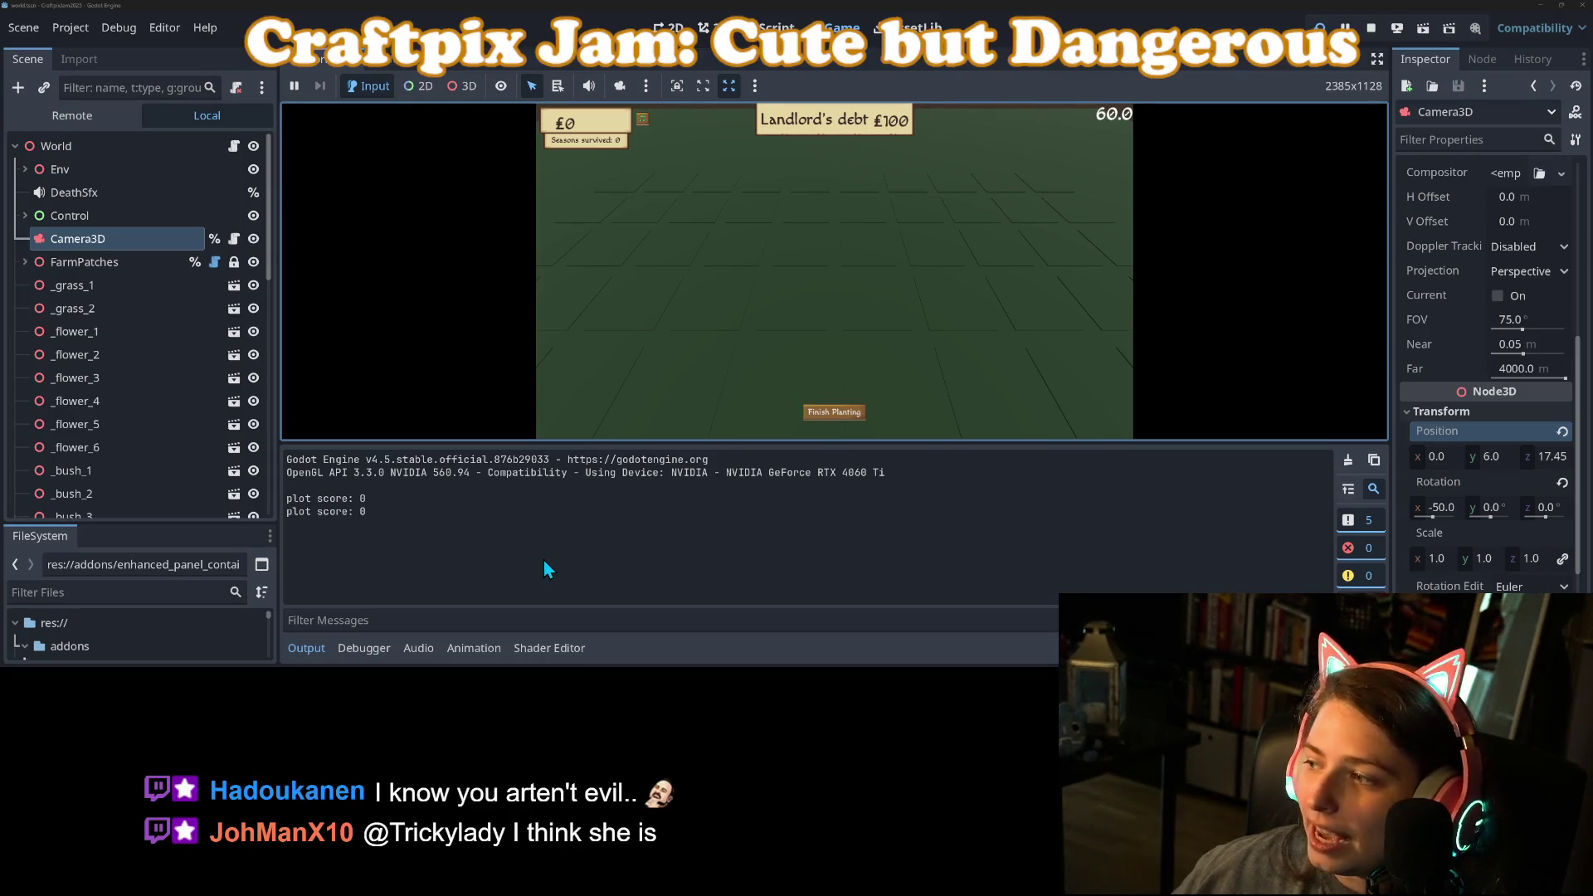
# Step: Plant five new wheat plots along the lower rows of the enlarged Game view
pyautogui.click(305, 648)
pyautogui.click(738, 426)
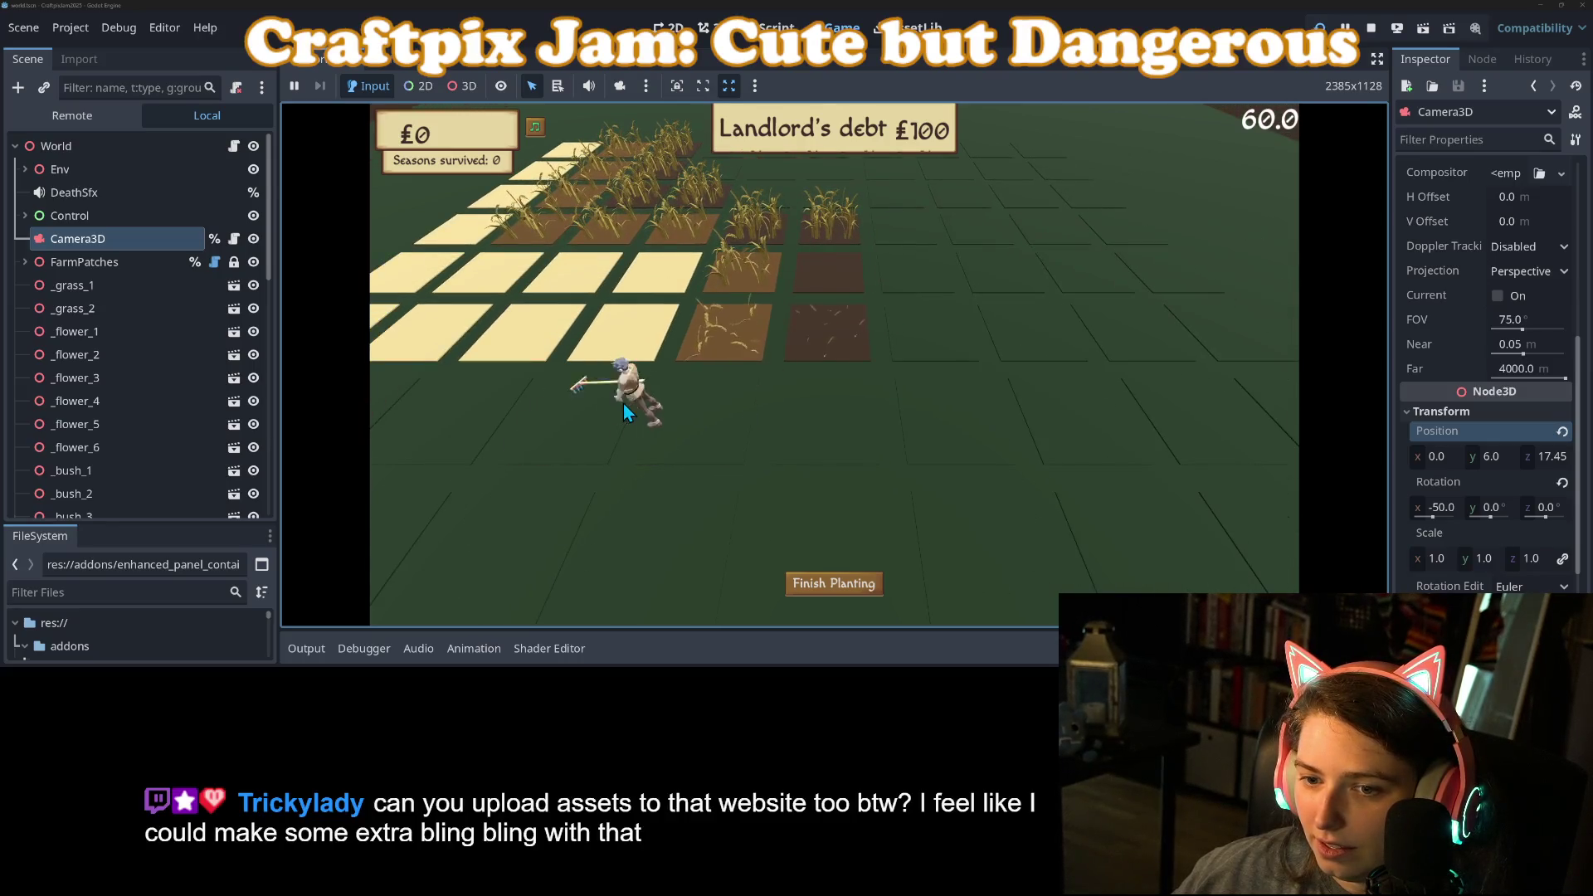
pyautogui.click(784, 430)
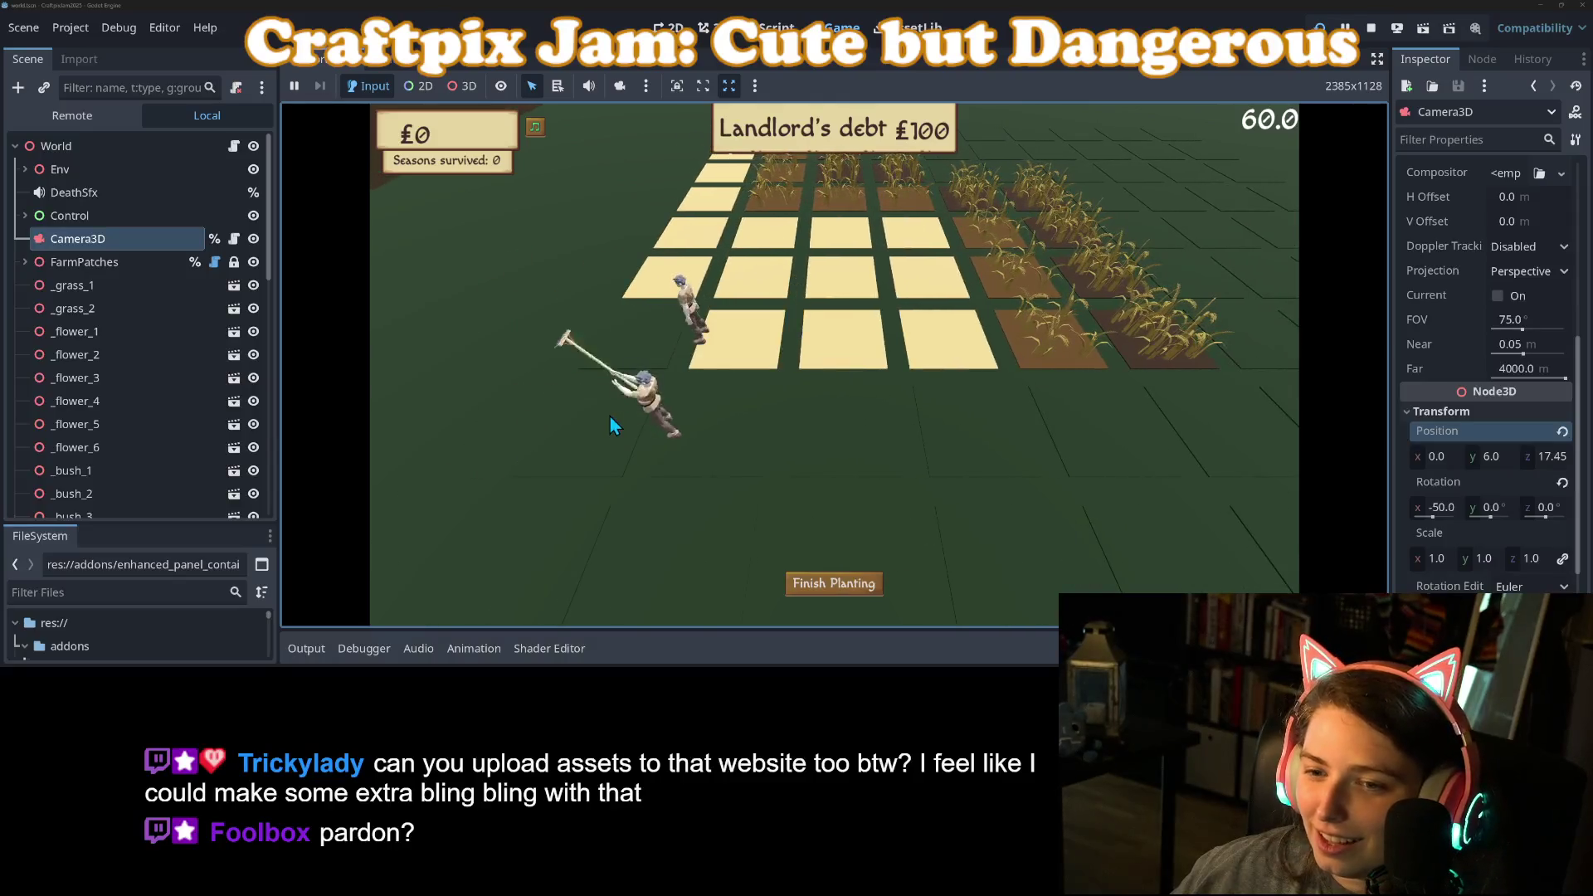
pyautogui.click(927, 448)
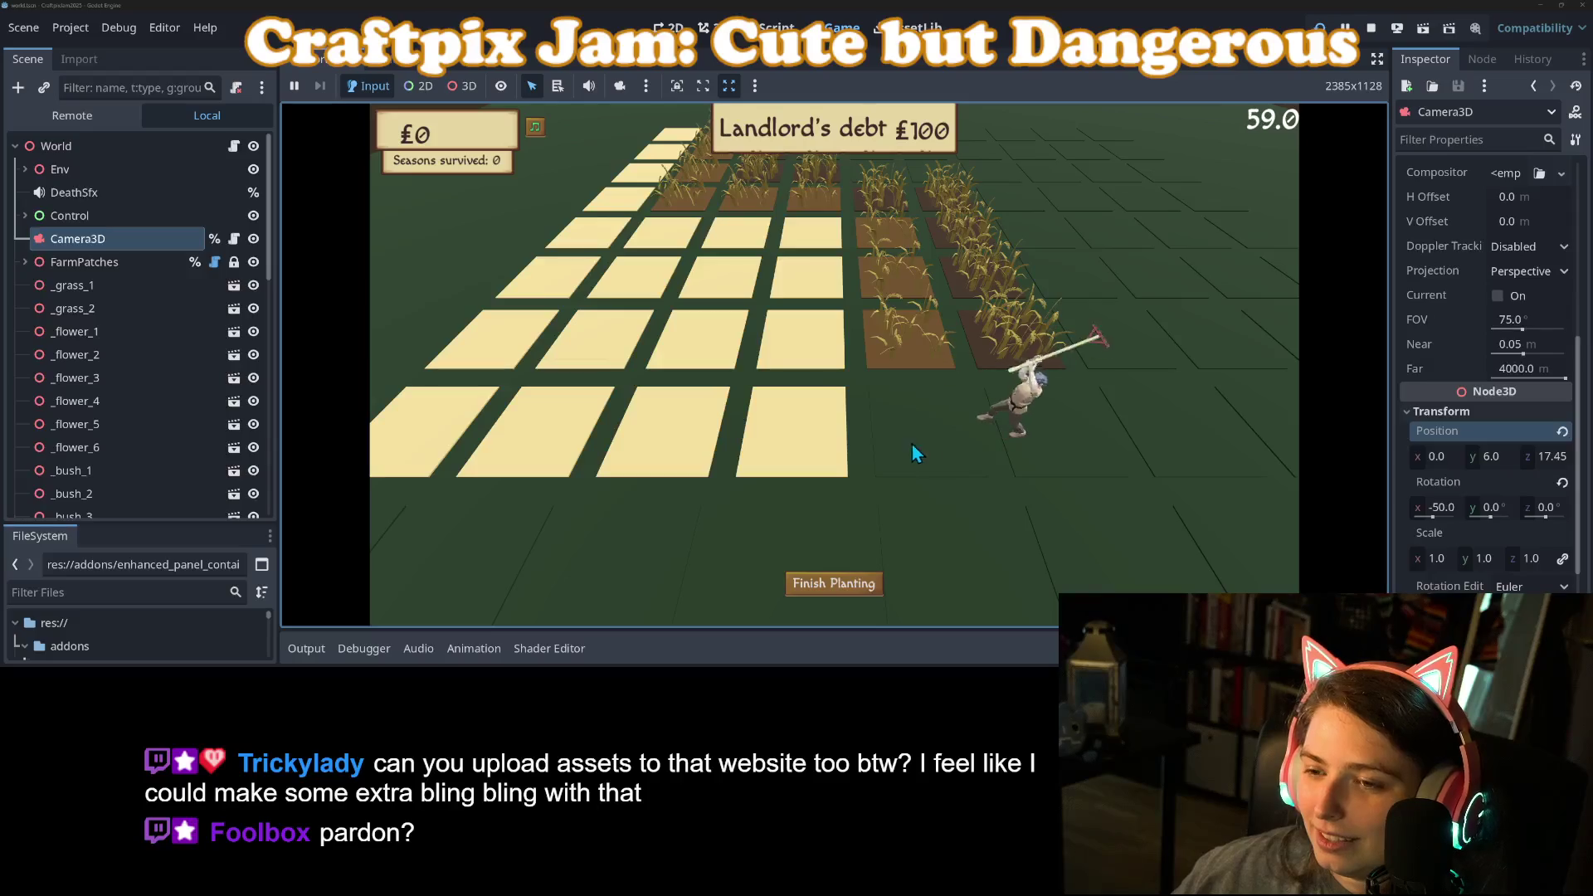
pyautogui.click(938, 477)
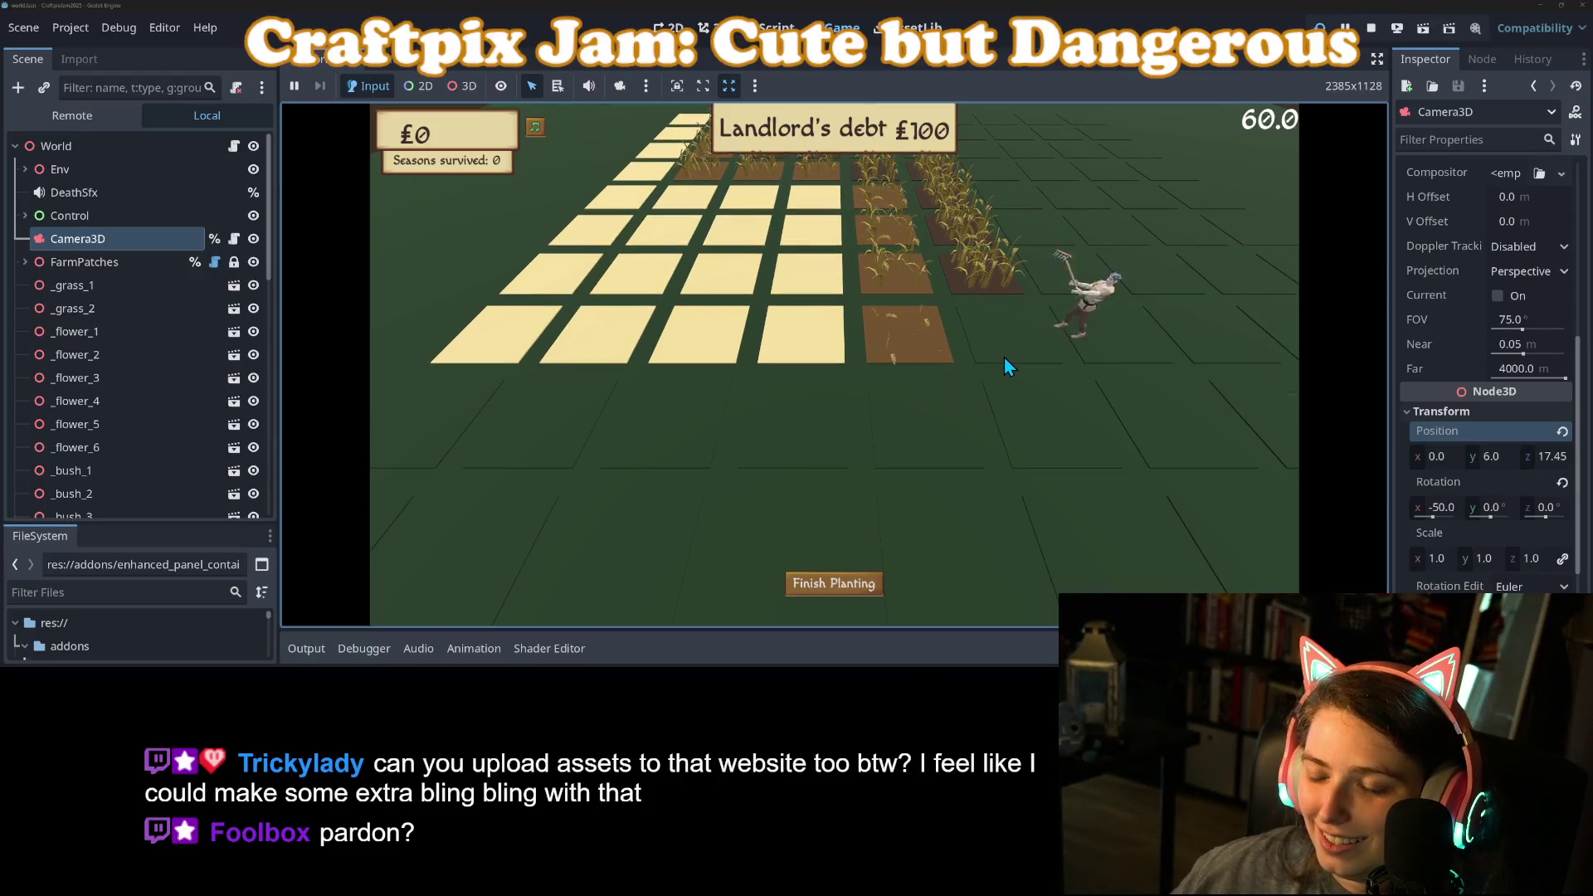
pyautogui.click(1004, 357)
pyautogui.click(1006, 384)
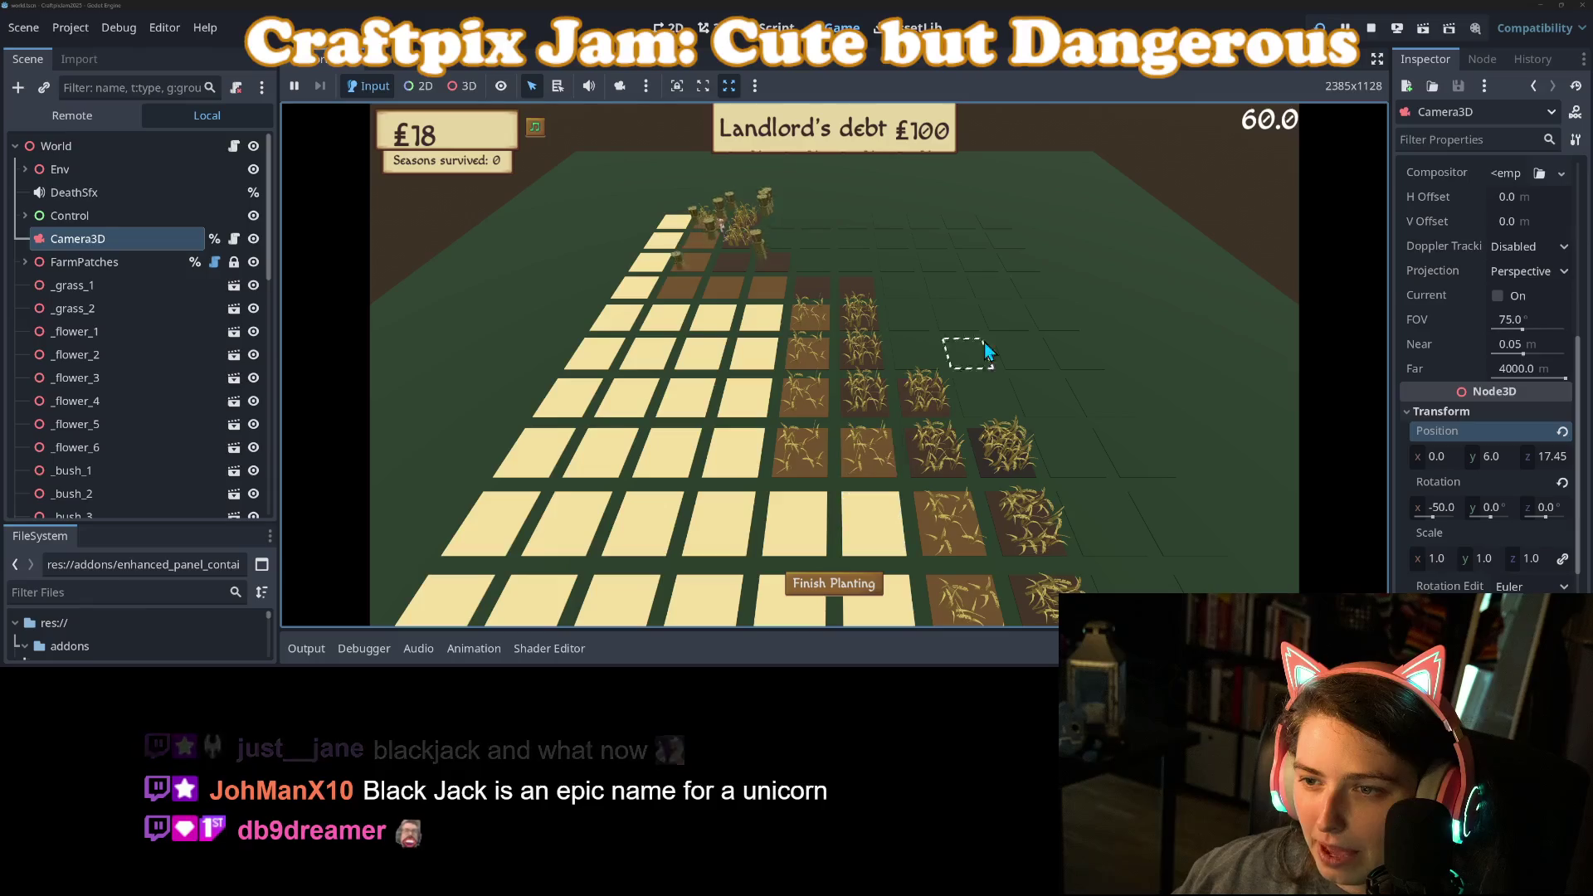
# Step: Stop the game, change the harvest_position z value to 14.0, save, and relaunch
pyautogui.click(1373, 31)
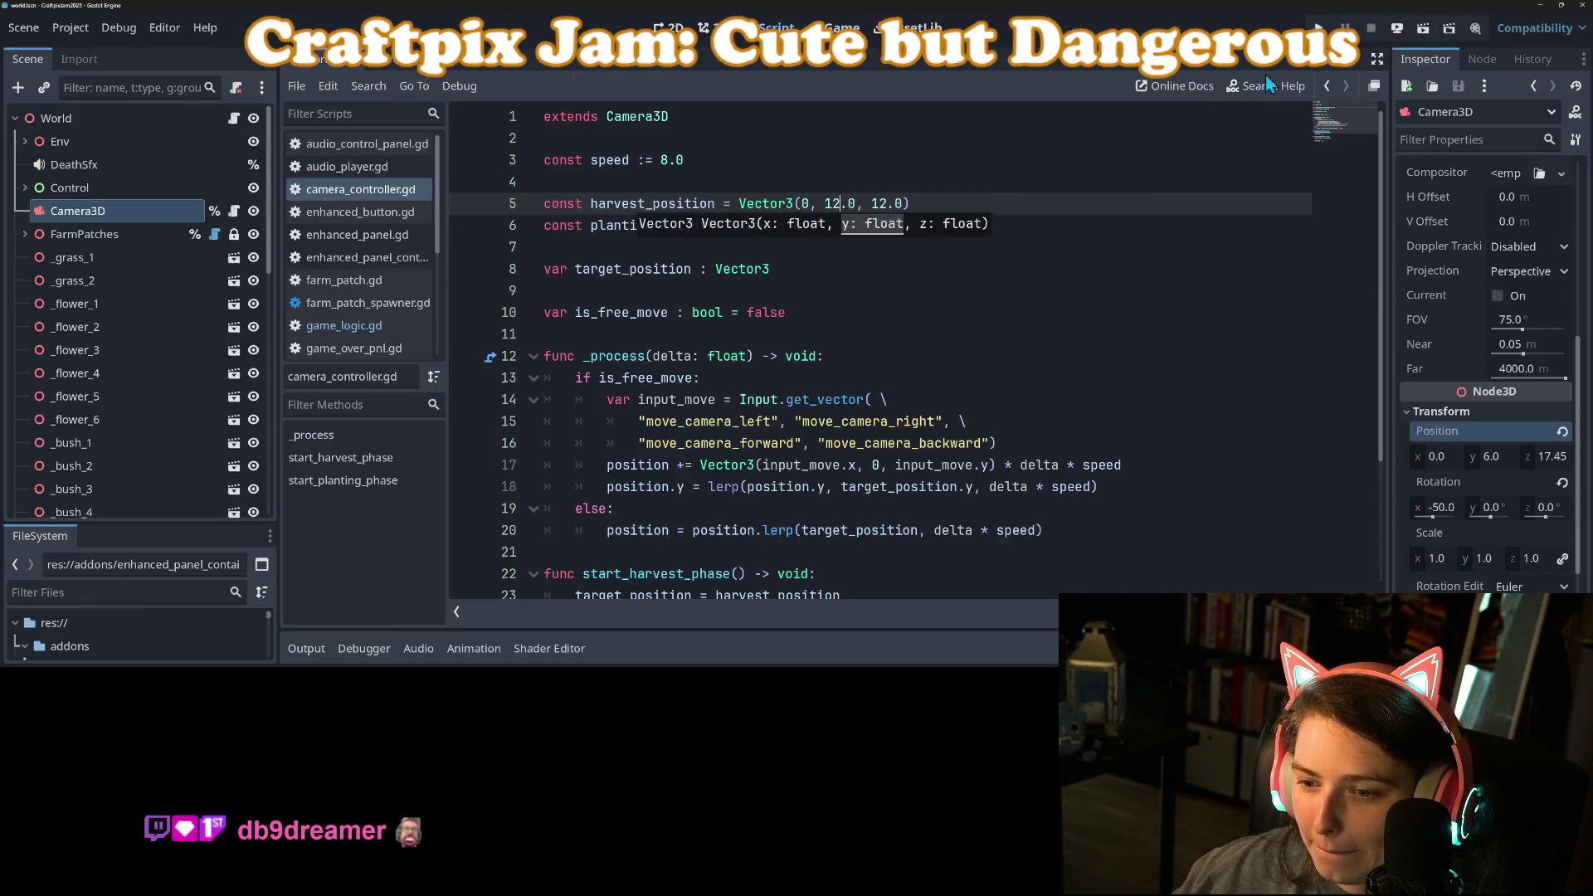
pyautogui.click(882, 202)
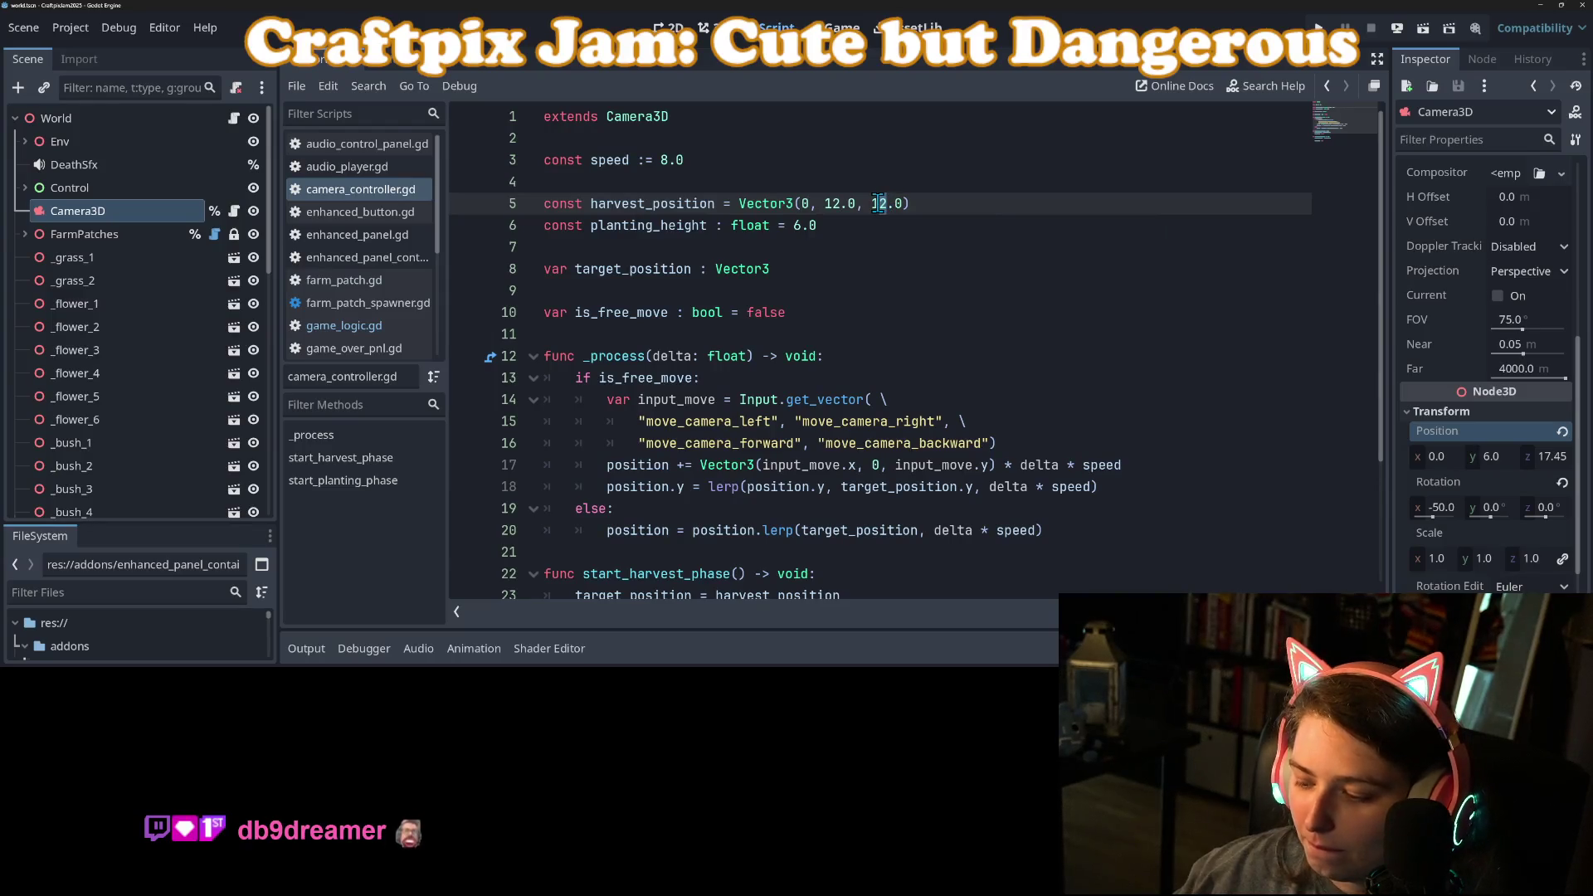
pyautogui.write('4')
pyautogui.hotkey('ctrl', 's')
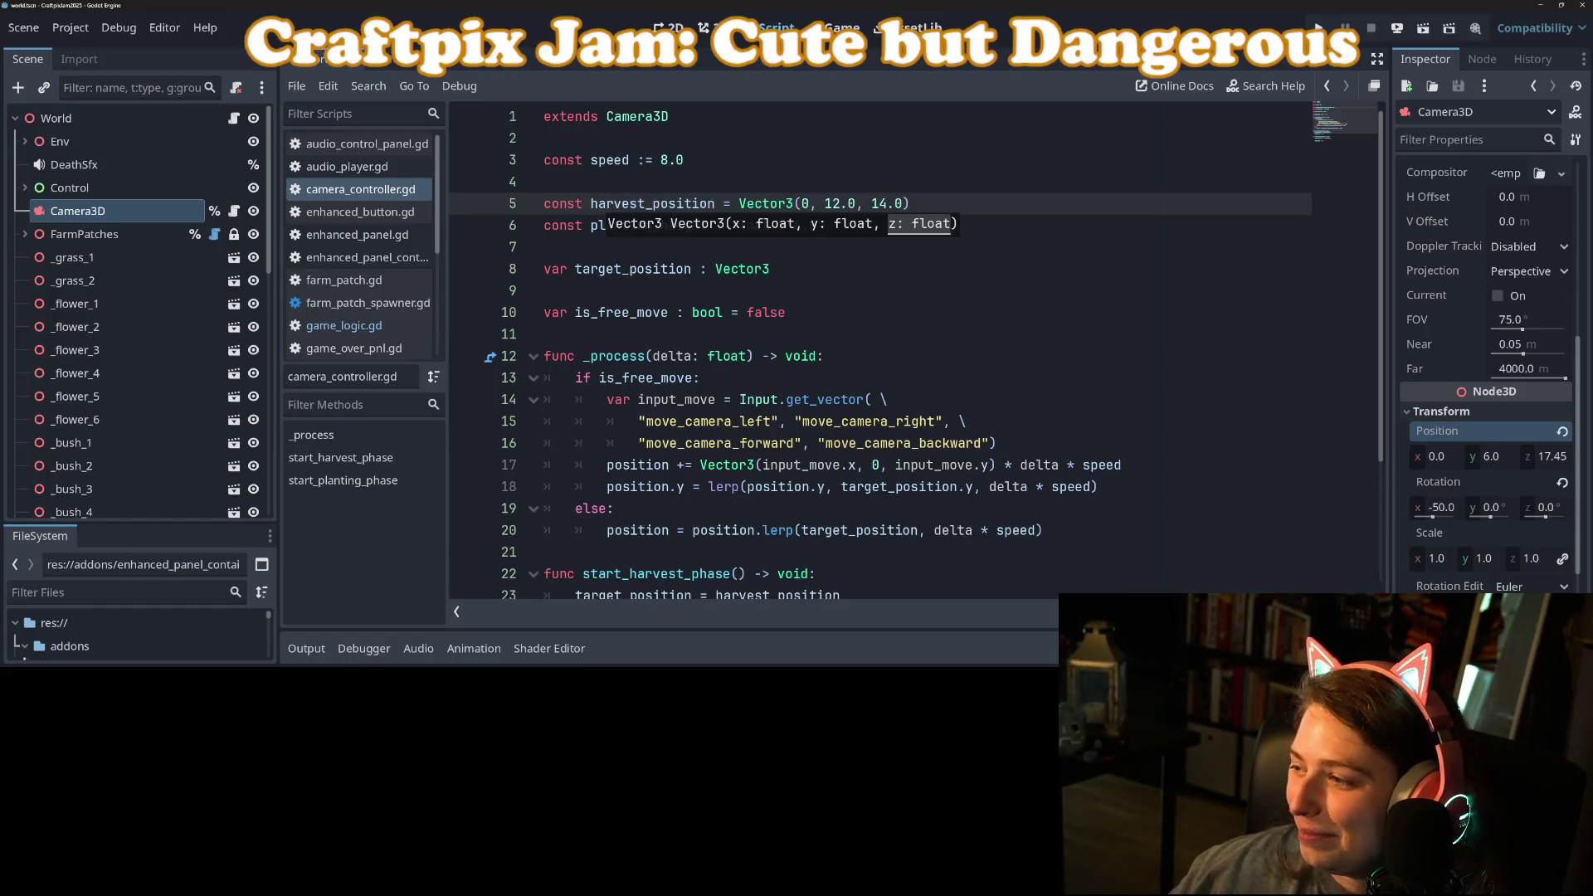
pyautogui.click(1023, 384)
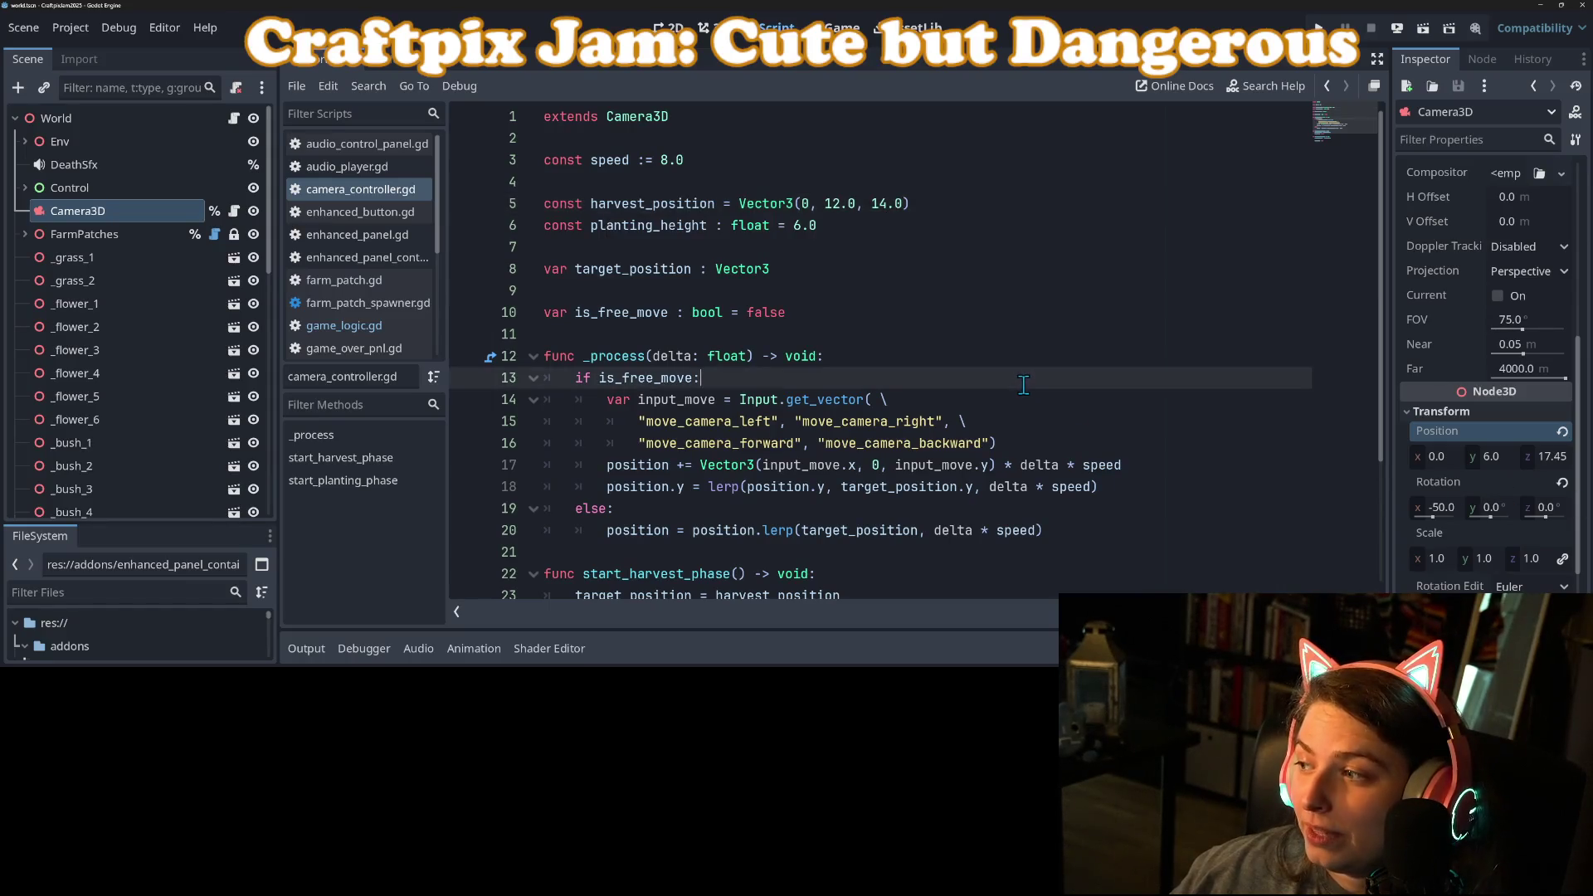
pyautogui.click(1324, 28)
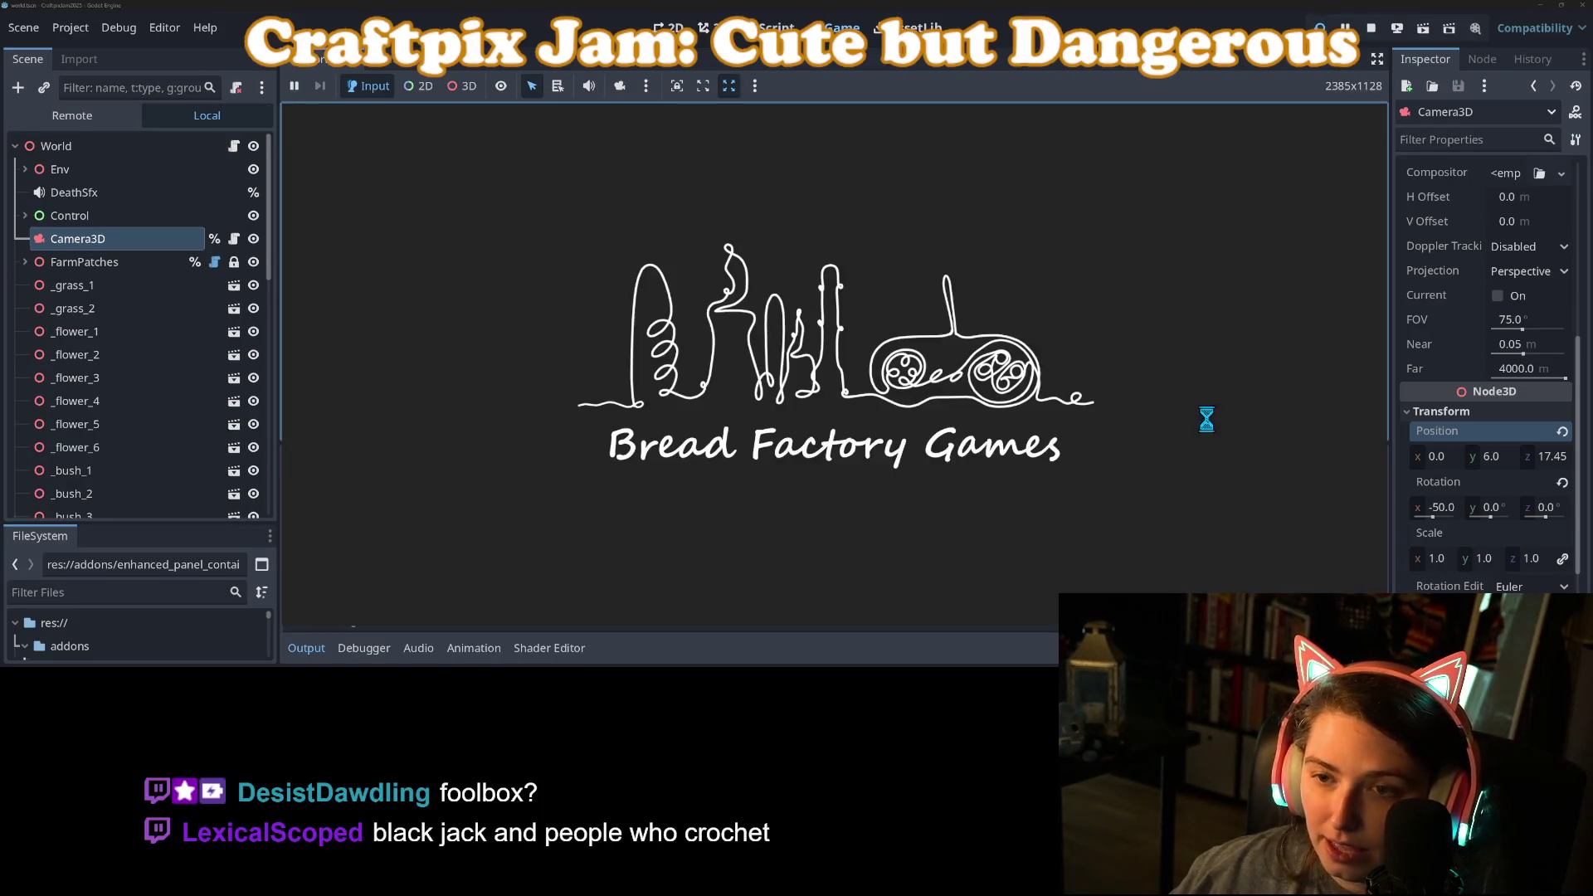
# Step: Collapse the Output panel so the relaunched game fills the view
pyautogui.click(322, 646)
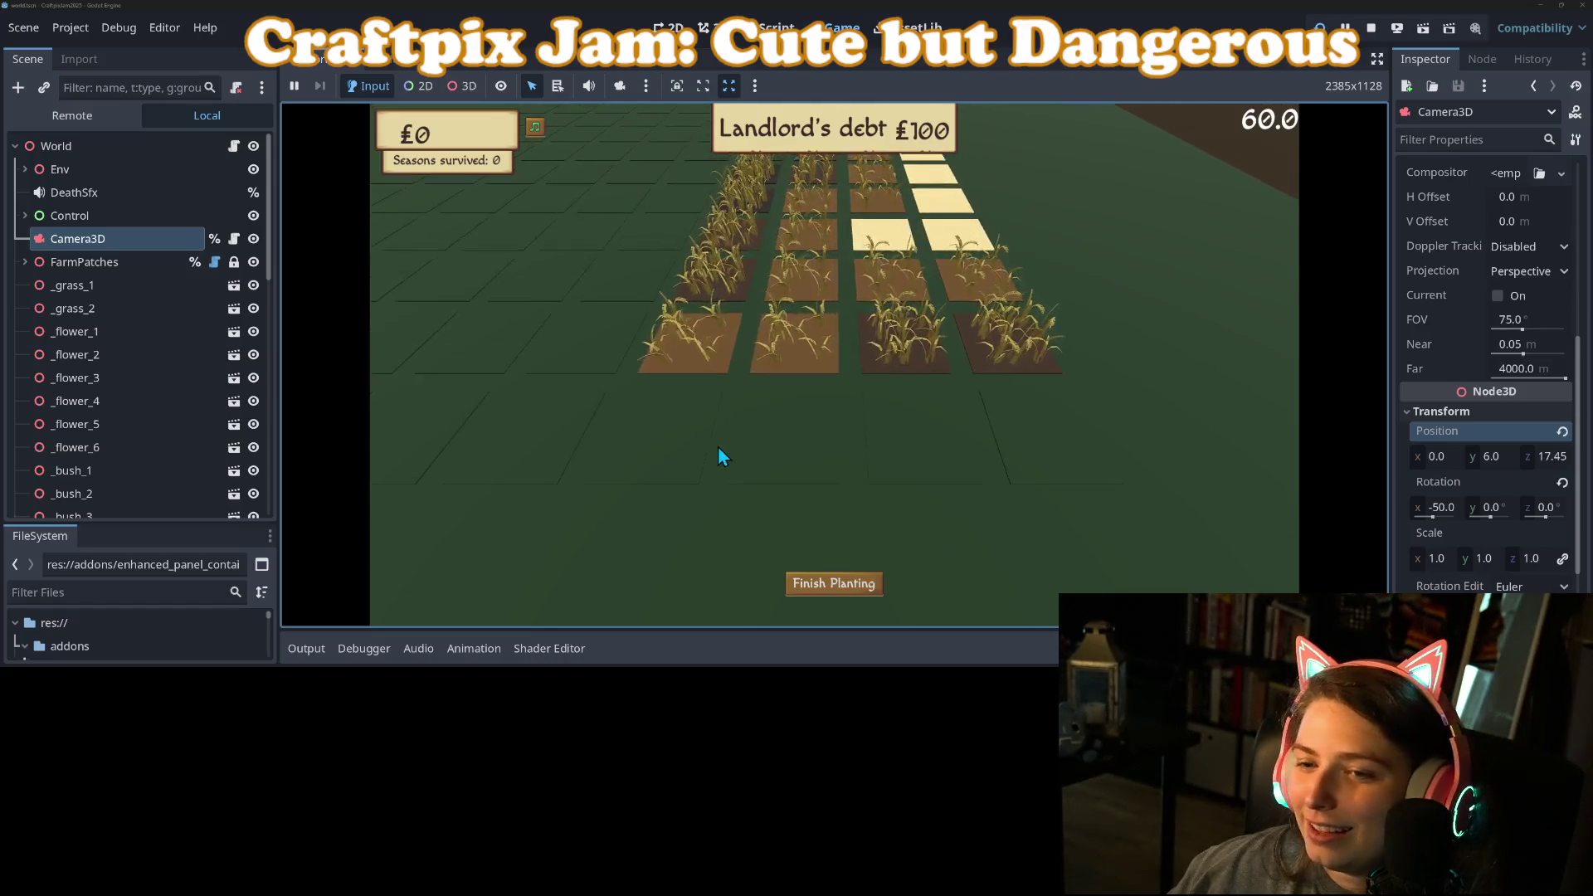
# Step: Place five new soil plots across the front row of the field
pyautogui.click(700, 300)
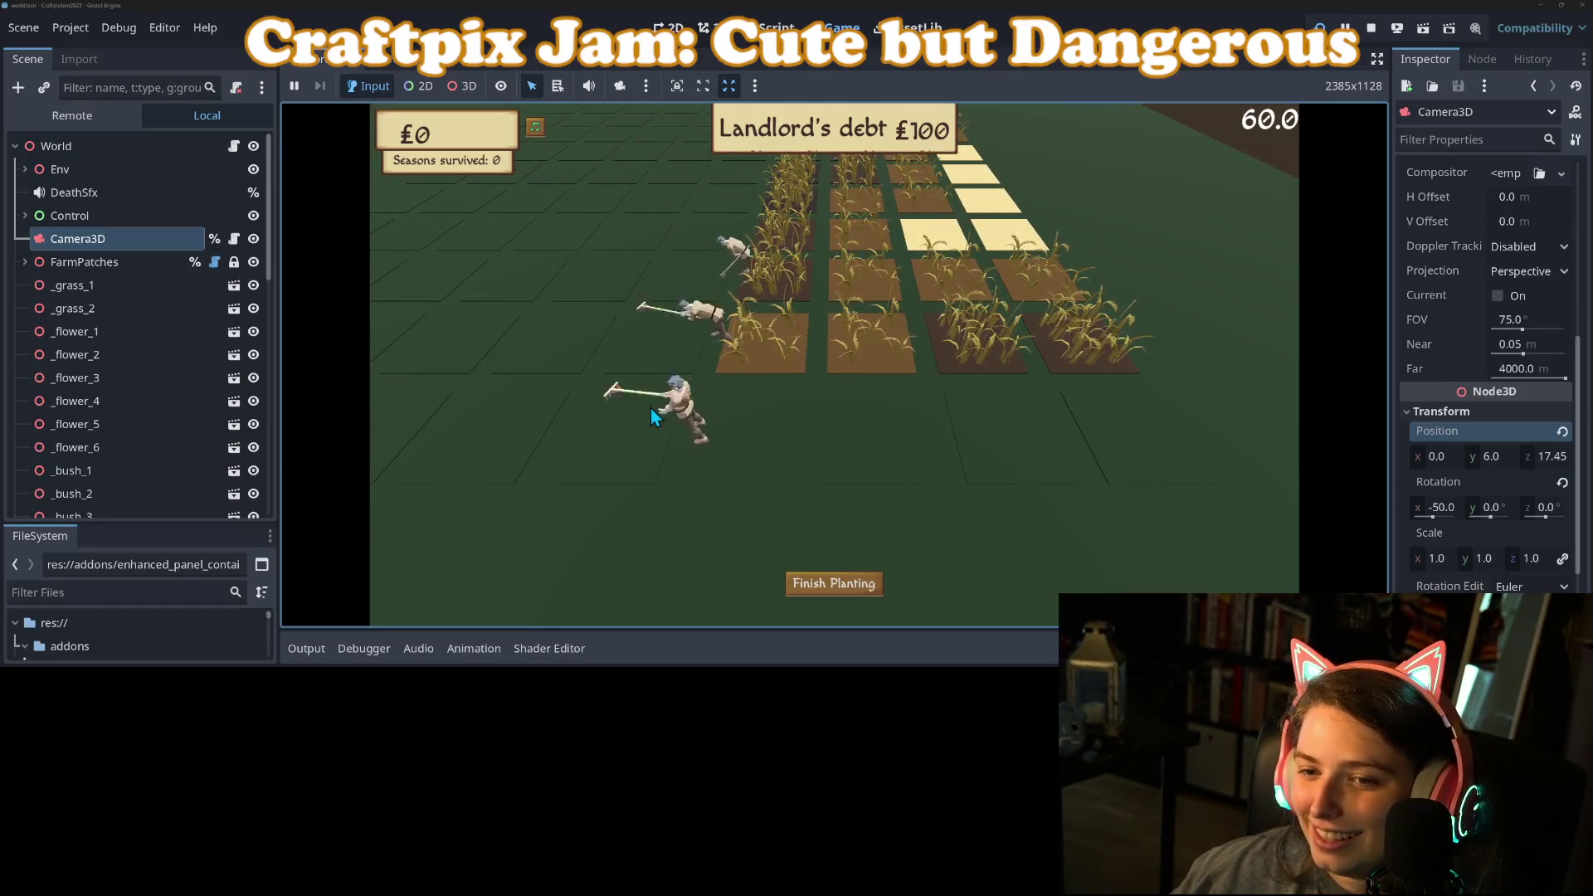
pyautogui.click(614, 438)
pyautogui.click(747, 440)
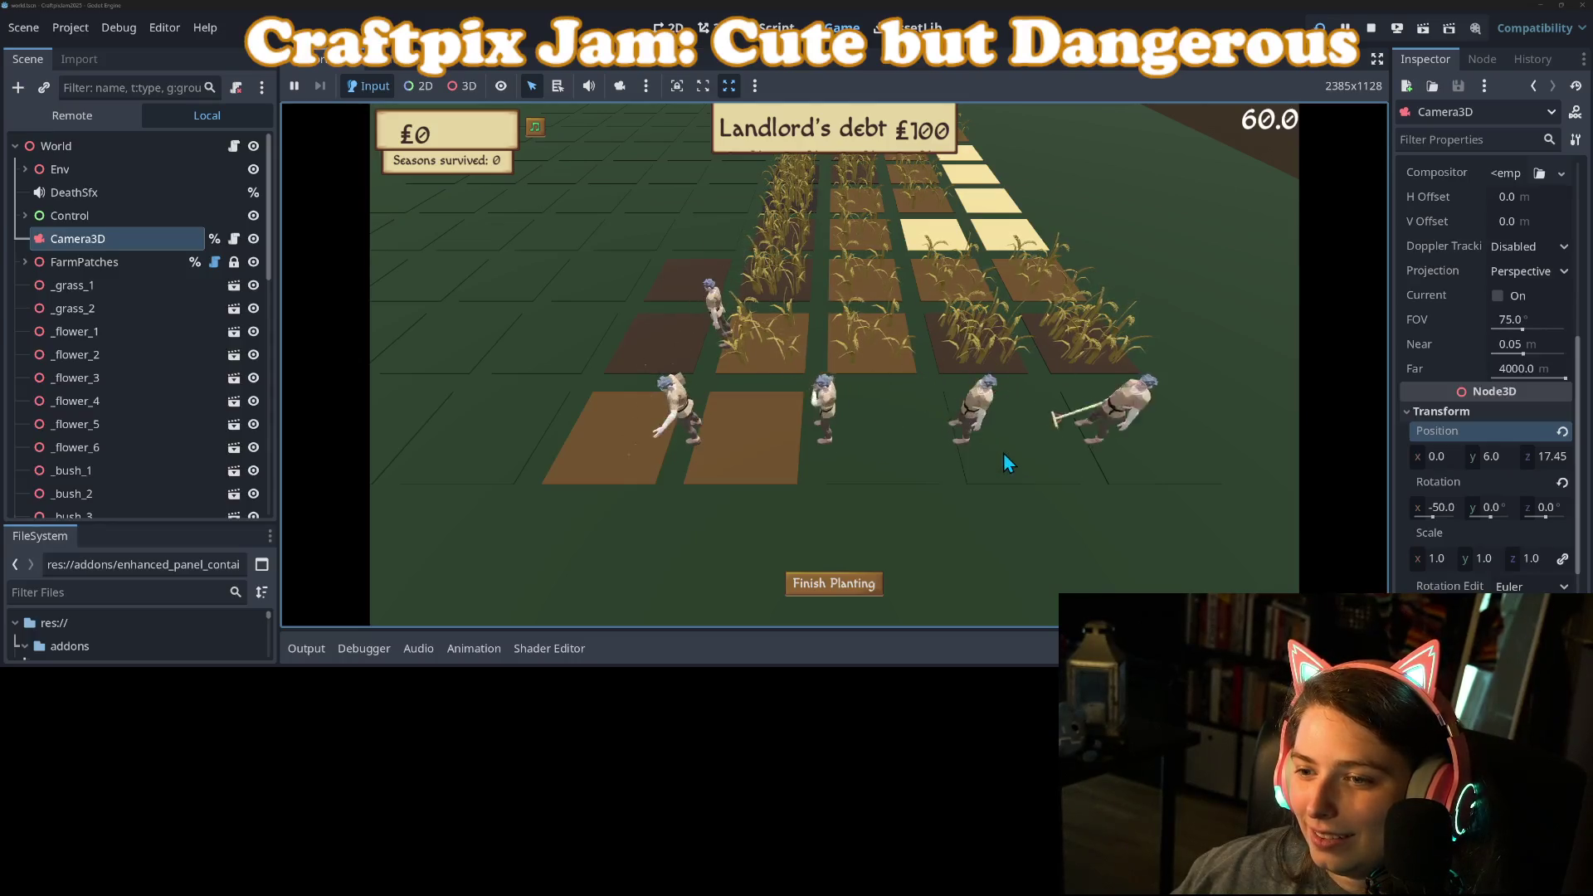
pyautogui.click(875, 455)
pyautogui.click(1157, 461)
# Step: Pan left and add eight more soil plots, including a three-tile column
pyautogui.press('a')
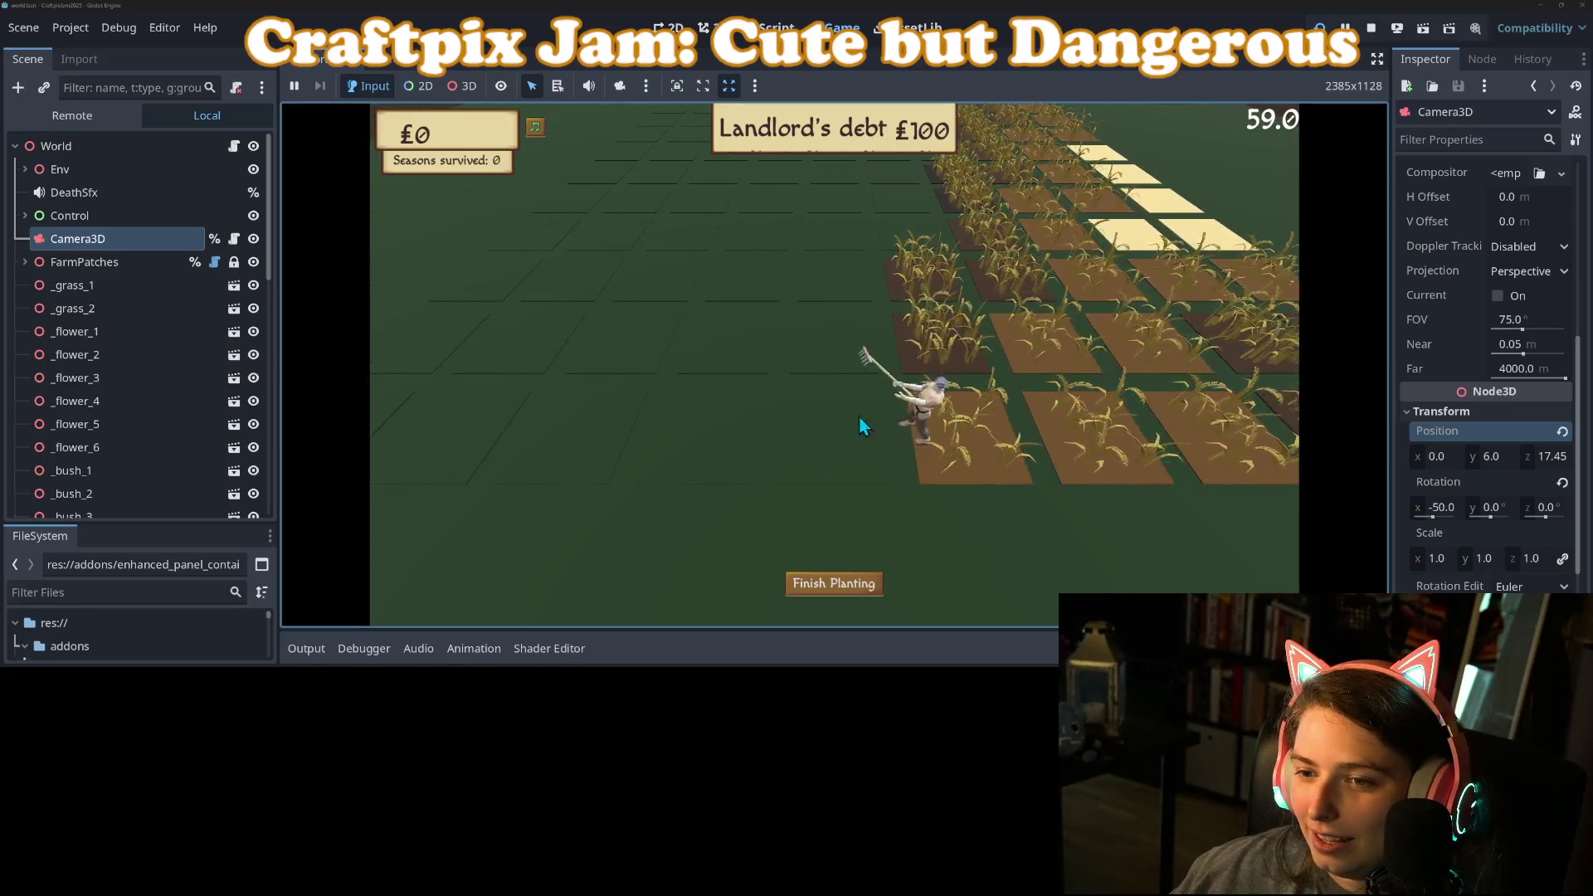
pyautogui.click(916, 408)
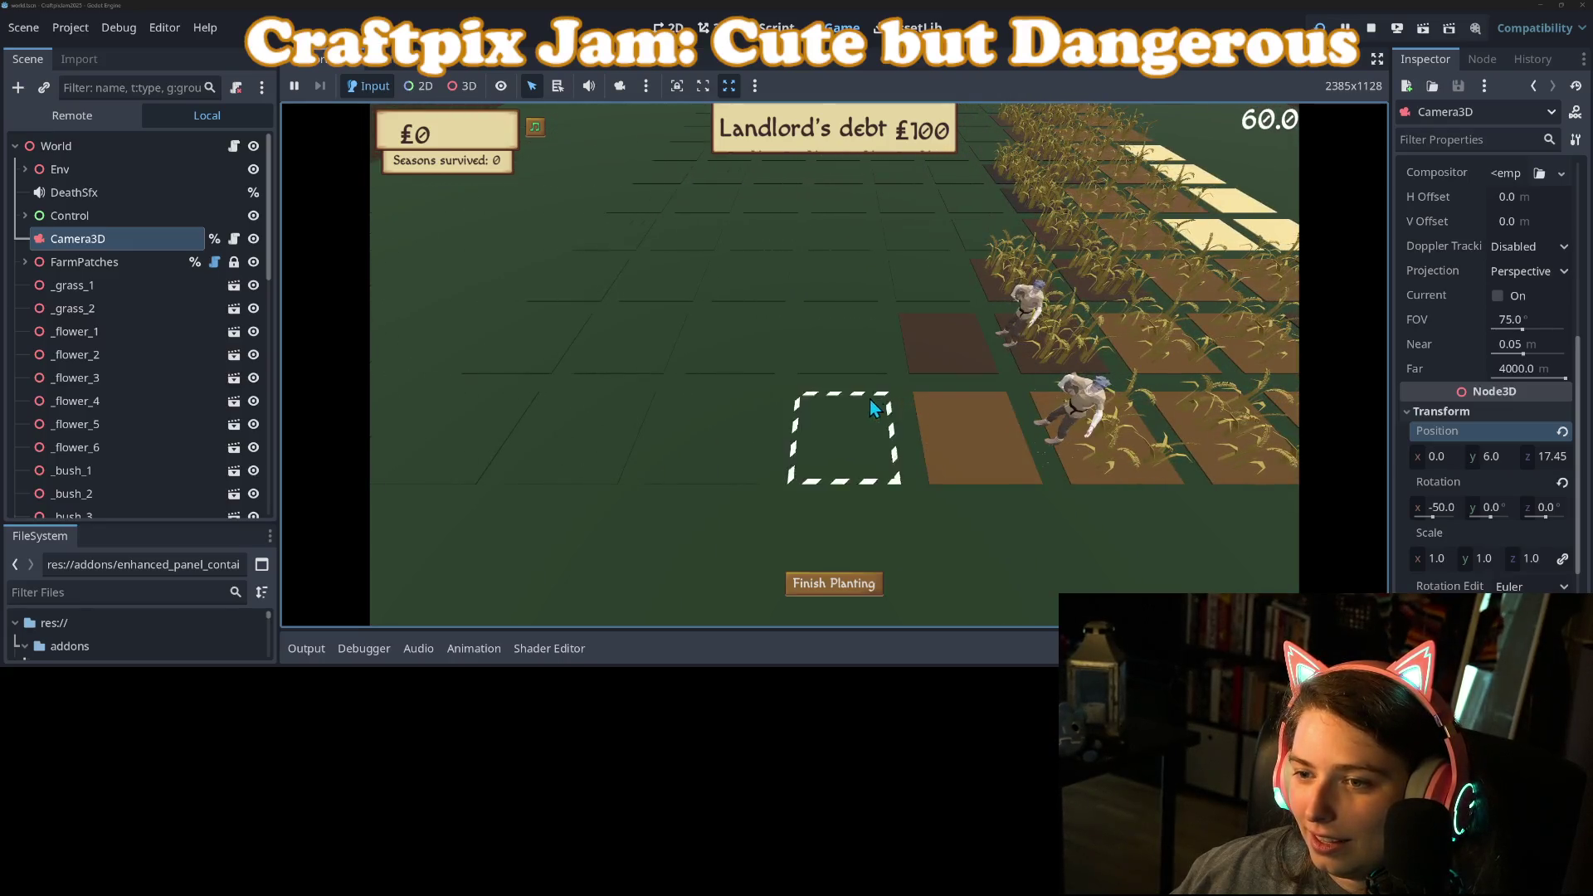
pyautogui.click(843, 434)
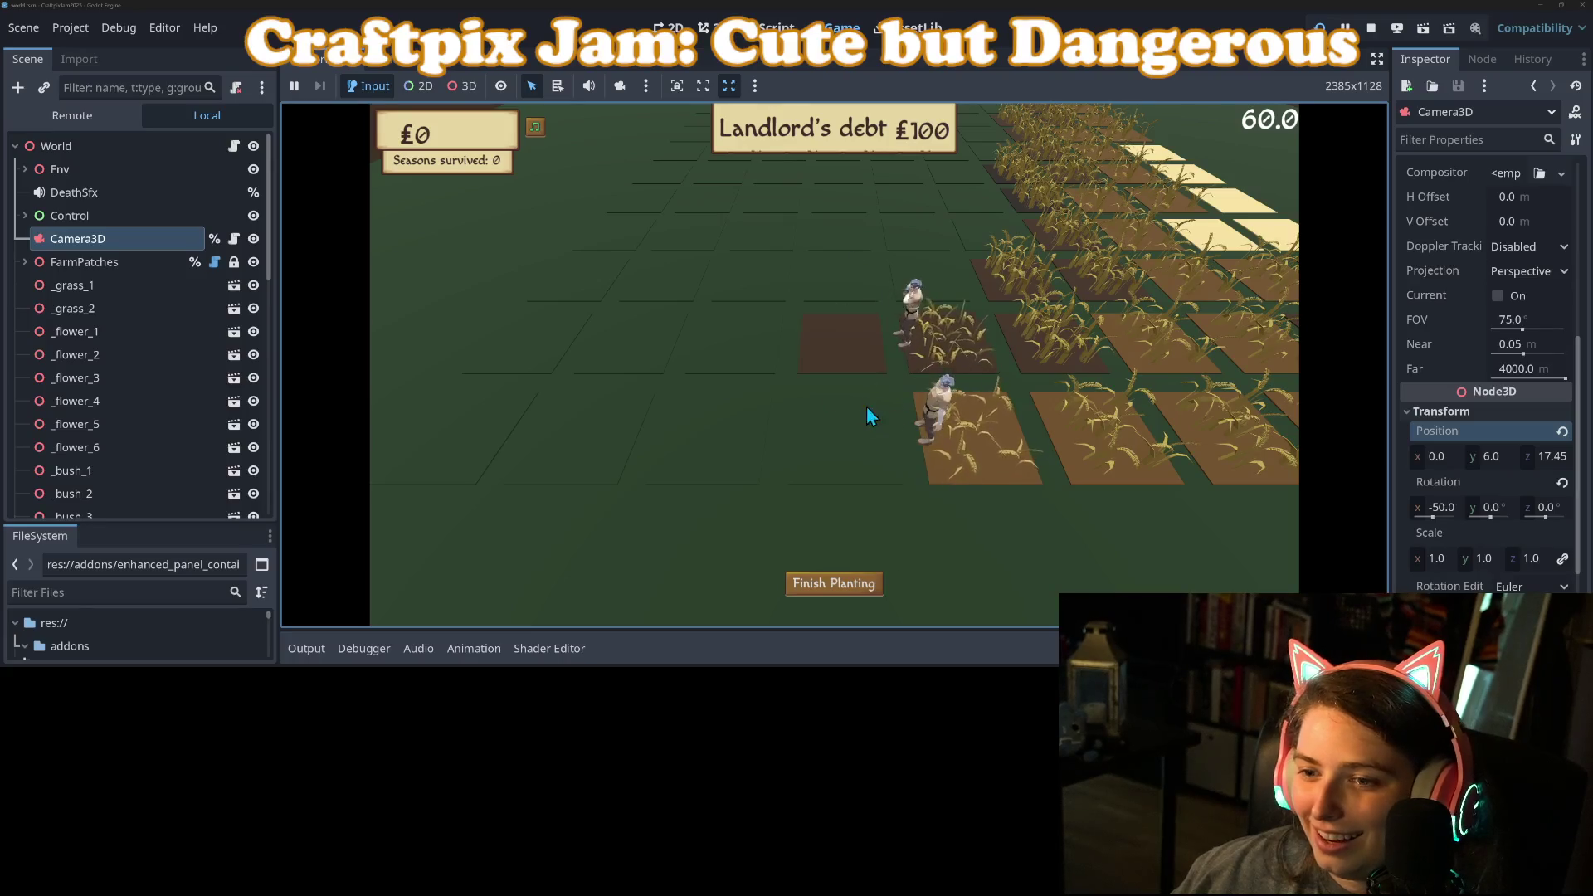
pyautogui.click(866, 408)
pyautogui.press('a')
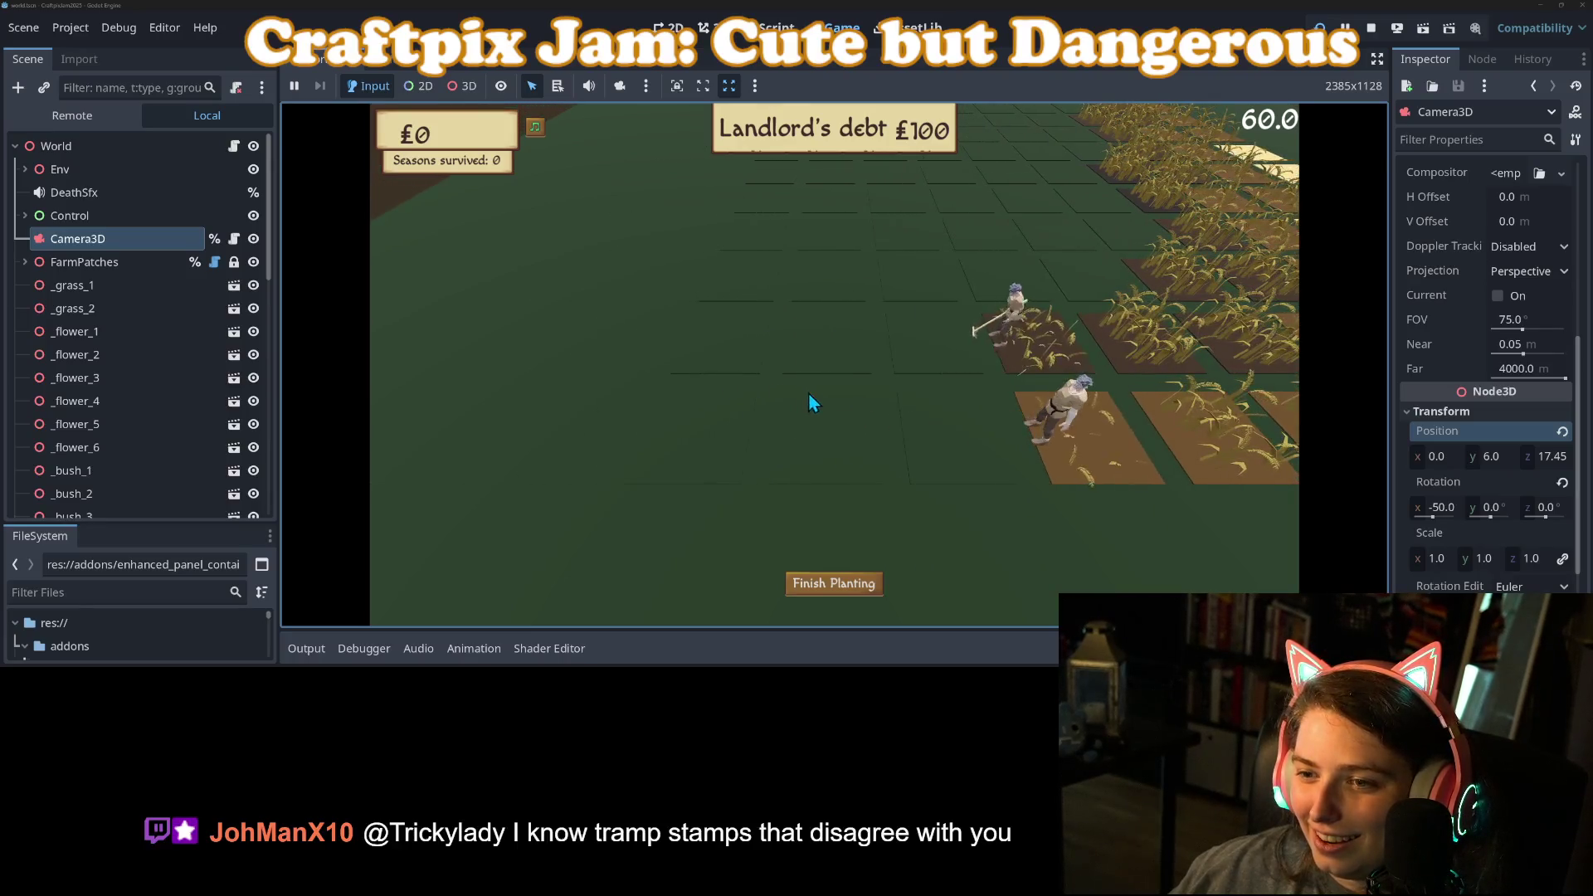
pyautogui.click(839, 397)
pyautogui.click(840, 308)
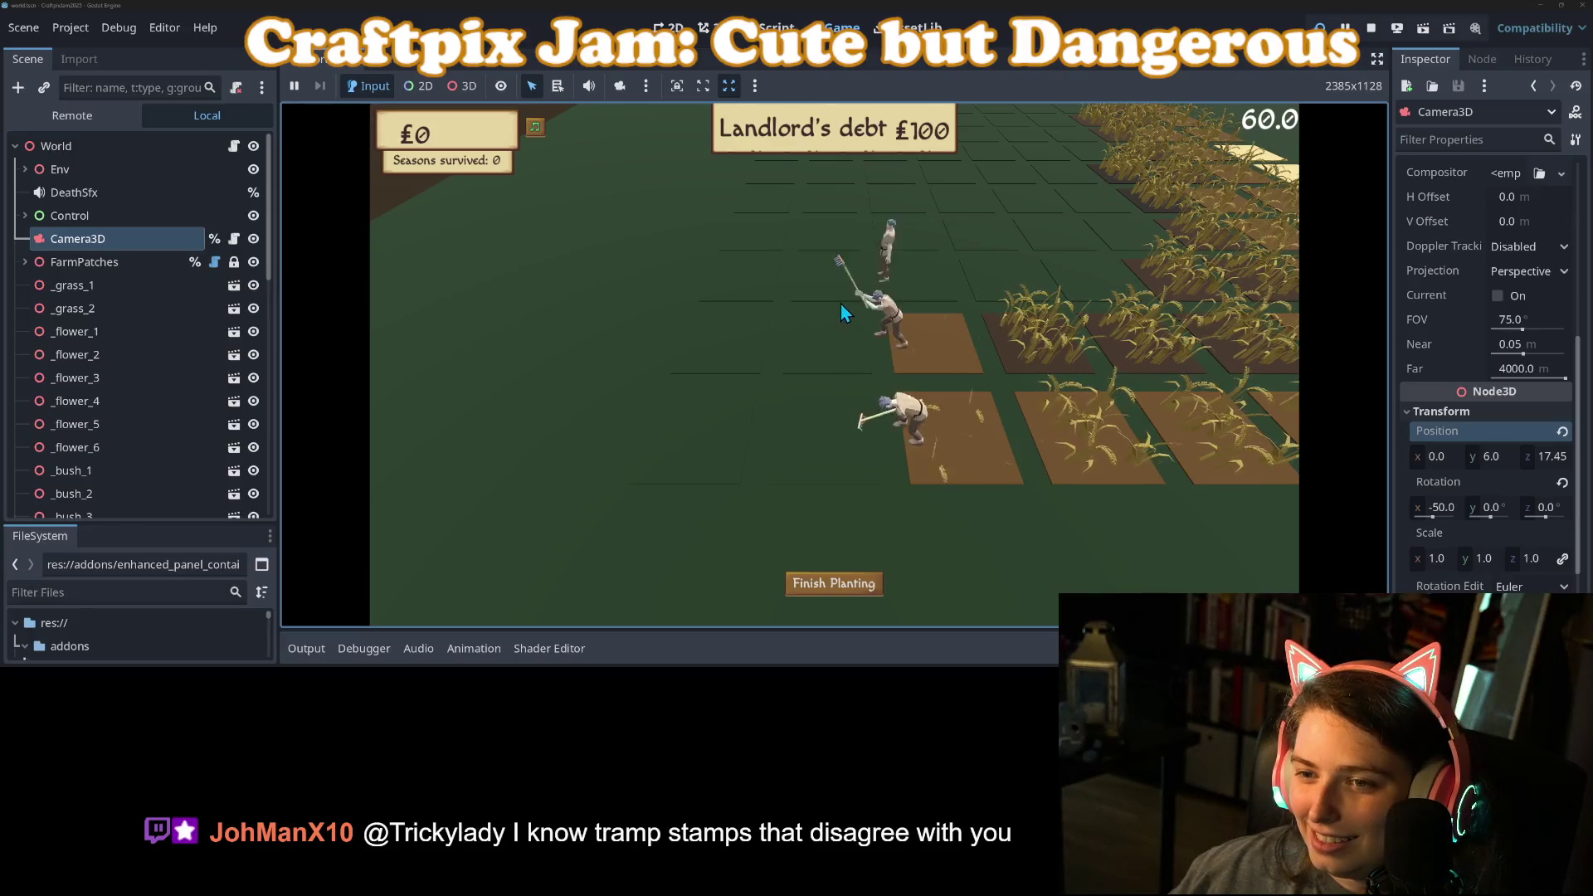
pyautogui.click(827, 438)
pyautogui.click(827, 343)
pyautogui.click(828, 281)
# Step: Pan across the field with WASD, plant two more plots, and end planting
pyautogui.press('w')
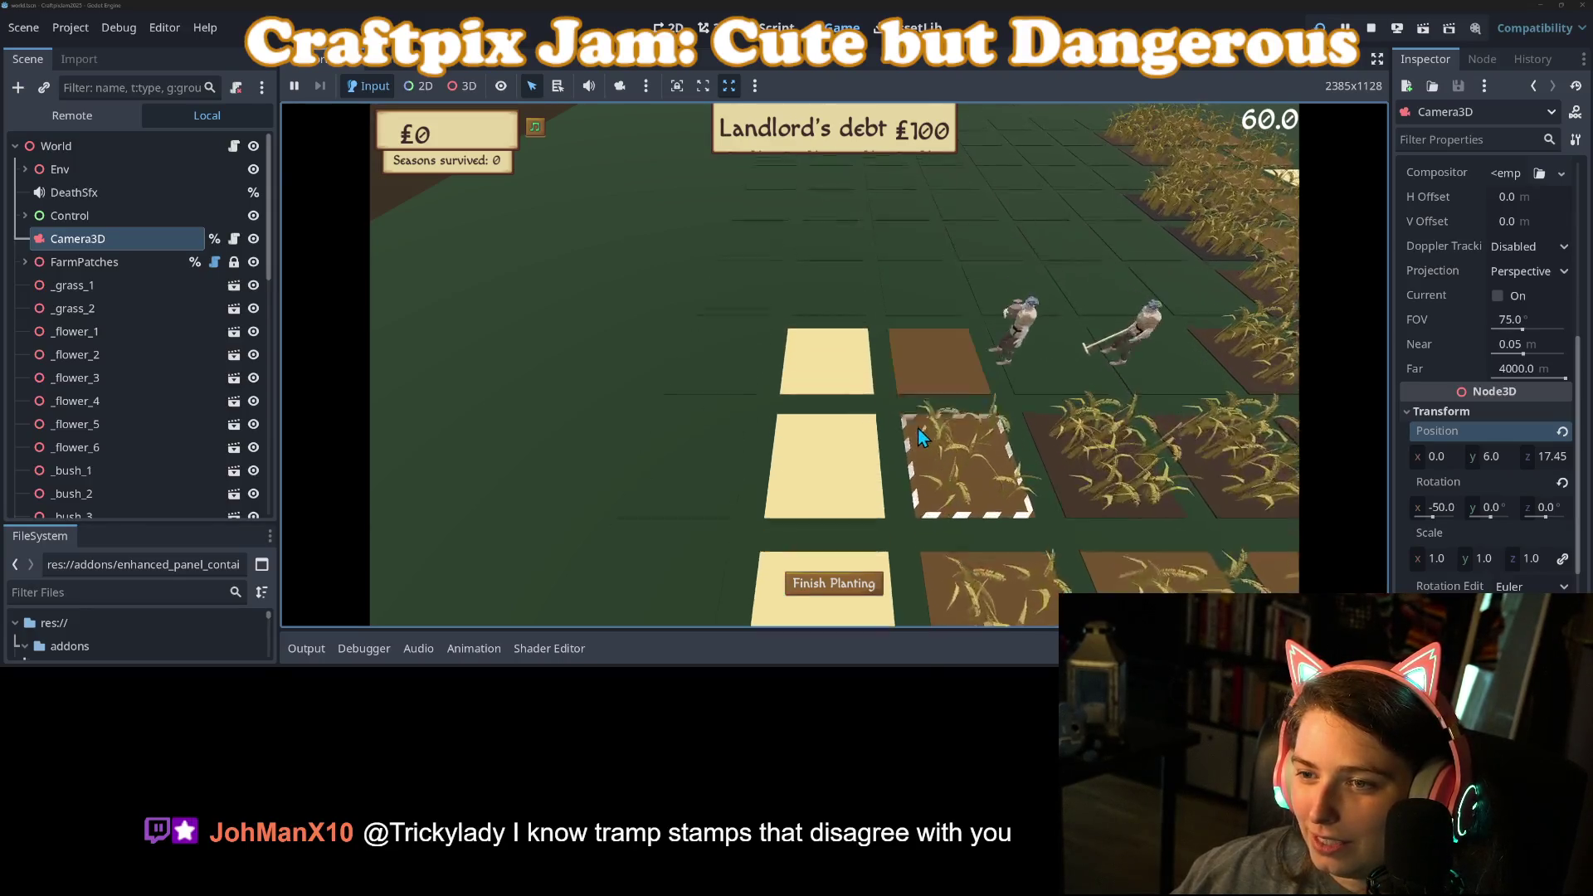
pyautogui.press('d')
pyautogui.press('w')
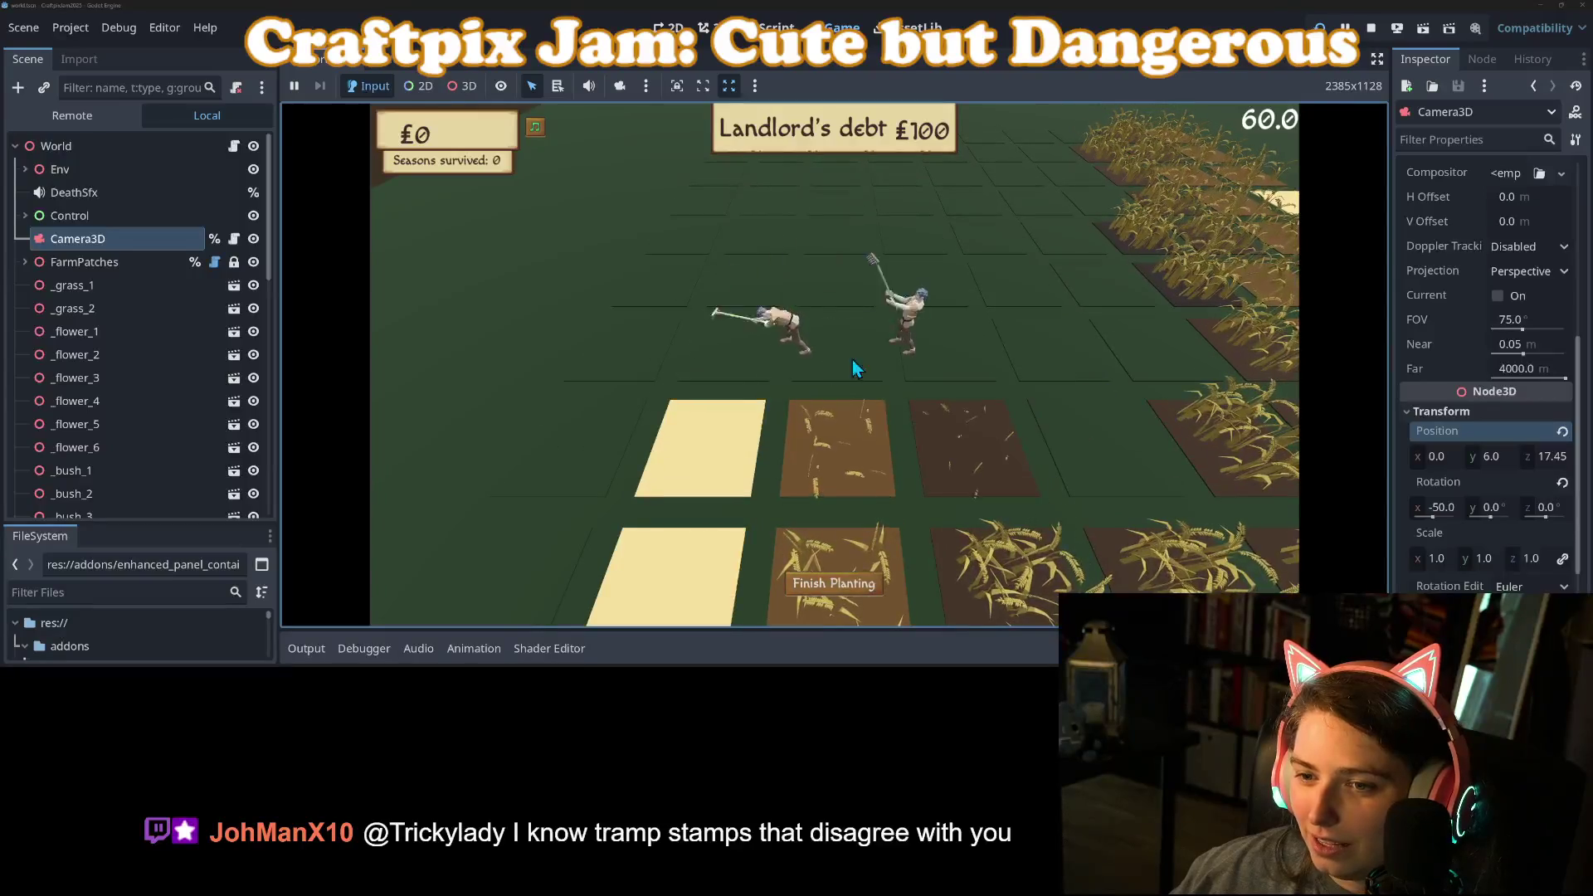
pyautogui.press('s')
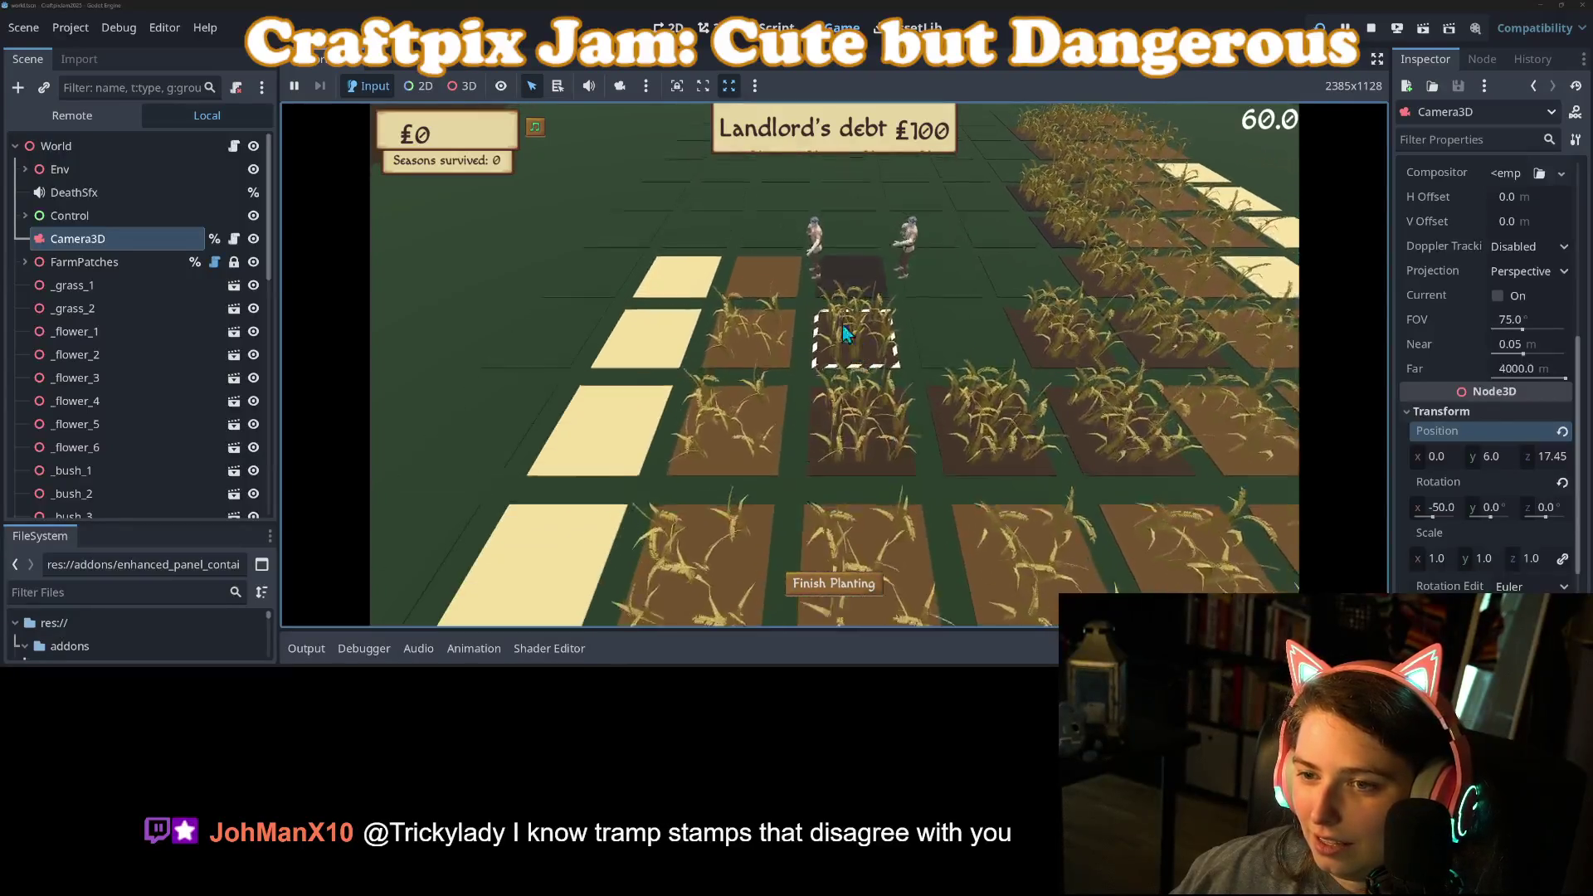
pyautogui.press('w')
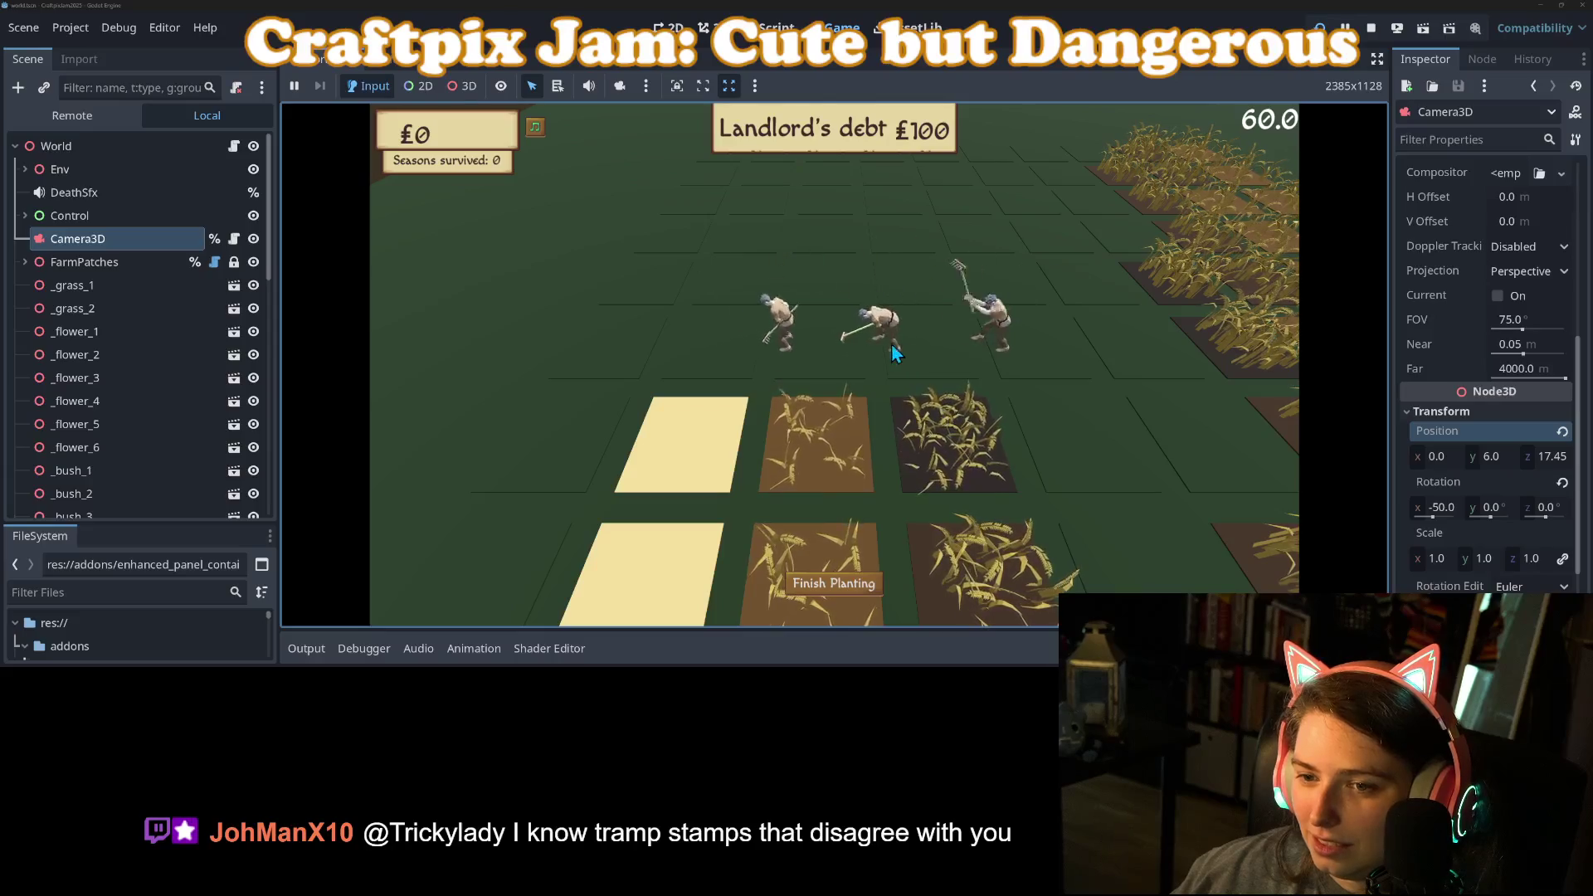
pyautogui.press('s')
pyautogui.click(749, 328)
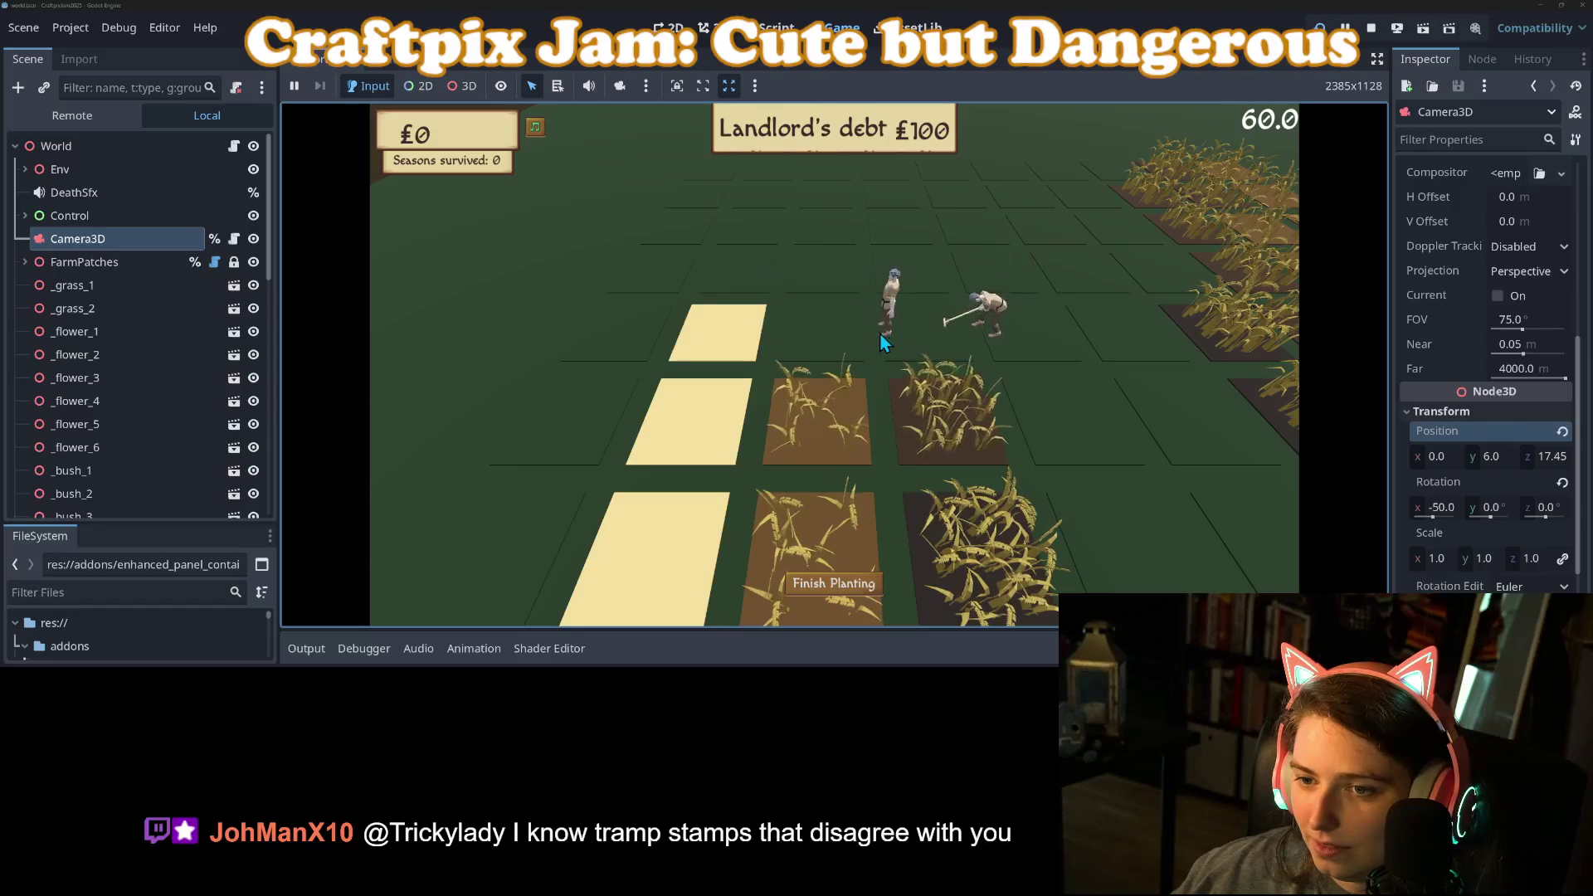
pyautogui.press('w')
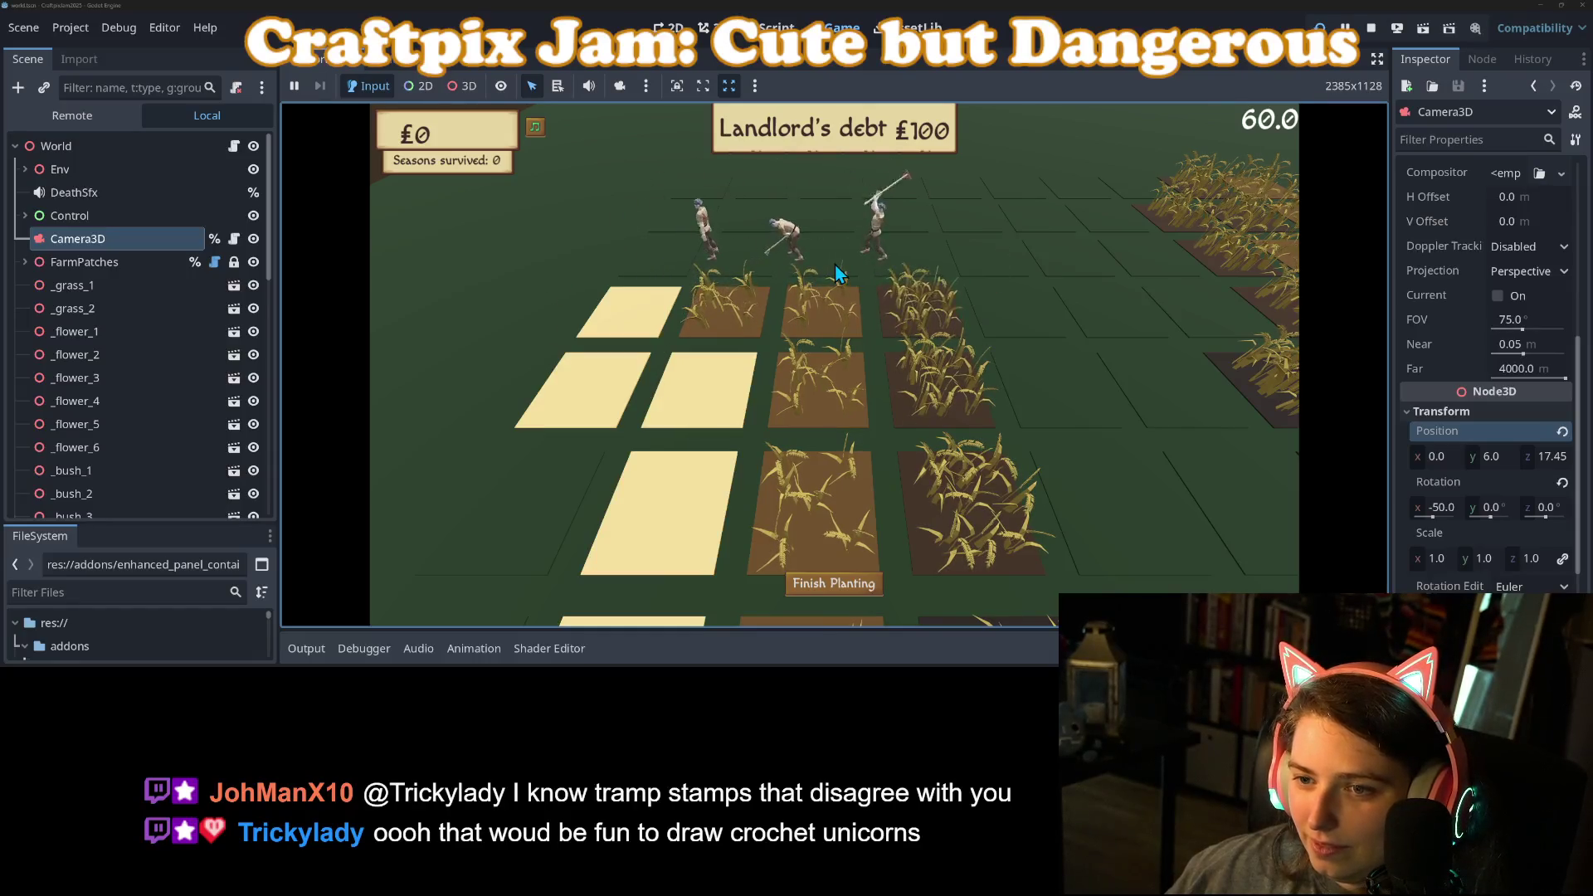
pyautogui.press('w')
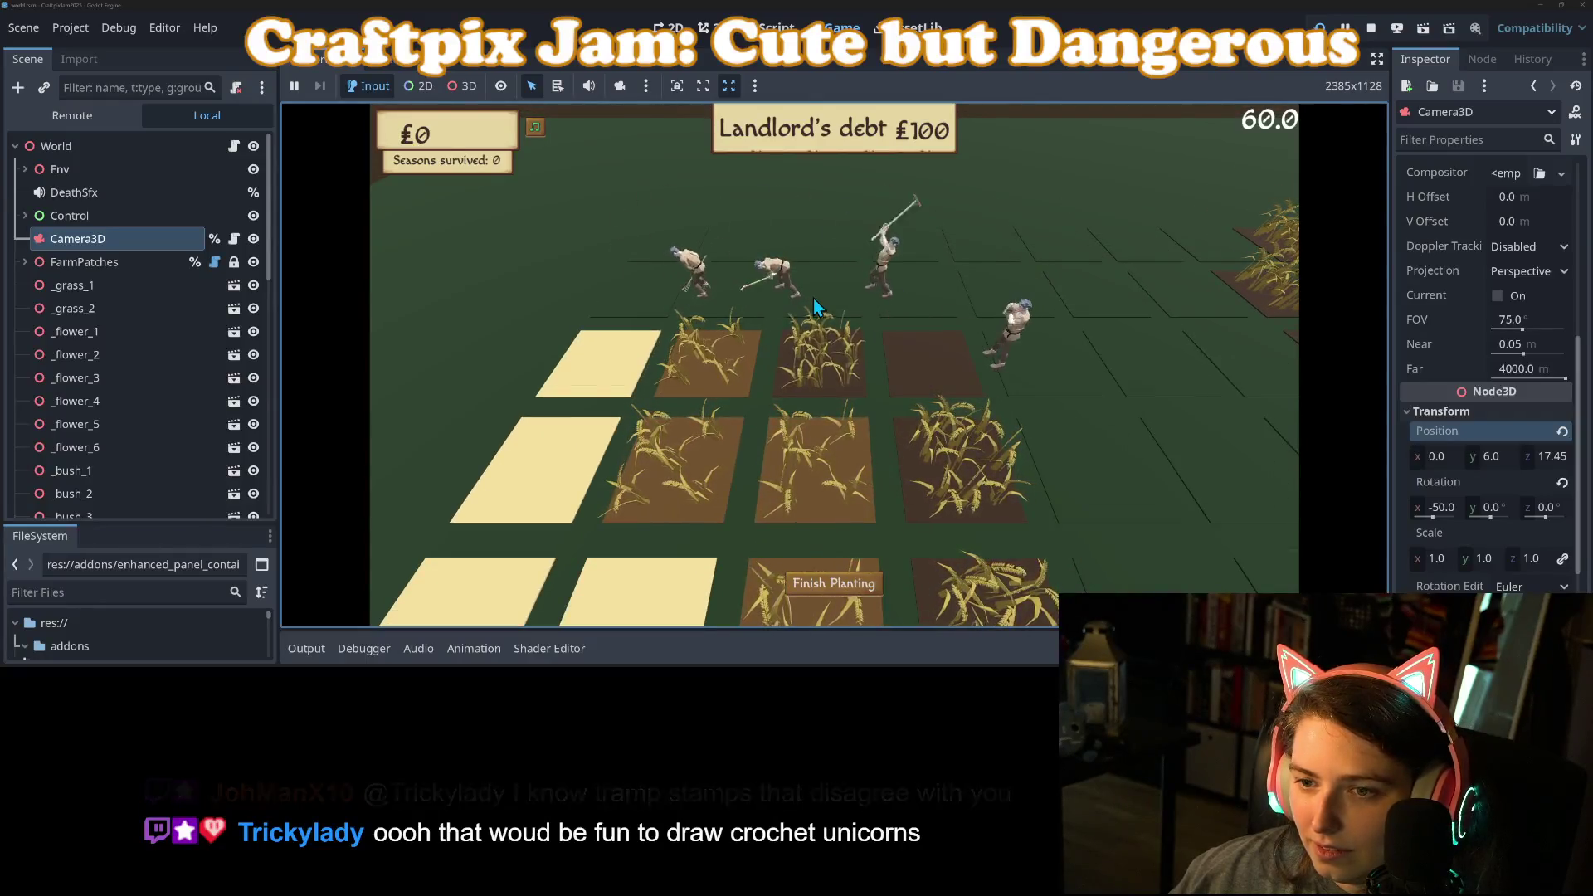
pyautogui.press('w')
pyautogui.click(695, 371)
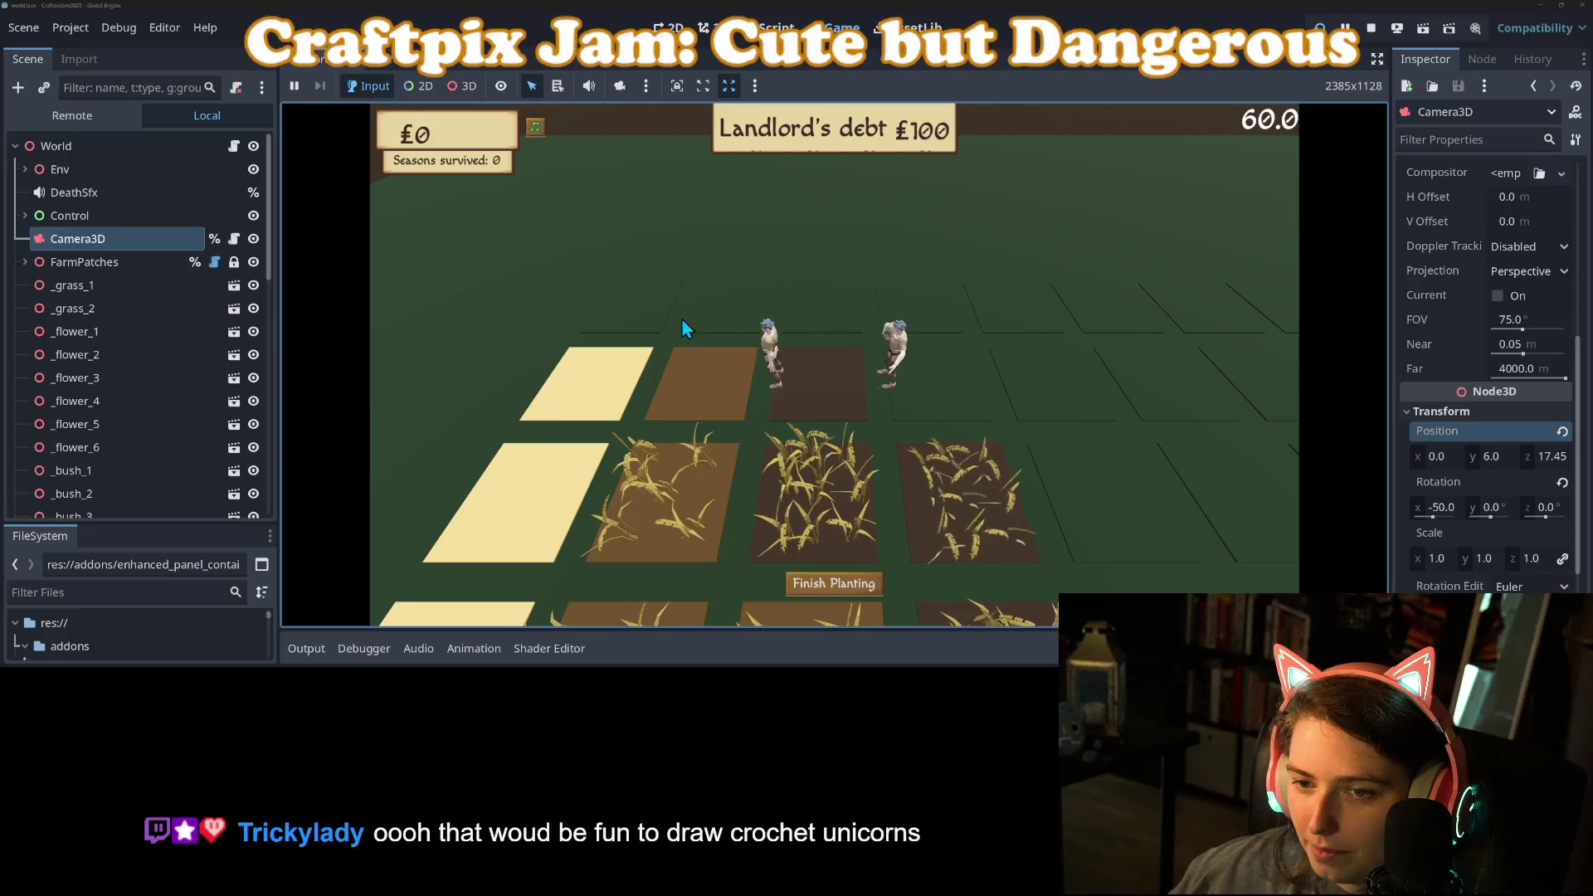
pyautogui.press('w')
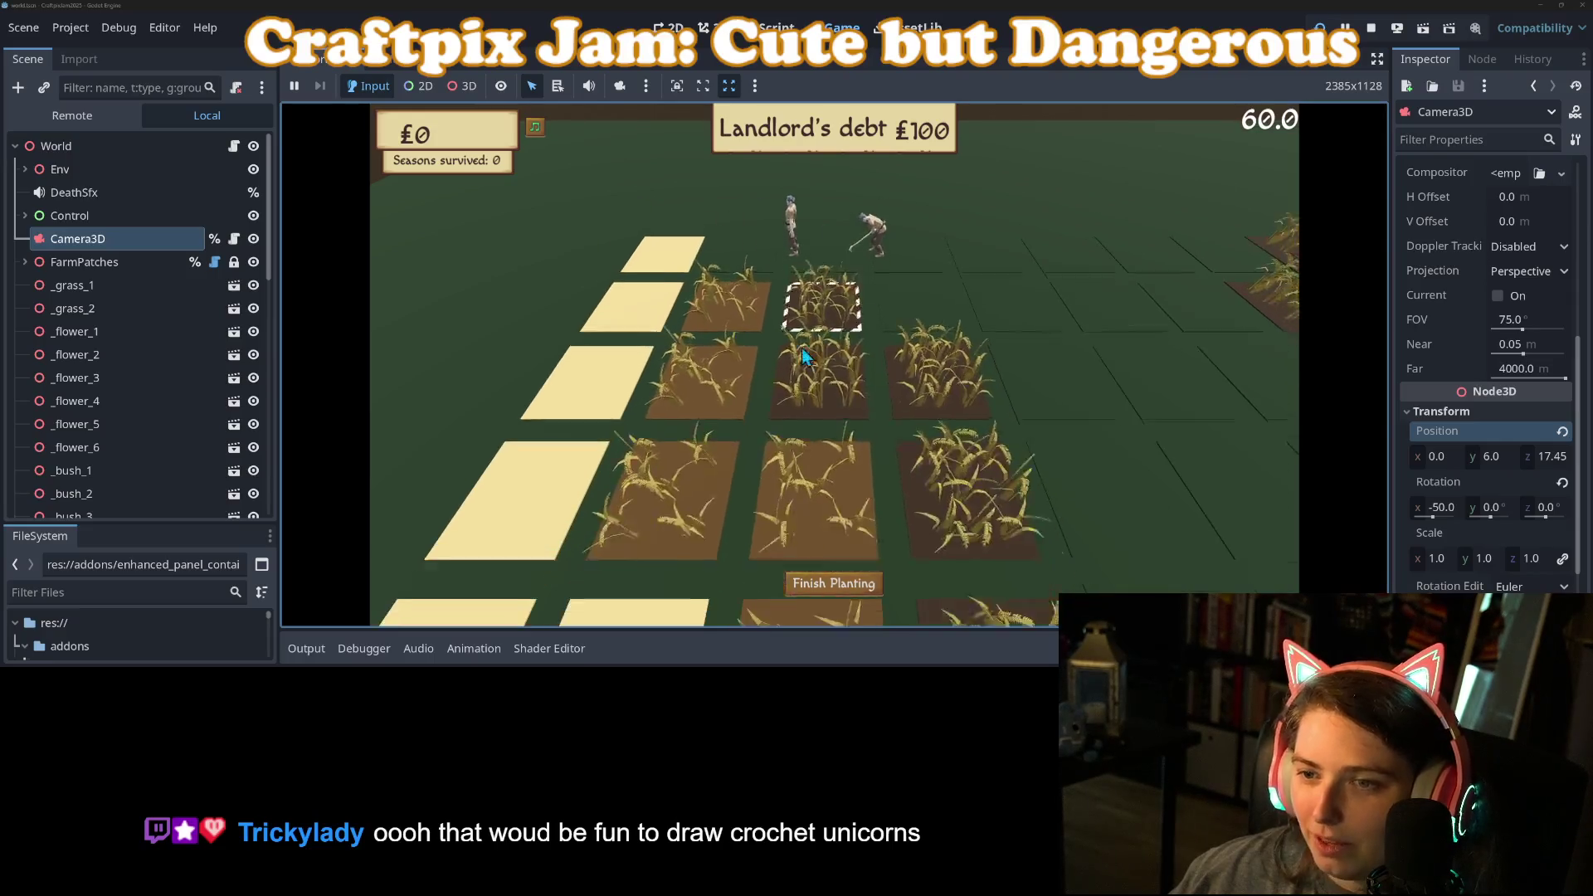
pyautogui.press('w')
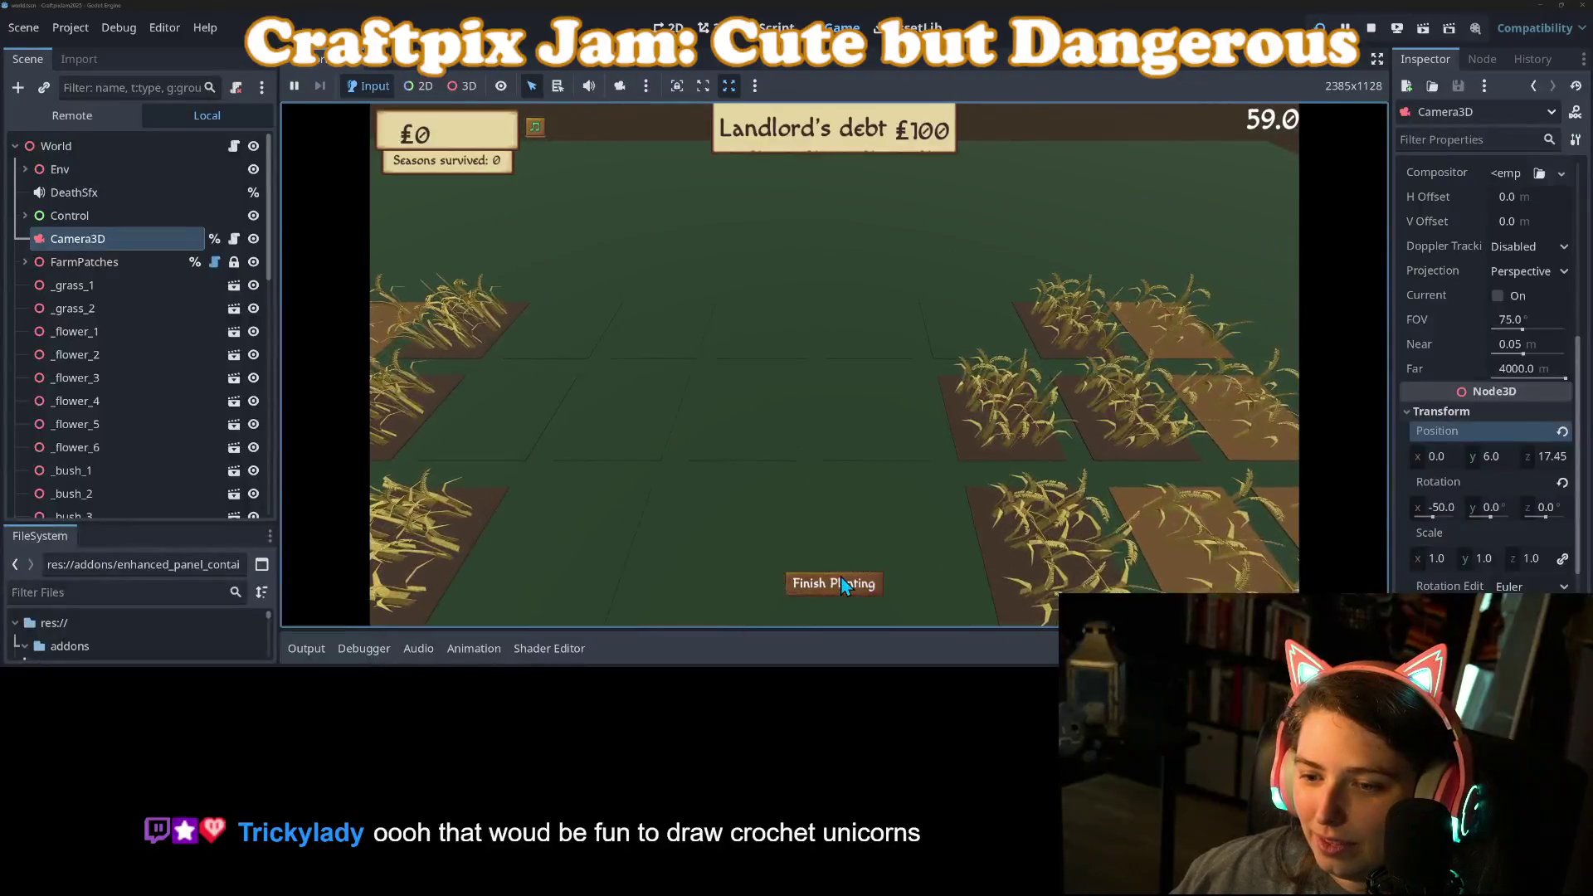
pyautogui.press('s')
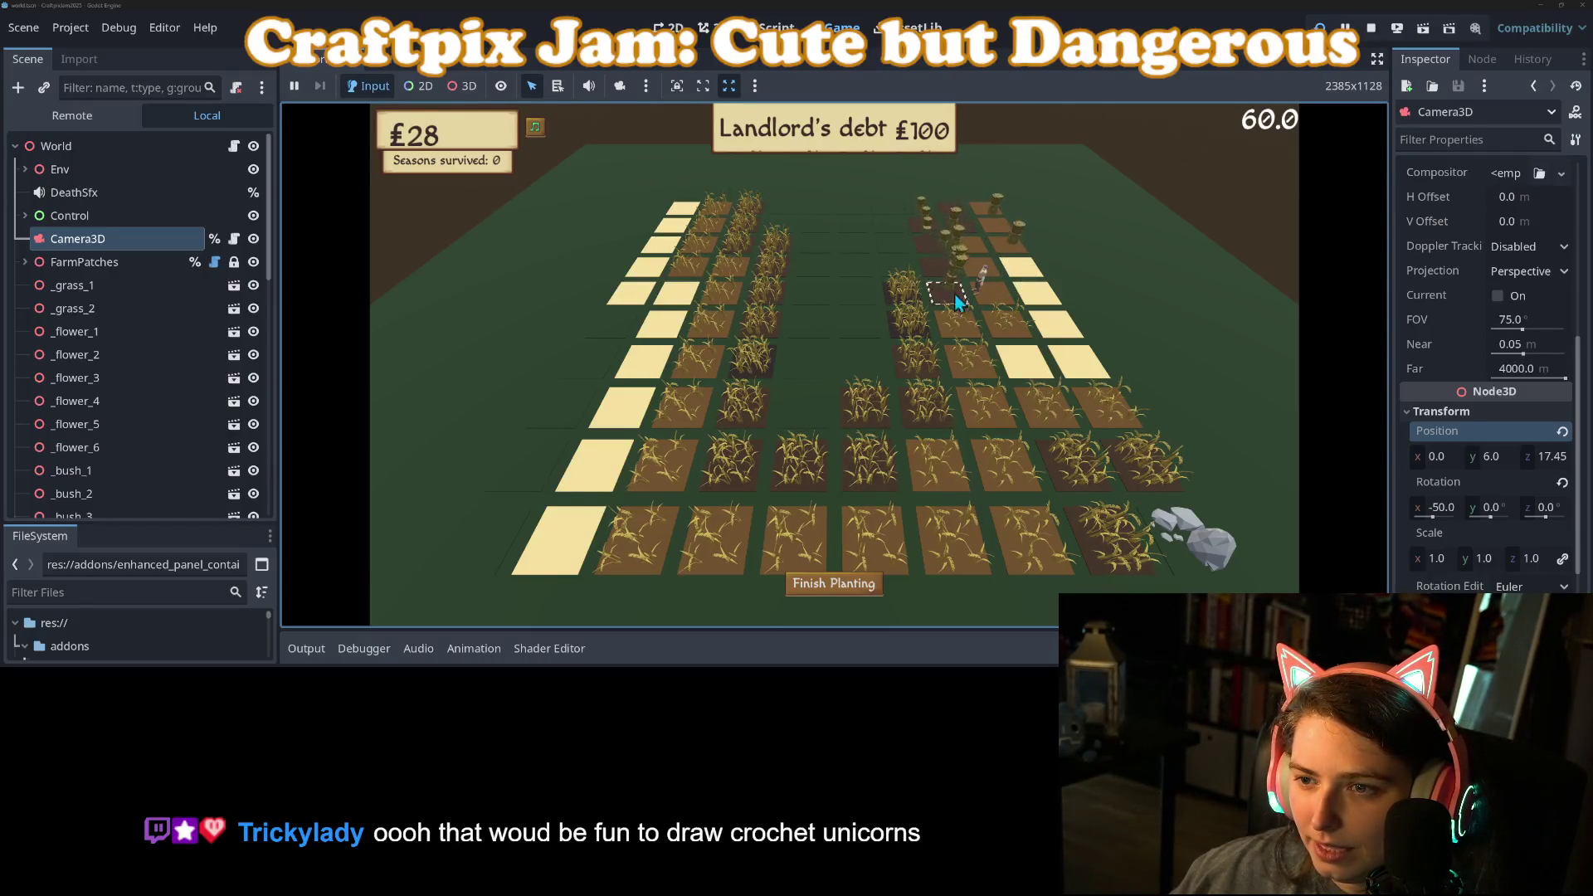
# Step: Inspect the World node in the Remote scene tree, then stop the running game
pyautogui.click(68, 117)
pyautogui.click(25, 262)
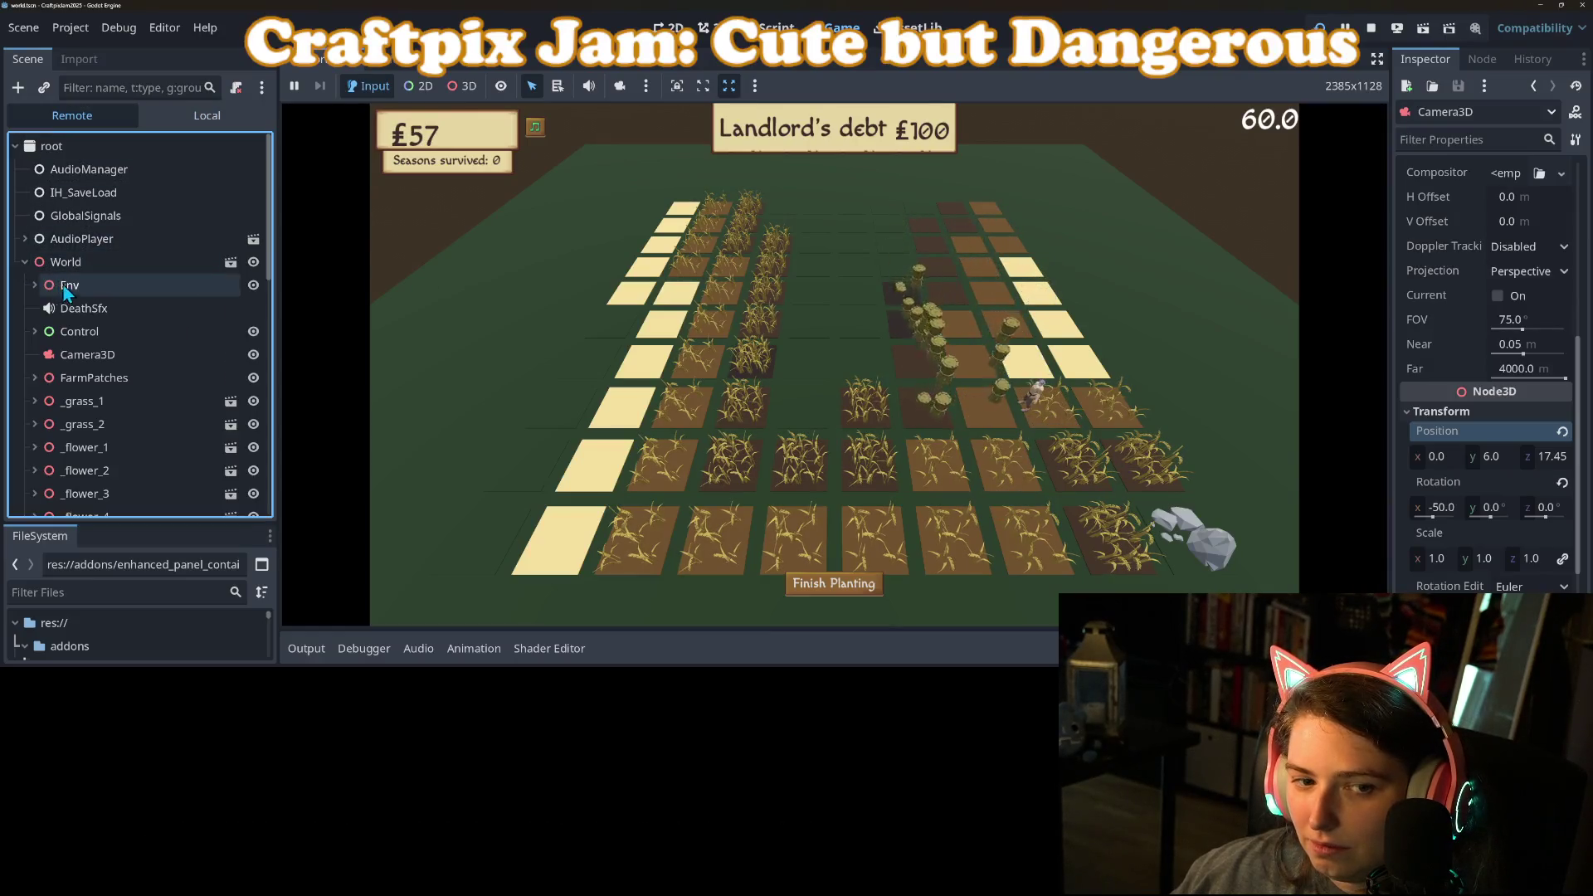
pyautogui.click(25, 263)
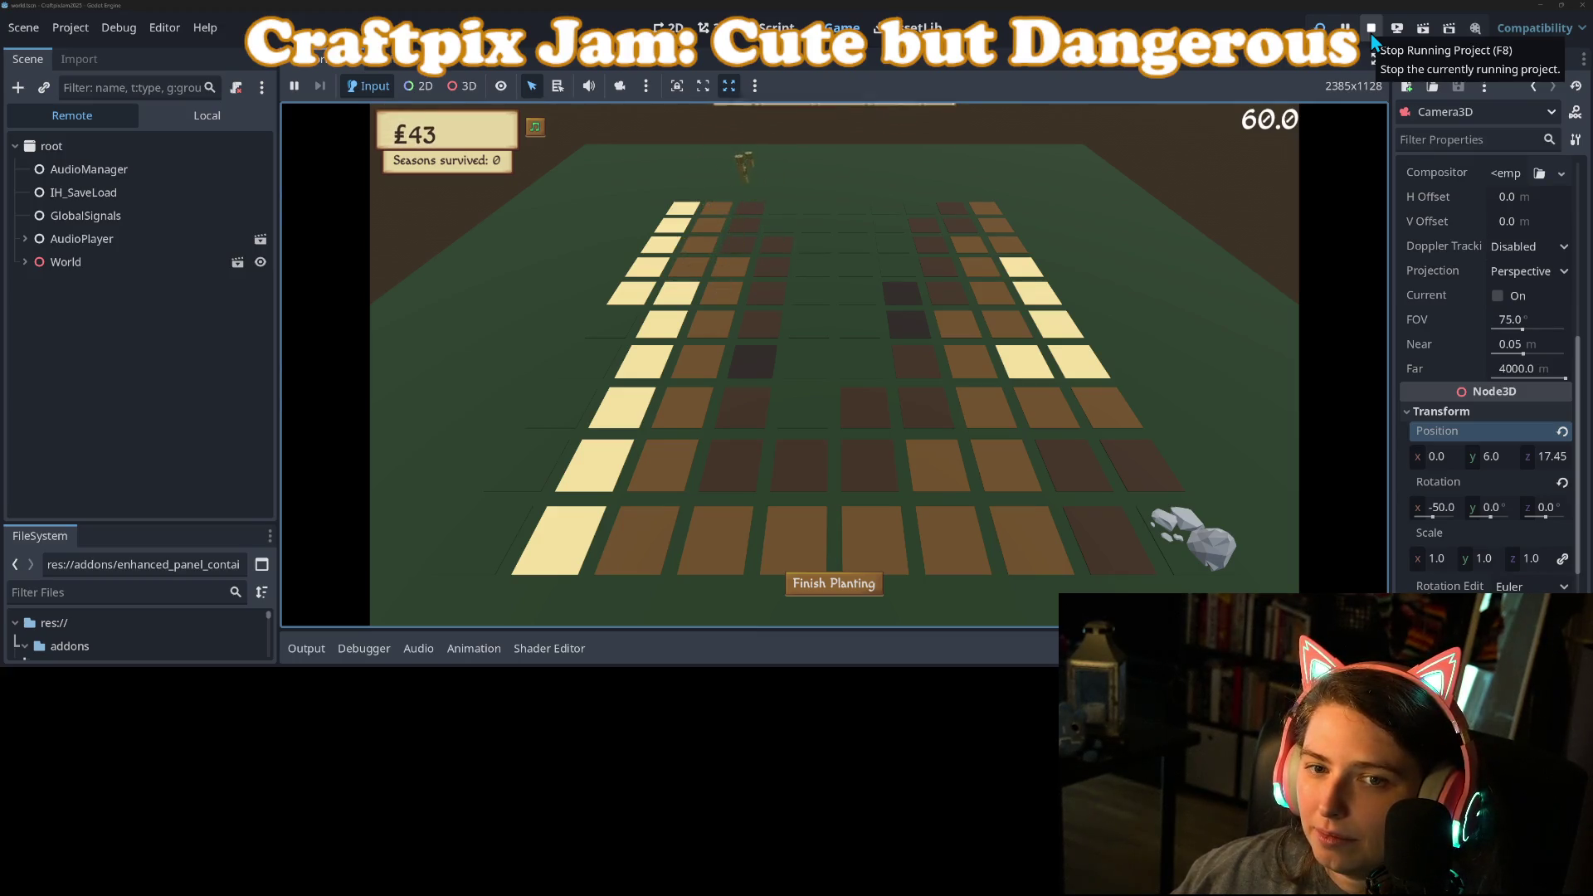
pyautogui.click(1370, 33)
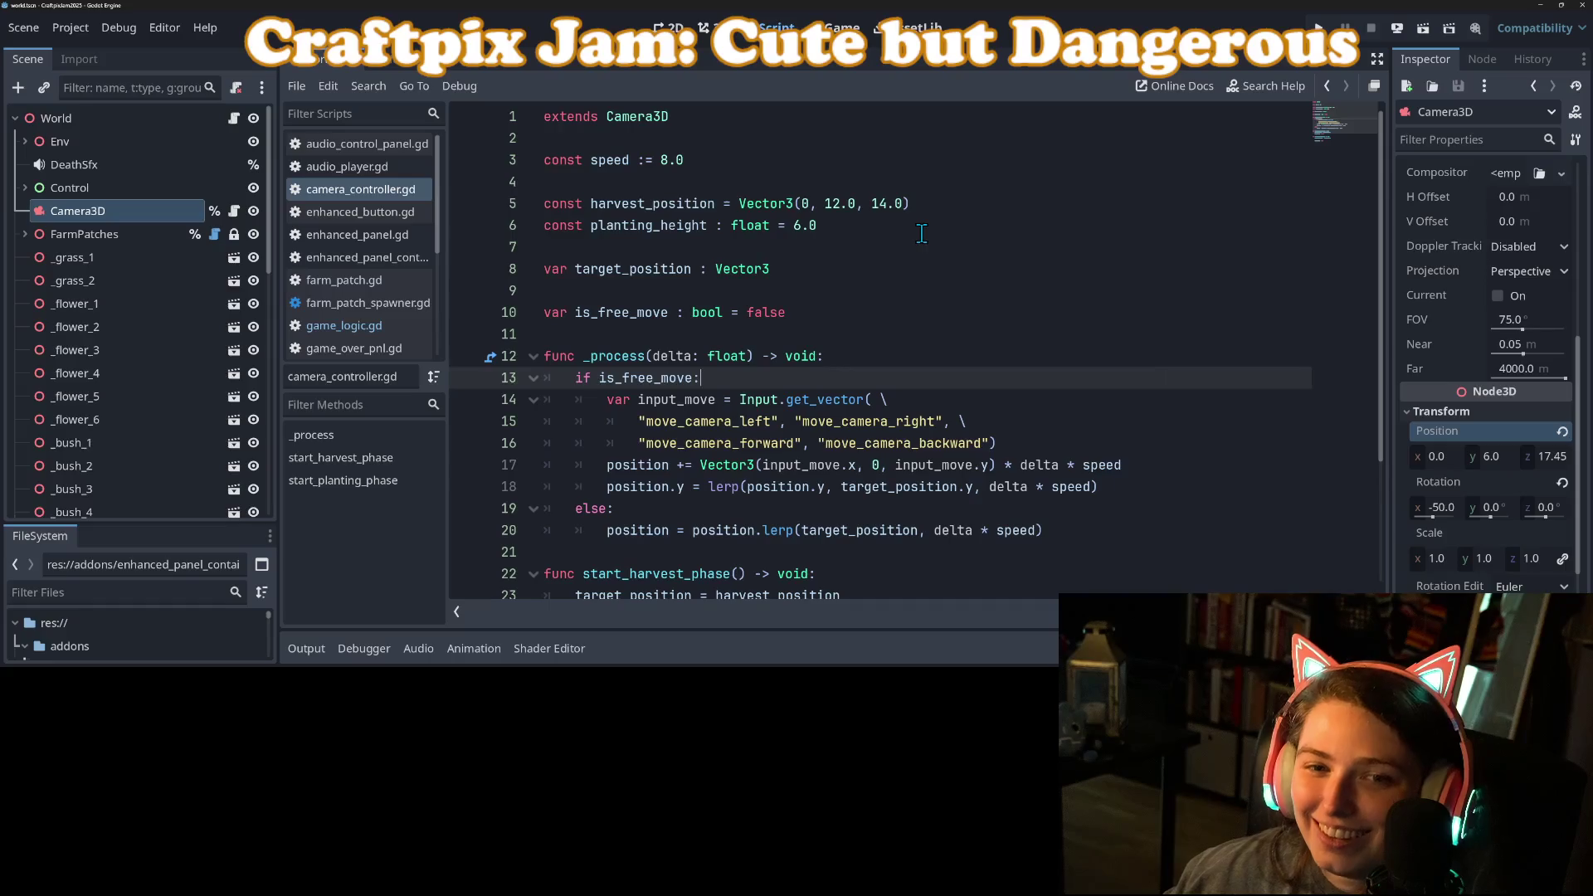
# Step: Open camera_controller.gd from the Camera3D node's script icon
pyautogui.click(233, 211)
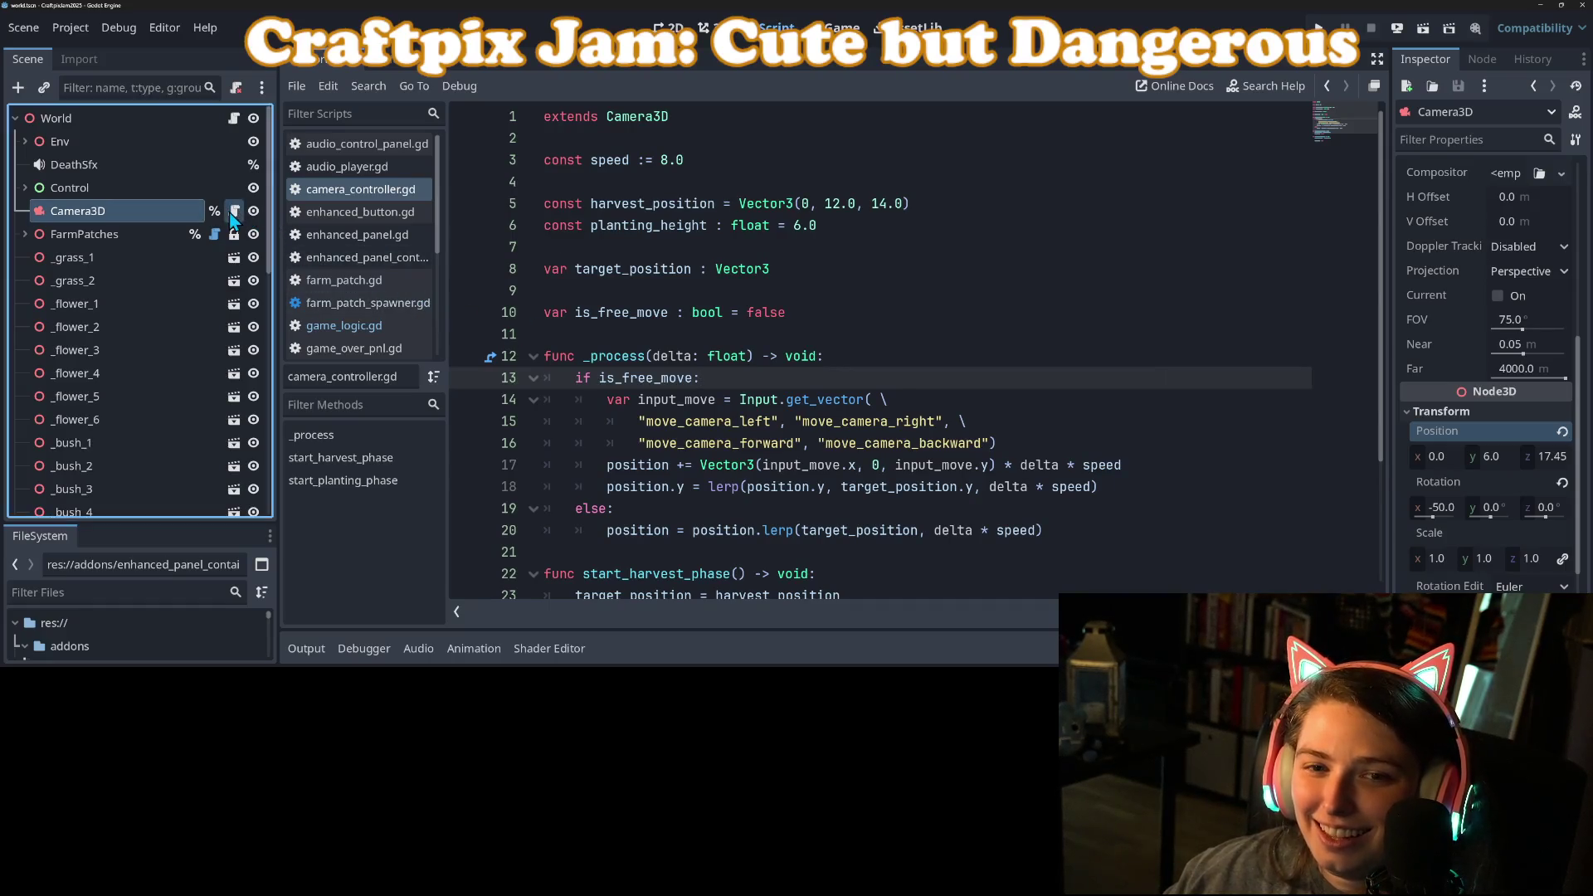
pyautogui.click(758, 336)
pyautogui.click(725, 382)
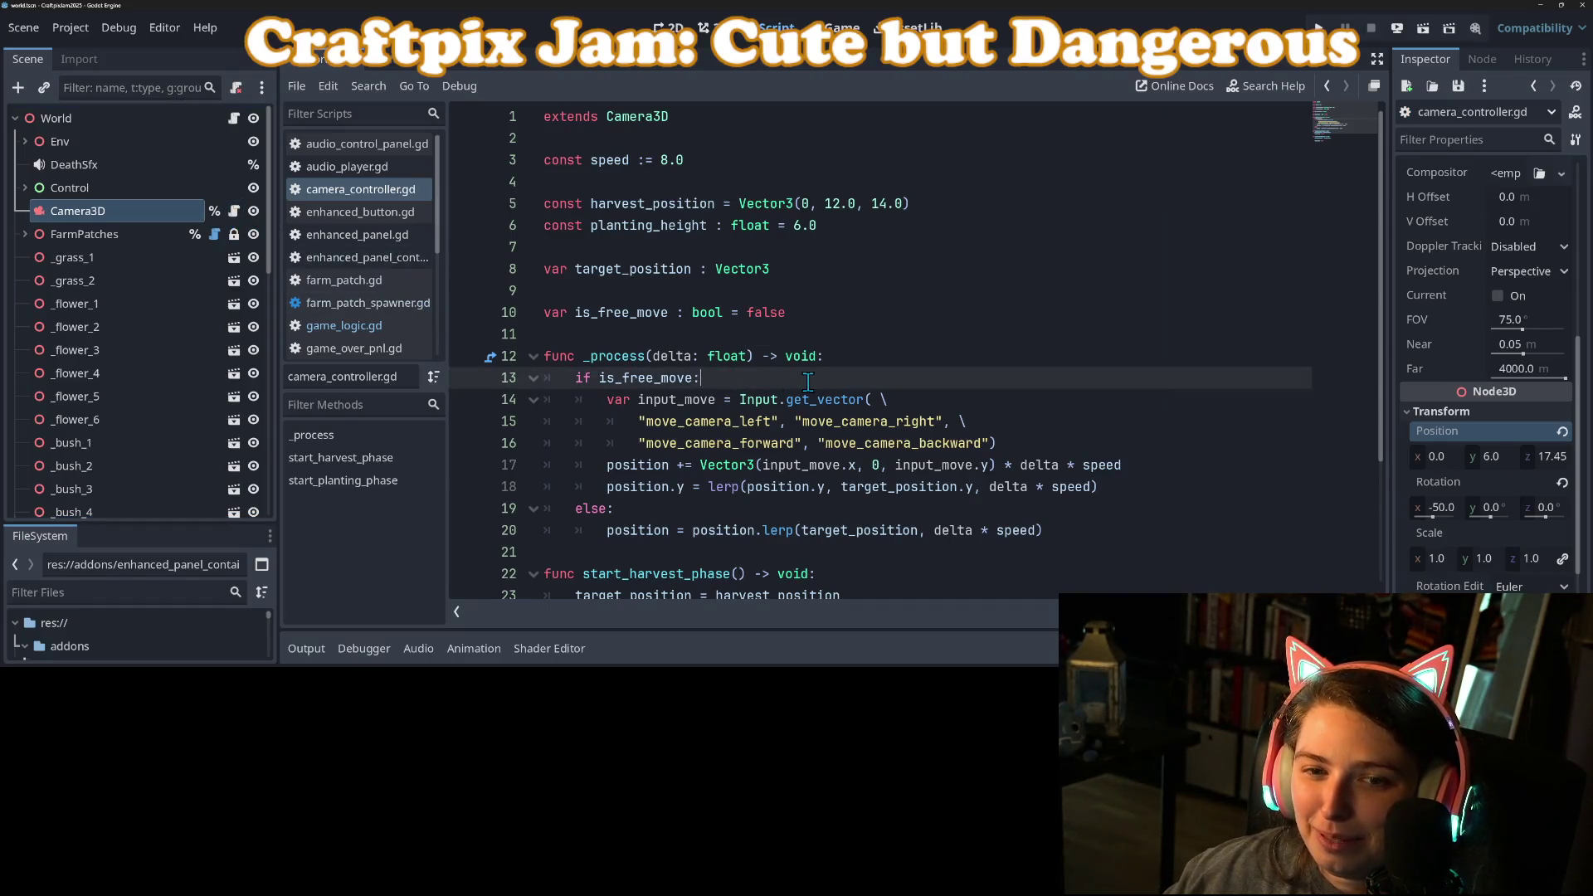
pyautogui.click(863, 359)
pyautogui.scroll(-1, 837, 377)
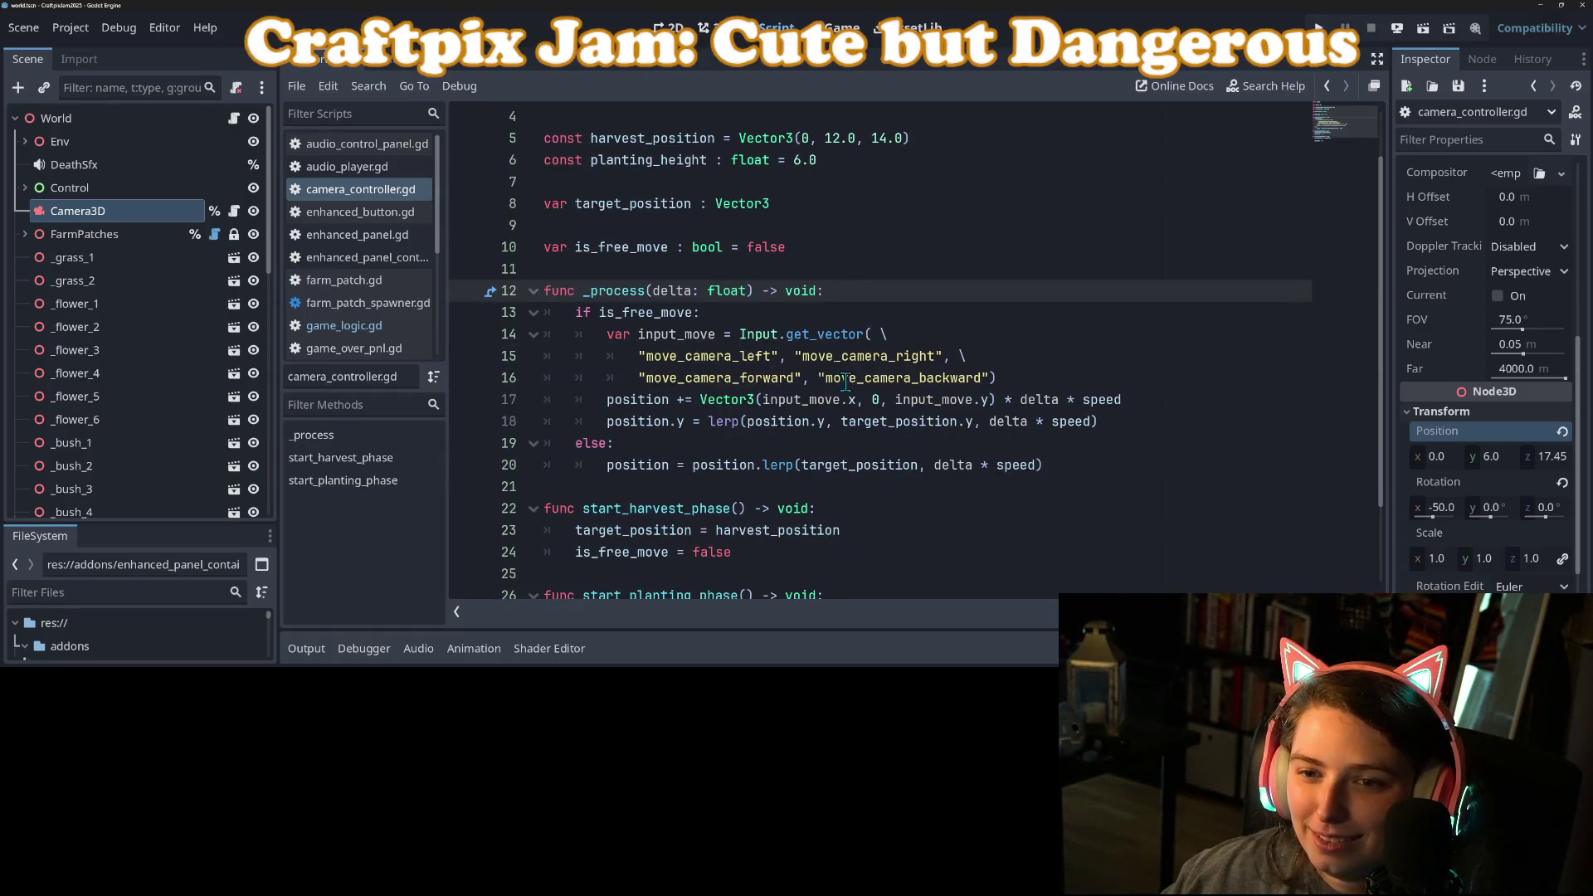
pyautogui.scroll(1, 844, 381)
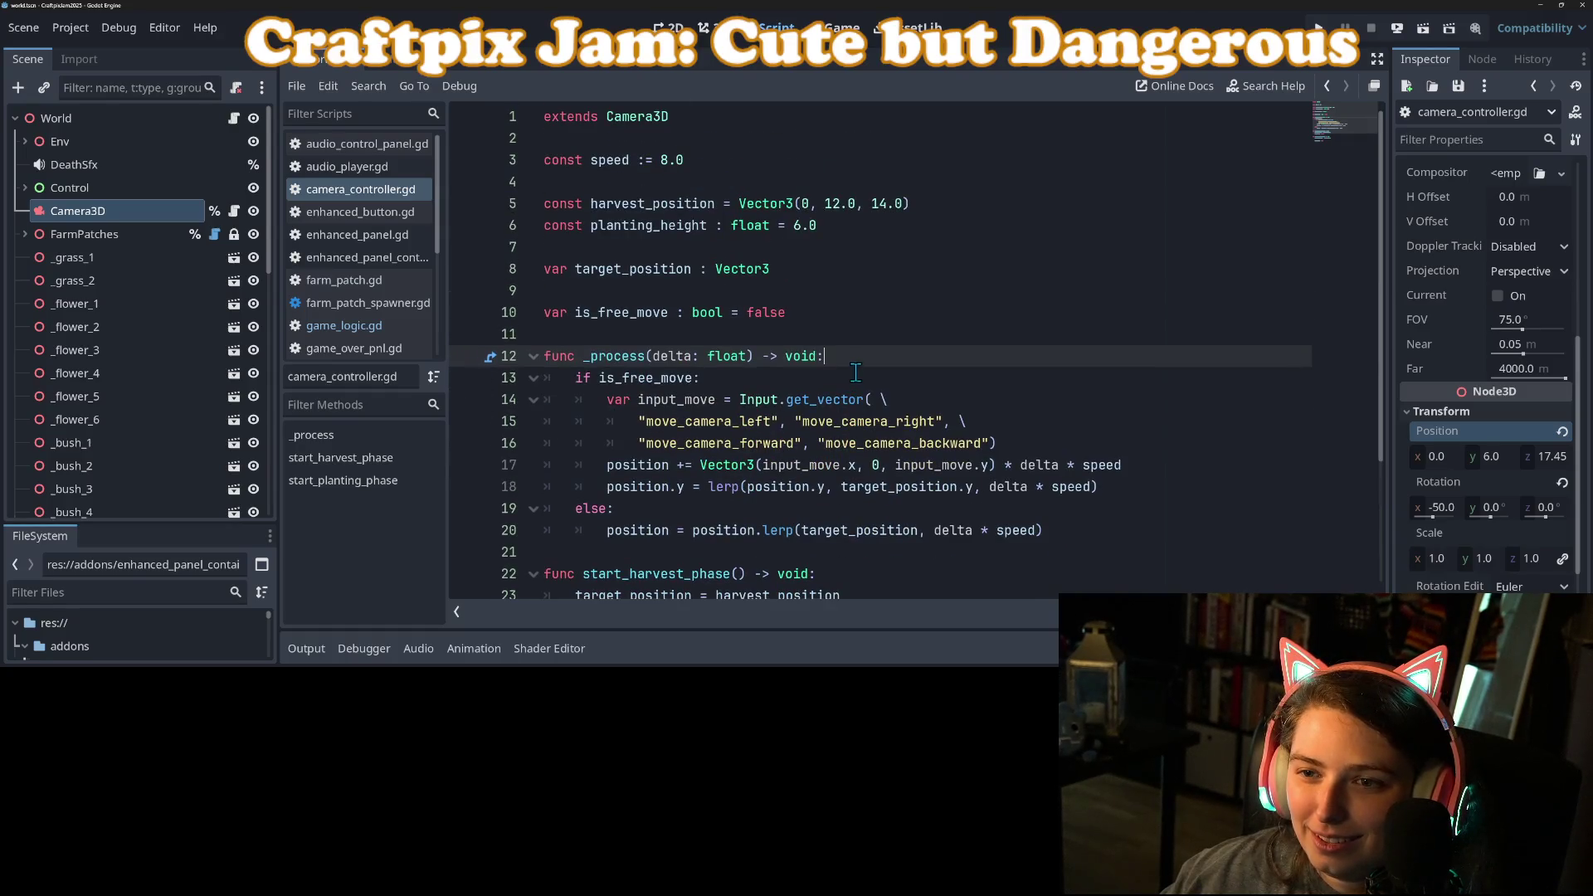
# Step: Change the harvest_position height from 12.0 to 11.0 and return to the 3D view
pyautogui.doubleClick(834, 206)
pyautogui.write('11')
pyautogui.press('Escape')
pyautogui.click(961, 222)
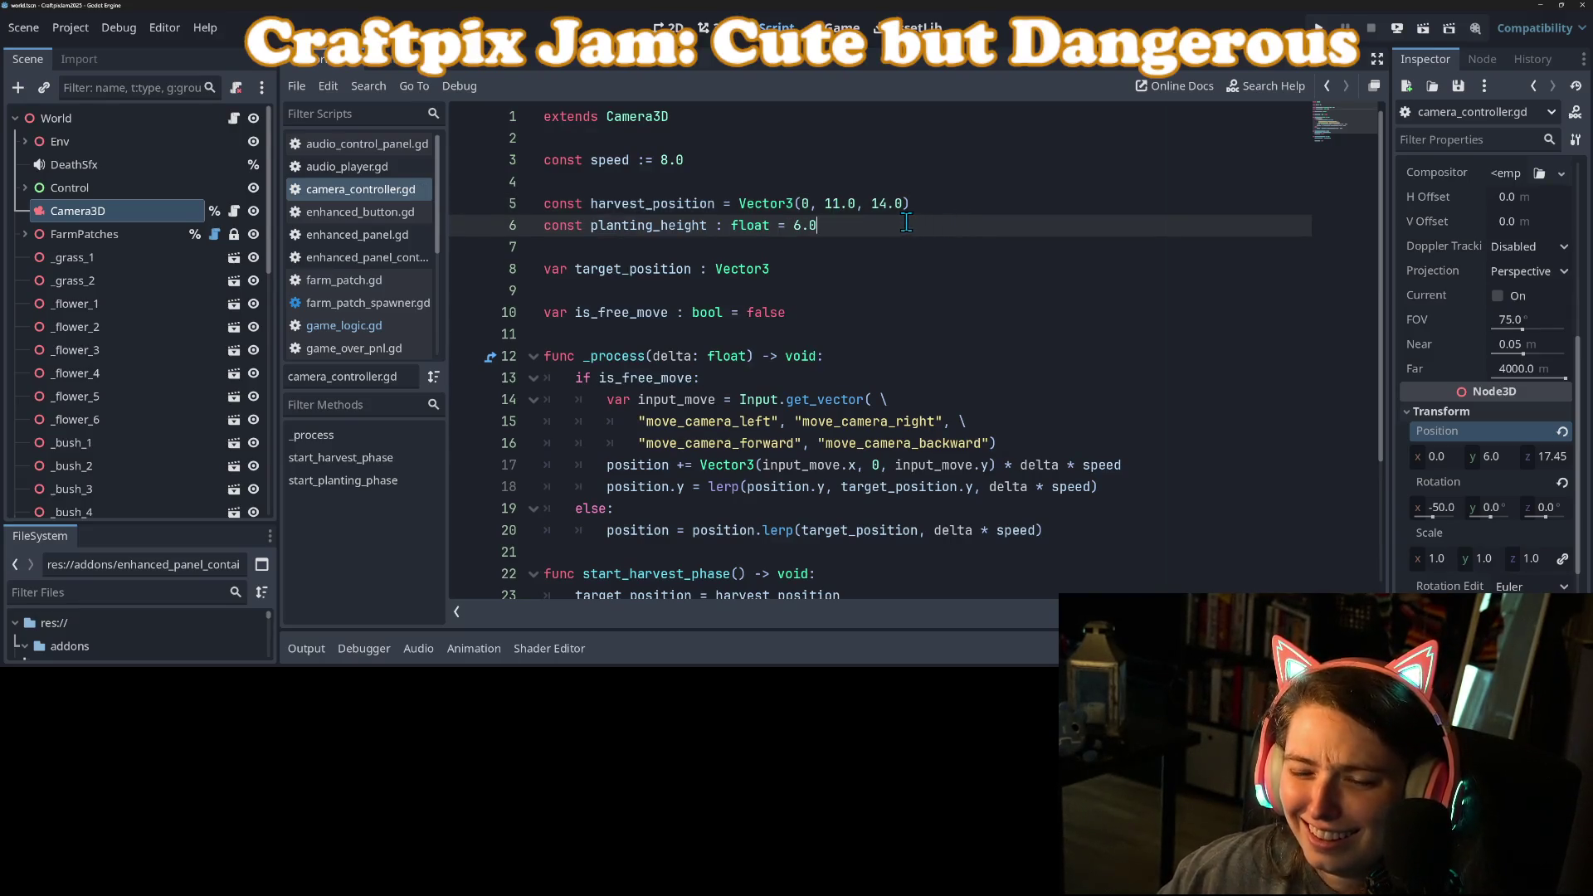
pyautogui.click(707, 27)
pyautogui.scroll(-3, 810, 339)
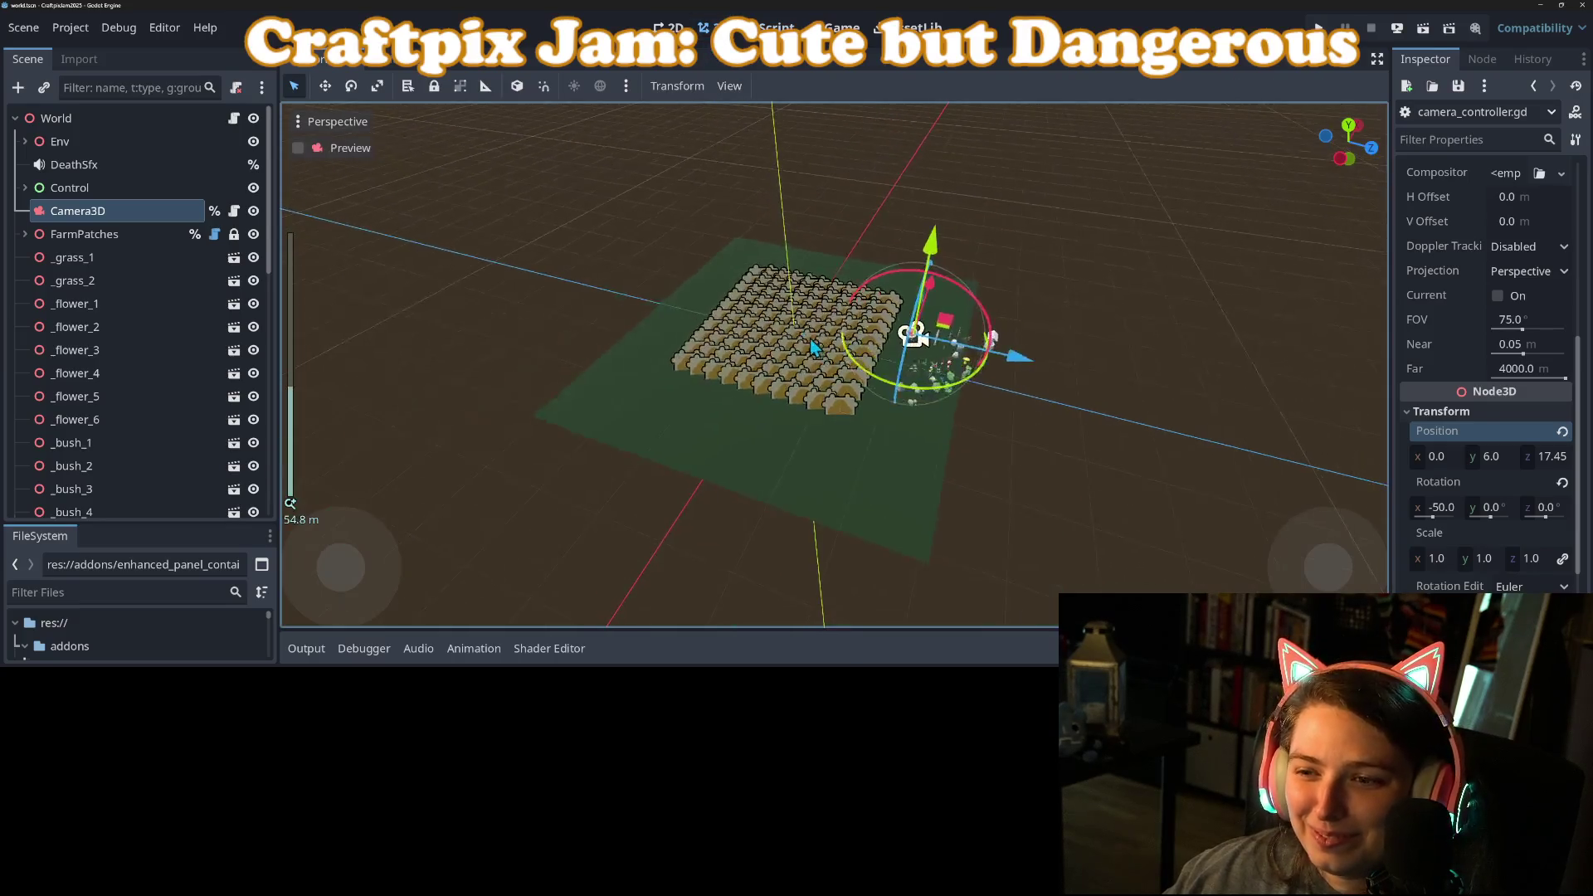
# Step: Orbit and zoom around the farm patches and Camera3D, saving the scene with Ctrl+S
pyautogui.moveTo(763, 307)
pyautogui.mouseDown()
pyautogui.moveTo(693, 310)
pyautogui.moveTo(639, 338)
pyautogui.moveTo(750, 393)
pyautogui.moveTo(832, 403)
pyautogui.mouseUp()
pyautogui.scroll(3, 890, 355)
pyautogui.moveTo(889, 355)
pyautogui.mouseDown()
pyautogui.moveTo(1116, 315)
pyautogui.moveTo(911, 377)
pyautogui.mouseUp()
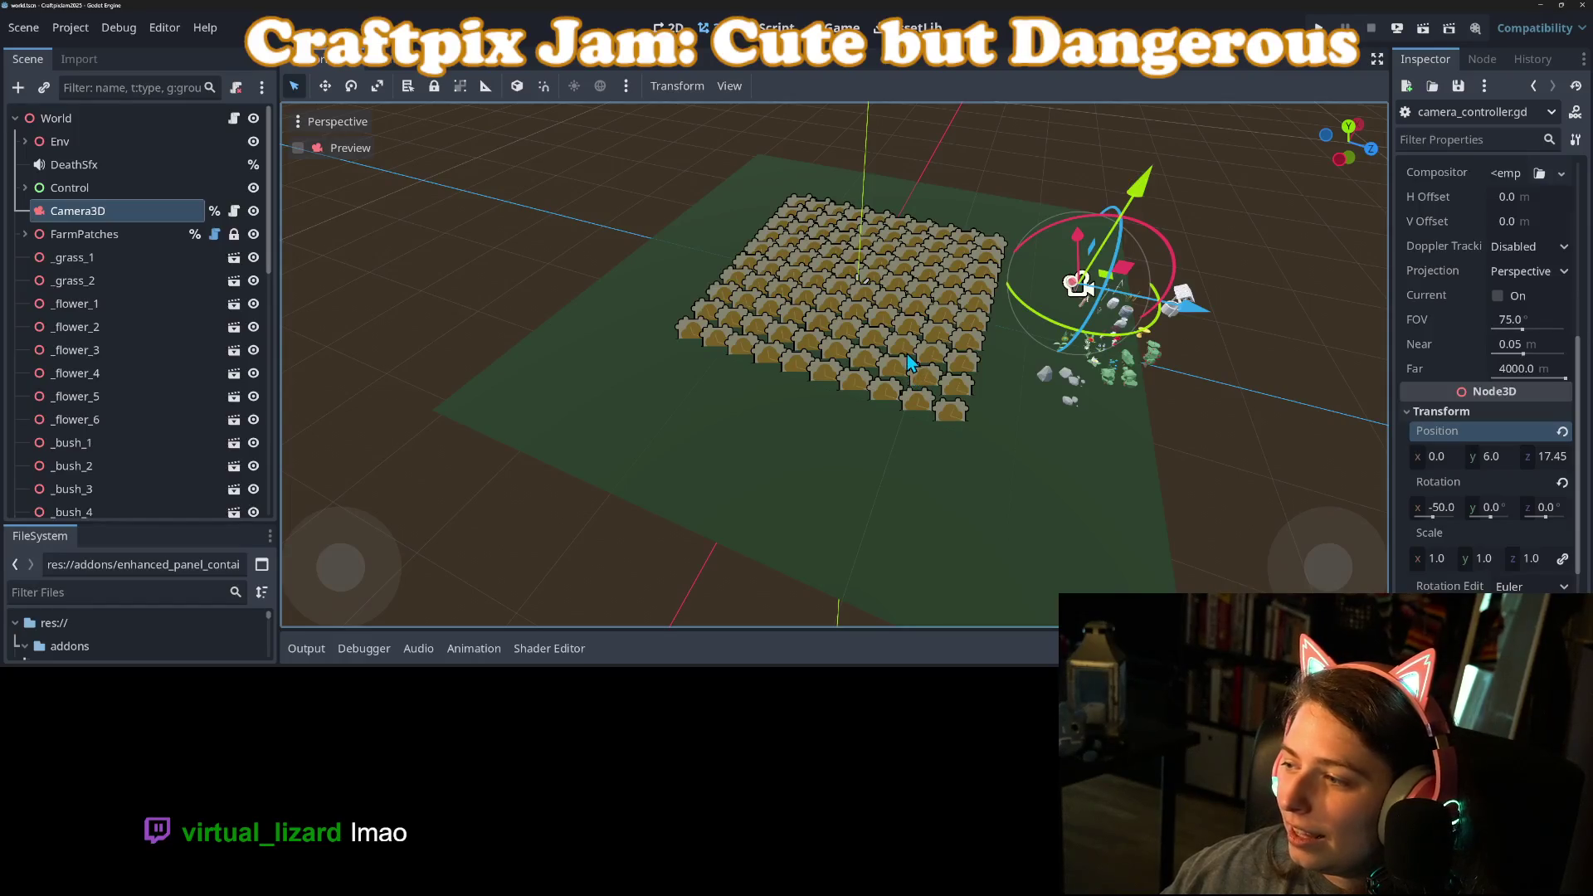
pyautogui.hotkey('ctrl', 's')
pyautogui.moveTo(613, 303)
pyautogui.mouseDown()
pyautogui.moveTo(835, 433)
pyautogui.moveTo(763, 448)
pyautogui.moveTo(777, 450)
pyautogui.moveTo(752, 486)
pyautogui.mouseUp()
pyautogui.scroll(3, 766, 469)
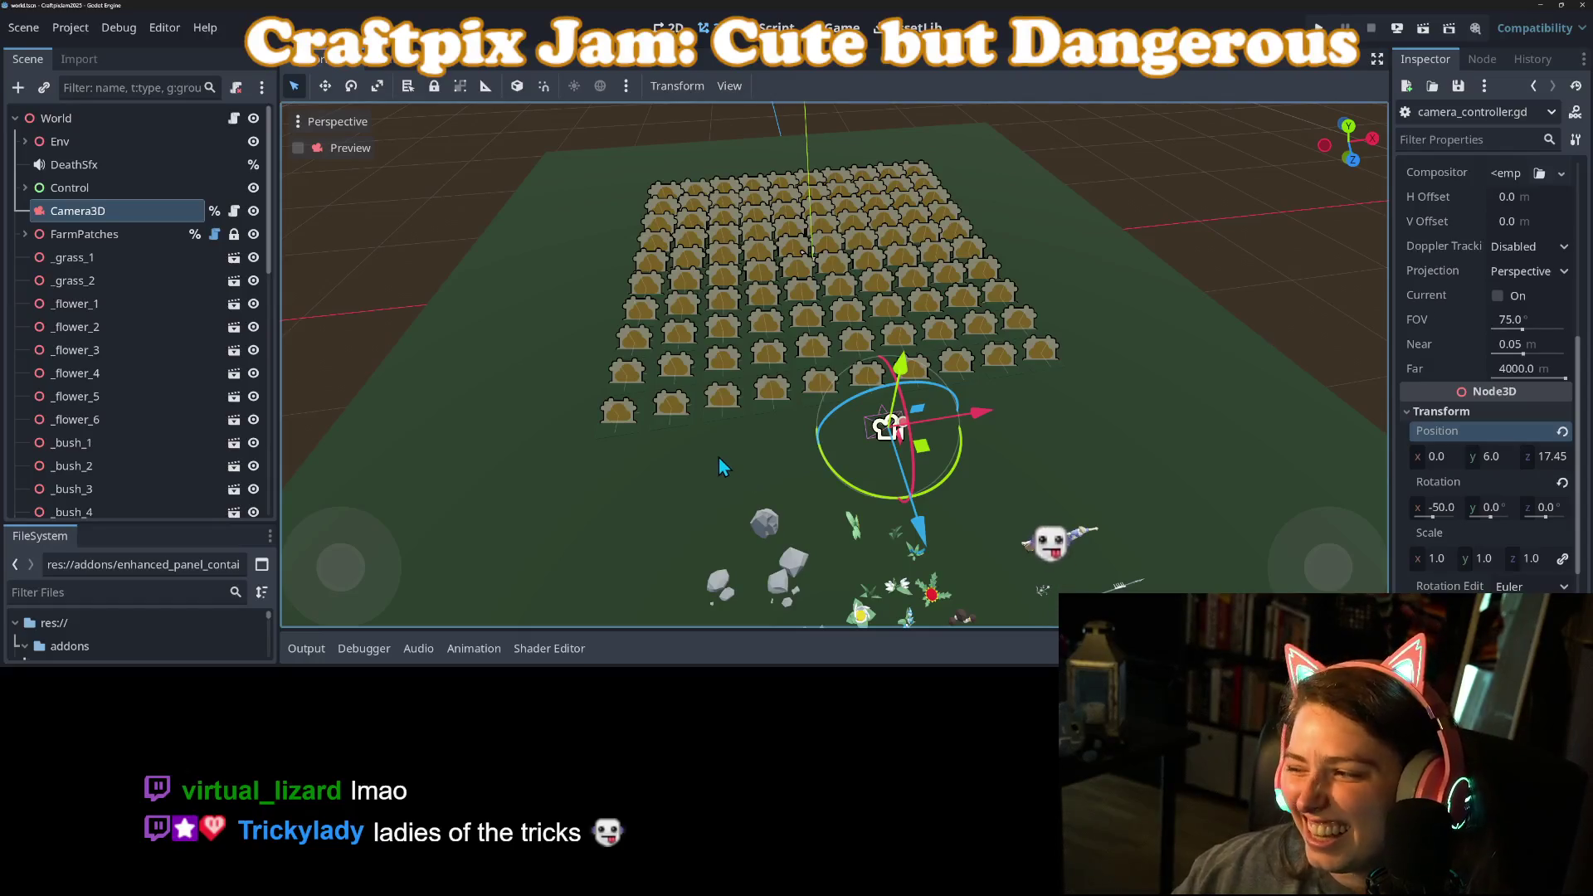
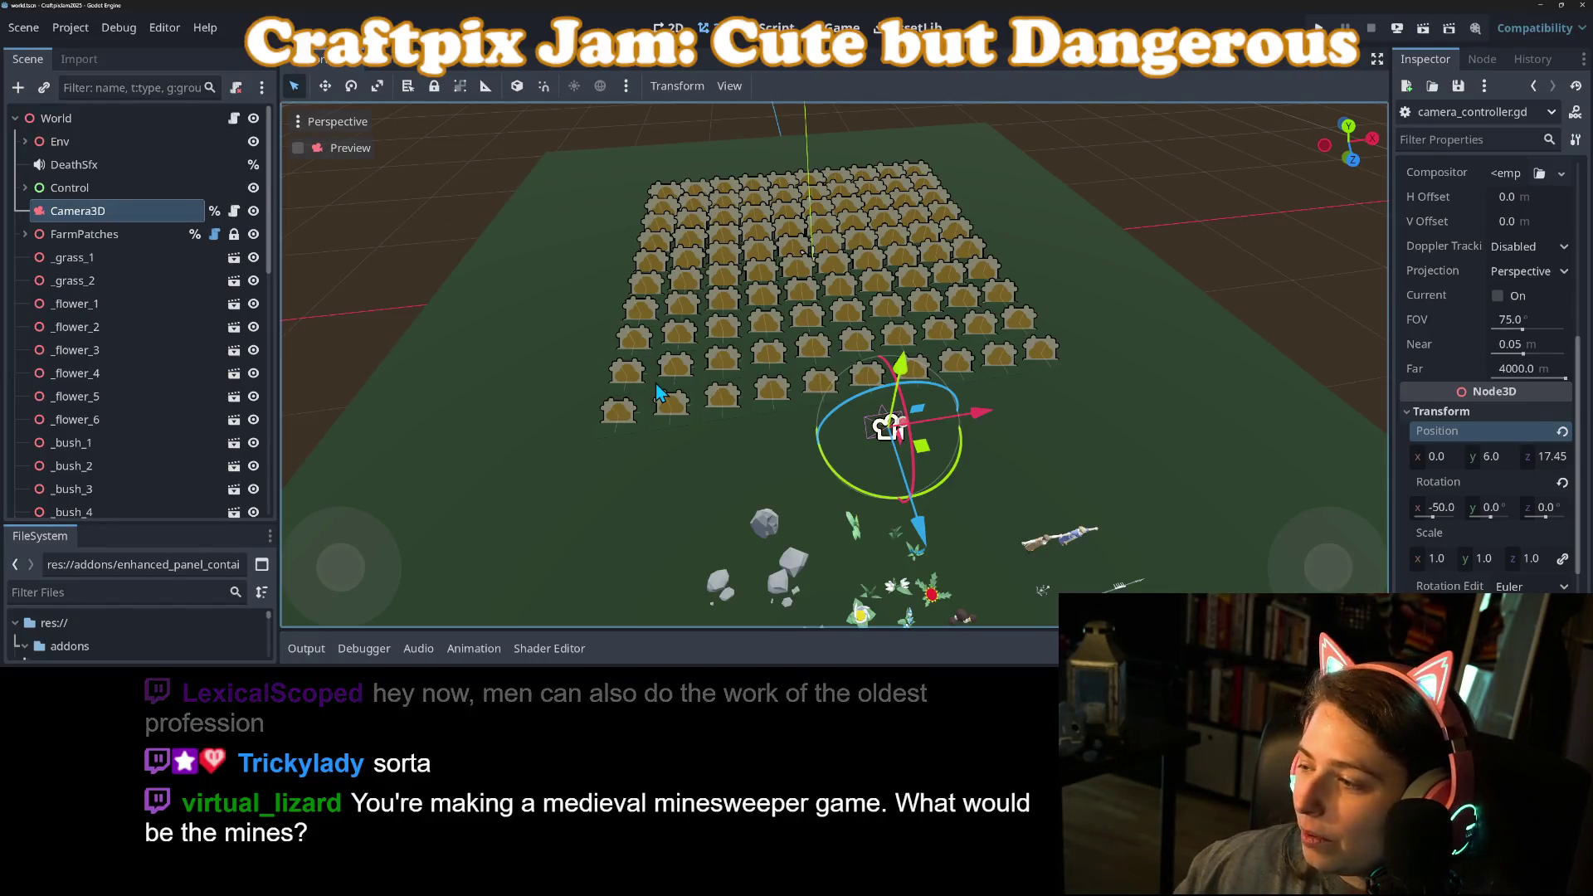
# Step: Zoom in and out over the farm patch grid in the 3D viewport to inspect it
pyautogui.scroll(2, 784, 467)
pyautogui.scroll(-1, 784, 467)
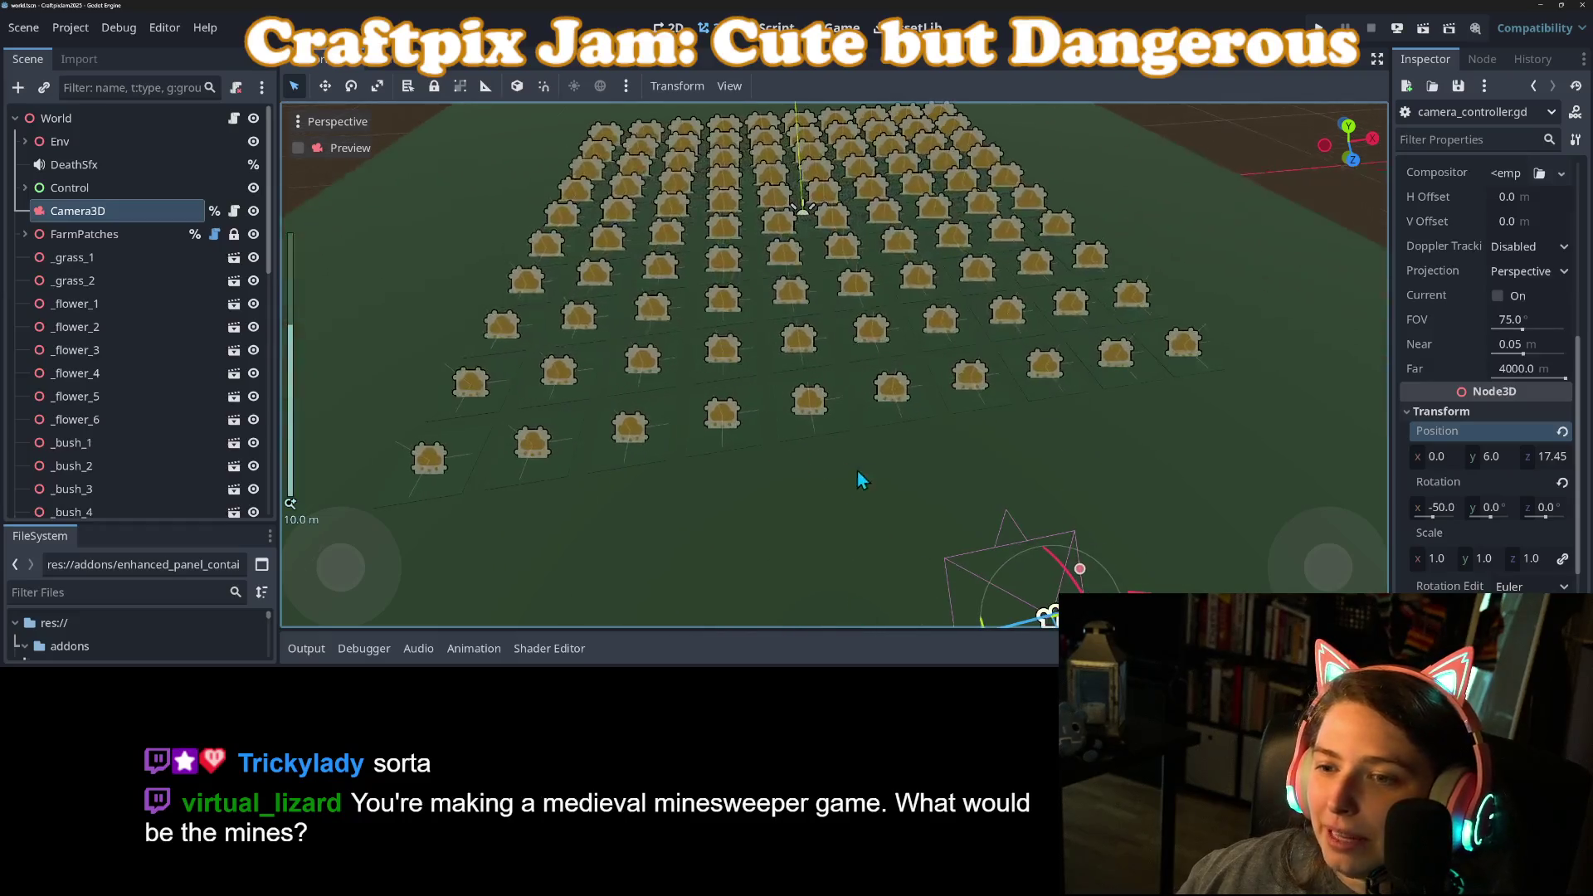
pyautogui.scroll(4, 854, 485)
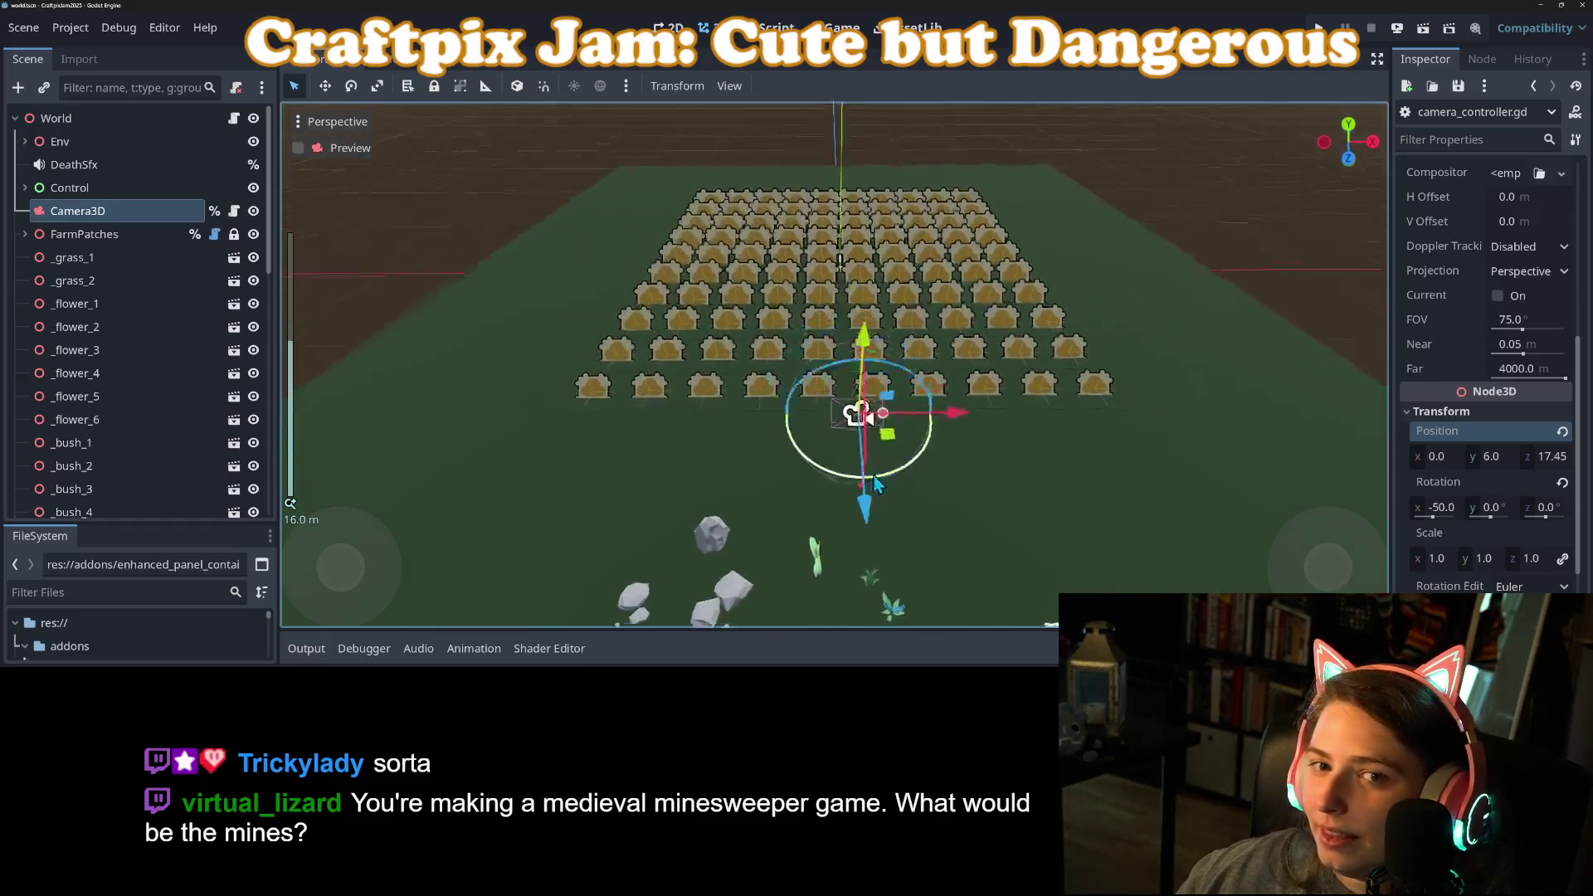
pyautogui.scroll(-4, 867, 510)
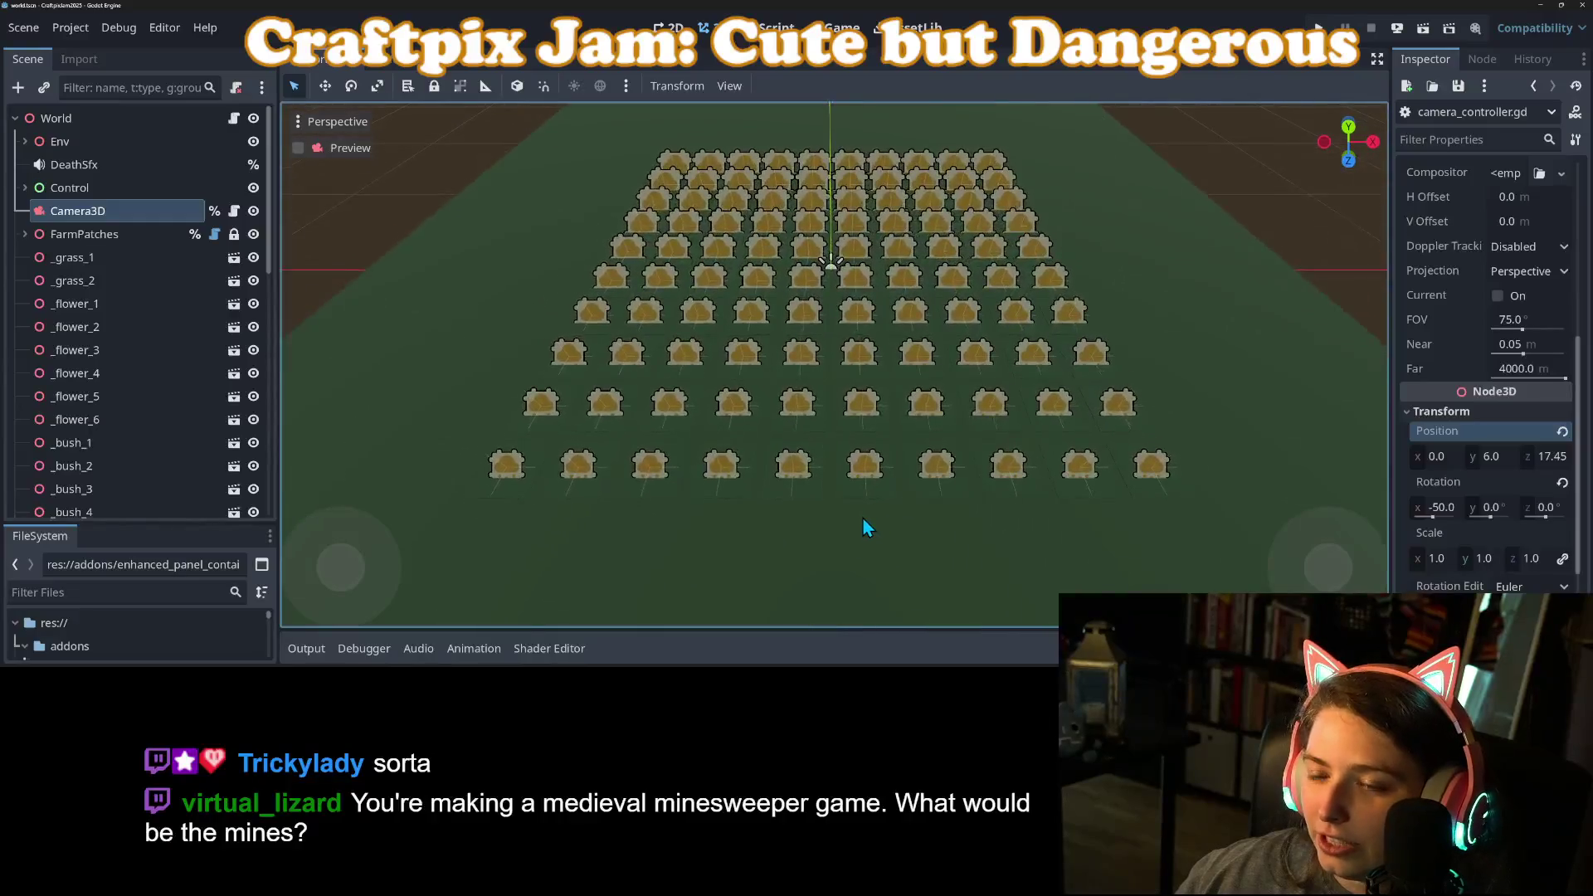
pyautogui.scroll(2, 883, 471)
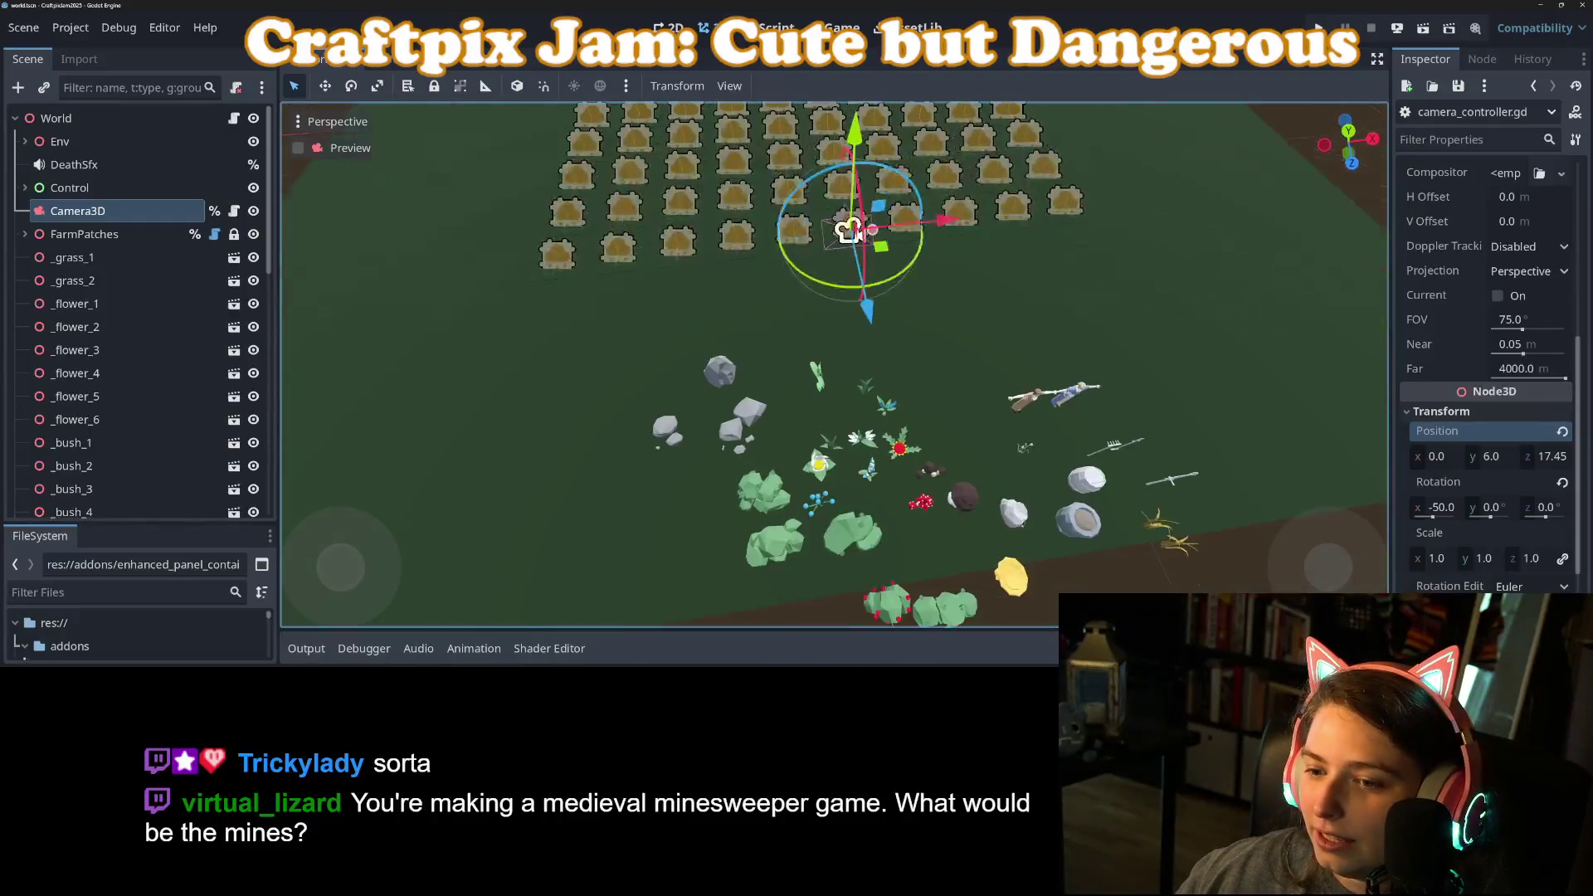
pyautogui.scroll(2, 869, 440)
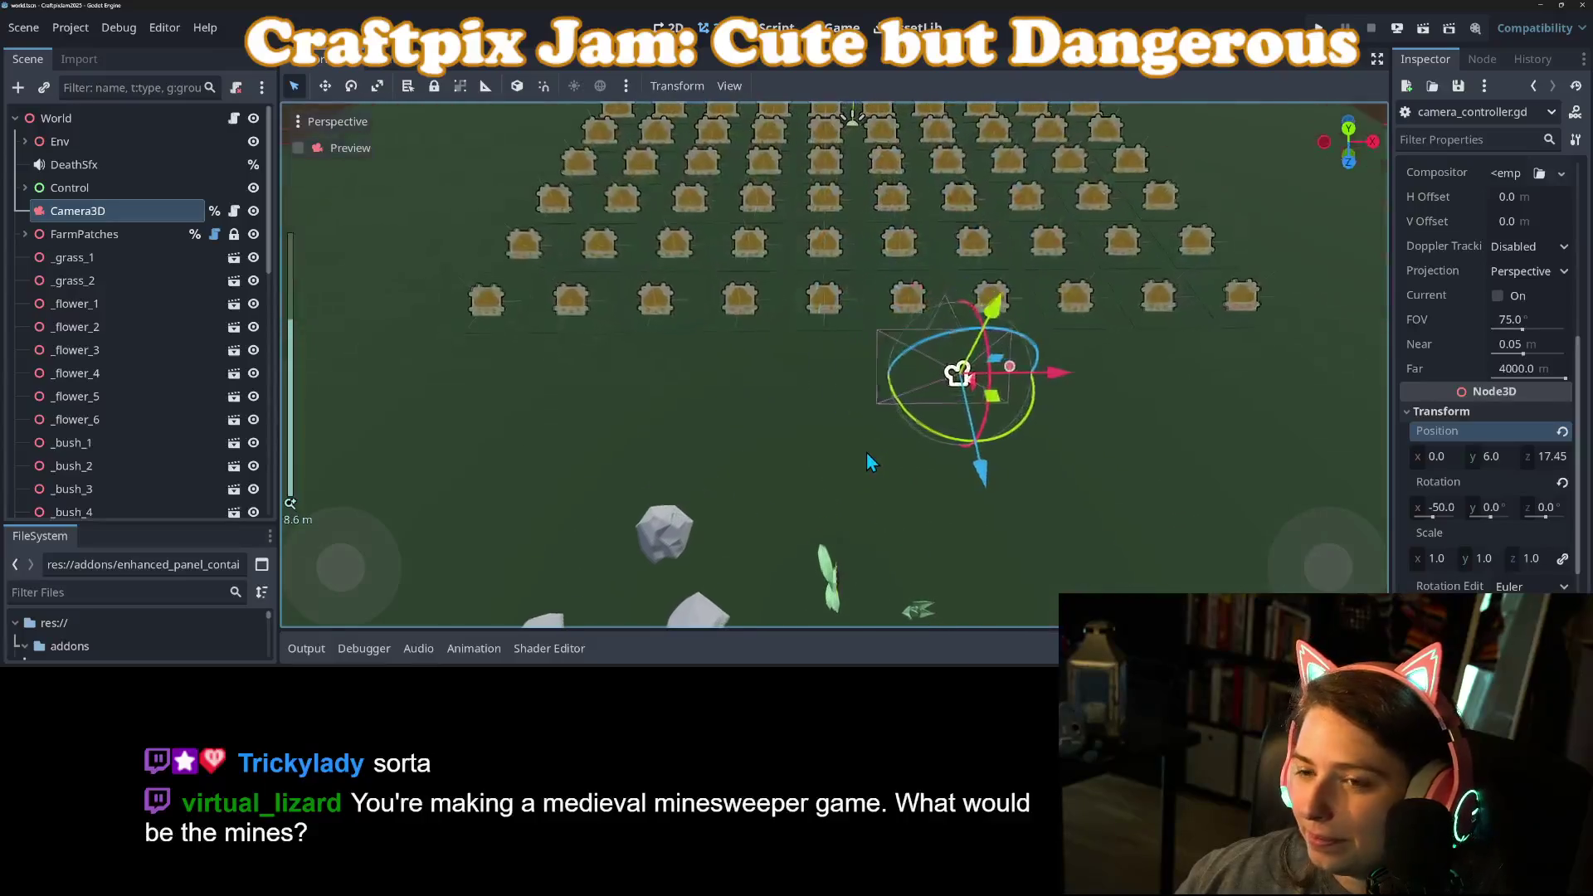
pyautogui.scroll(-2, 860, 461)
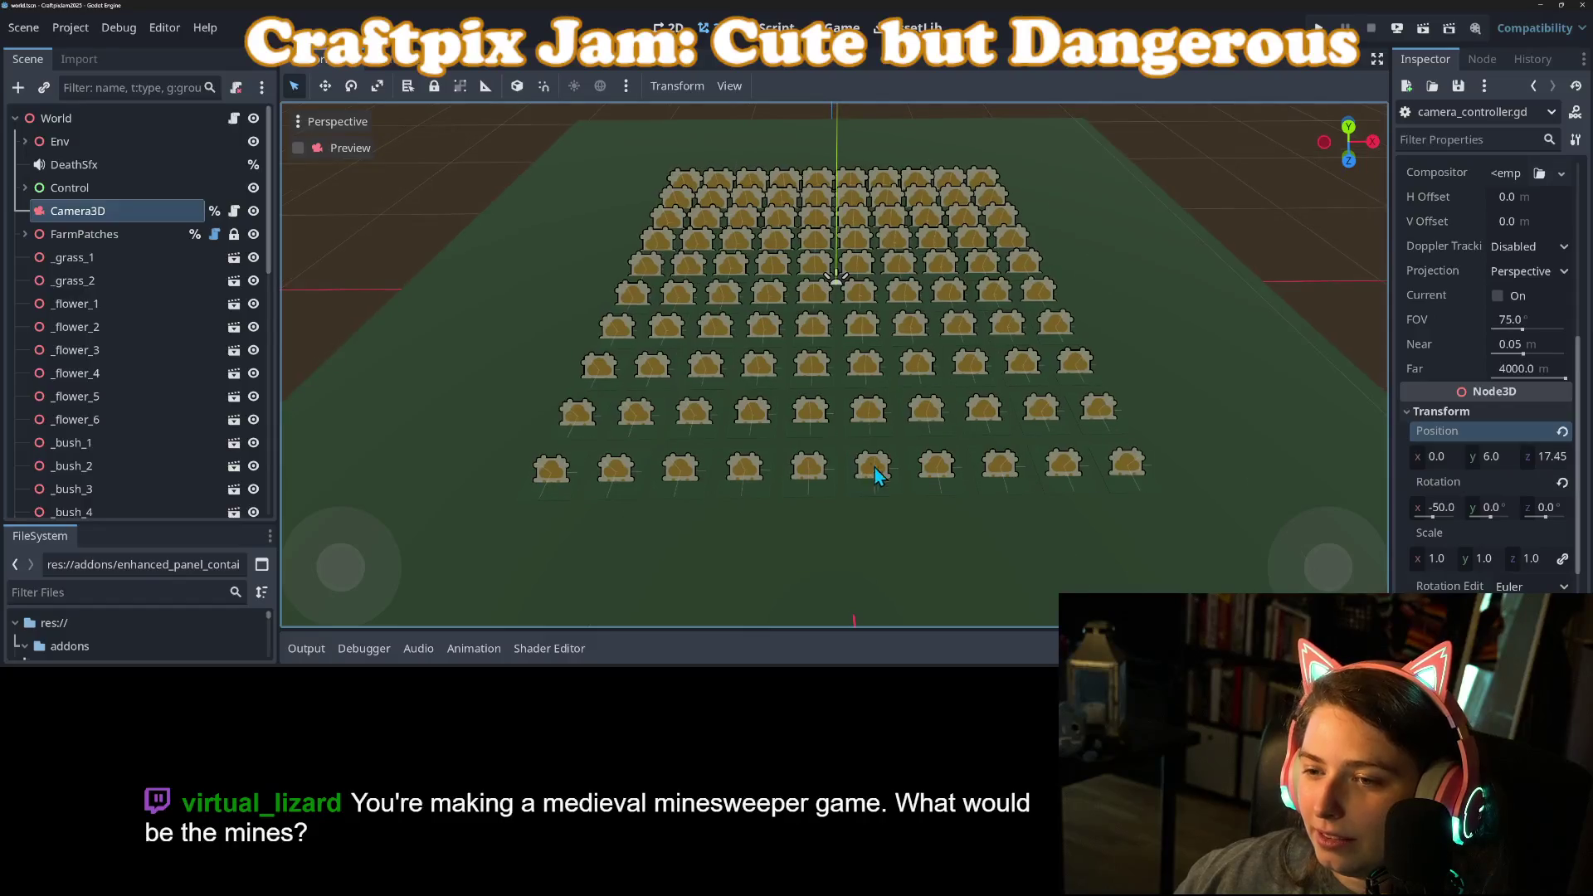
pyautogui.scroll(3, 867, 464)
pyautogui.scroll(-3, 869, 415)
pyautogui.scroll(4, 881, 439)
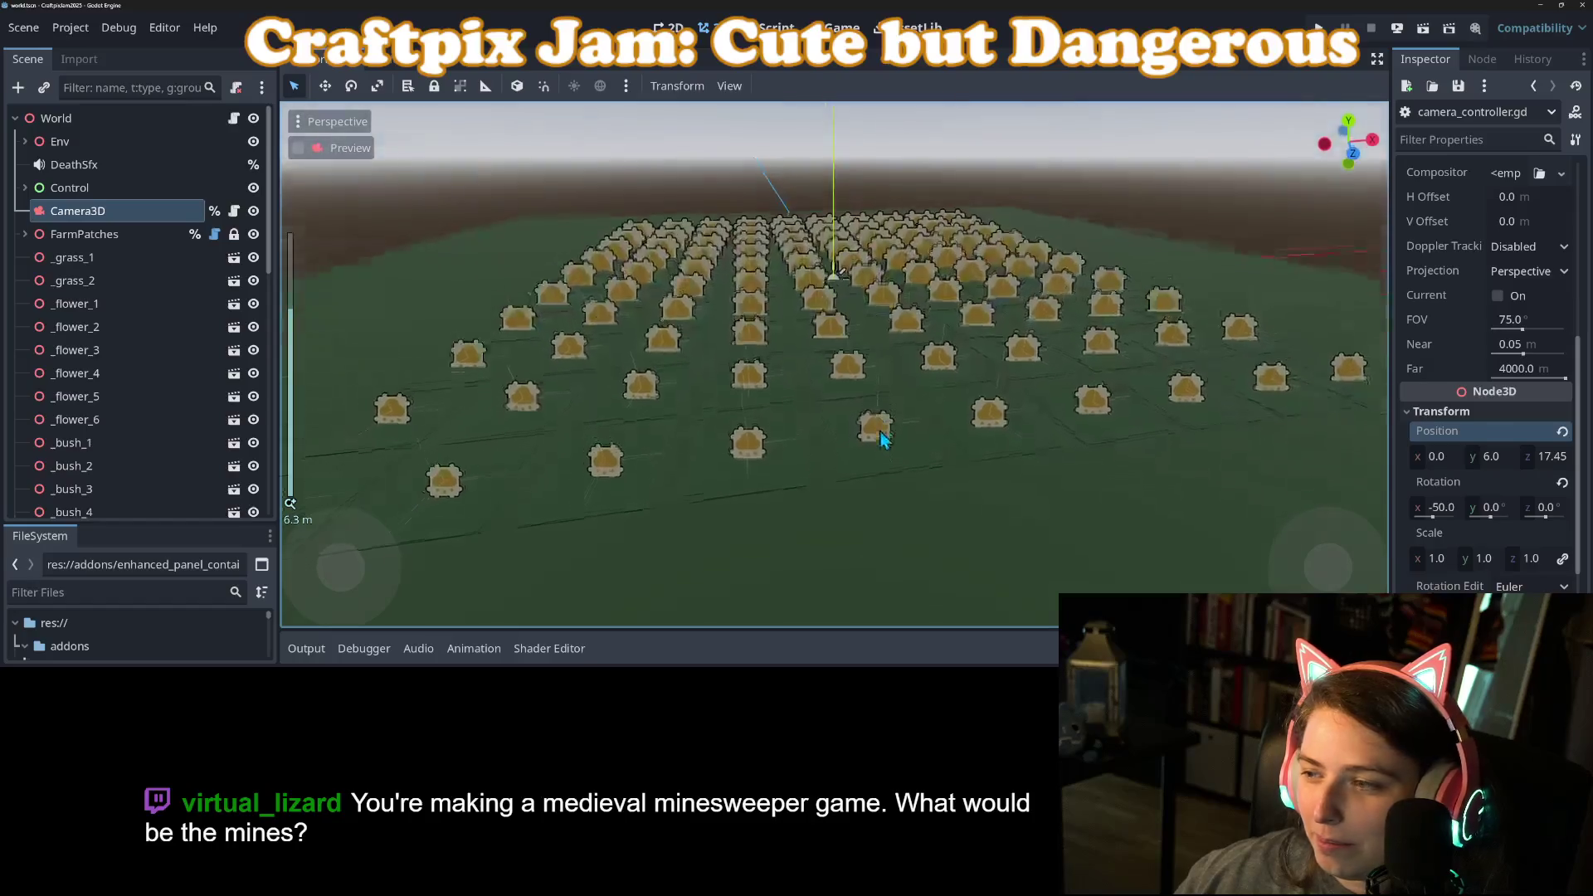
pyautogui.scroll(-3, 875, 457)
pyautogui.scroll(3, 871, 467)
pyautogui.scroll(-2, 855, 498)
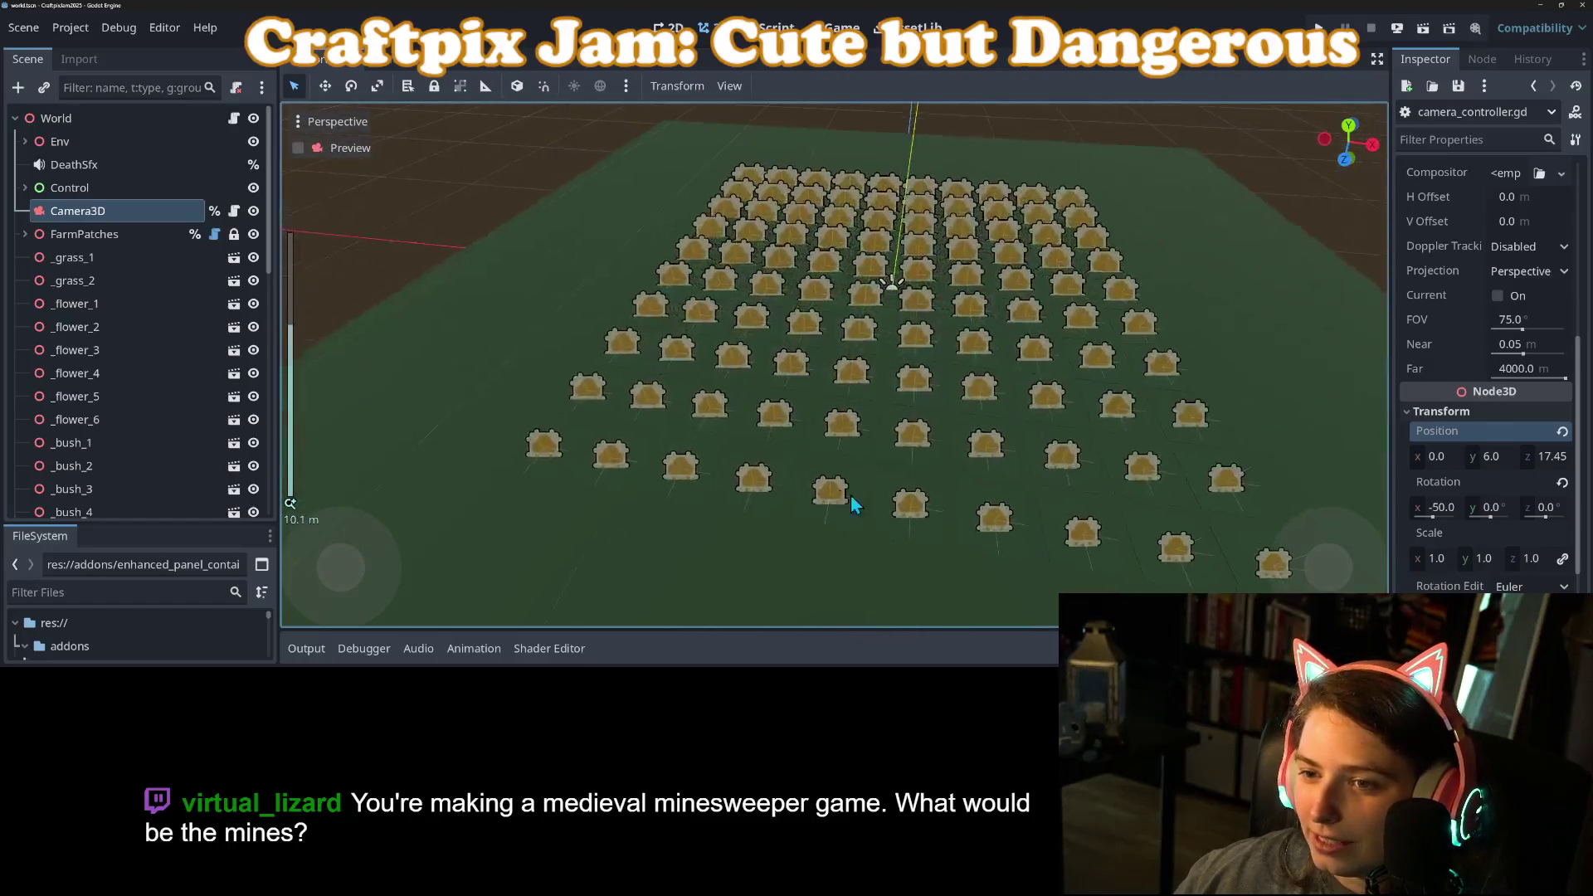
# Step: Centre the view straight-on over the crop grid and bring up game_logic.gd
pyautogui.moveTo(848, 509); pyautogui.dragTo(858, 525)
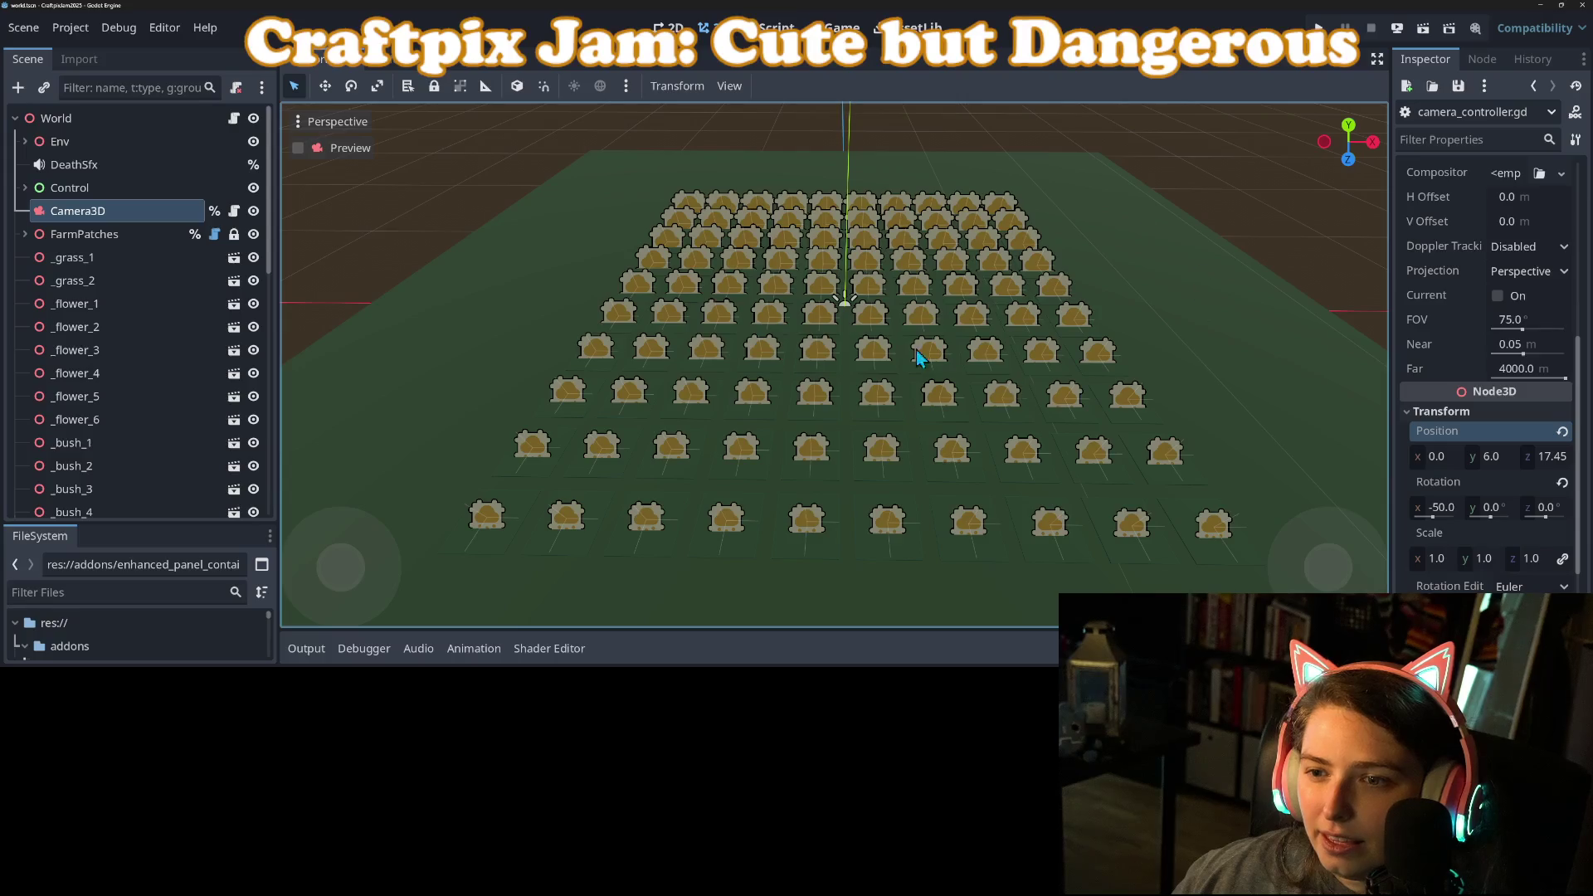
pyautogui.click(234, 118)
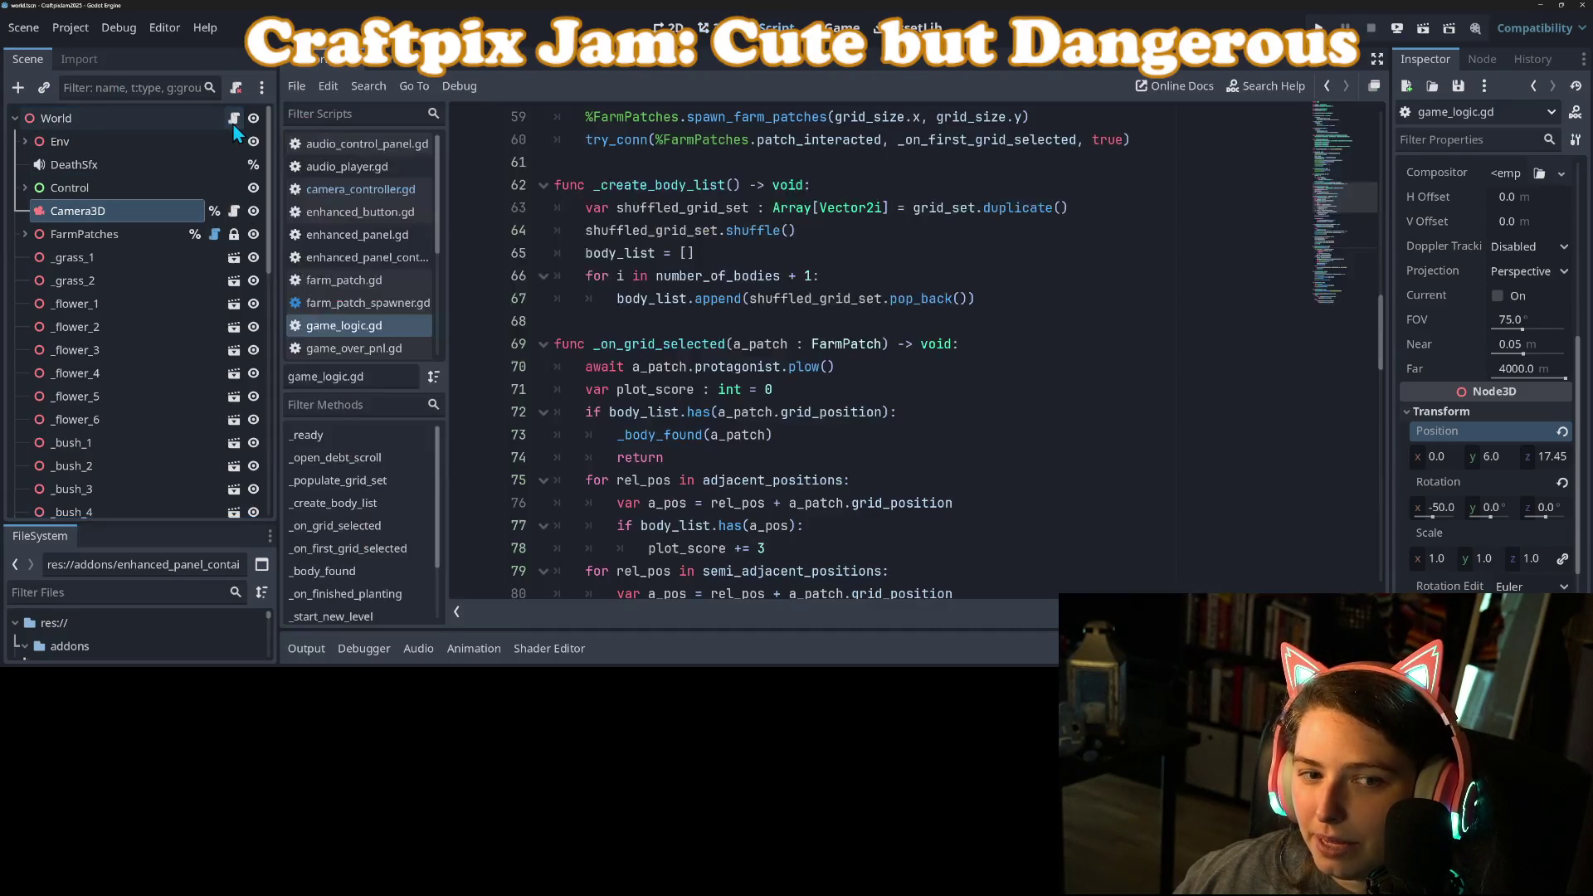
# Step: Select FarmPatches and glance at its spawner script before returning to the 3D view
pyautogui.click(136, 234)
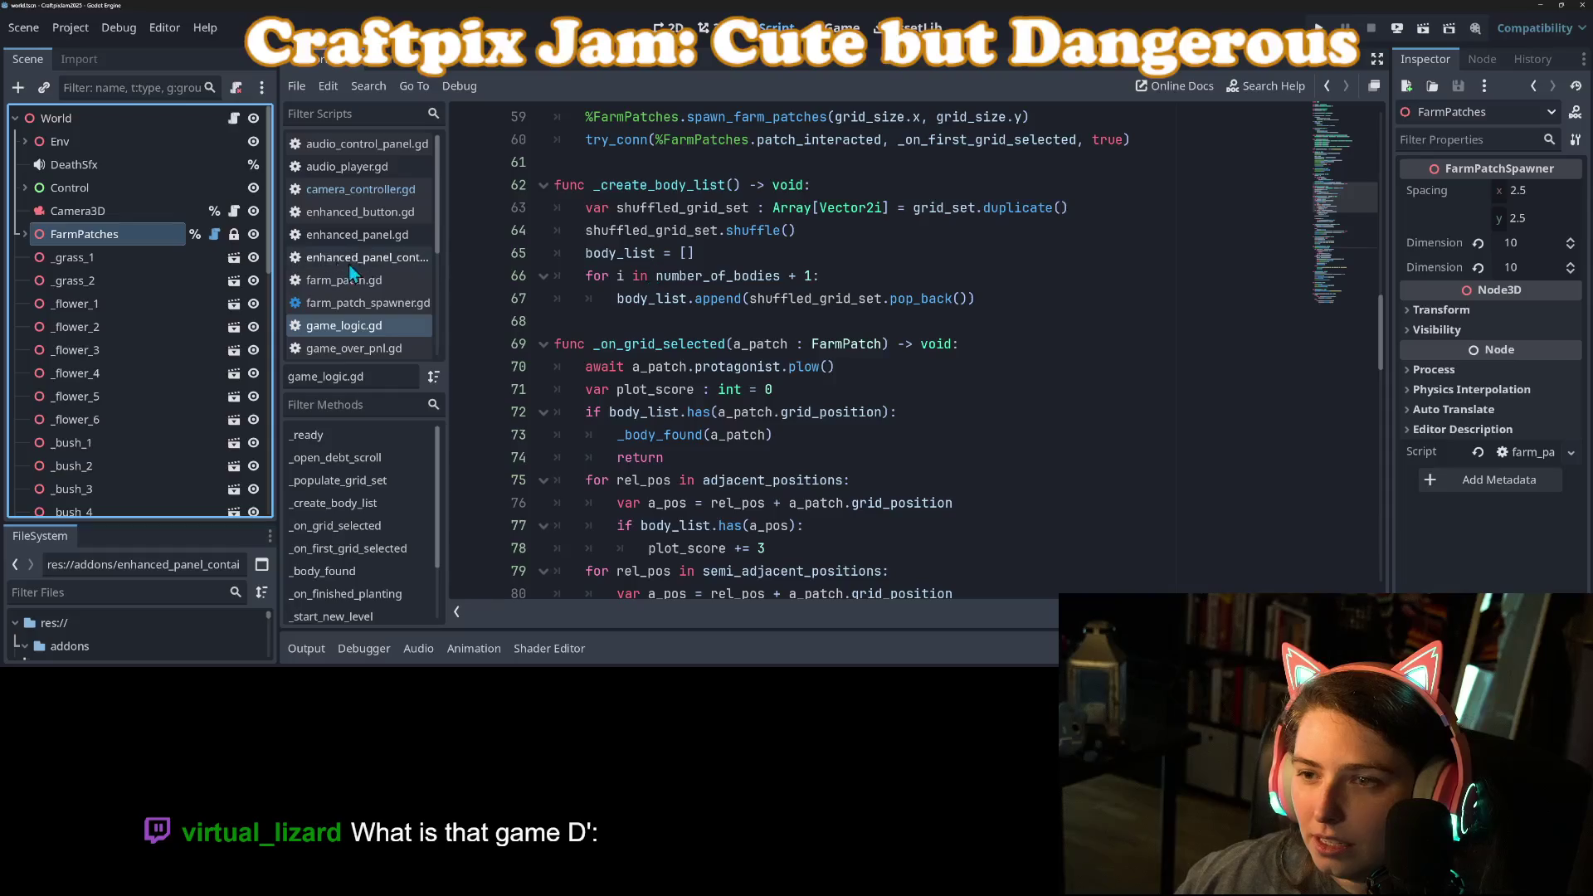
pyautogui.click(215, 234)
pyautogui.scroll(5, 710, 251)
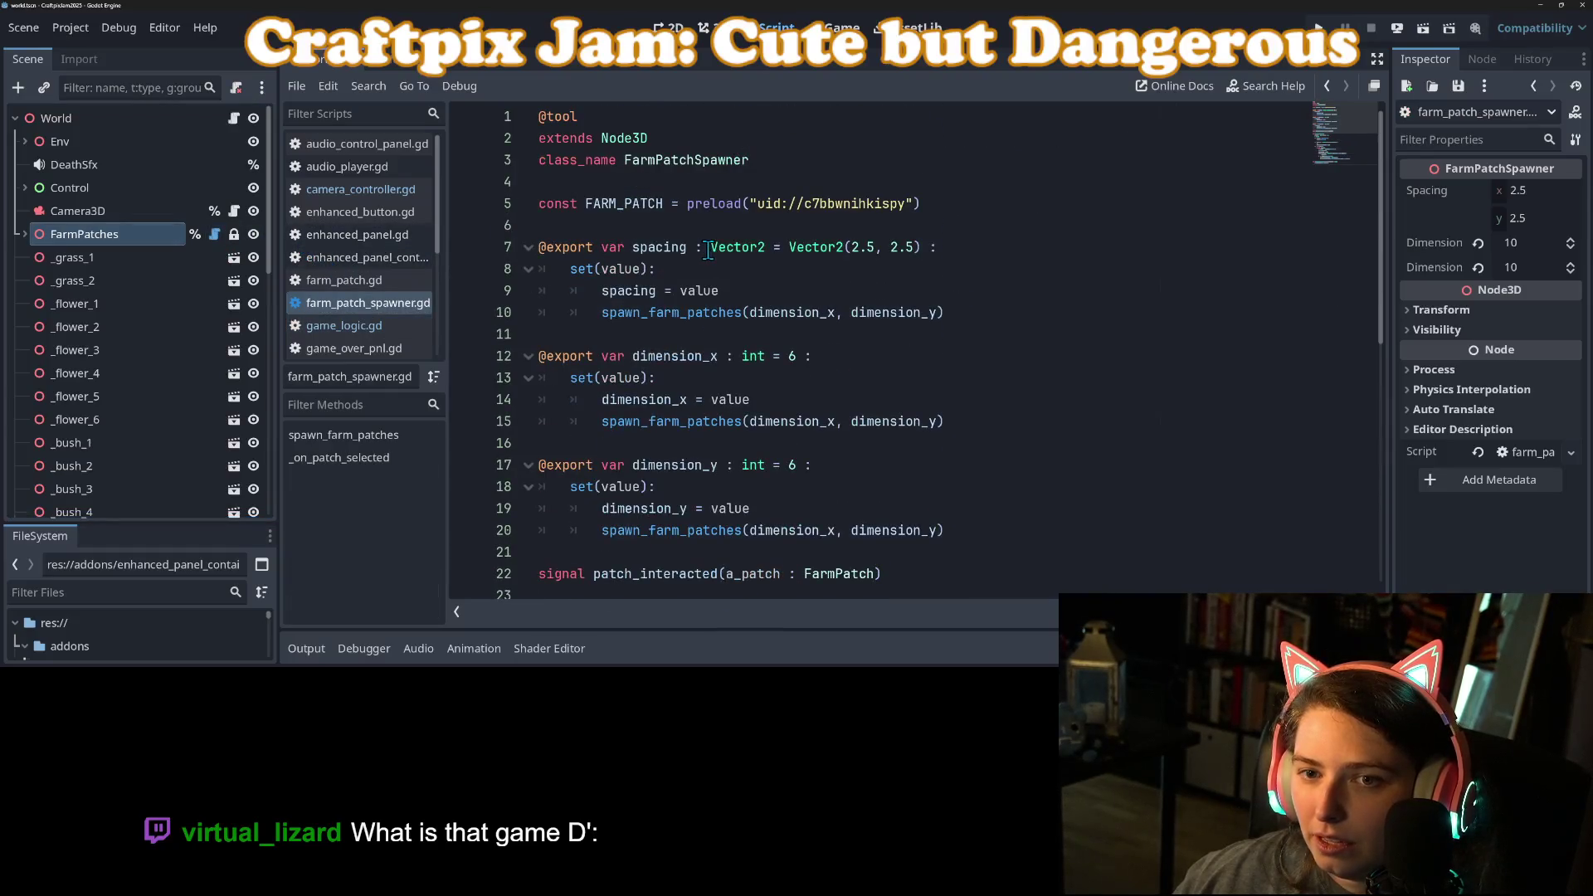
pyautogui.click(703, 29)
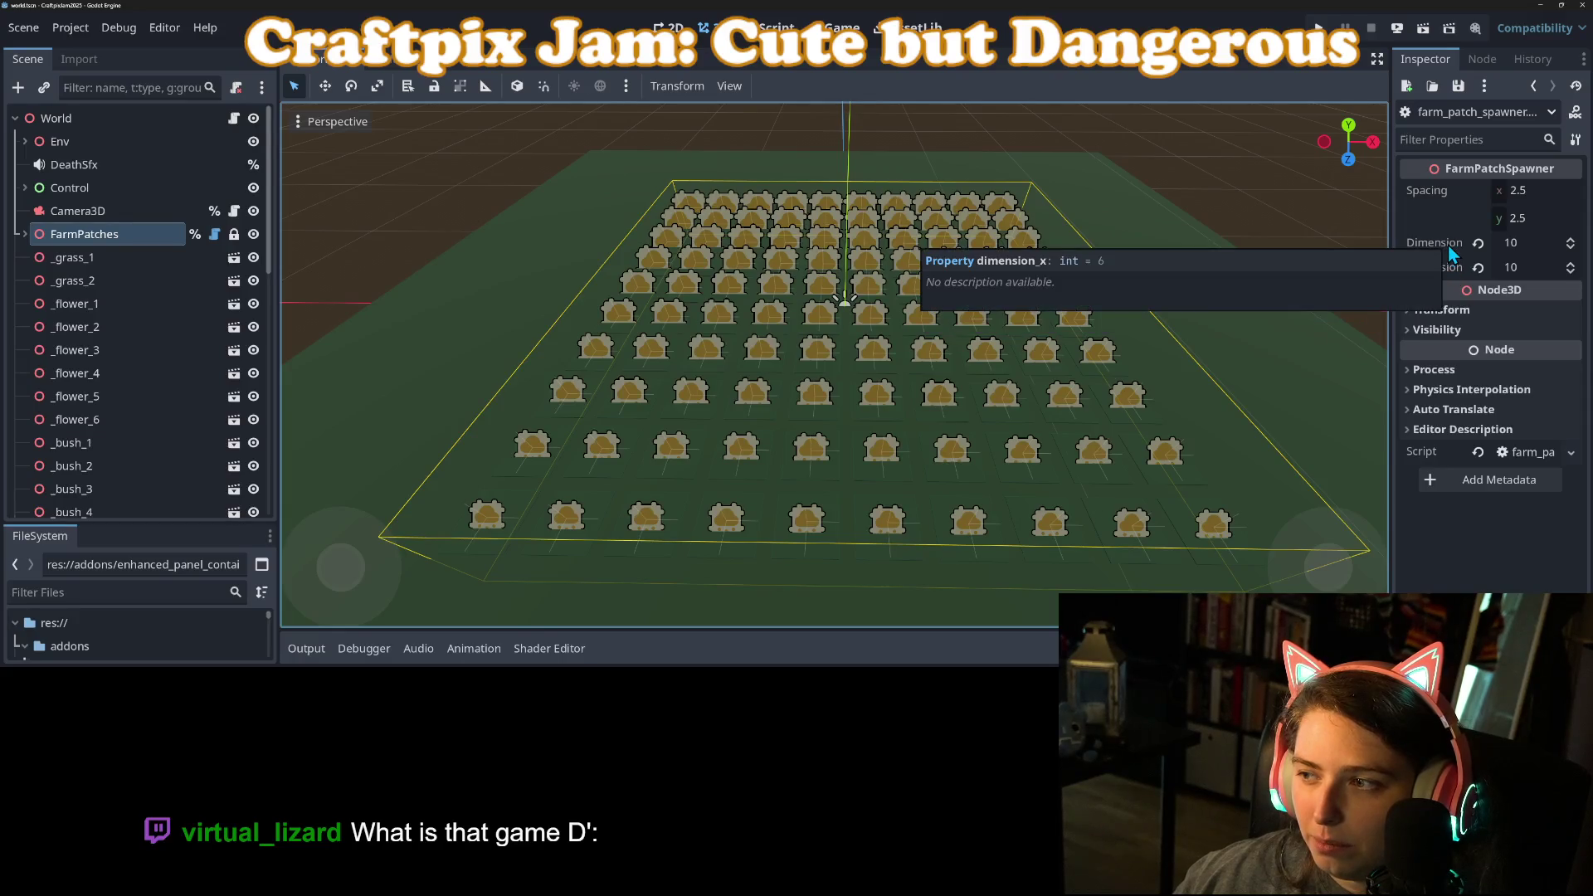
# Step: Set FarmPatches' first Dimension to 15, save the scene, and reopen game_logic.gd
pyautogui.click(1543, 244)
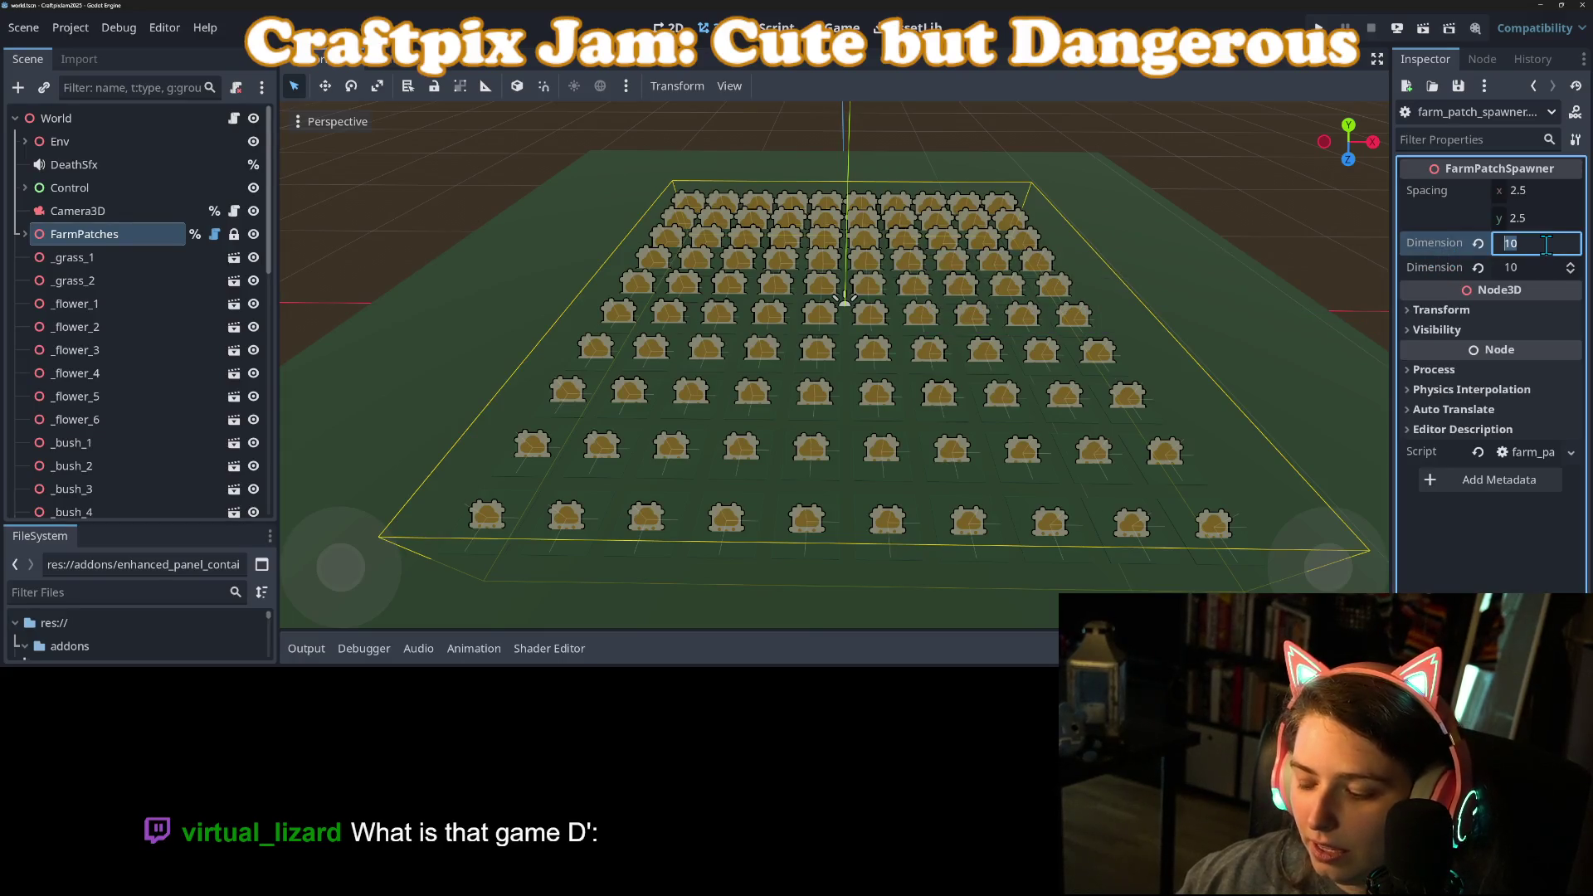
pyautogui.write('15')
pyautogui.press('Return')
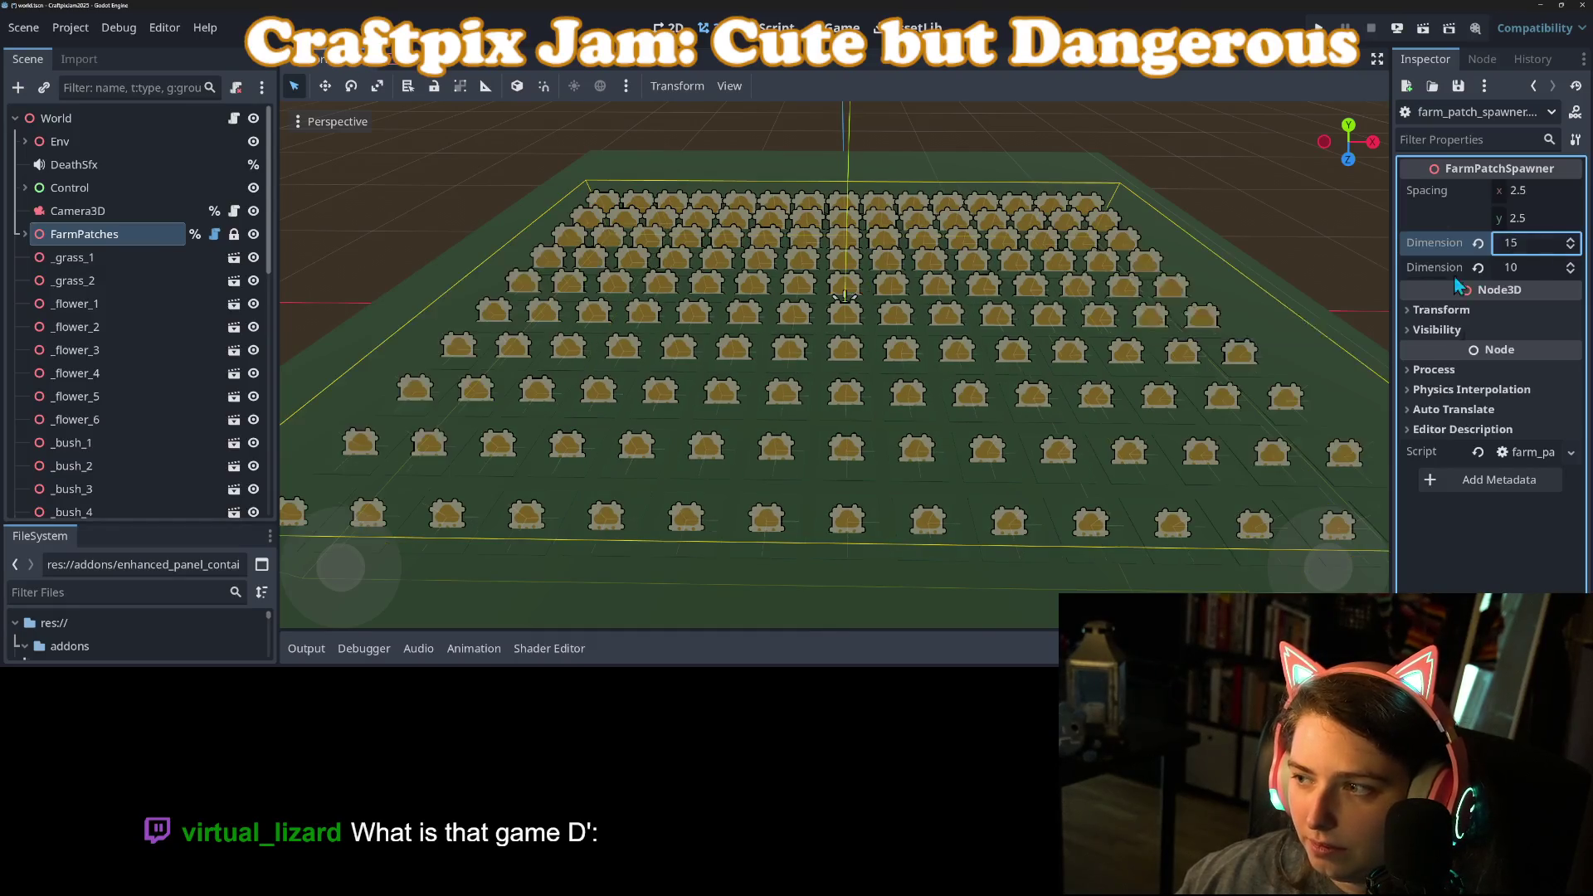
pyautogui.hotkey('ctrl', 's')
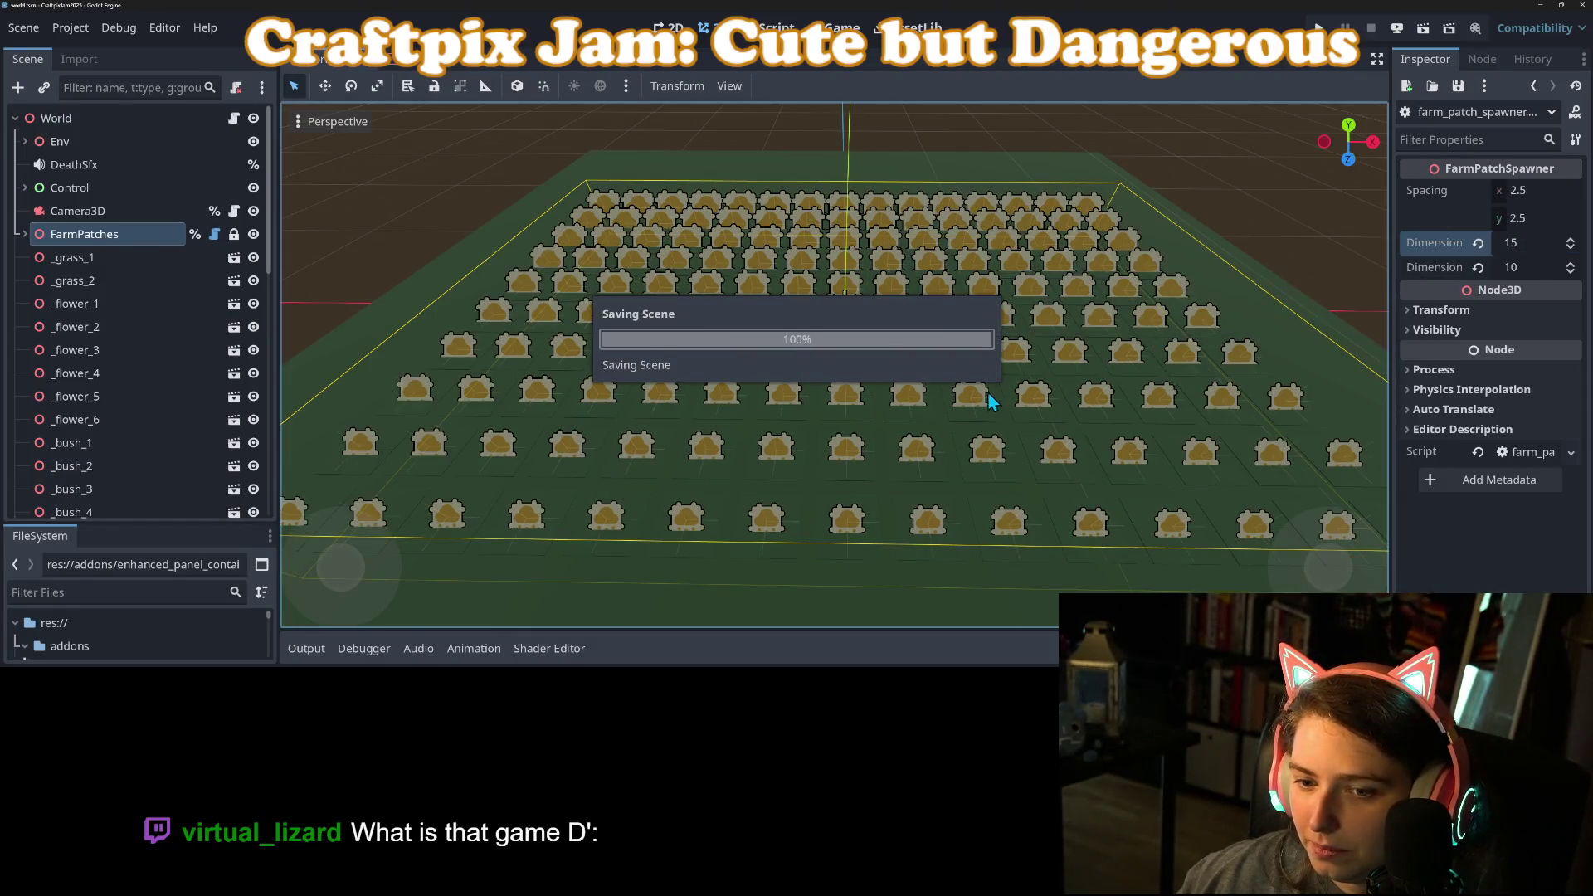
pyautogui.click(237, 122)
pyautogui.scroll(10, 720, 393)
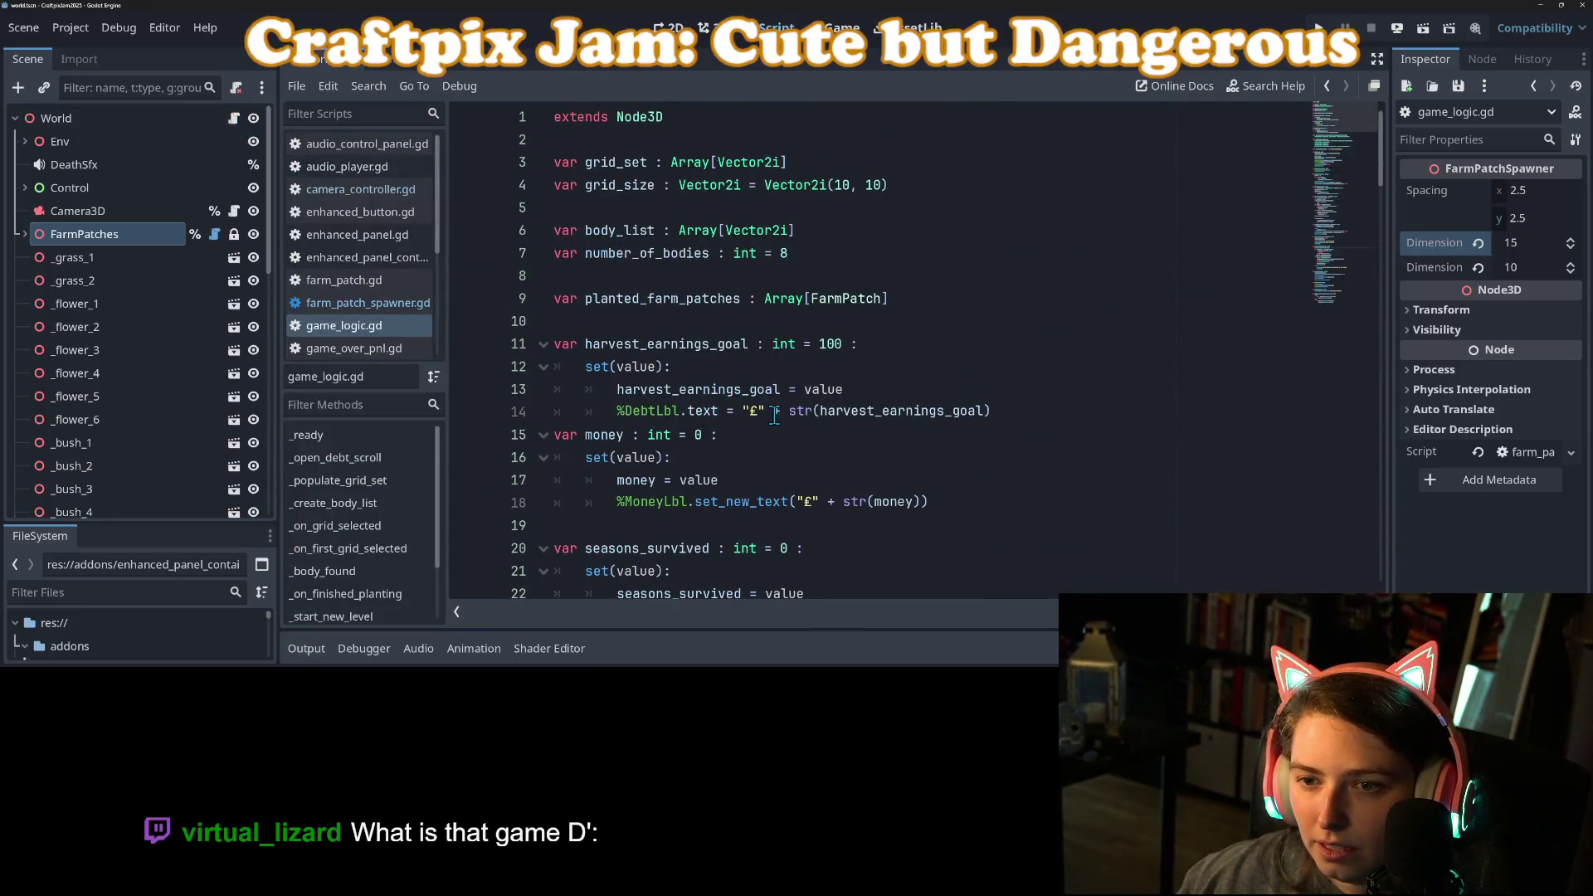
# Step: Change grid_size to Vector2i(15, 10), save, and check the grid in the 3D view
pyautogui.click(854, 184)
pyautogui.press('BackSpace')
pyautogui.write('5')
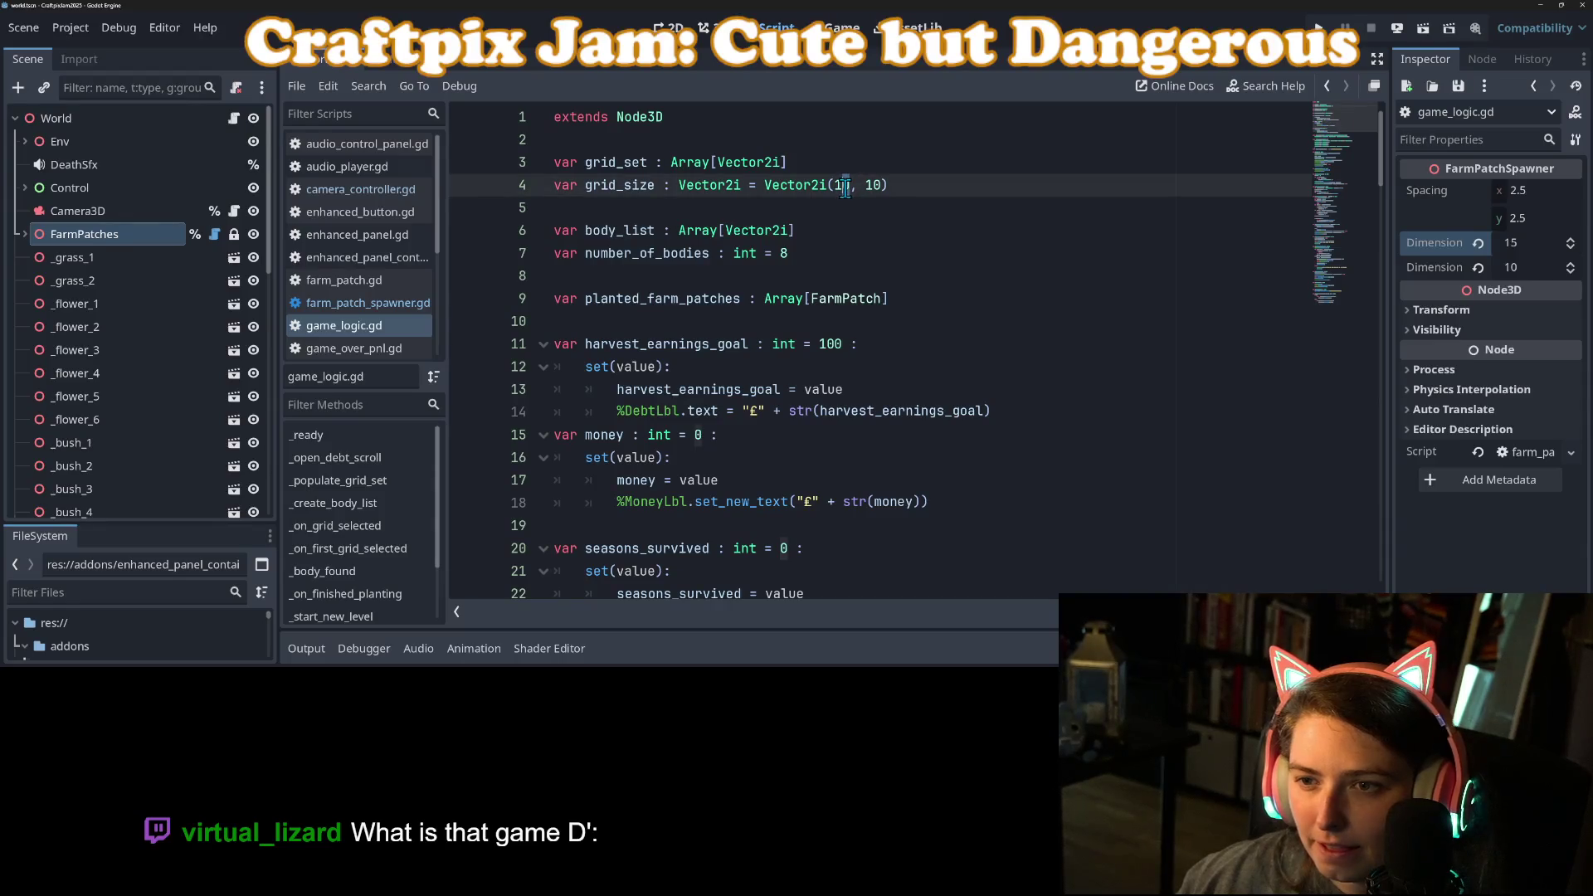
pyautogui.hotkey('ctrl', 's')
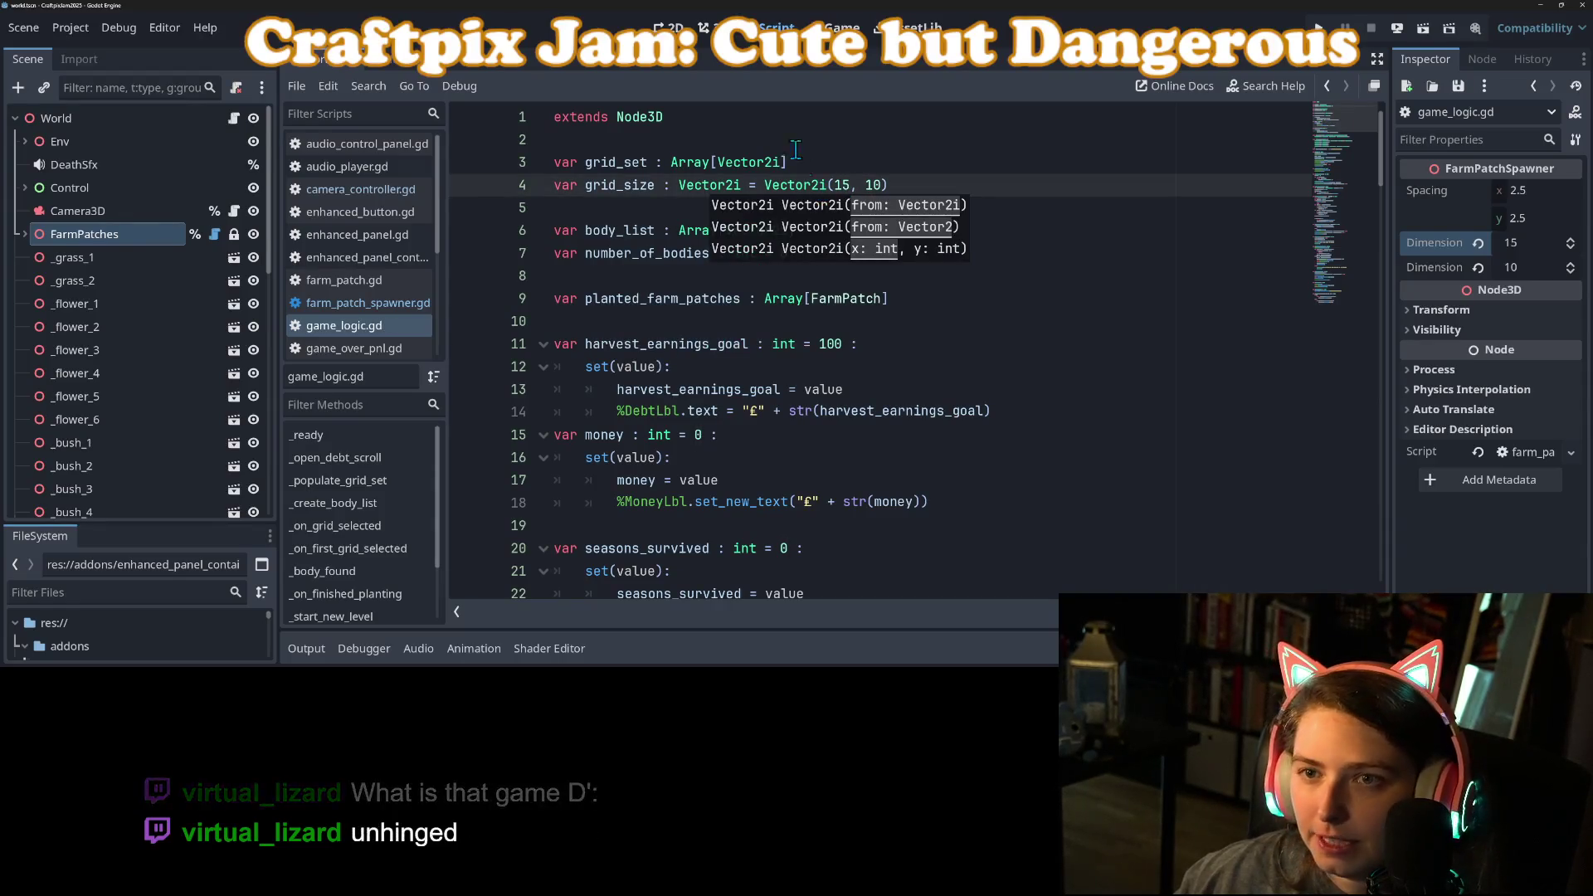
pyautogui.click(715, 27)
pyautogui.scroll(3, 736, 119)
pyautogui.scroll(-5, 736, 118)
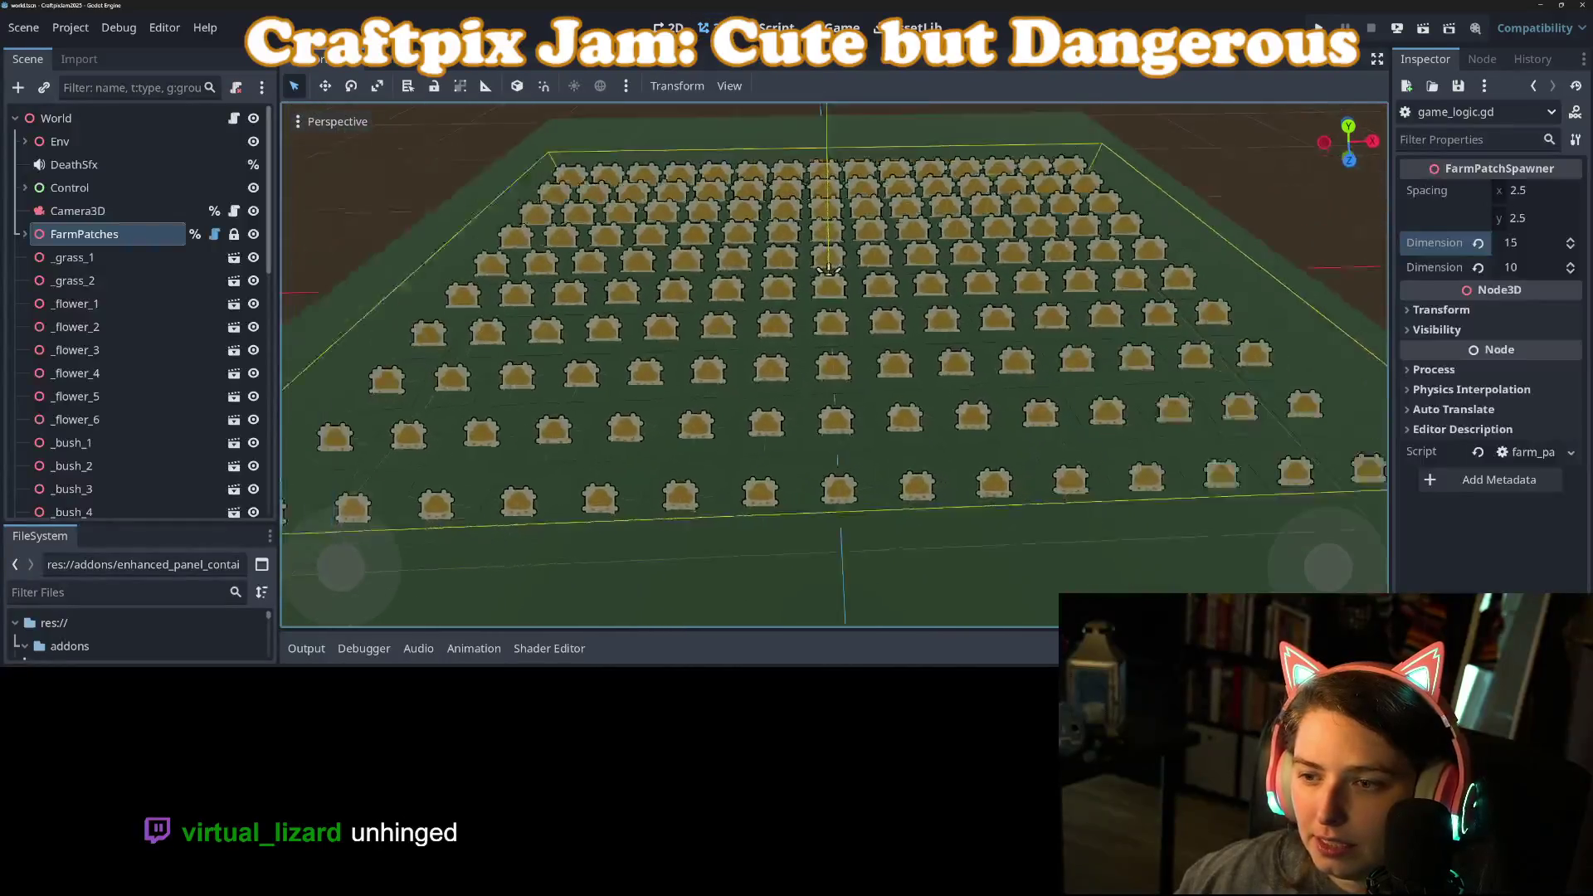
pyautogui.hotkey('ctrl', 'F3')
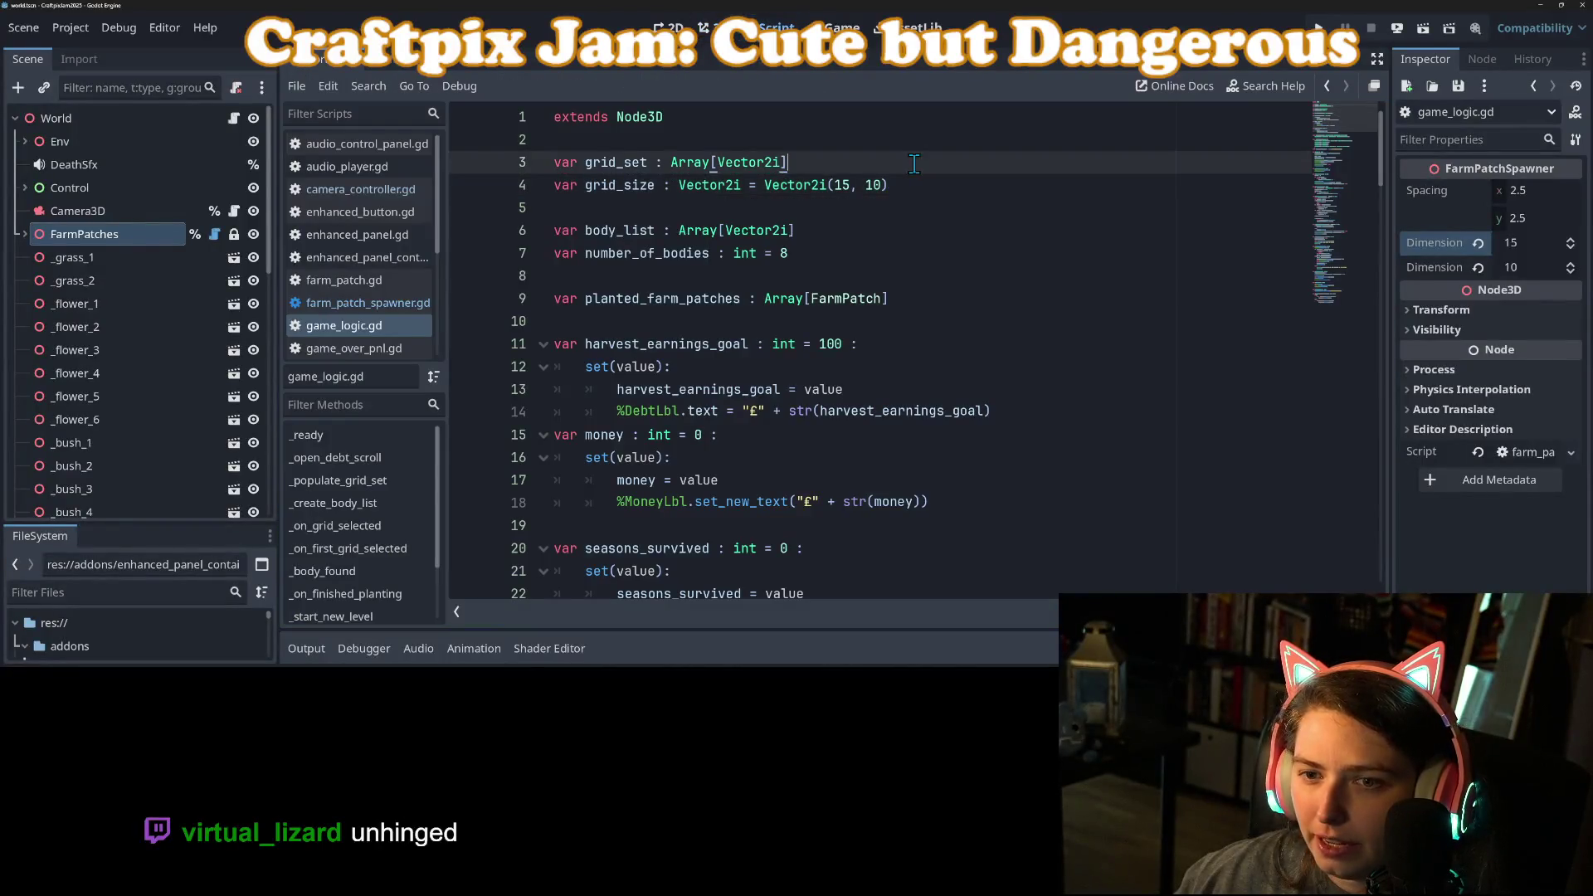
# Step: Change number_of_bodies from 8 to 15 and save the script
pyautogui.doubleClick(784, 253)
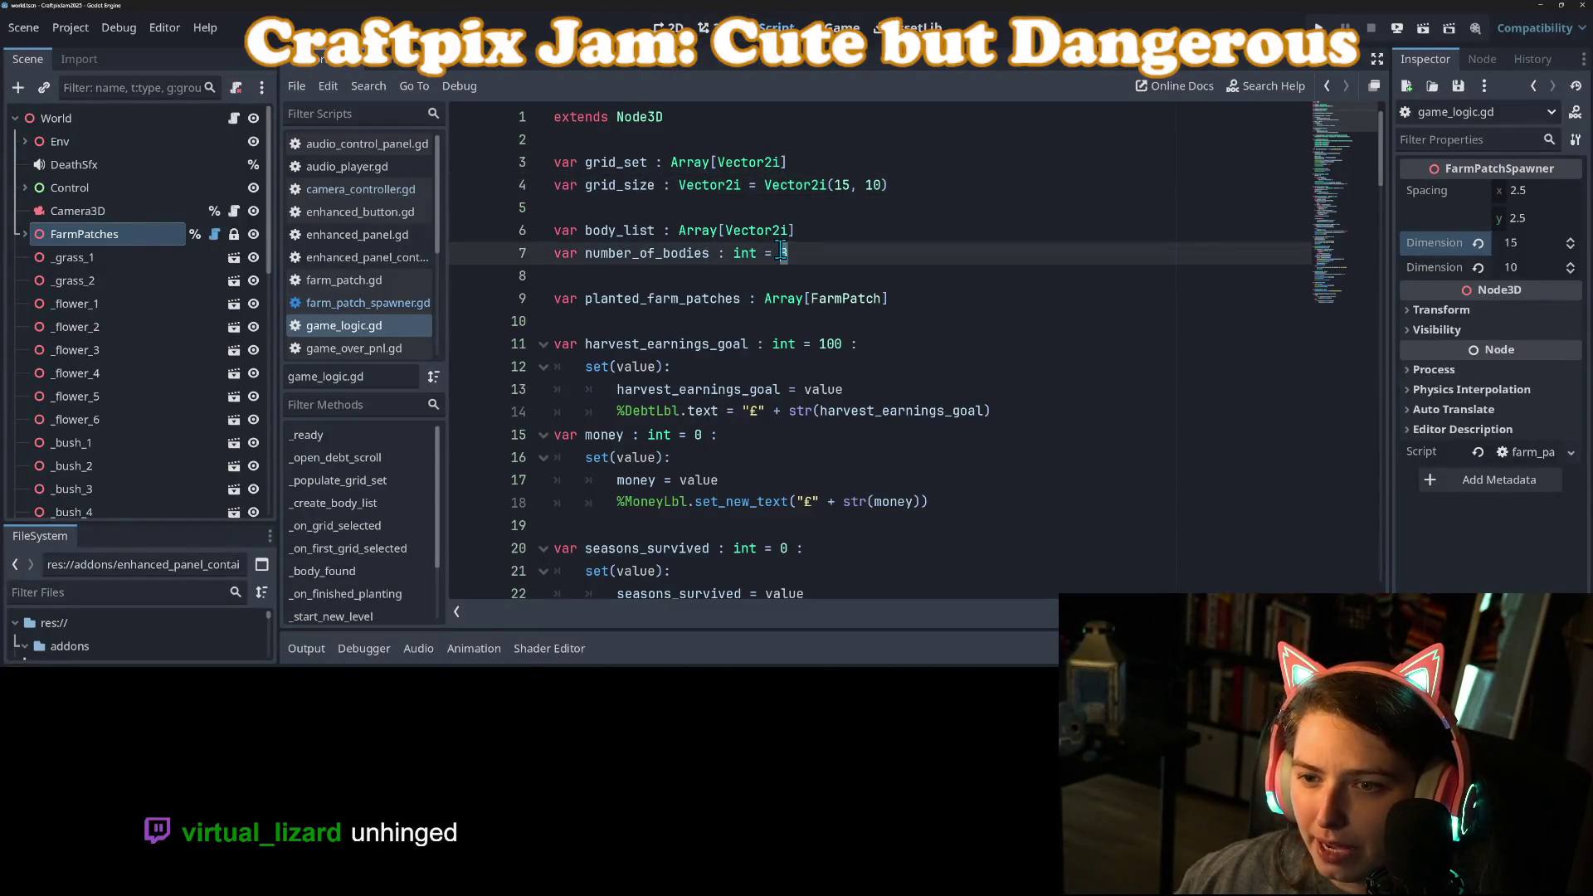
pyautogui.click(1055, 246)
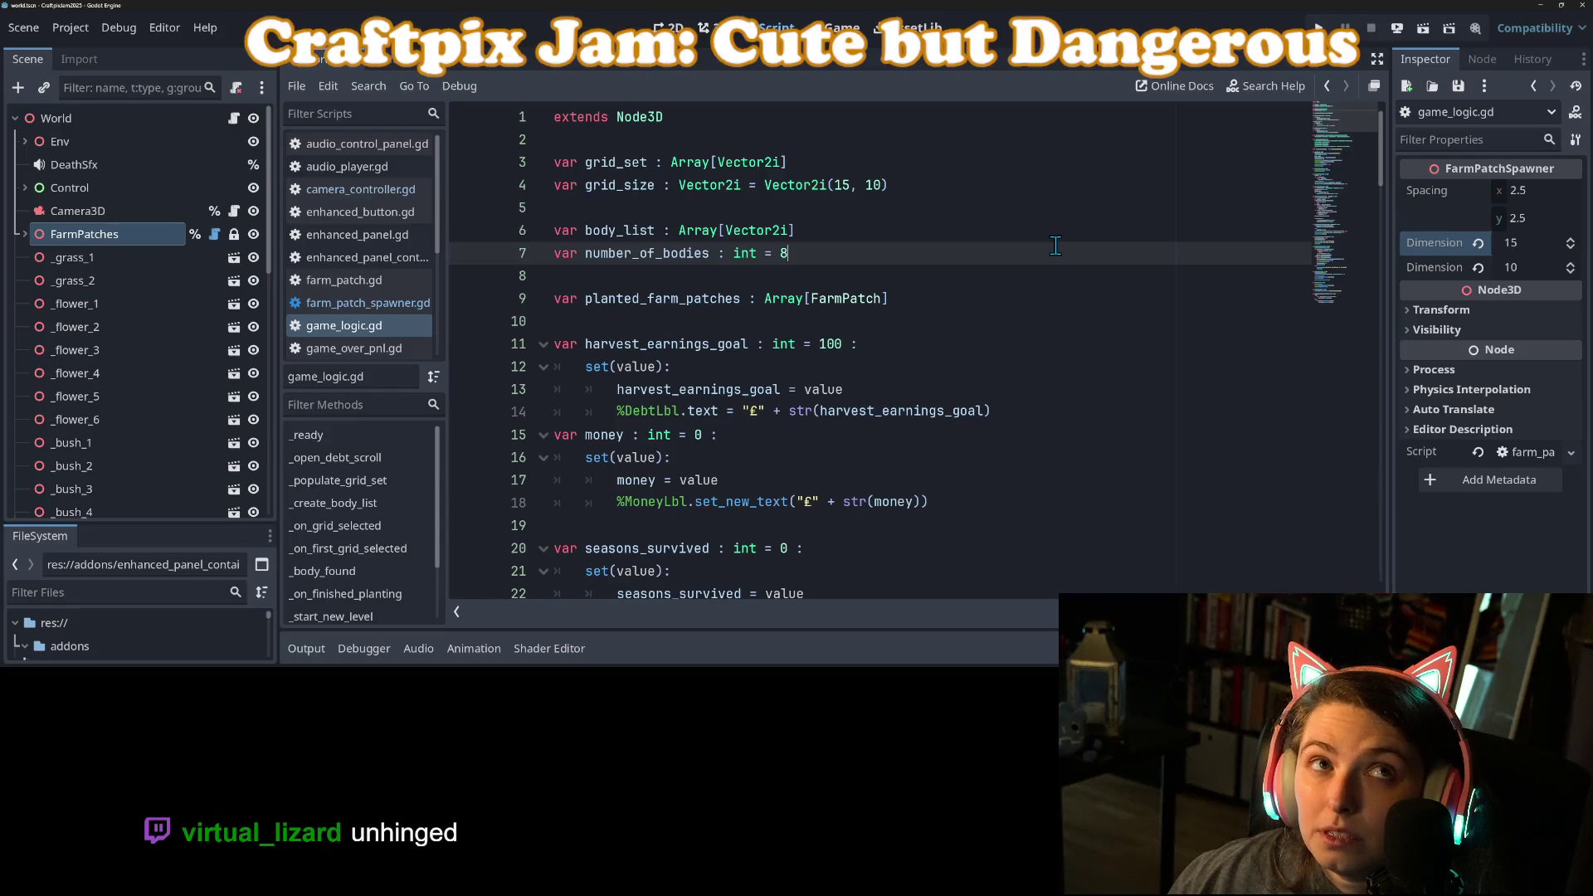
pyautogui.press('BackSpace')
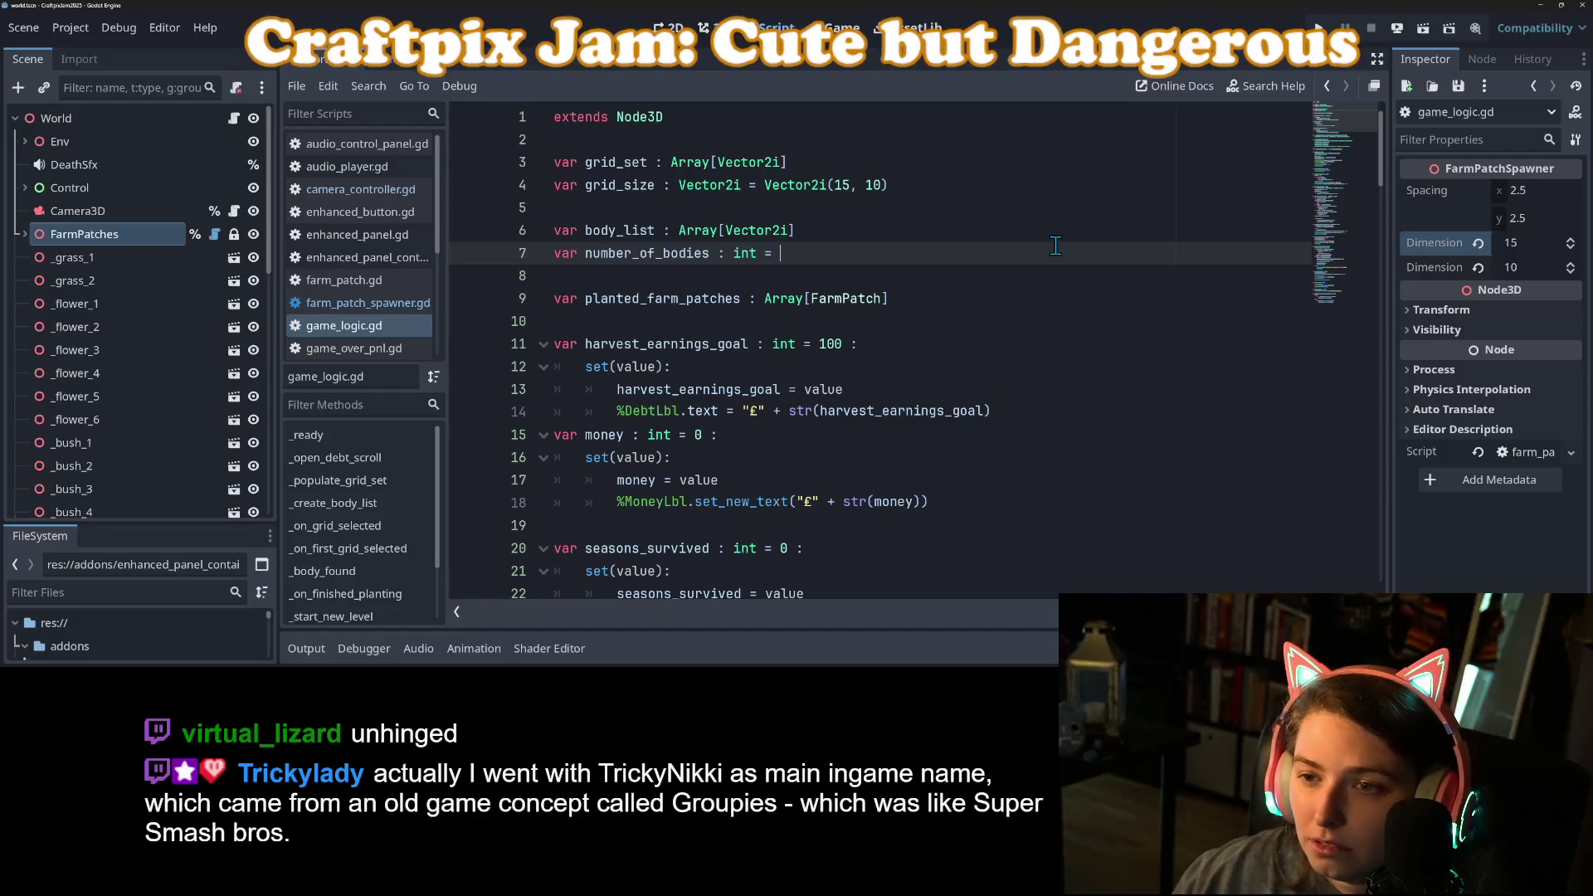
pyautogui.write('12')
pyautogui.hotkey('ctrl', 's')
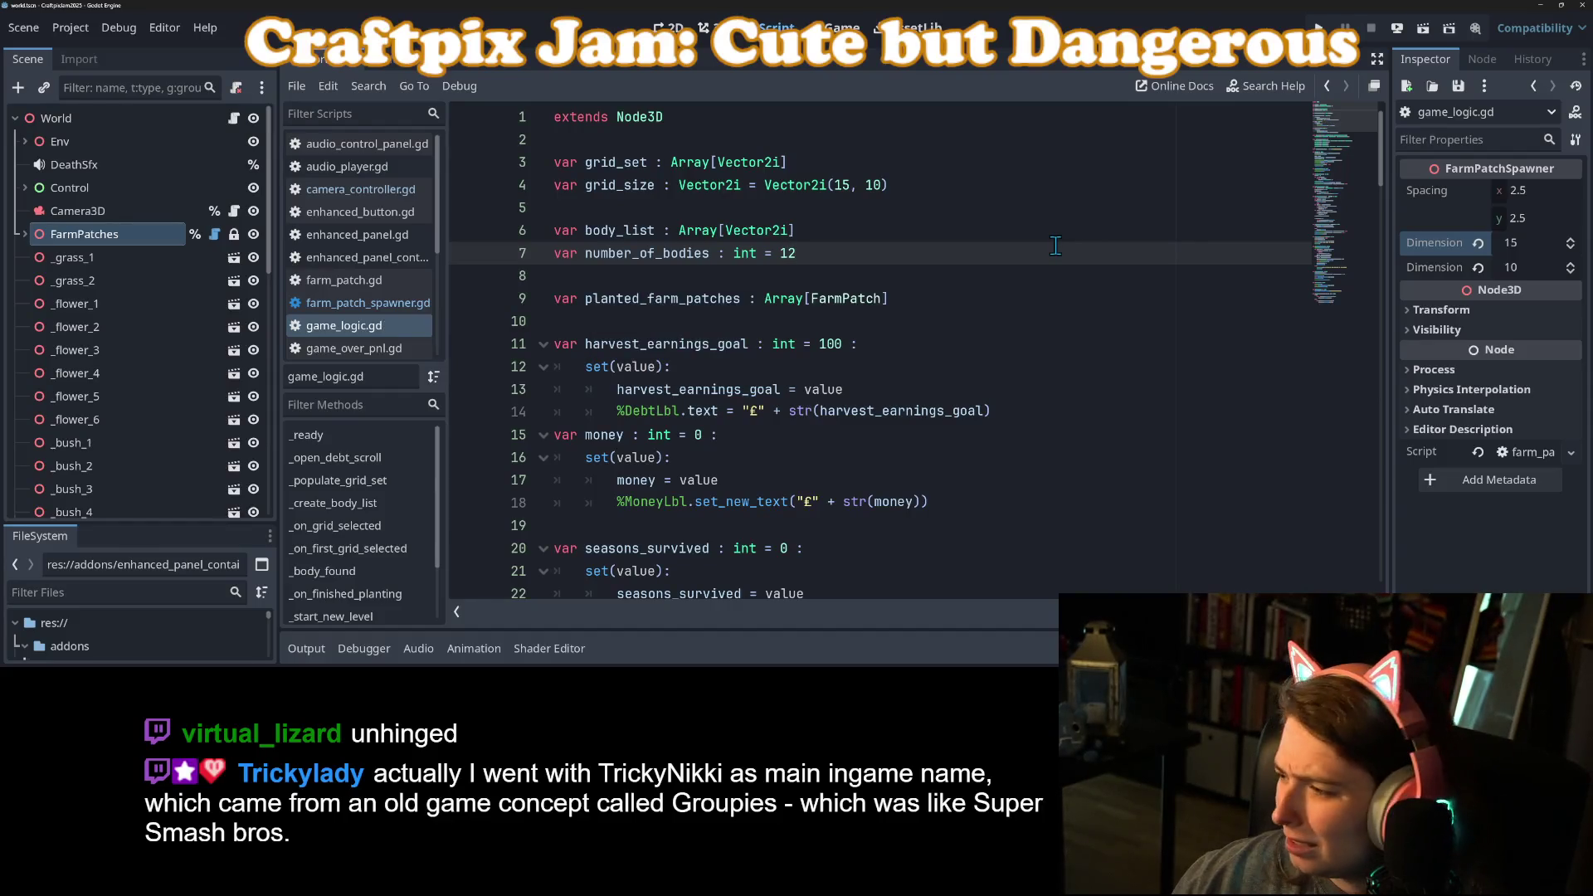
pyautogui.press('BackSpace')
pyautogui.write('5')
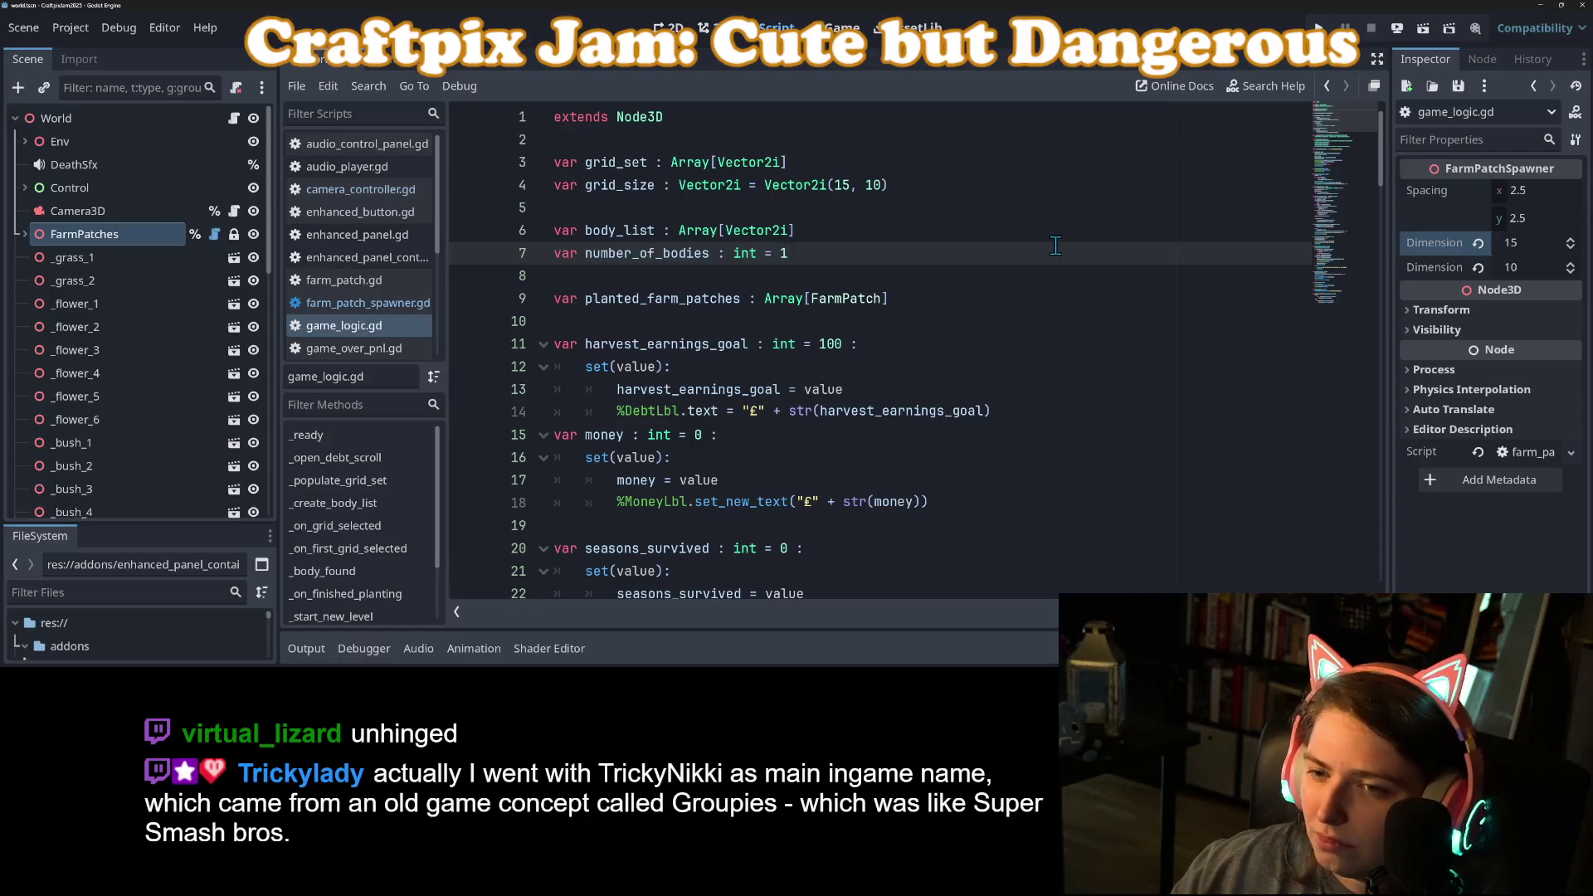
pyautogui.hotkey('ctrl', 's')
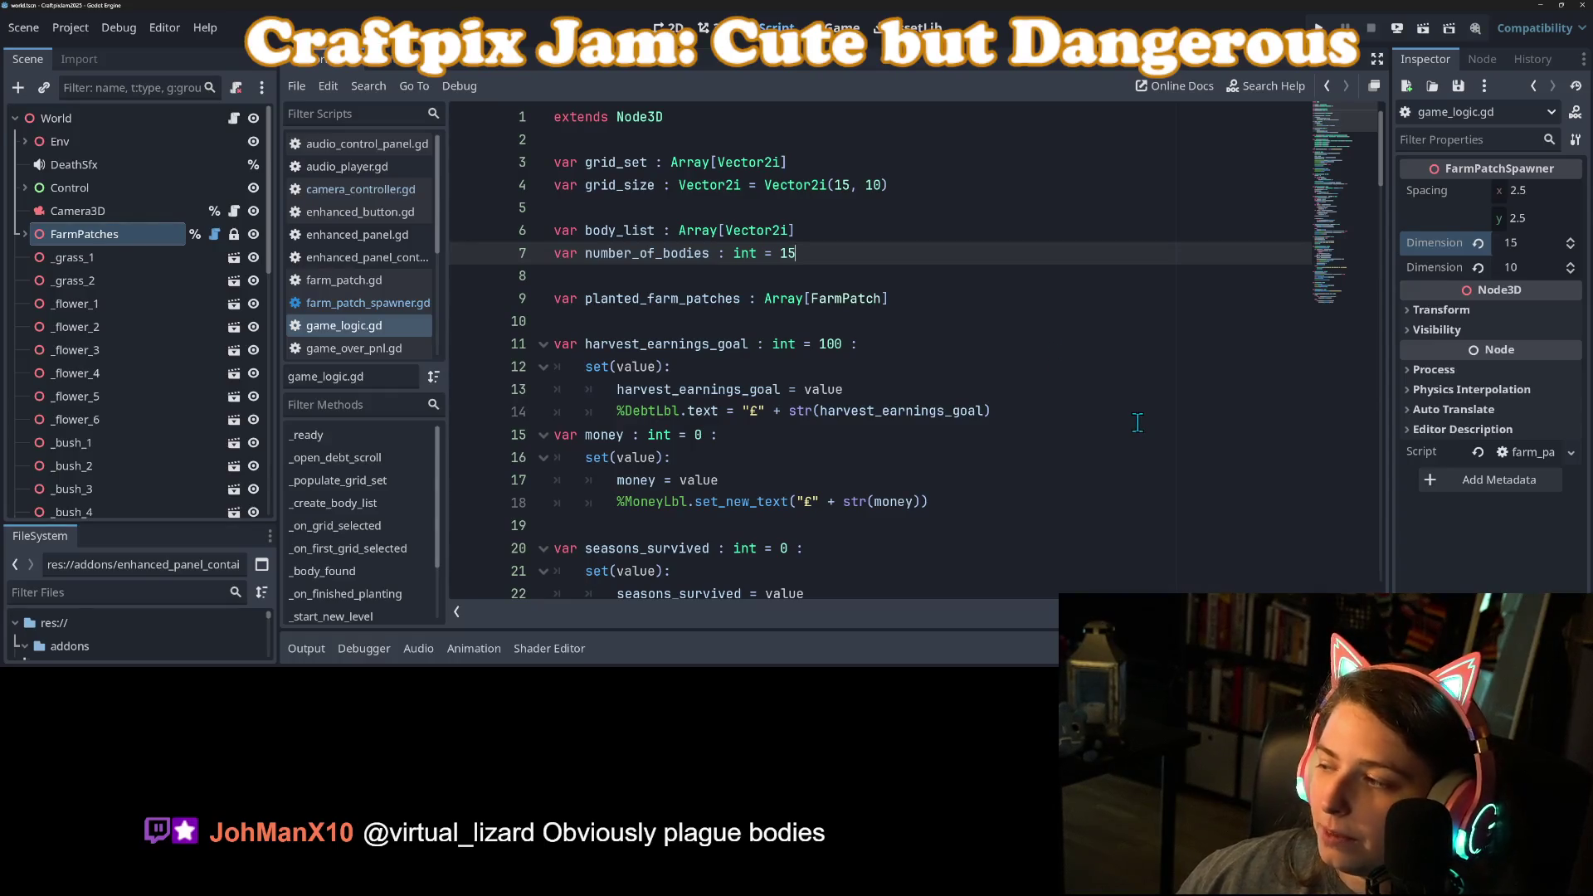
# Step: Browse the top of game_logic.gd around the harvest_earnings_goal setter
pyautogui.click(1112, 389)
pyautogui.click(1102, 366)
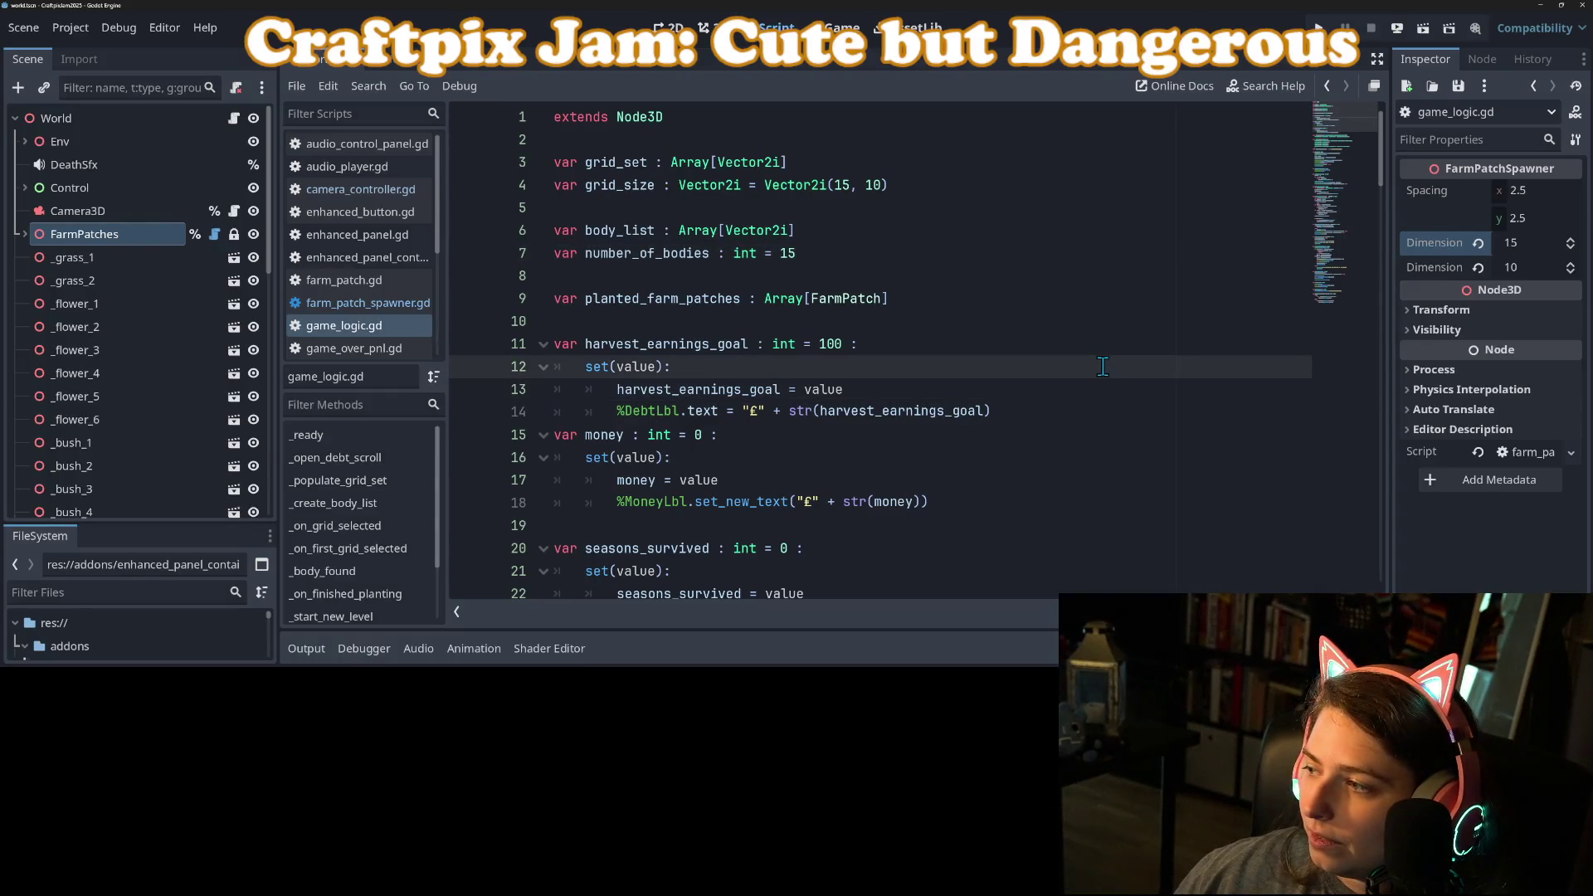
pyautogui.click(1022, 387)
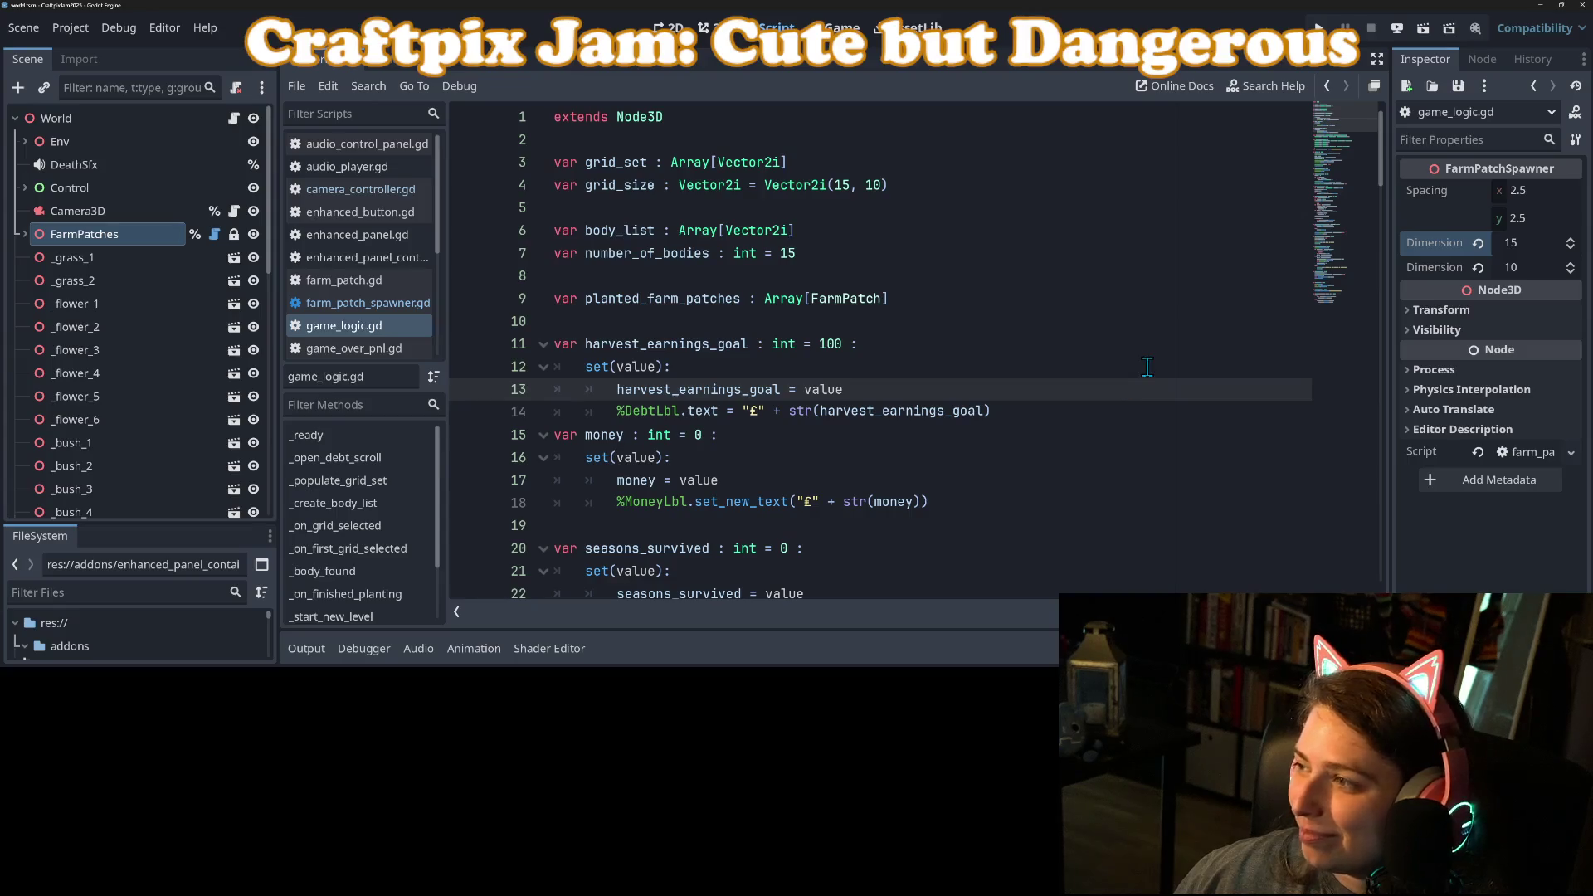
pyautogui.click(942, 209)
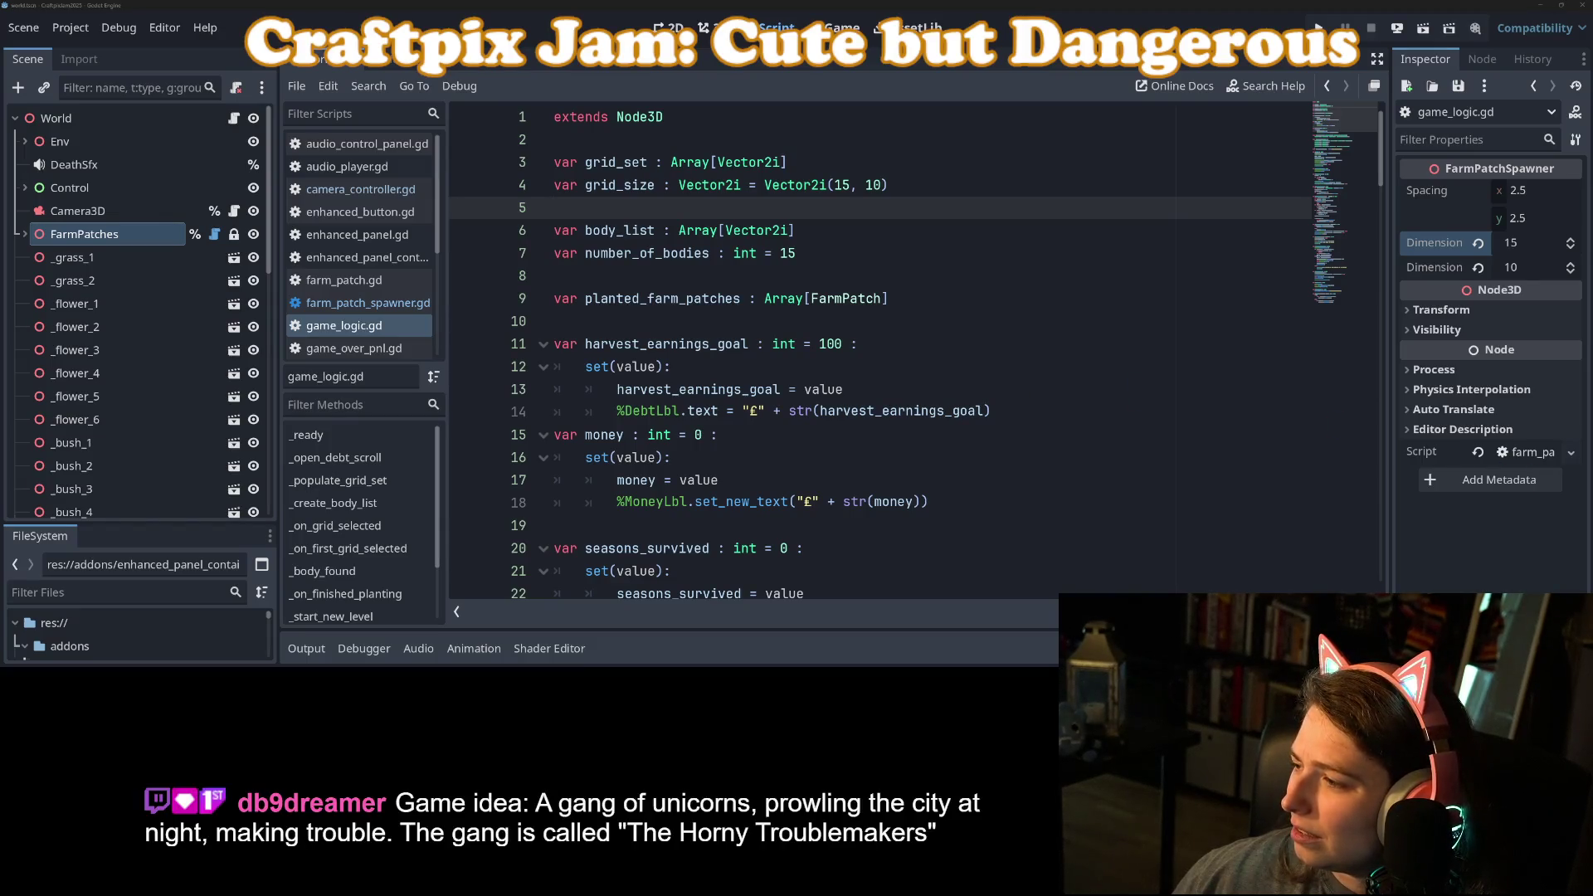
pyautogui.click(1006, 408)
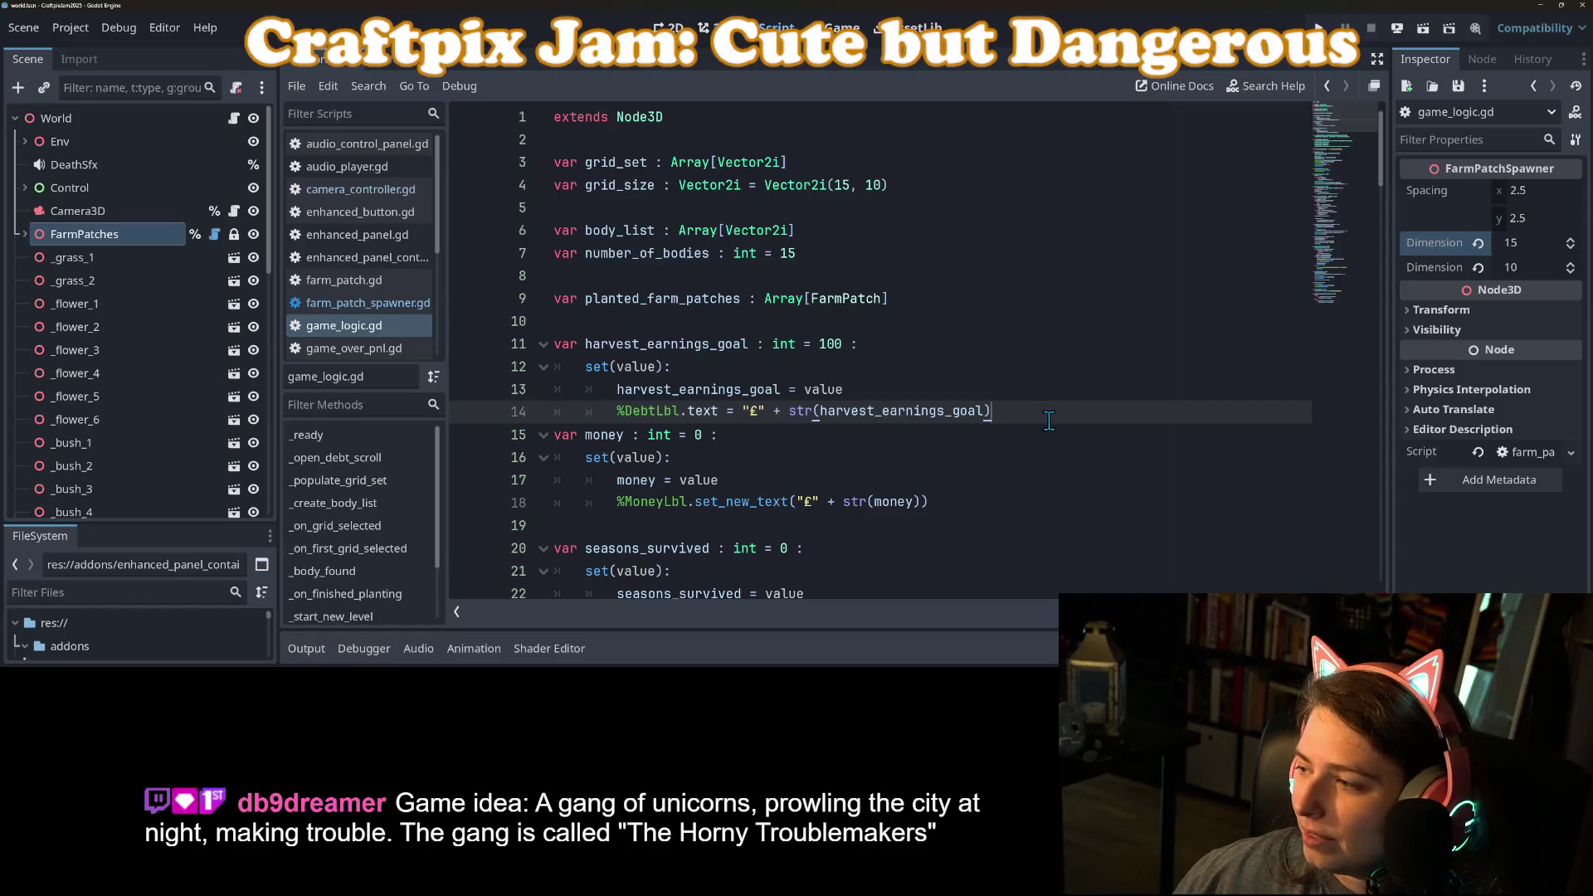
pyautogui.scroll(-1, 1029, 409)
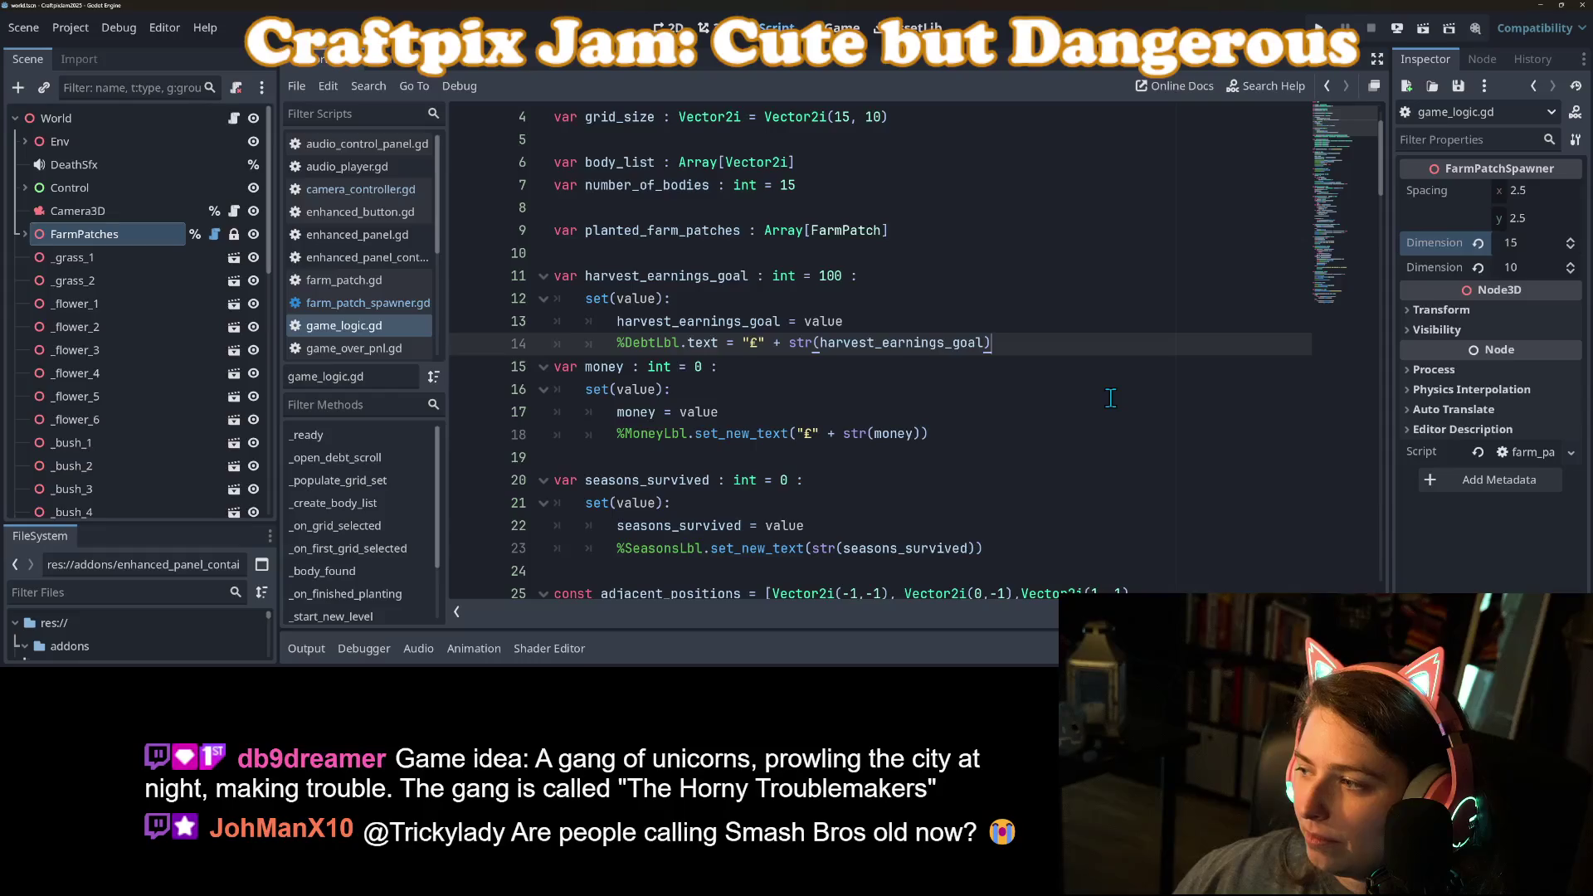
pyautogui.scroll(1, 1110, 398)
pyautogui.scroll(-4, 1110, 398)
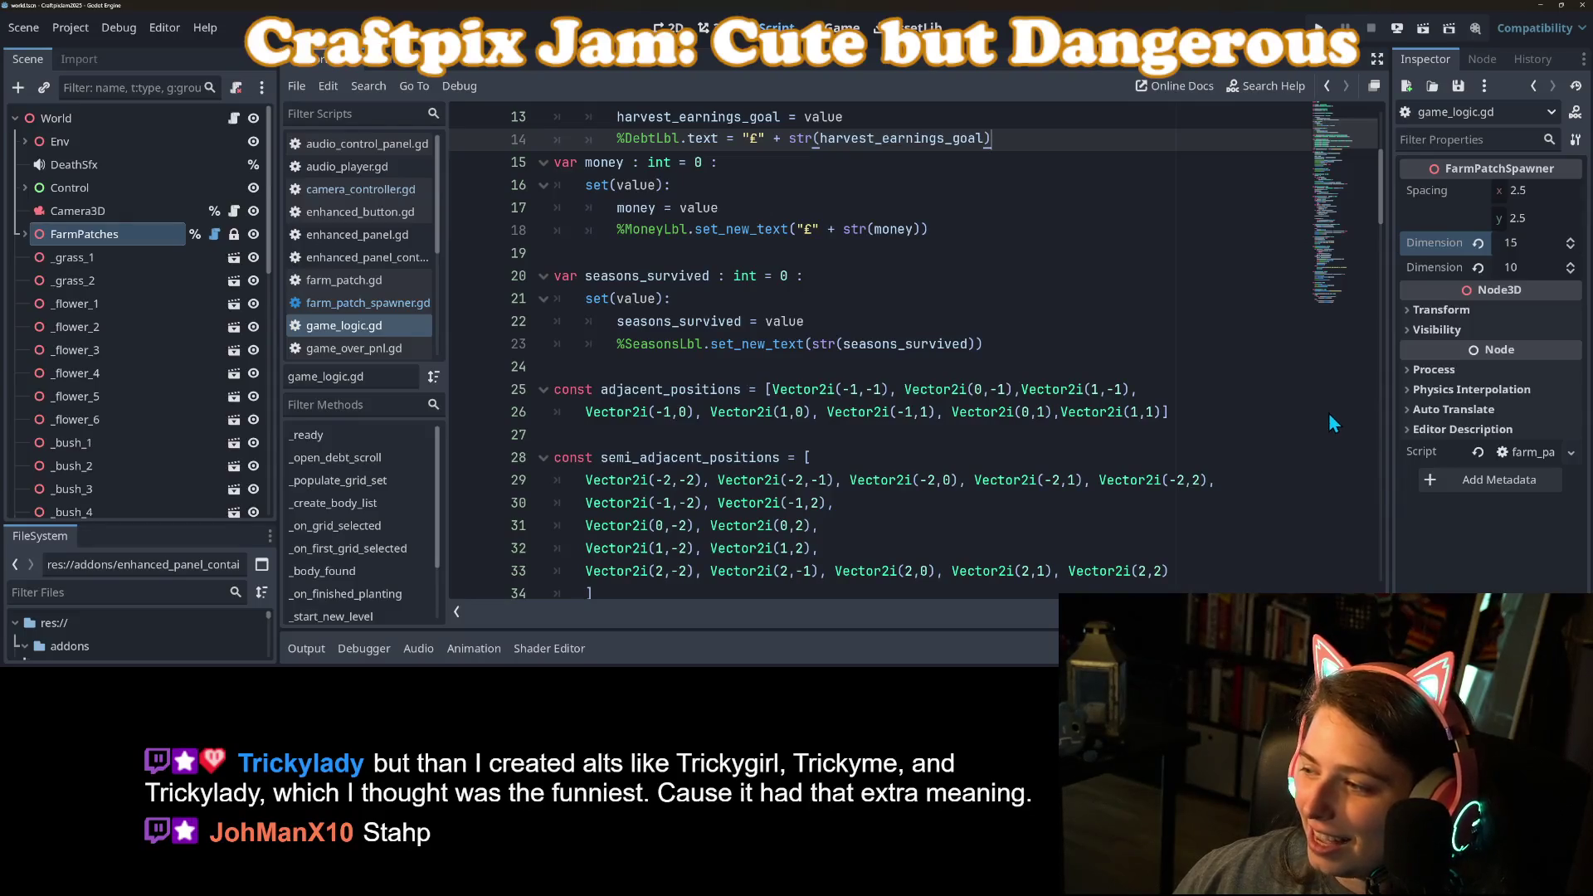
# Step: Look over lines 22–27 of the script, then return to the 3D farm scene
pyautogui.click(1253, 441)
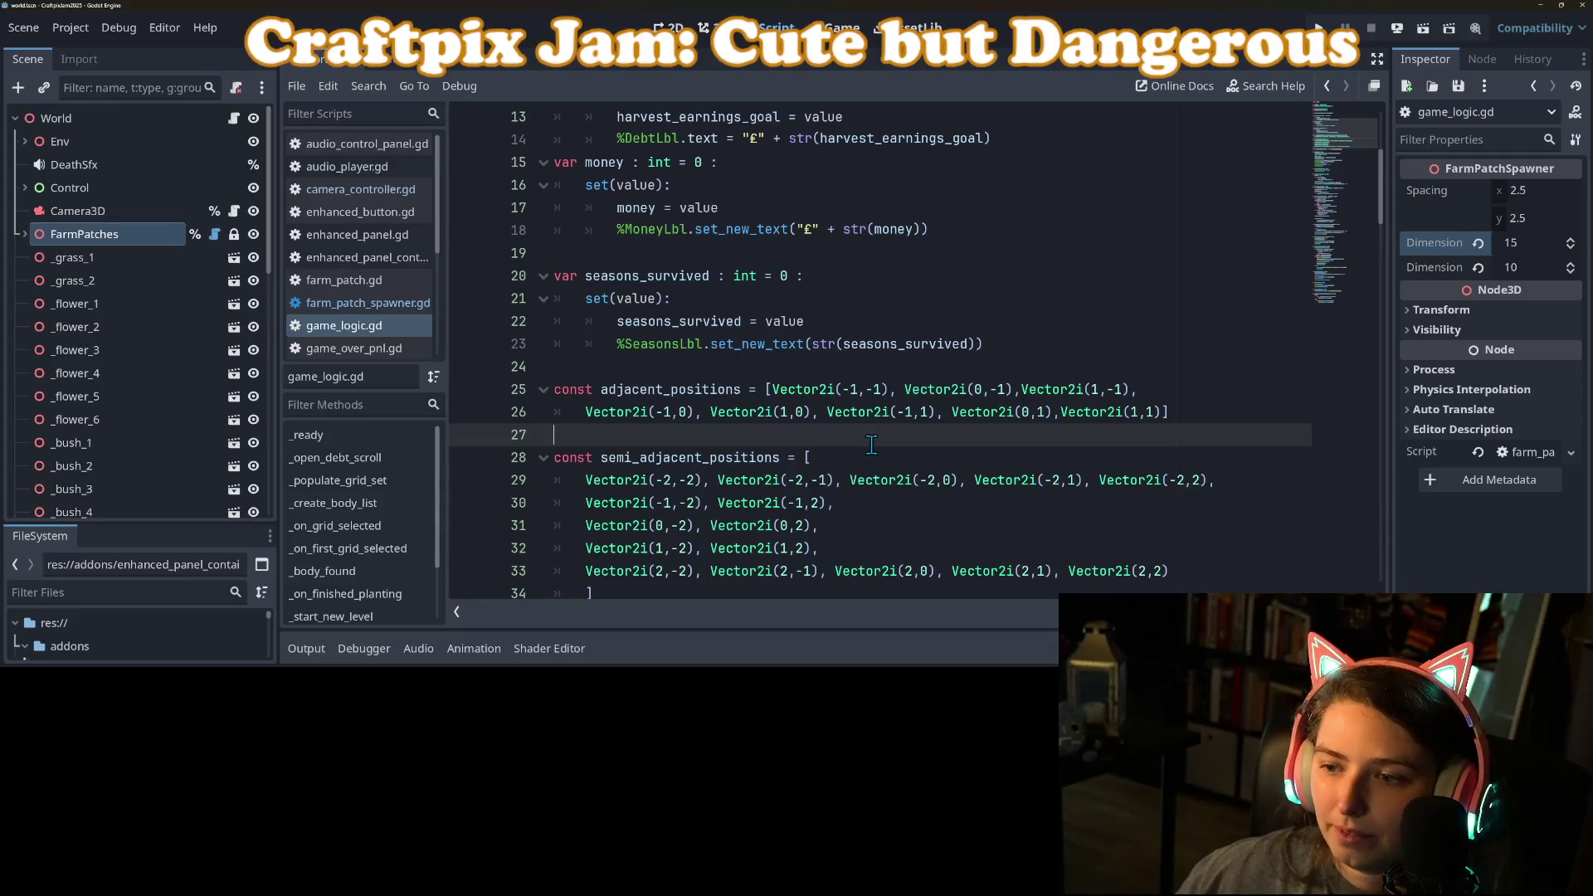
pyautogui.click(909, 390)
pyautogui.click(1001, 330)
pyautogui.scroll(4, 987, 356)
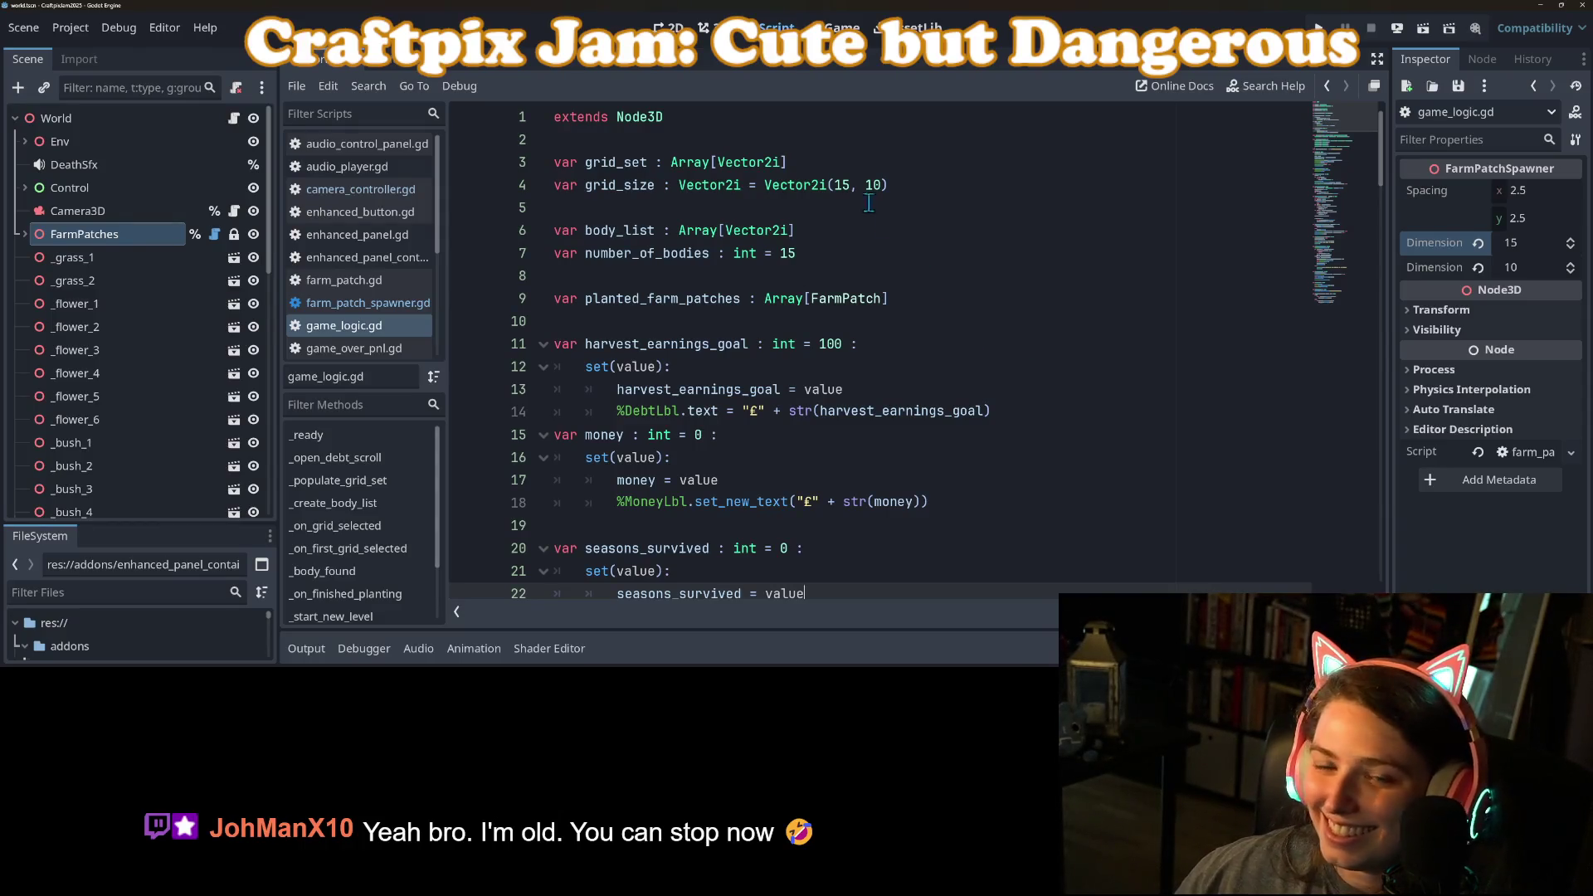
pyautogui.click(711, 27)
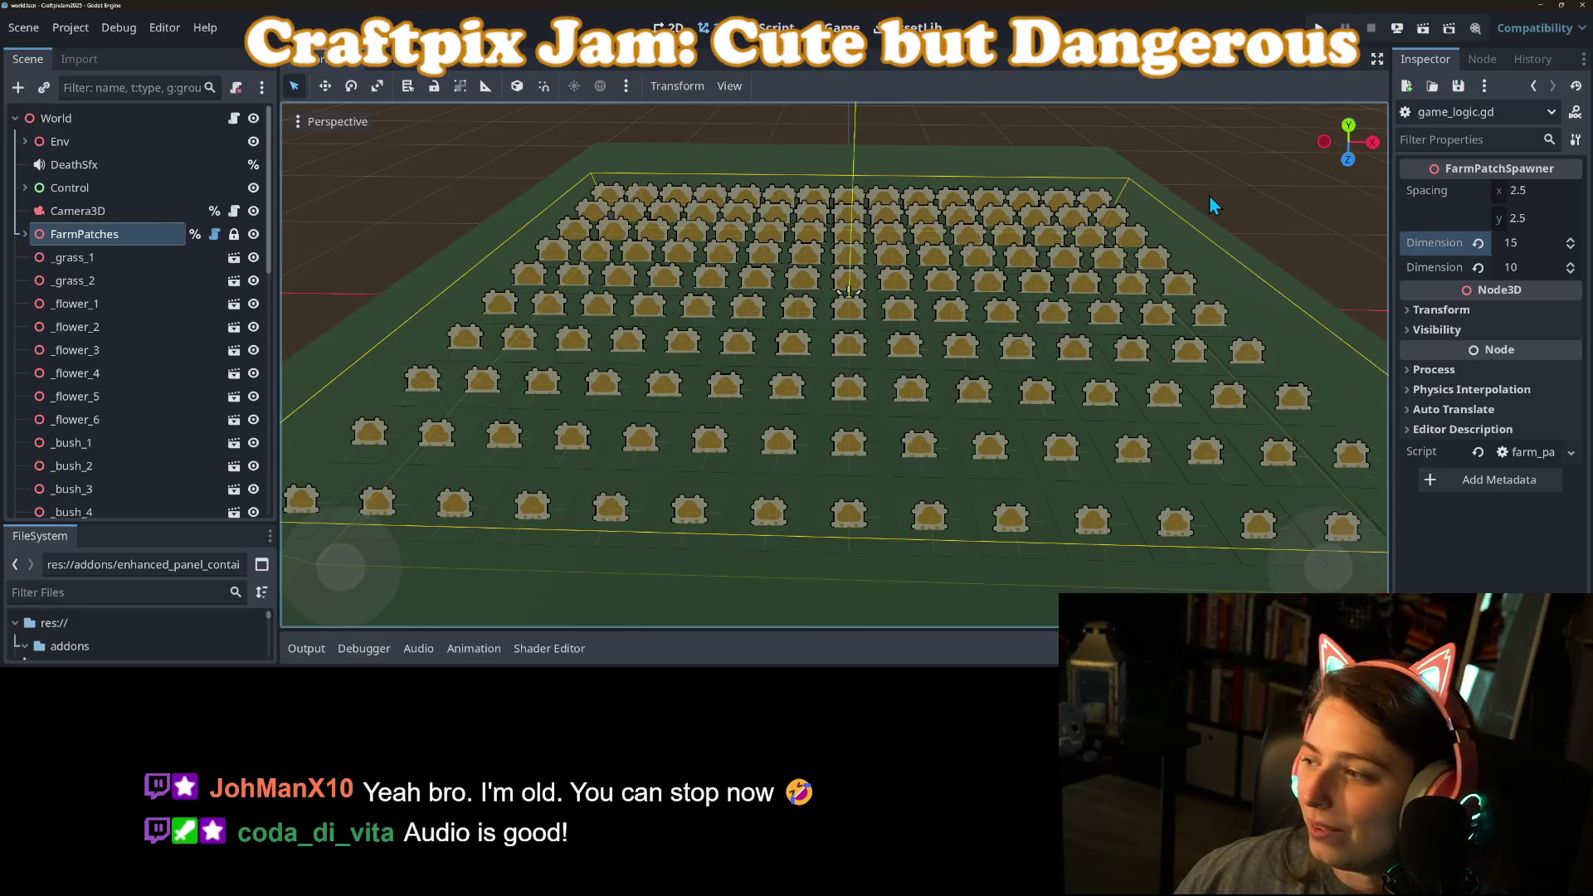
pyautogui.click(1319, 28)
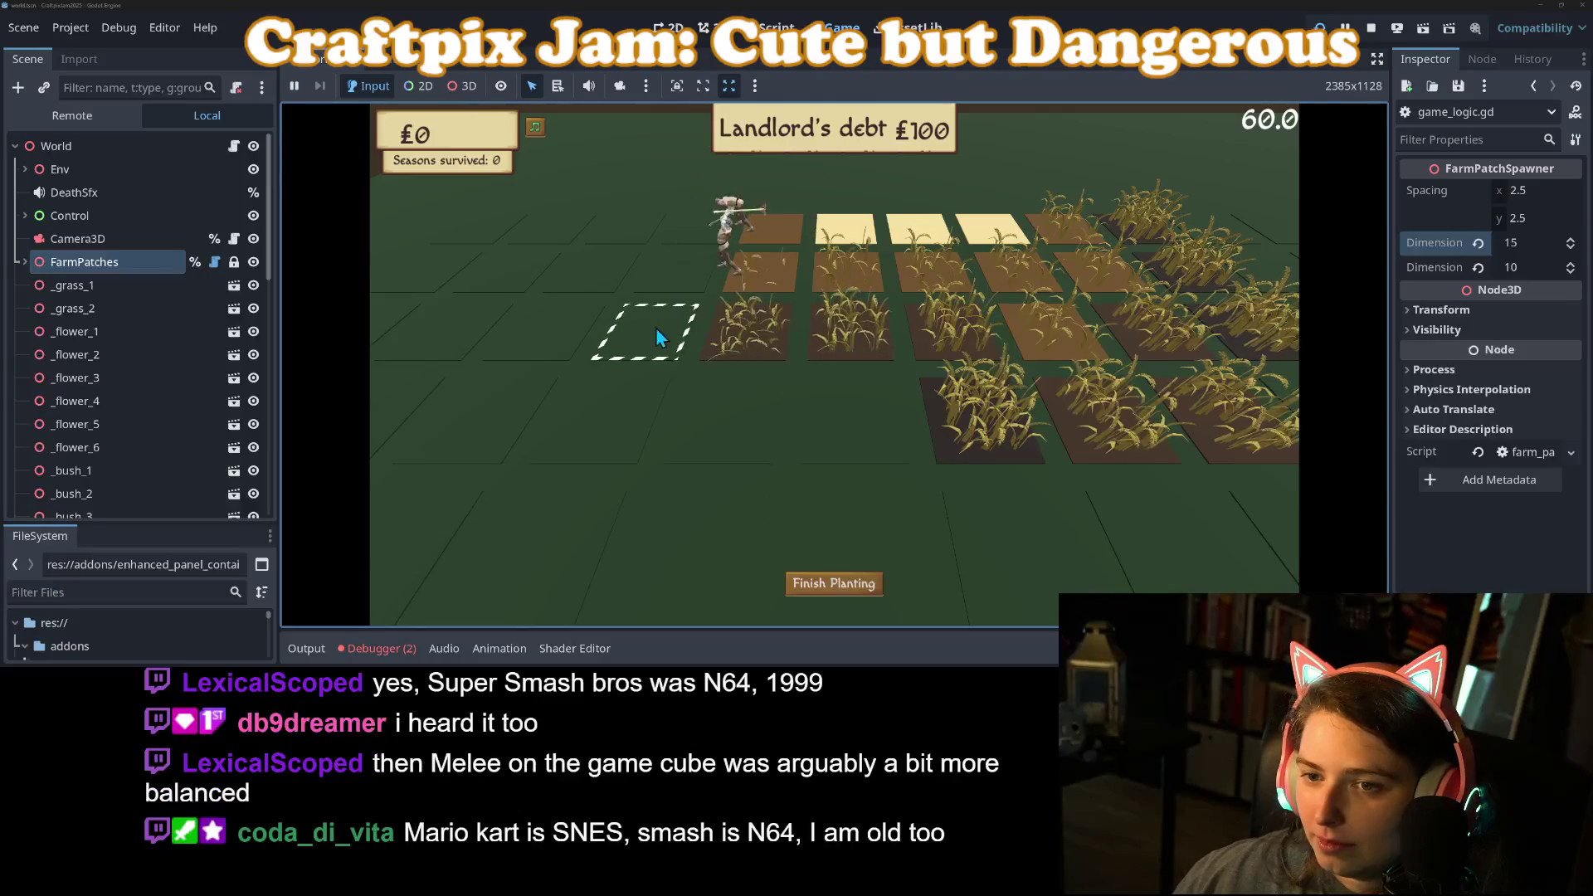
pyautogui.click(628, 318)
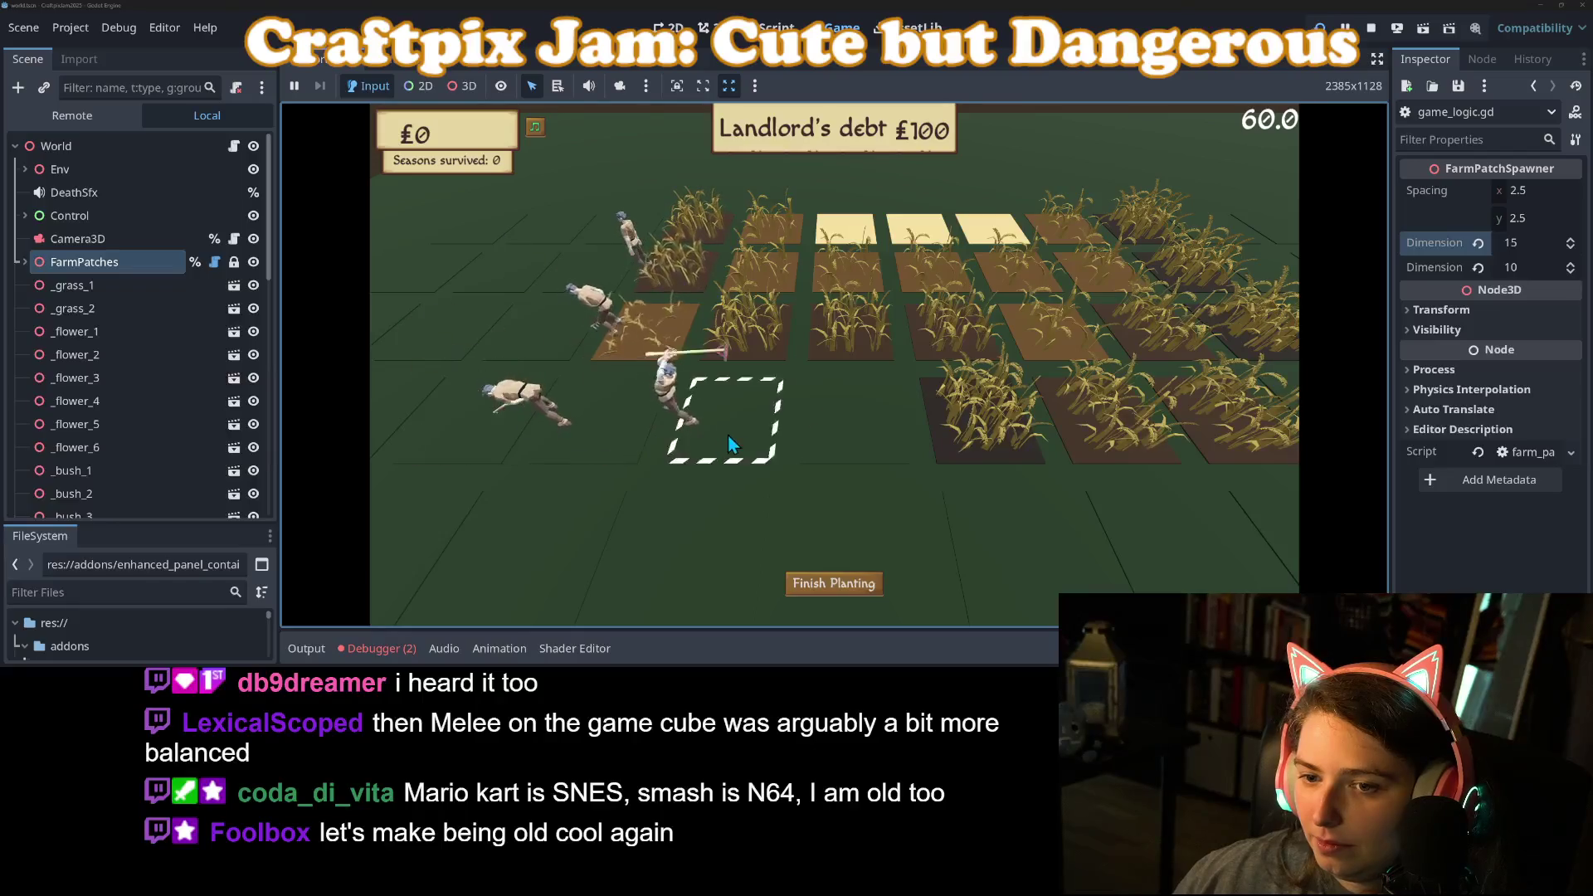
pyautogui.click(850, 594)
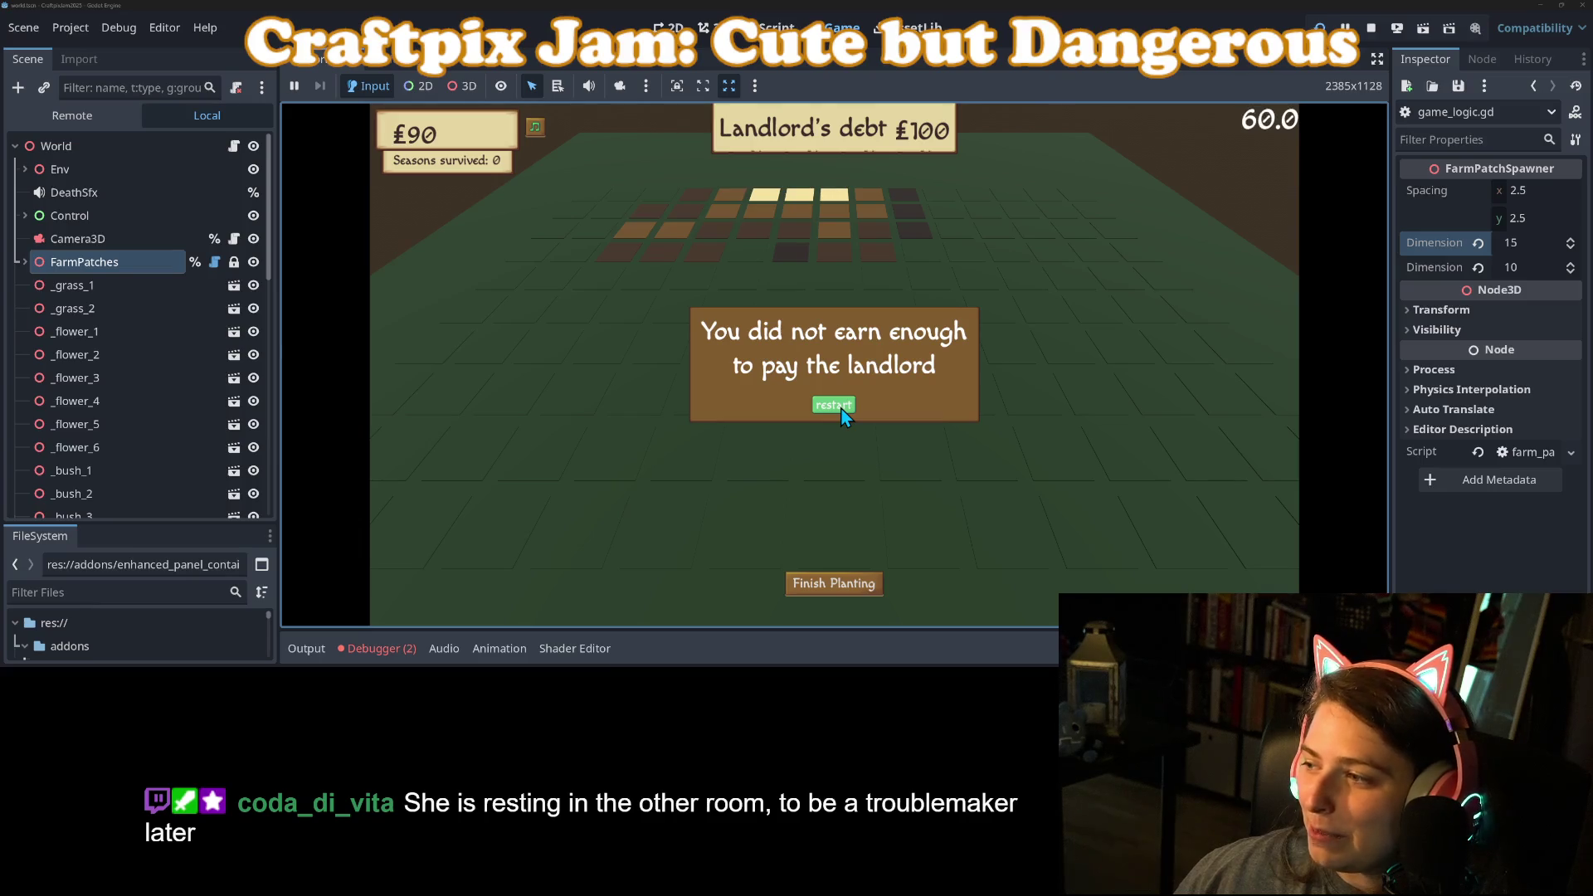
pyautogui.click(838, 406)
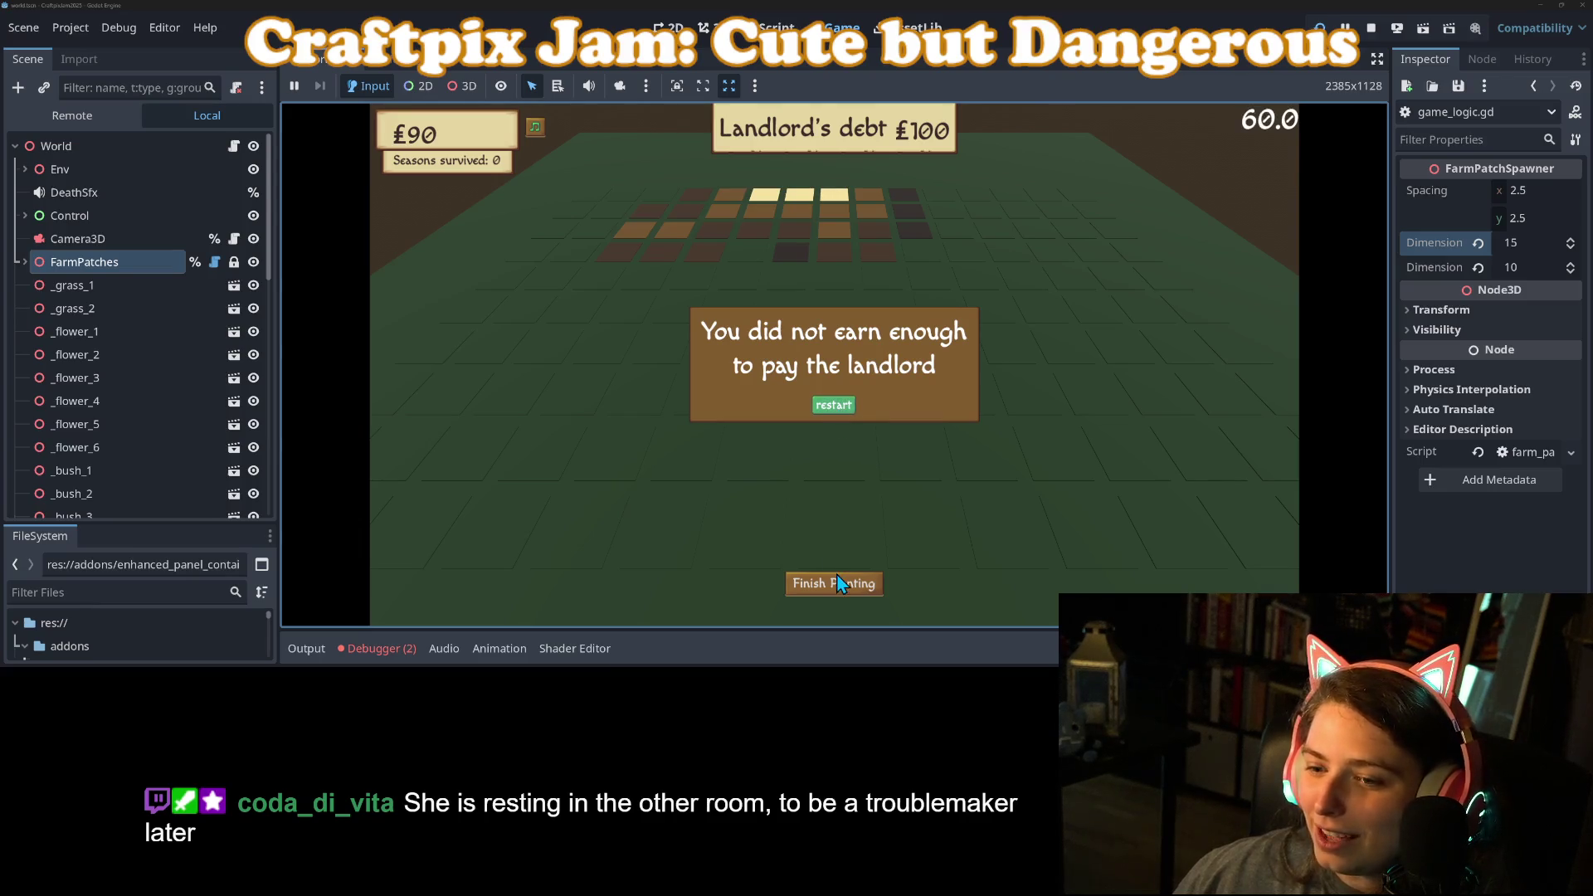
pyautogui.click(1371, 28)
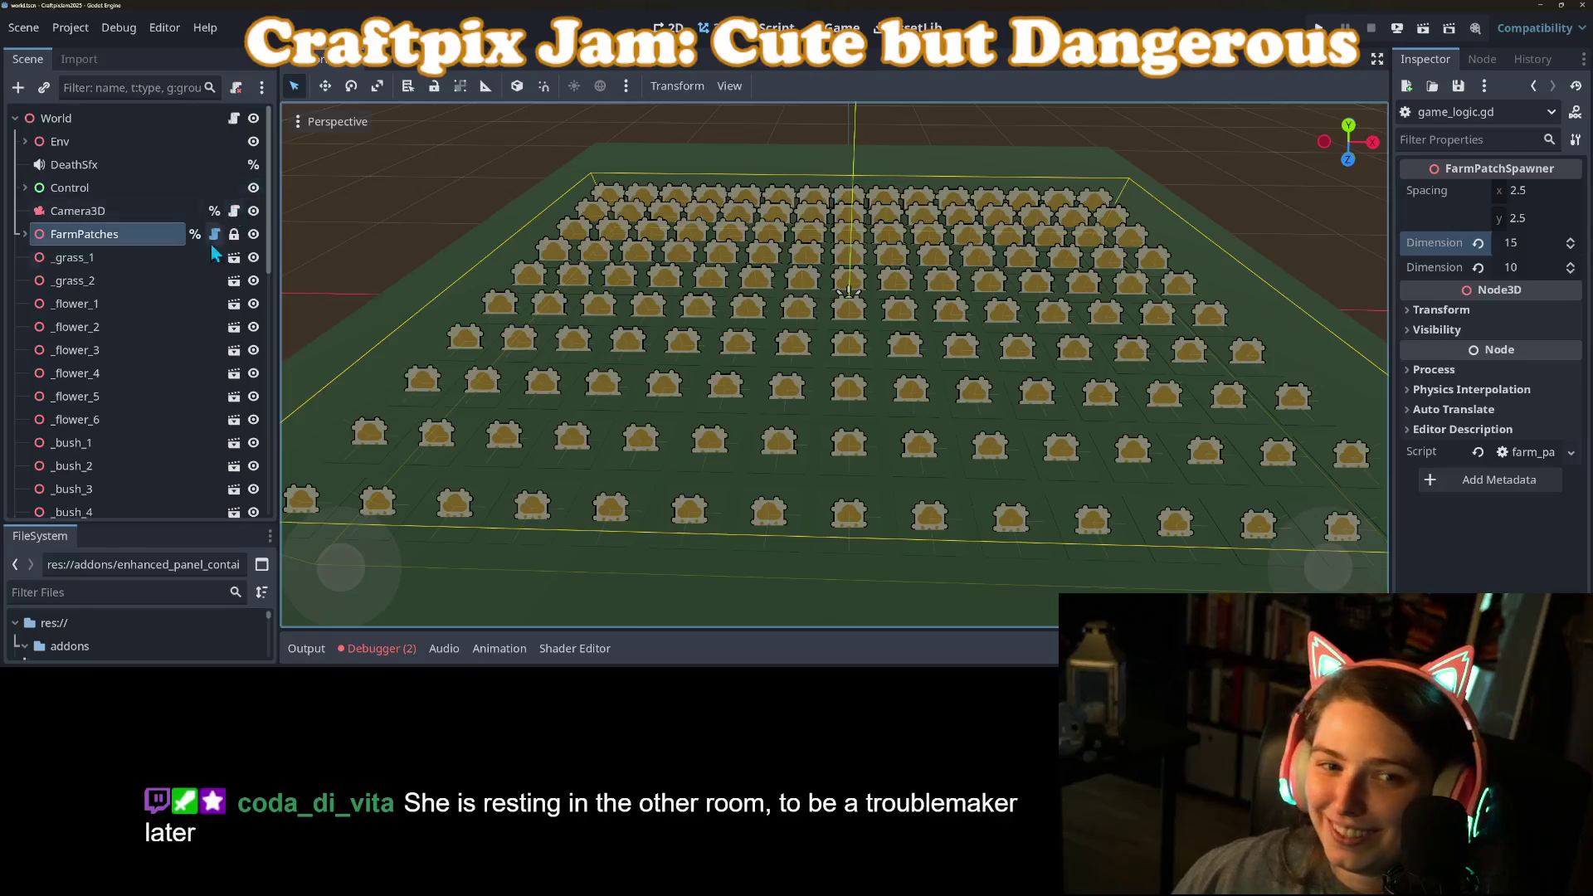
# Step: Set the FarmPatches first Dimension to 12 and save the scene
pyautogui.click(1528, 249)
pyautogui.write('12')
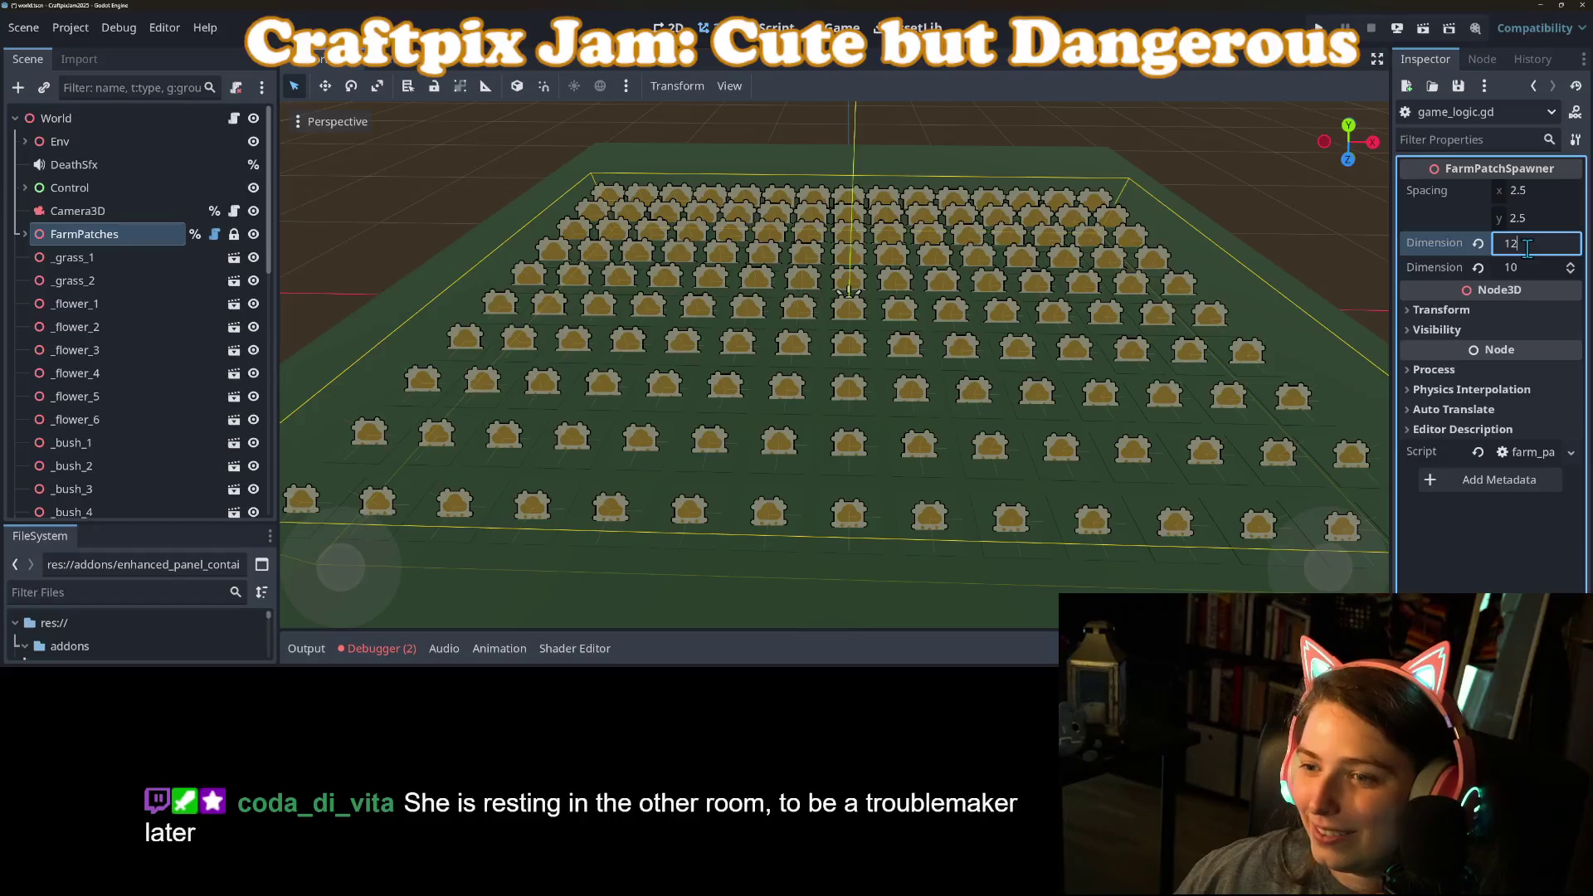
pyautogui.press('Return')
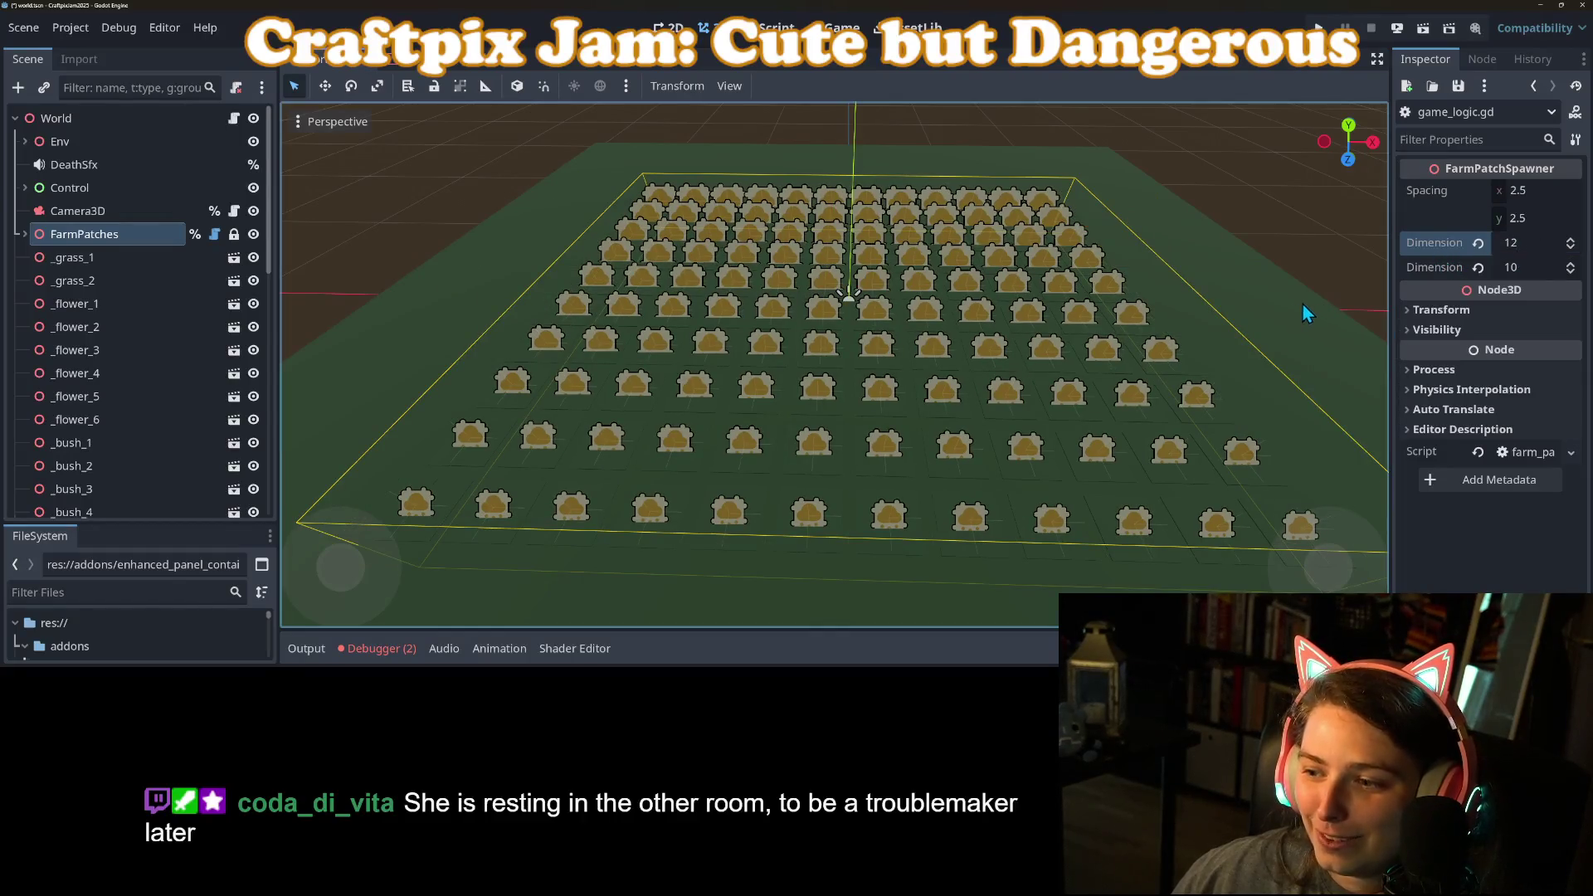
pyautogui.hotkey('ctrl', 's')
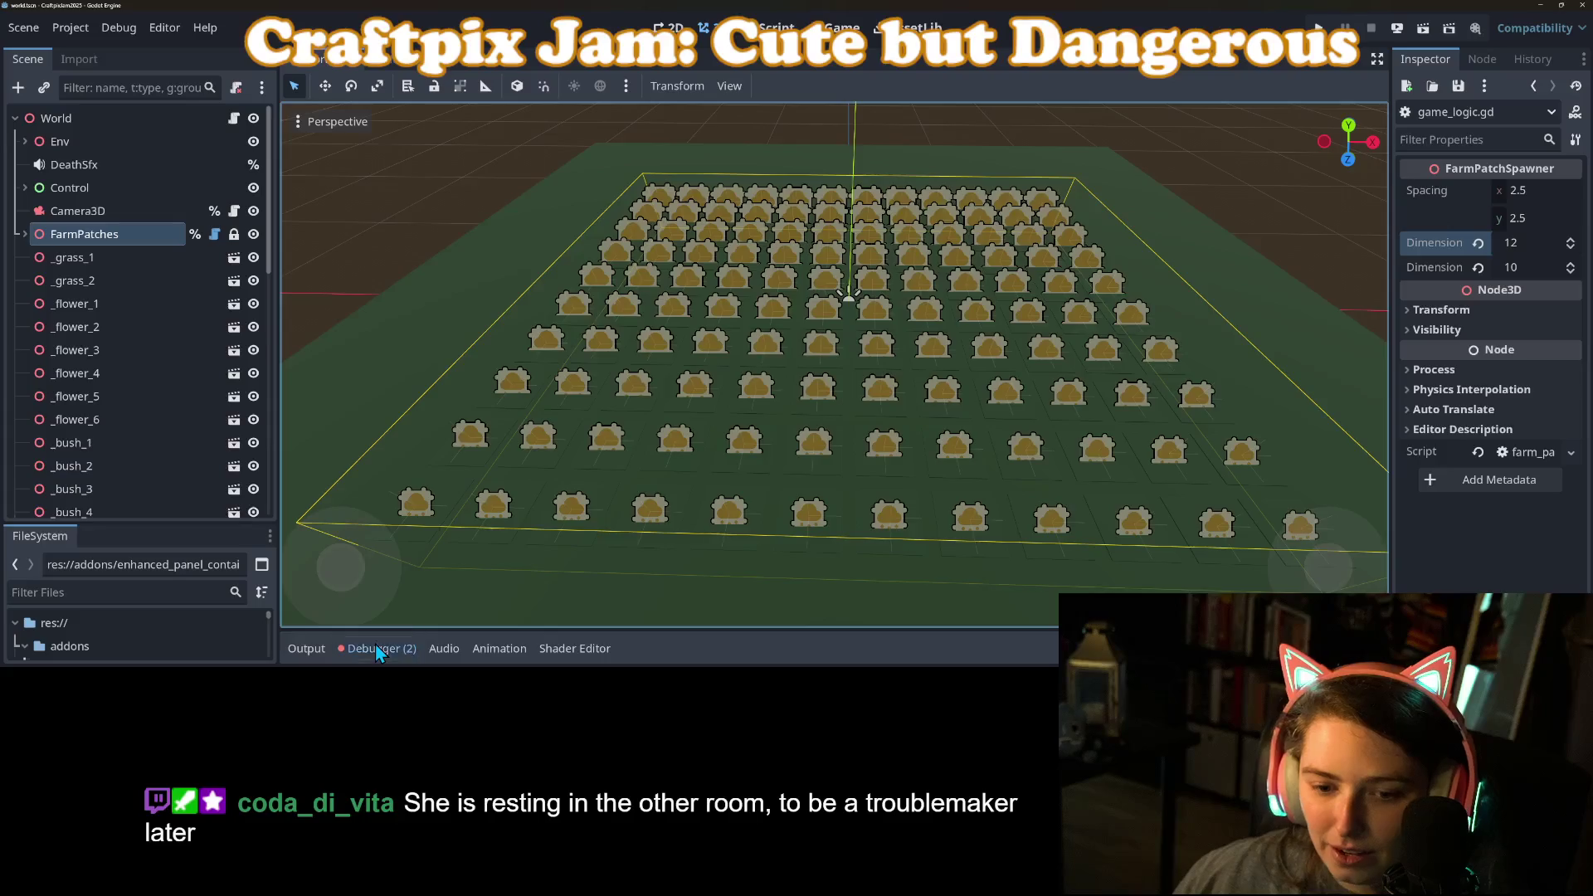
# Step: Open the Debugger's Errors list and inspect the remove_child error entries
pyautogui.click(377, 648)
pyautogui.click(421, 446)
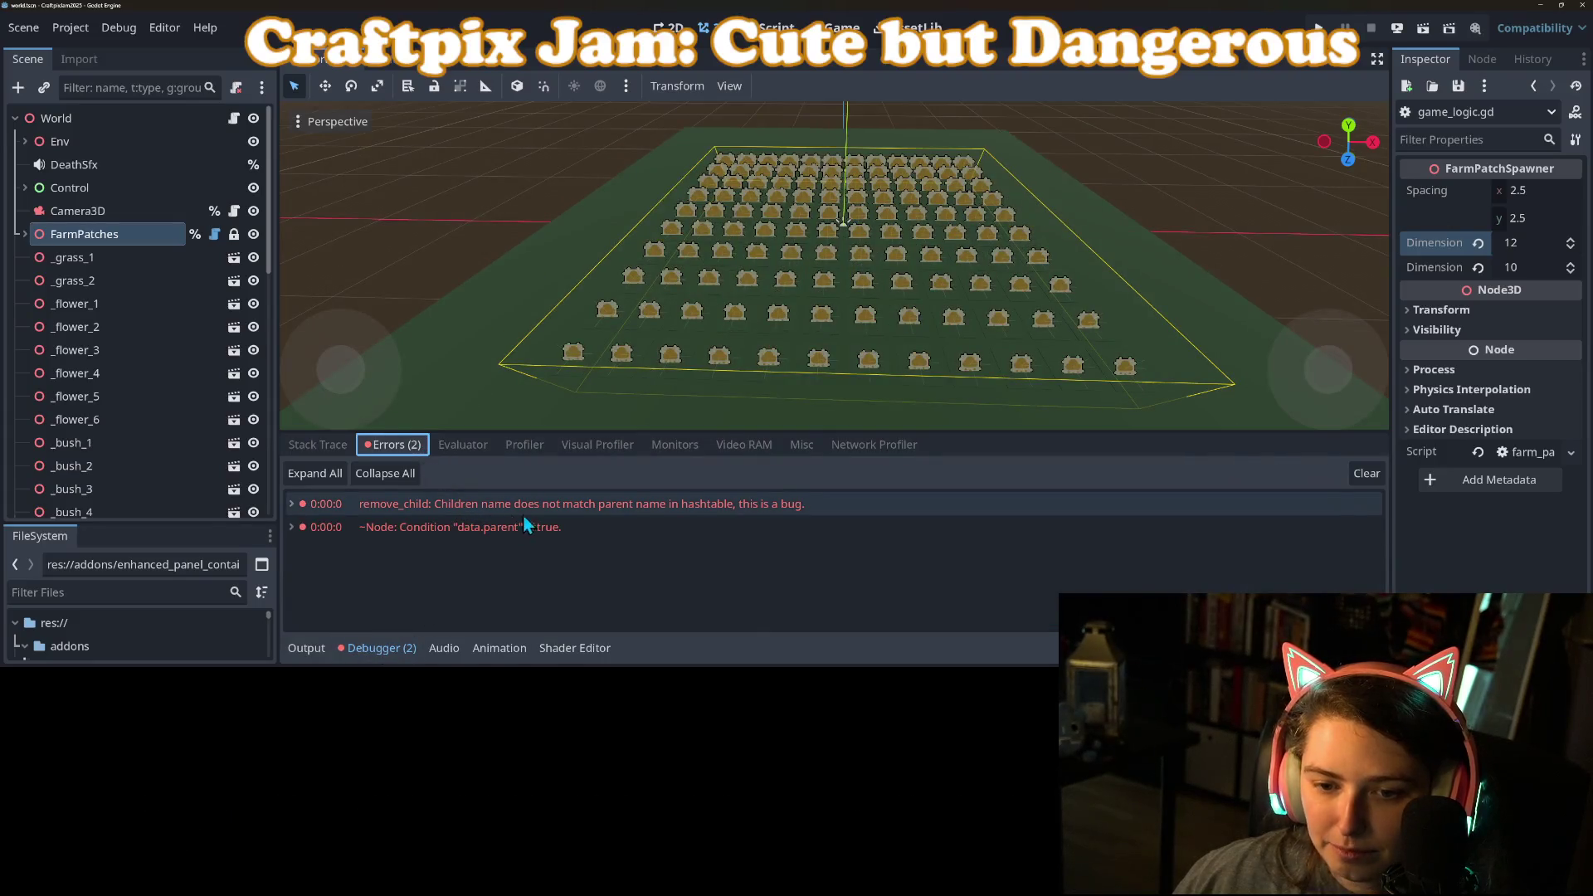
pyautogui.moveTo(725, 511)
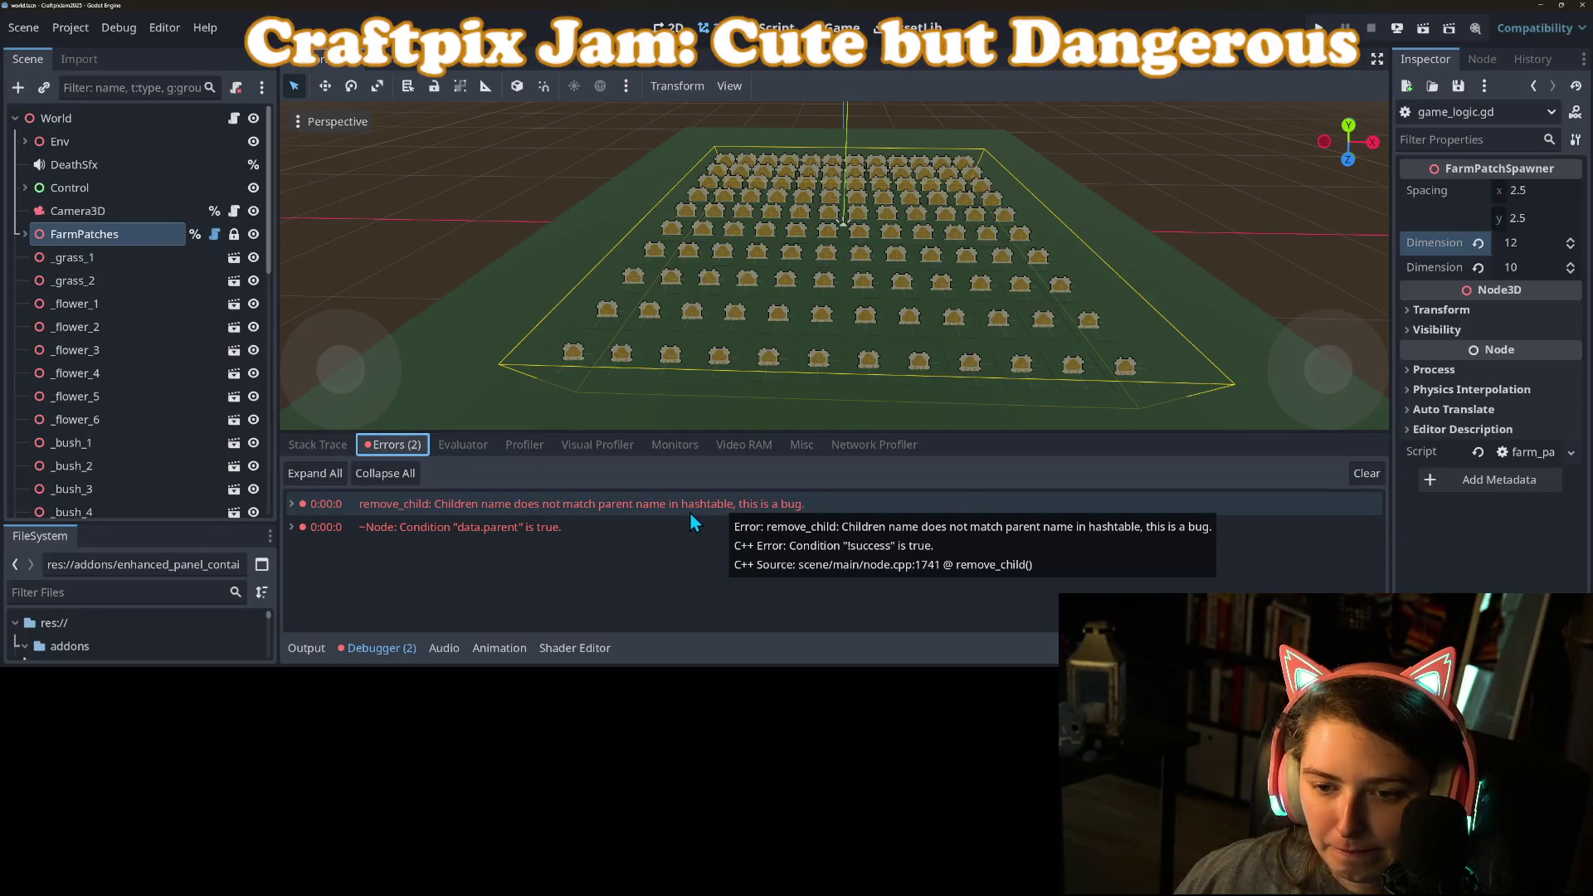
pyautogui.click(669, 526)
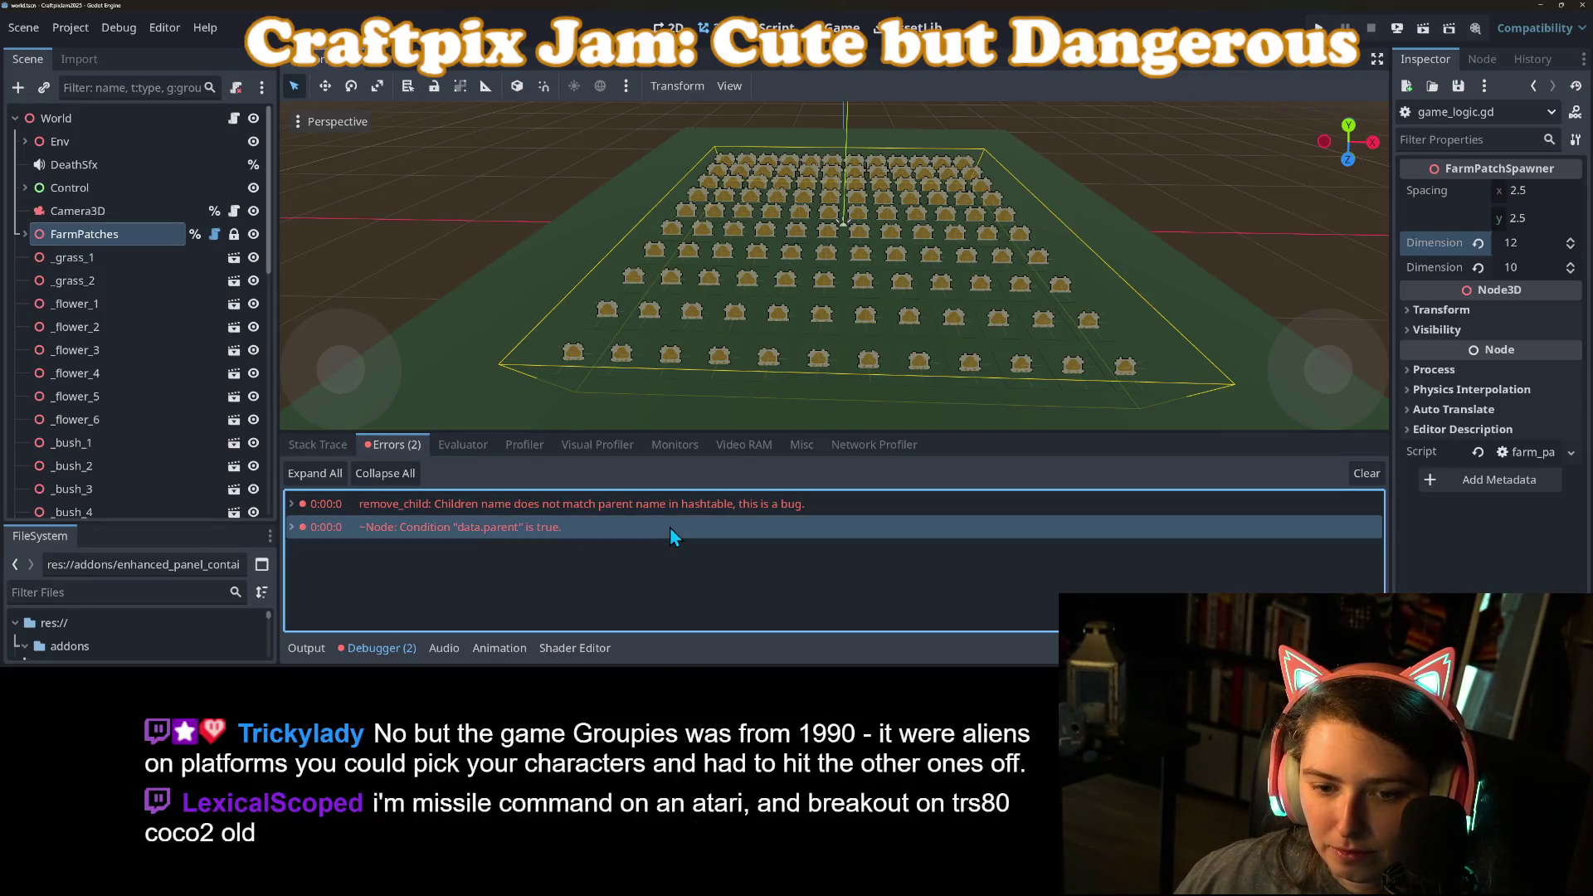
pyautogui.click(606, 504)
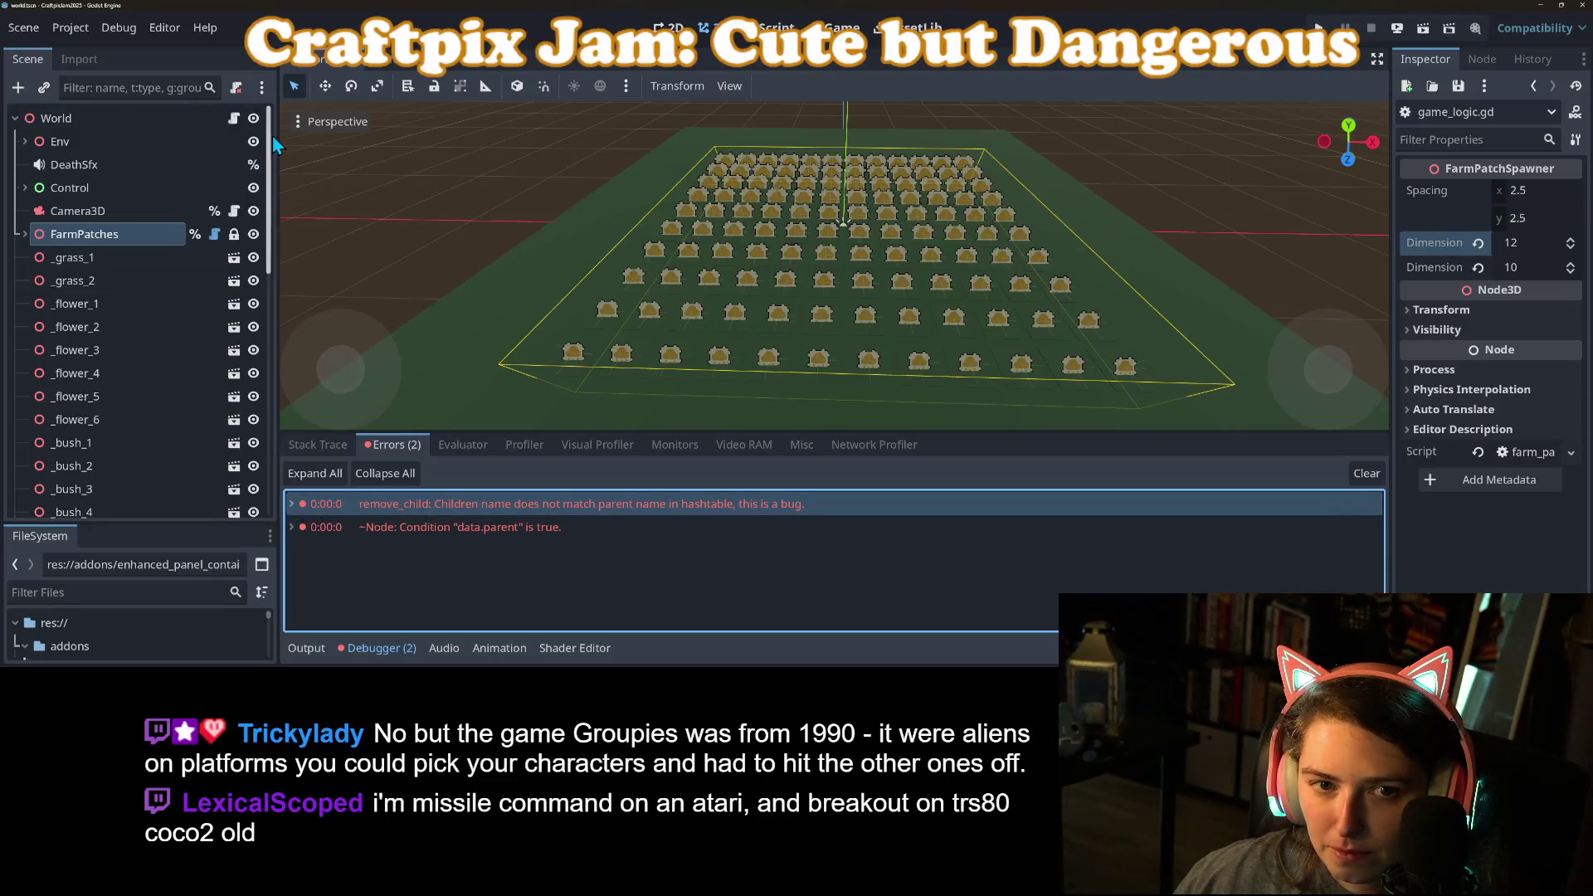
# Step: In game_logic.gd, change grid_size to Vector2i(12, 10) and number_of_bodies to 12
pyautogui.click(234, 118)
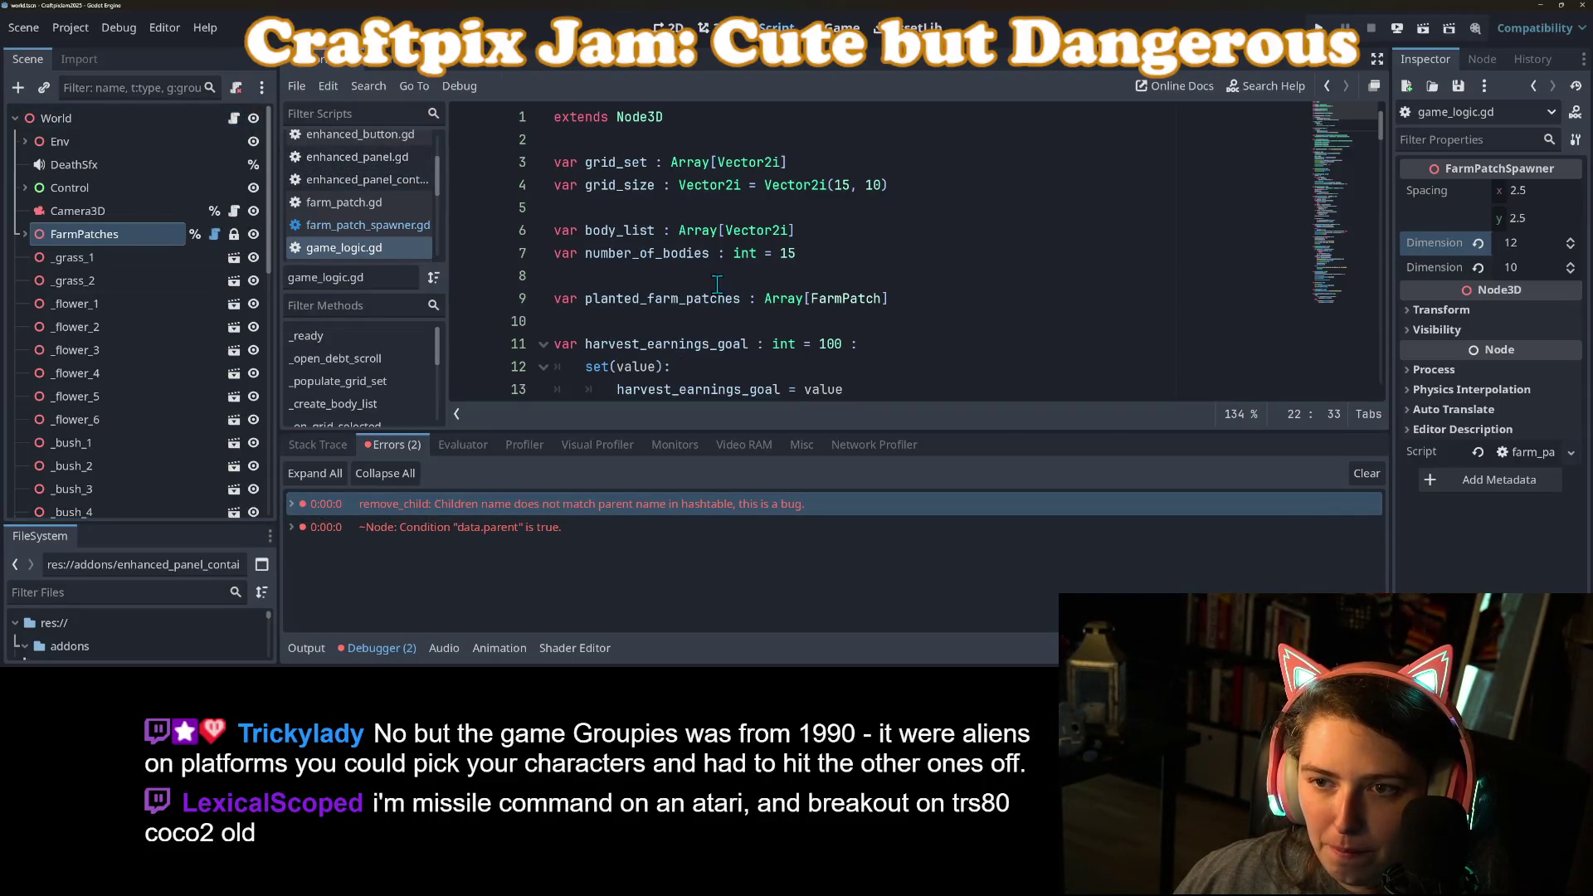
pyautogui.click(844, 185)
pyautogui.press('BackSpace')
pyautogui.write('2')
pyautogui.click(705, 253)
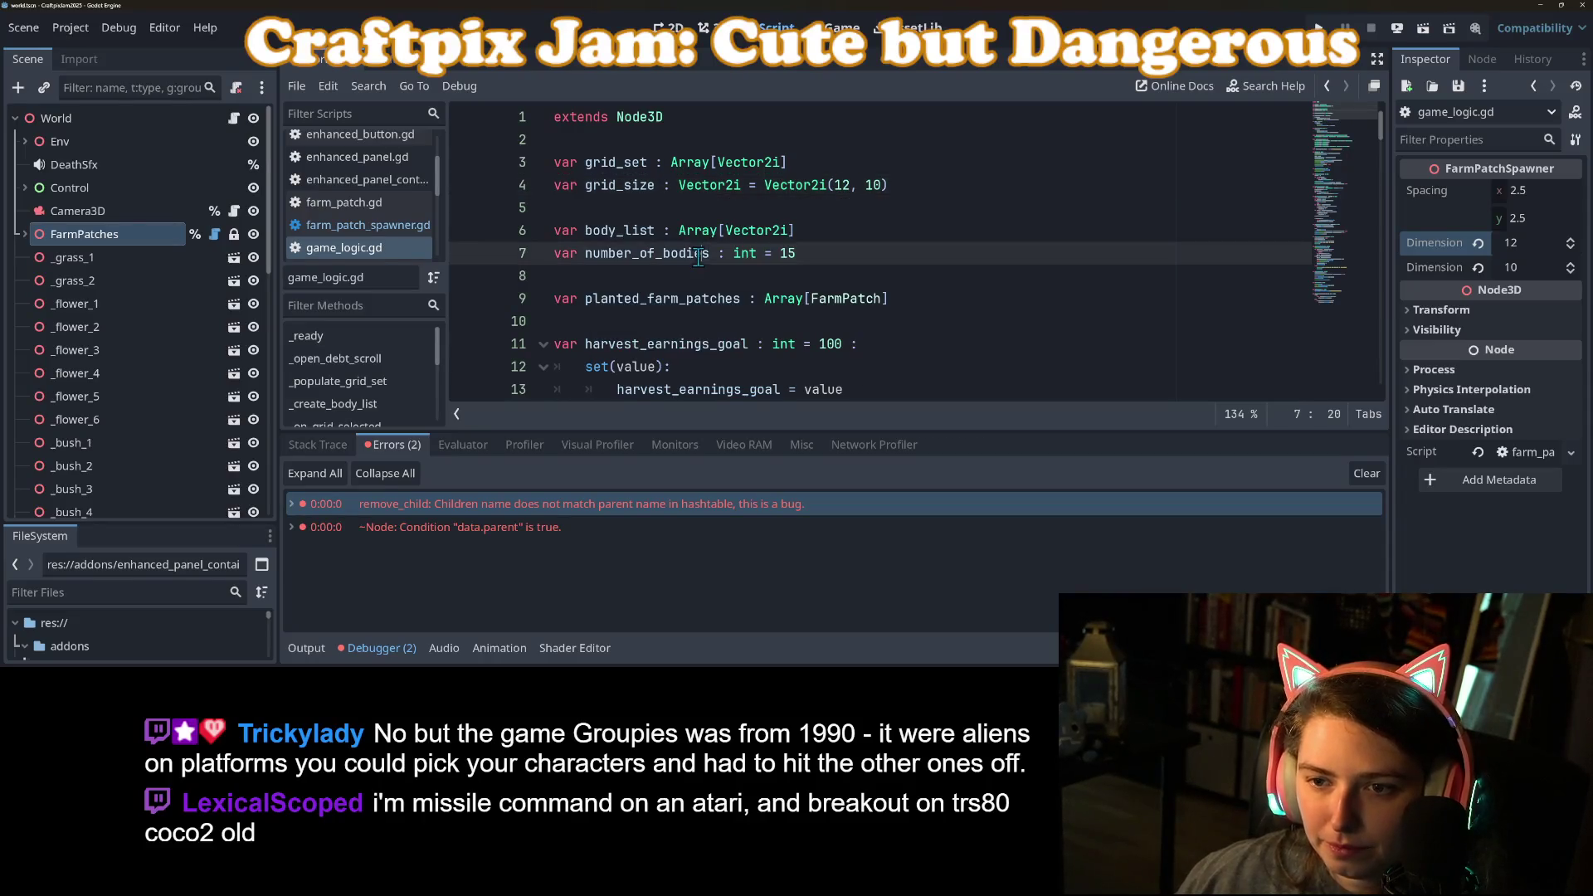
pyautogui.doubleClick(789, 253)
pyautogui.write('2')
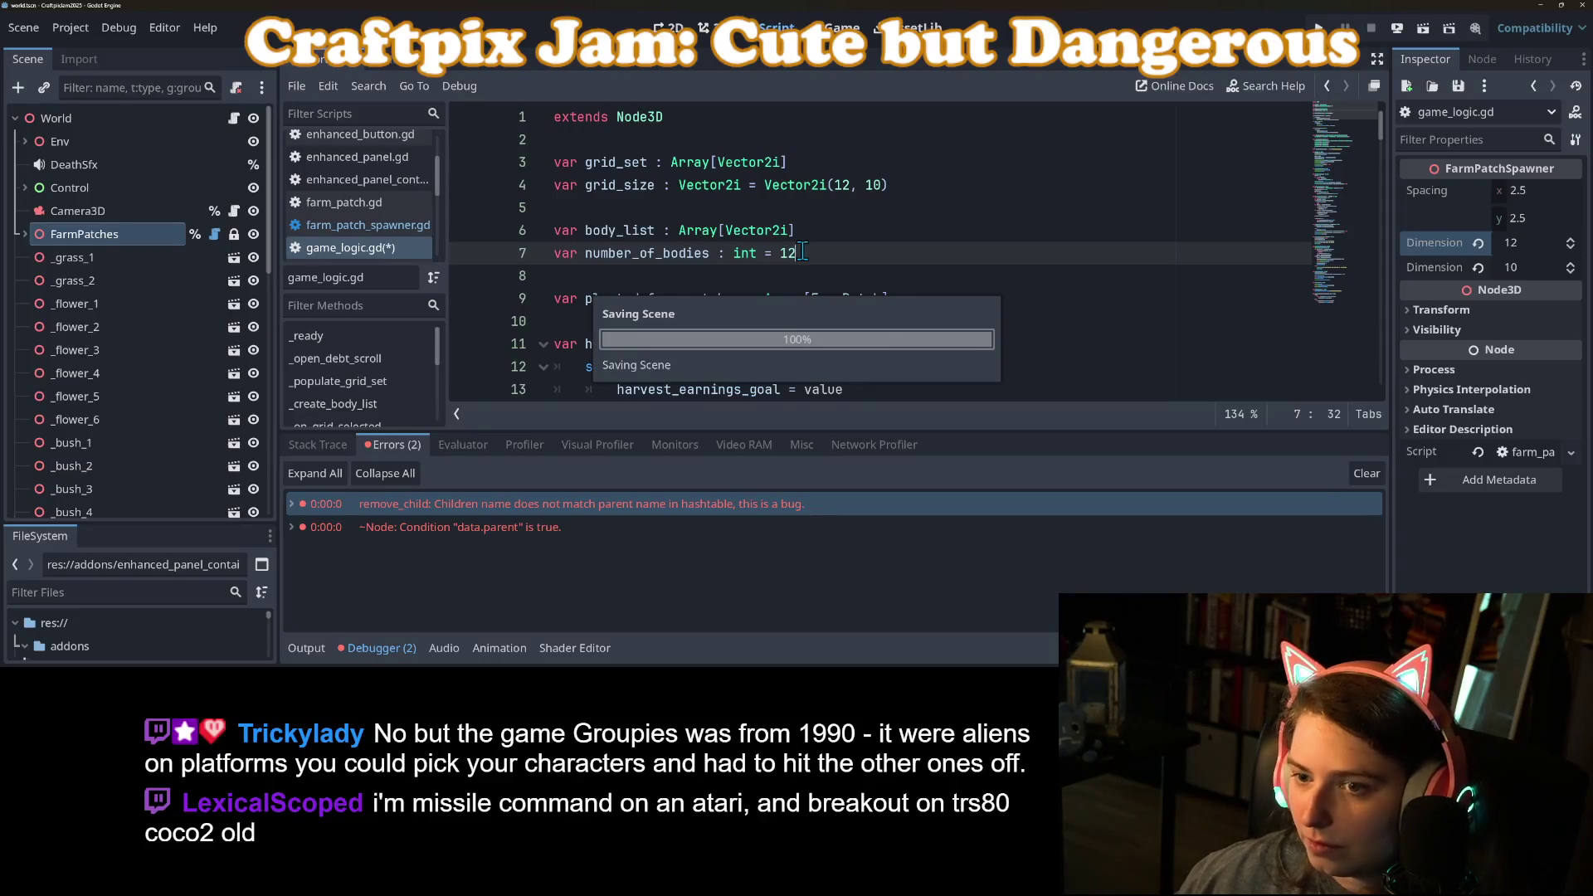
pyautogui.press('Up')
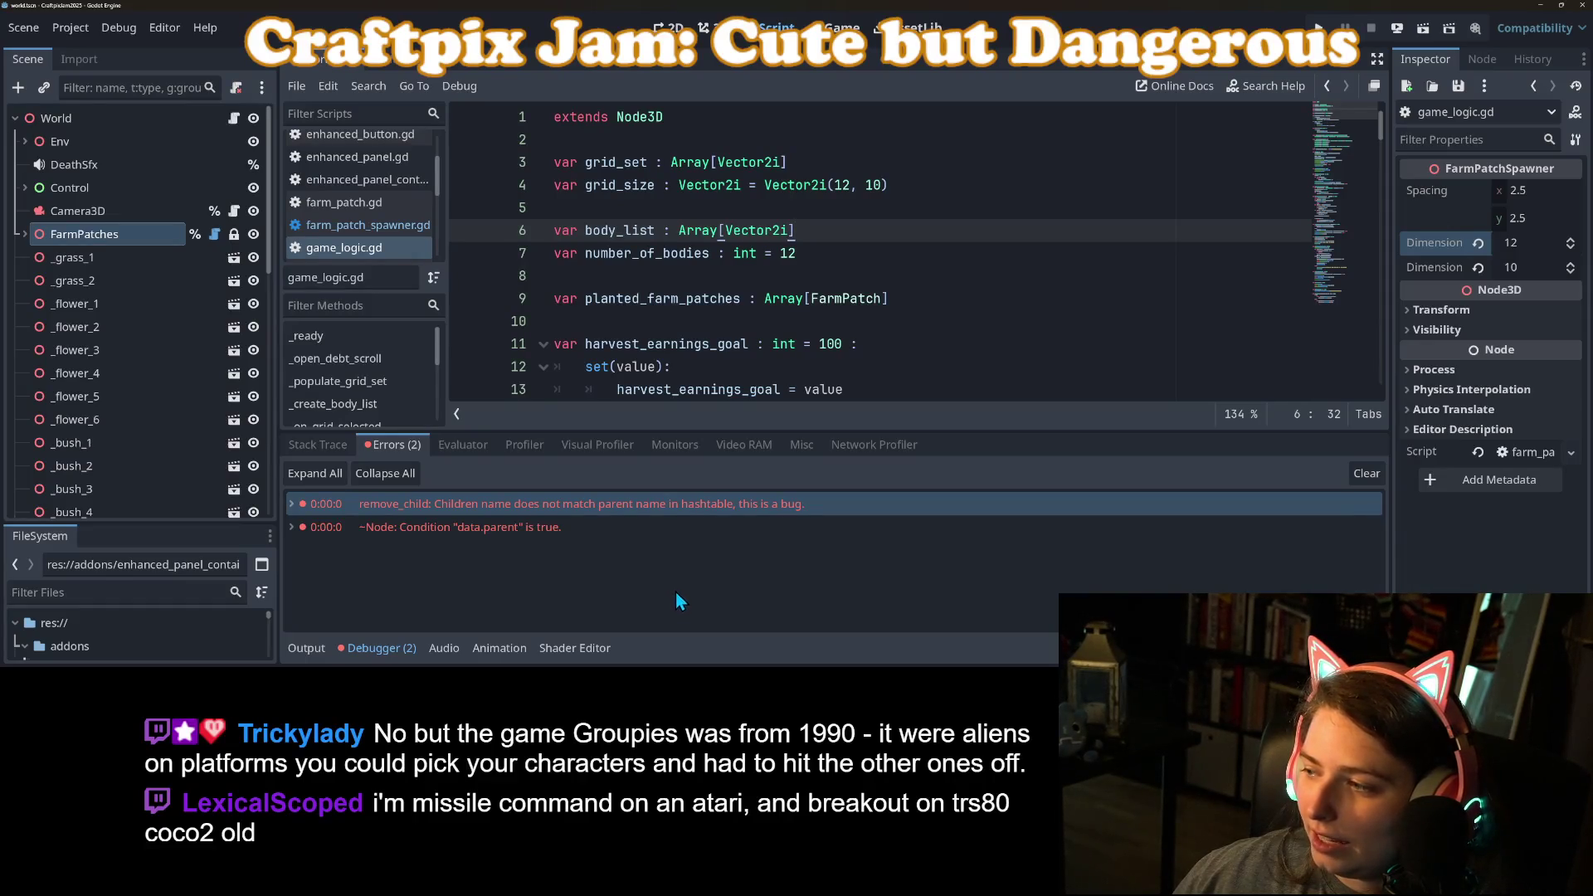
# Step: Collapse the debugger panel, review lines 10–11 of game_logic.gd, and launch a test run
pyautogui.click(352, 643)
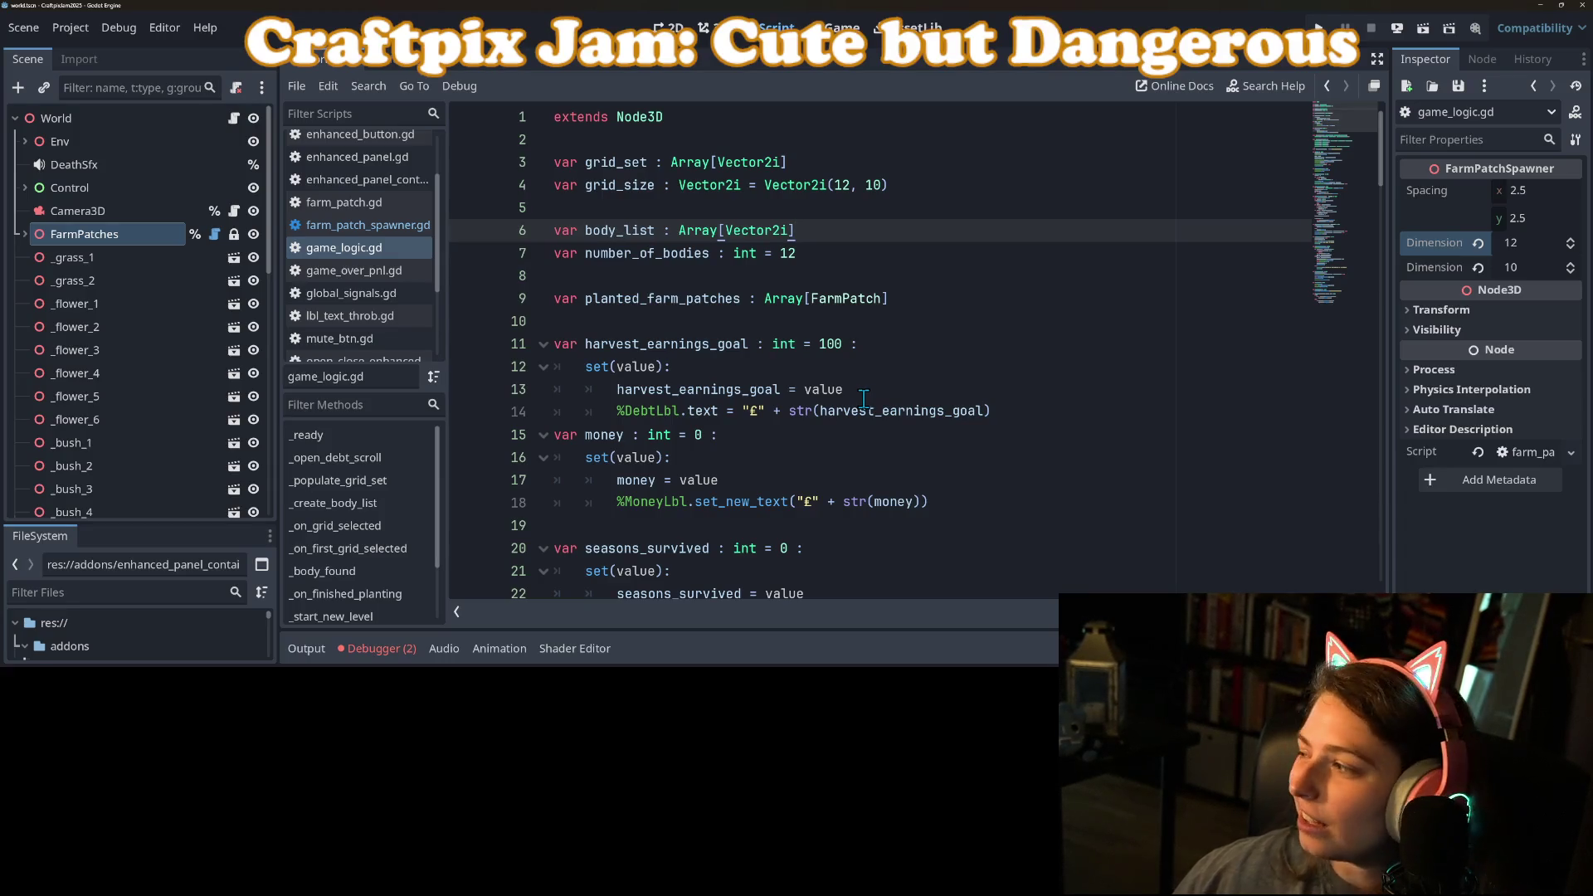
pyautogui.moveTo(864, 411)
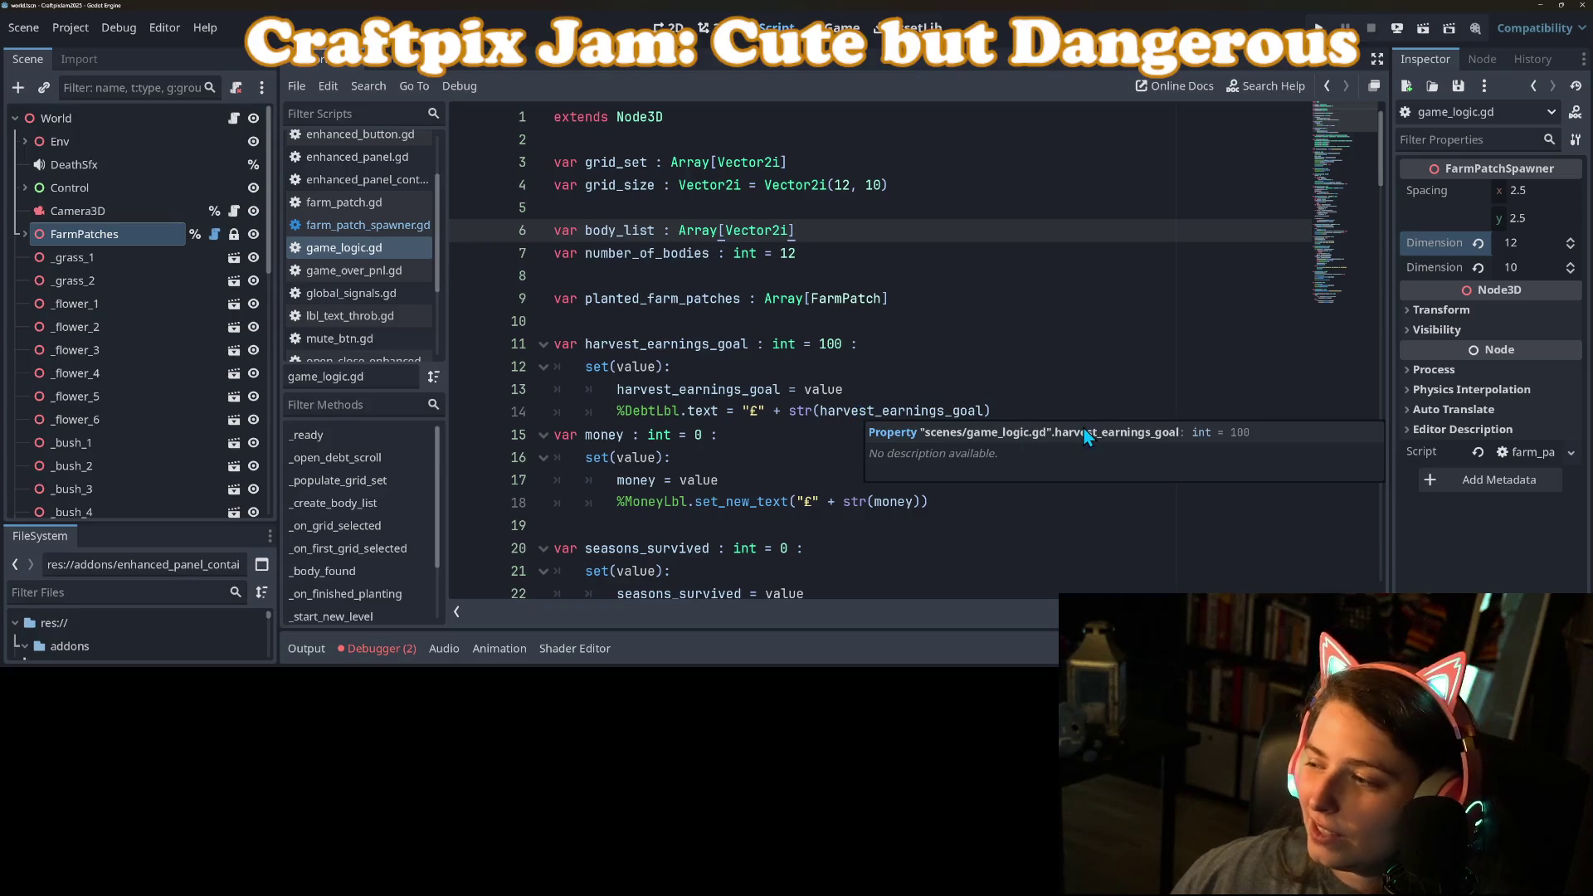
pyautogui.click(1052, 319)
pyautogui.click(1076, 351)
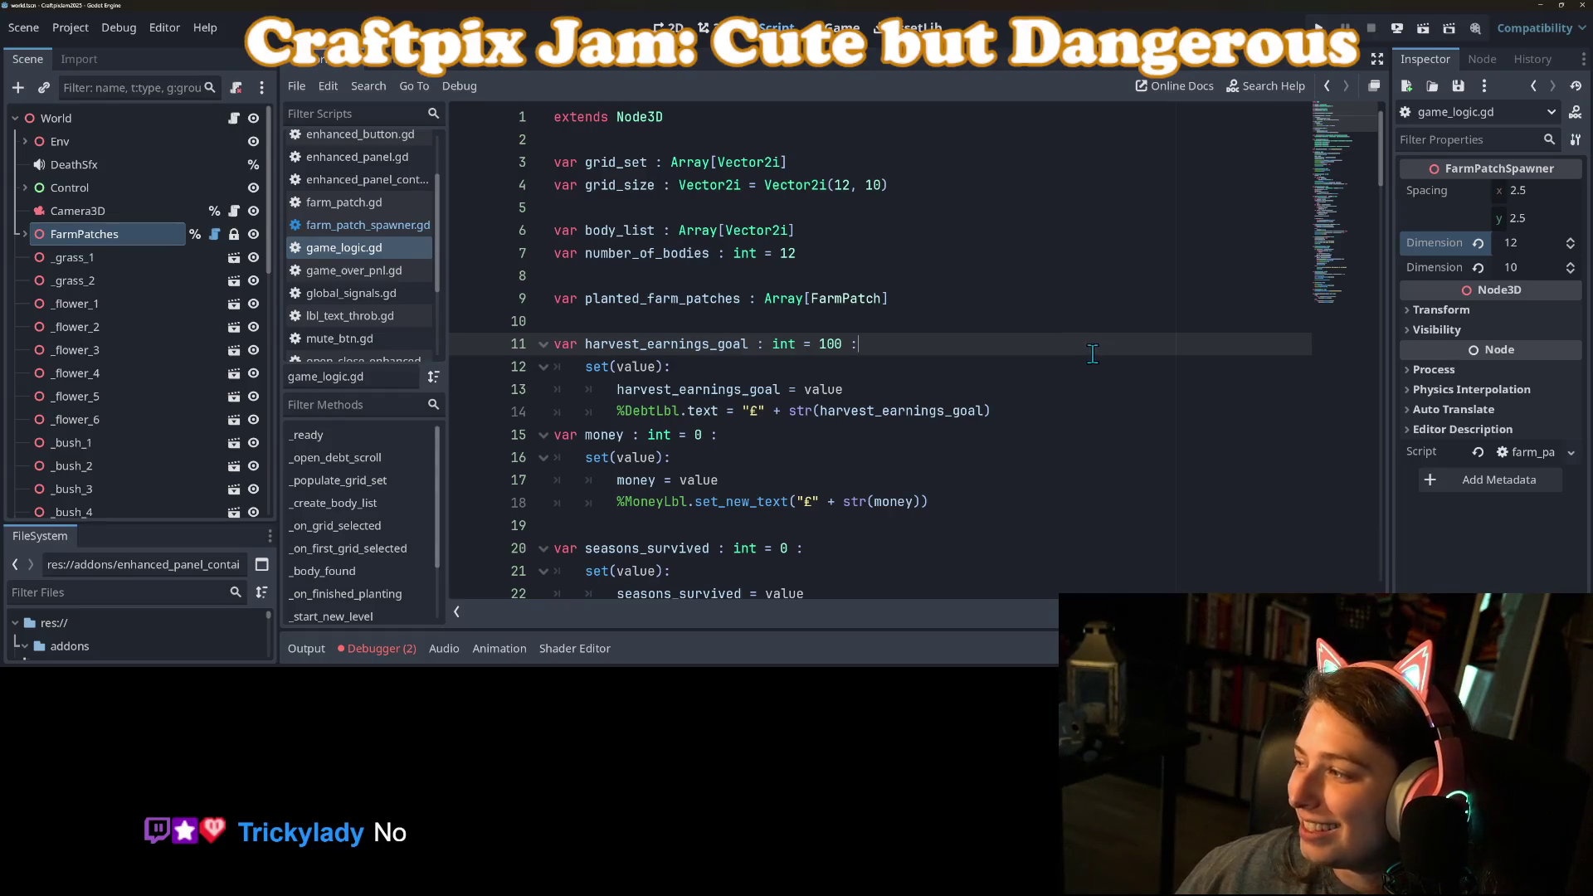
pyautogui.click(966, 320)
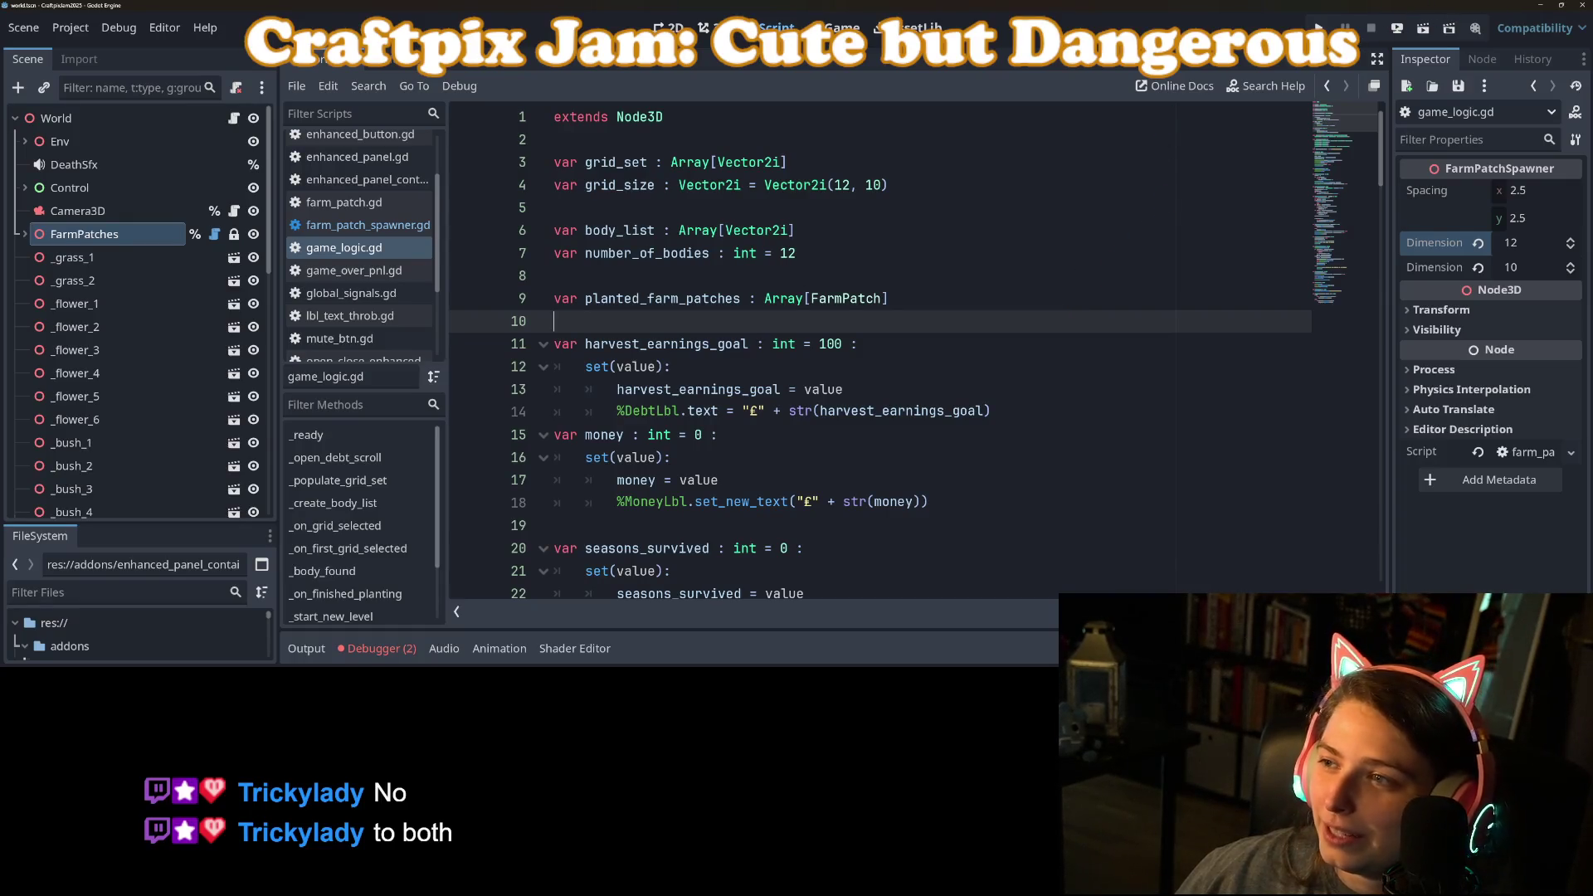
pyautogui.click(1319, 27)
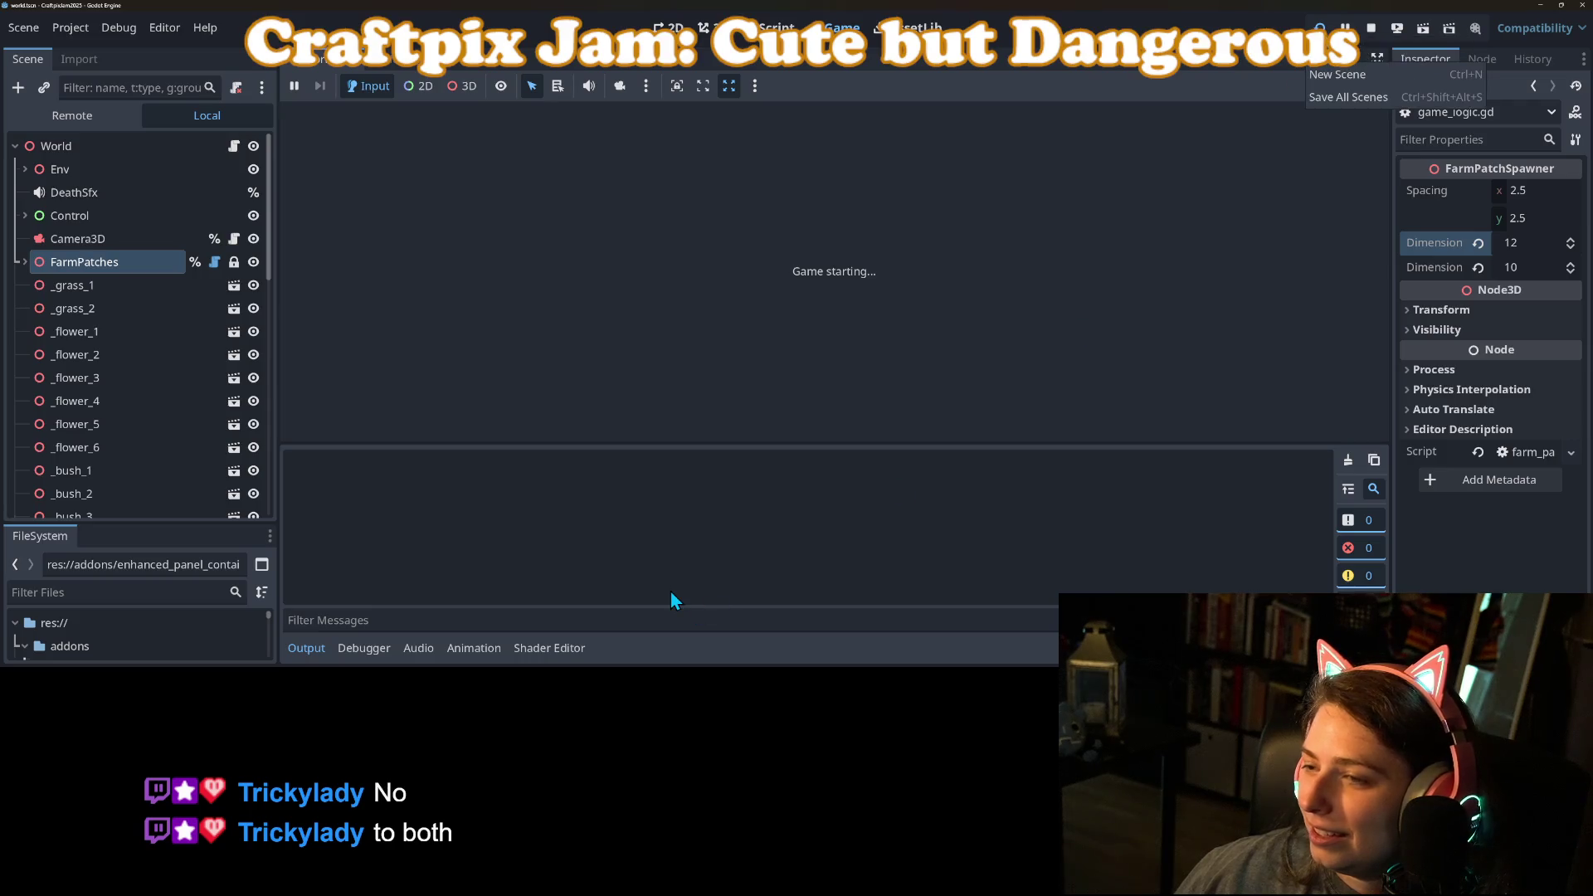
# Step: Plant several farm patches, finish planting to harvest, and restart after losing
pyautogui.click(322, 651)
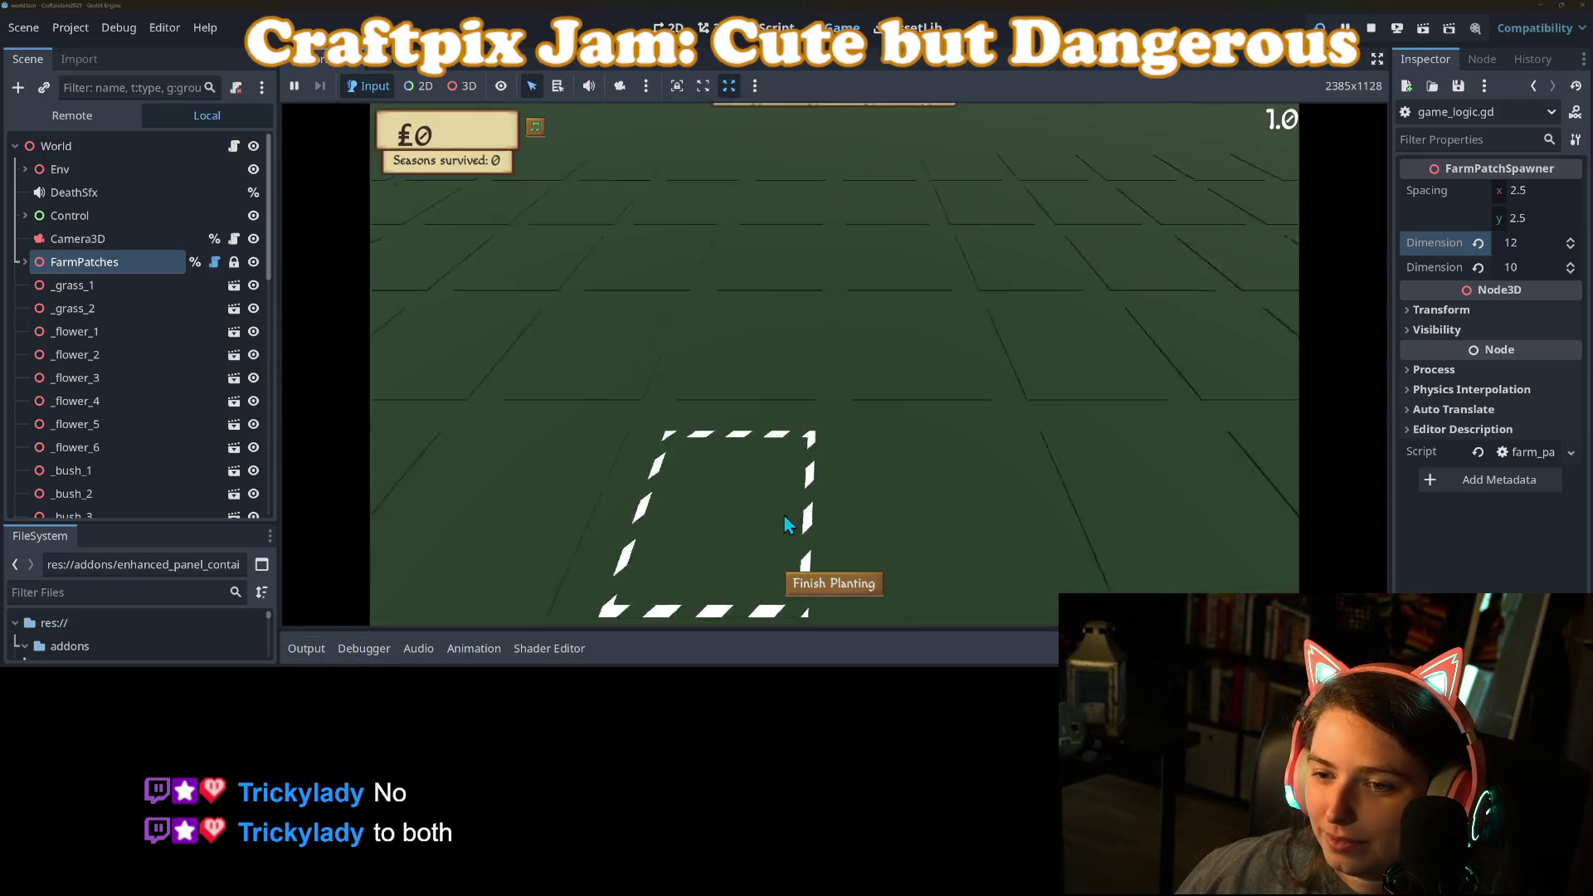
pyautogui.click(777, 378)
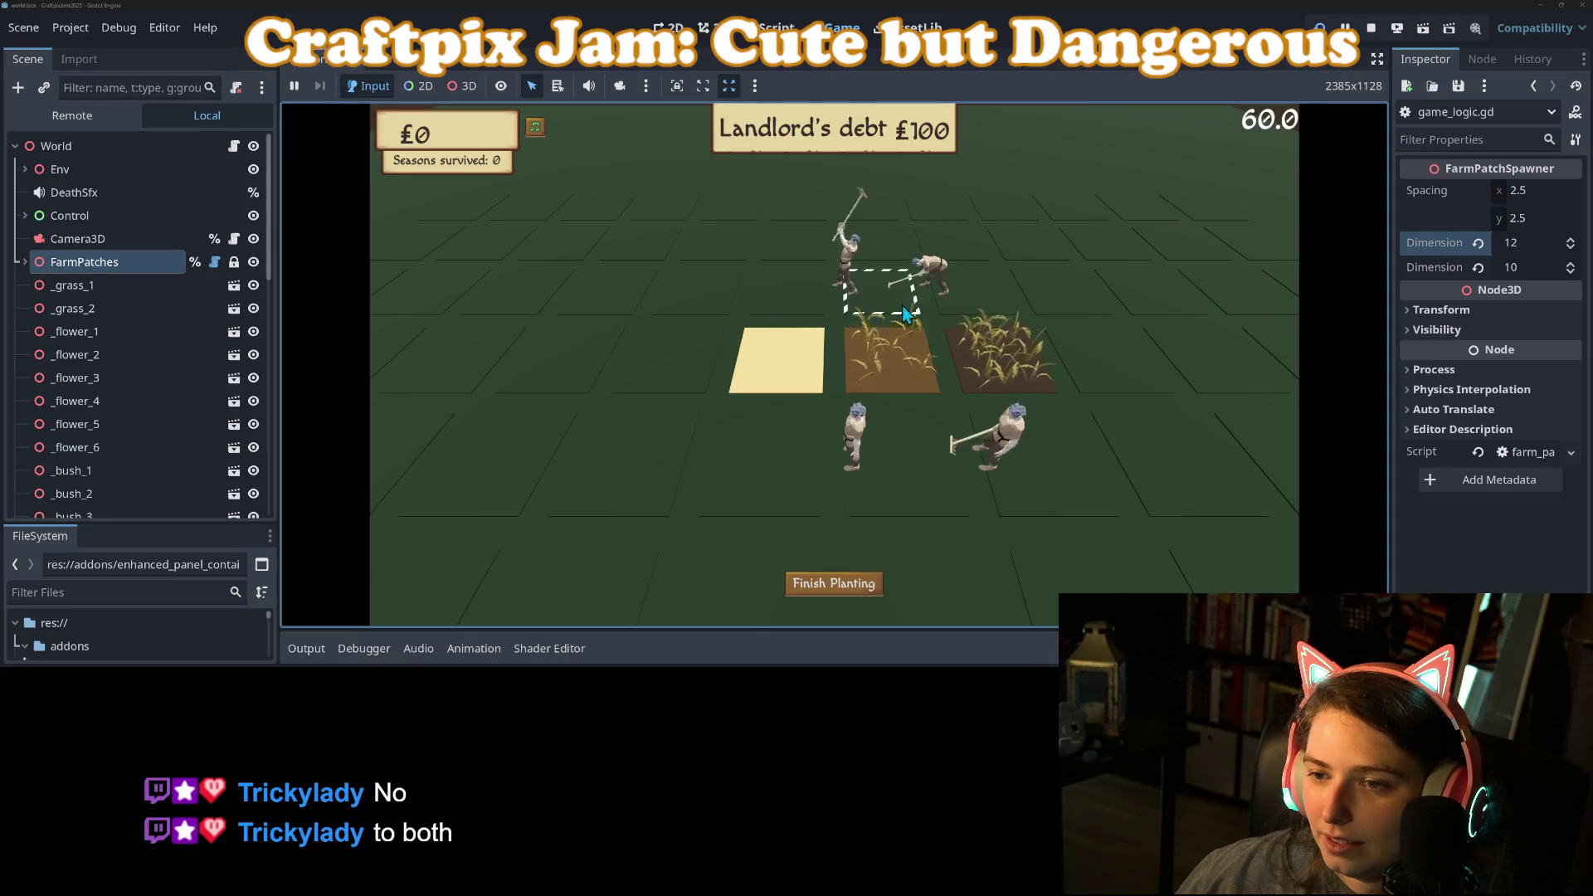
pyautogui.click(759, 463)
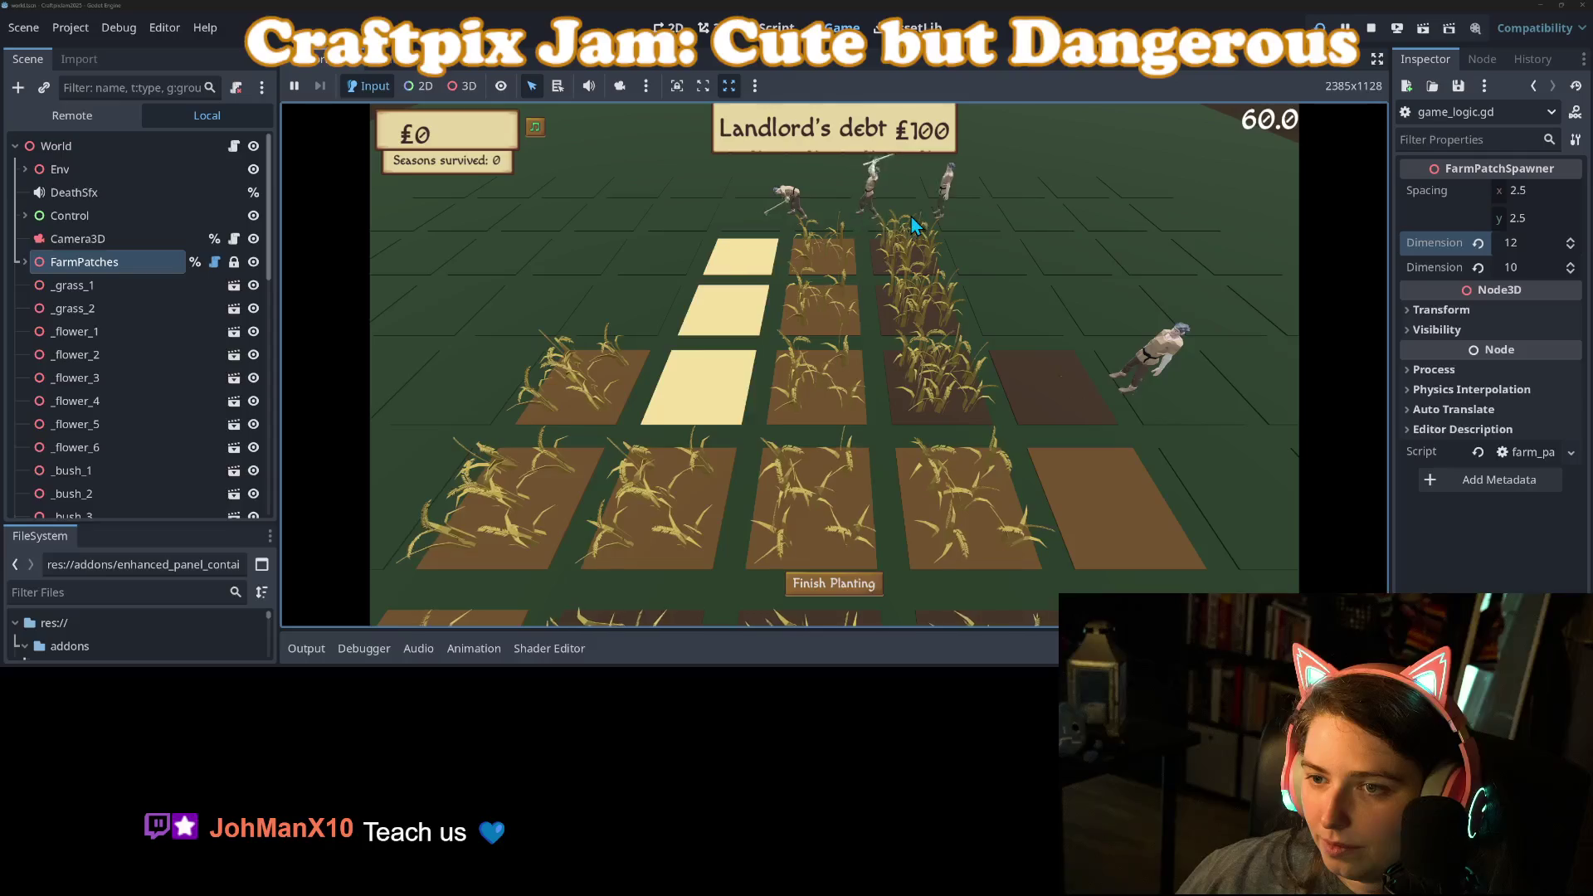
pyautogui.click(872, 260)
pyautogui.click(854, 589)
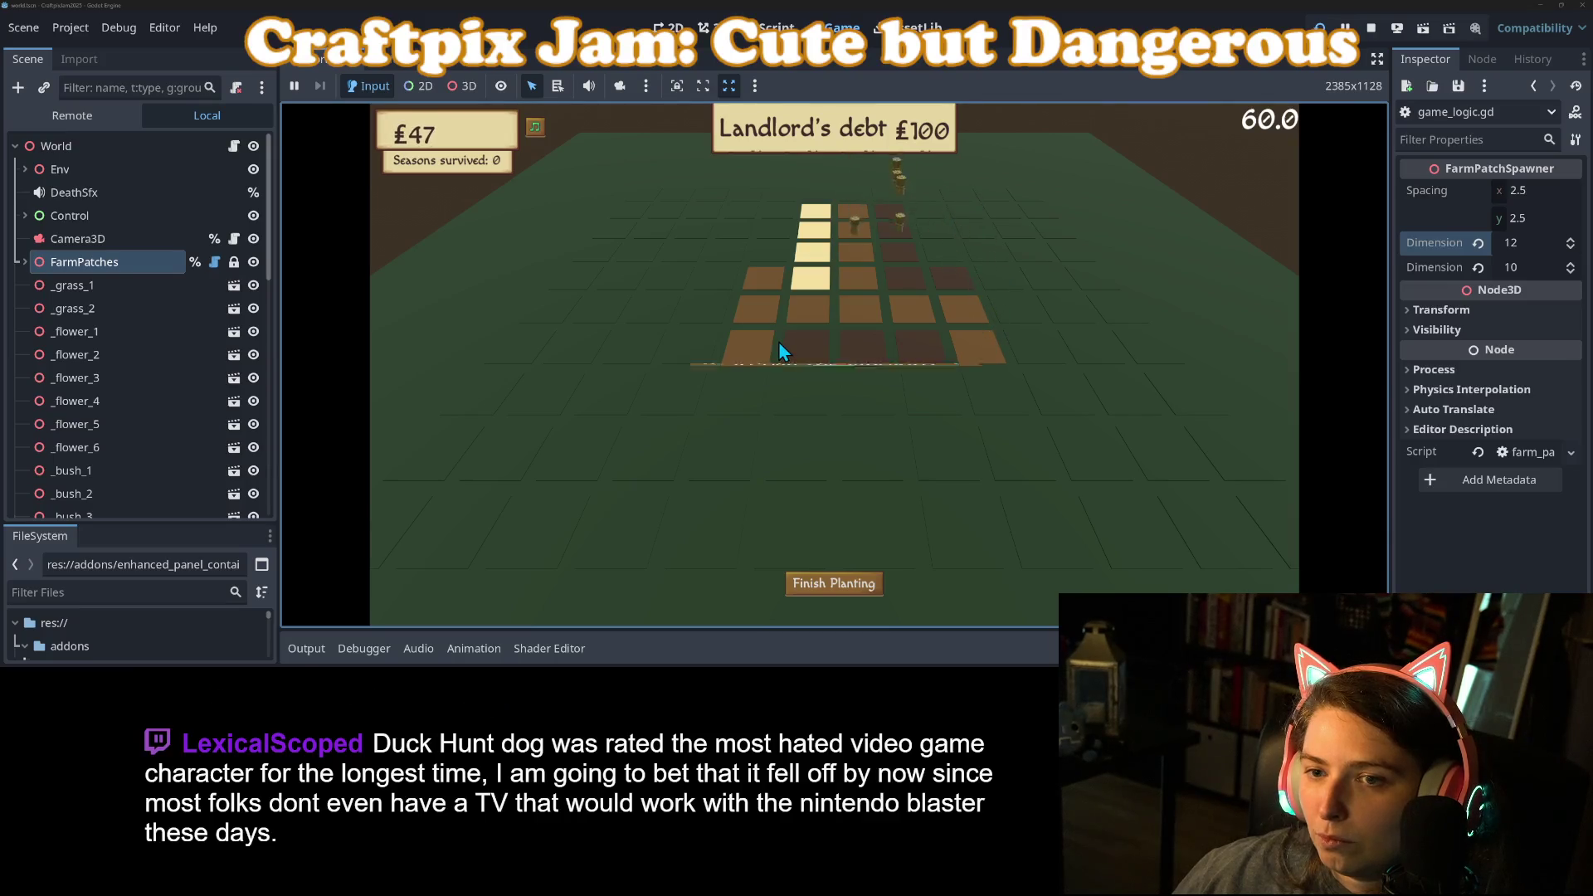
pyautogui.click(834, 410)
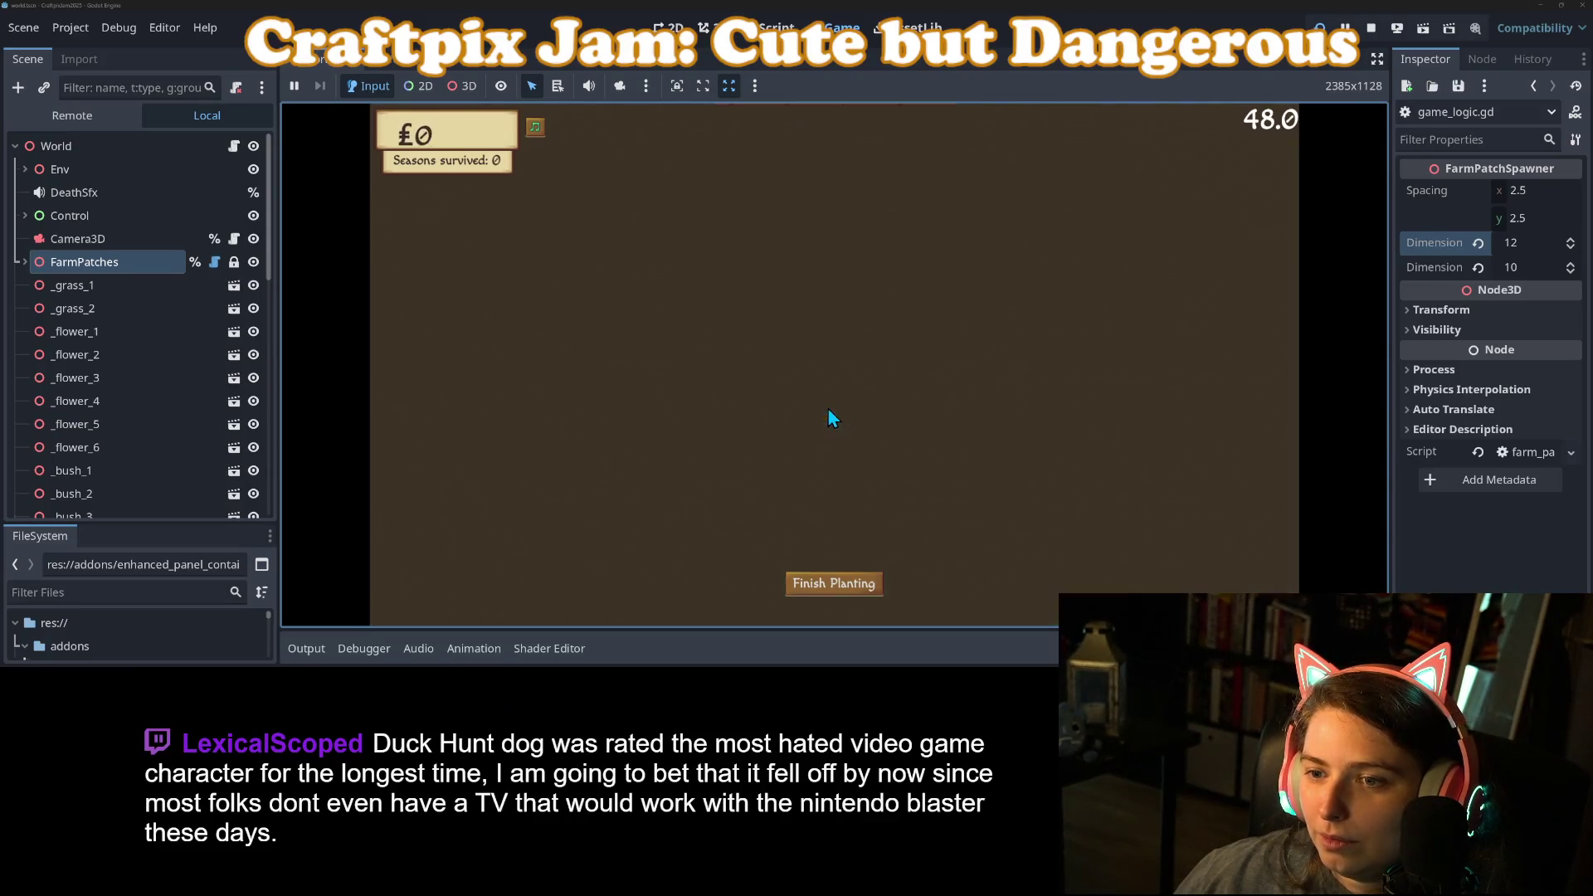
# Step: Trial the live Camera3D height at 6, then stop the running game with F8
pyautogui.click(1498, 410)
pyautogui.press('Return')
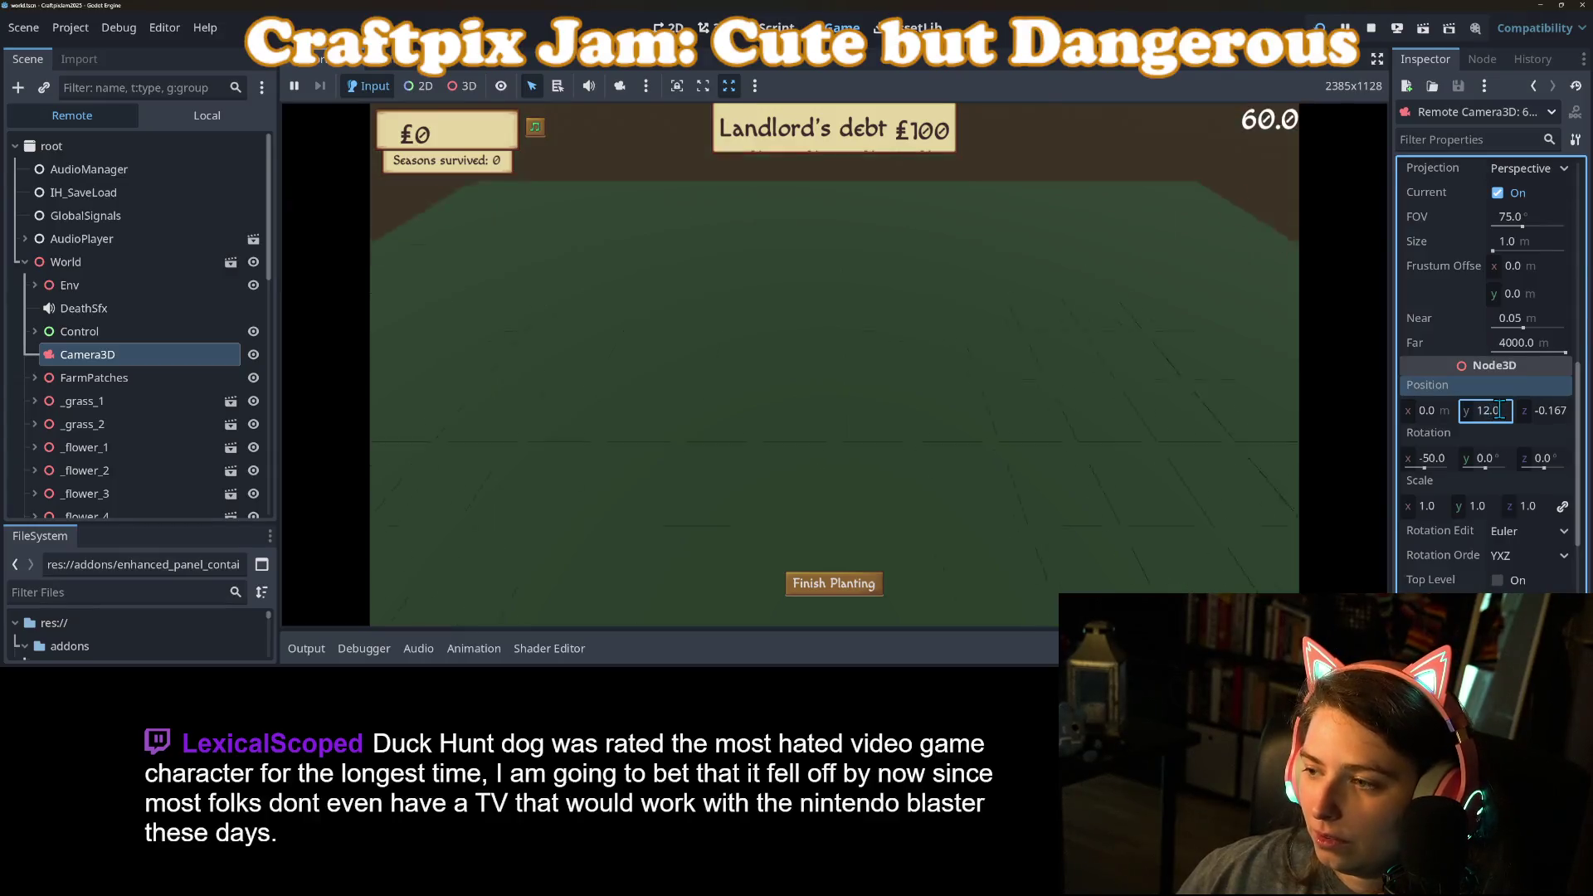
pyautogui.moveTo(1500, 410); pyautogui.dragTo(1534, 437)
pyautogui.moveTo(1547, 410)
pyautogui.click(704, 178)
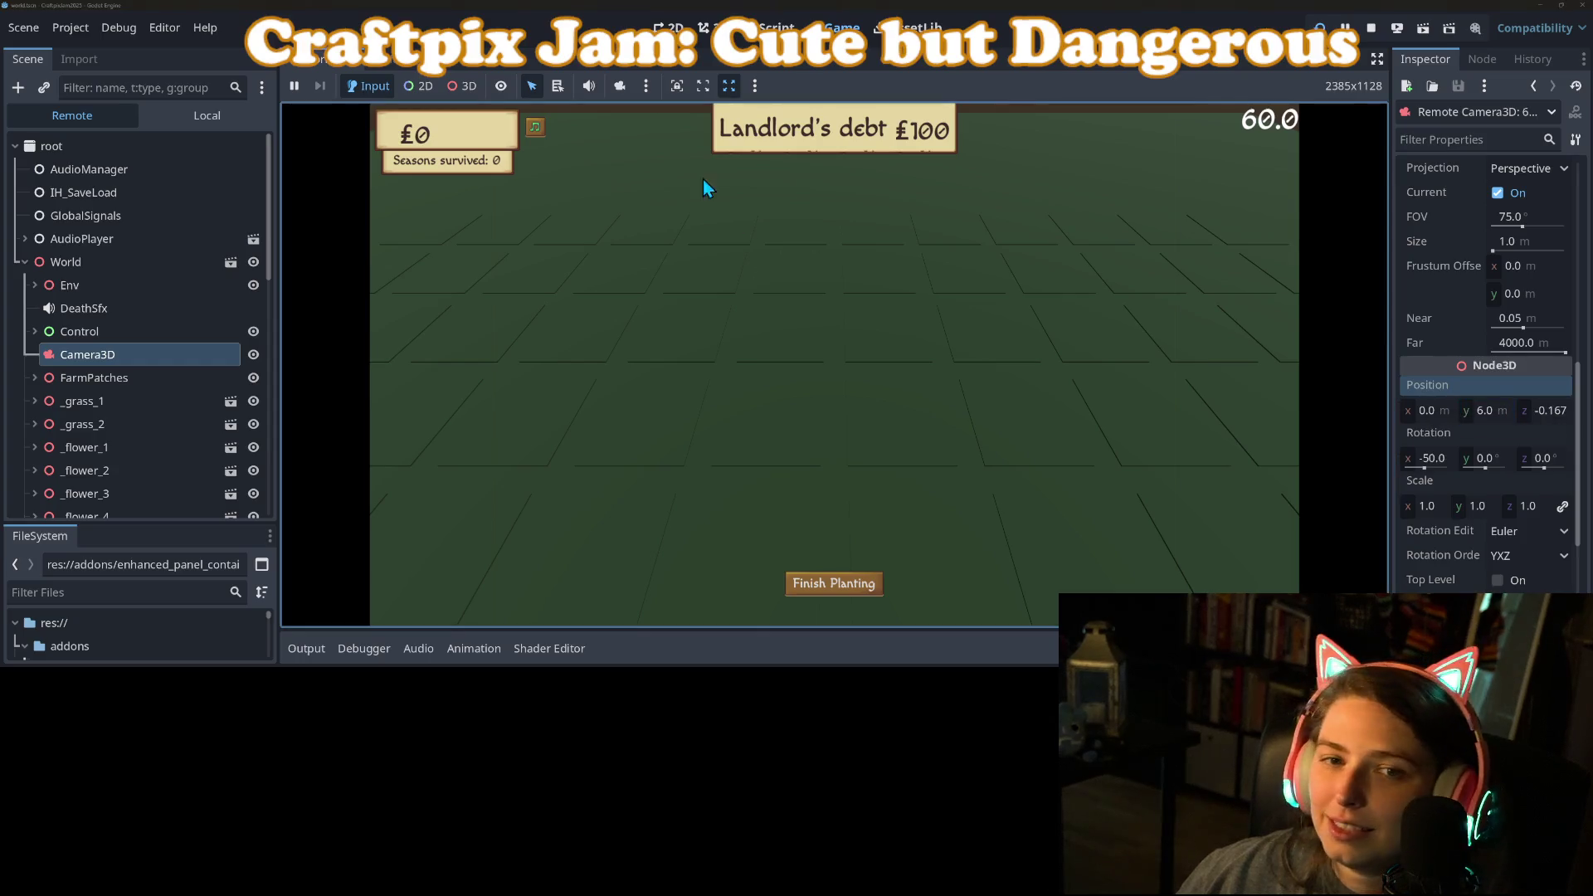
pyautogui.press('F8')
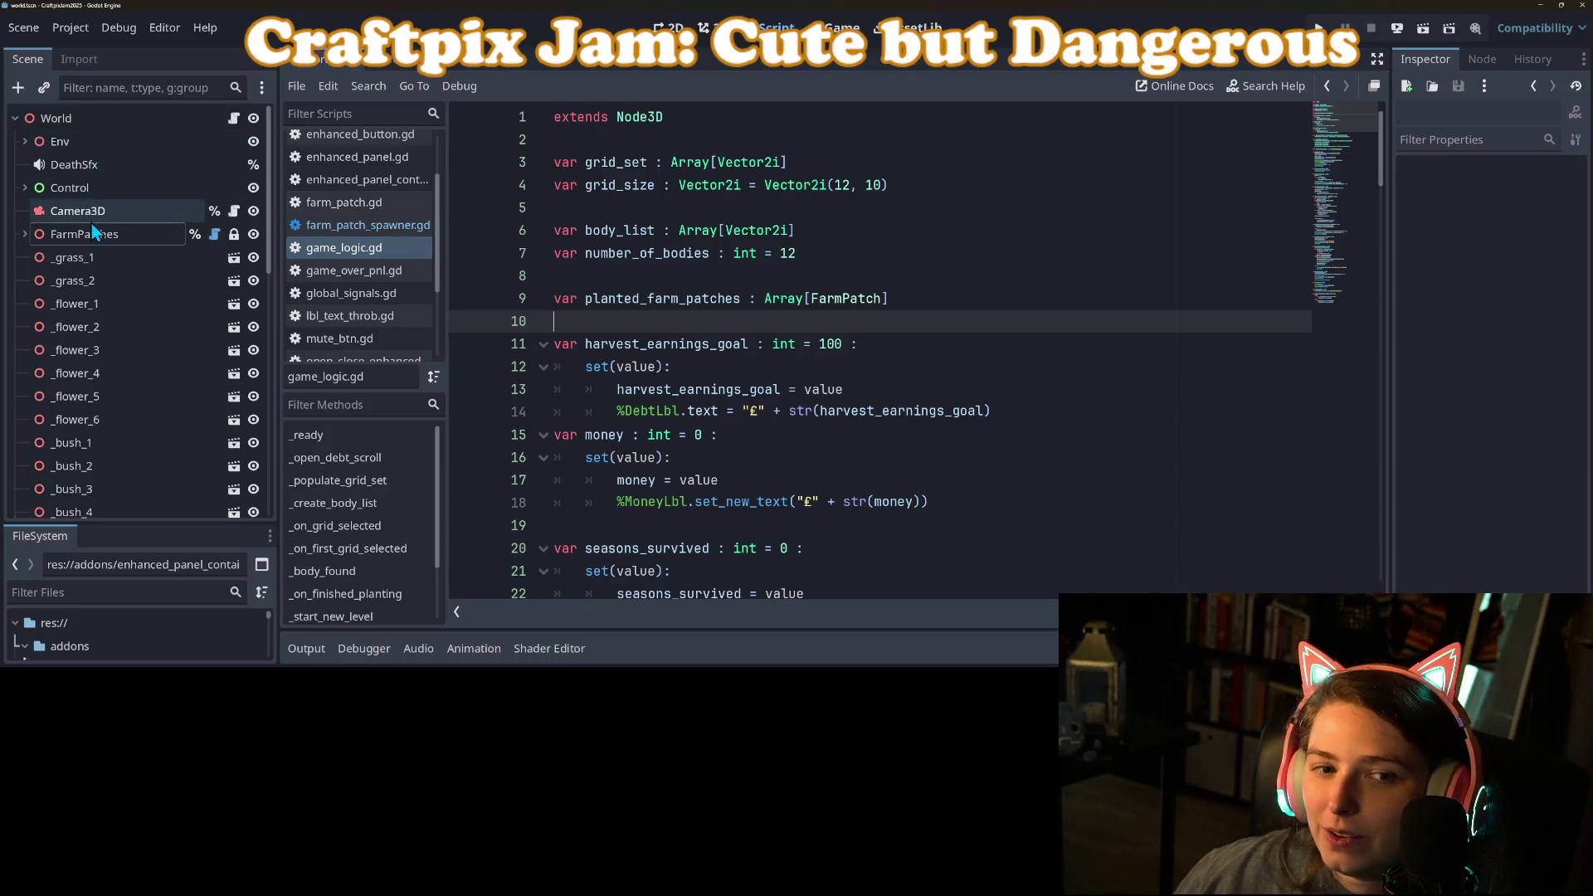
# Step: Select Camera3D and preview the scene through it in the 3D view
pyautogui.click(77, 210)
pyautogui.click(701, 30)
pyautogui.doubleClick(83, 211)
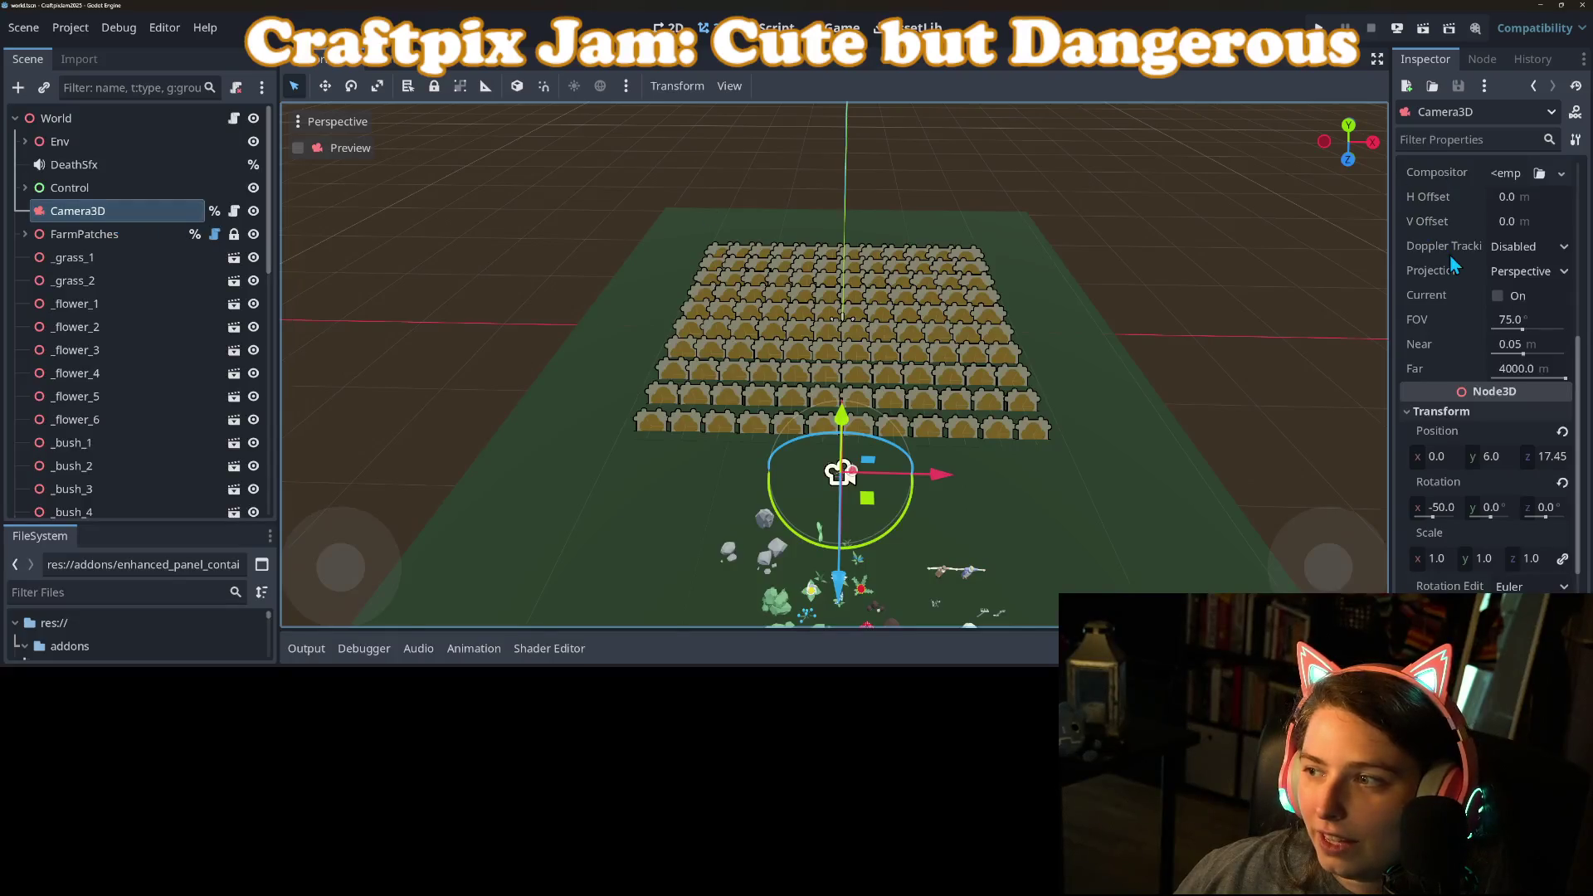
pyautogui.scroll(5, 1481, 399)
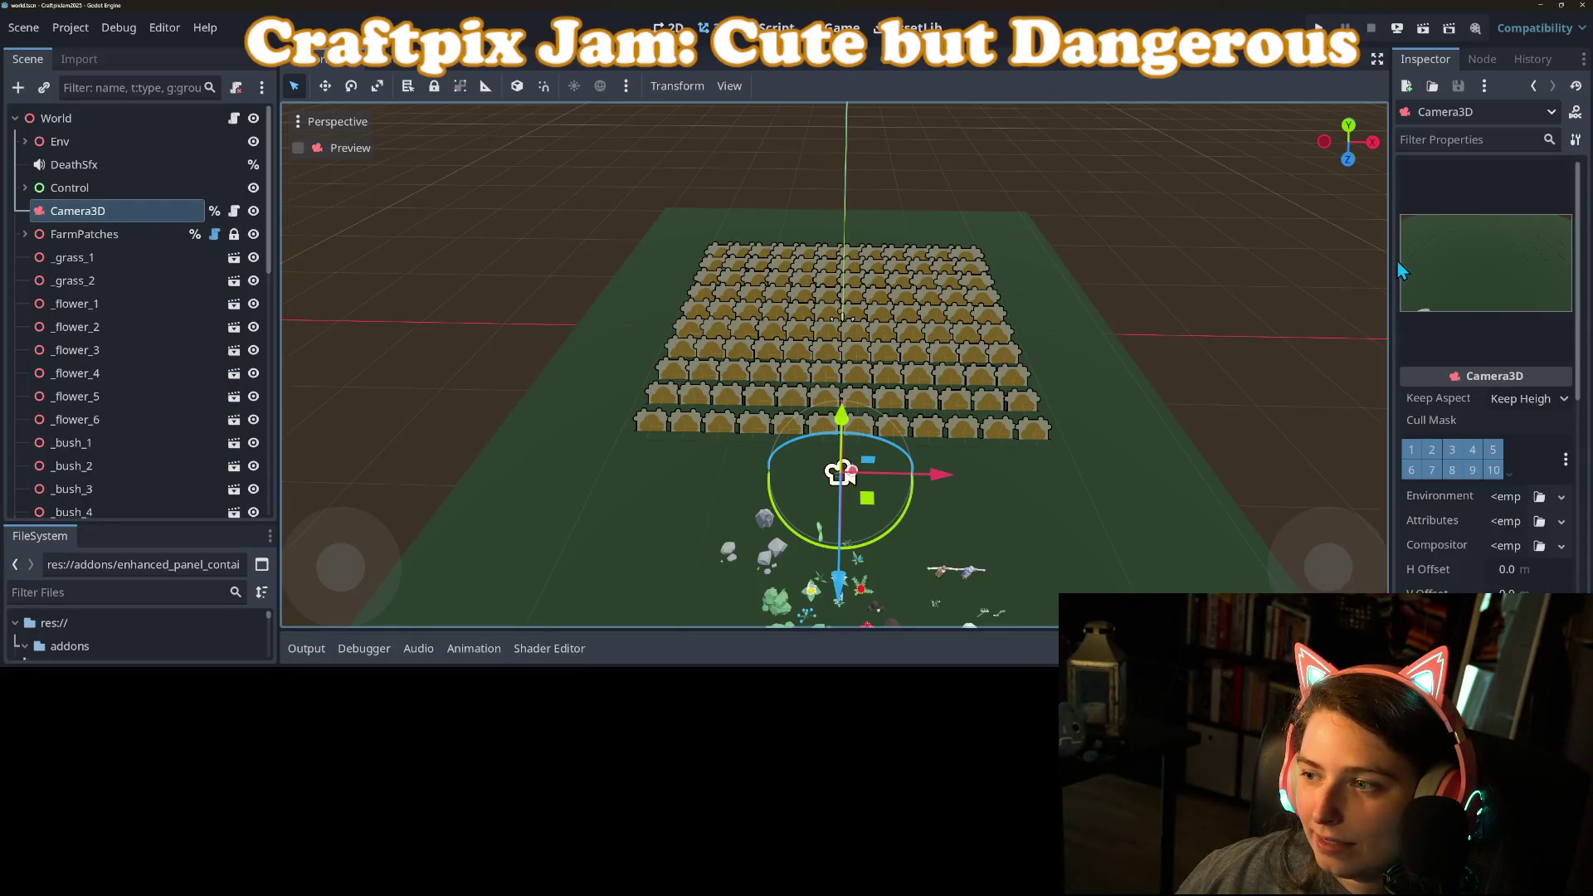
pyautogui.click(298, 148)
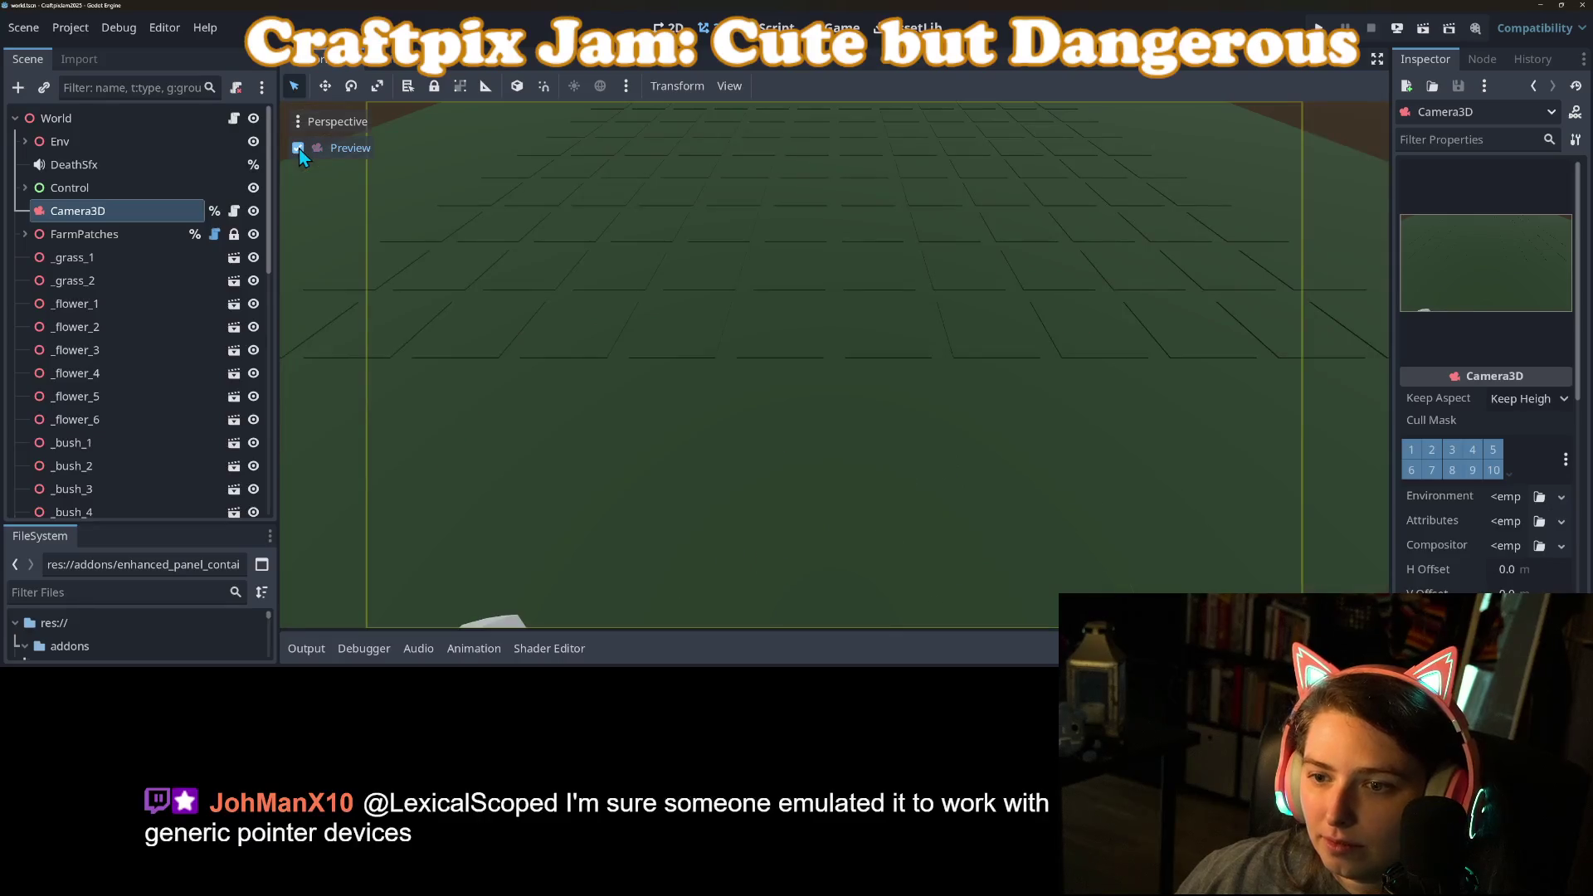
pyautogui.scroll(-10, 1476, 558)
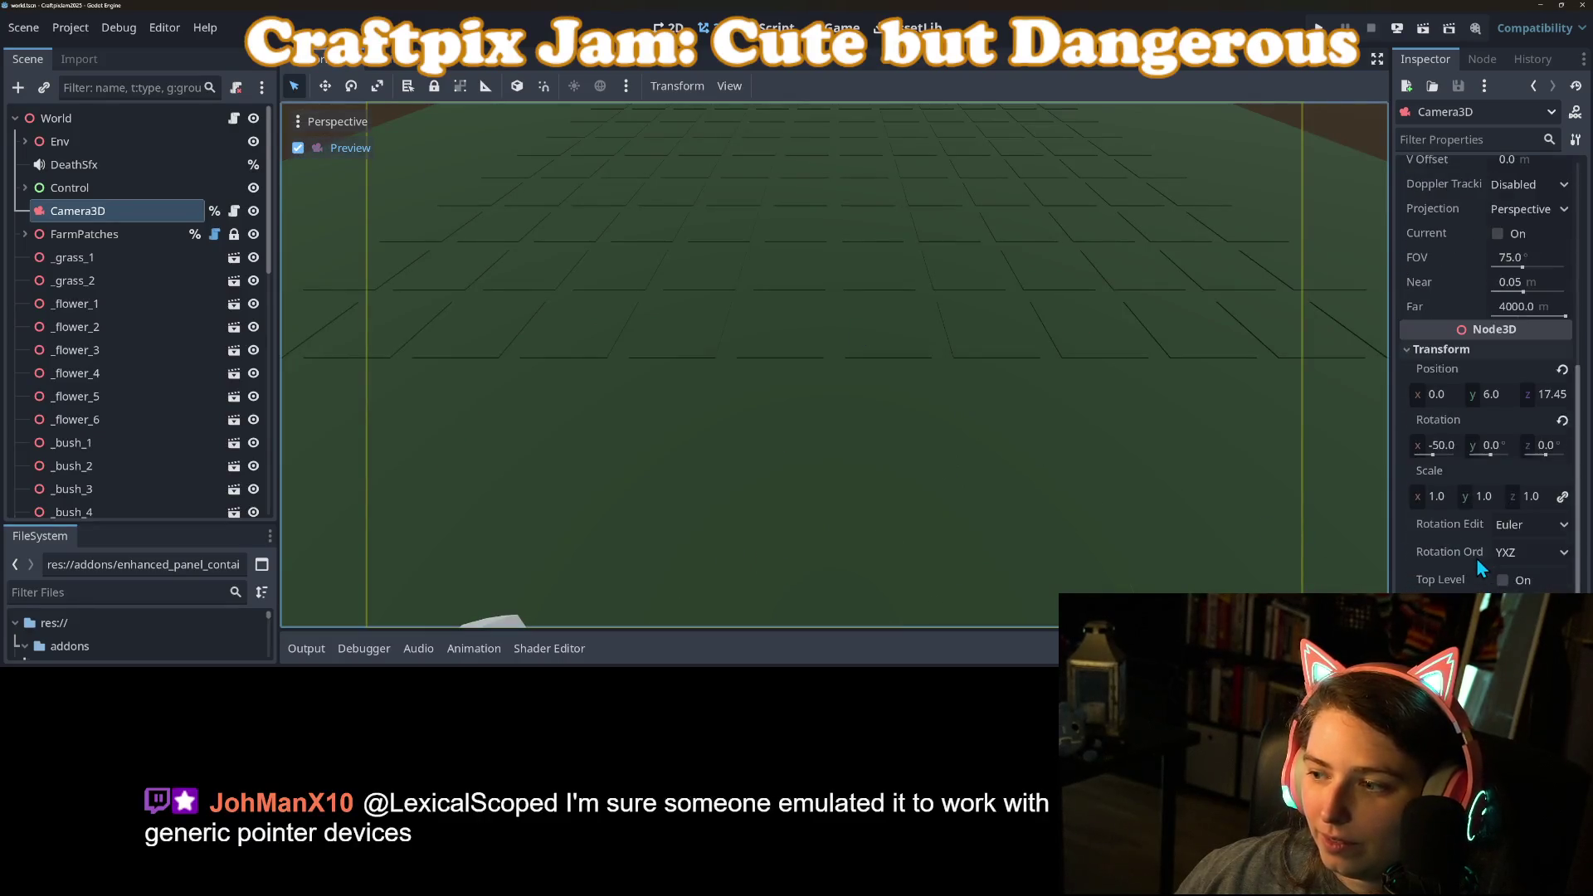
# Step: Set the Camera3D Transform Position y to 12
pyautogui.click(1491, 332)
pyautogui.write('12')
pyautogui.press('Return')
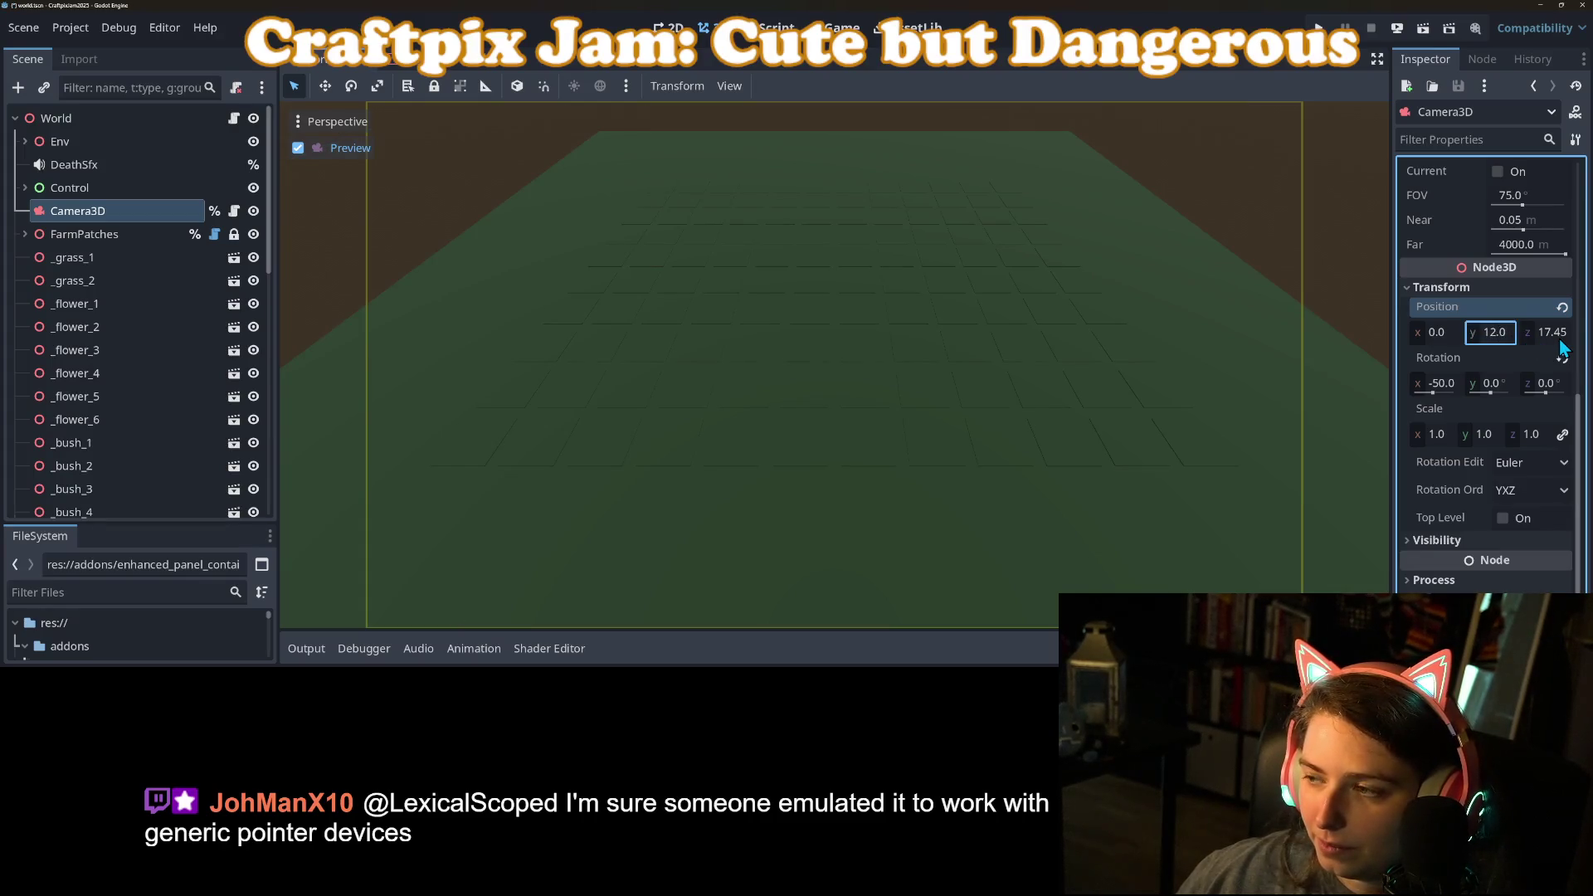
pyautogui.click(1558, 333)
# Step: Check planting_height in camera_controller.gd, then return to re-edit the Camera3D height
pyautogui.click(773, 28)
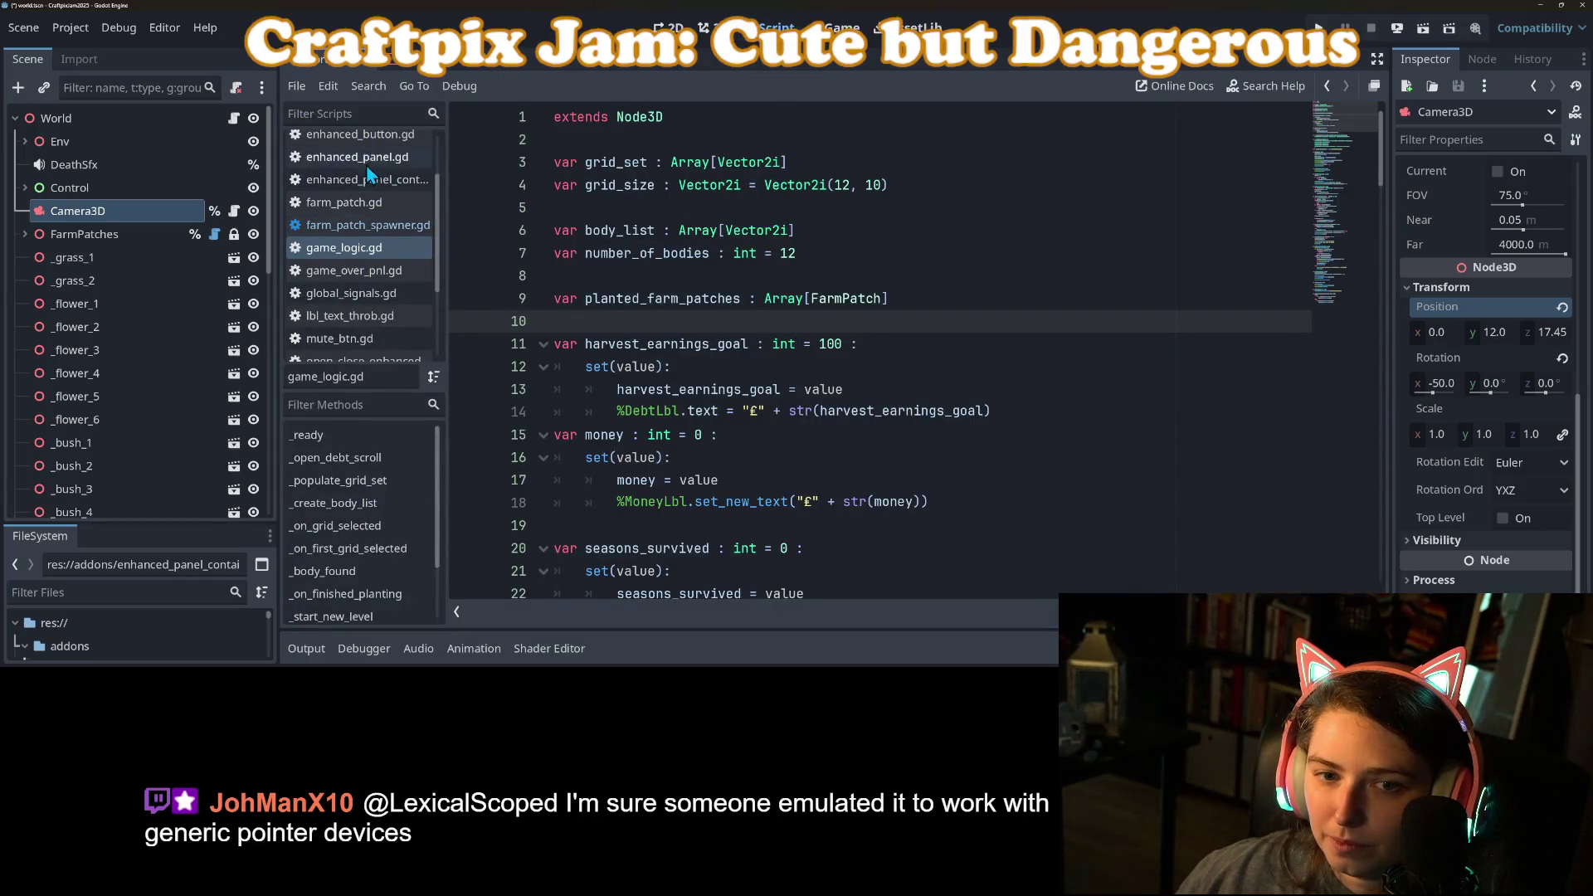
pyautogui.scroll(3, 366, 299)
pyautogui.click(360, 189)
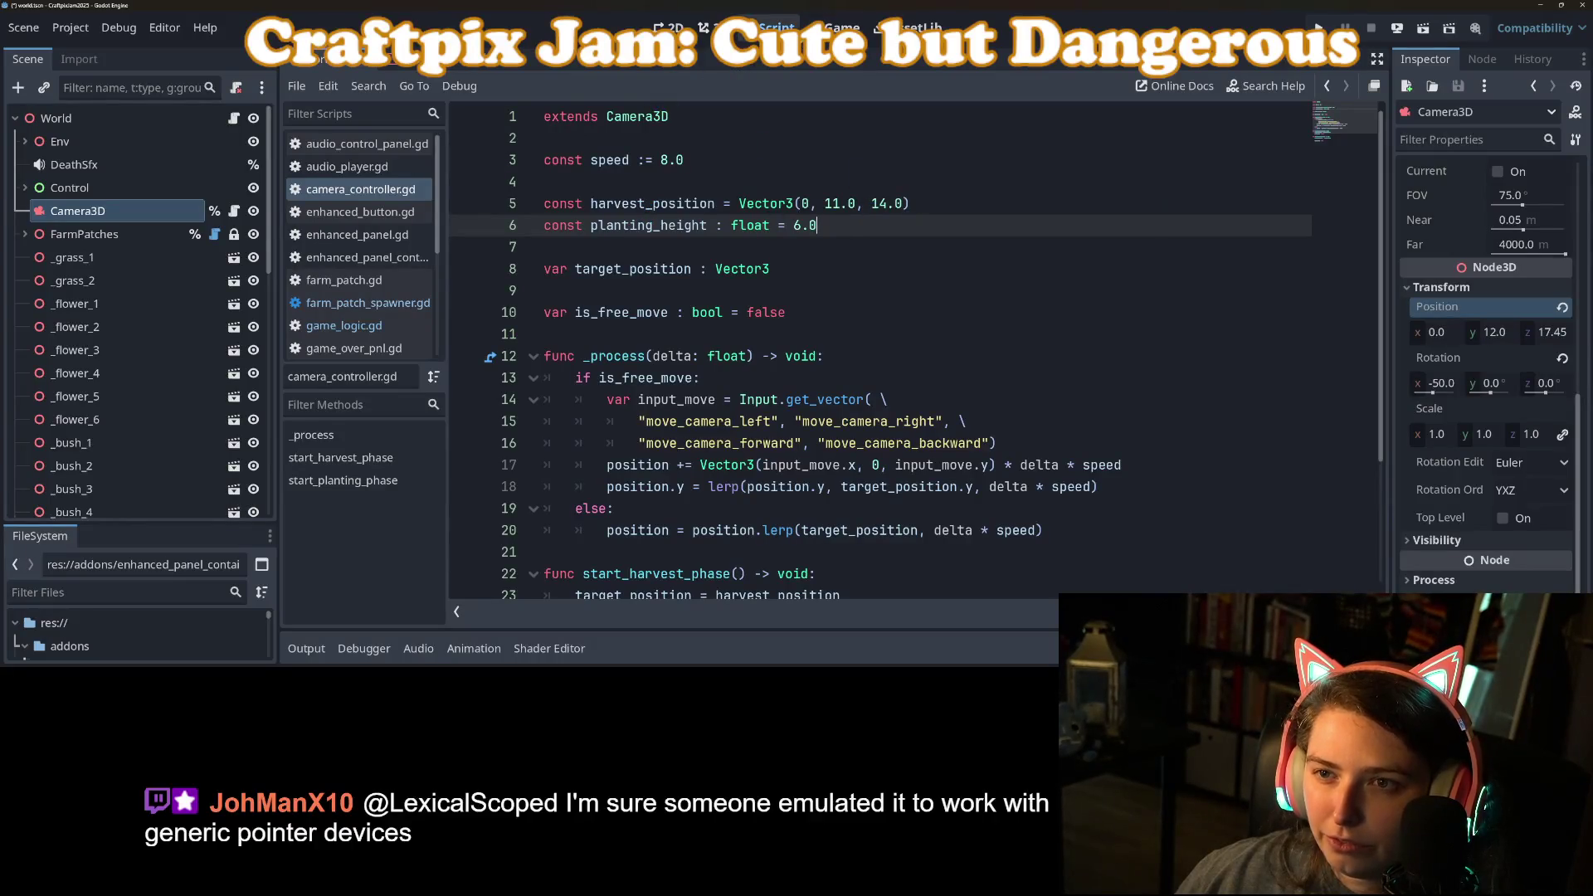
pyautogui.click(834, 28)
pyautogui.click(715, 27)
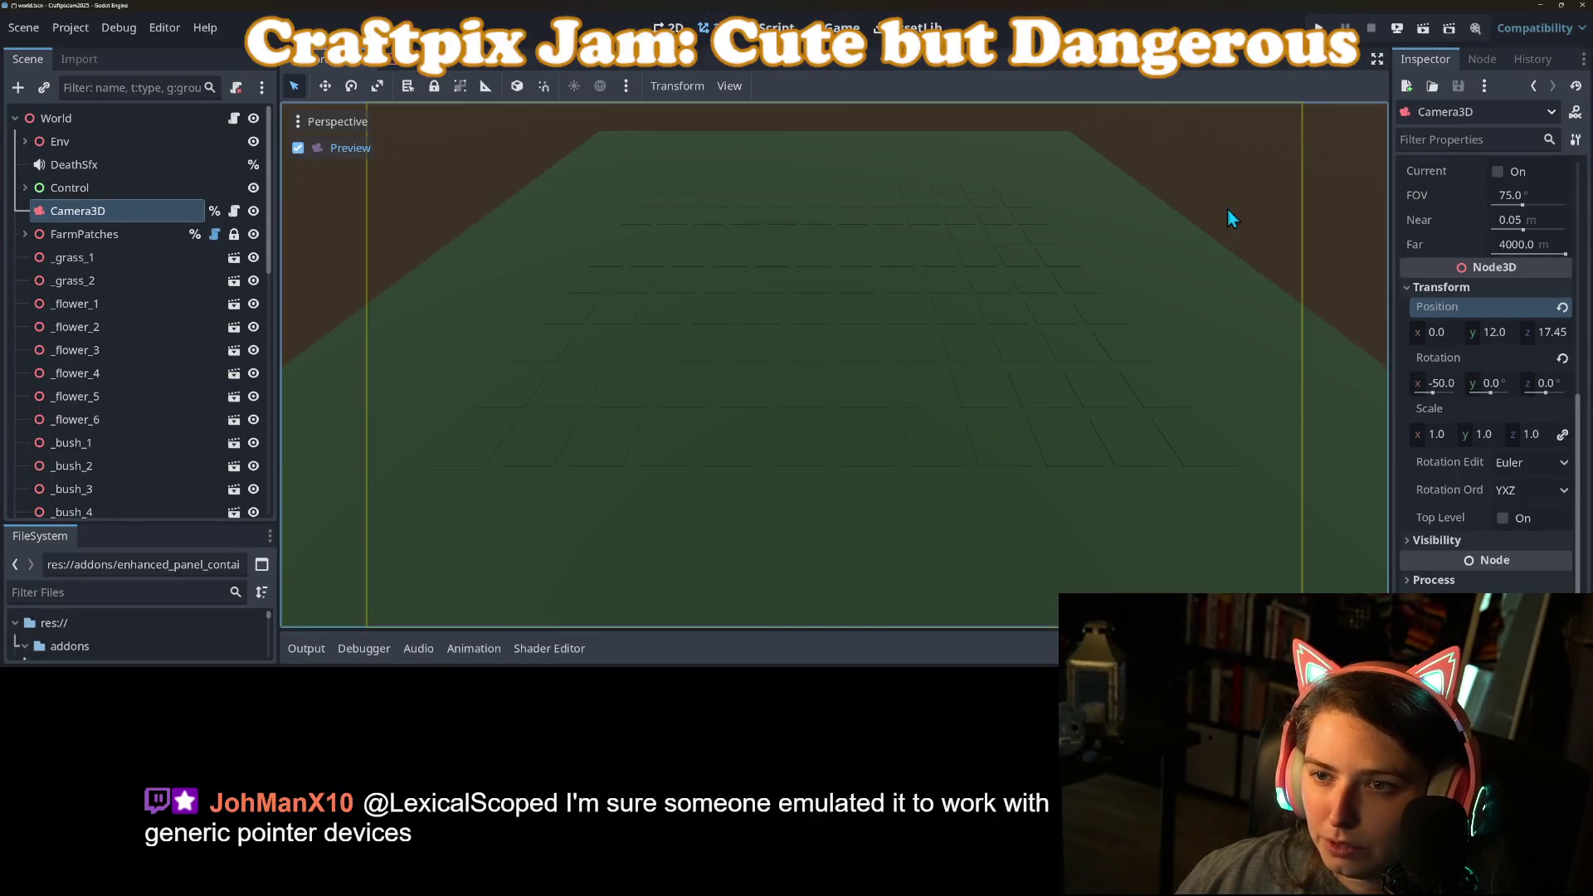
pyautogui.click(1486, 332)
# Step: Set camera height 11 and depth 14, then depth 0 with a straight-down -90 tilt
pyautogui.write('1')
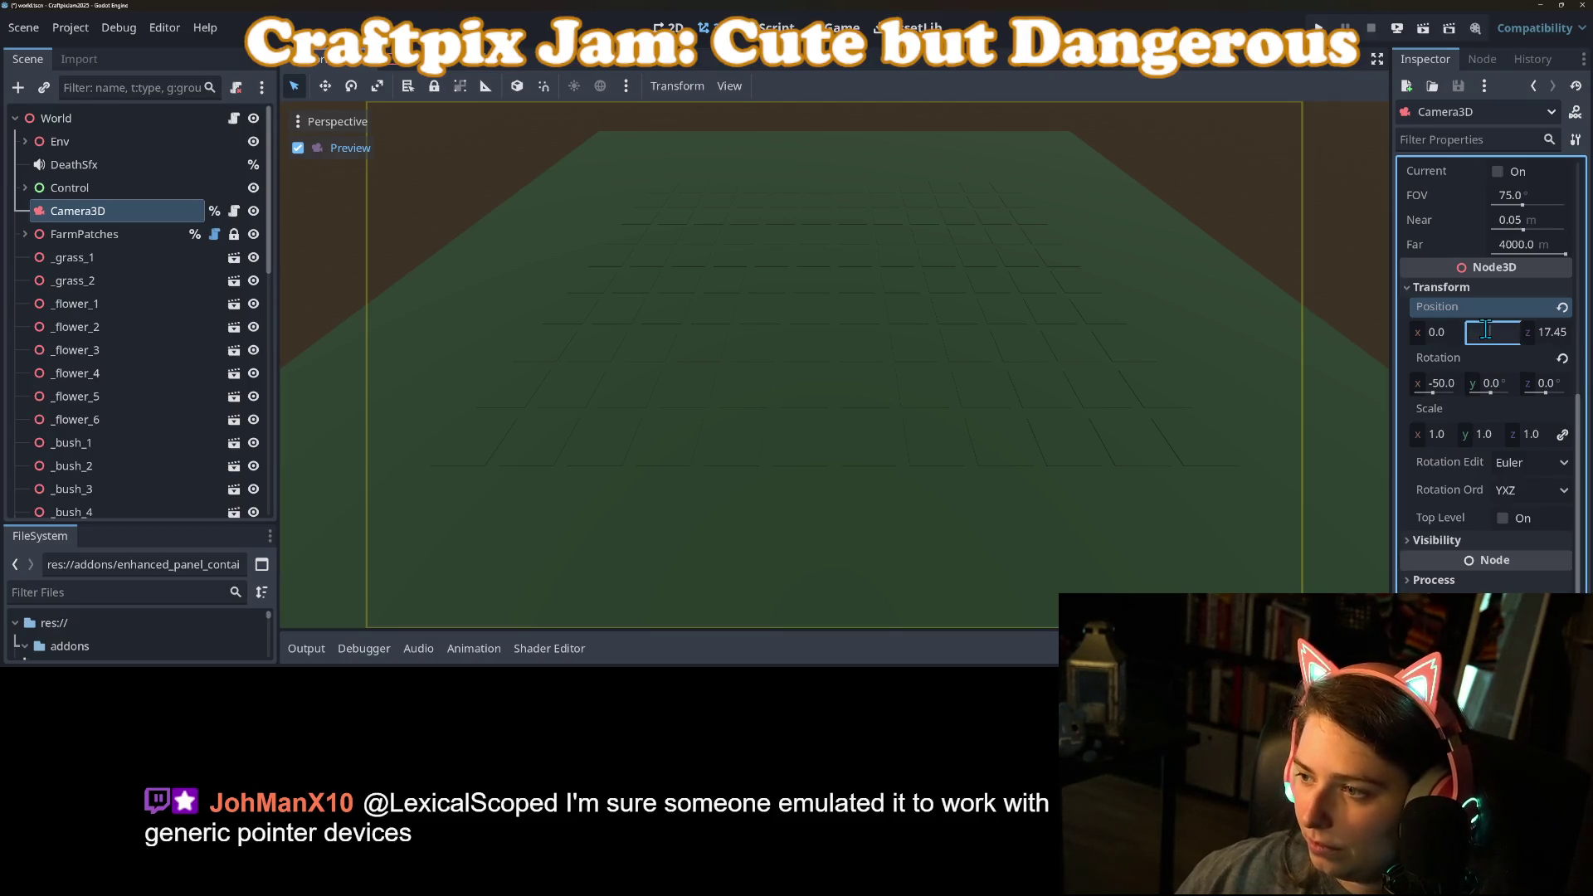
pyautogui.press('Tab')
pyautogui.write('14')
pyautogui.press('Return')
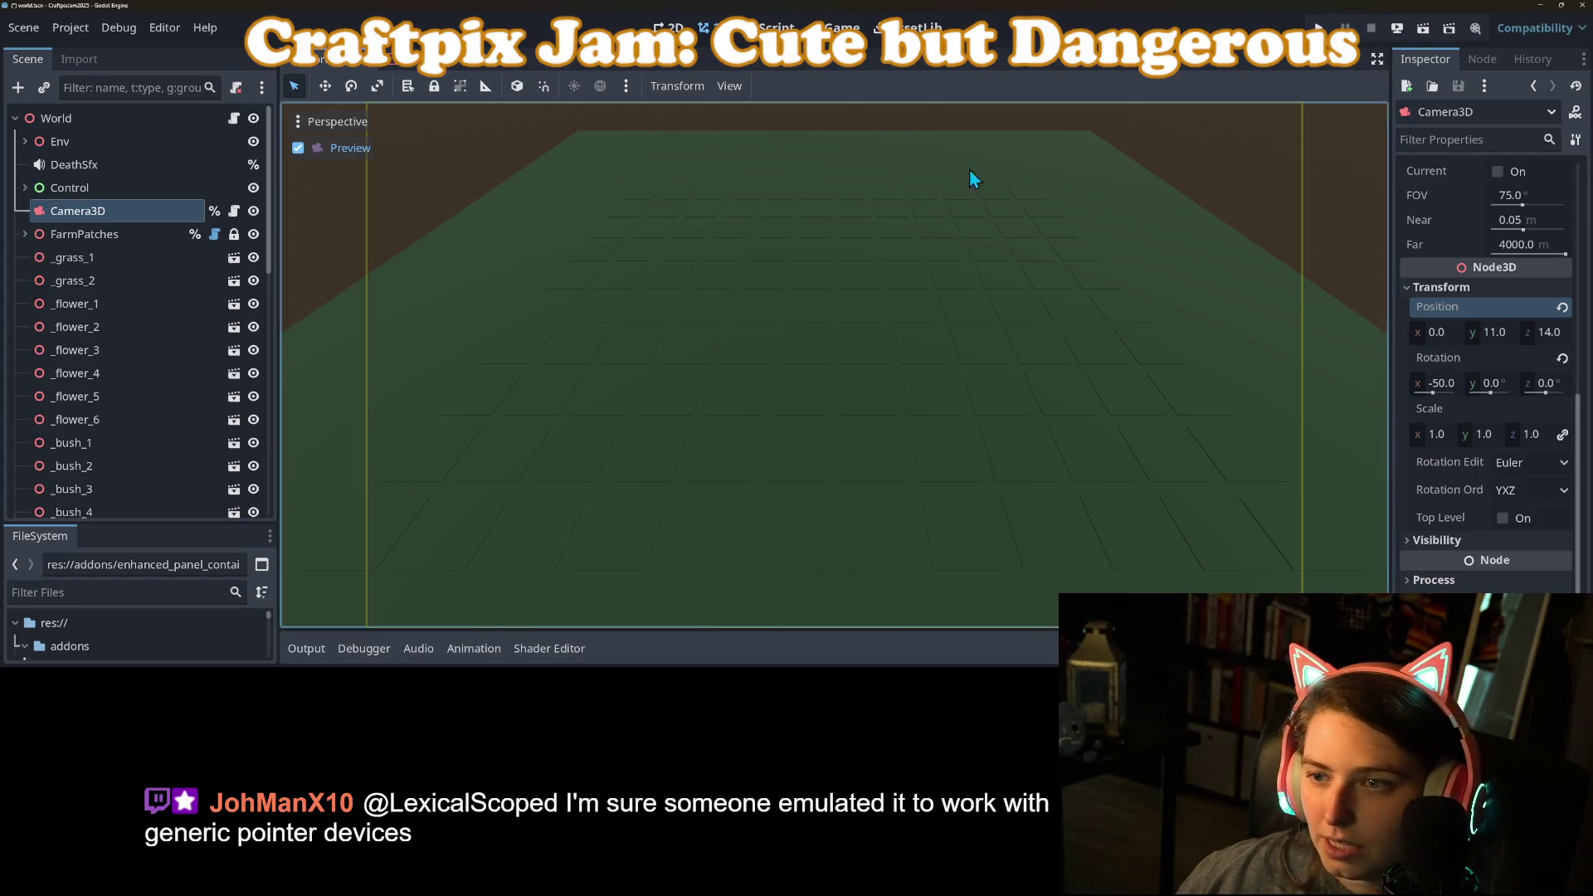
pyautogui.click(1500, 336)
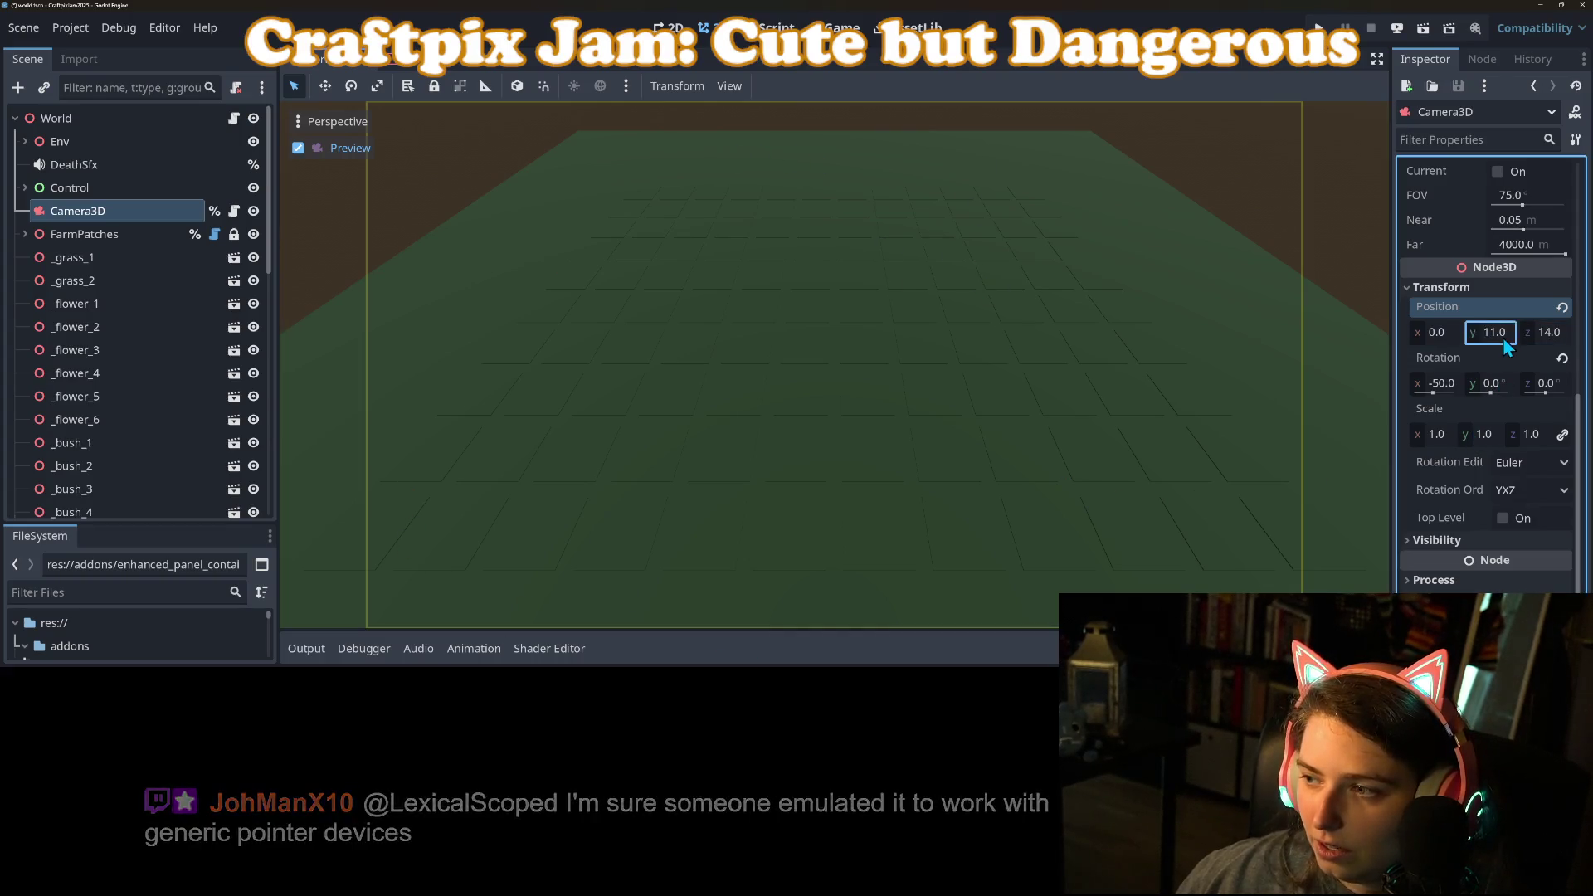
pyautogui.click(1554, 334)
pyautogui.write('0')
pyautogui.press('Return')
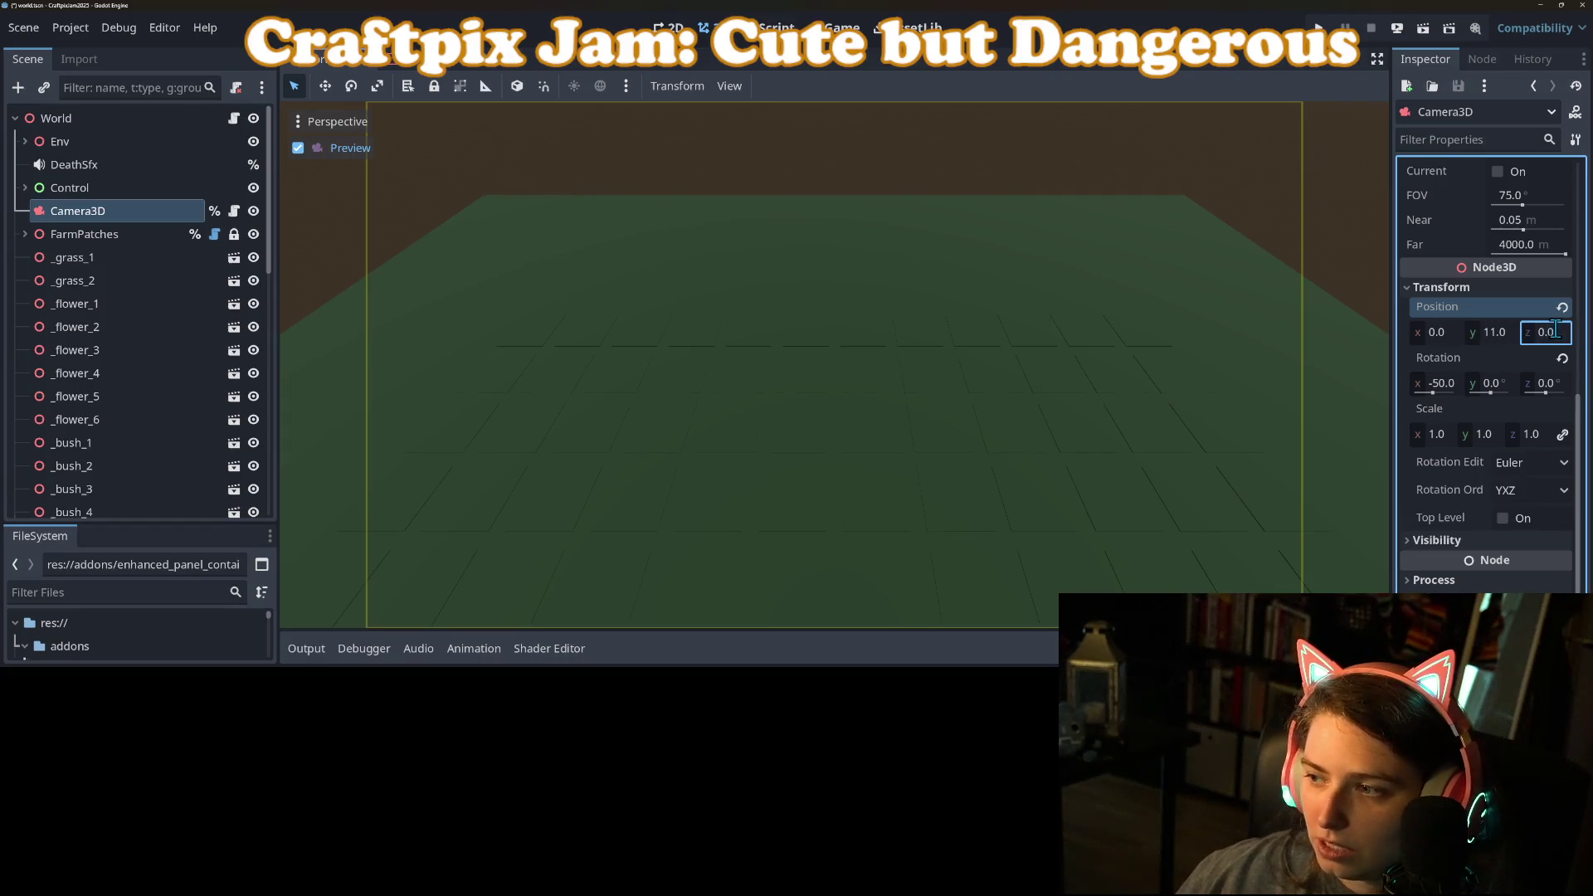
pyautogui.click(1452, 381)
pyautogui.write('-90')
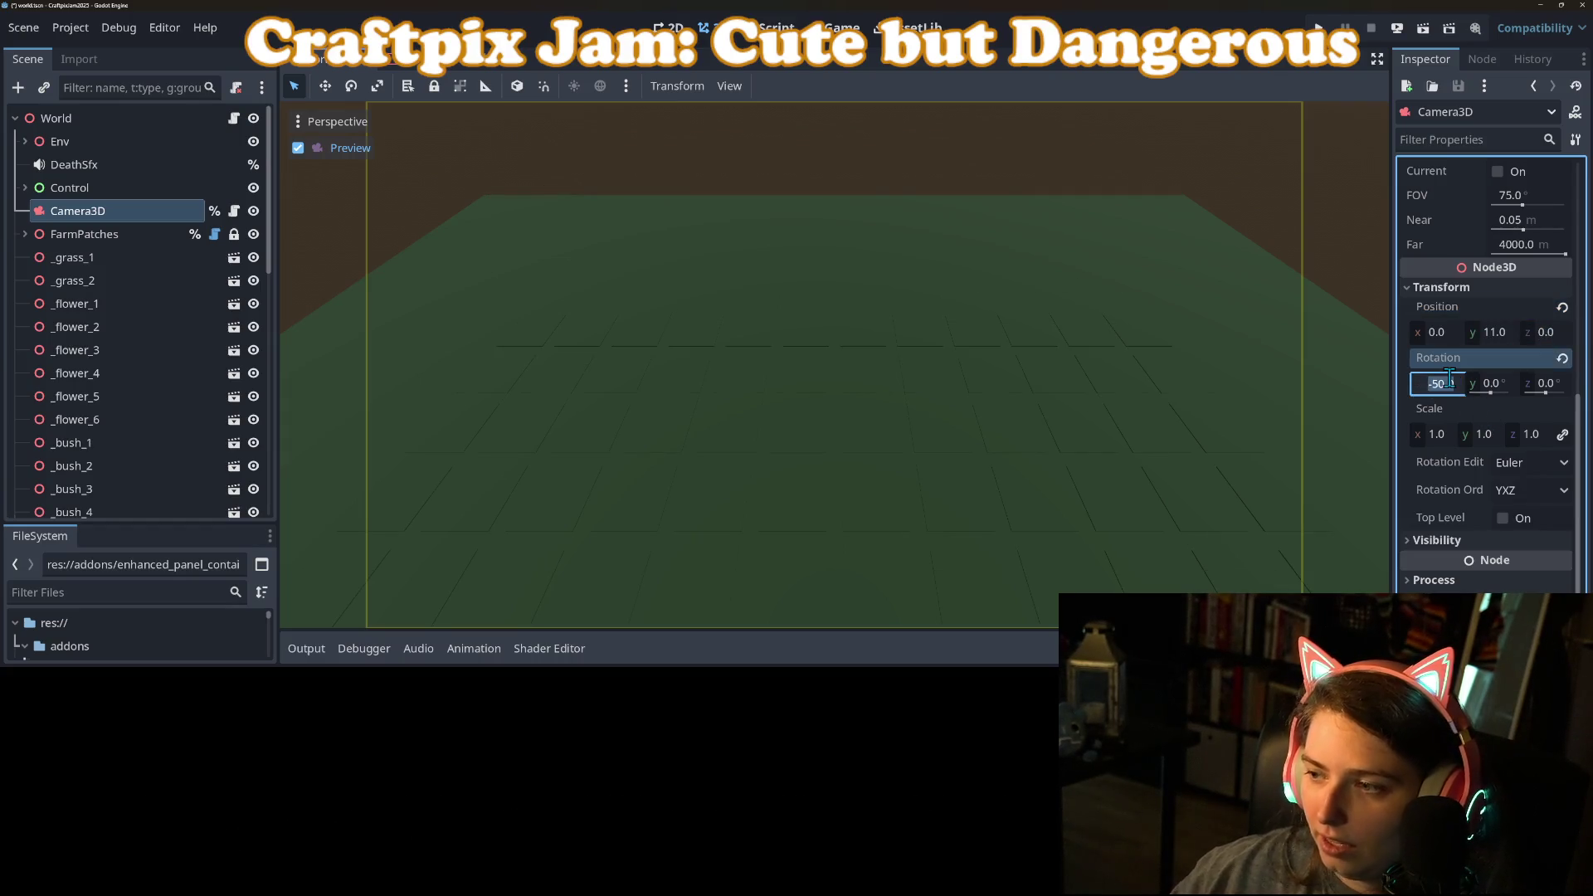
pyautogui.press('Return')
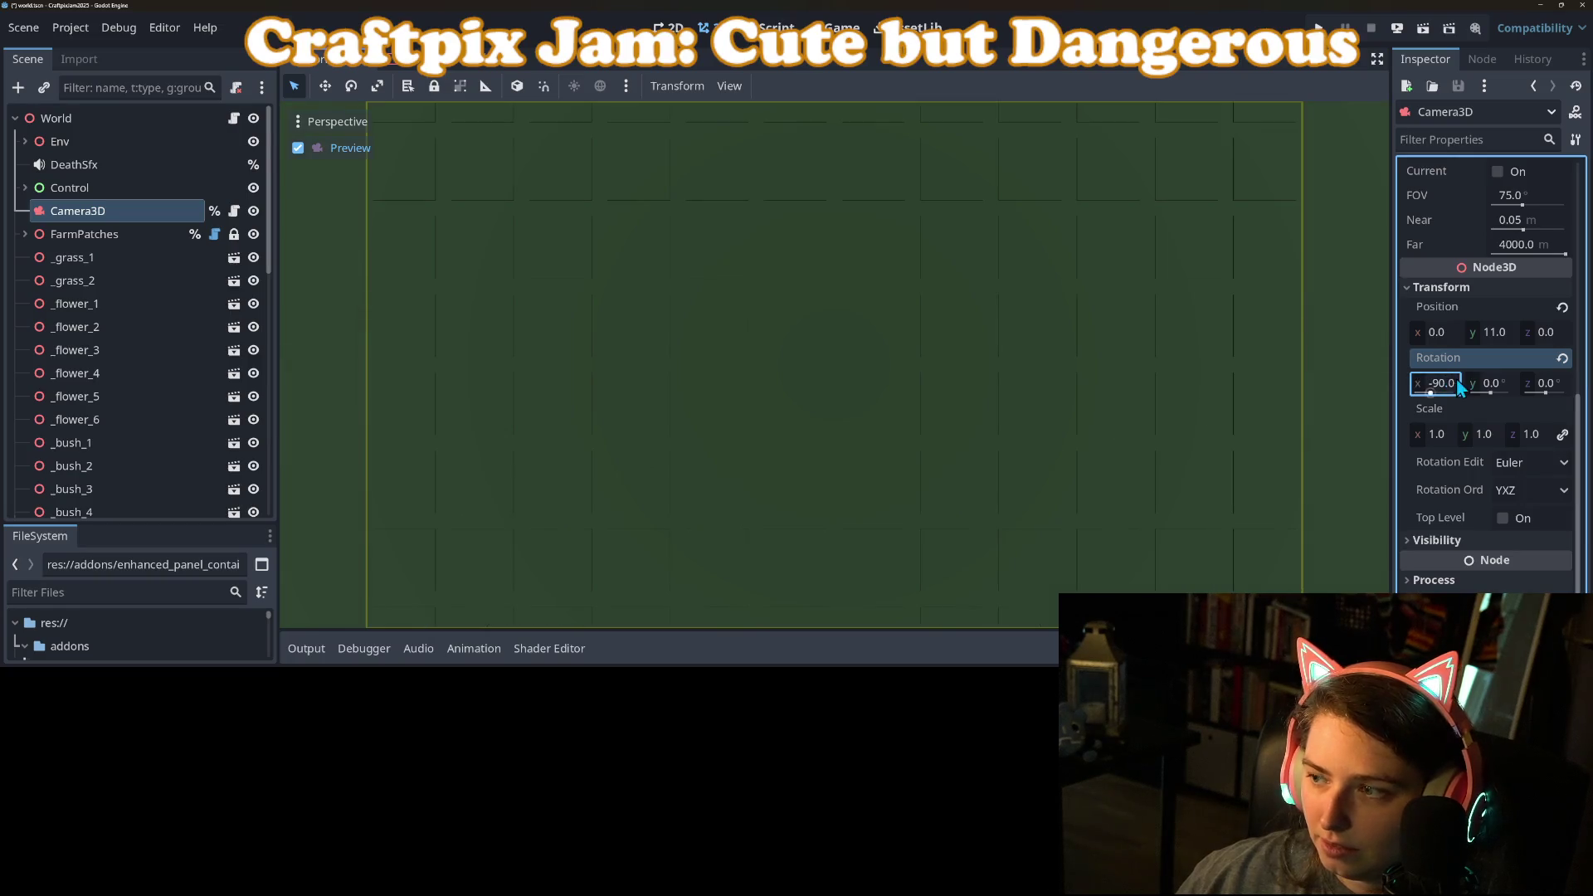
# Step: Raise the camera height step by step to 14, 16 and 18
pyautogui.click(1504, 330)
pyautogui.write('14')
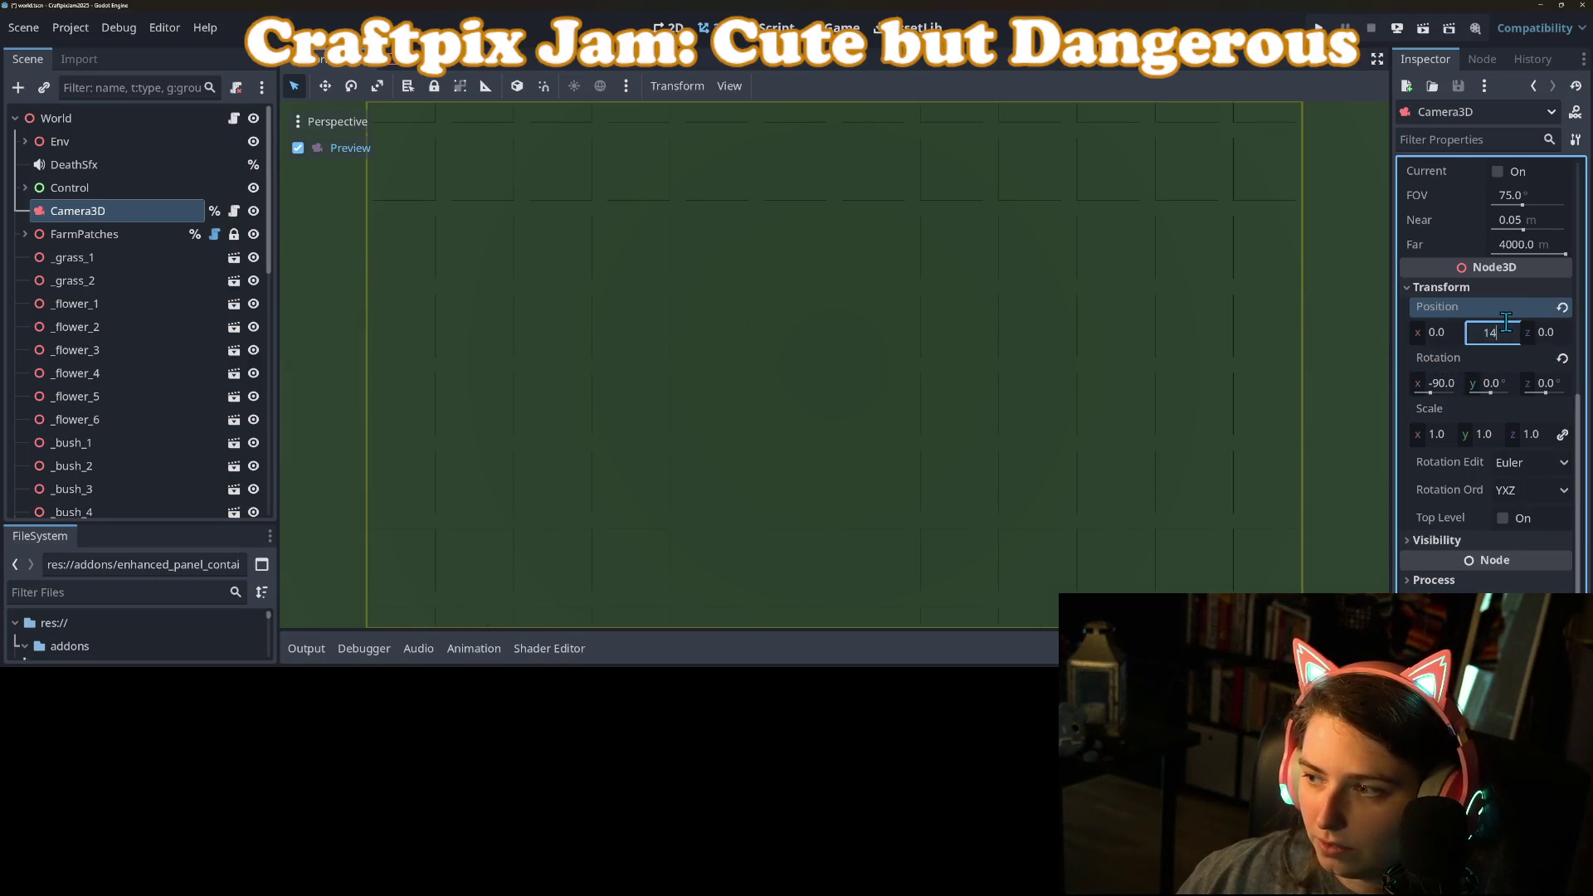
pyautogui.press('Return')
pyautogui.click(1506, 324)
pyautogui.write('16')
pyautogui.press('Return')
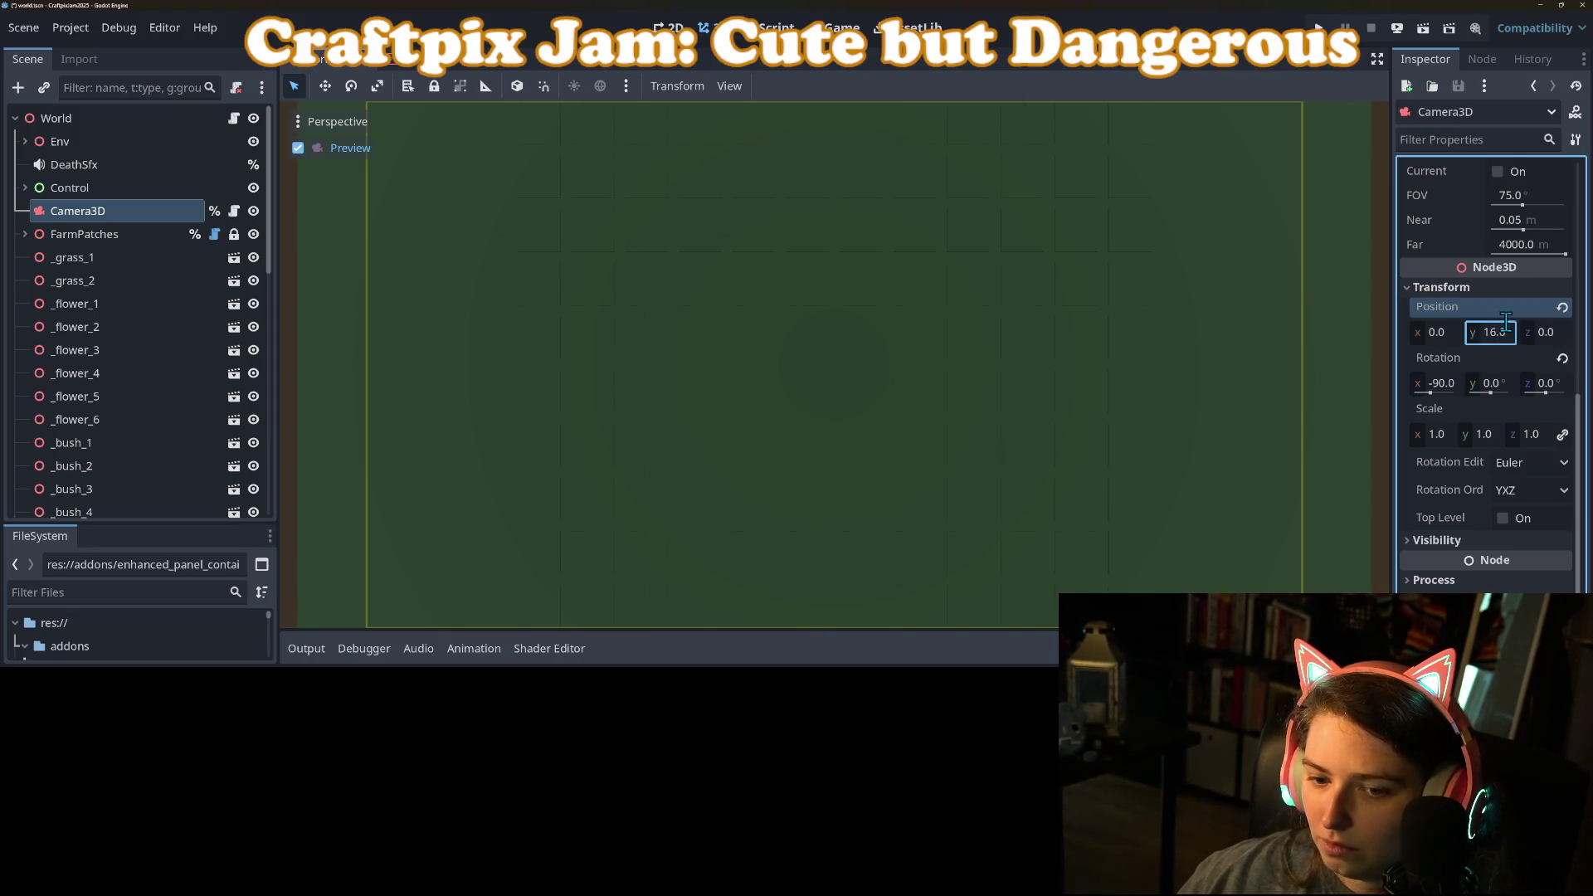
pyautogui.click(1506, 324)
pyautogui.write('18')
pyautogui.press('Return')
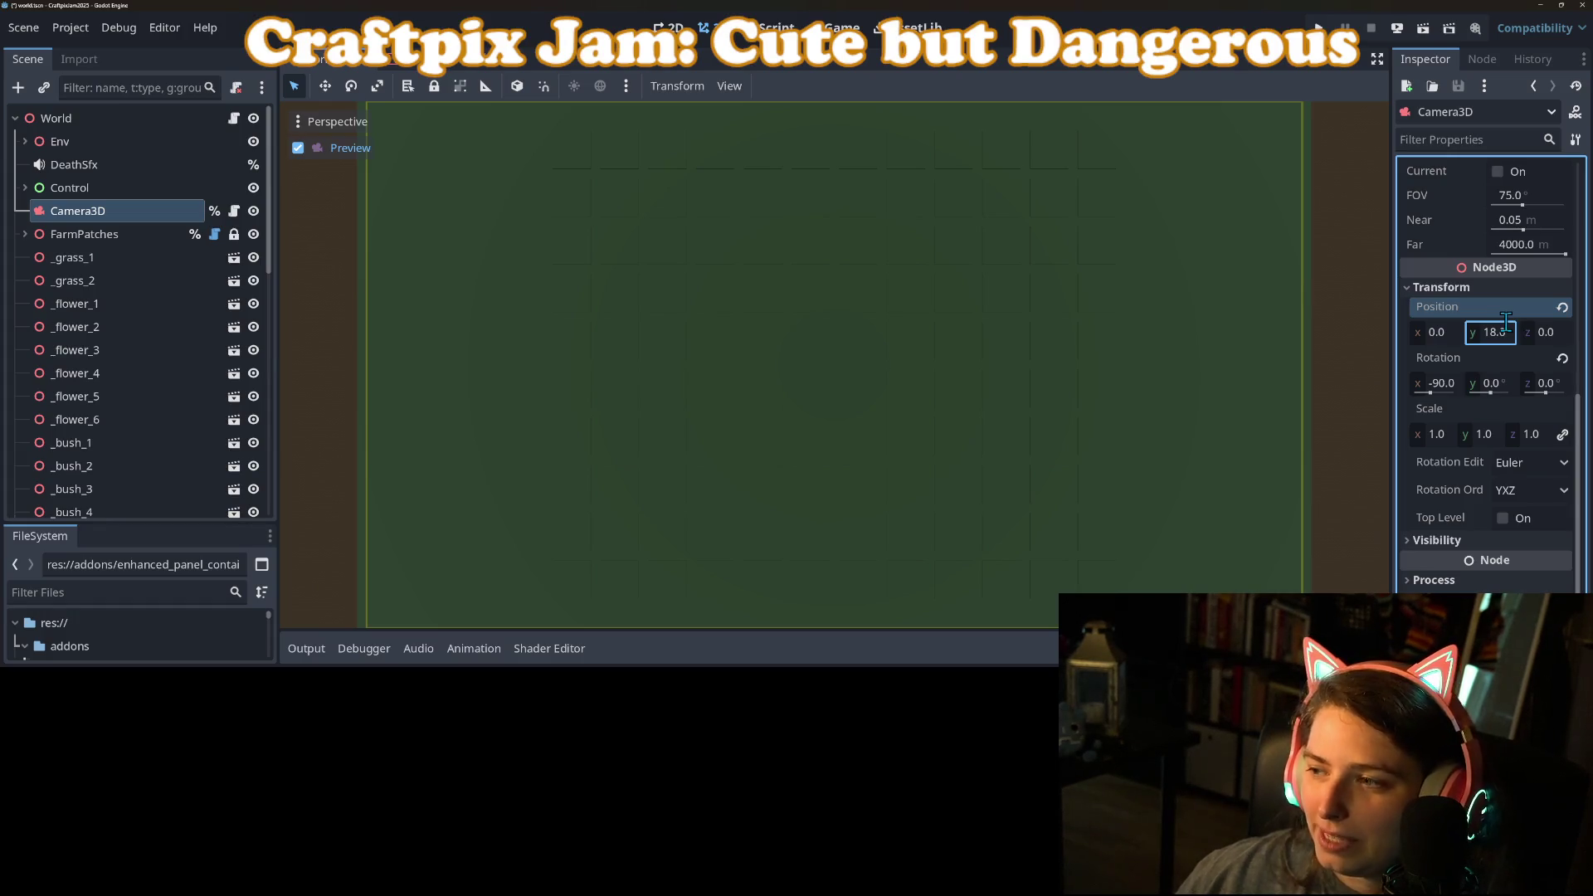
# Step: Undo back to height 11 and set the camera tilt to -75 degrees
pyautogui.click(1443, 386)
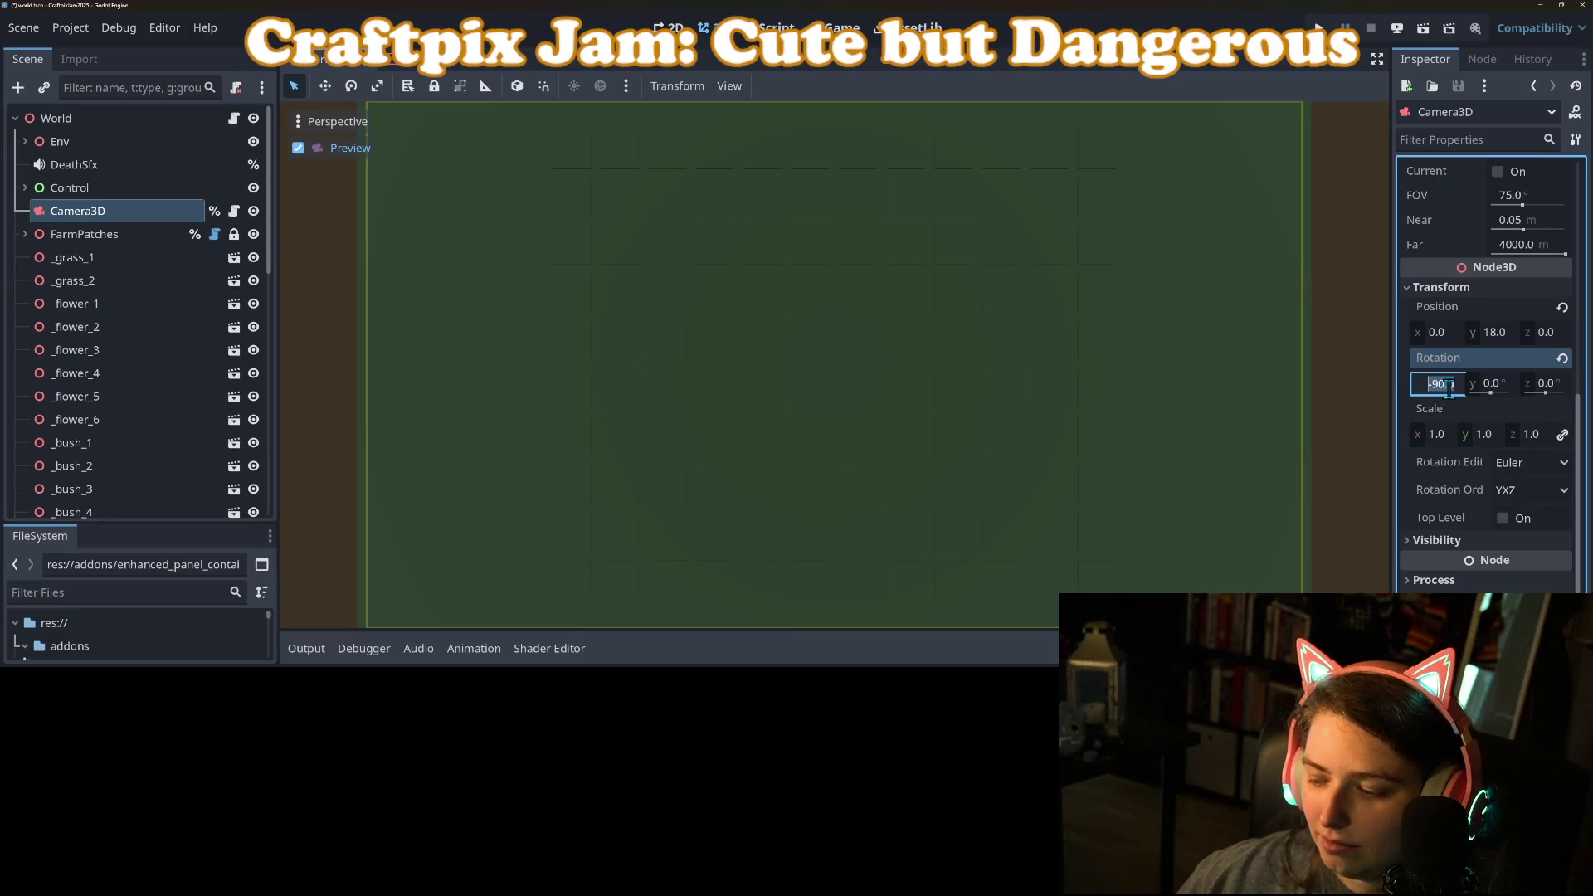
pyautogui.press('Escape')
pyautogui.hotkey('ctrl', 'z')
pyautogui.hotkey('ctrl', 'z')
pyautogui.hotkey('ctrl', 'z')
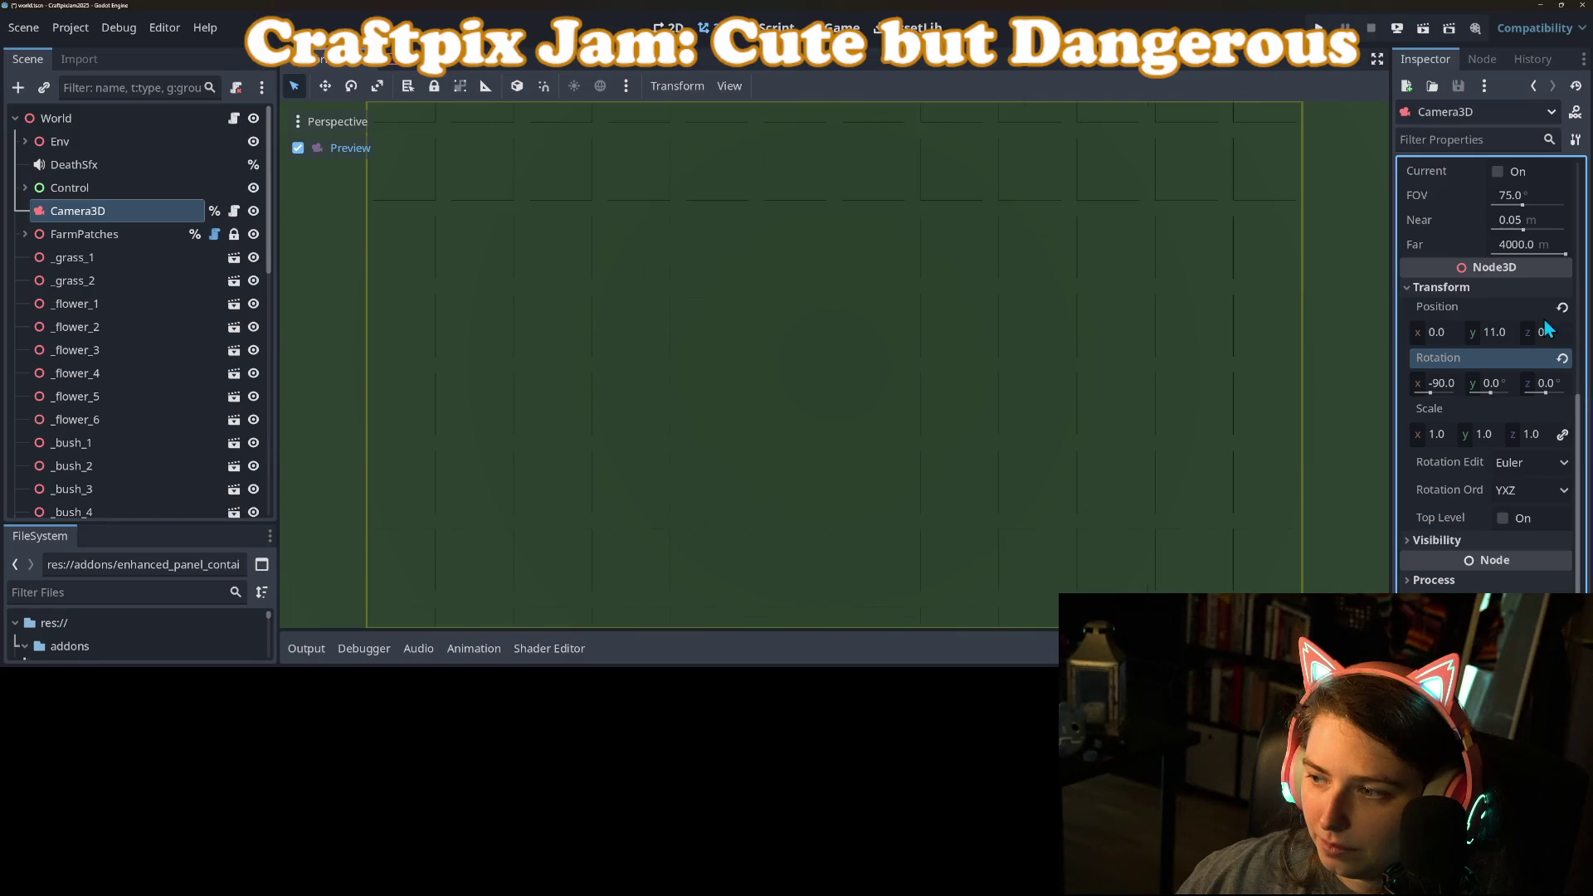
pyautogui.click(1442, 380)
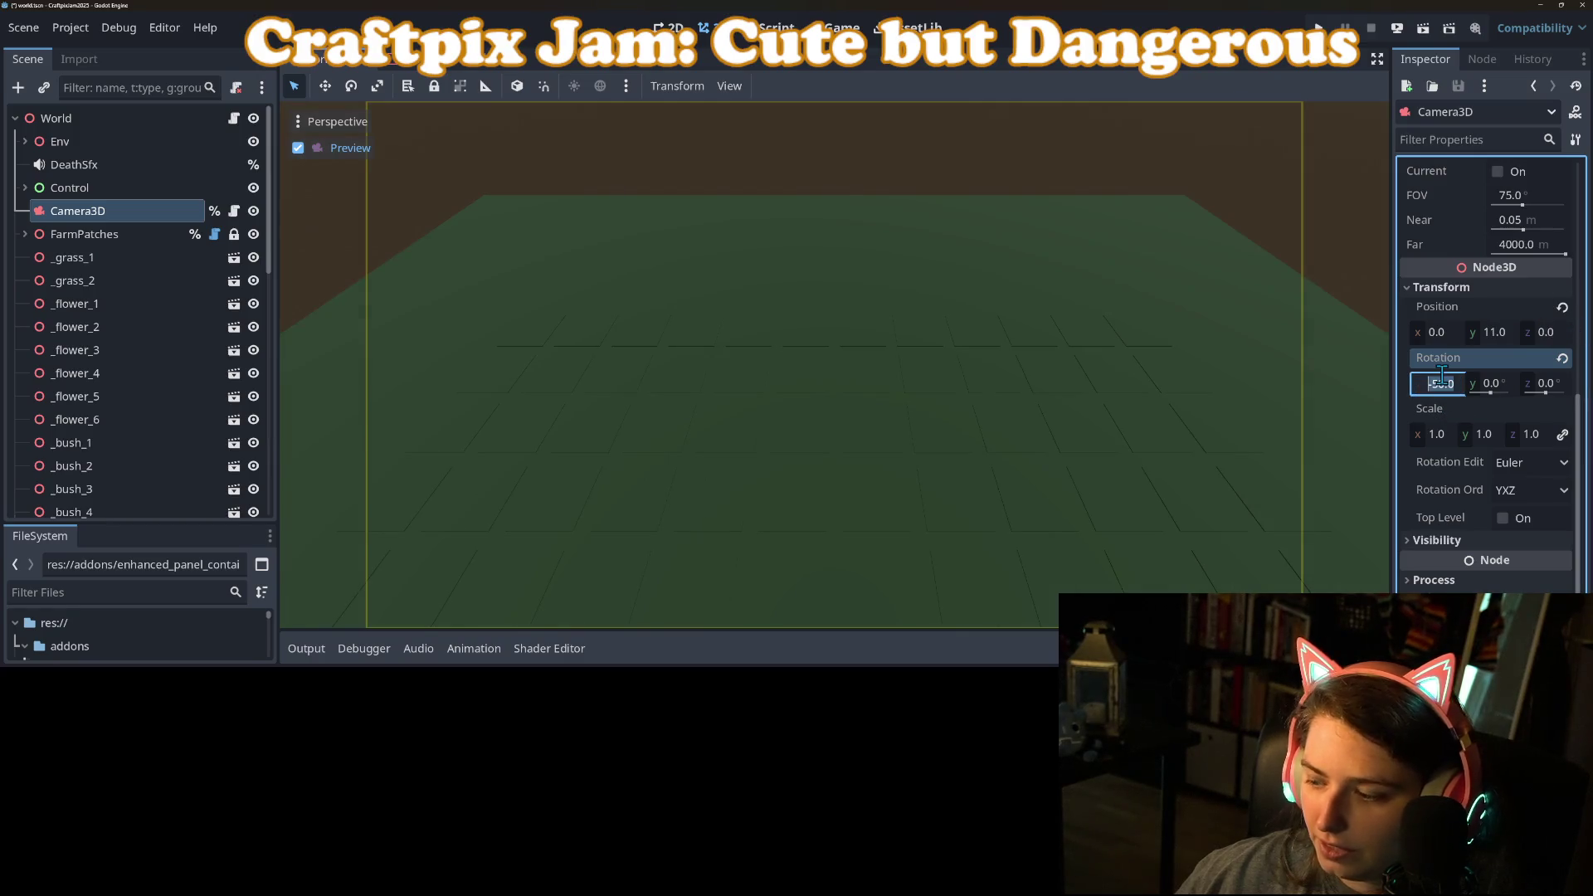
pyautogui.write('-75')
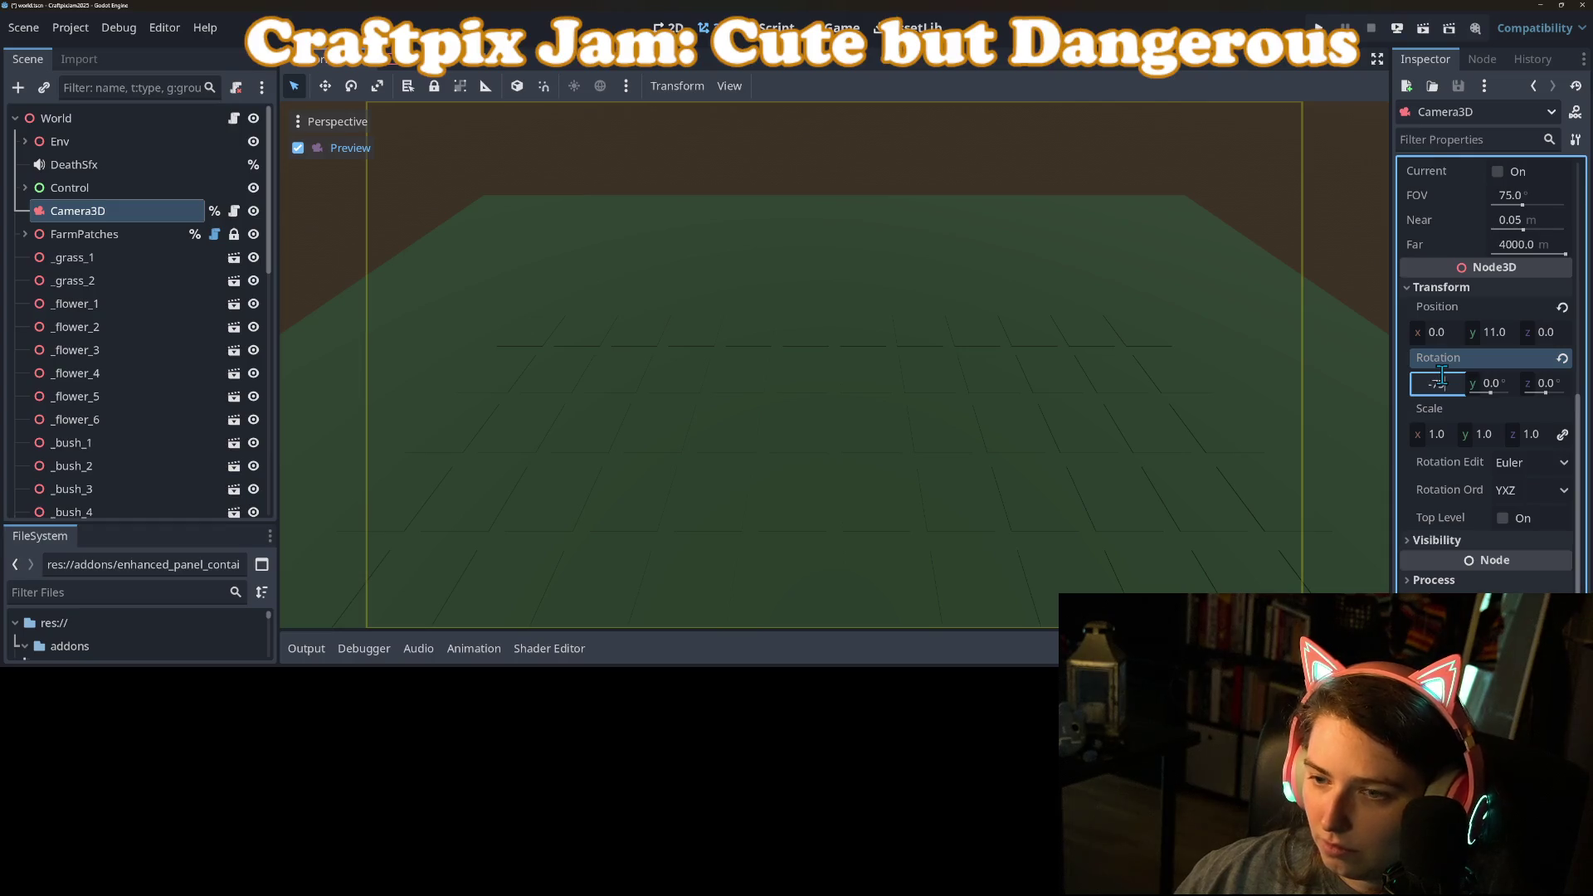
pyautogui.press('Return')
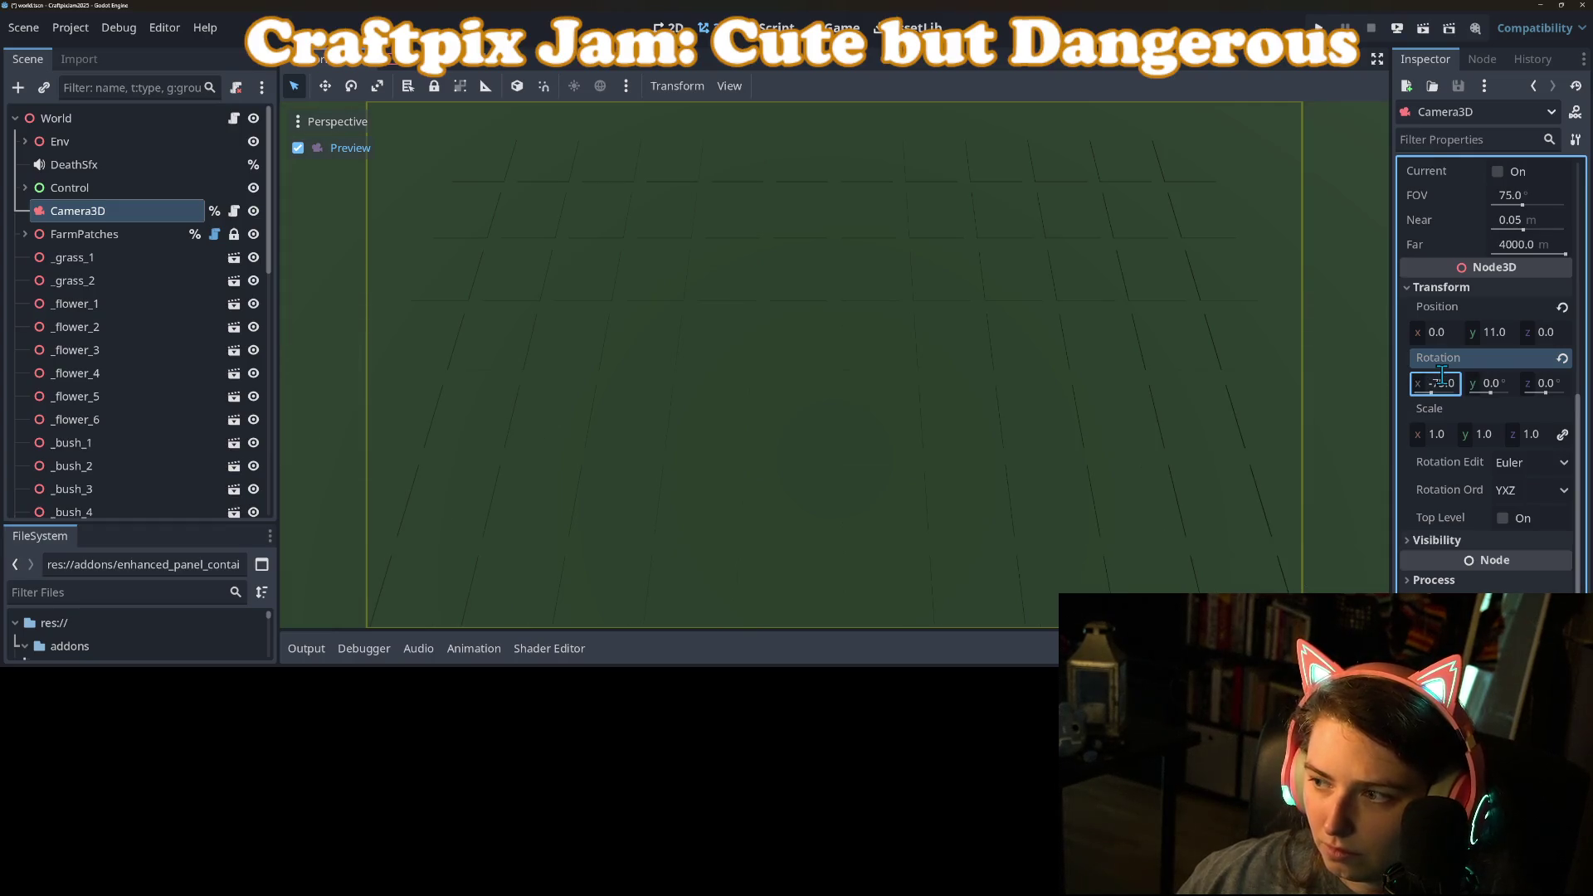
# Step: Try camera depths 14 and 10, then set the height to 12
pyautogui.click(1558, 335)
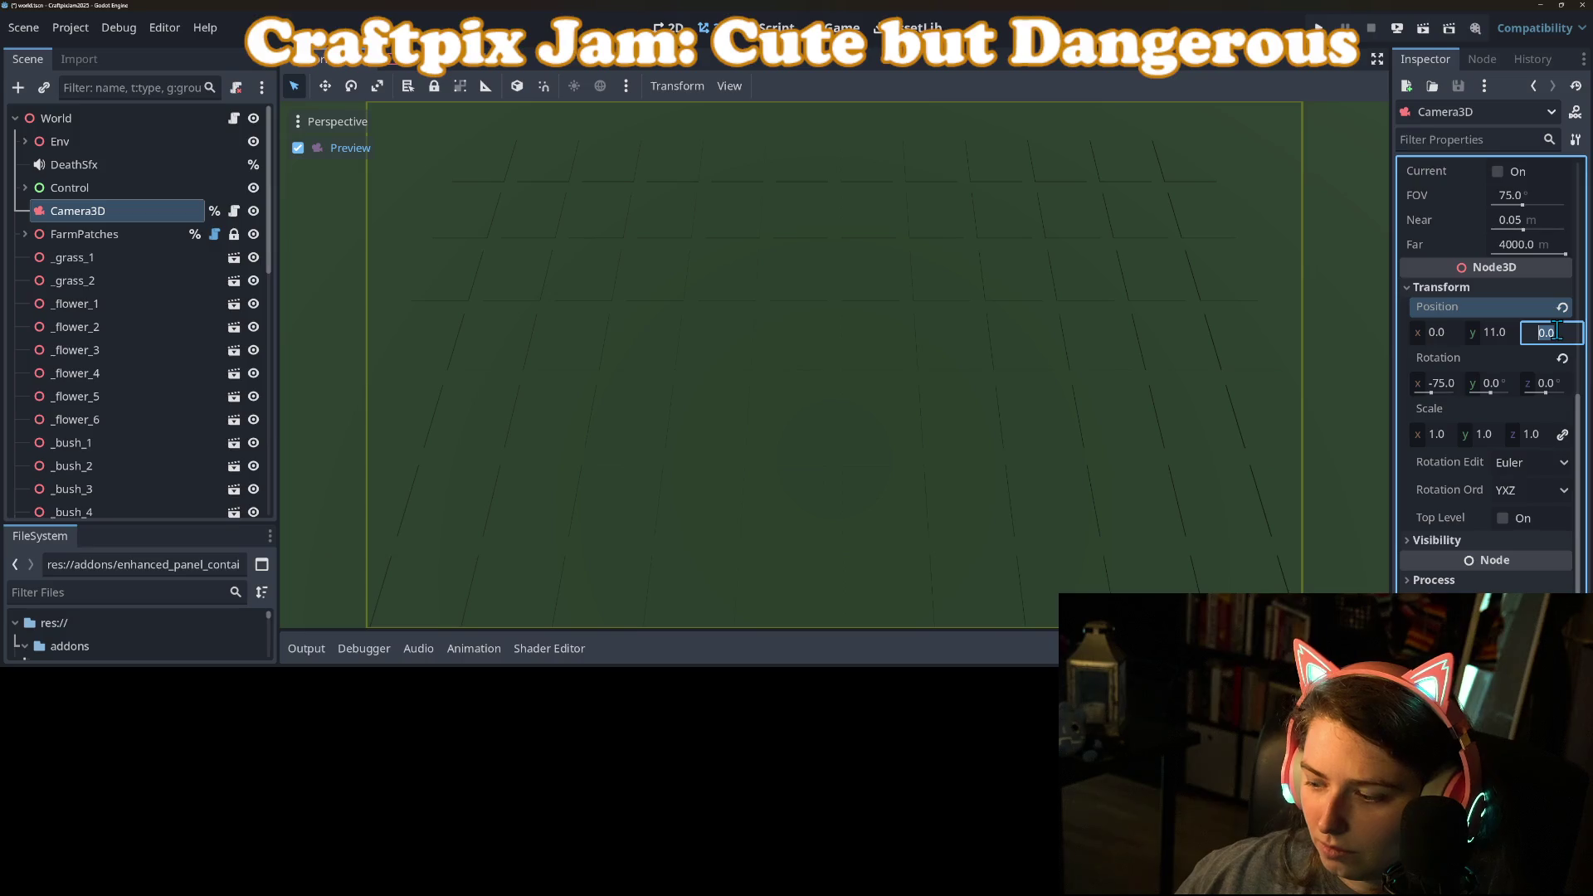
pyautogui.write('14')
pyautogui.press('Return')
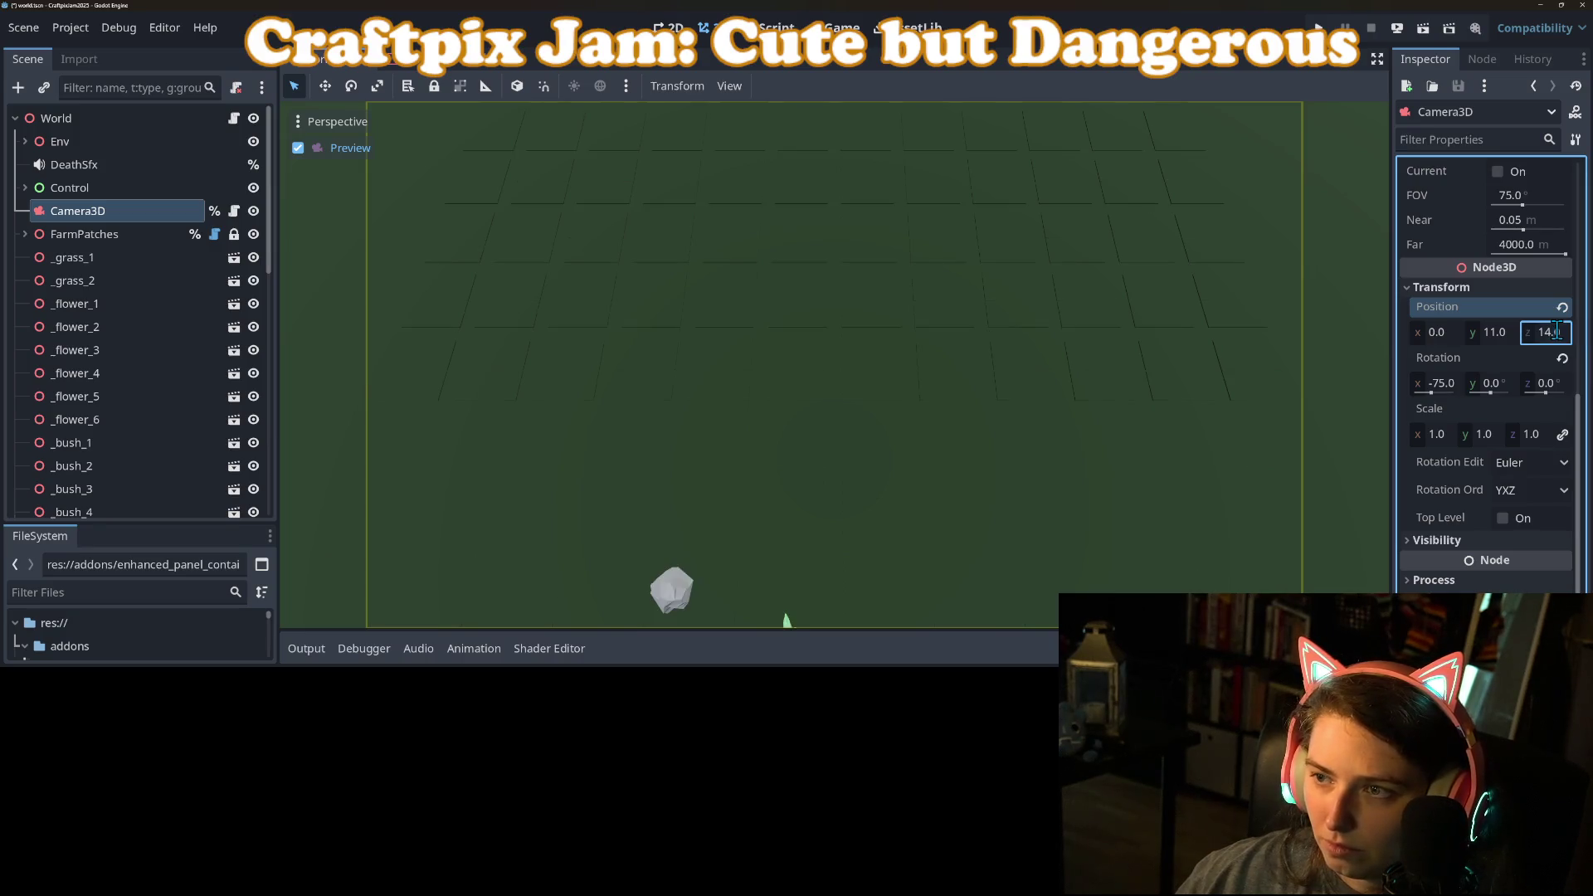
pyautogui.click(1556, 332)
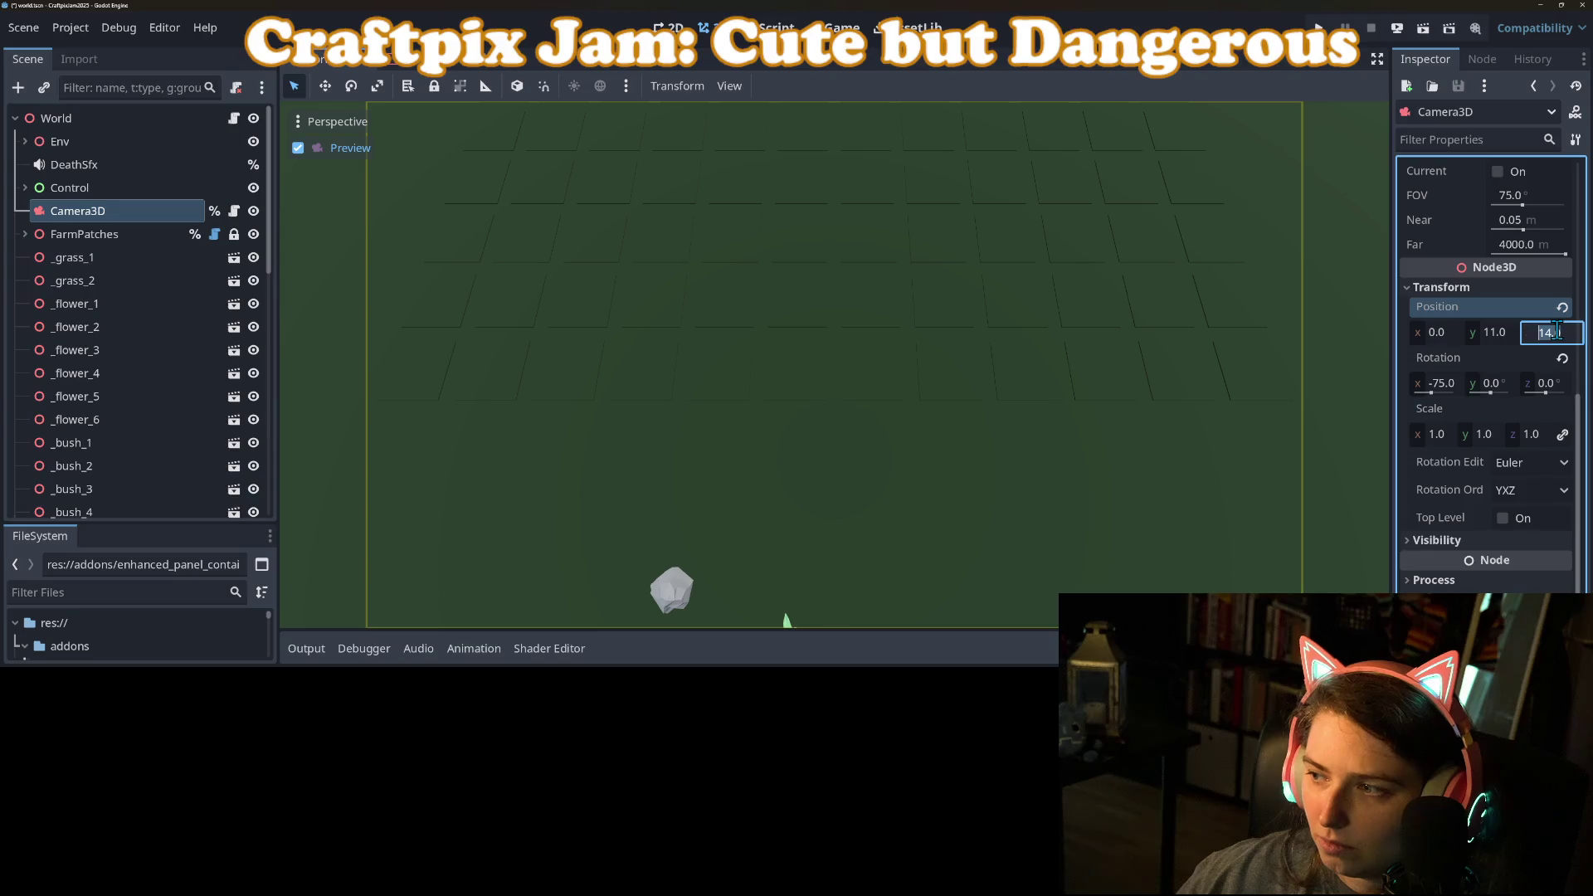
pyautogui.write('10')
pyautogui.press('Return')
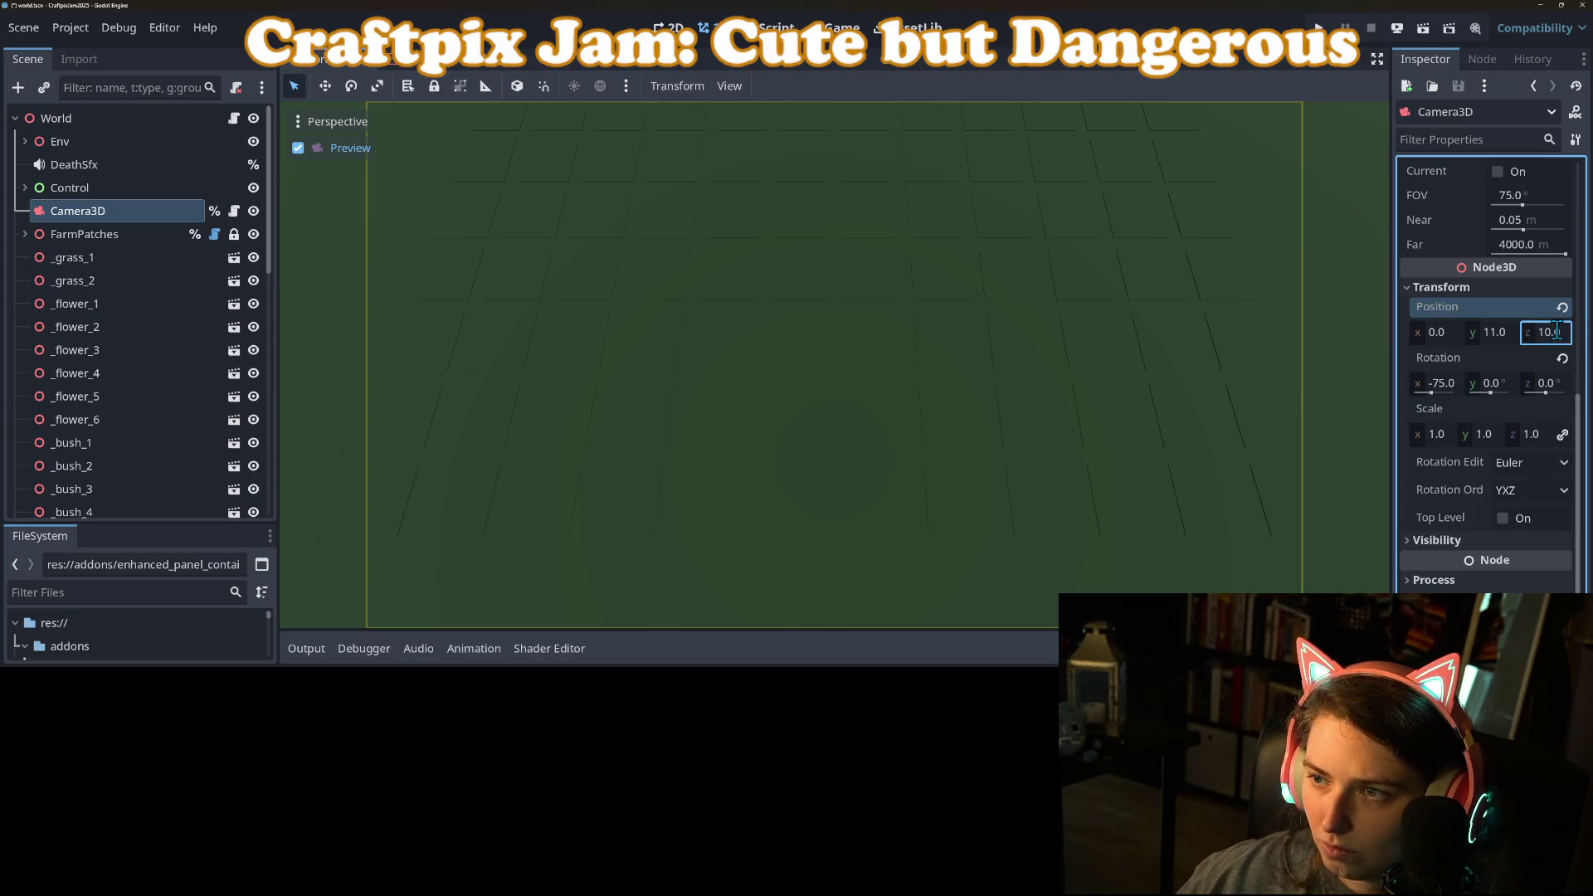
pyautogui.click(1557, 332)
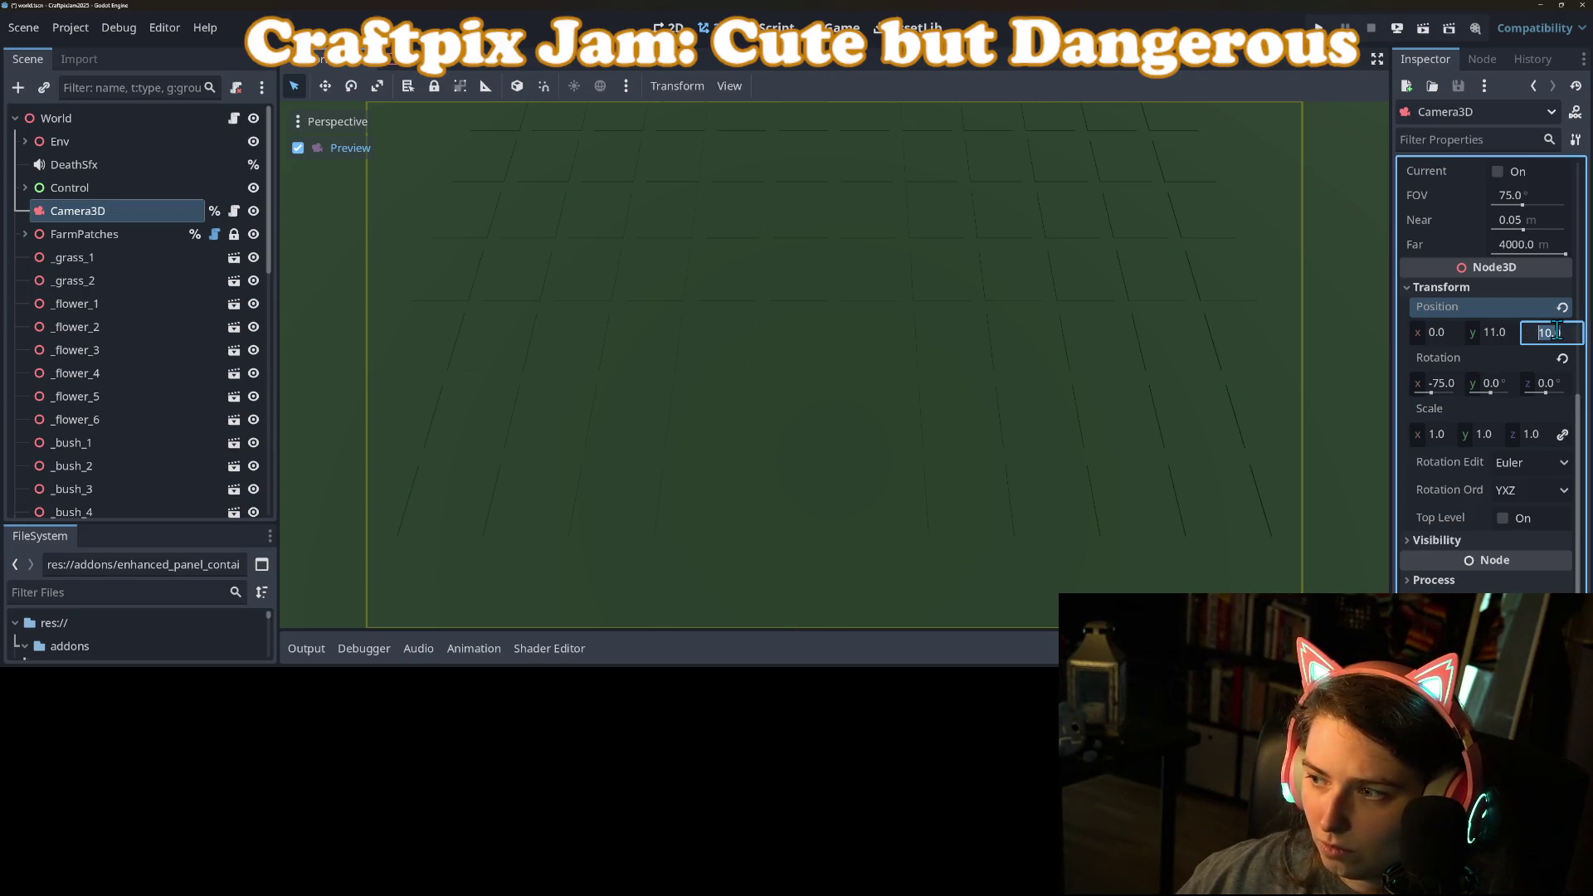
pyautogui.click(1493, 333)
pyautogui.write('12')
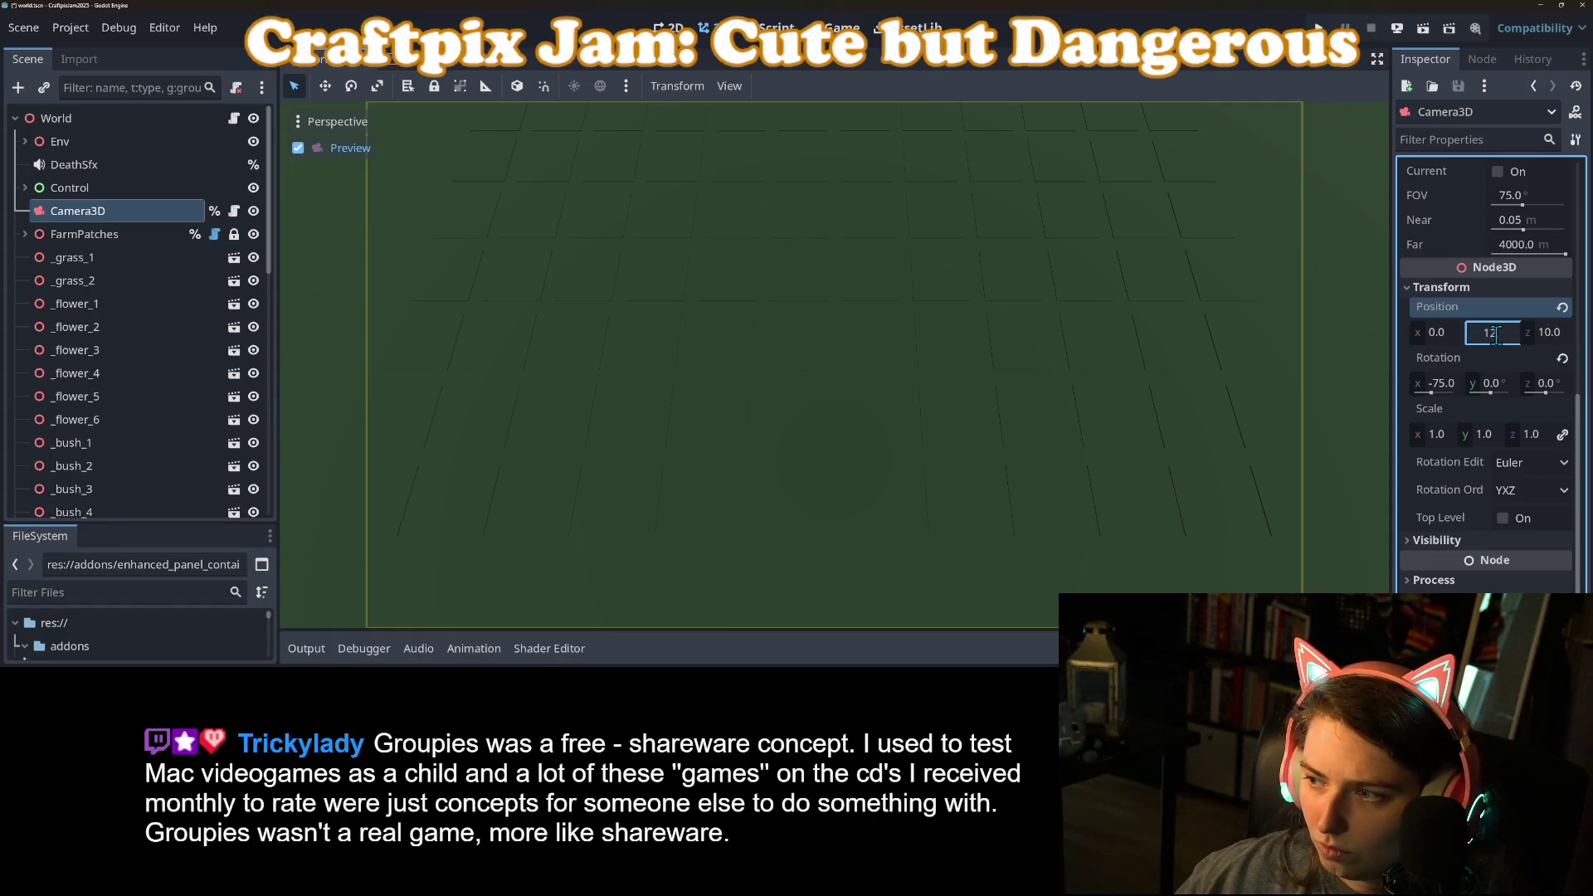
pyautogui.press('Return')
# Step: Move the camera depth to 8 then 7, and raise the height to 13 then 14
pyautogui.click(1551, 332)
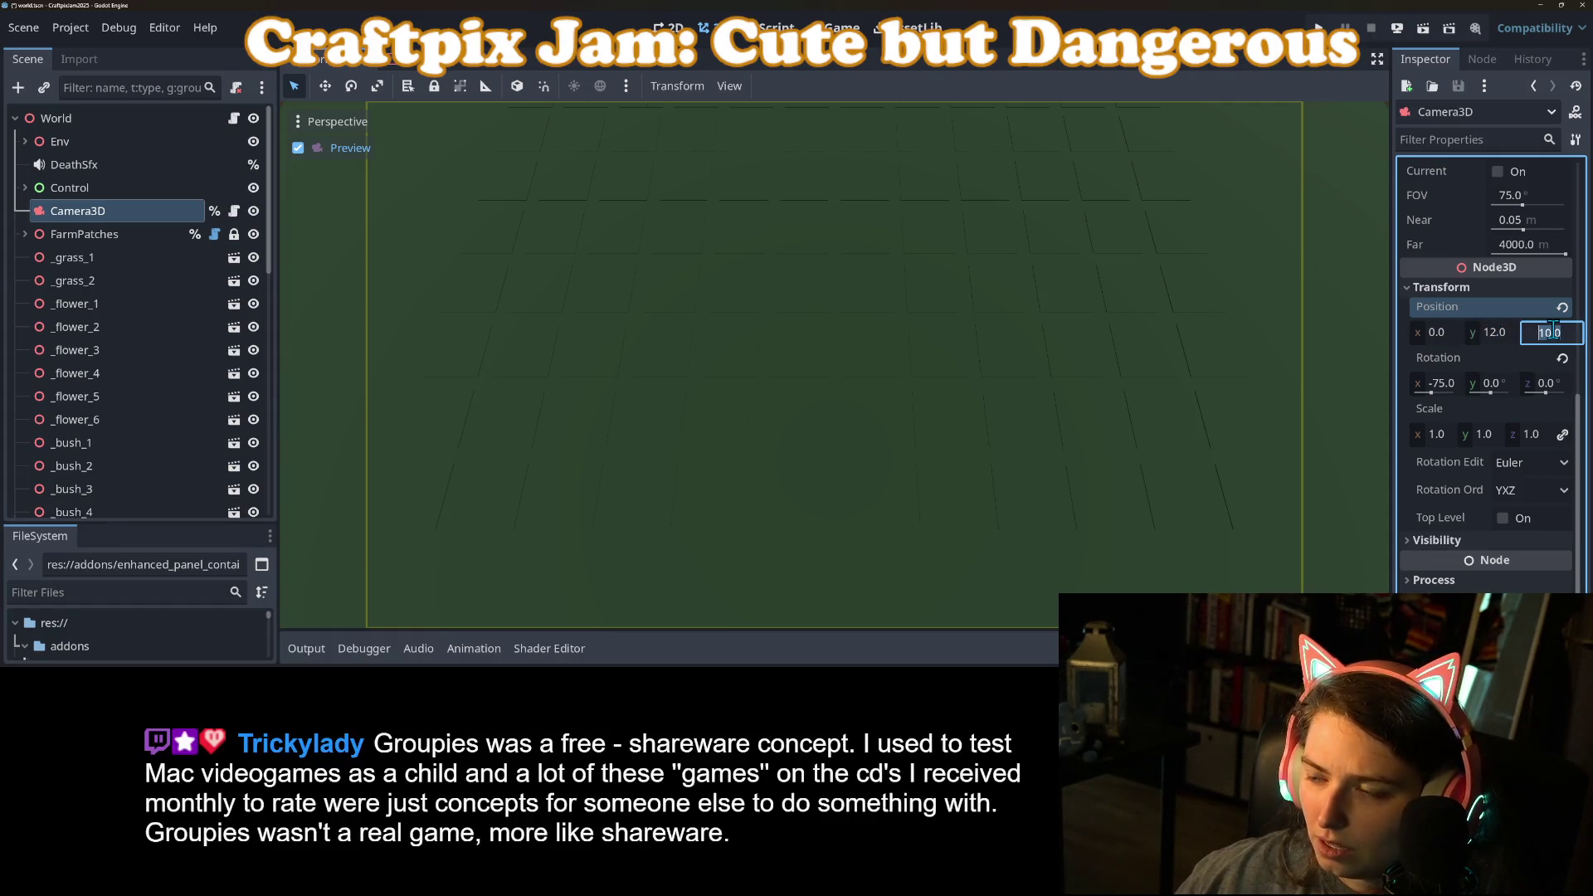
pyautogui.write('8')
pyautogui.press('Return')
pyautogui.click(1547, 332)
pyautogui.write('7')
pyautogui.press('Return')
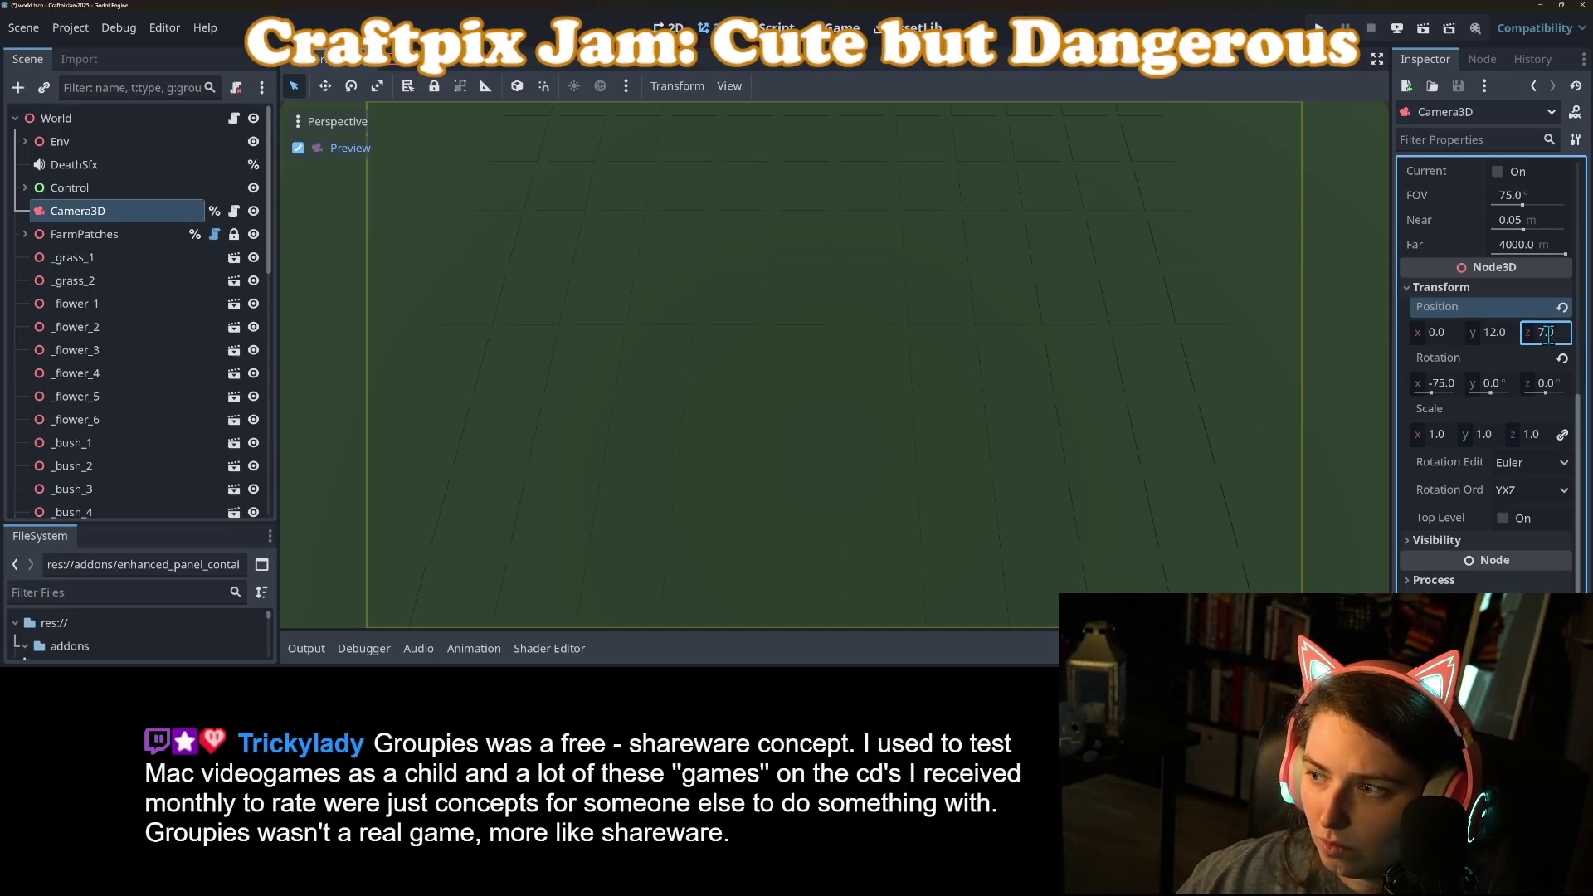
pyautogui.click(1502, 339)
pyautogui.write('13')
pyautogui.press('Return')
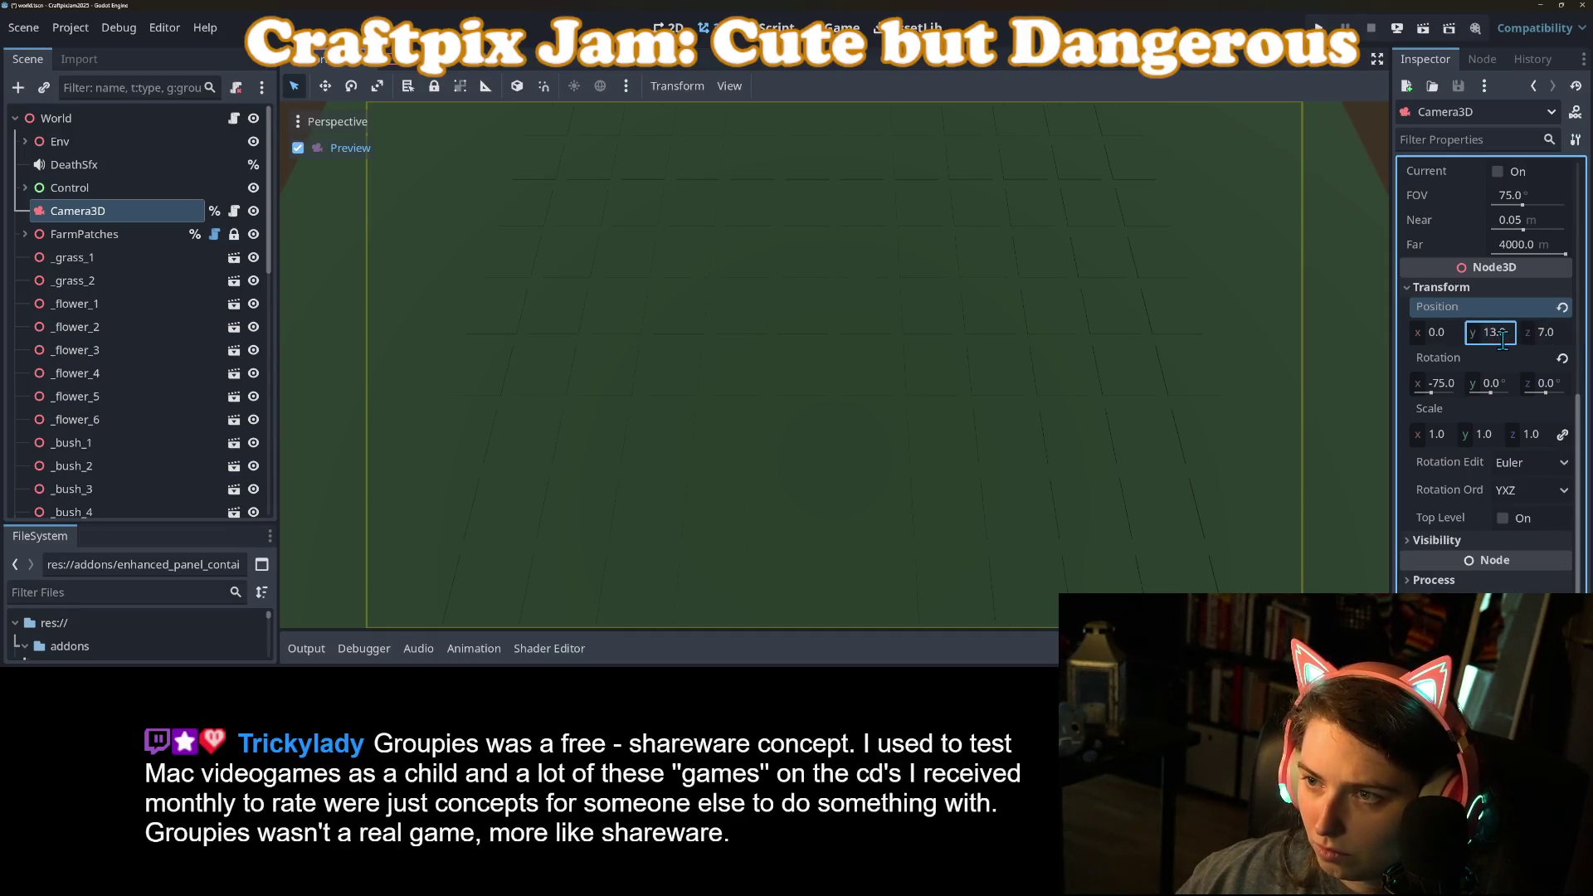
pyautogui.click(1503, 336)
pyautogui.write('14')
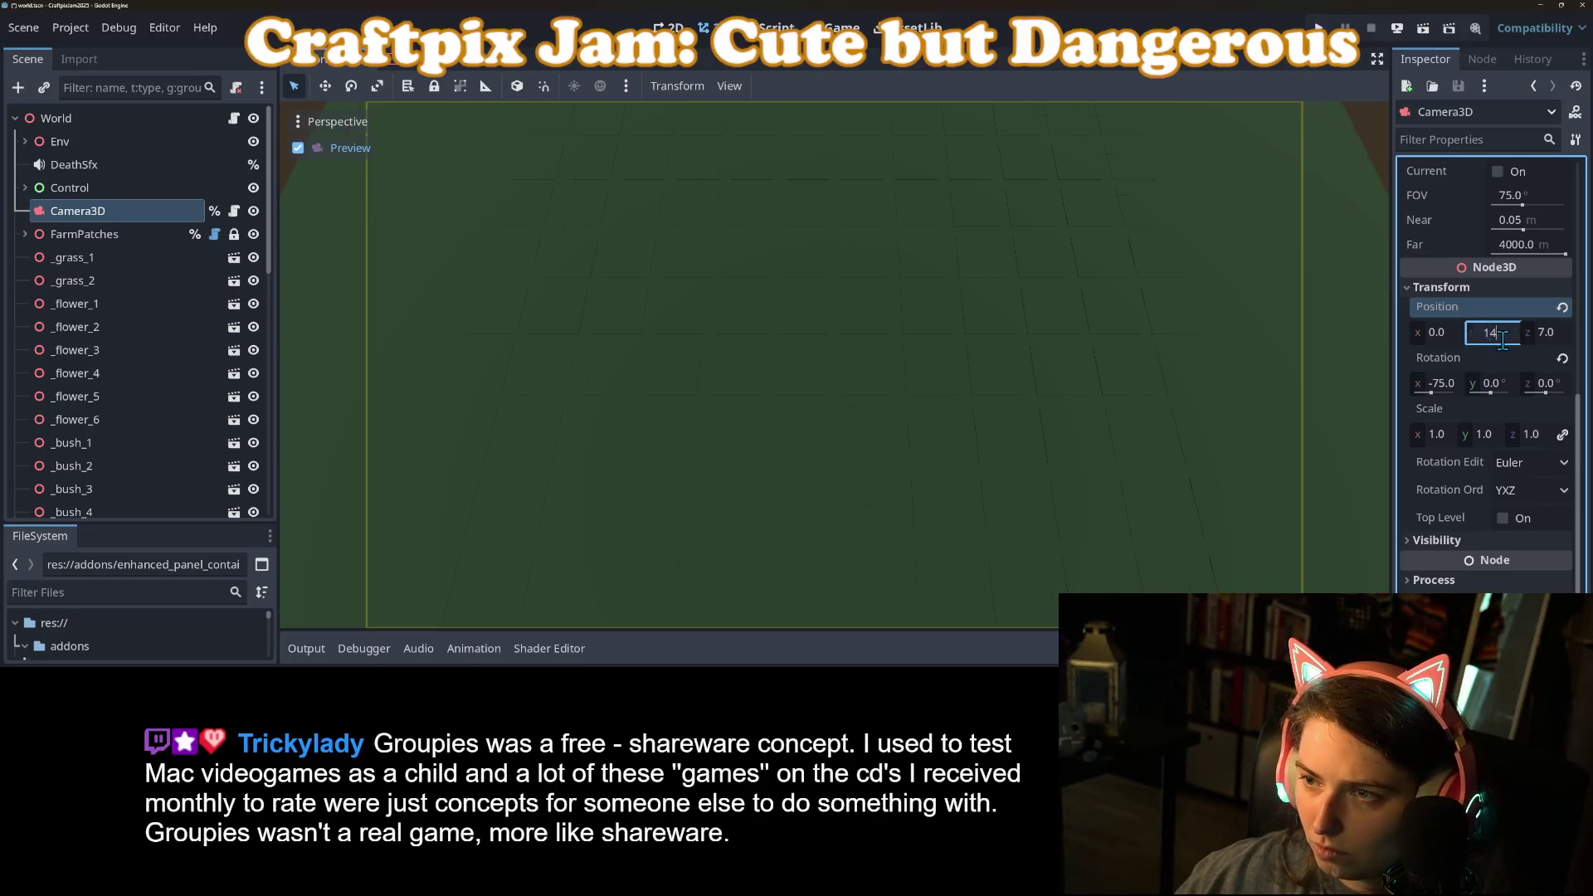
pyautogui.press('Return')
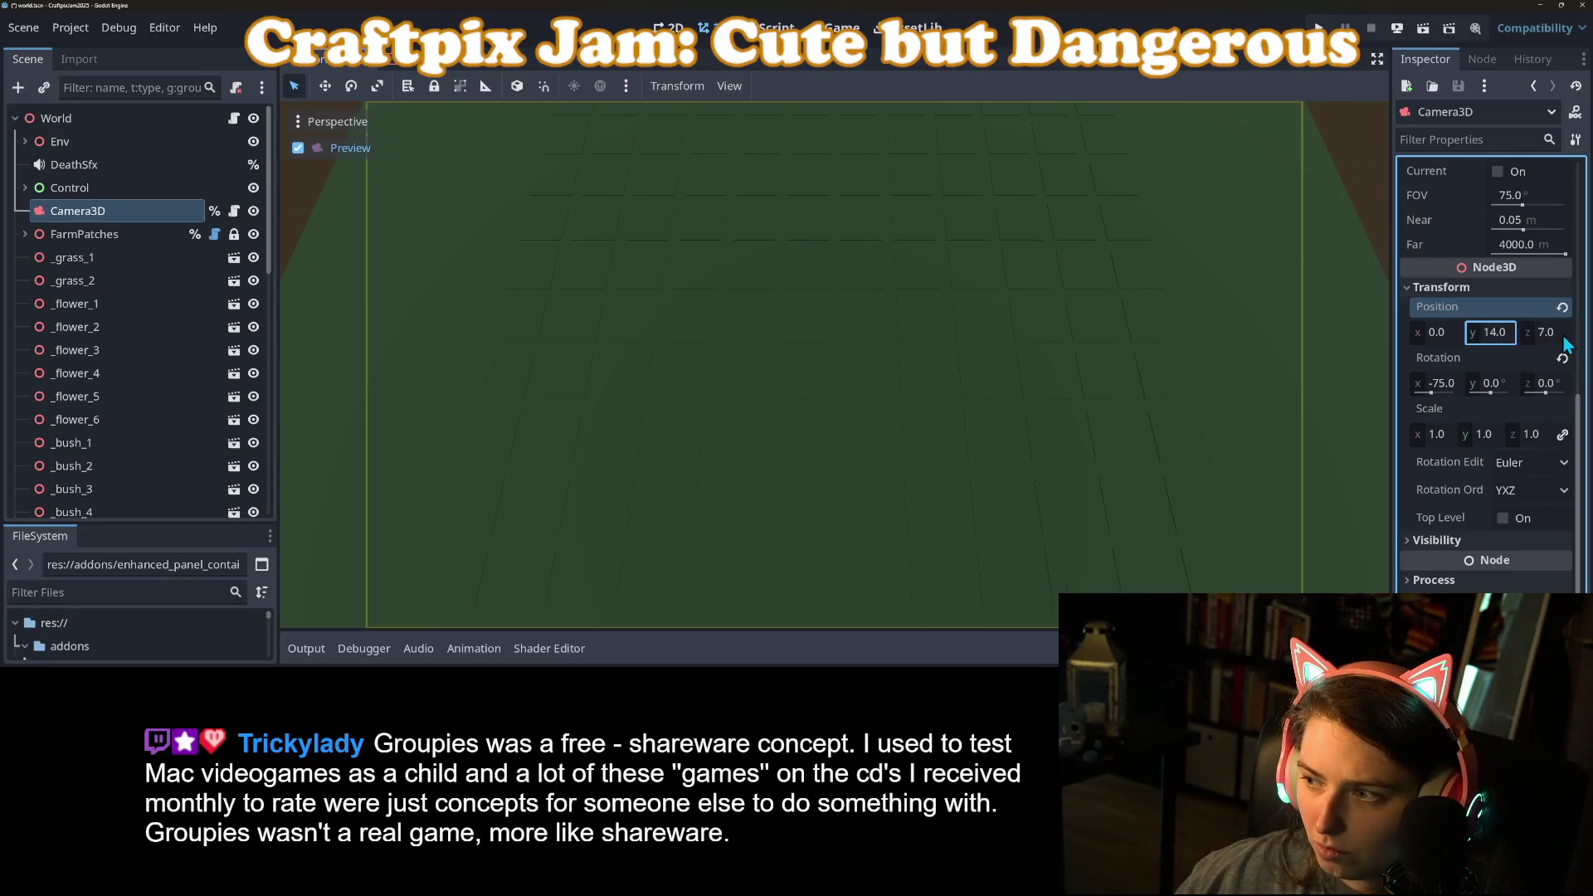
# Step: Try depth 8 and height 16, then depths 7.03, 8 and 7.5
pyautogui.click(1563, 334)
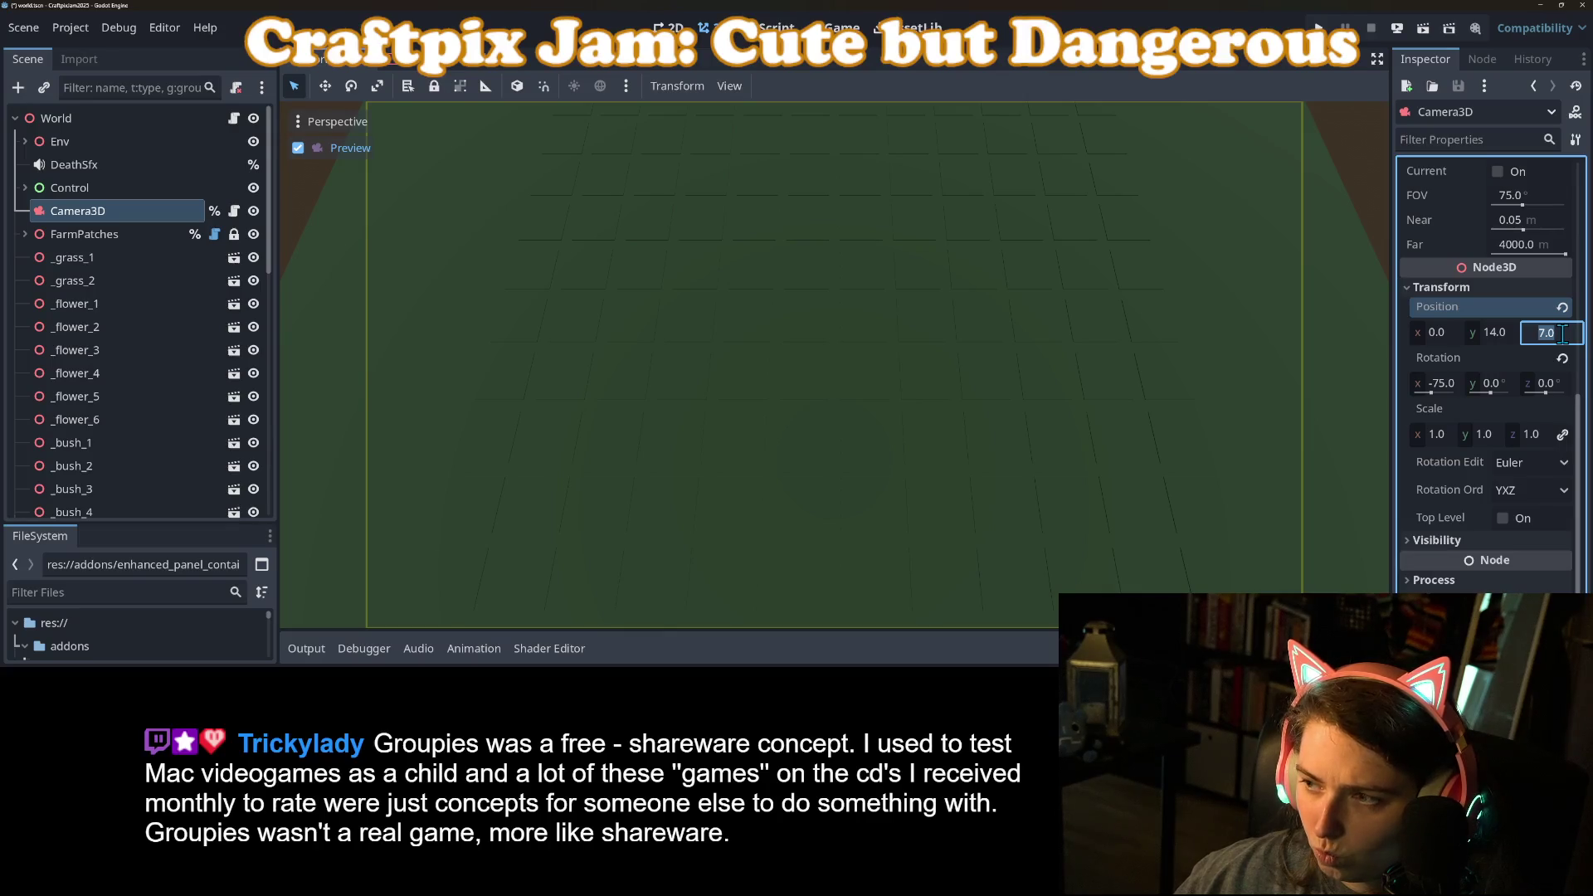
pyautogui.write('8')
pyautogui.press('Return')
pyautogui.write('16')
pyautogui.press('Return')
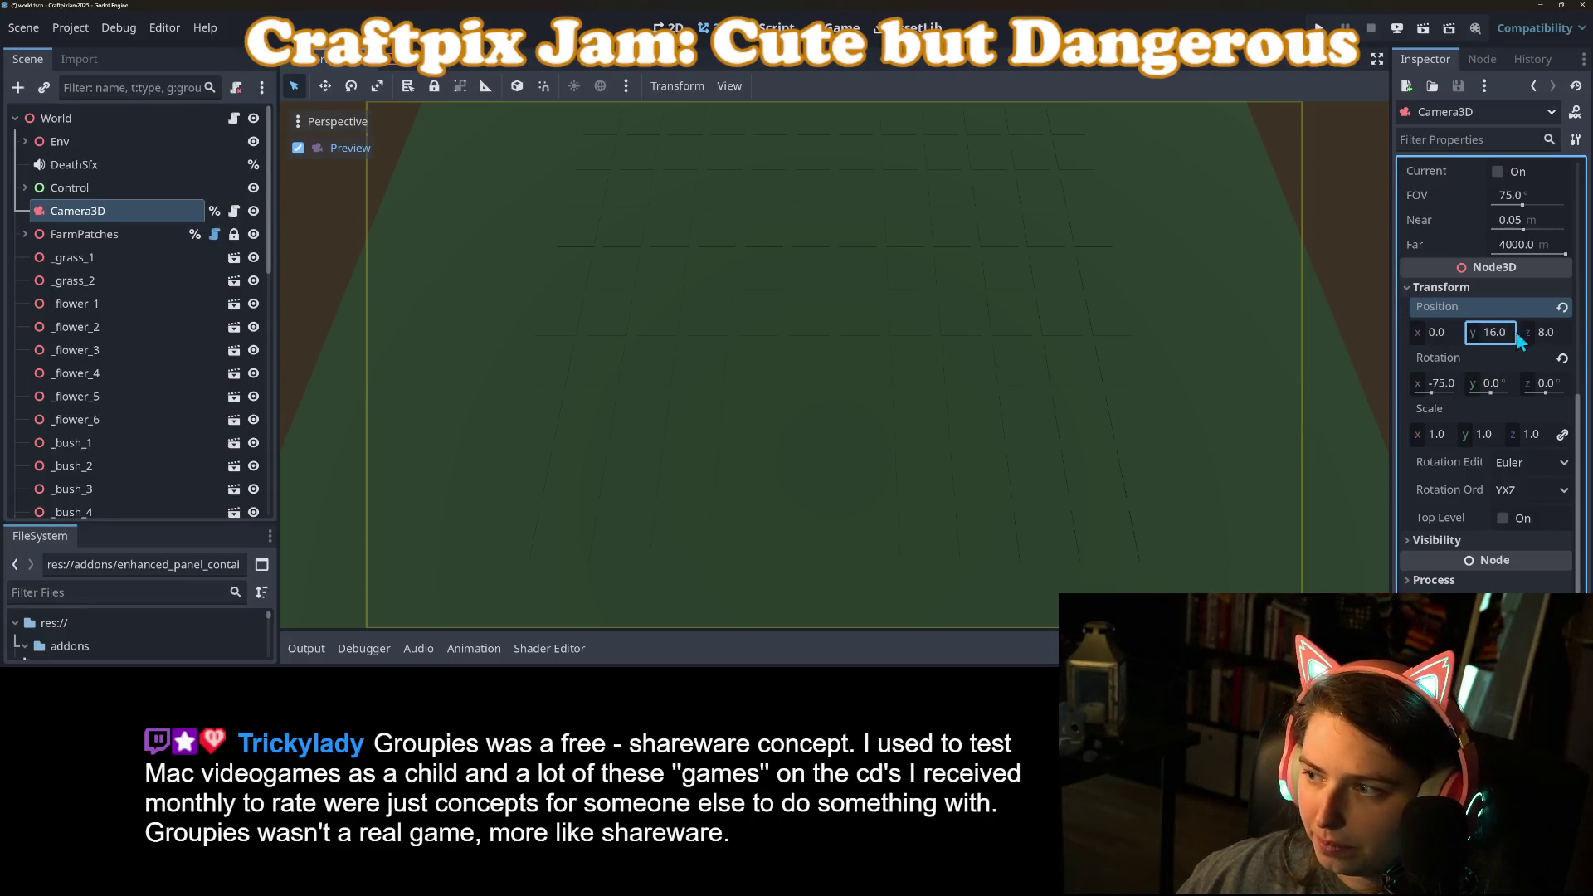
pyautogui.click(1553, 334)
pyautogui.write('7.03')
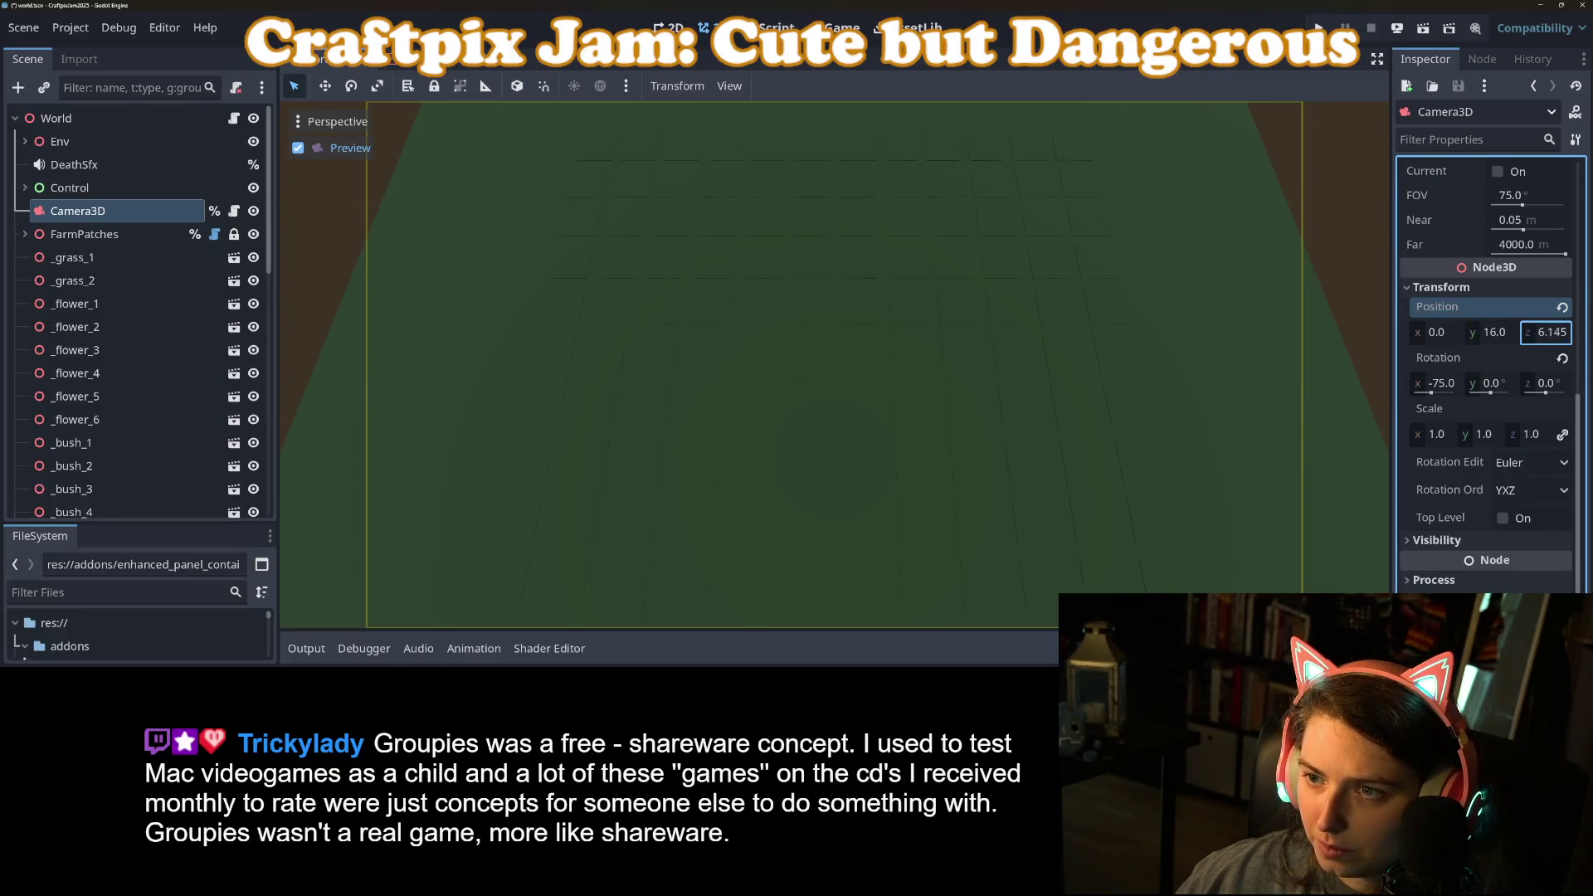
pyautogui.press('Return')
pyautogui.click(1557, 332)
pyautogui.write('8')
pyautogui.press('Return')
pyautogui.click(1556, 332)
pyautogui.write('7.5')
pyautogui.press('Return')
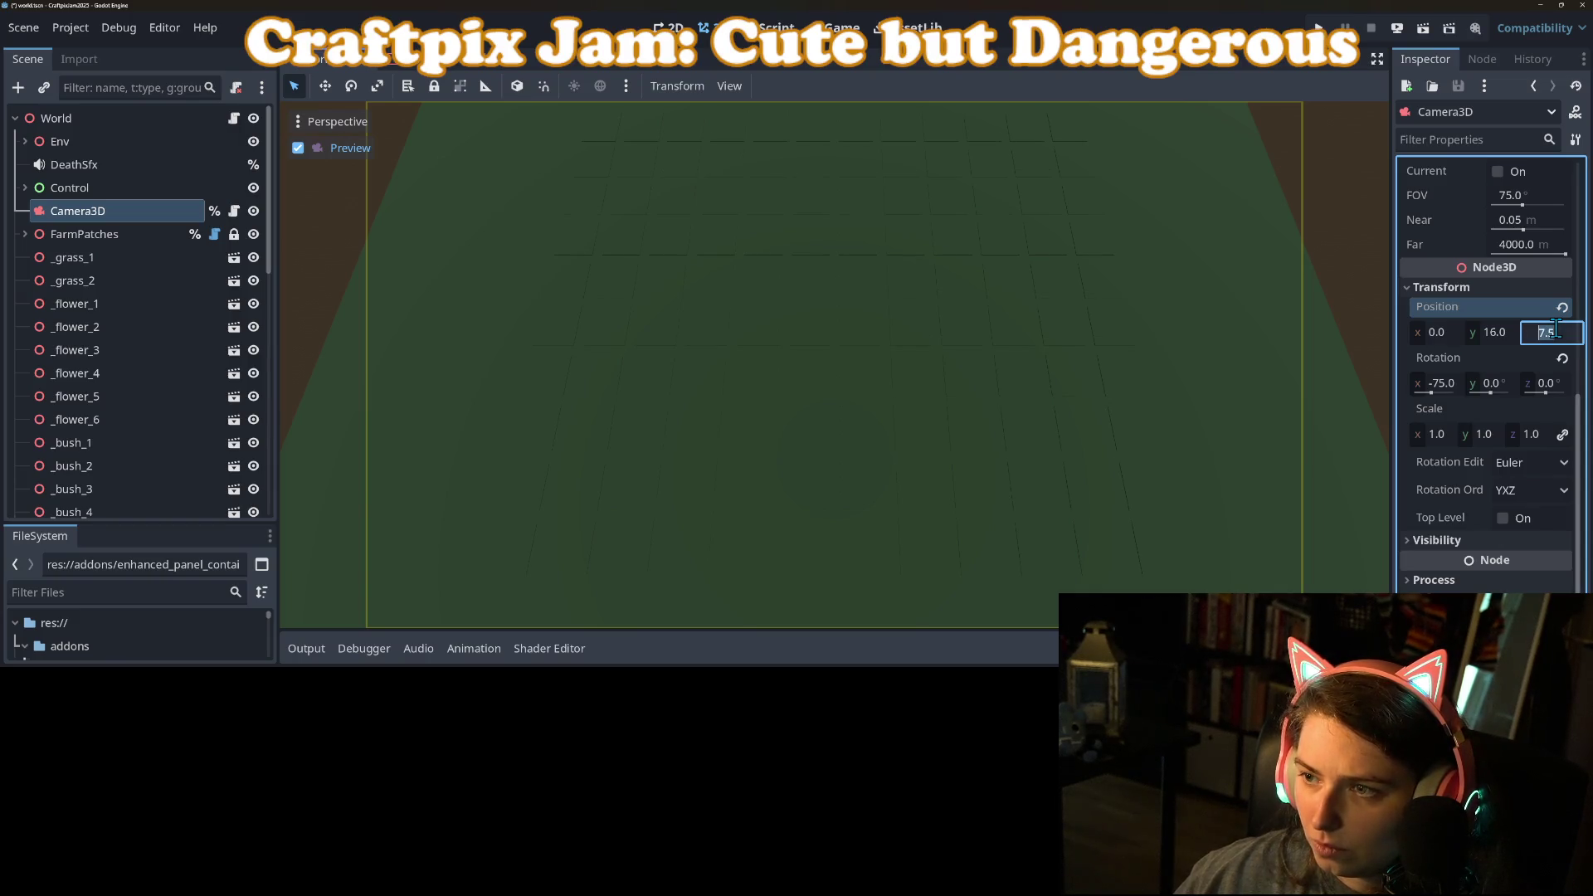
# Step: Drag the camera to height 15.31 and depth 6.61, and enter a new tilt angle
pyautogui.moveTo(1469, 335); pyautogui.dragTo(1444, 335)
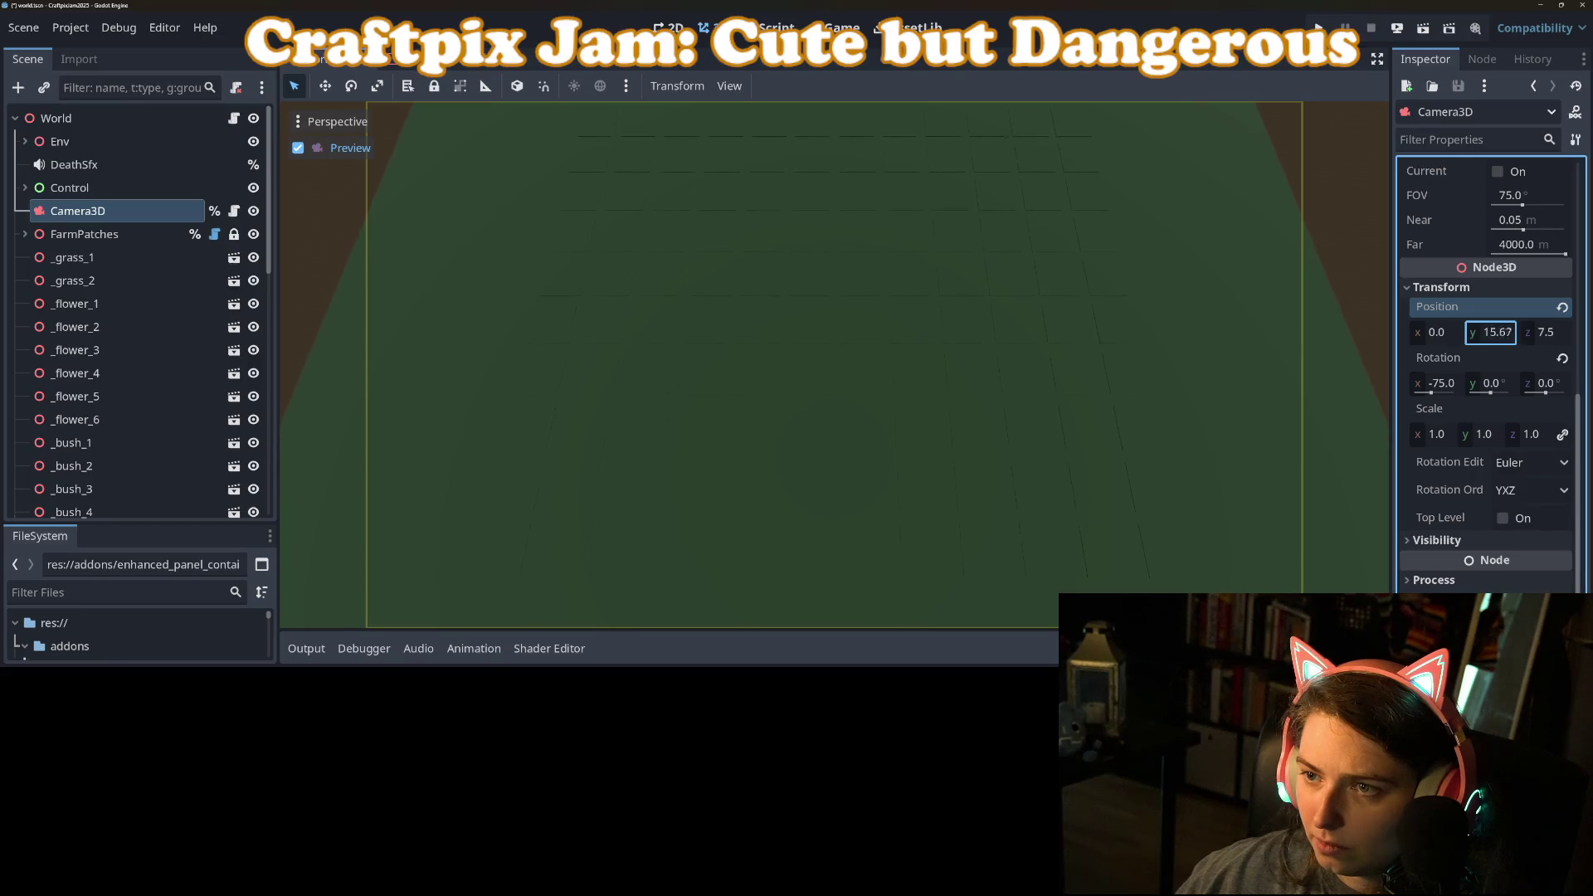
pyautogui.moveTo(1548, 332); pyautogui.dragTo(1497, 332)
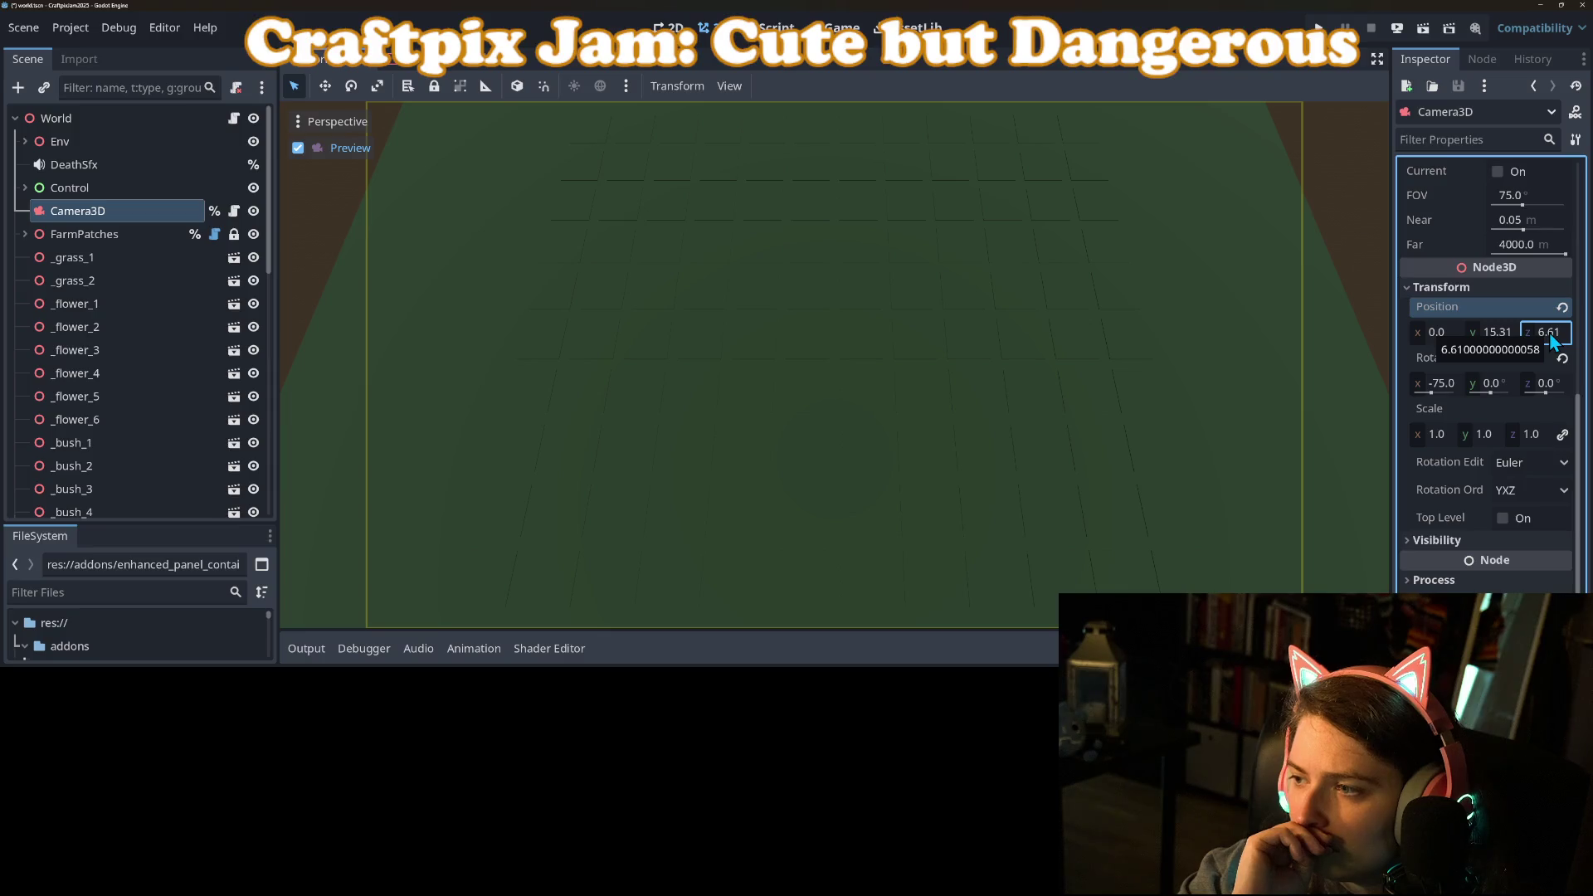
pyautogui.write('-30')
pyautogui.press('Return')
# Step: Complete the -50 camera tilt and set the camera height to 10
pyautogui.write('5')
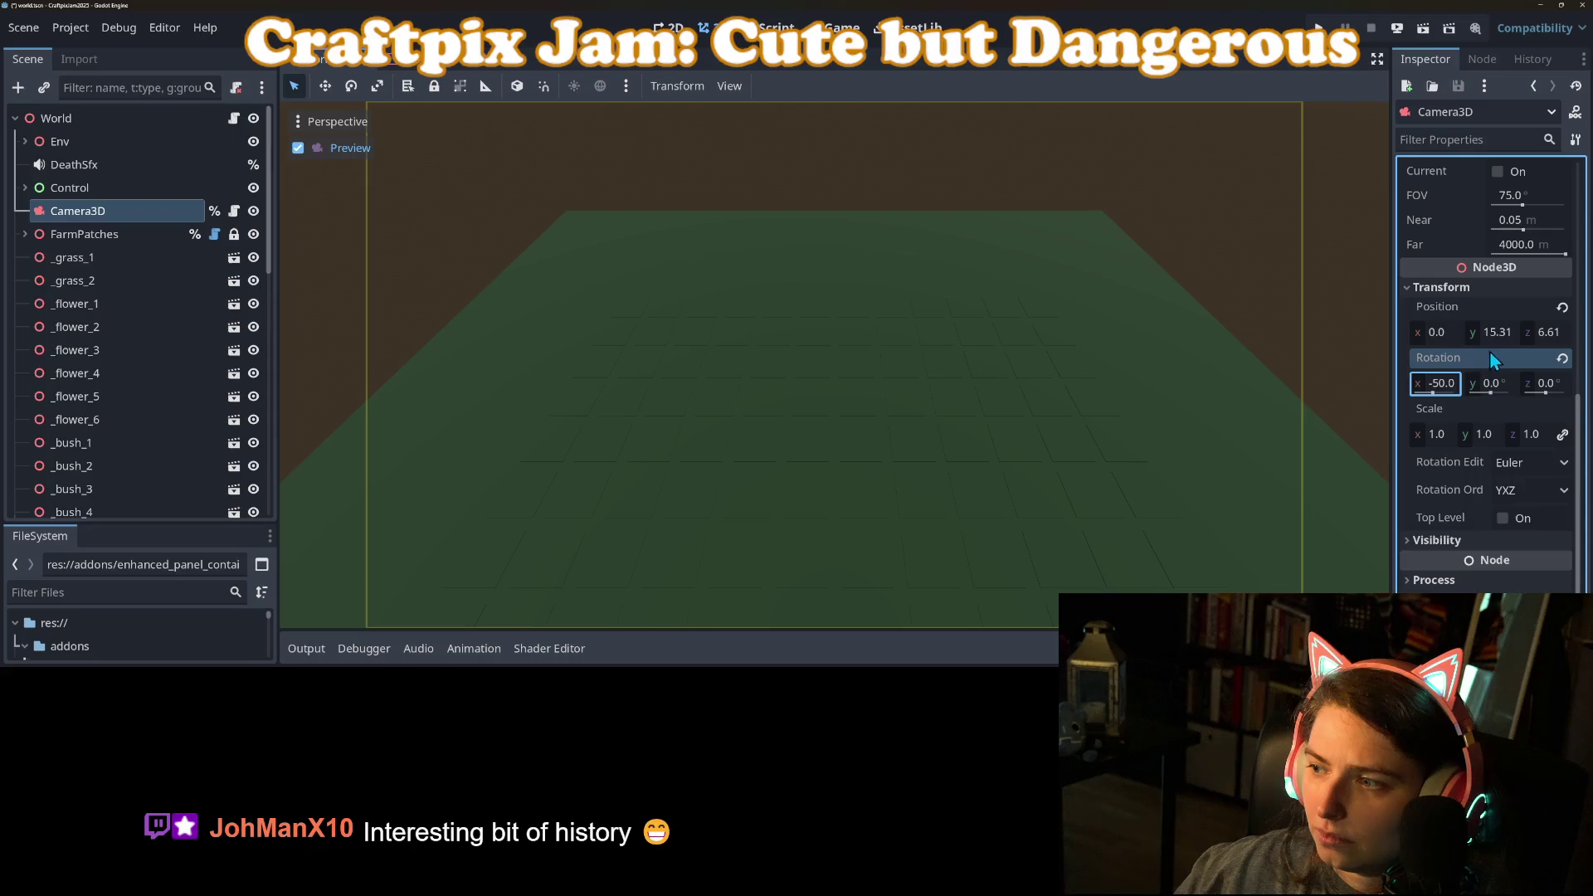
pyautogui.click(1498, 332)
pyautogui.write('10')
pyautogui.press('Return')
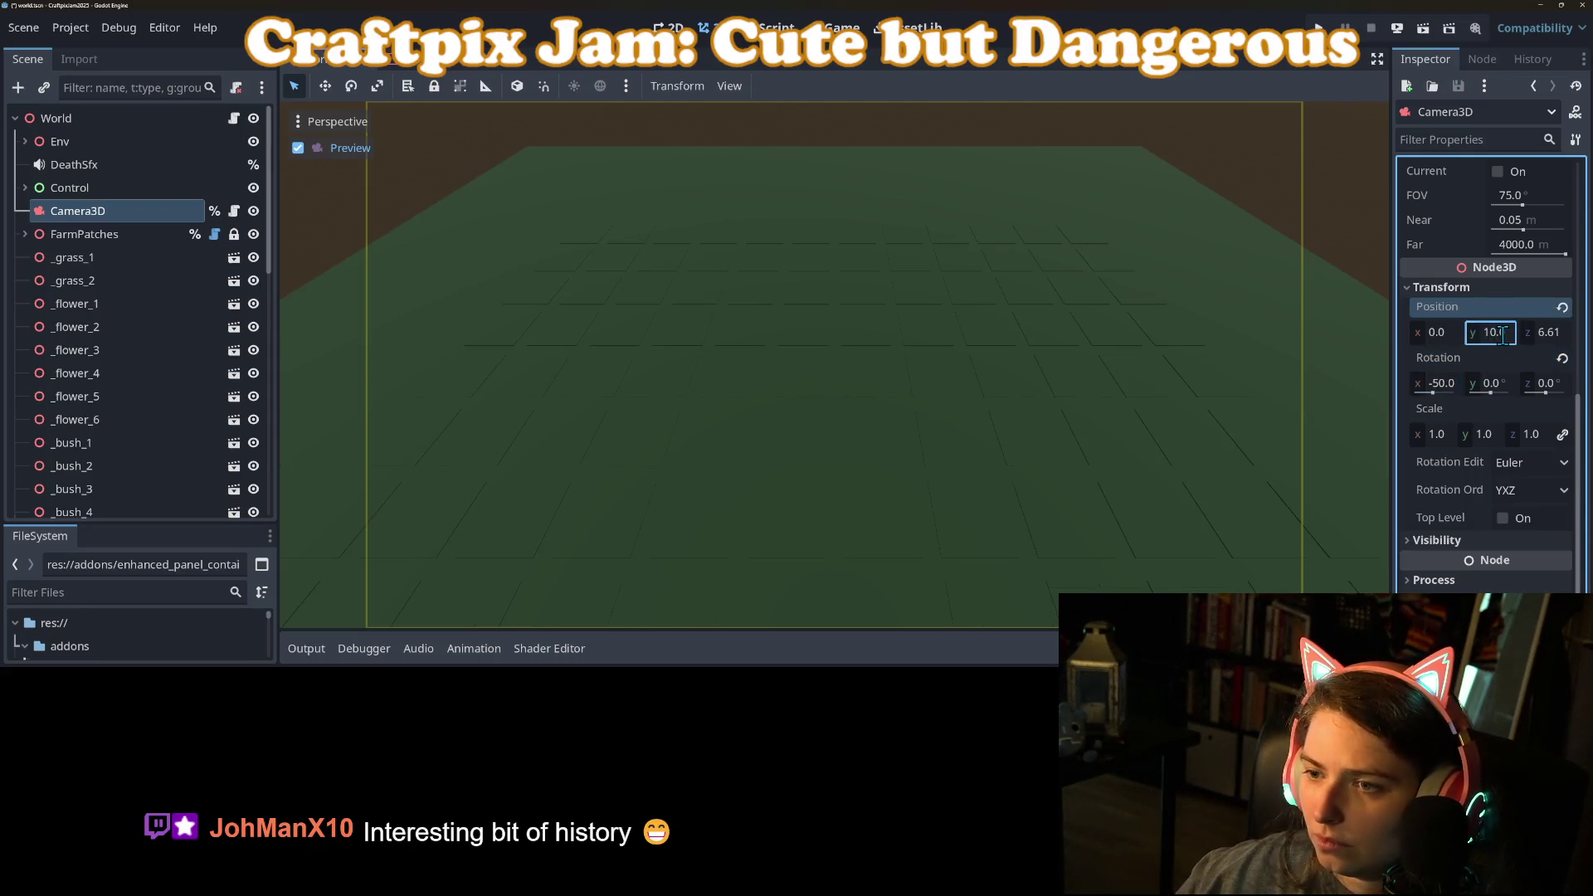
pyautogui.click(1503, 334)
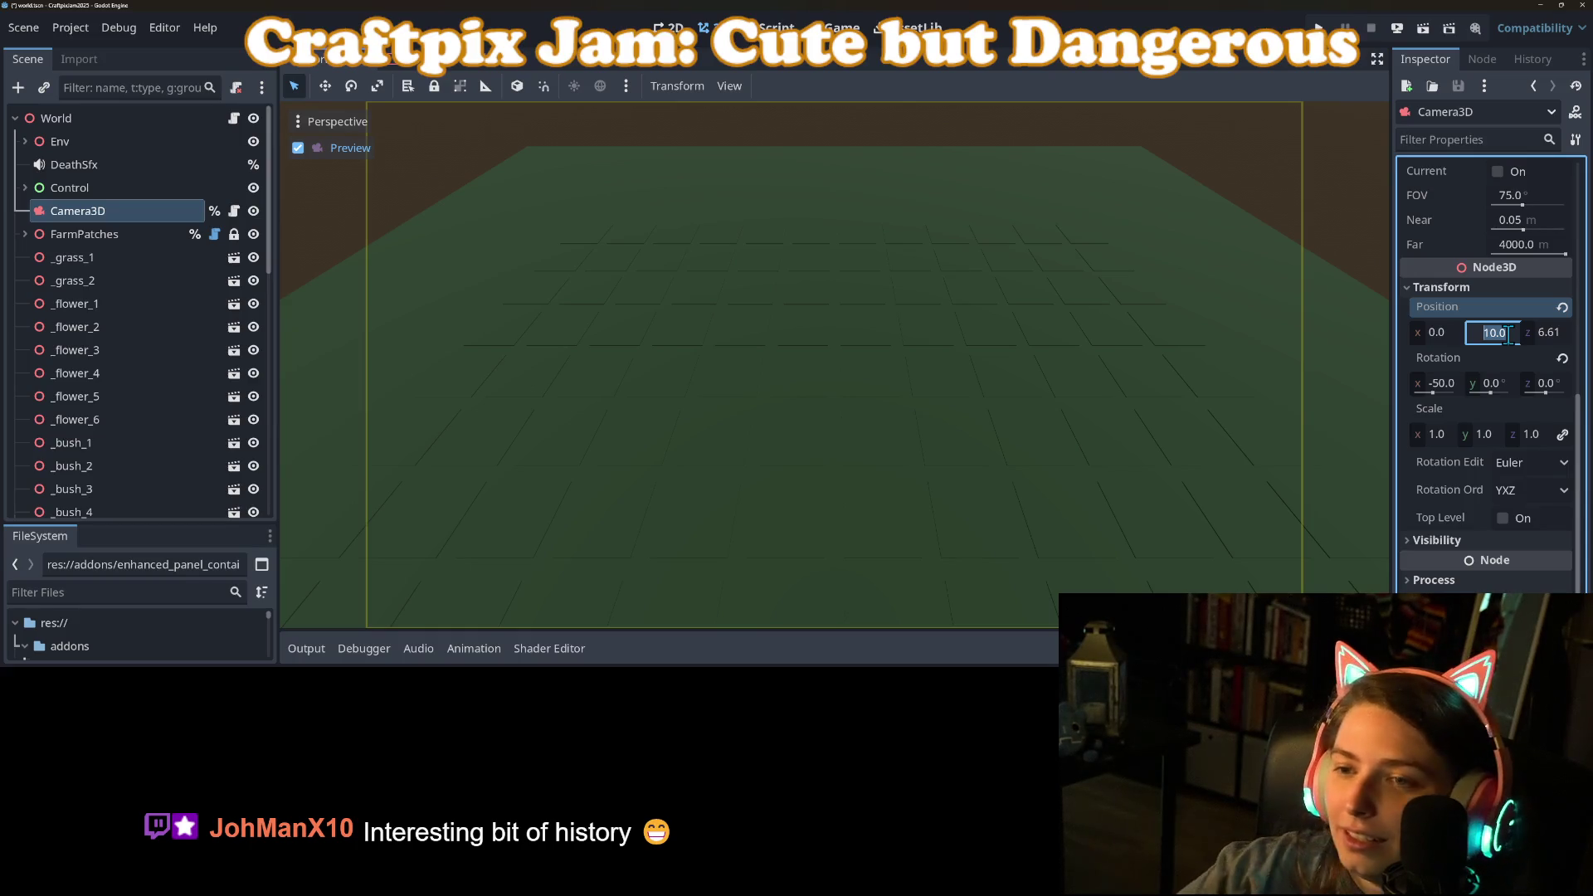
pyautogui.click(1506, 334)
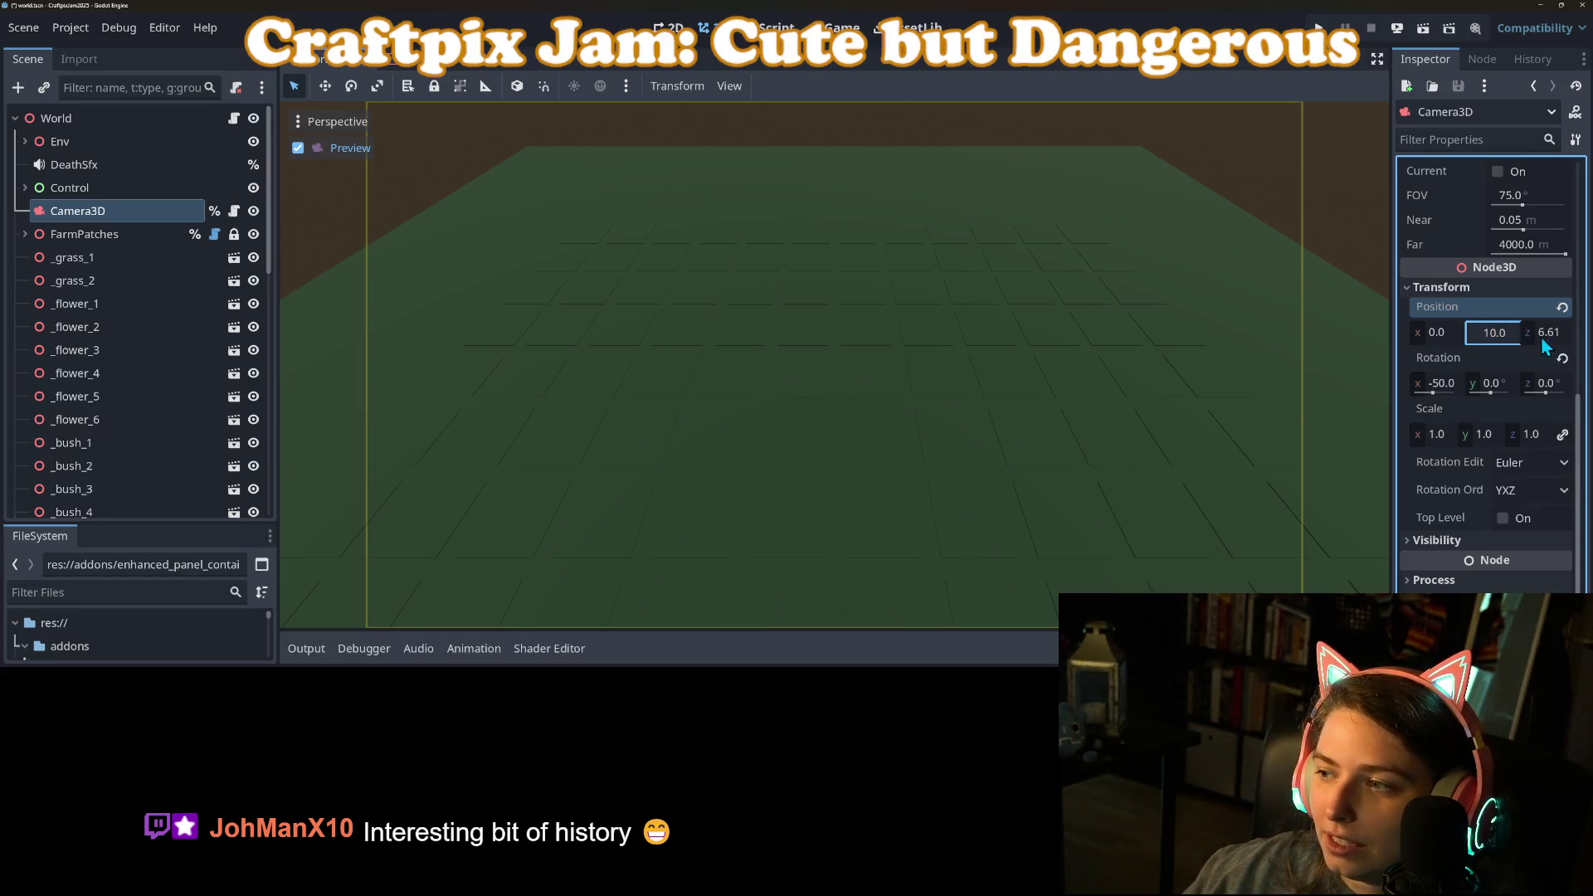
# Step: Set camera depth to 12, then 14, height to 12, and save the scene
pyautogui.click(1545, 333)
pyautogui.write('12')
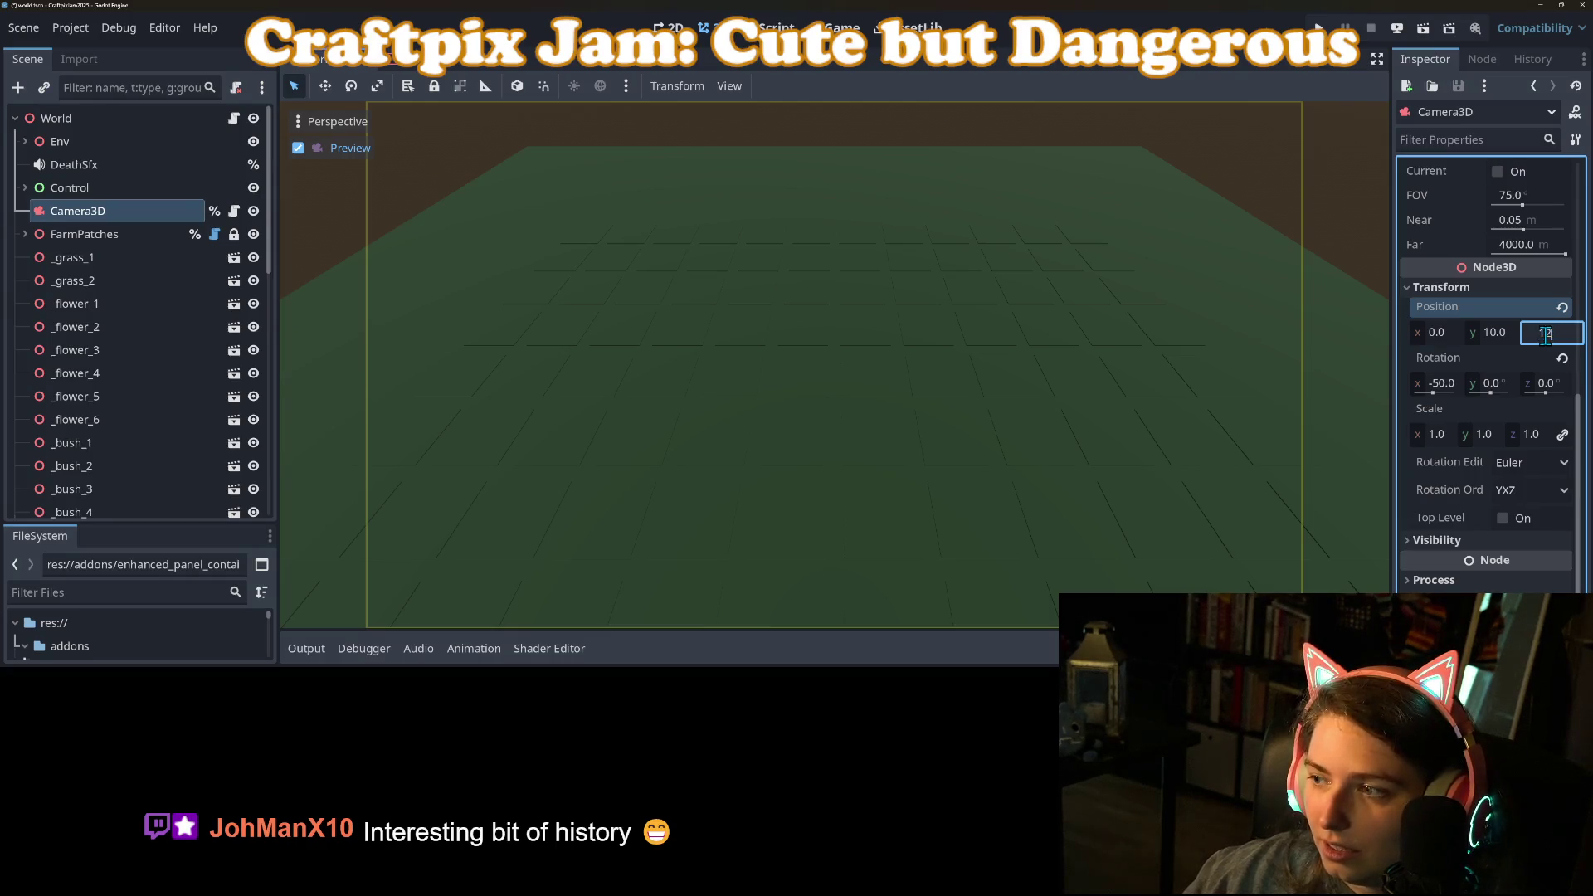
pyautogui.press('Return')
pyautogui.click(1545, 334)
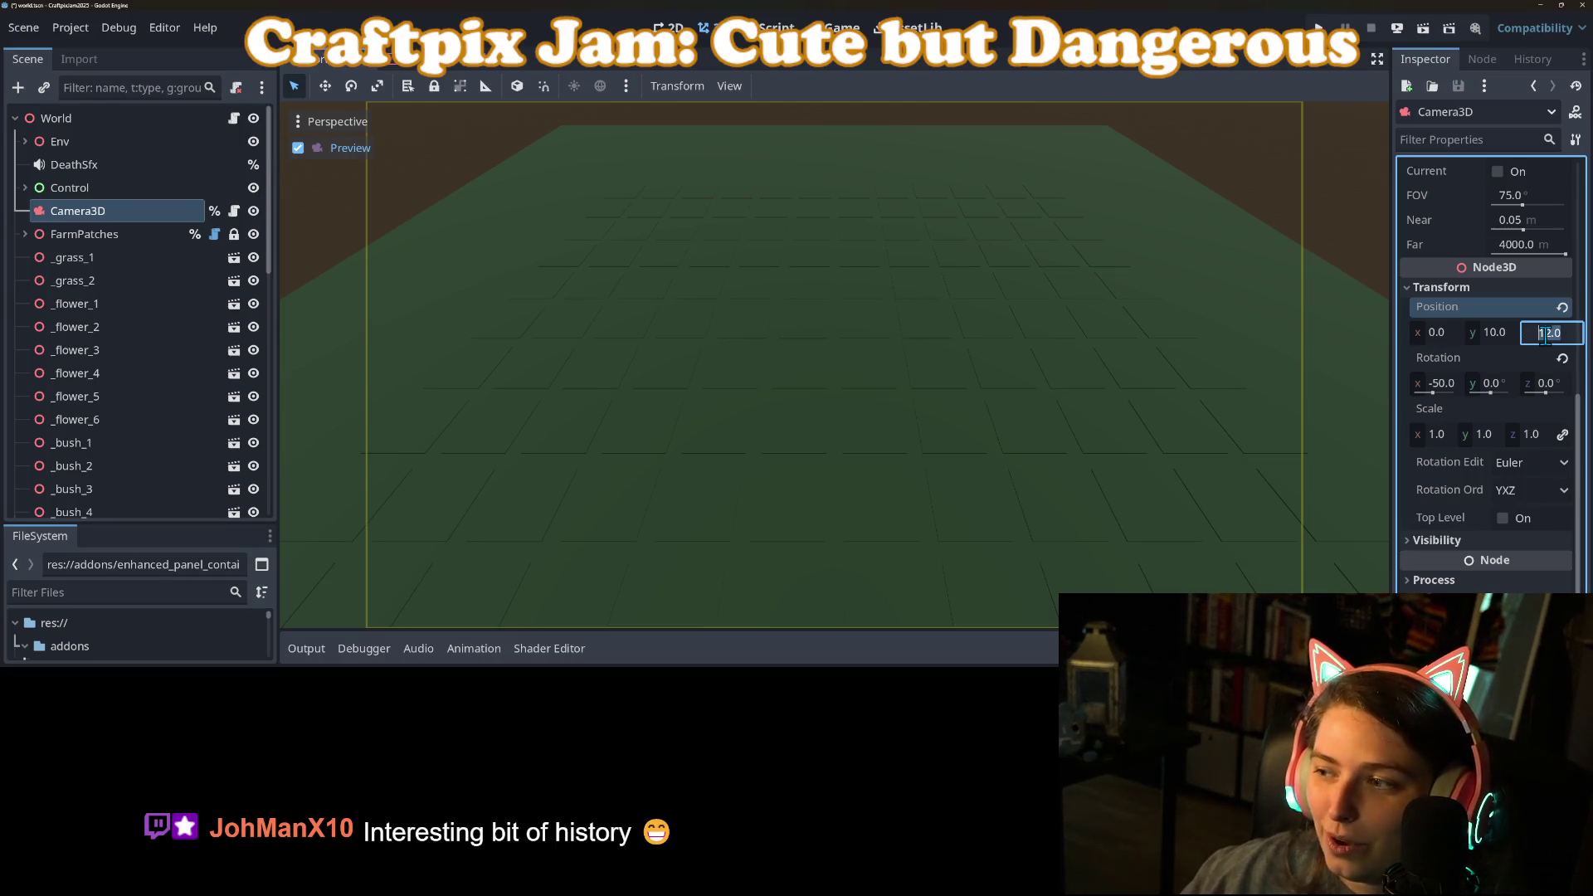
pyautogui.write('14')
pyautogui.press('Return')
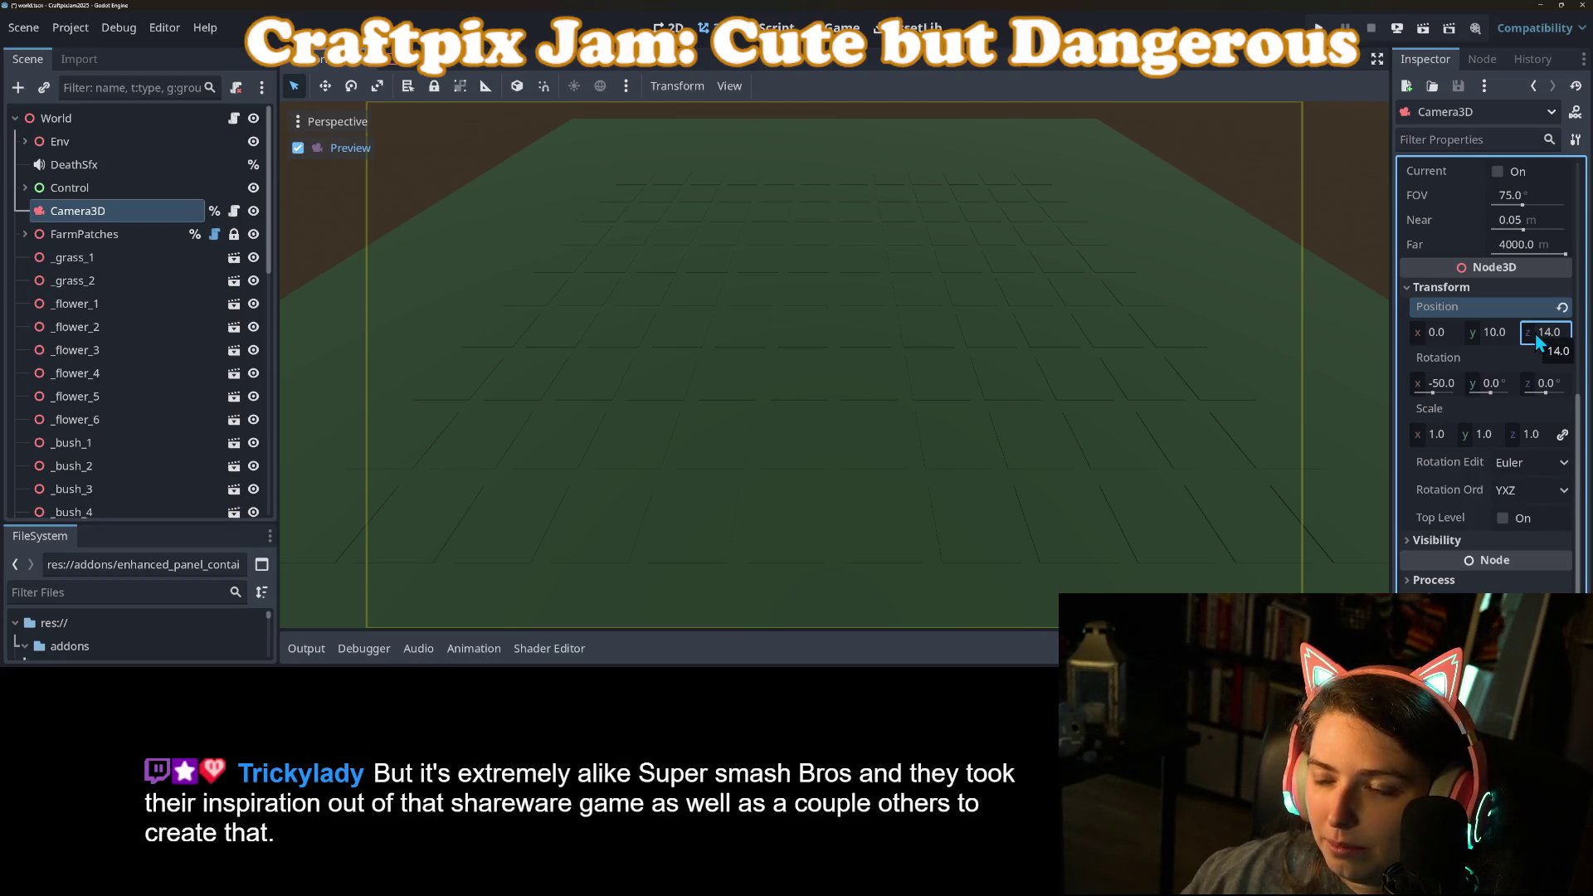
pyautogui.click(1498, 335)
pyautogui.write('12')
pyautogui.press('Return')
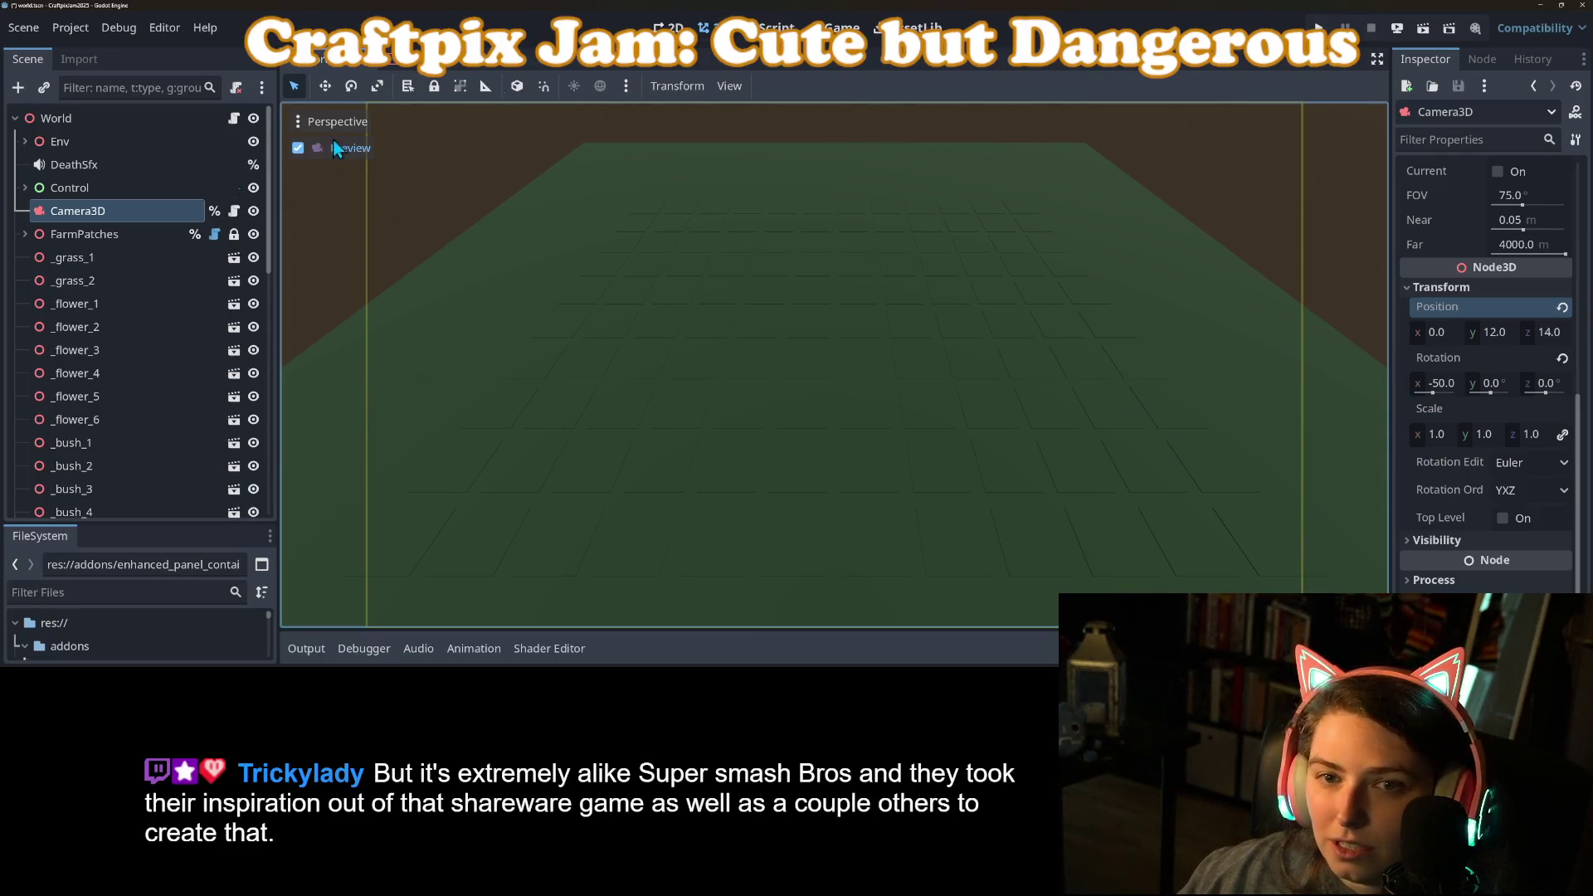
pyautogui.hotkey('ctrl', 's')
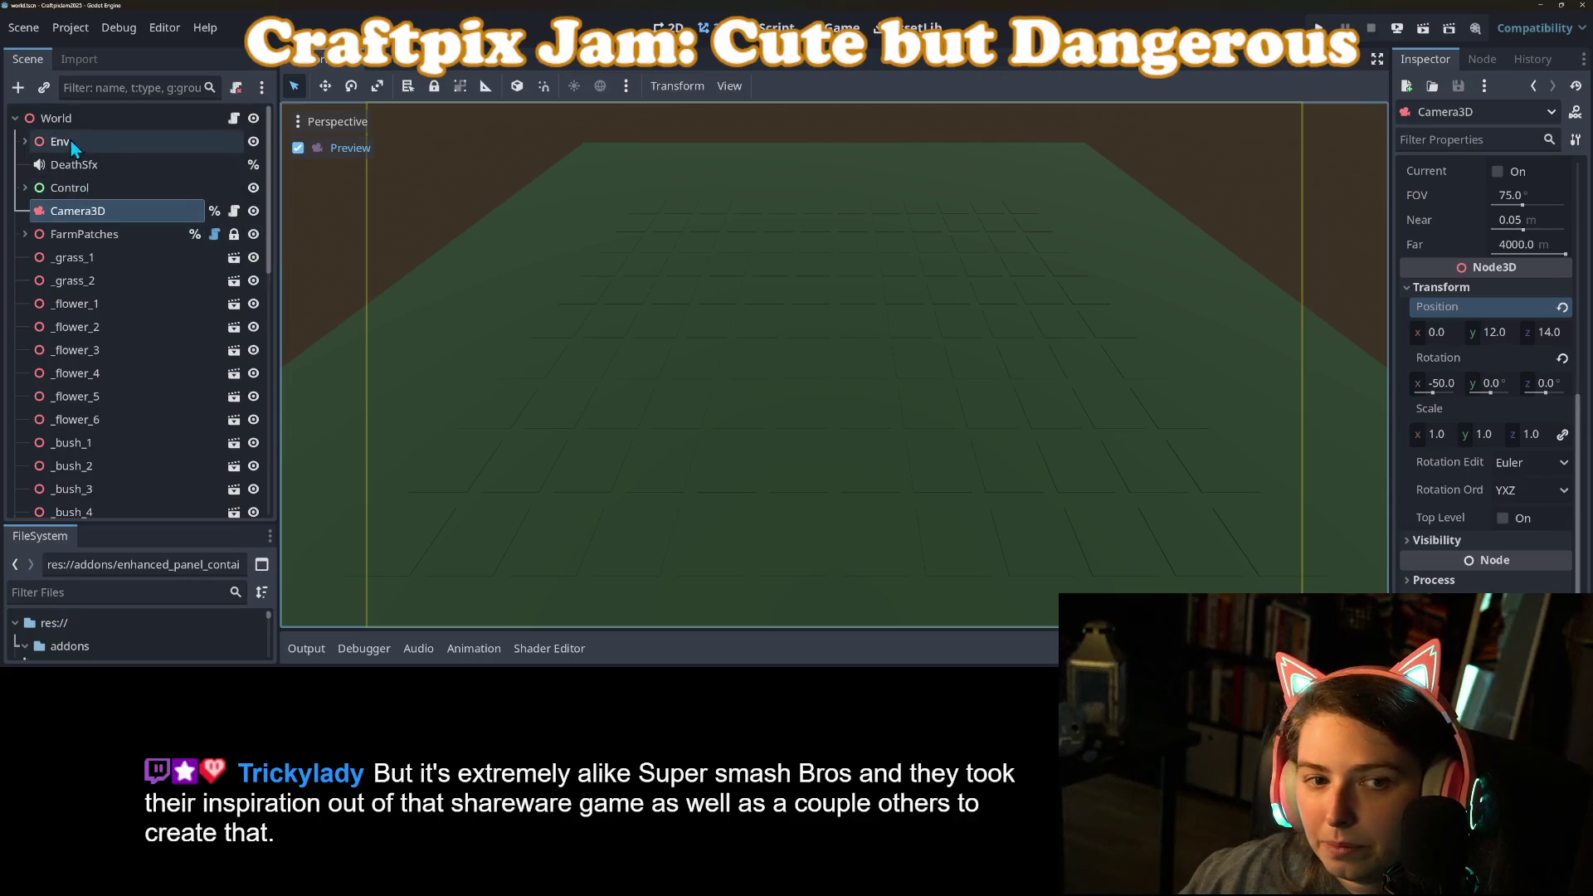
pyautogui.click(234, 211)
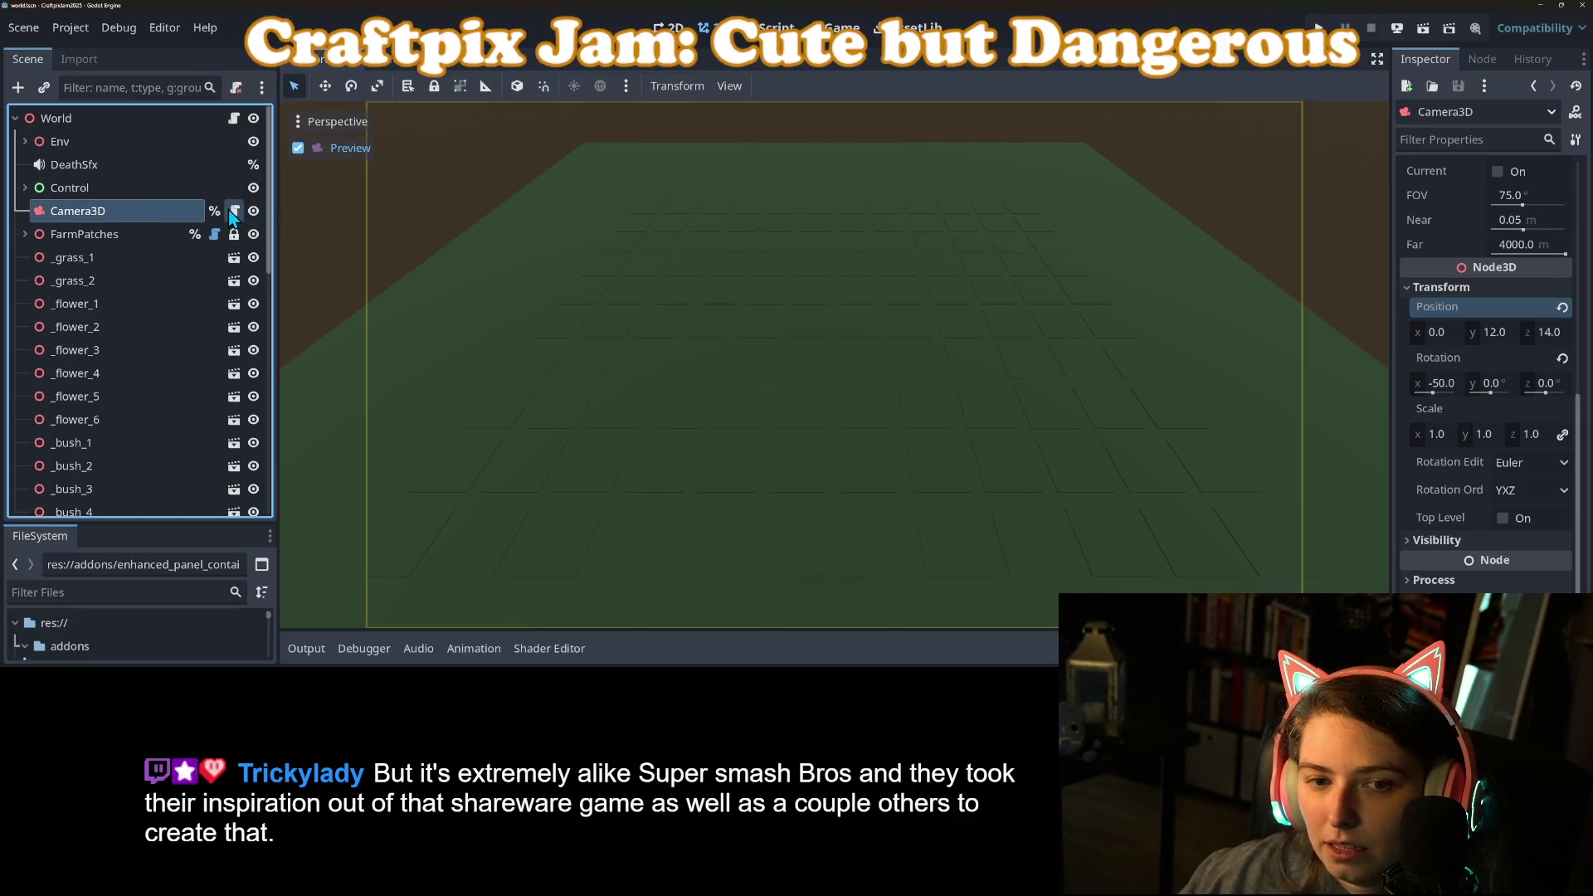
# Step: Save camera_controller.gd and review the harvest_position and planting_height lines
pyautogui.click(834, 204)
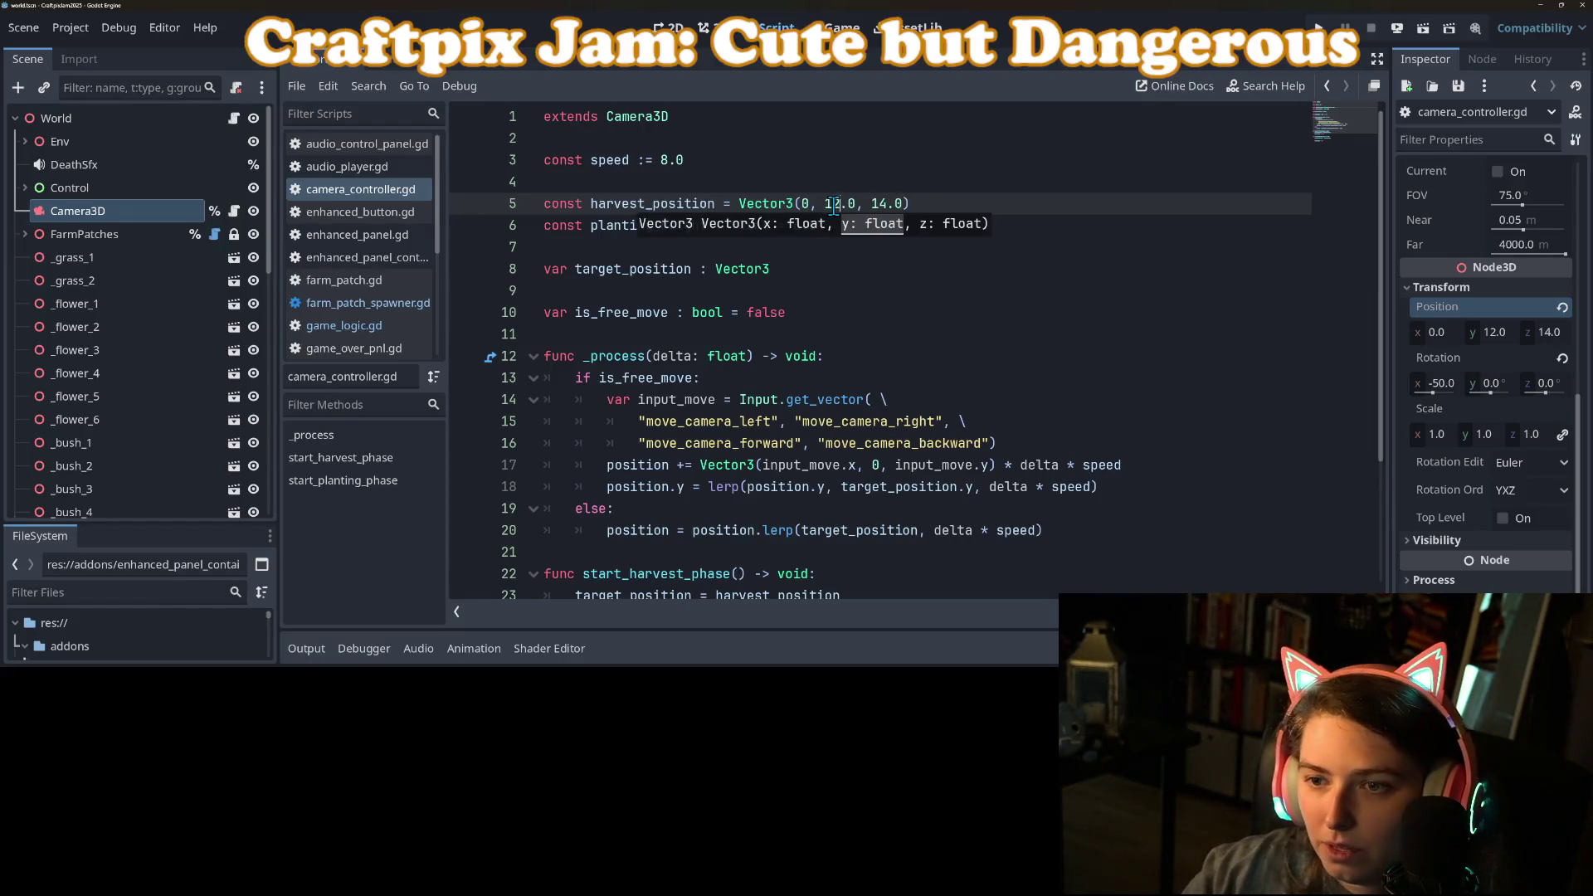
pyautogui.hotkey('ctrl', 's')
pyautogui.click(860, 159)
pyautogui.click(885, 209)
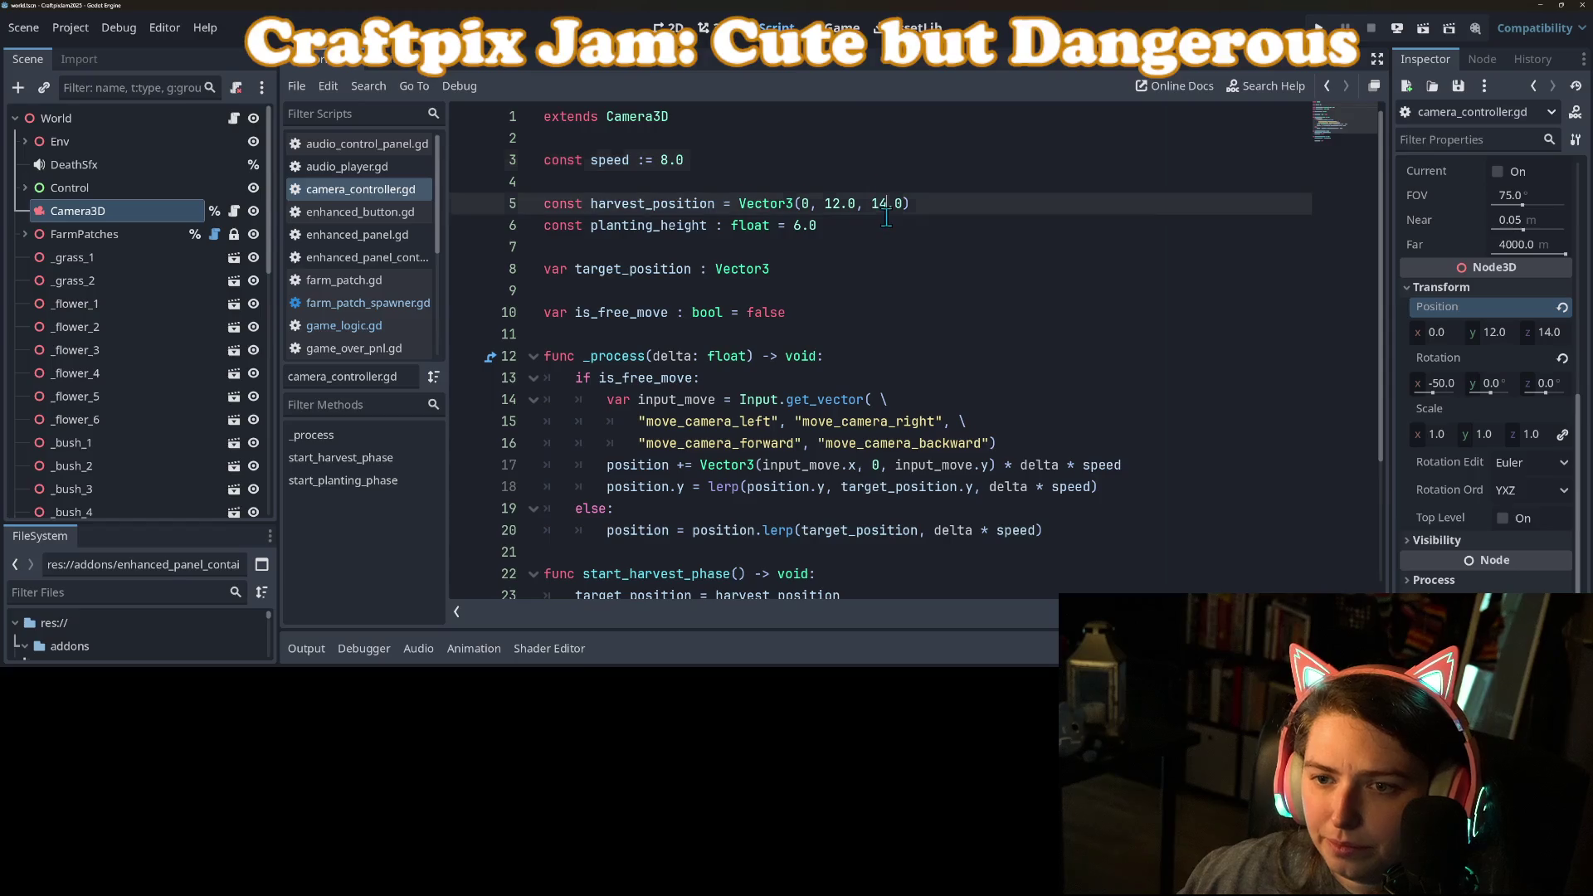
pyautogui.click(886, 217)
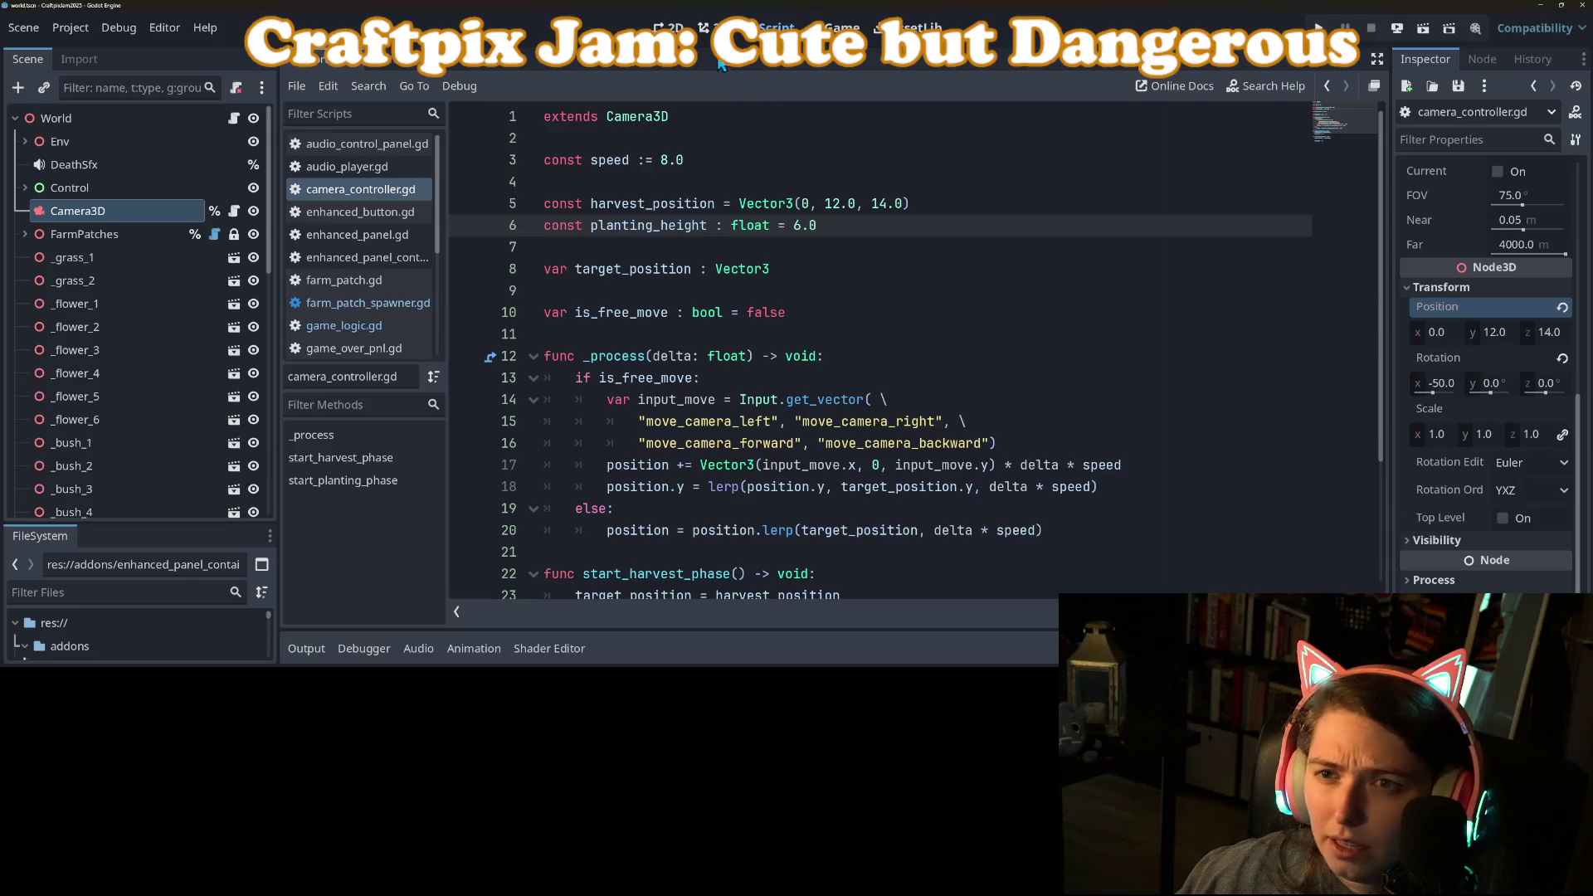
pyautogui.click(712, 29)
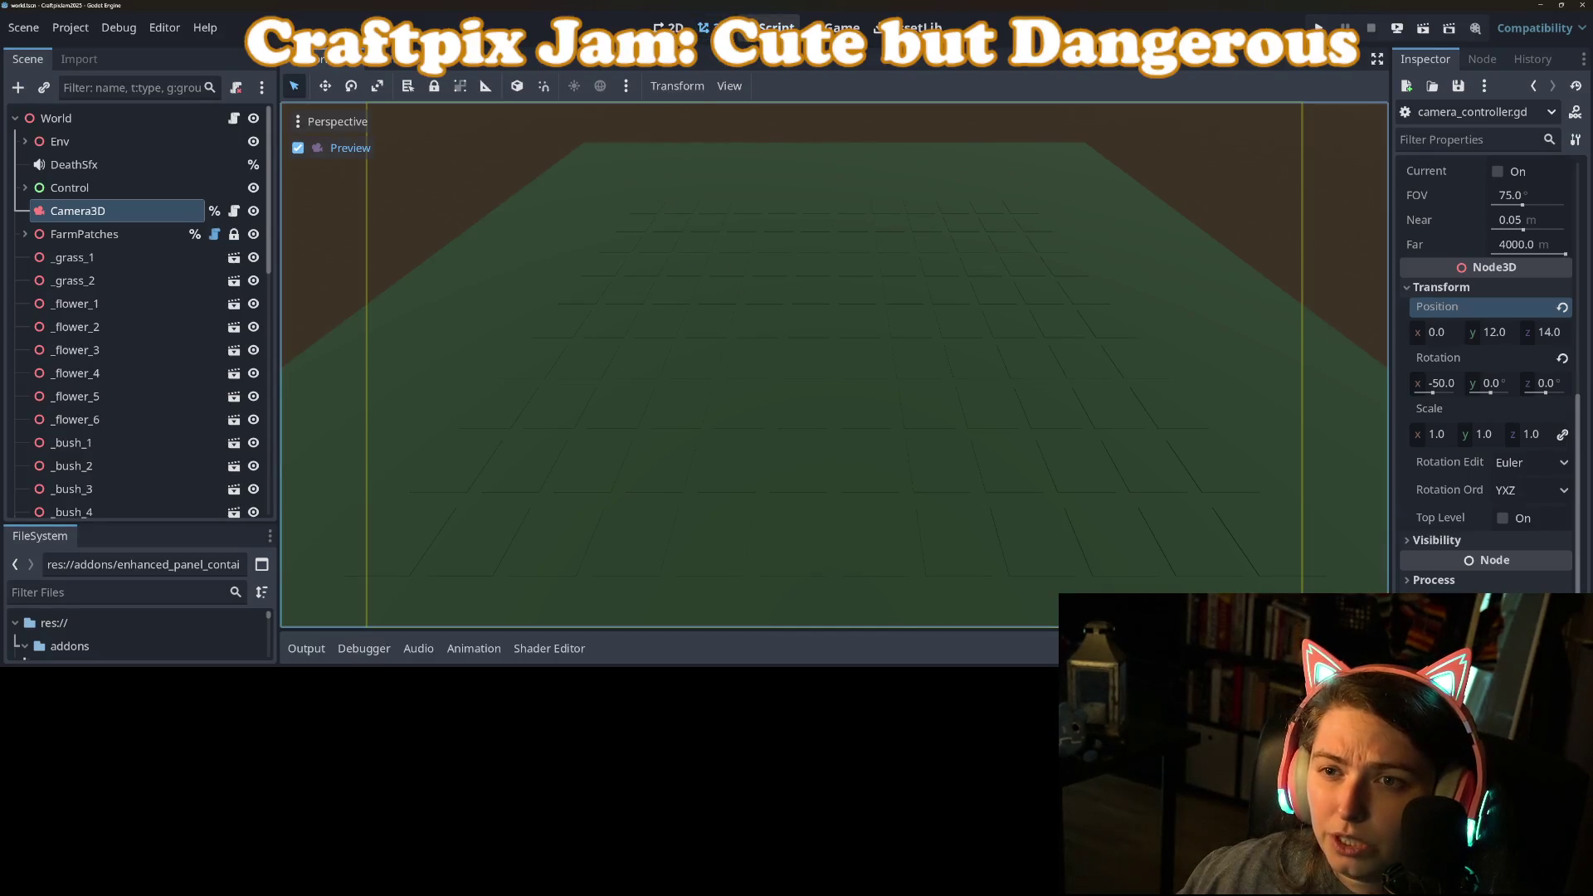
pyautogui.click(770, 27)
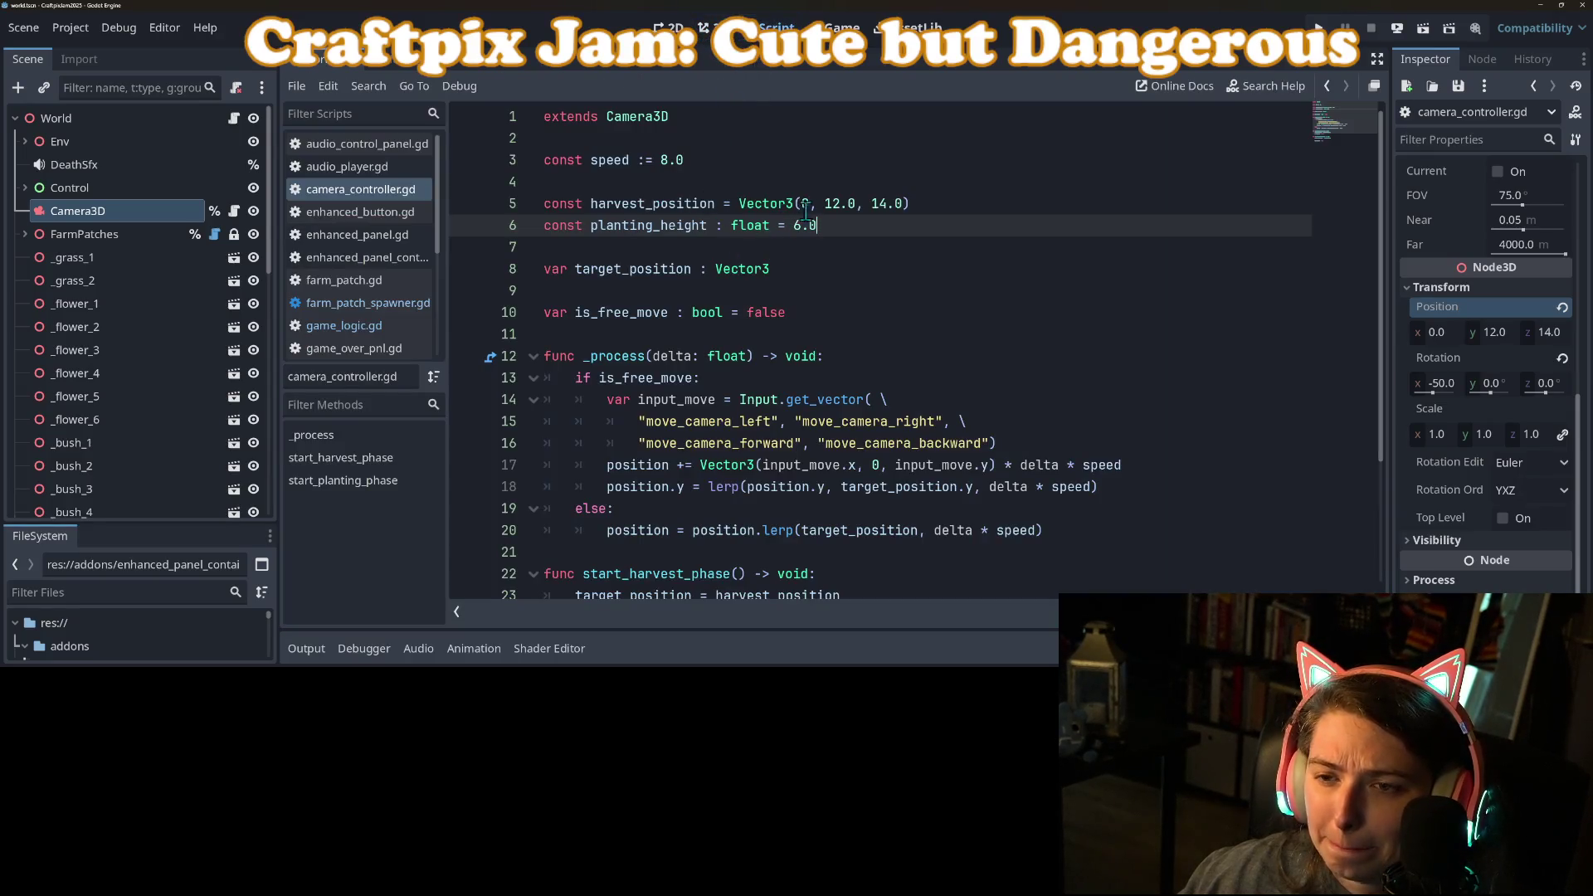
# Step: Insert a line above harvest_position and type 'const LIM_X = ['
pyautogui.click(658, 200)
pyautogui.click(725, 183)
pyautogui.press('Return')
pyautogui.press('Return')
pyautogui.press('Up')
pyautogui.write('c')
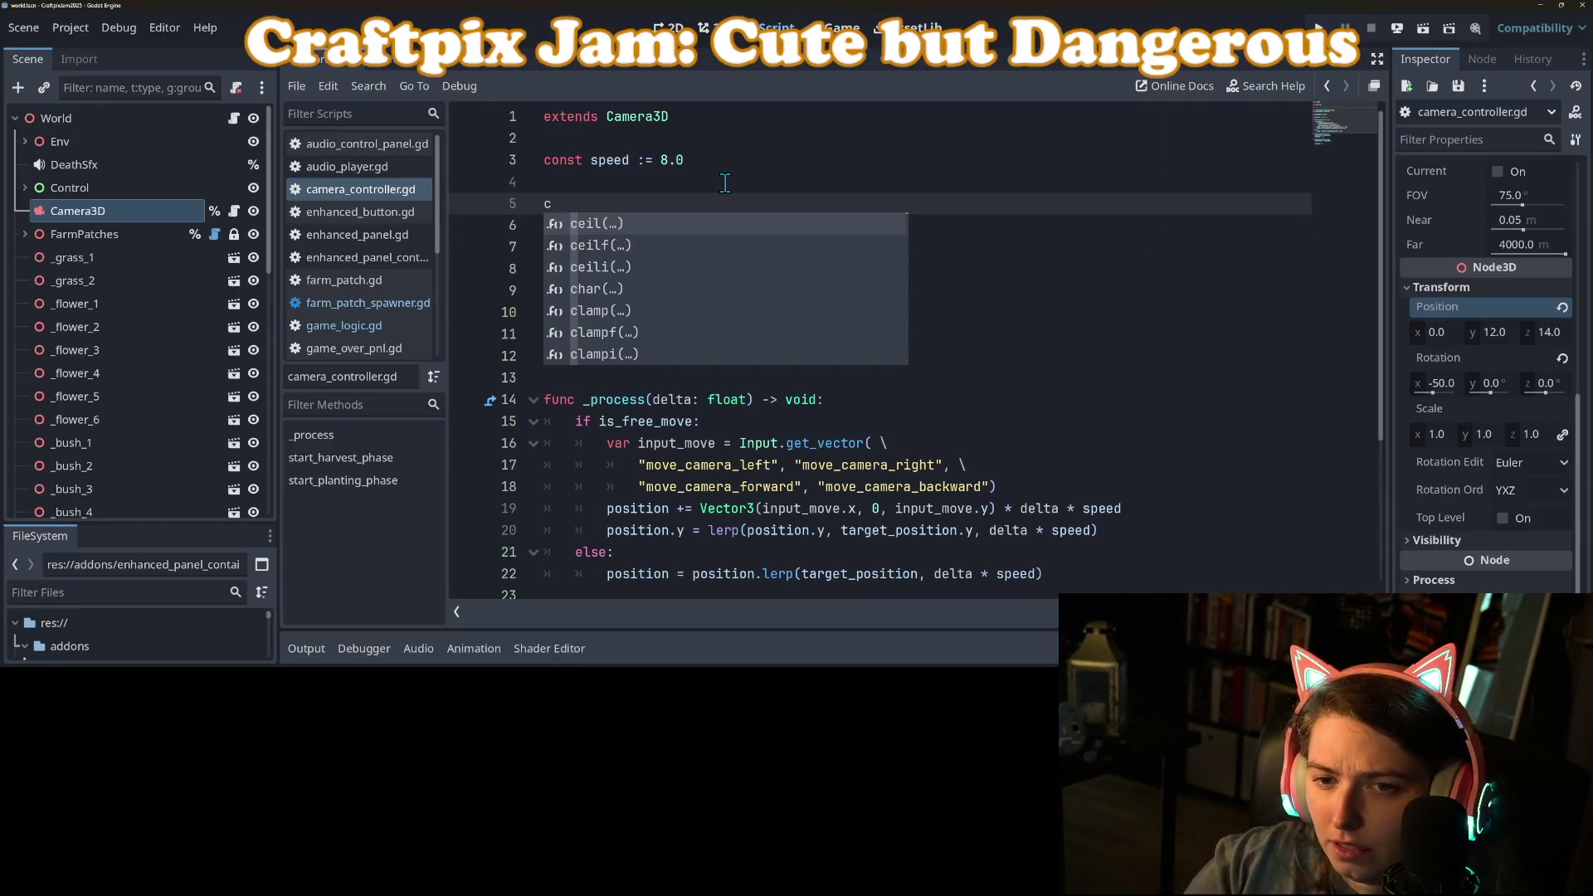
pyautogui.write('onst max_')
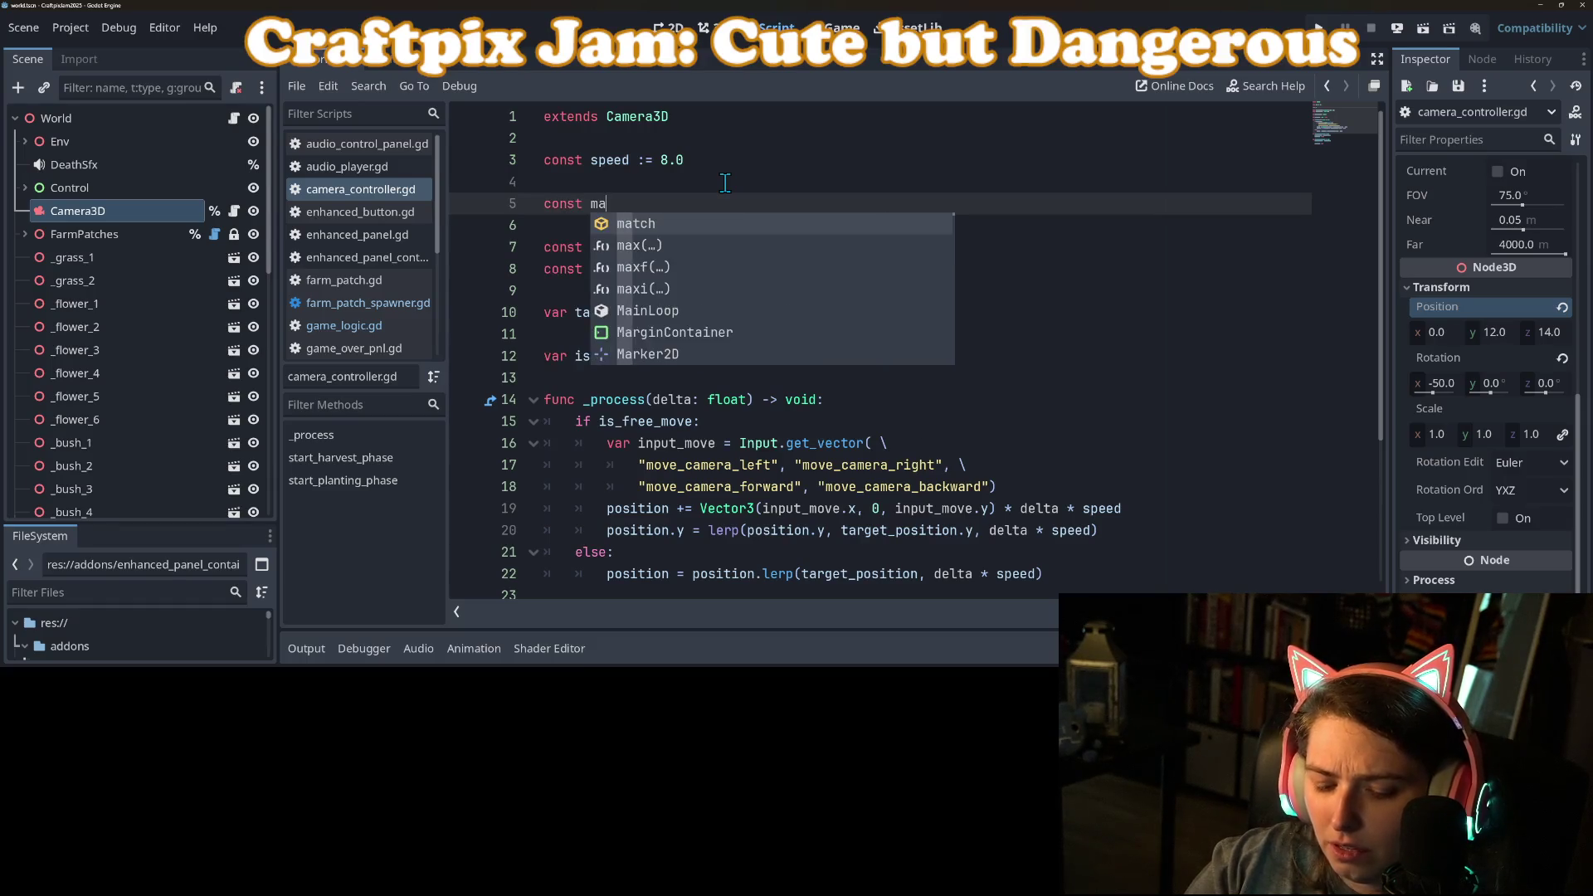
pyautogui.press('BackSpace')
pyautogui.press('BackSpace')
pyautogui.press('BackSpace')
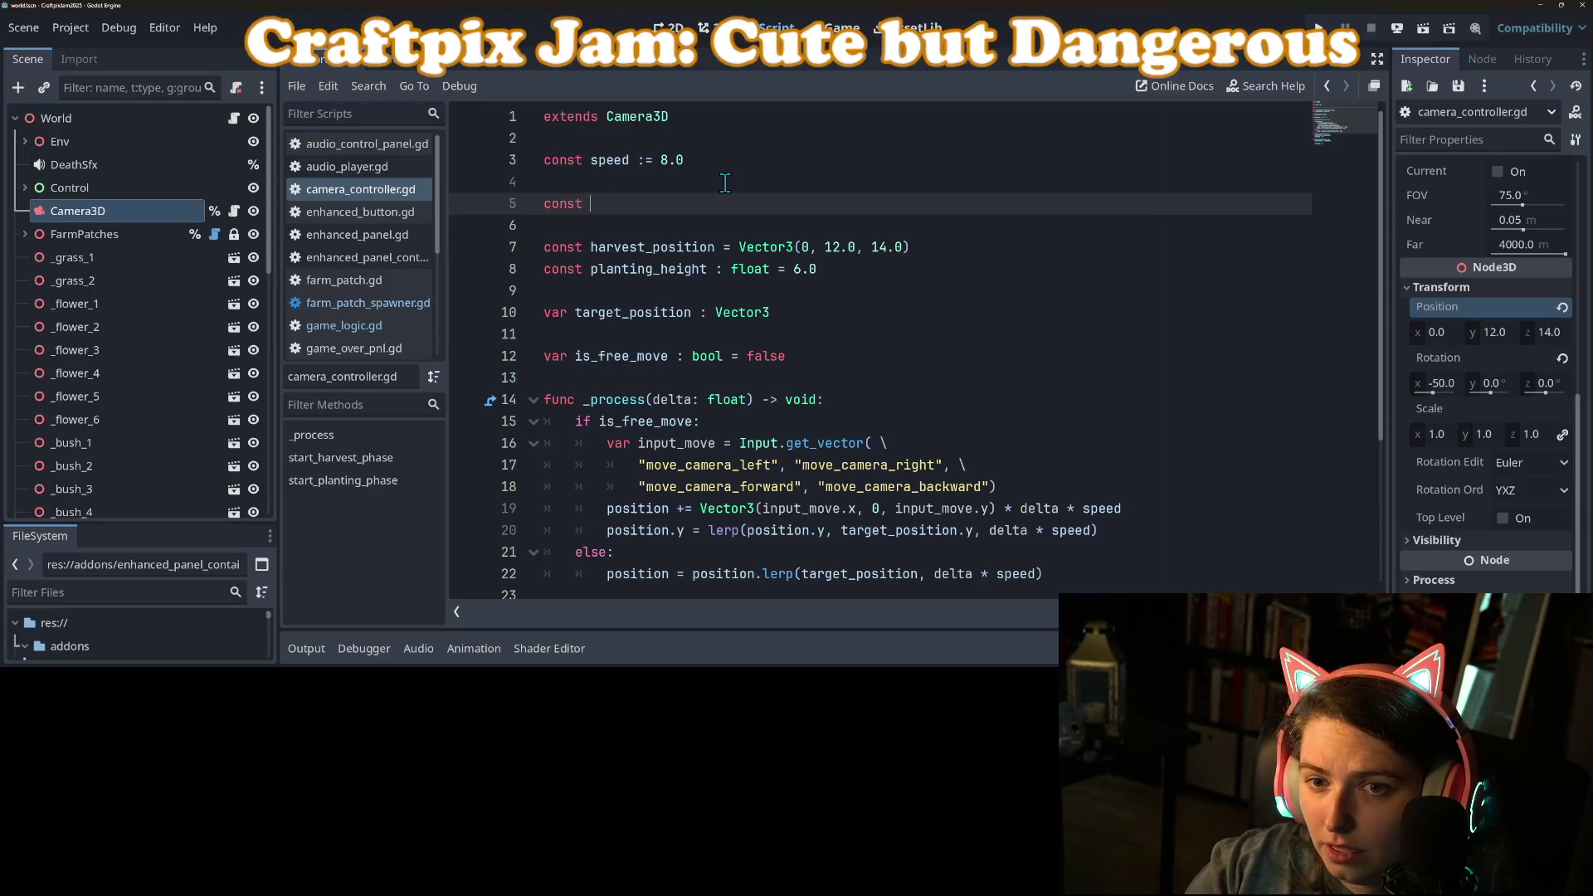
pyautogui.write('LIM_X = [')
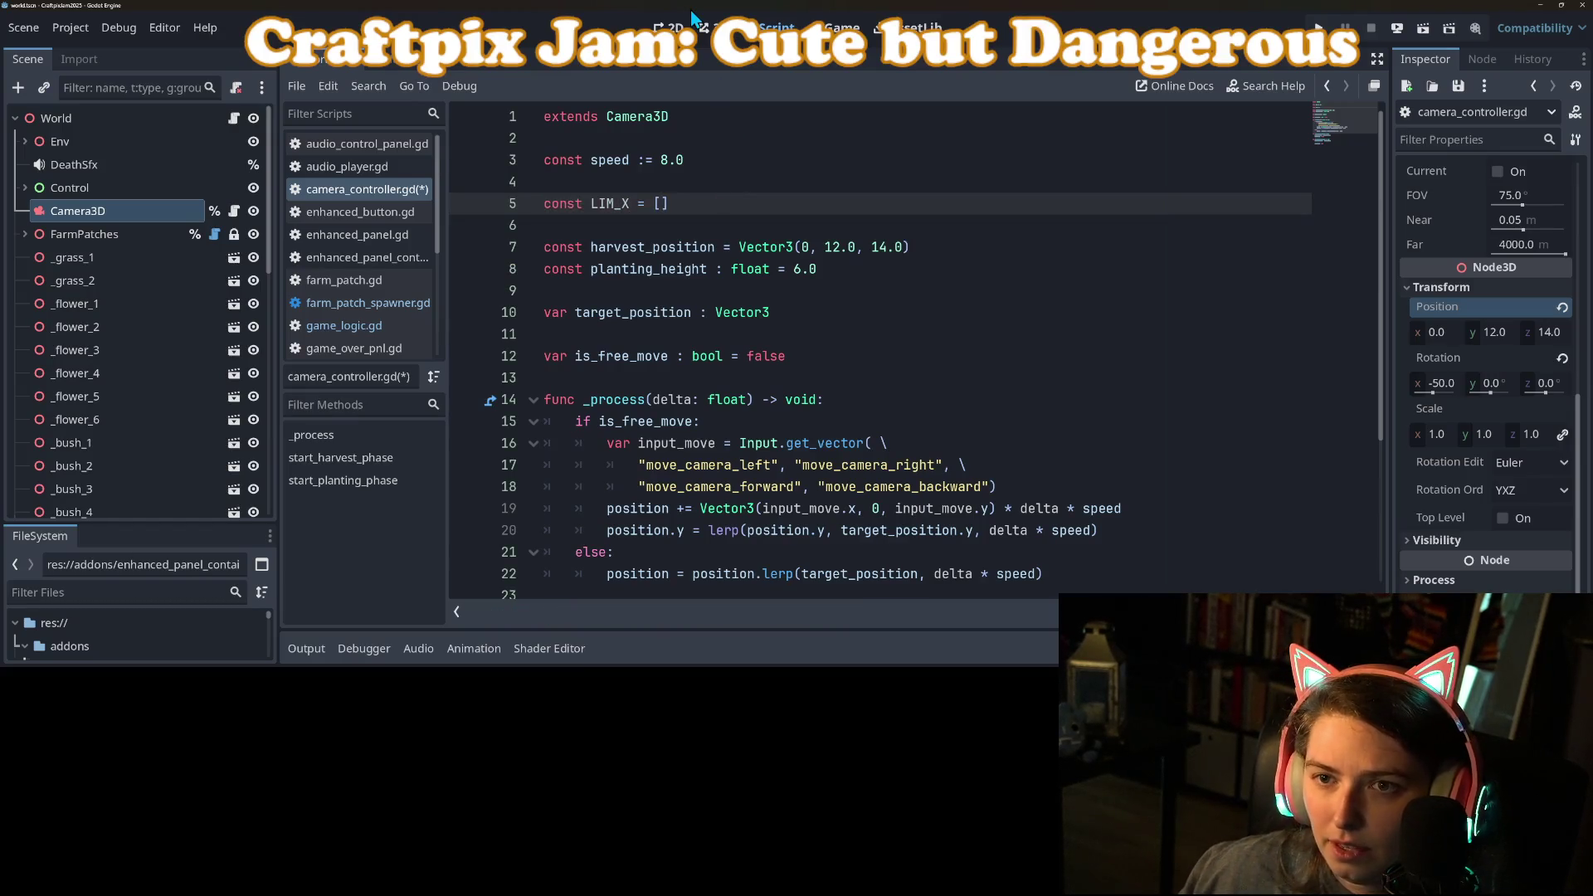
pyautogui.click(713, 27)
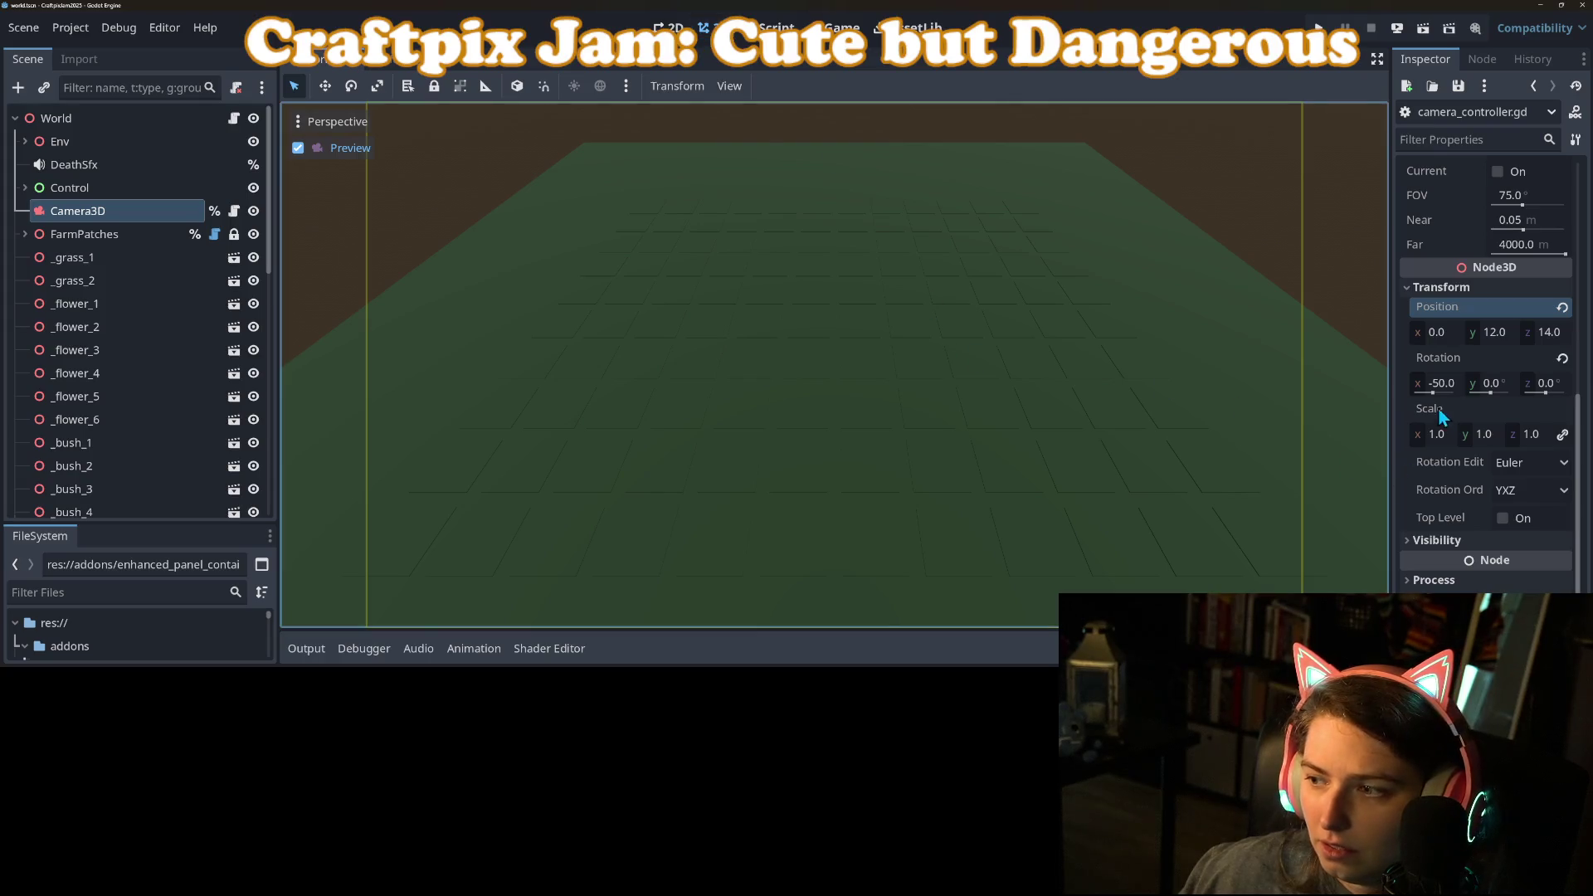
# Step: Test the camera's side limits along x, with height 6 and x at 13
pyautogui.moveTo(1448, 332)
pyautogui.mouseDown()
pyautogui.moveTo(1420, 332)
pyautogui.moveTo(1454, 347)
pyautogui.mouseUp()
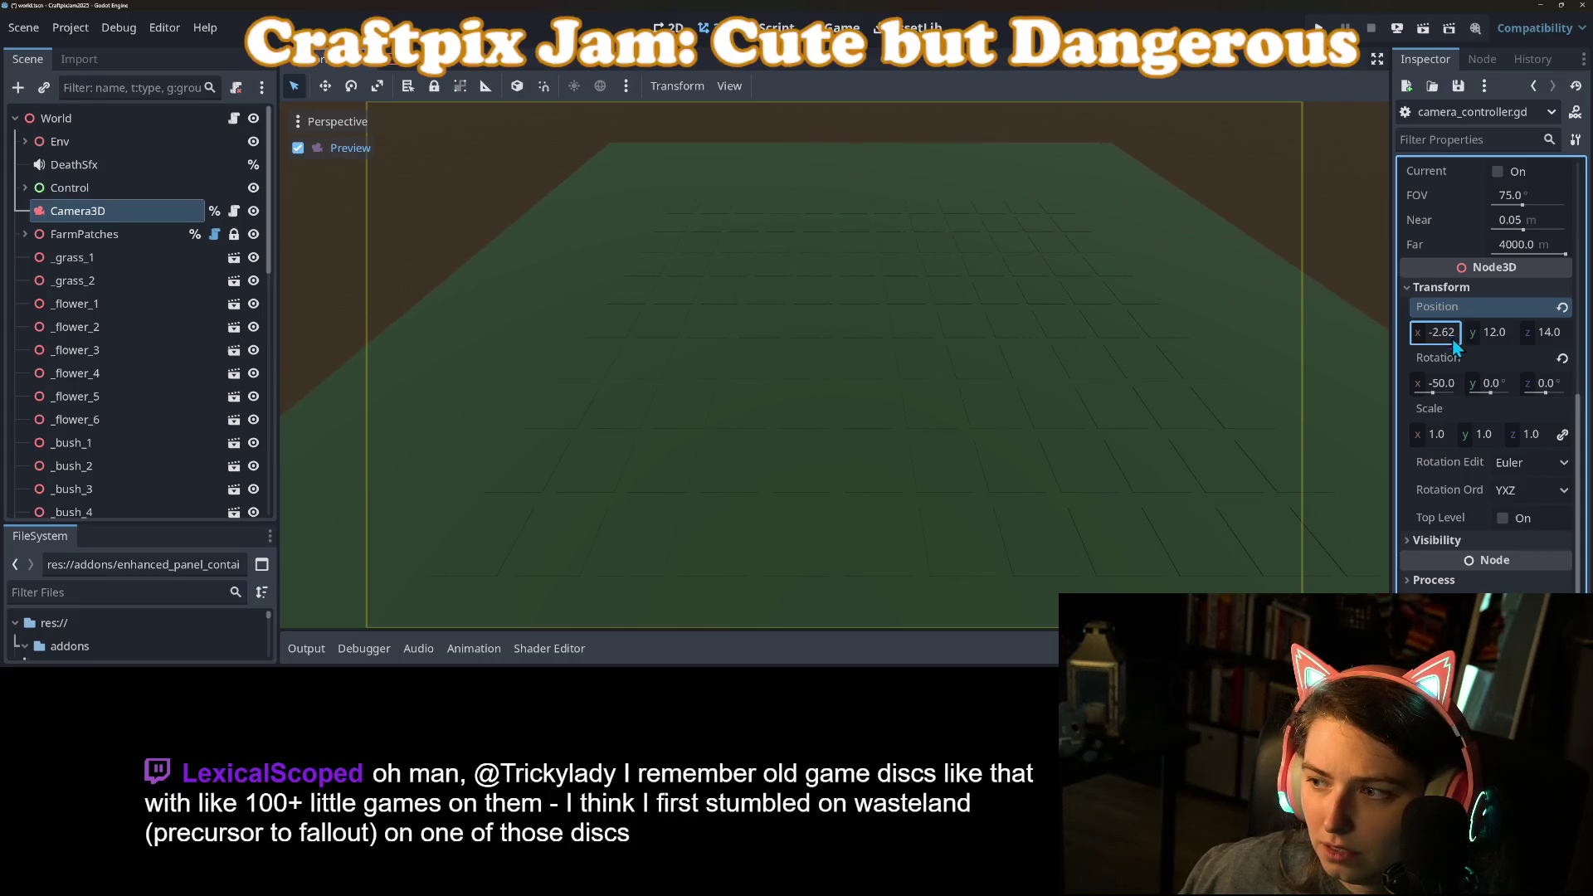
pyautogui.click(1493, 332)
pyautogui.write('6')
pyautogui.press('Return')
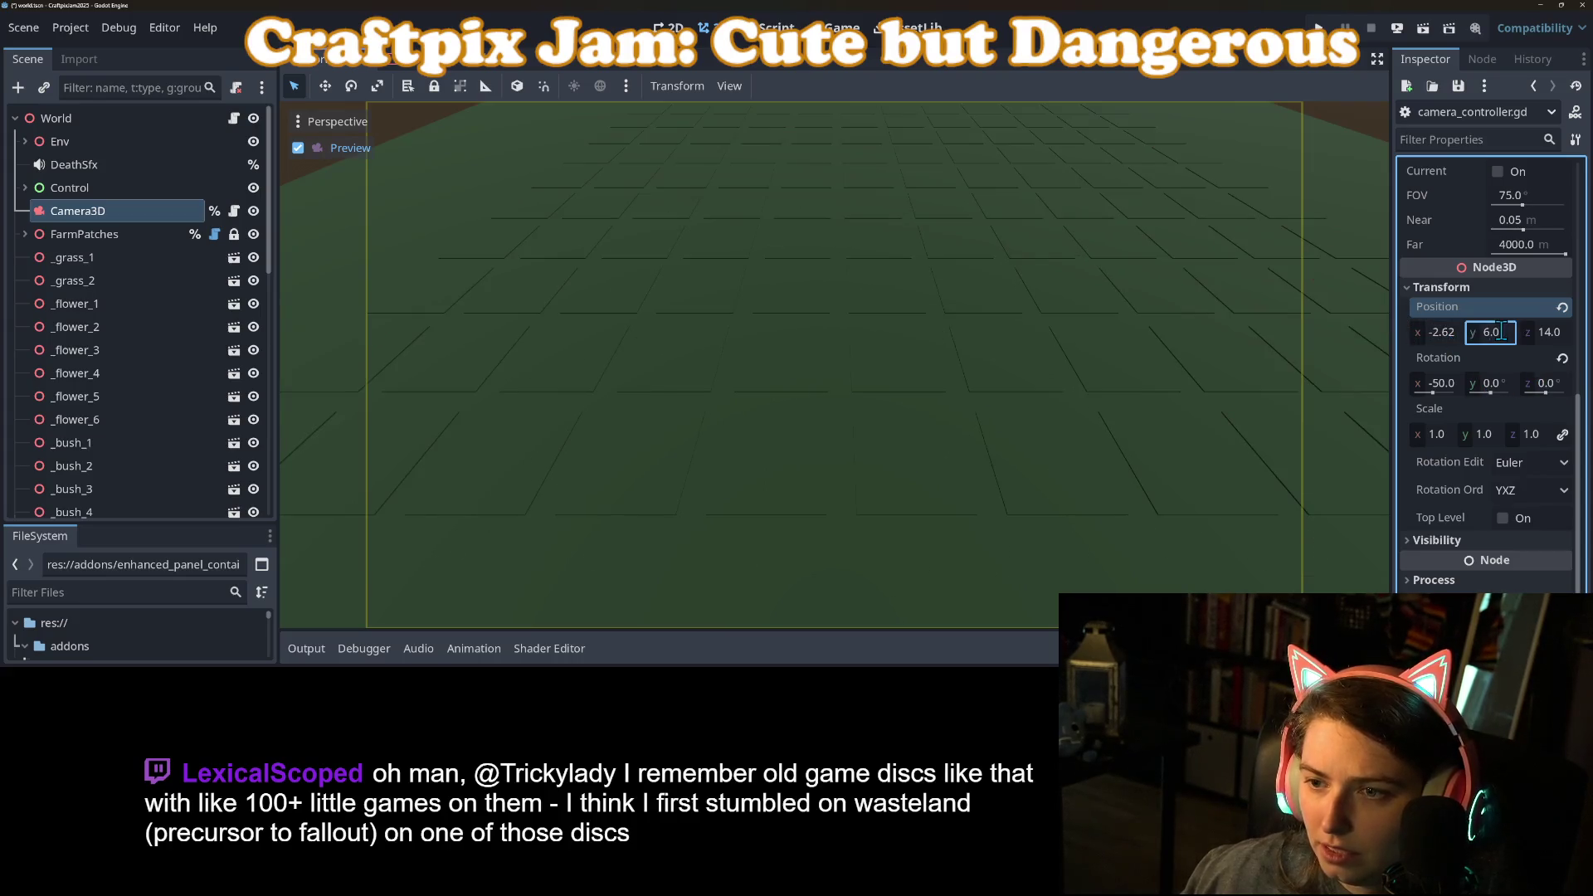
pyautogui.moveTo(1441, 332); pyautogui.dragTo(1369, 331)
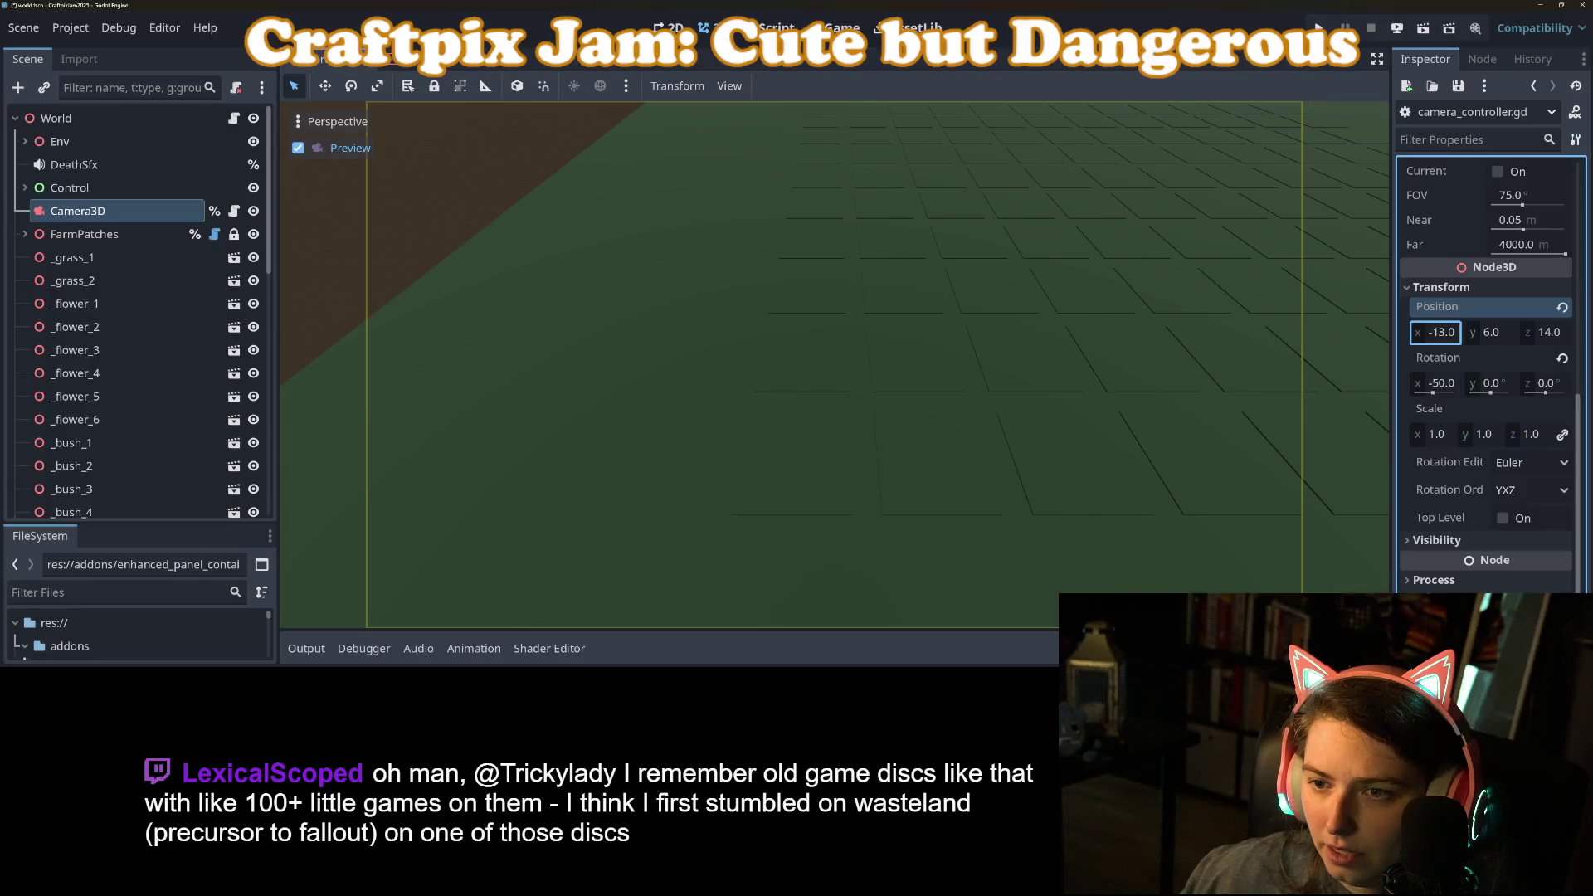
pyautogui.click(1443, 332)
pyautogui.write('3')
pyautogui.press('Return')
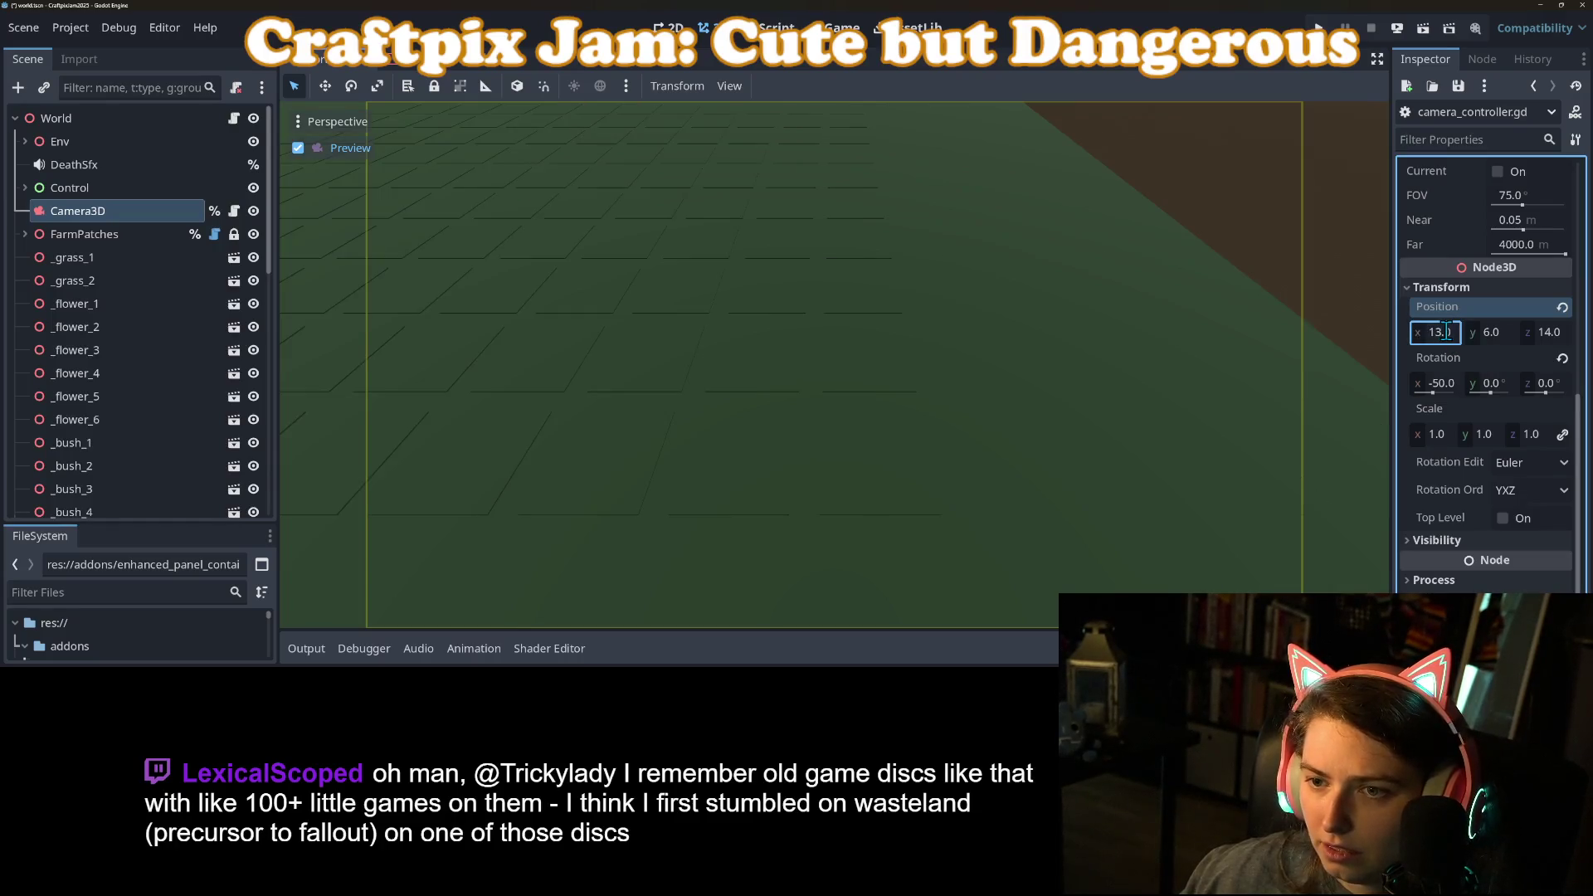
pyautogui.write('1')
pyautogui.press('Return')
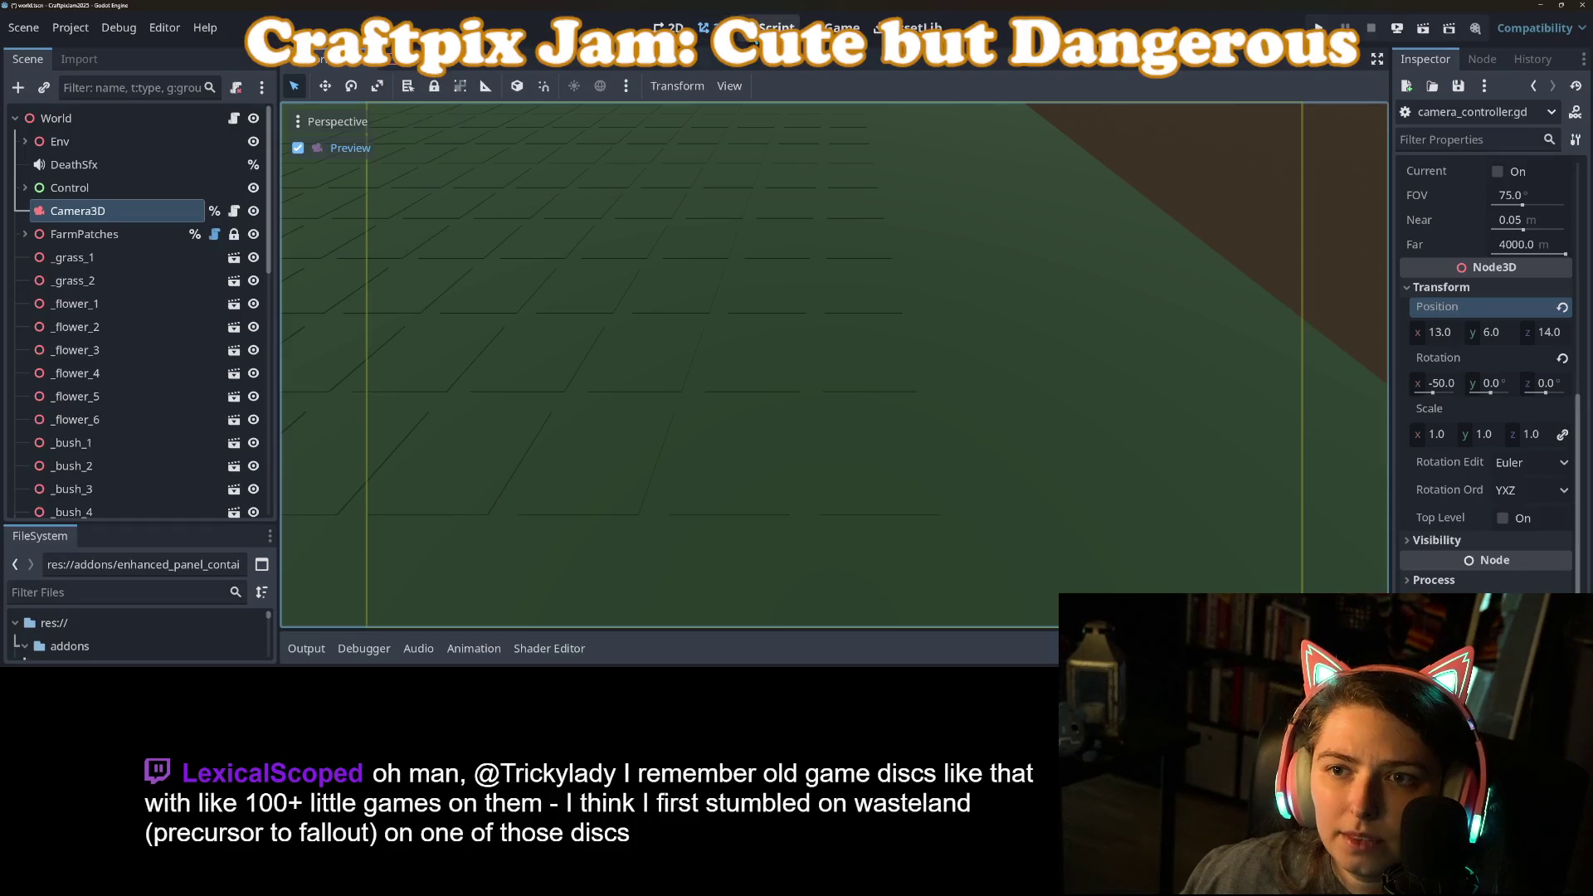
# Step: Fill LIM_X with [-13, 13] and begin a 'const LIM_Y = [' line below it
pyautogui.click(771, 28)
pyautogui.write('-')
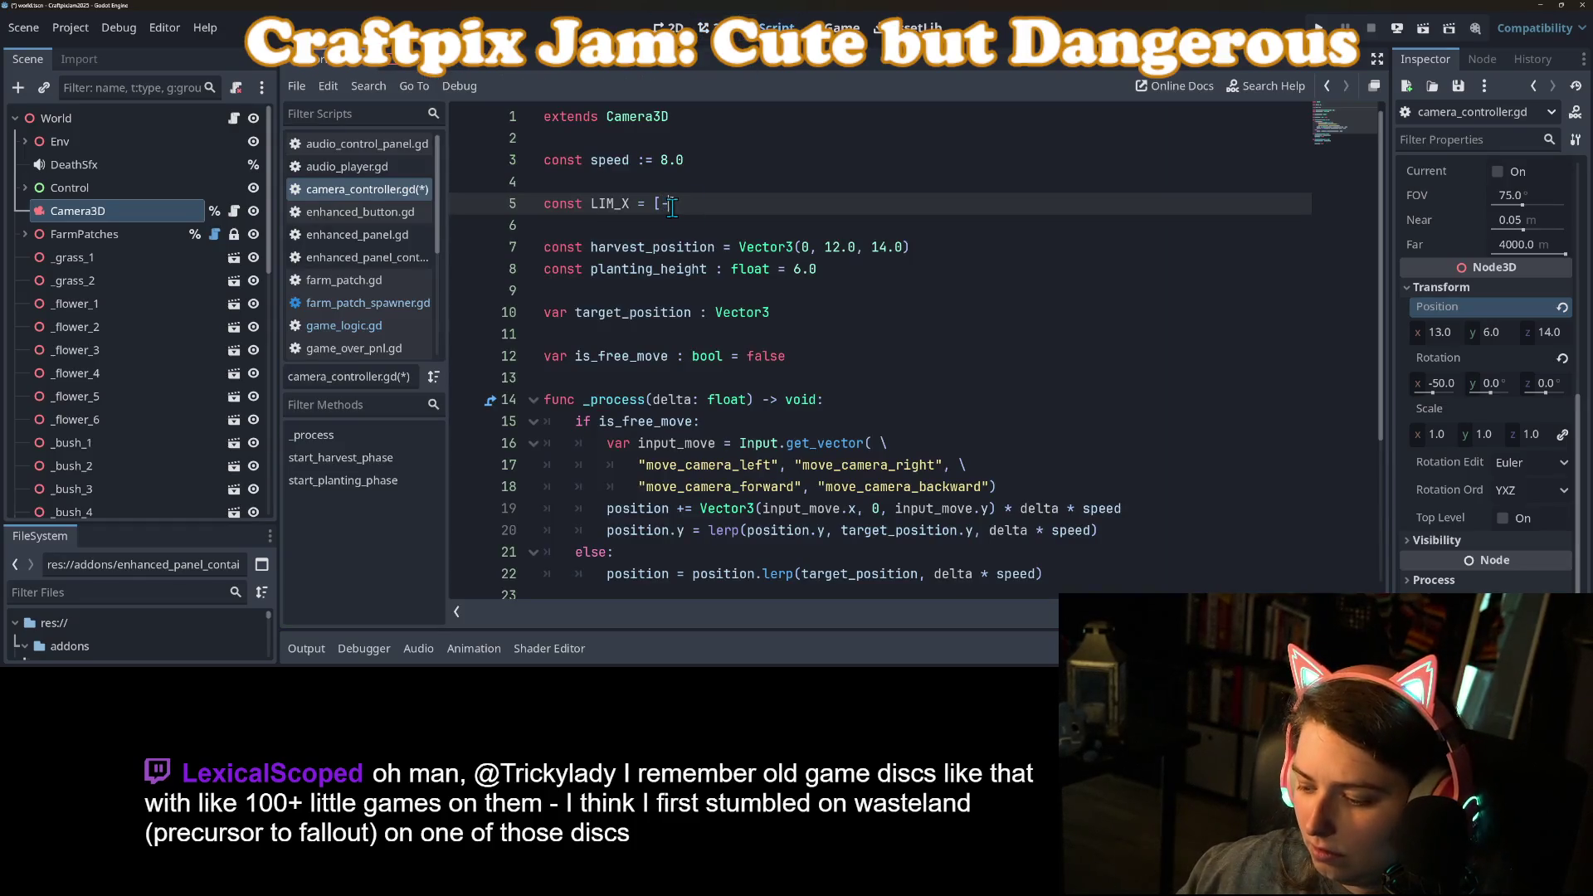
pyautogui.write('13,')
pyautogui.write('13')
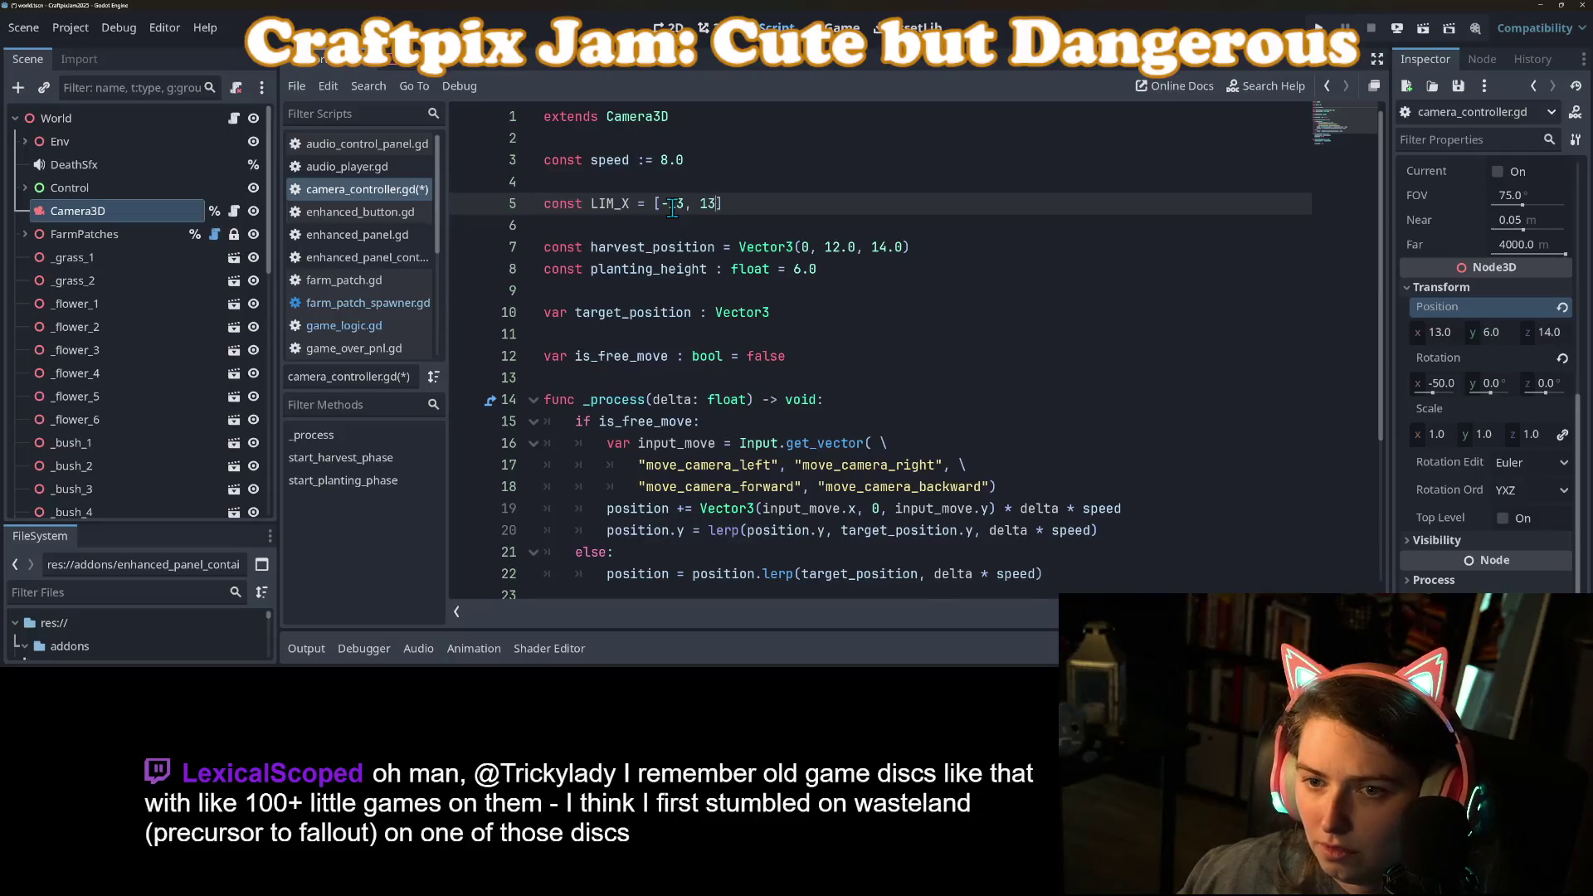
pyautogui.press('End')
pyautogui.press('Return')
pyautogui.write('const LIM_')
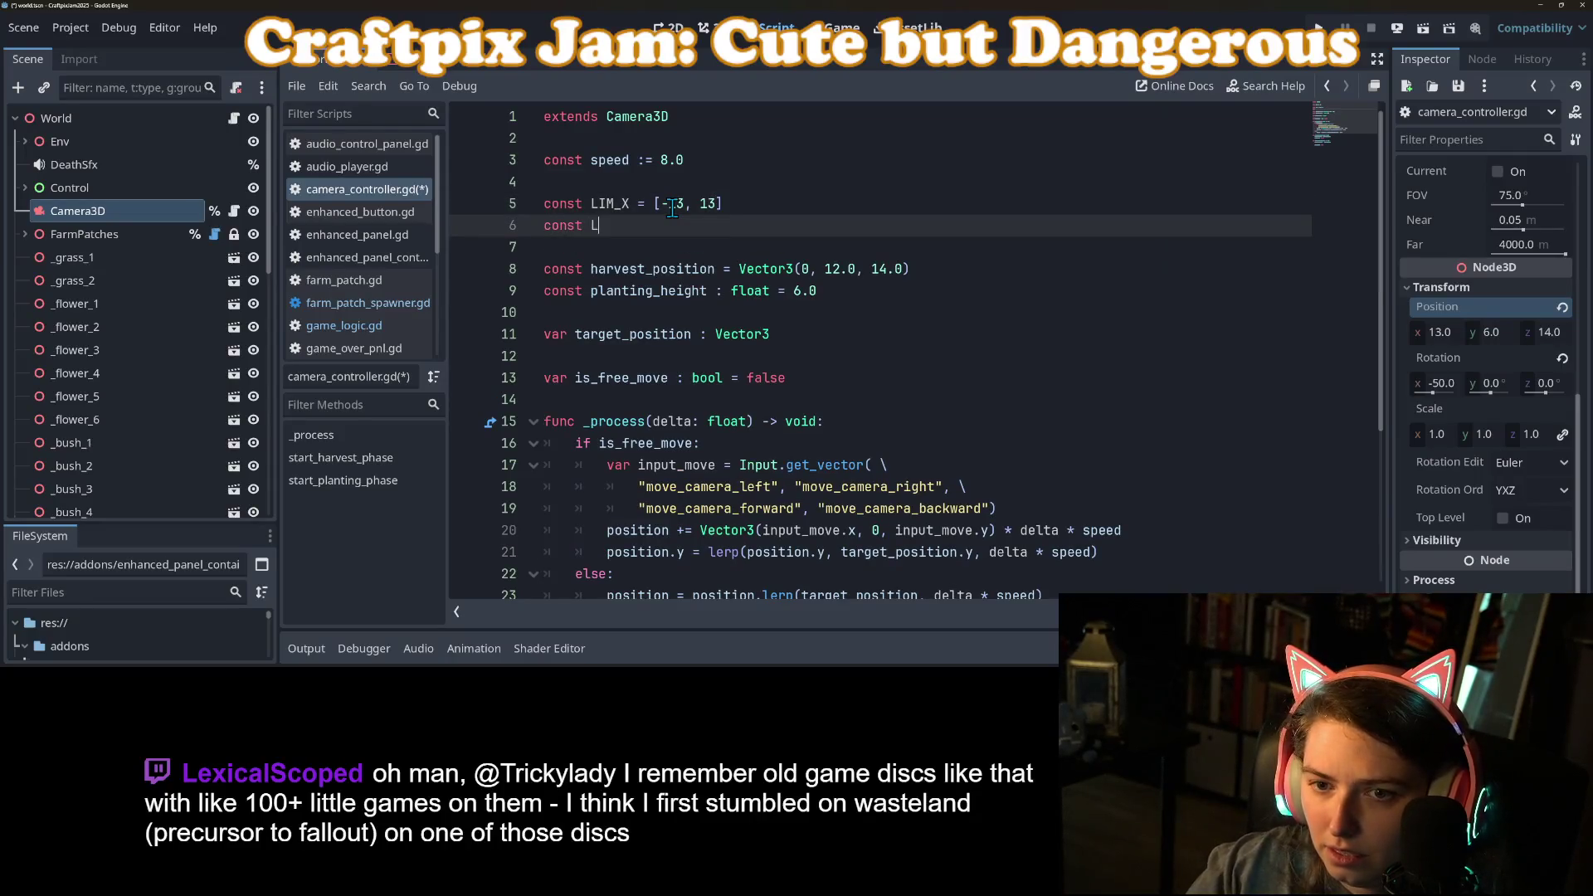
pyautogui.write('Y = [')
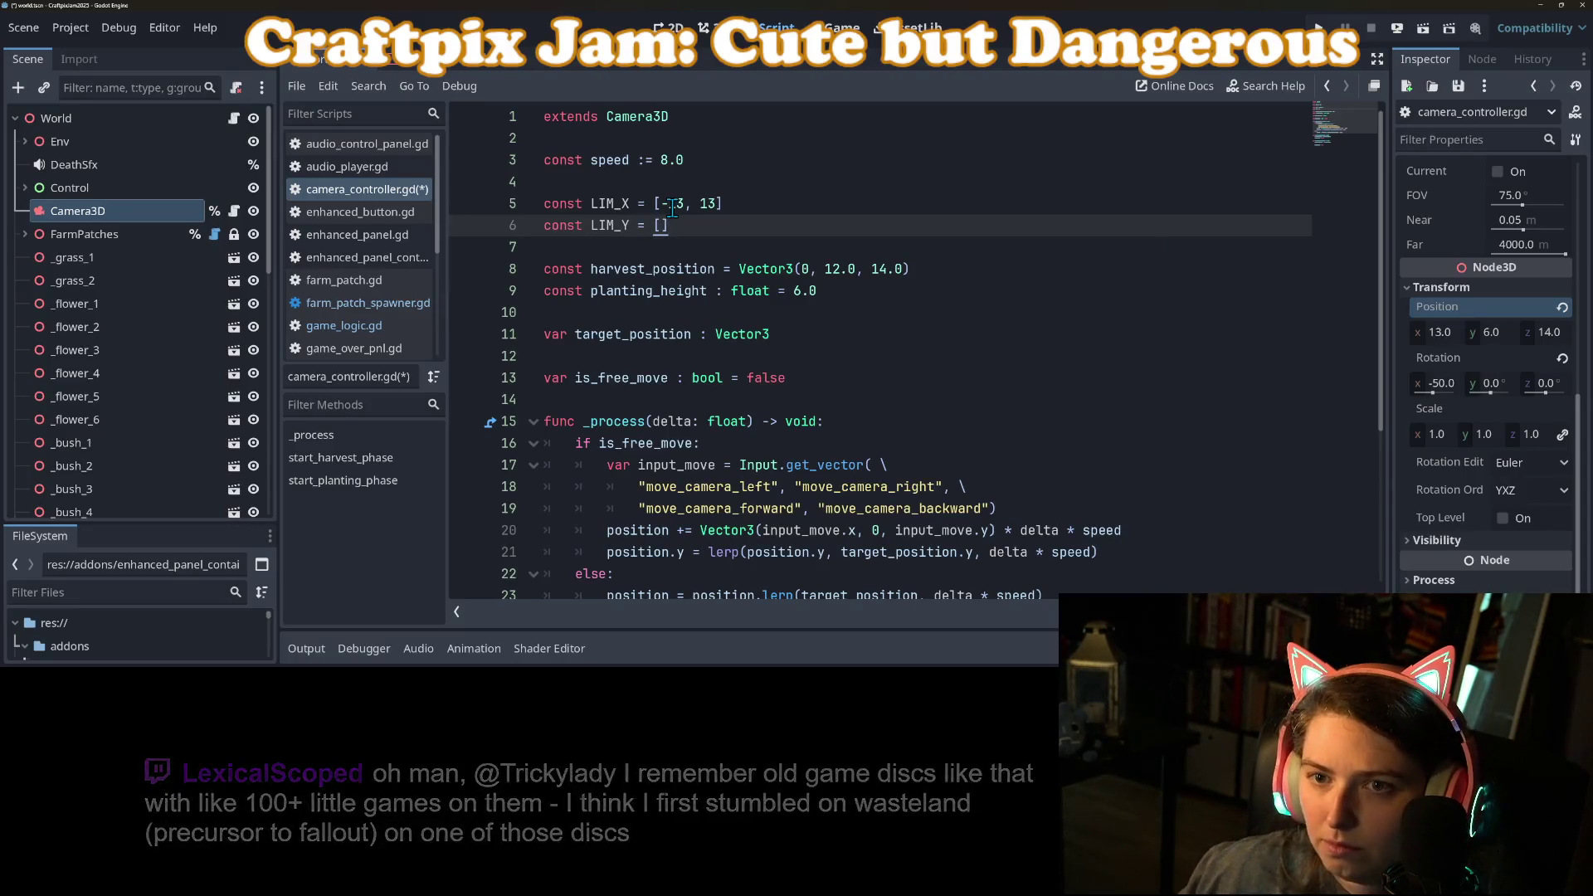
# Step: Test Camera3D z positions 16, -16 and -6 to find the forward and back limits
pyautogui.click(712, 28)
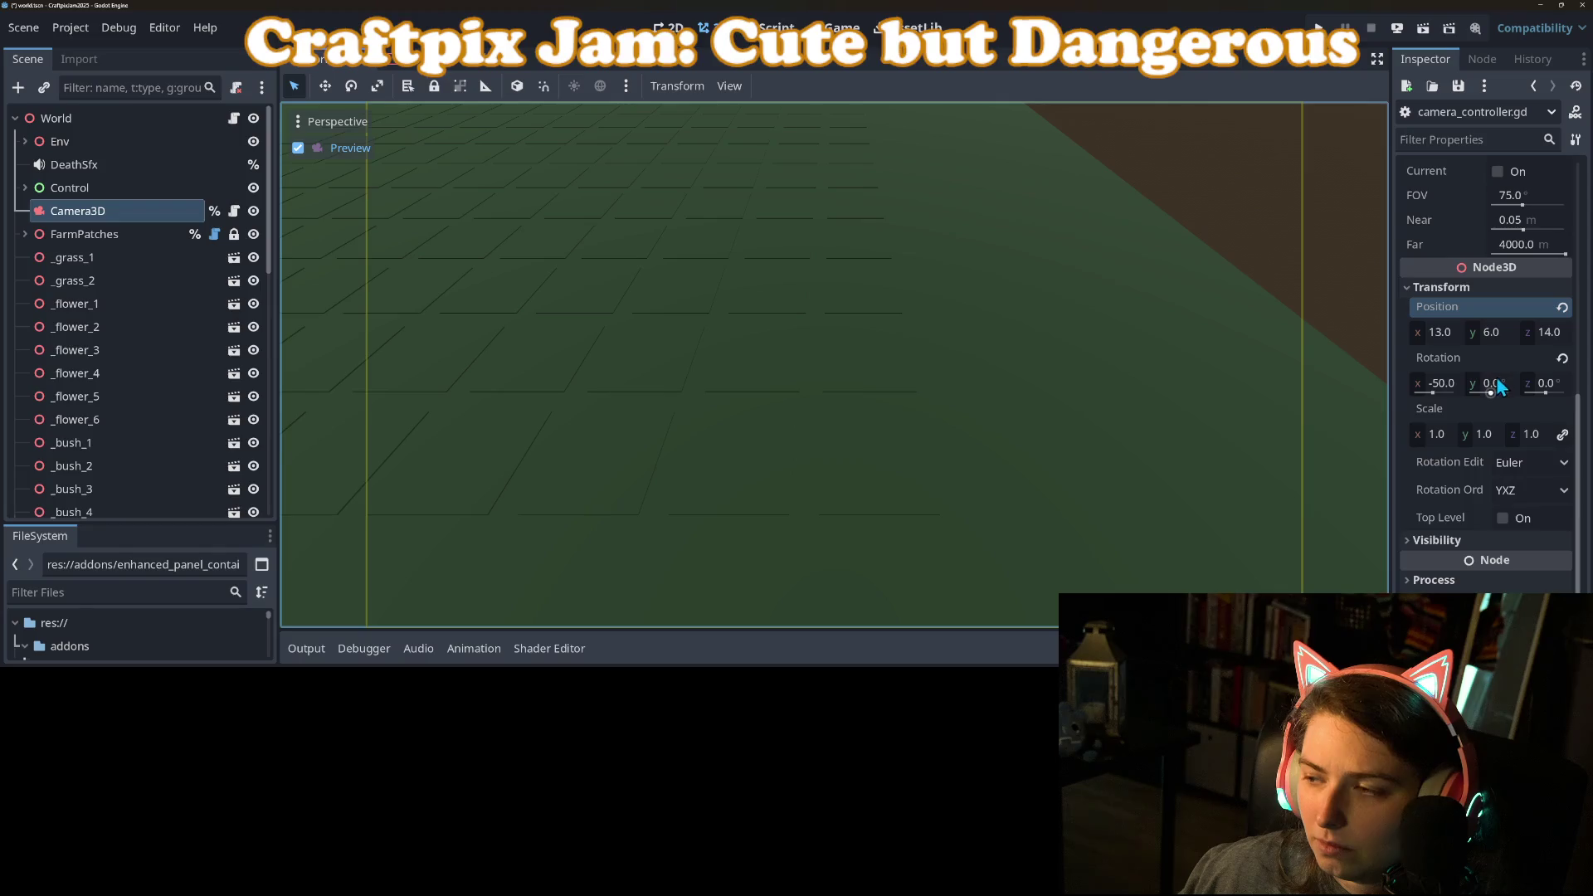
pyautogui.click(1559, 330)
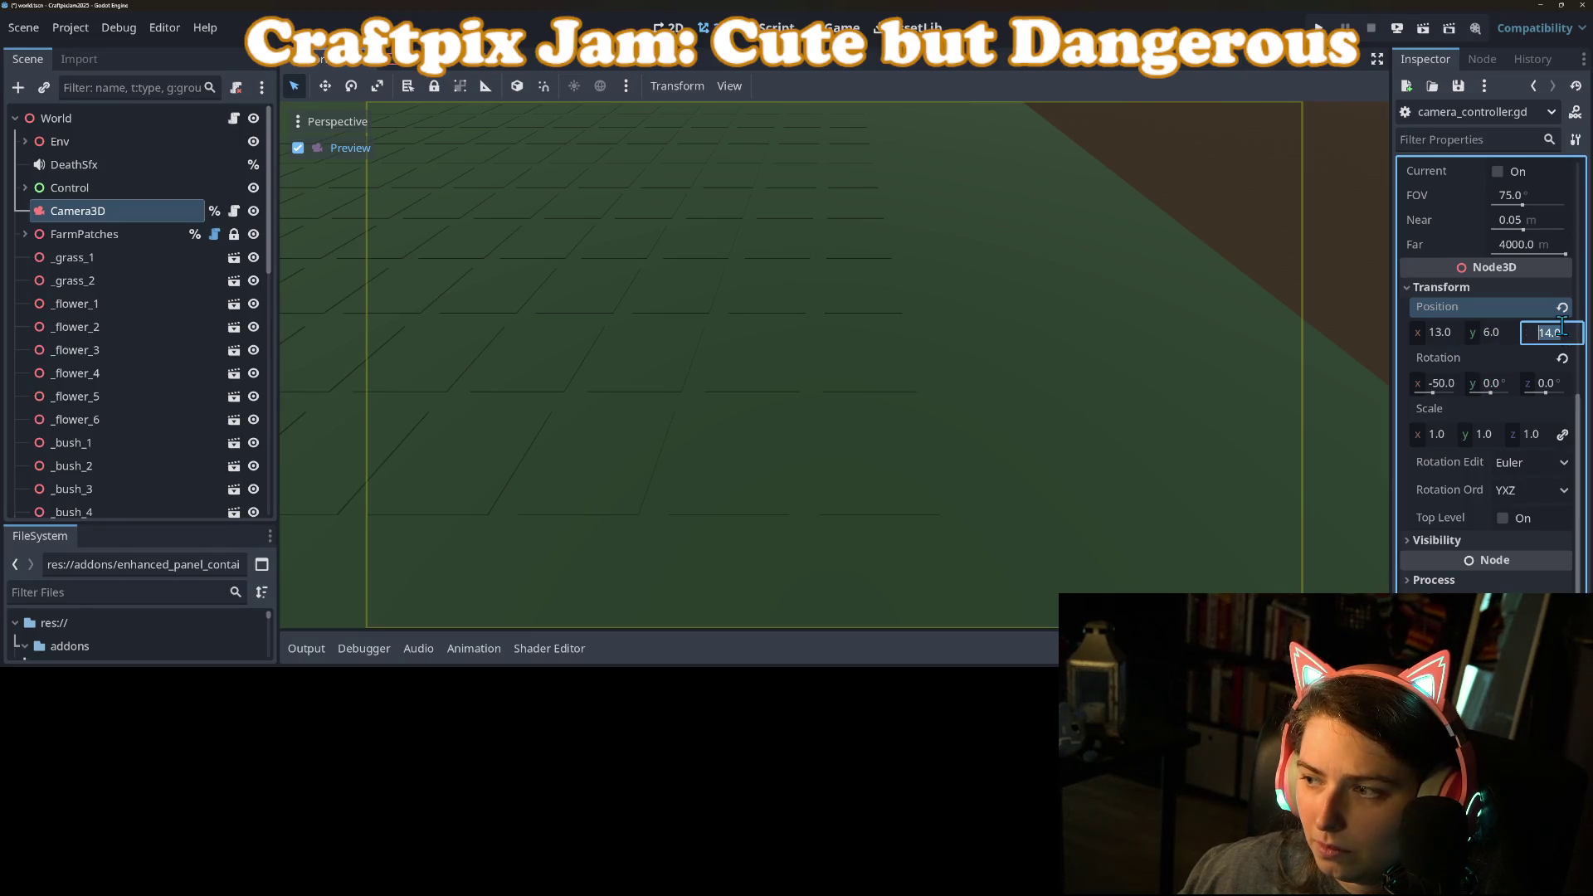
pyautogui.write('16')
pyautogui.press('Return')
pyautogui.moveTo(1561, 325); pyautogui.dragTo(1571, 325)
pyautogui.hotkey('ctrl', 'z')
pyautogui.click(1560, 332)
pyautogui.hotkey('ctrl', 'a')
pyautogui.write('-16')
pyautogui.press('Return')
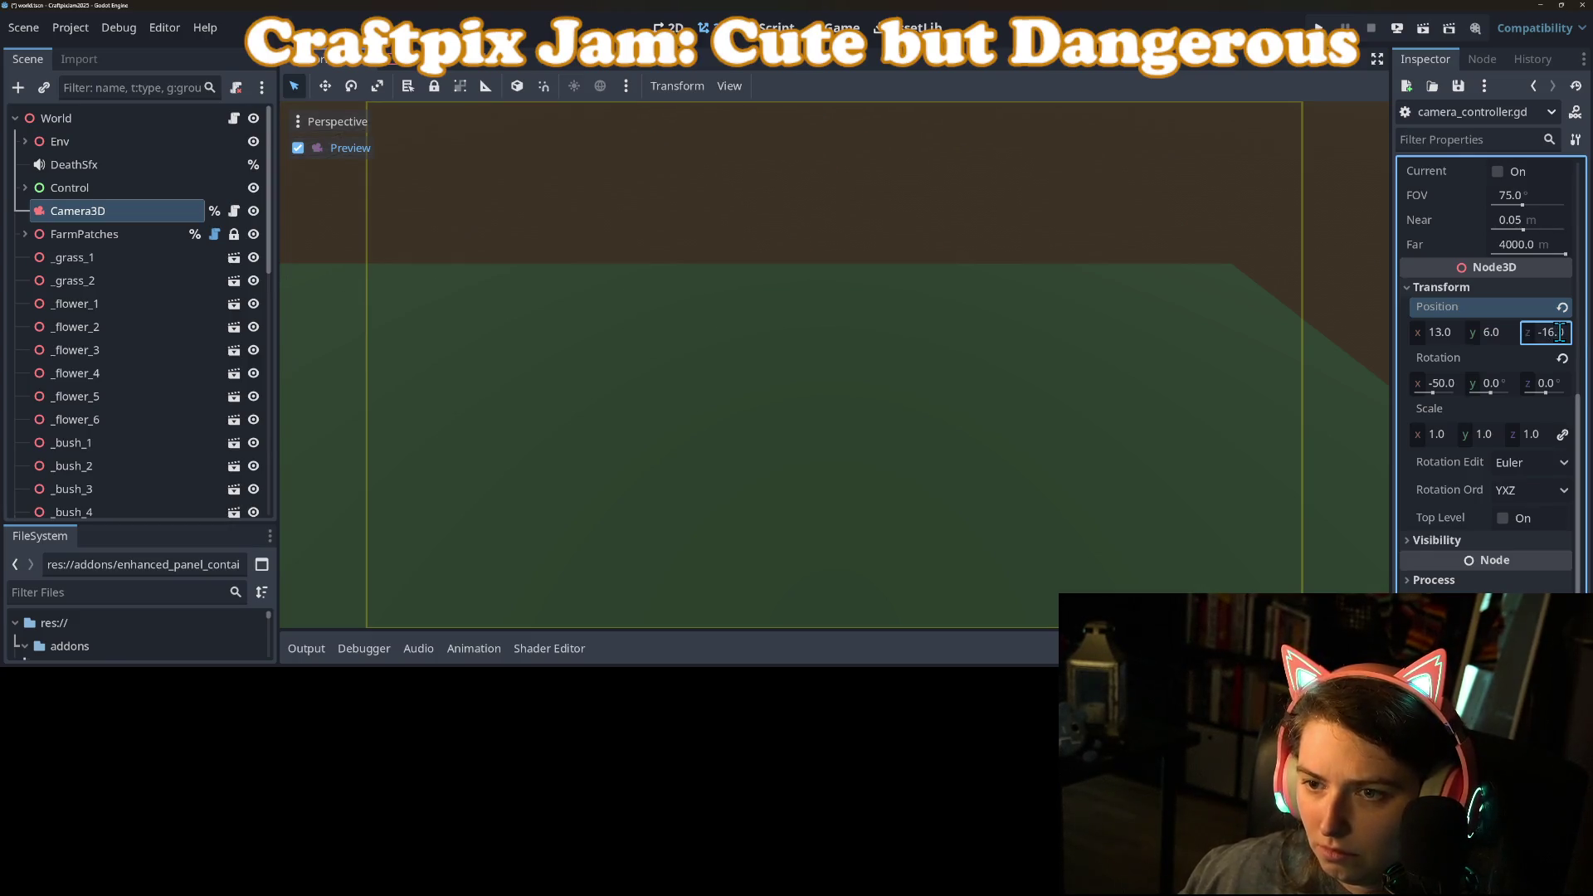
pyautogui.moveTo(1570, 336)
pyautogui.mouseDown()
pyautogui.moveTo(1587, 336)
pyautogui.moveTo(1556, 332)
pyautogui.mouseUp()
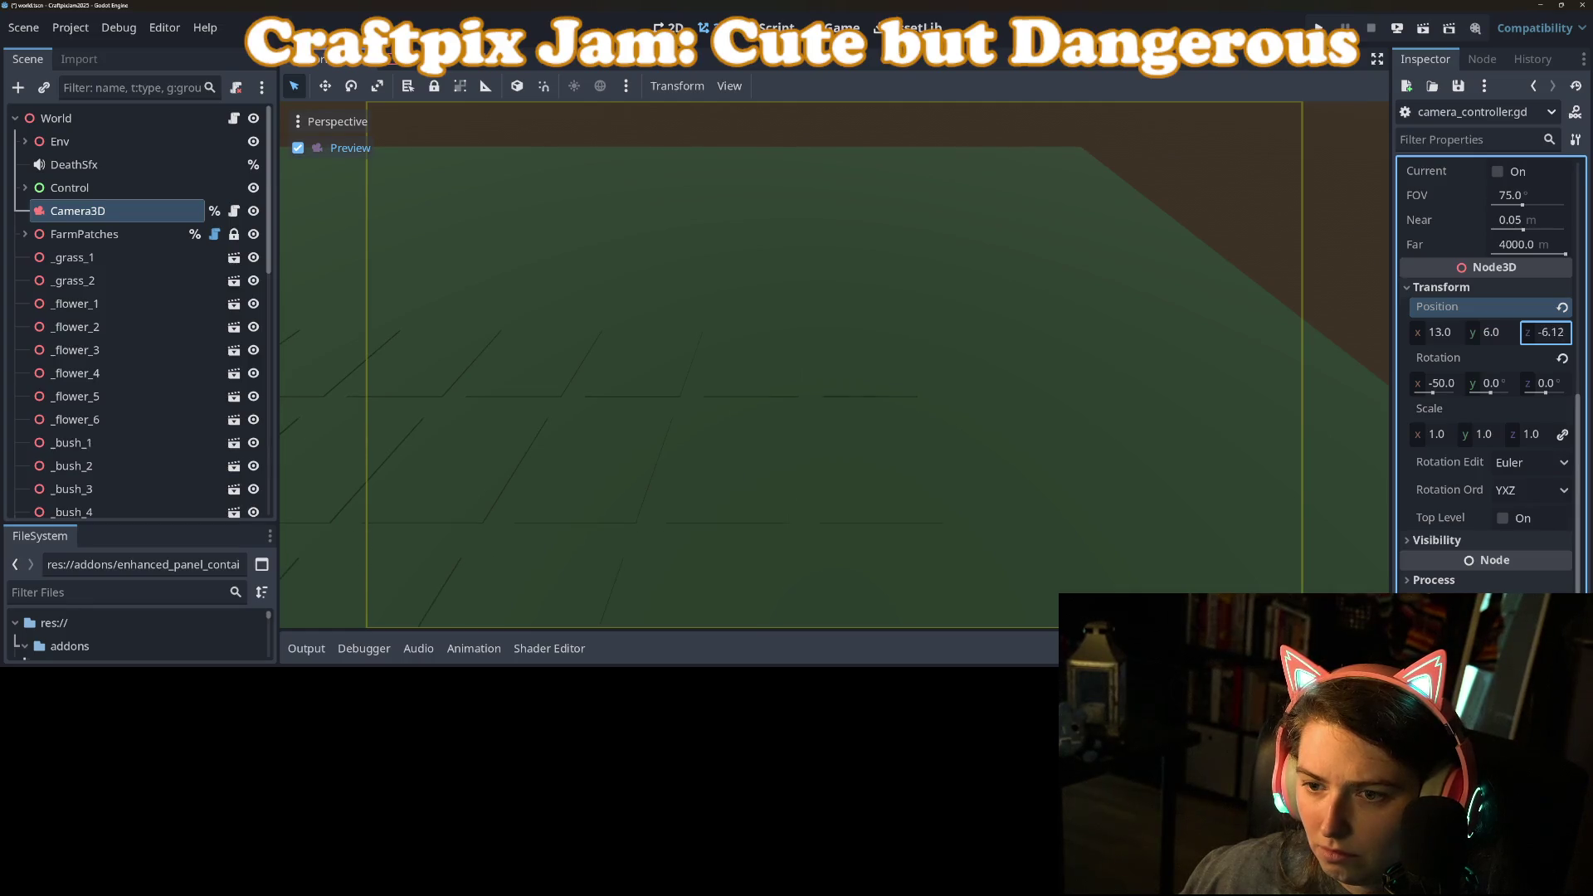
pyautogui.click(1567, 332)
pyautogui.write('-6')
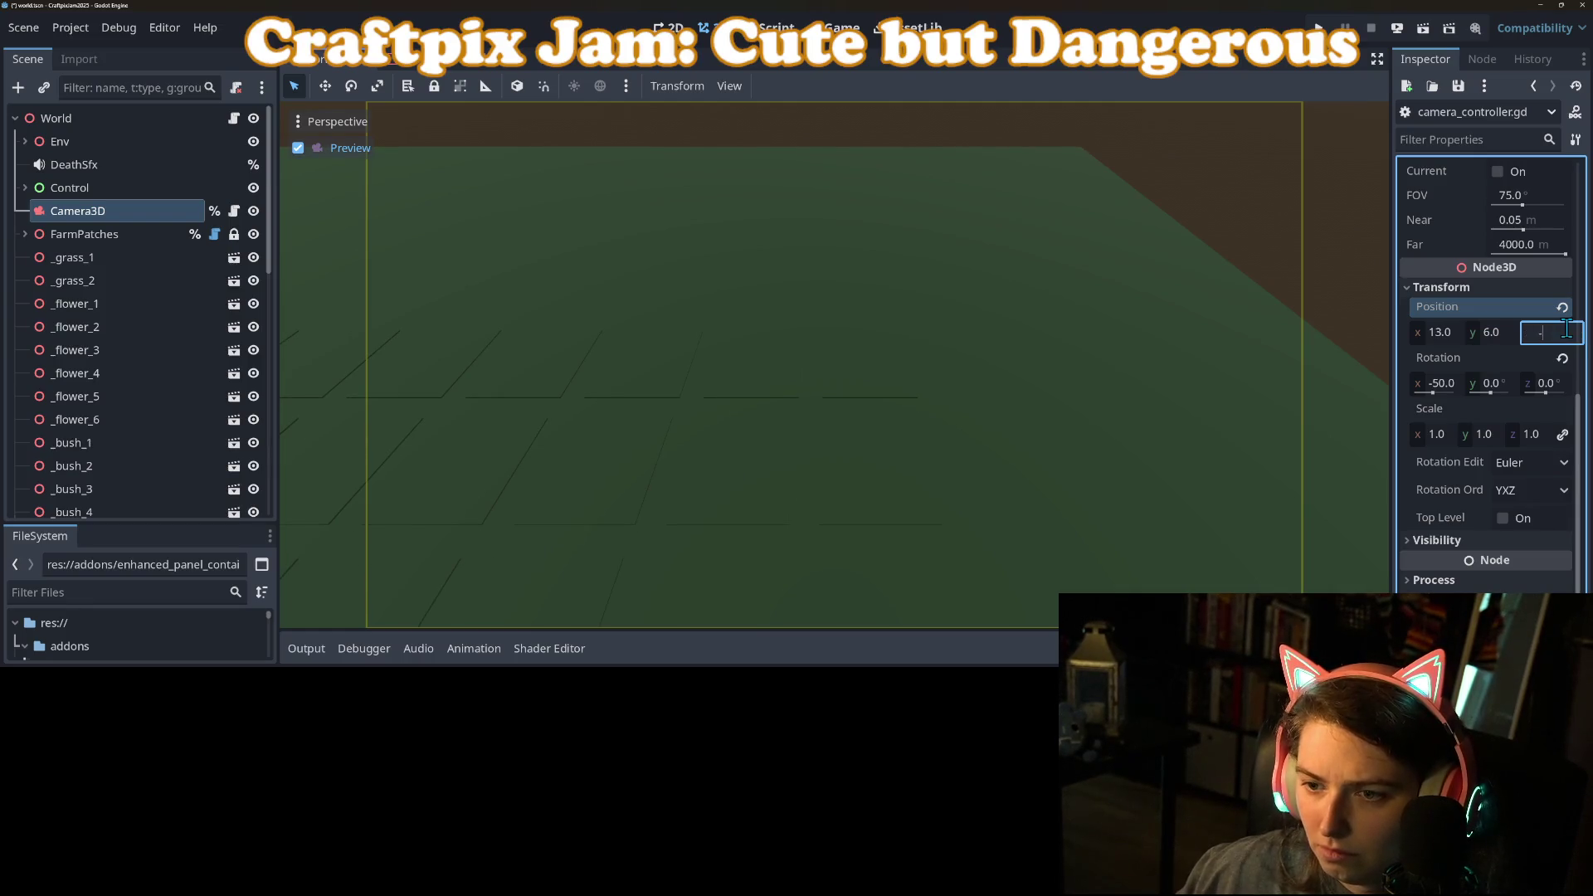
pyautogui.press('Return')
# Step: Restore the camera to z 14 and x 0 and save the scene
pyautogui.click(1566, 332)
pyautogui.write('14')
pyautogui.press('Return')
pyautogui.click(1422, 331)
pyautogui.write('0')
pyautogui.press('Return')
pyautogui.hotkey('ctrl', 's')
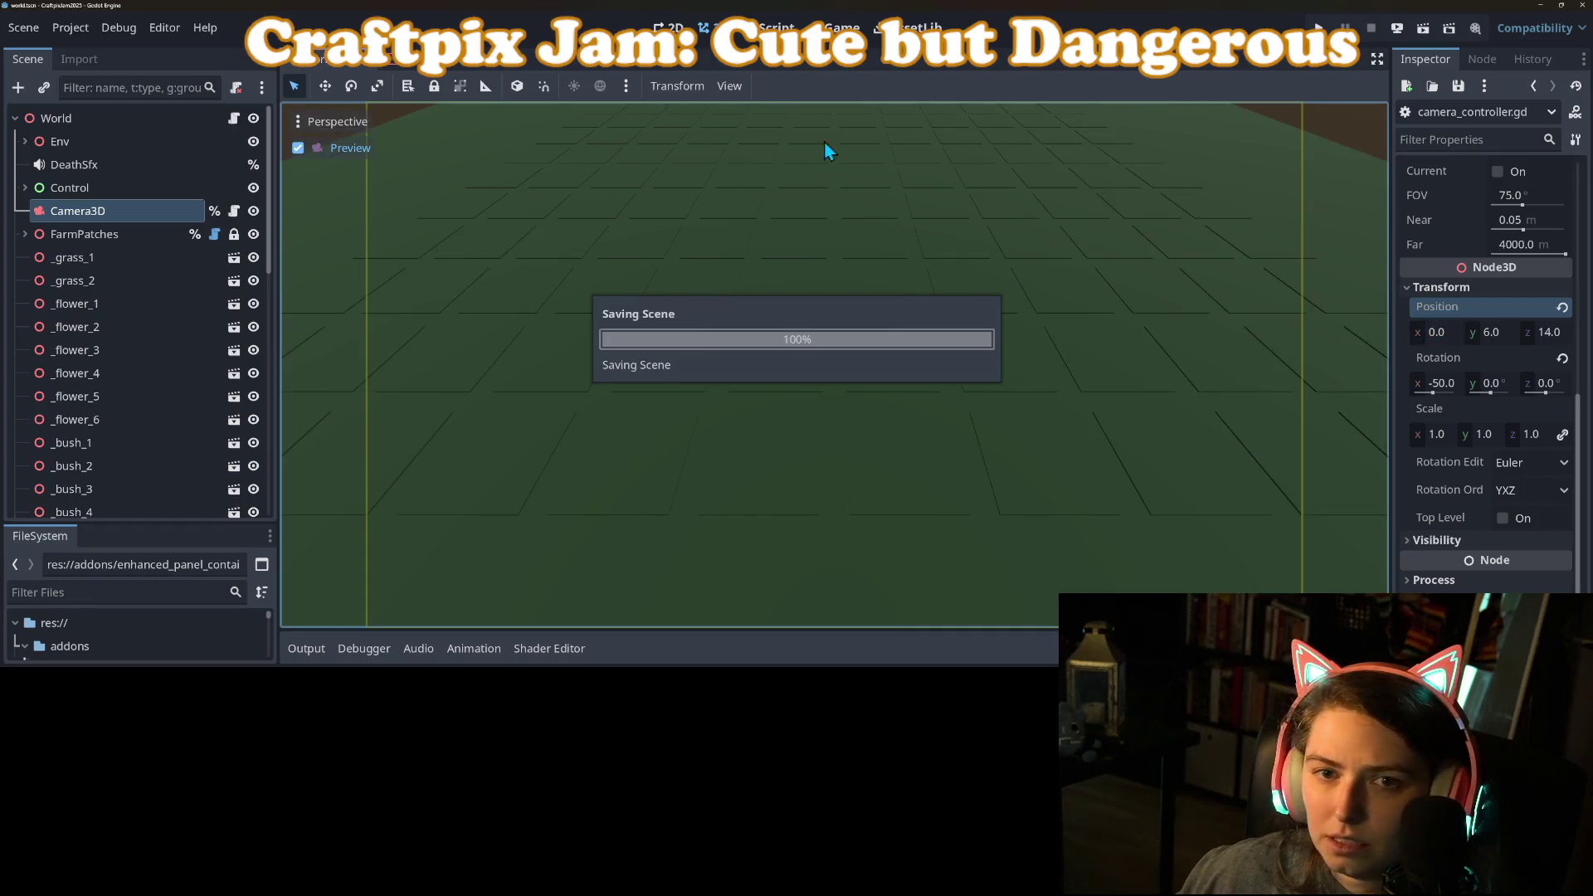
# Step: Fill the new constant with [-6, 16], rename it LIM_Z, and save the script
pyautogui.click(777, 28)
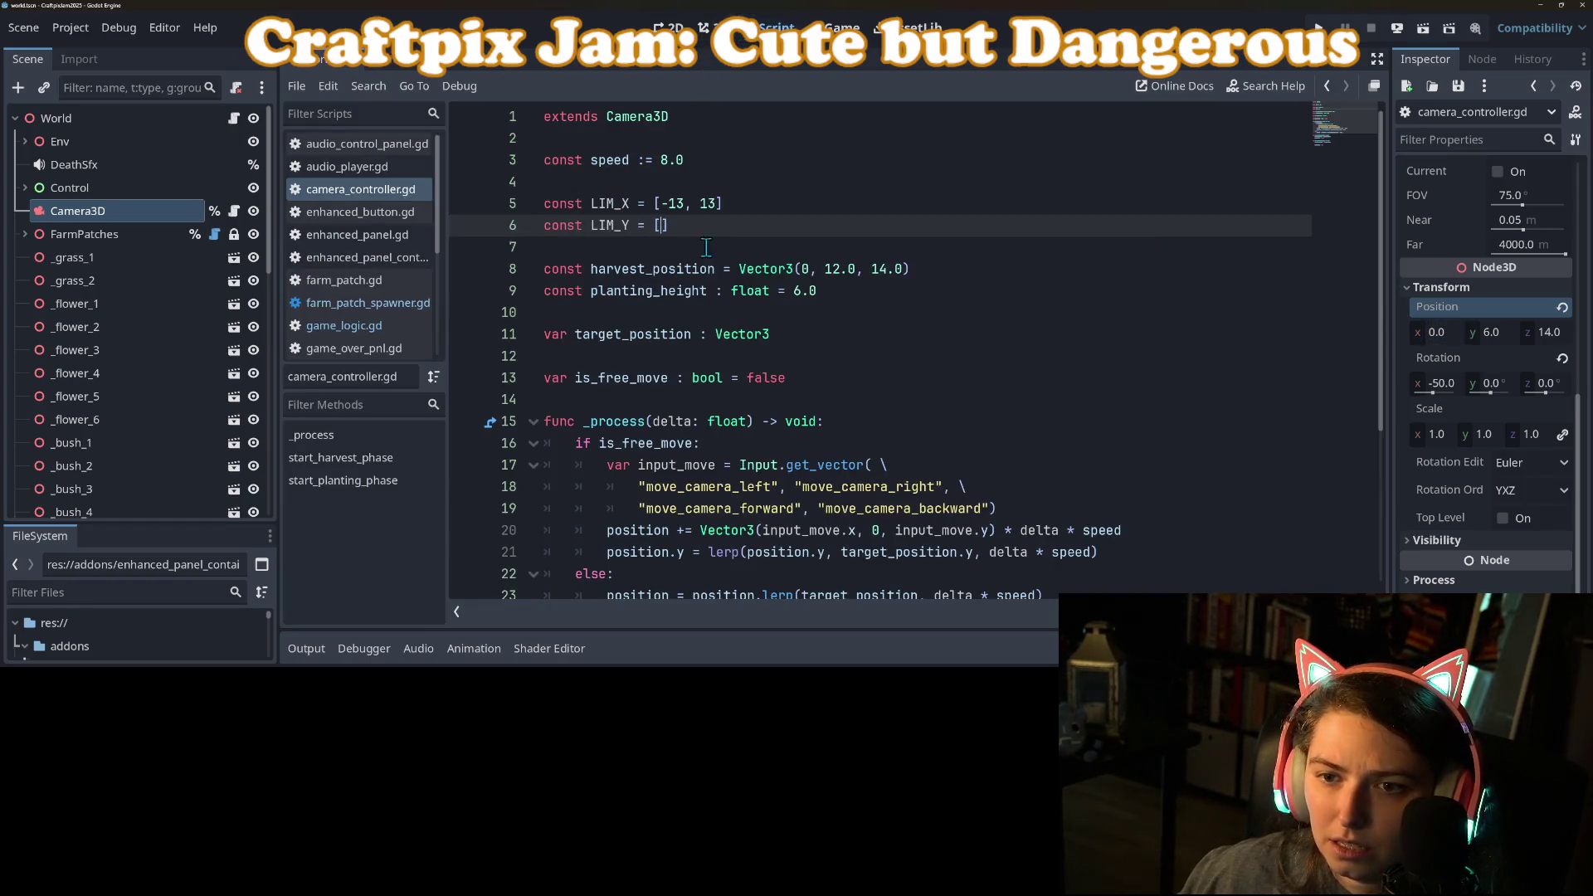
pyautogui.write('-6, 16')
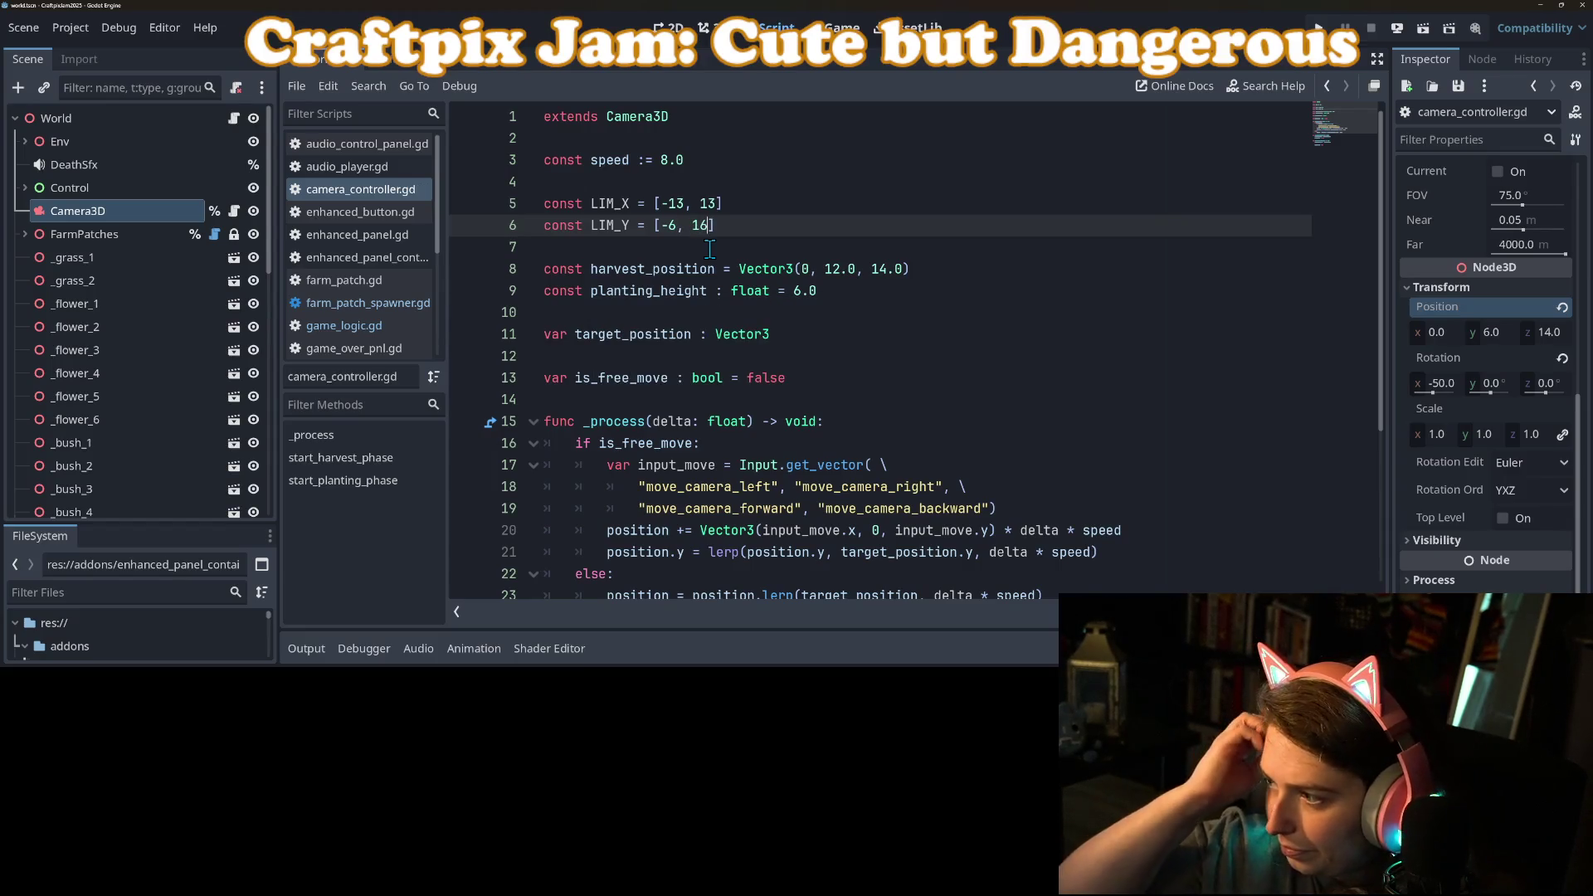
pyautogui.moveTo(621, 225); pyautogui.dragTo(632, 227)
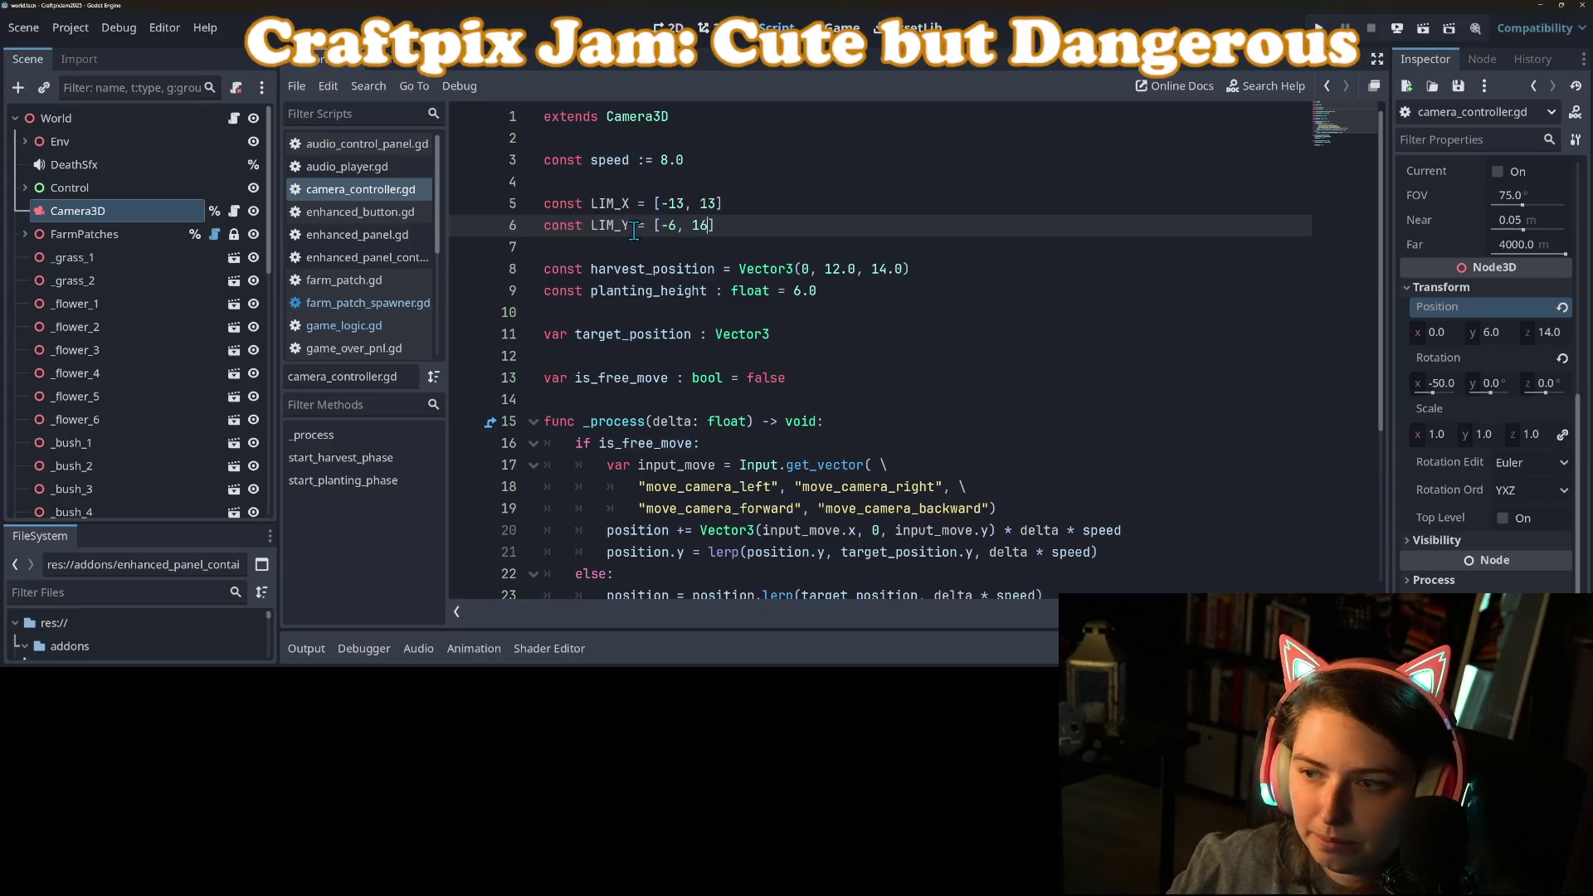
pyautogui.write('Z')
pyautogui.hotkey('ctrl', 's')
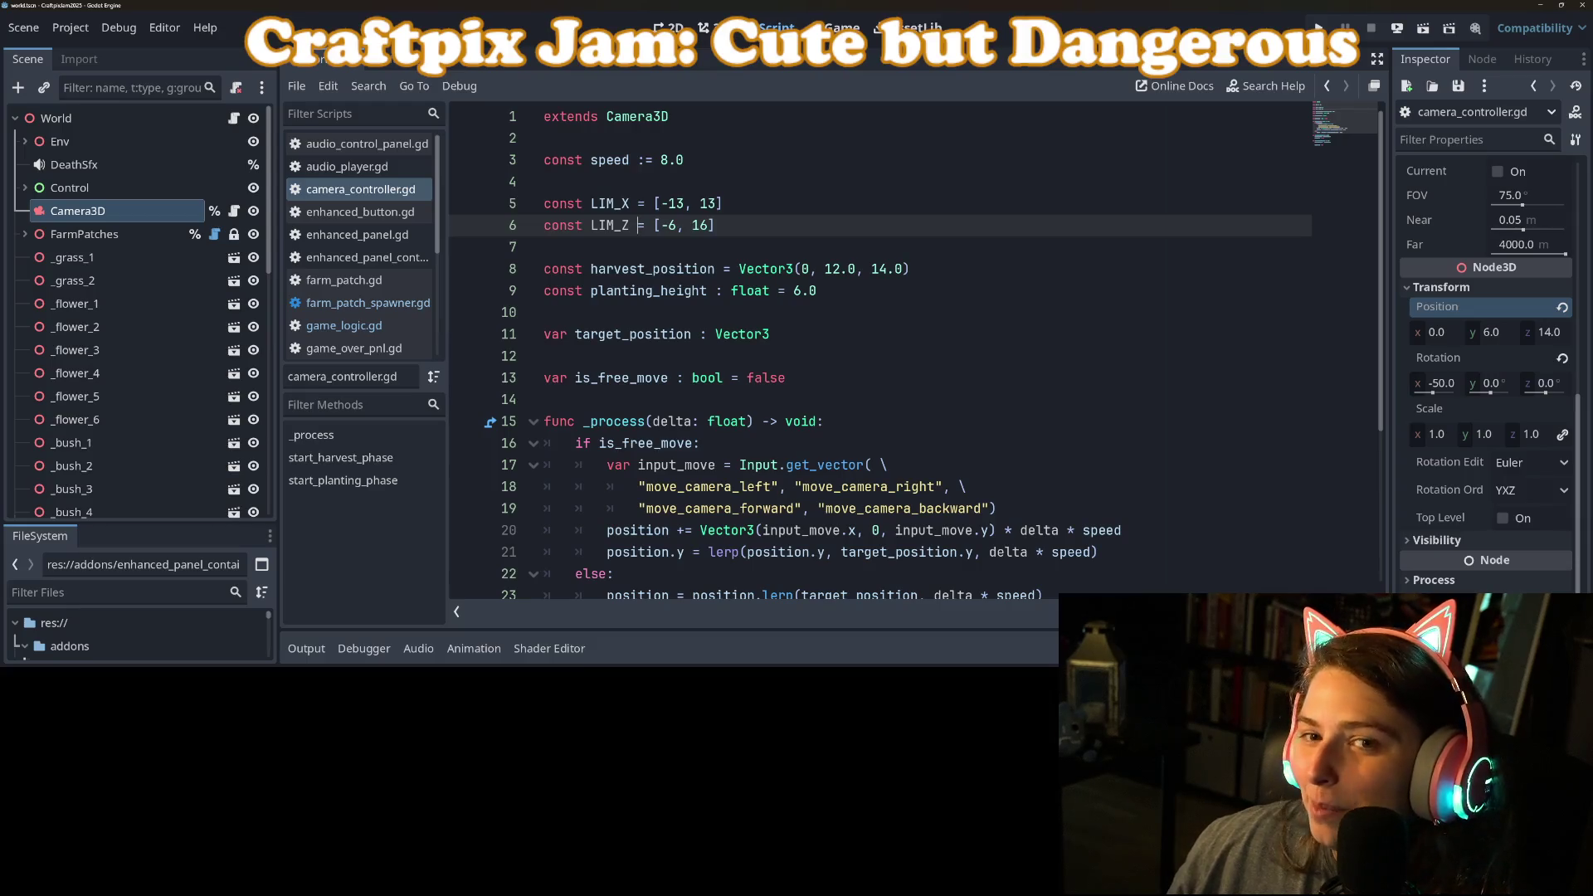
pyautogui.click(1006, 463)
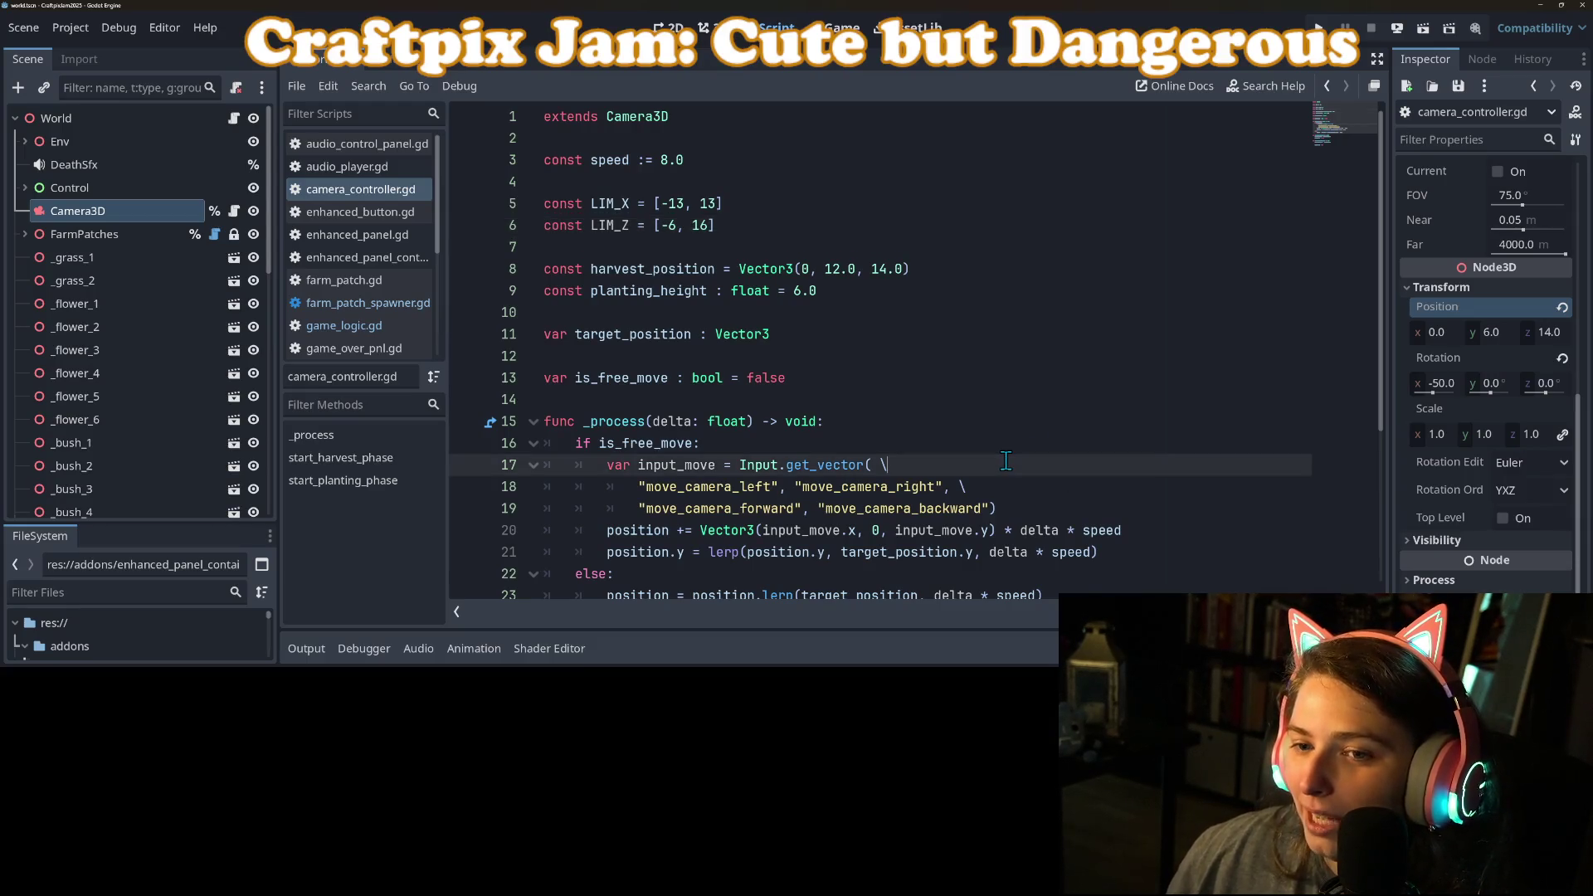
# Step: After line 21 in the free-move branch, add a clampf line keeping position.x between LIM_X[0] and LIM_X[1]
pyautogui.click(760, 267)
pyautogui.click(658, 225)
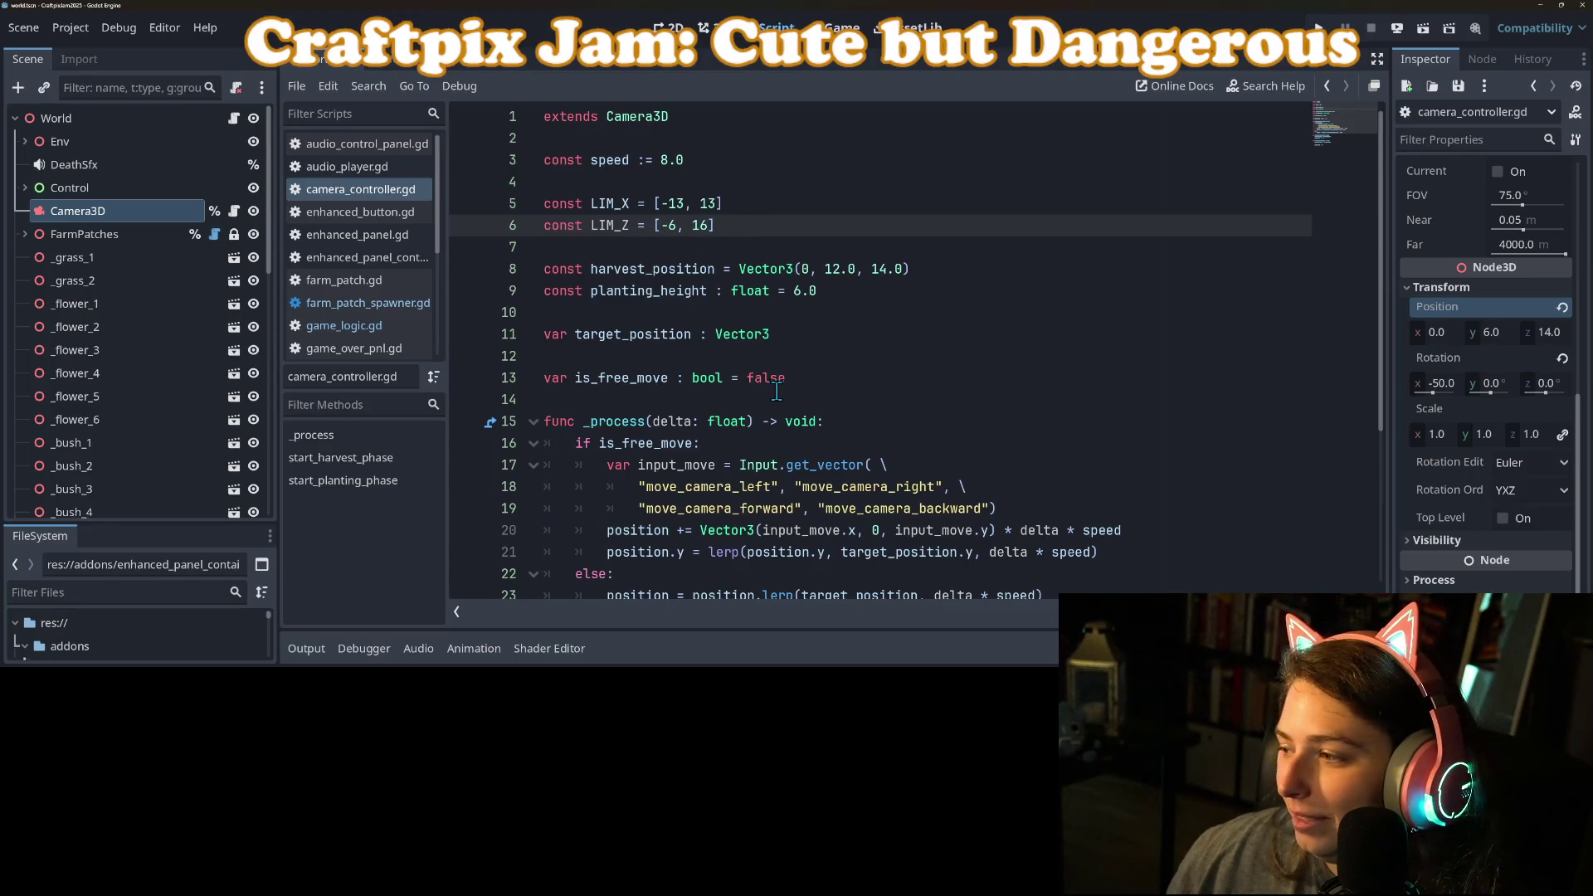
pyautogui.scroll(-2, 776, 390)
pyautogui.click(670, 419)
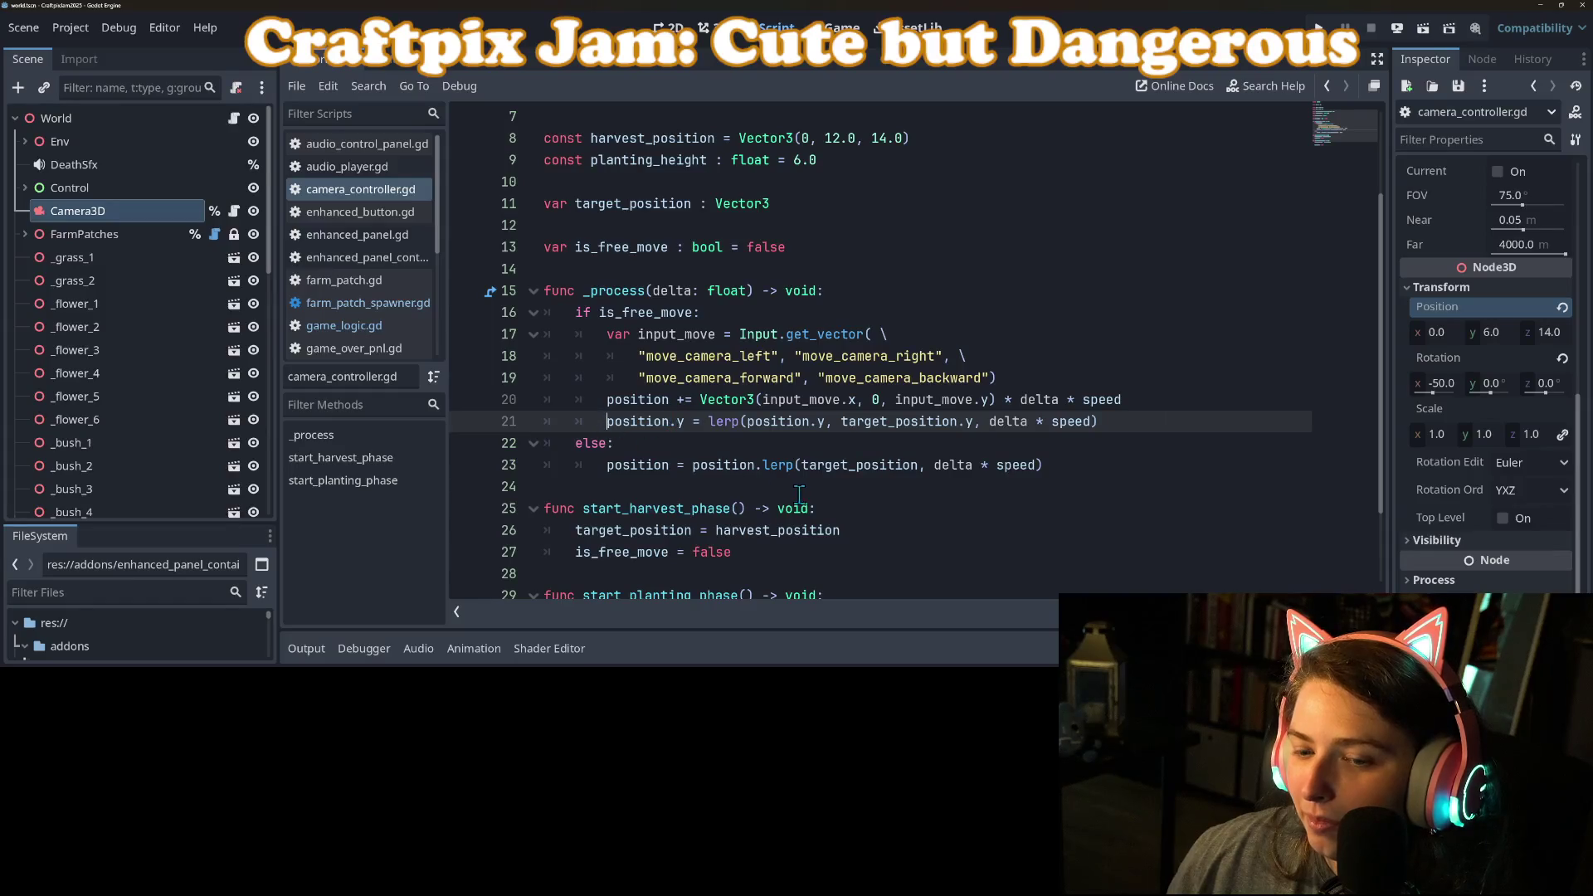
pyautogui.click(833, 449)
pyautogui.click(1155, 427)
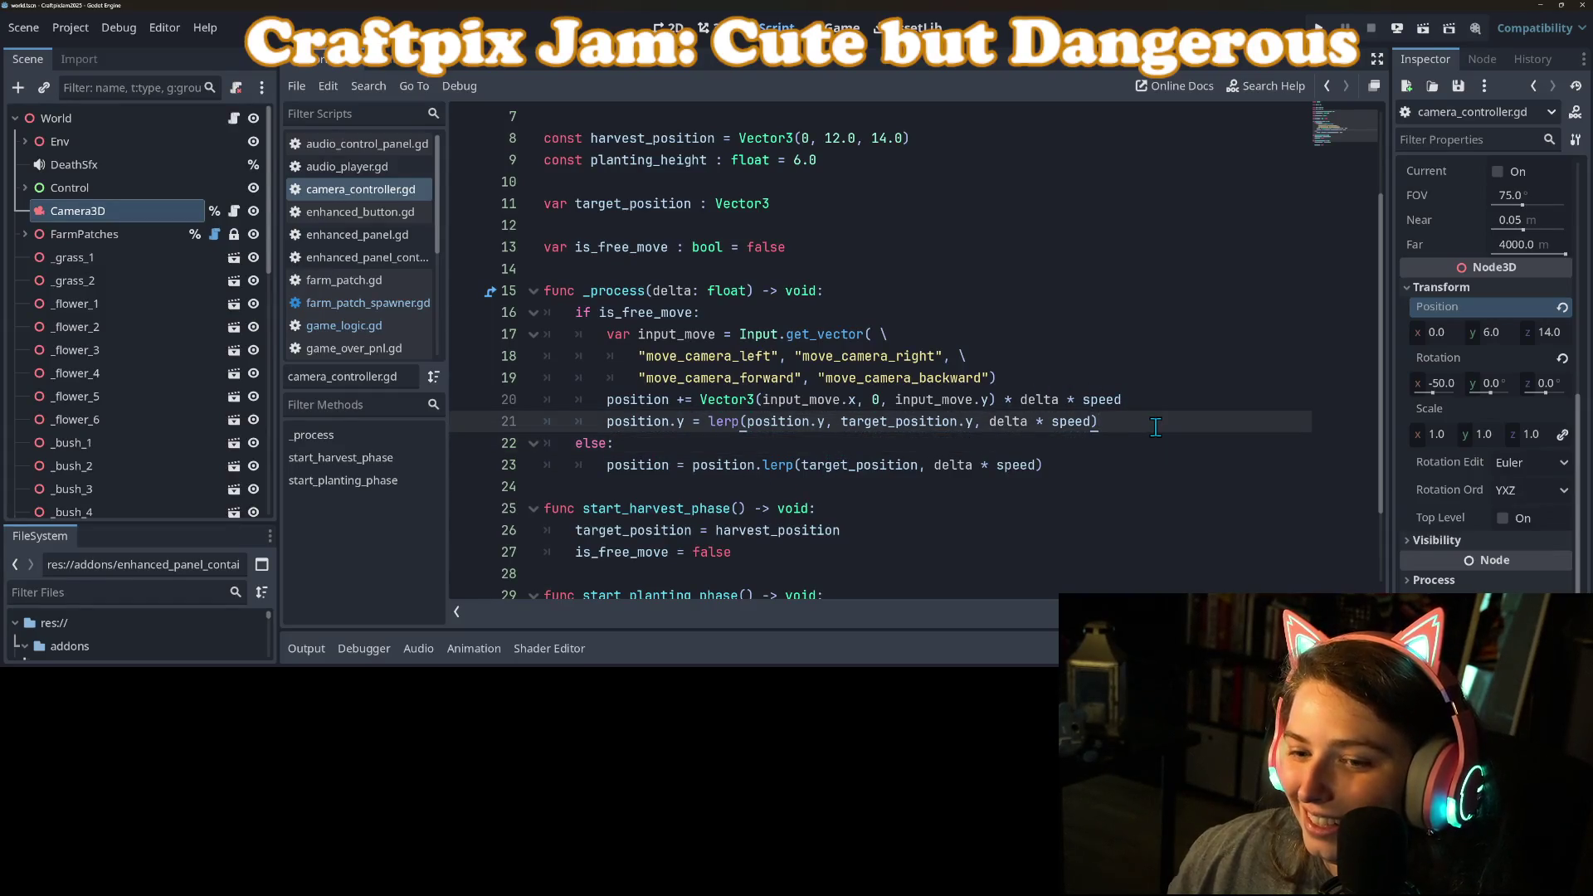
pyautogui.press('Return')
pyautogui.write('c')
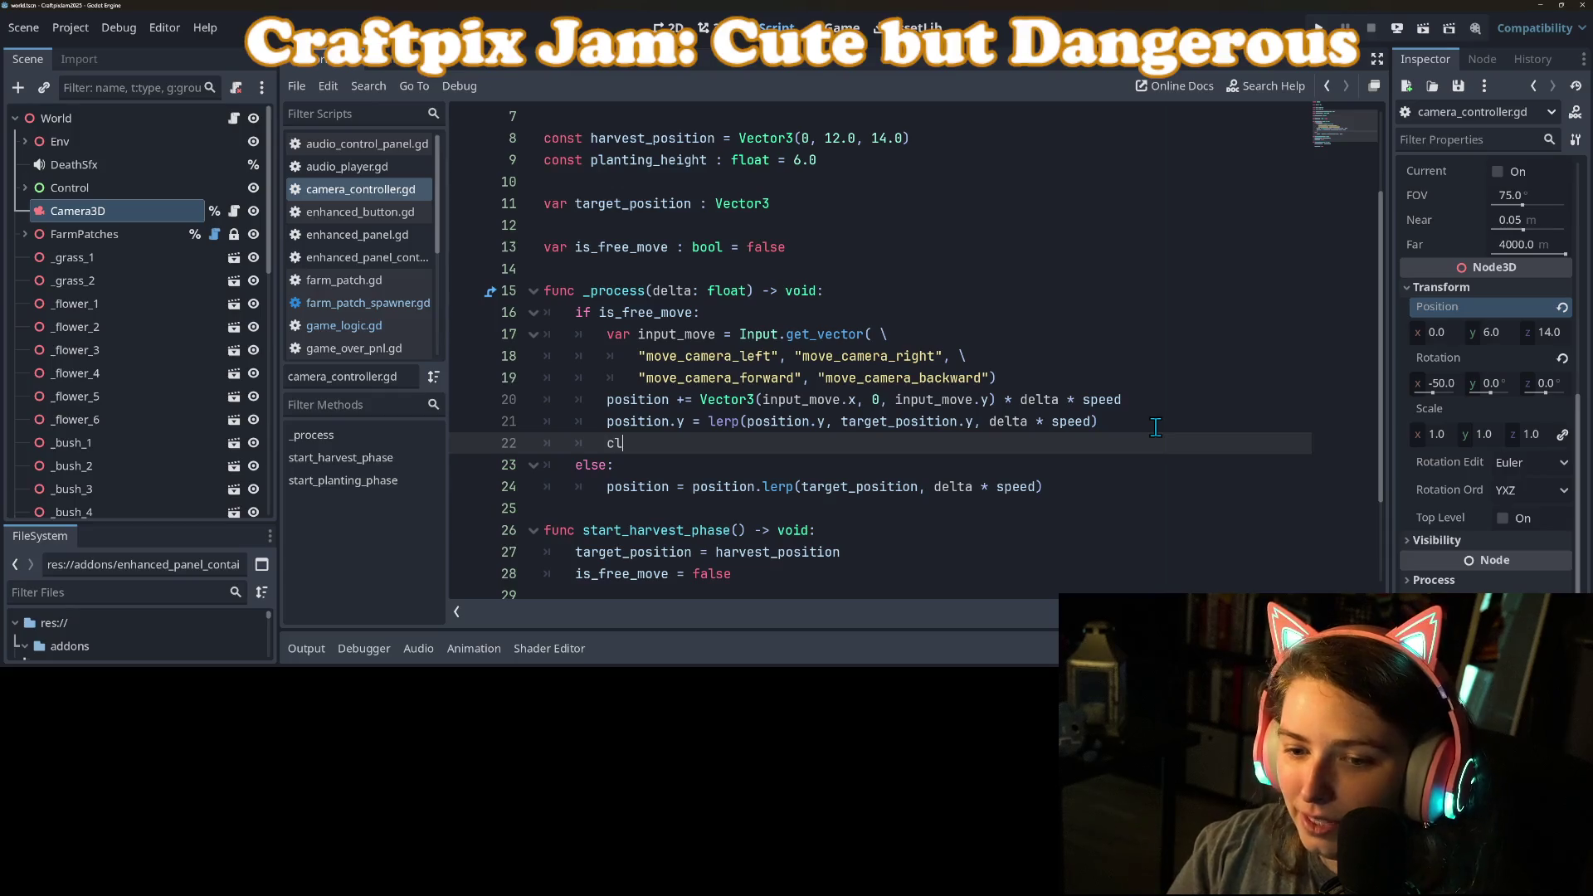
pyautogui.press('BackSpace')
pyautogui.write('po')
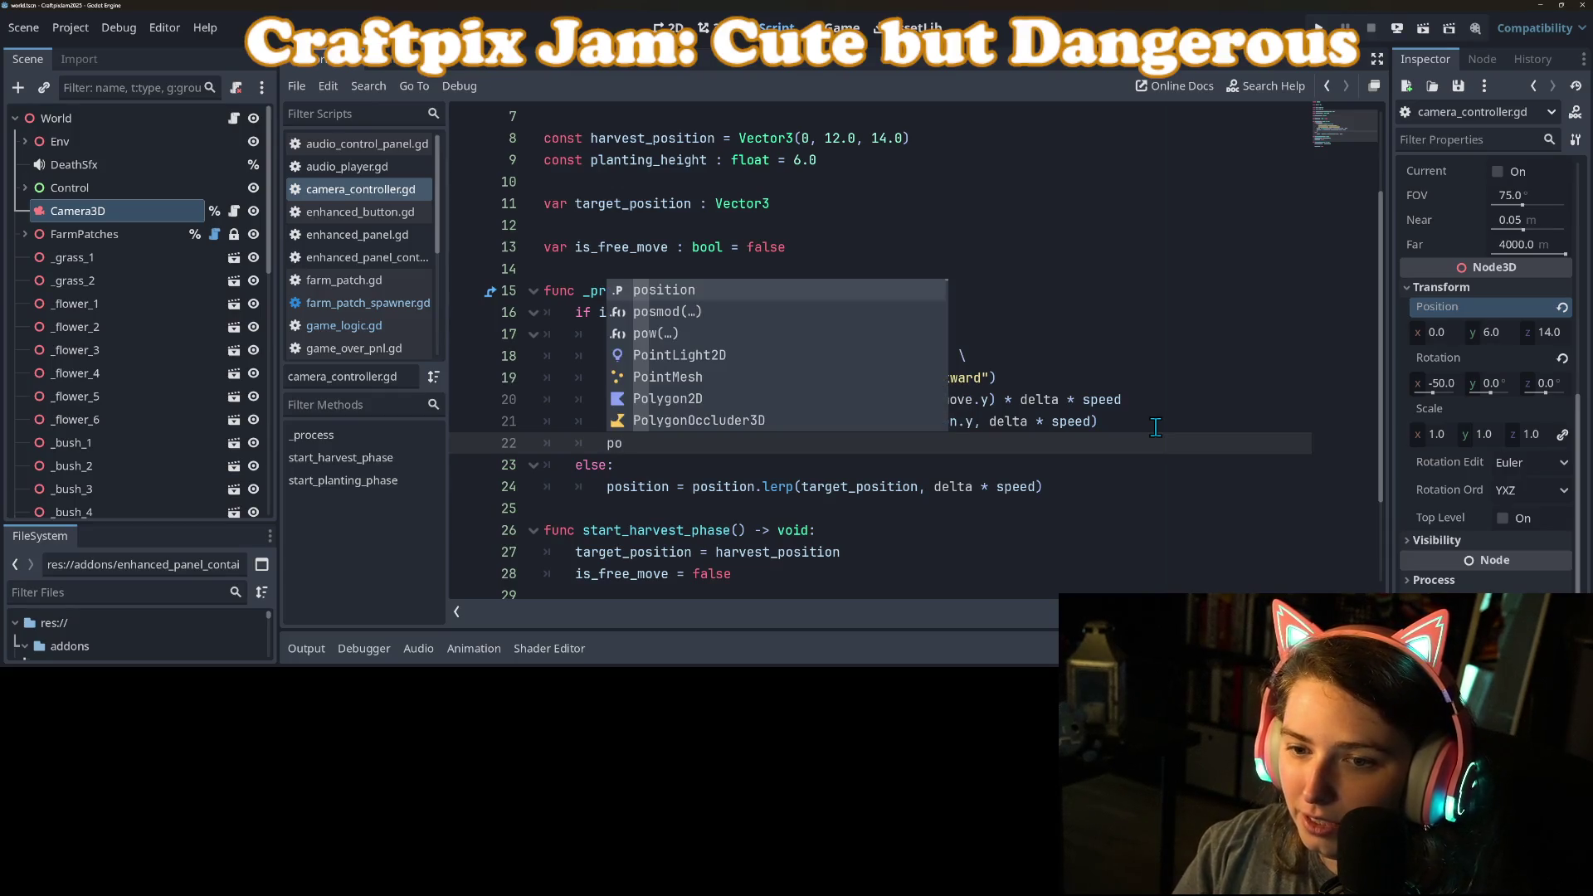
pyautogui.press('Return')
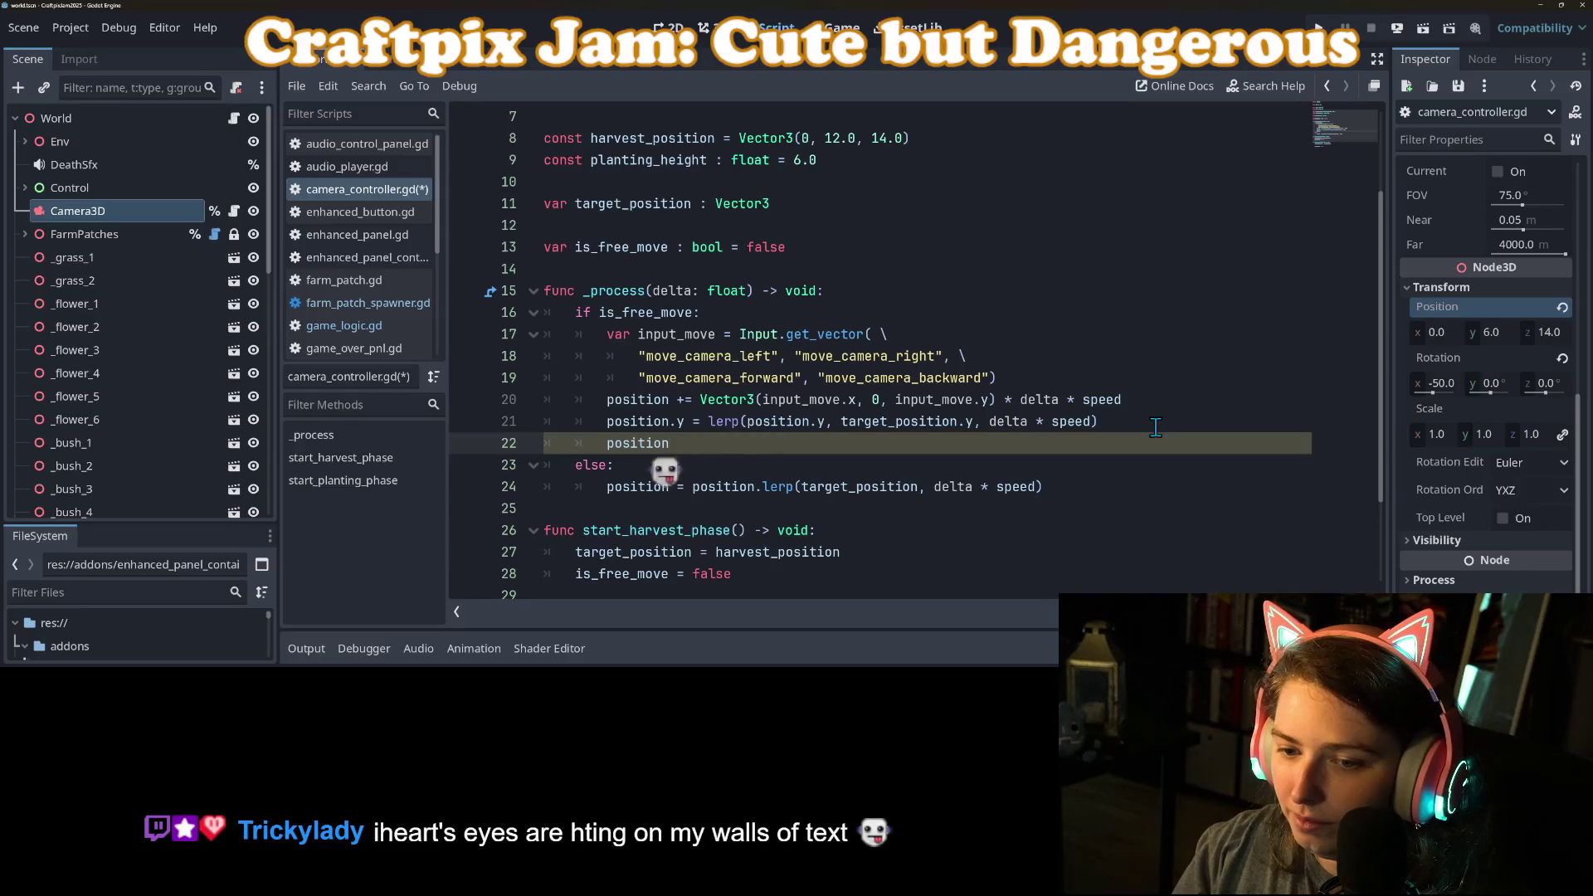
pyautogui.write('.x = ')
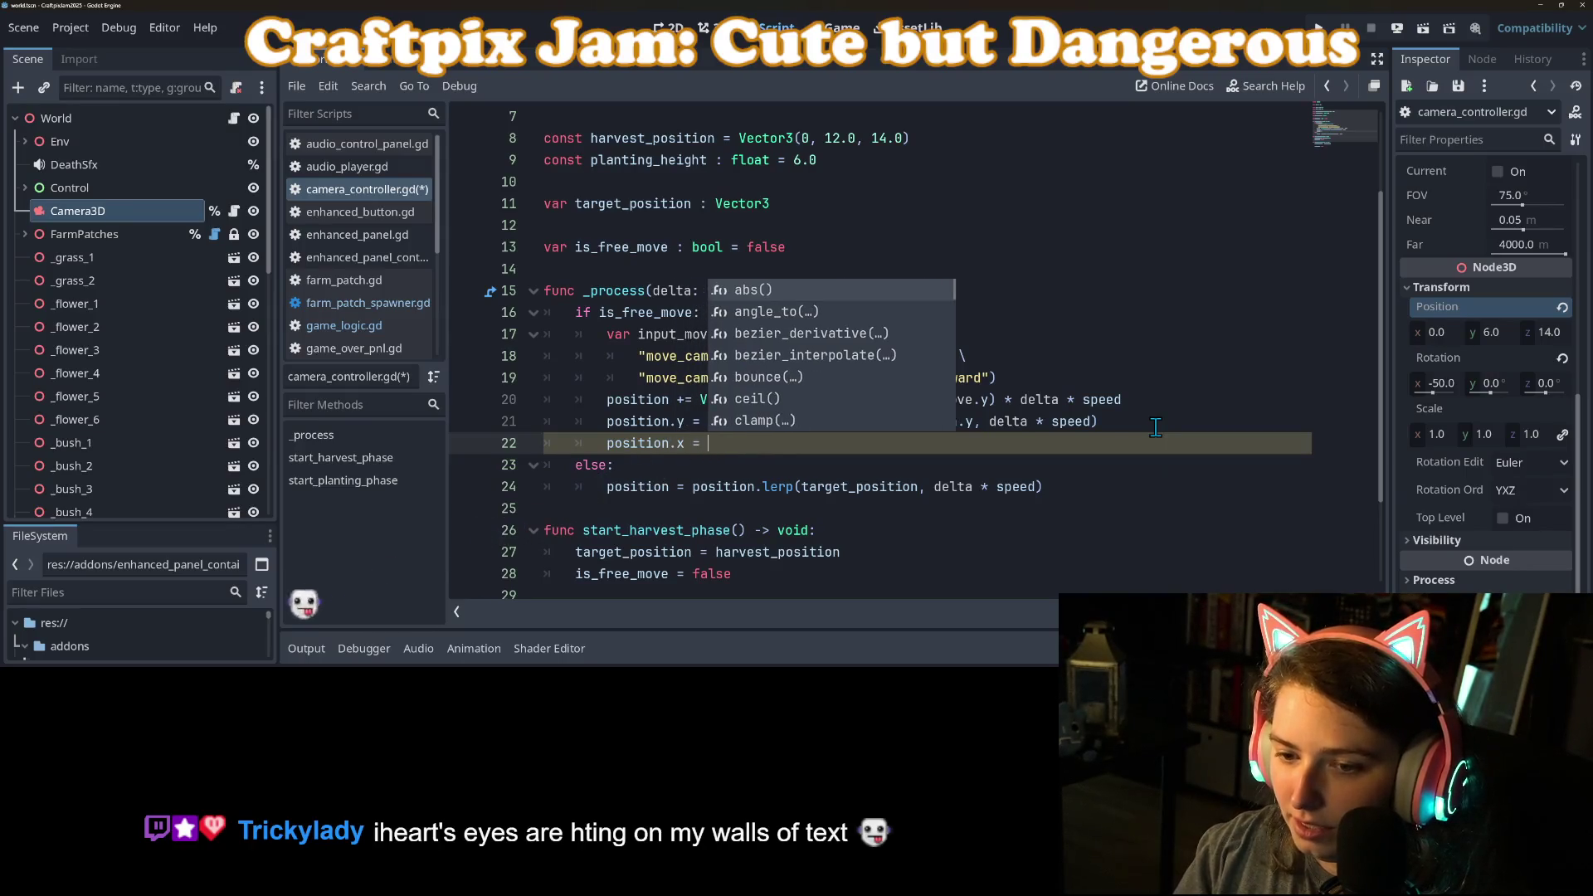
pyautogui.write('clampf')
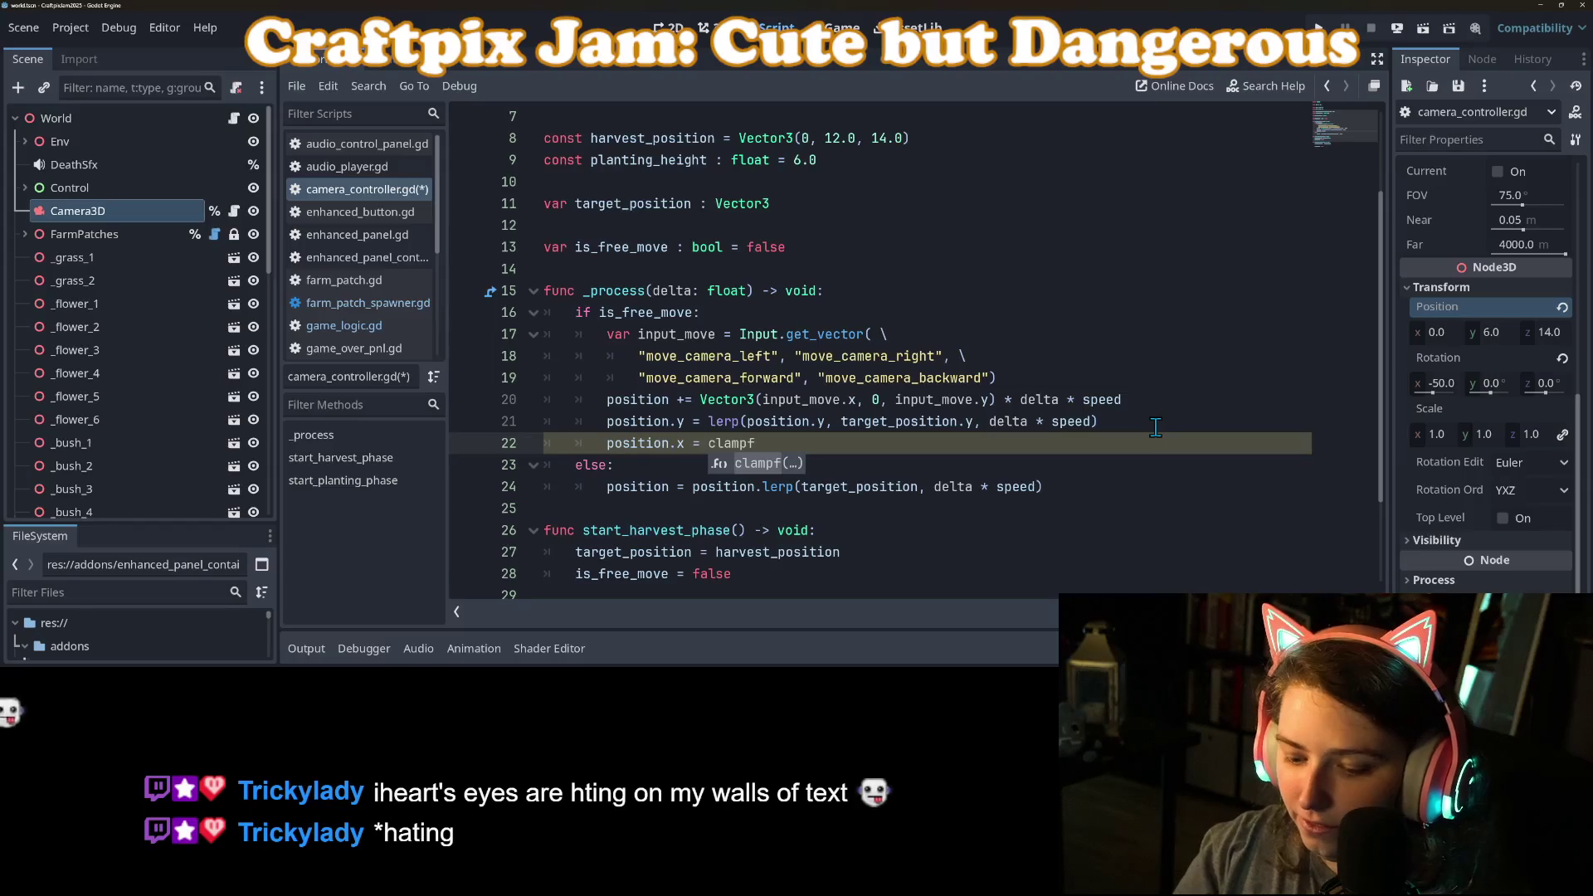
pyautogui.press('Return')
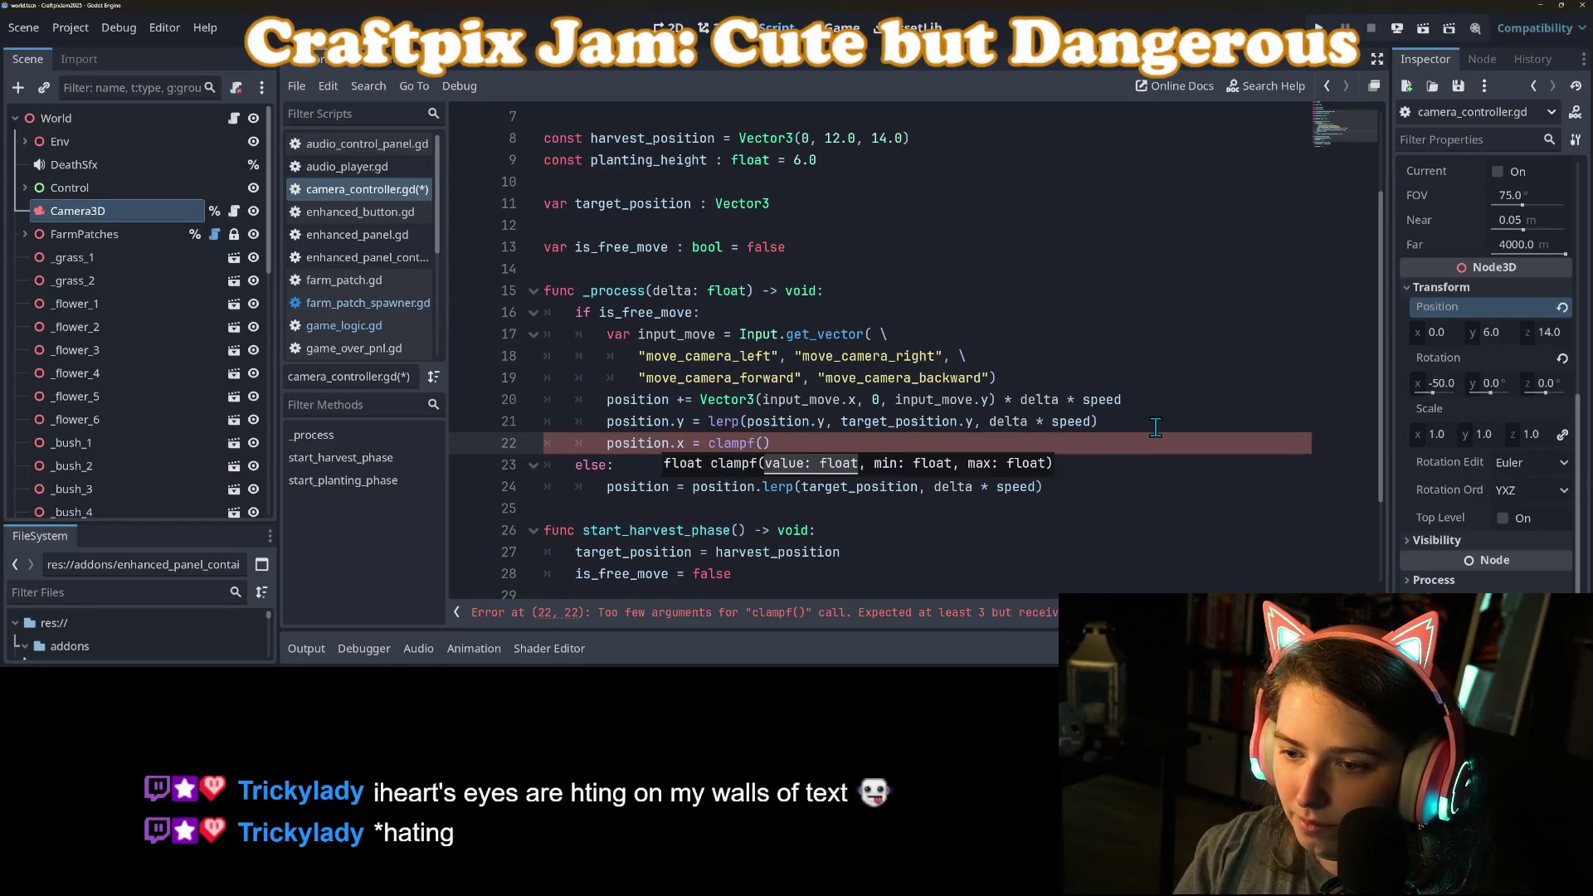
pyautogui.write('position, ')
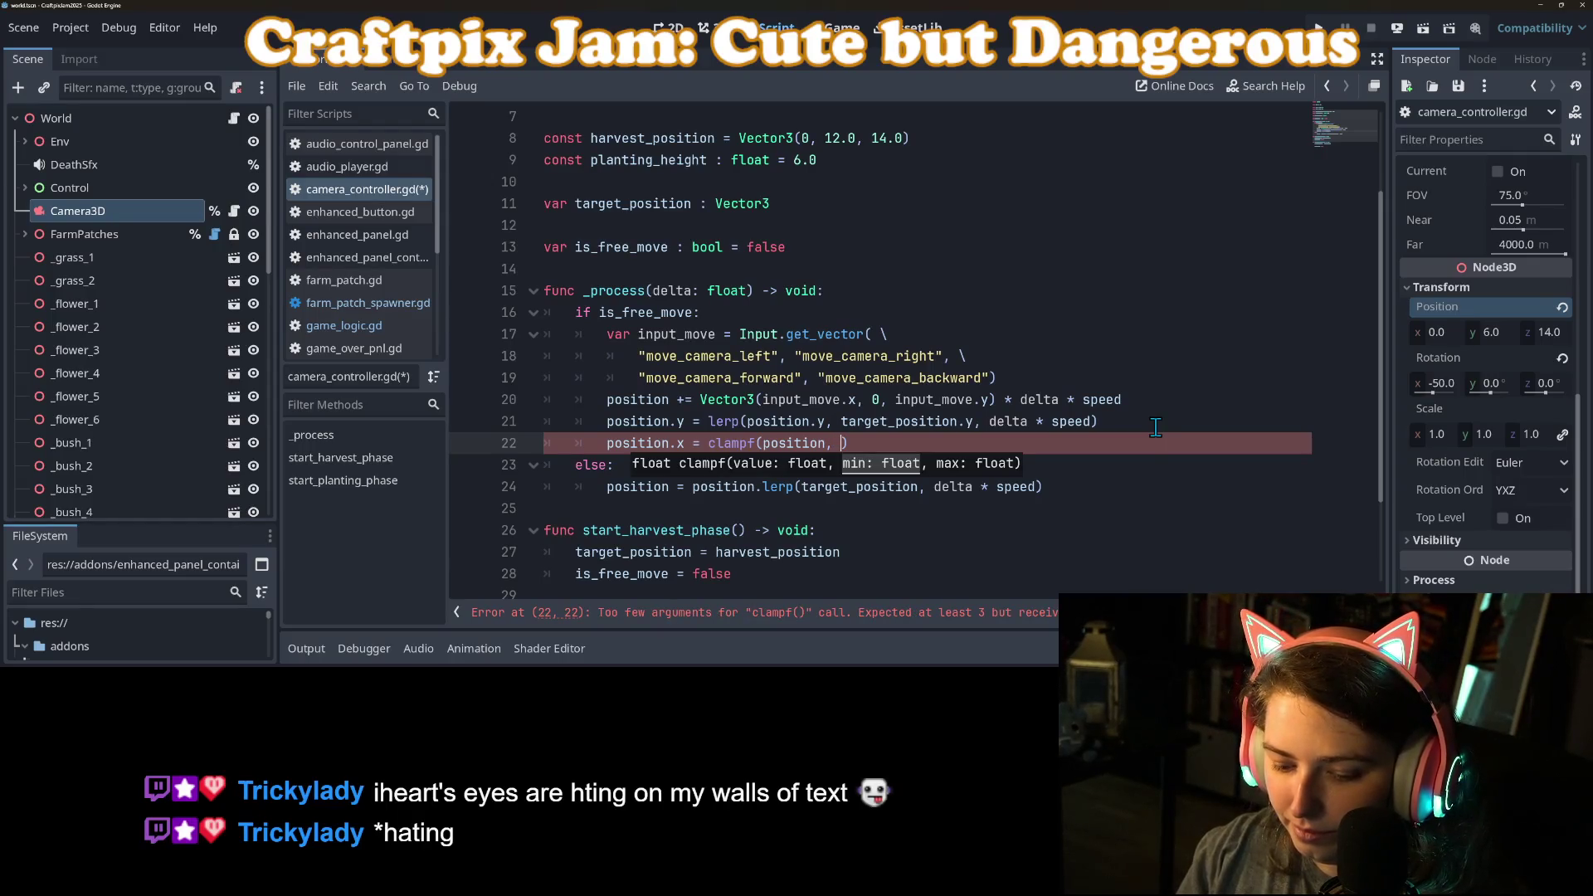
pyautogui.write('LIM_X')
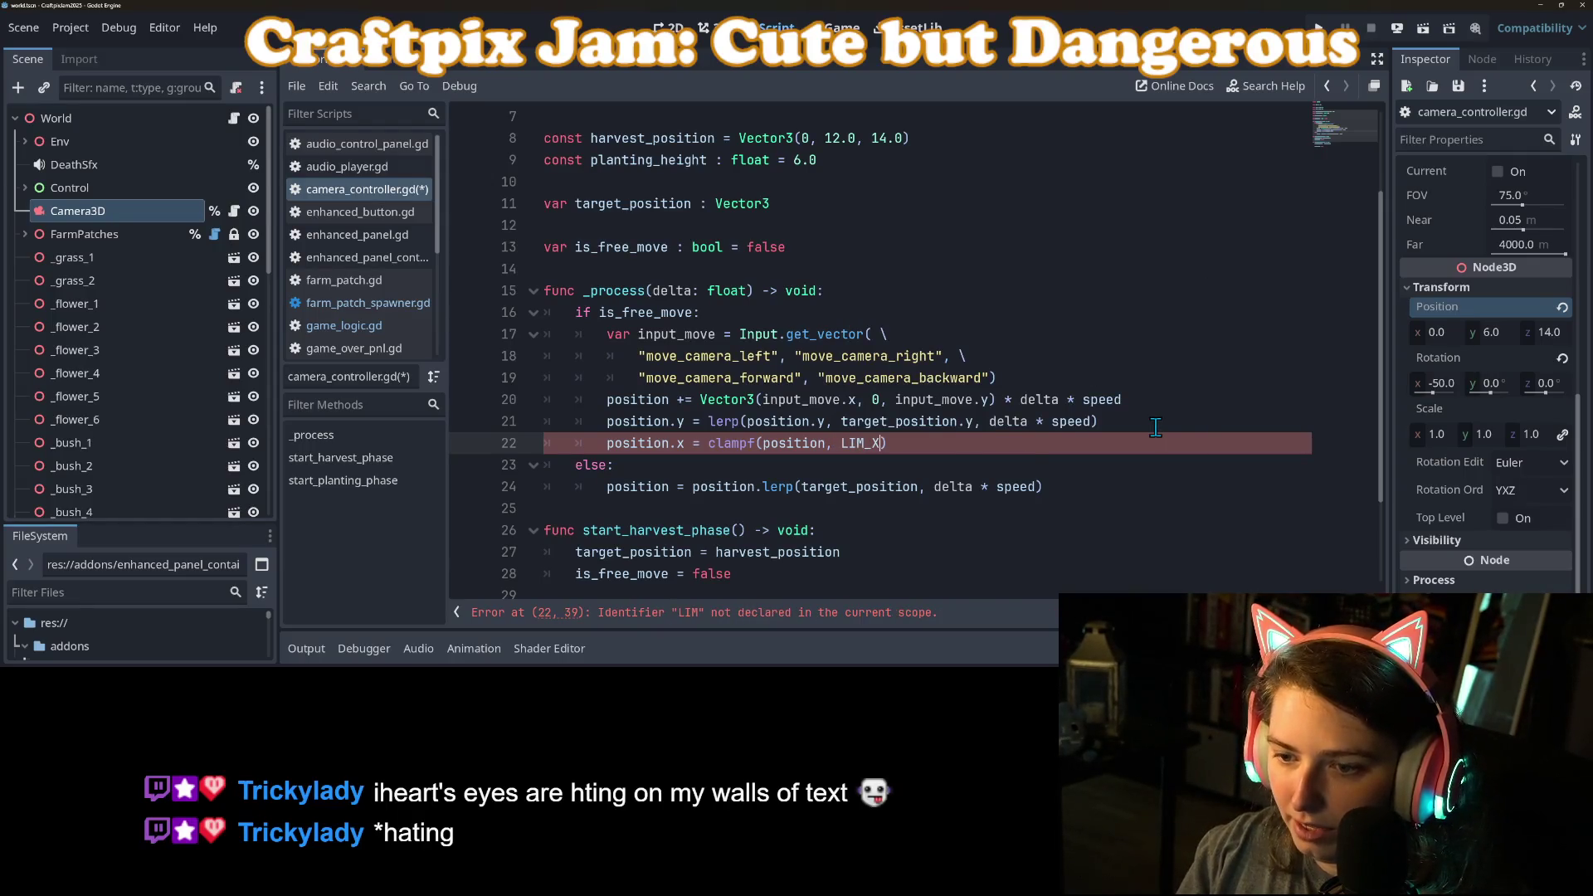
pyautogui.write('[0], LI')
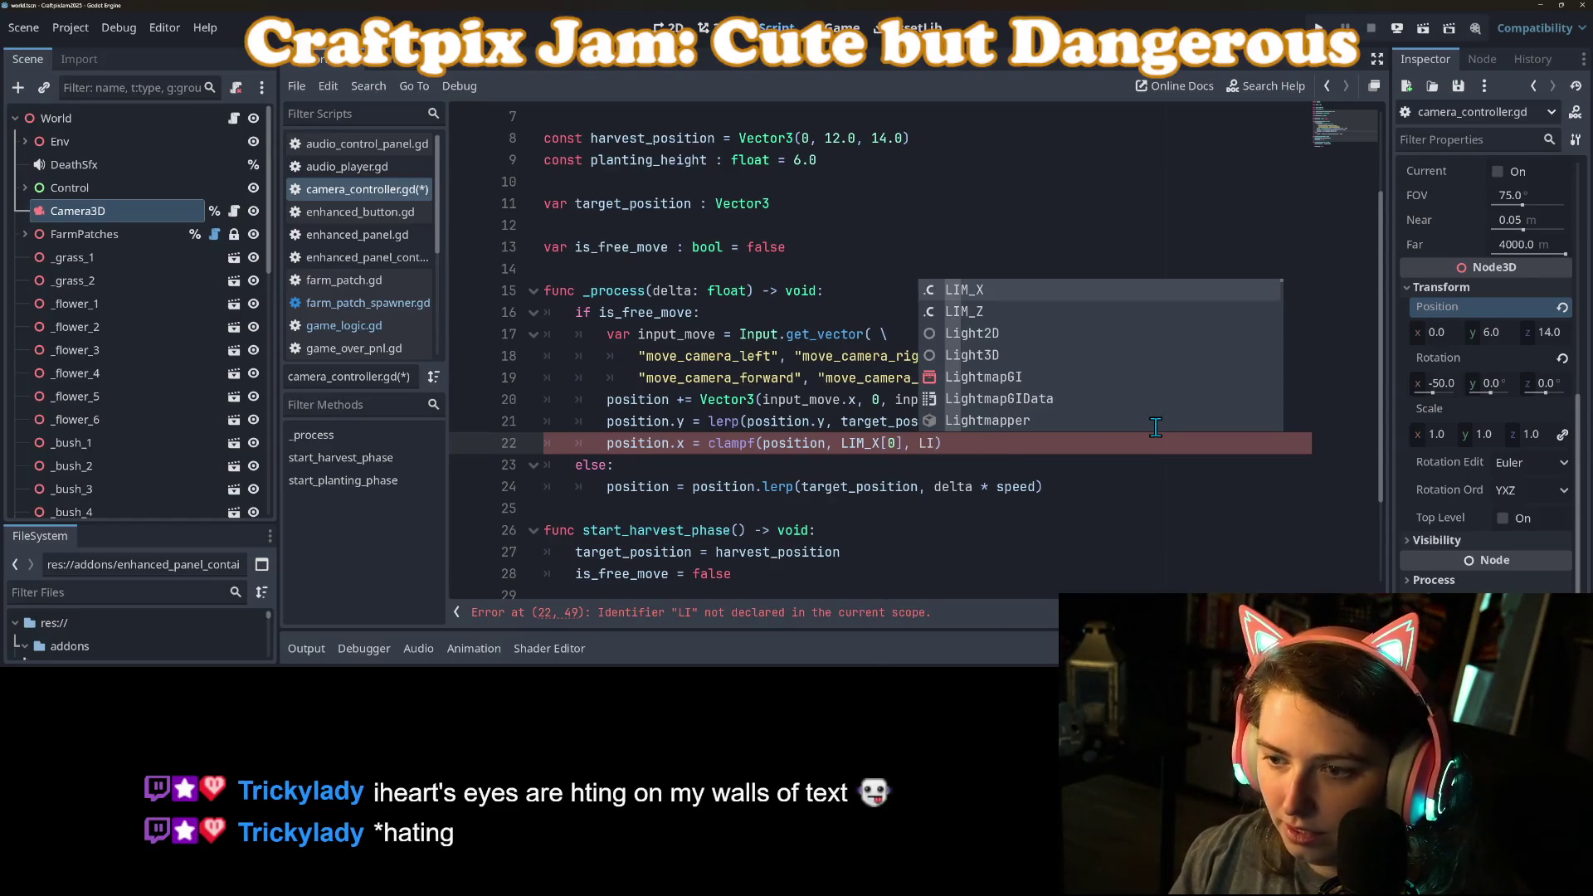
pyautogui.press('Return')
pyautogui.write('[1]')
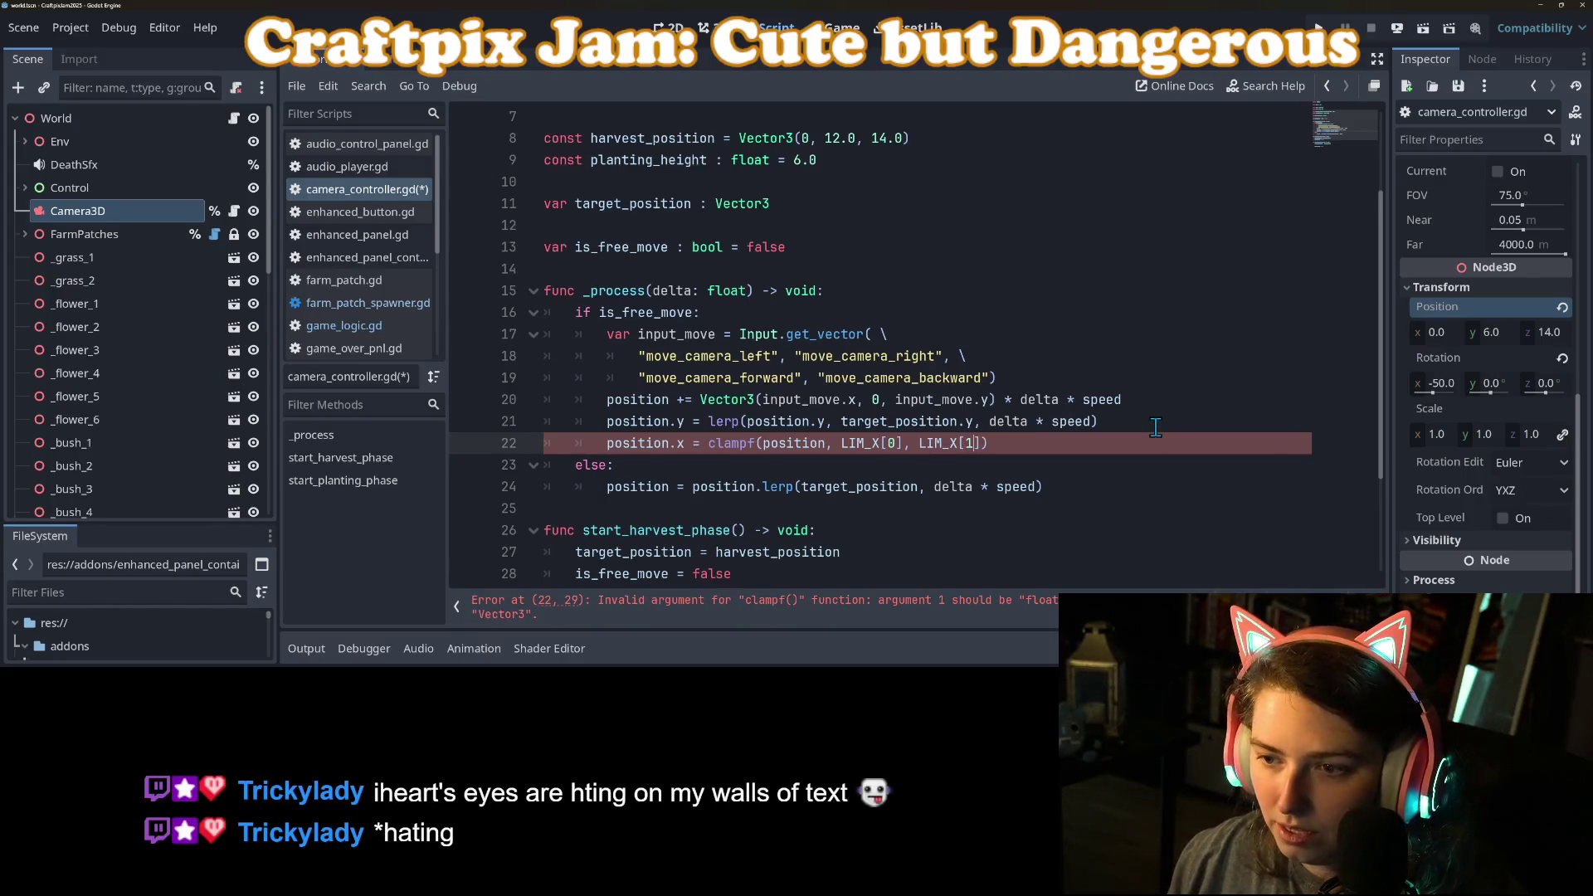
# Step: Duplicate it into position.z = clampf(position.z, LIM_Z[0], LIM_Z[1]) and save the script
pyautogui.hotkey('ctrl', 'shift', 'd')
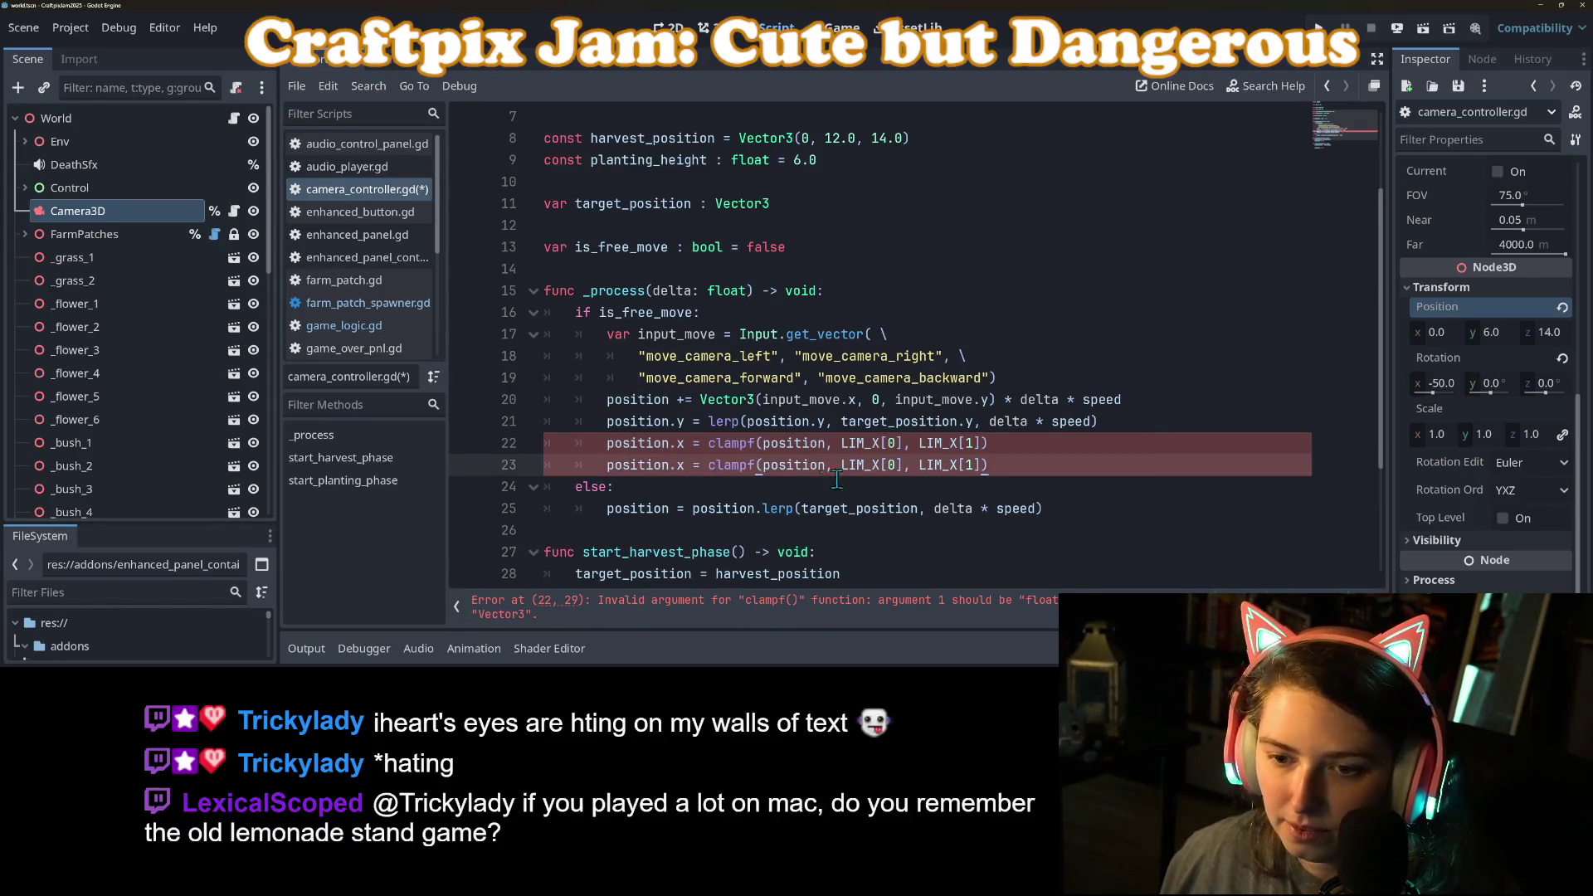
pyautogui.doubleClick(678, 465)
pyautogui.write('z')
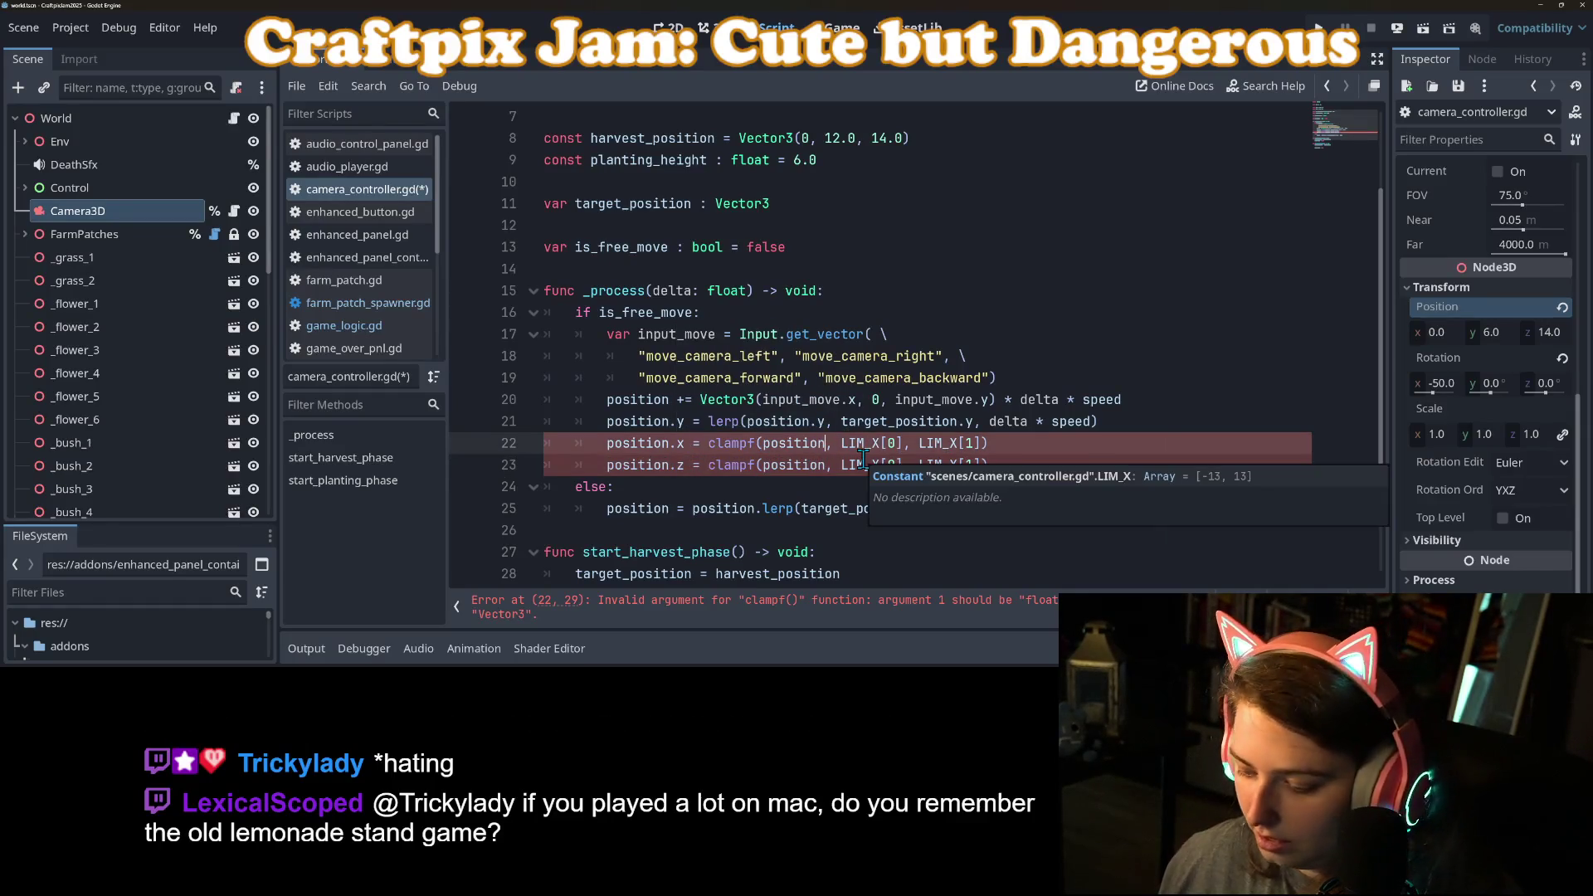
pyautogui.click(826, 443)
pyautogui.write('.x')
pyautogui.click(835, 465)
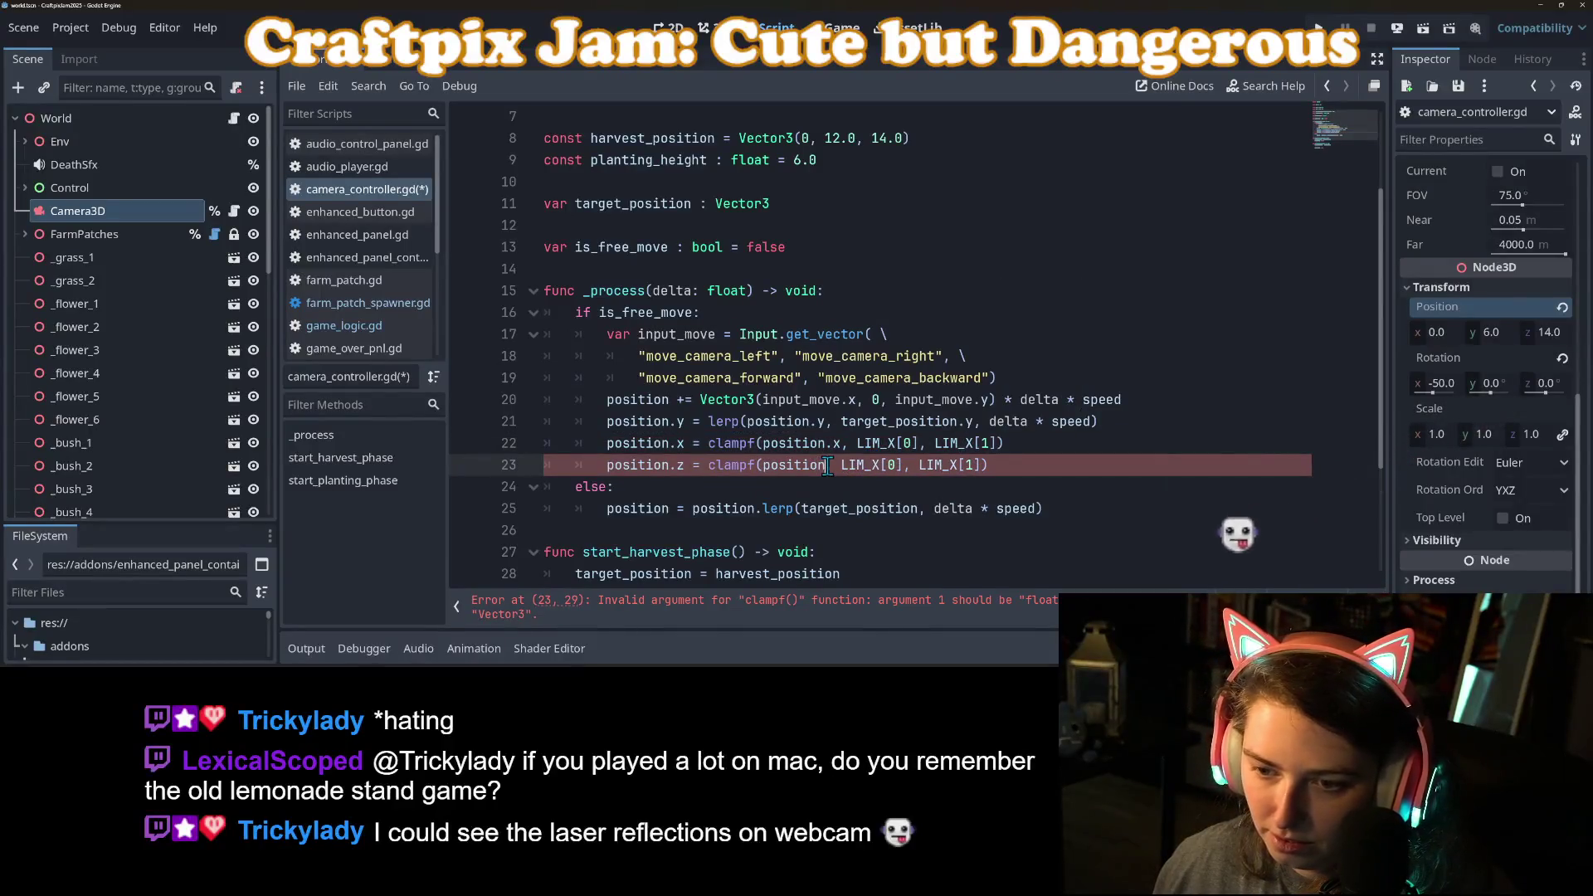
pyautogui.write('.z')
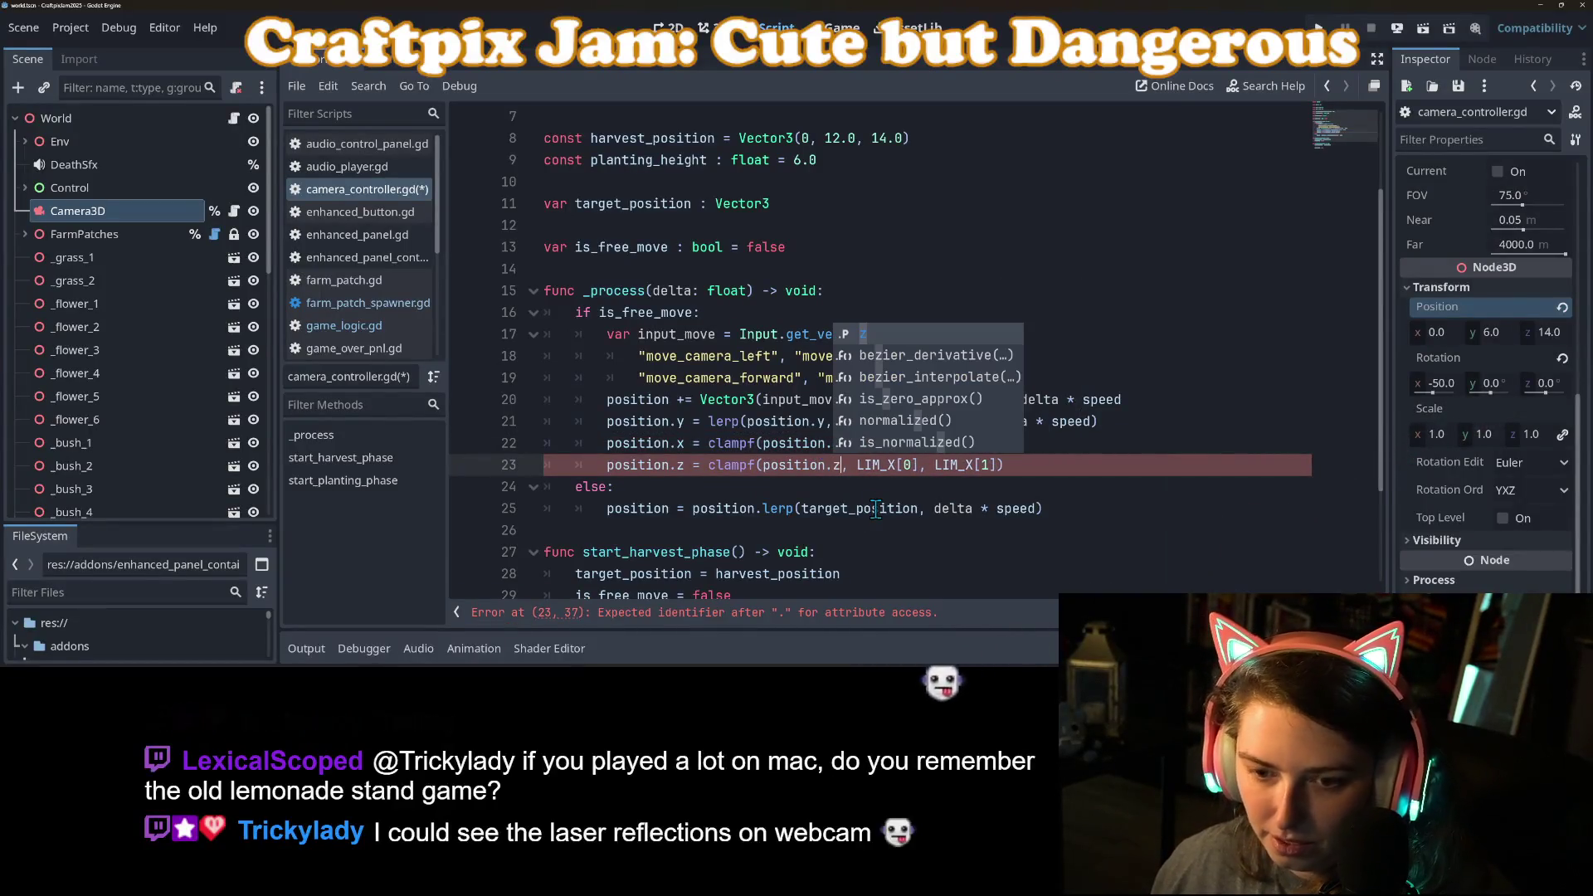
pyautogui.click(837, 485)
pyautogui.click(906, 465)
pyautogui.press('Left')
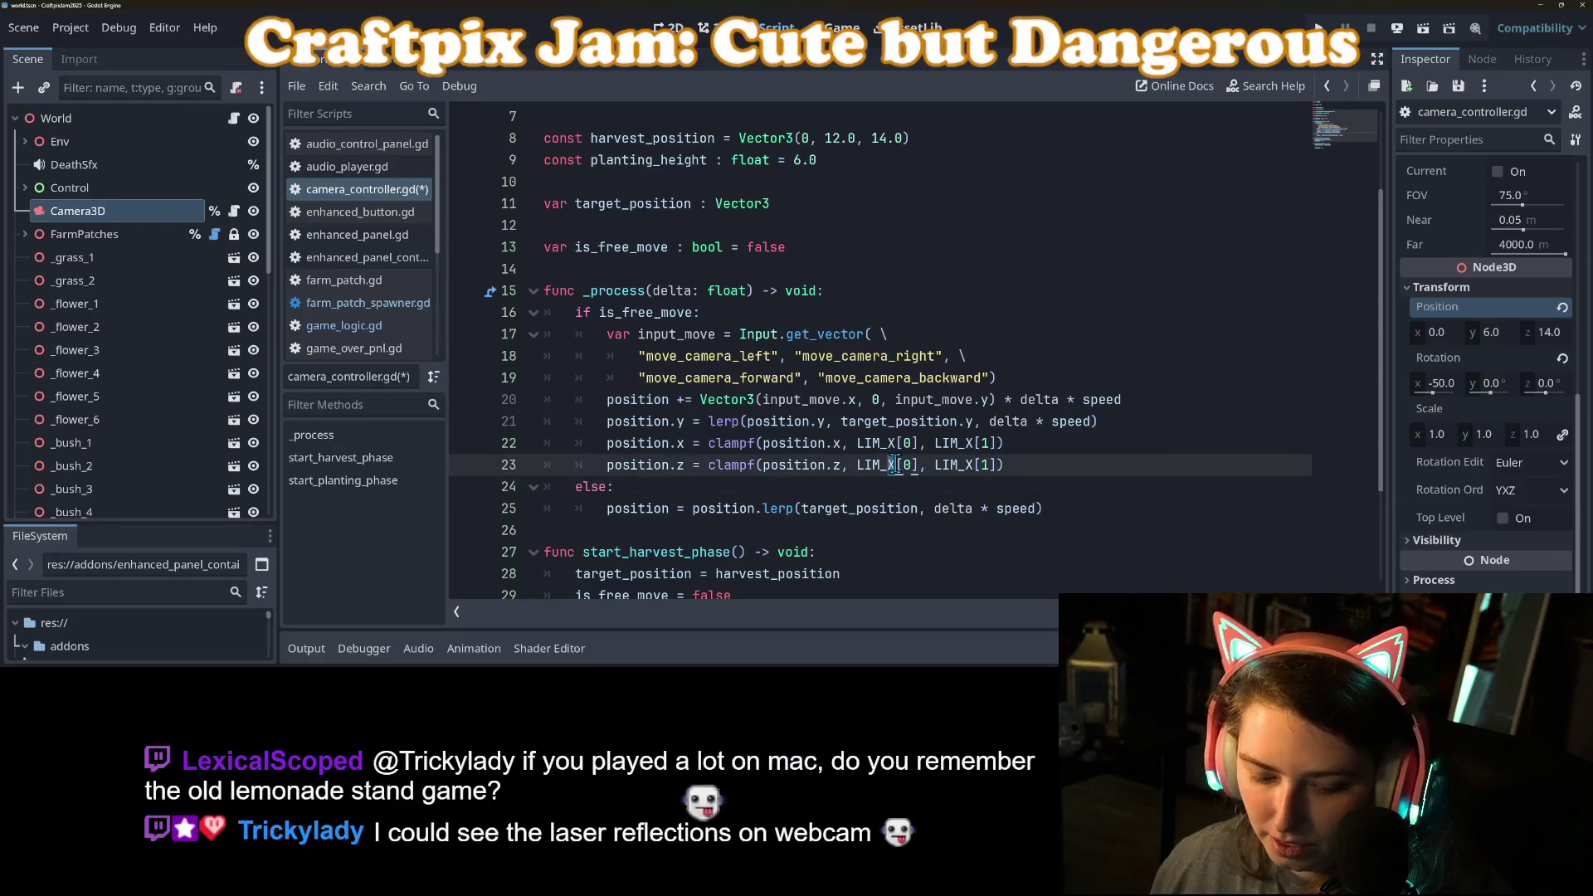
pyautogui.press('BackSpace')
pyautogui.write('Z')
pyautogui.click(970, 464)
pyautogui.press('BackSpace')
pyautogui.write('Z')
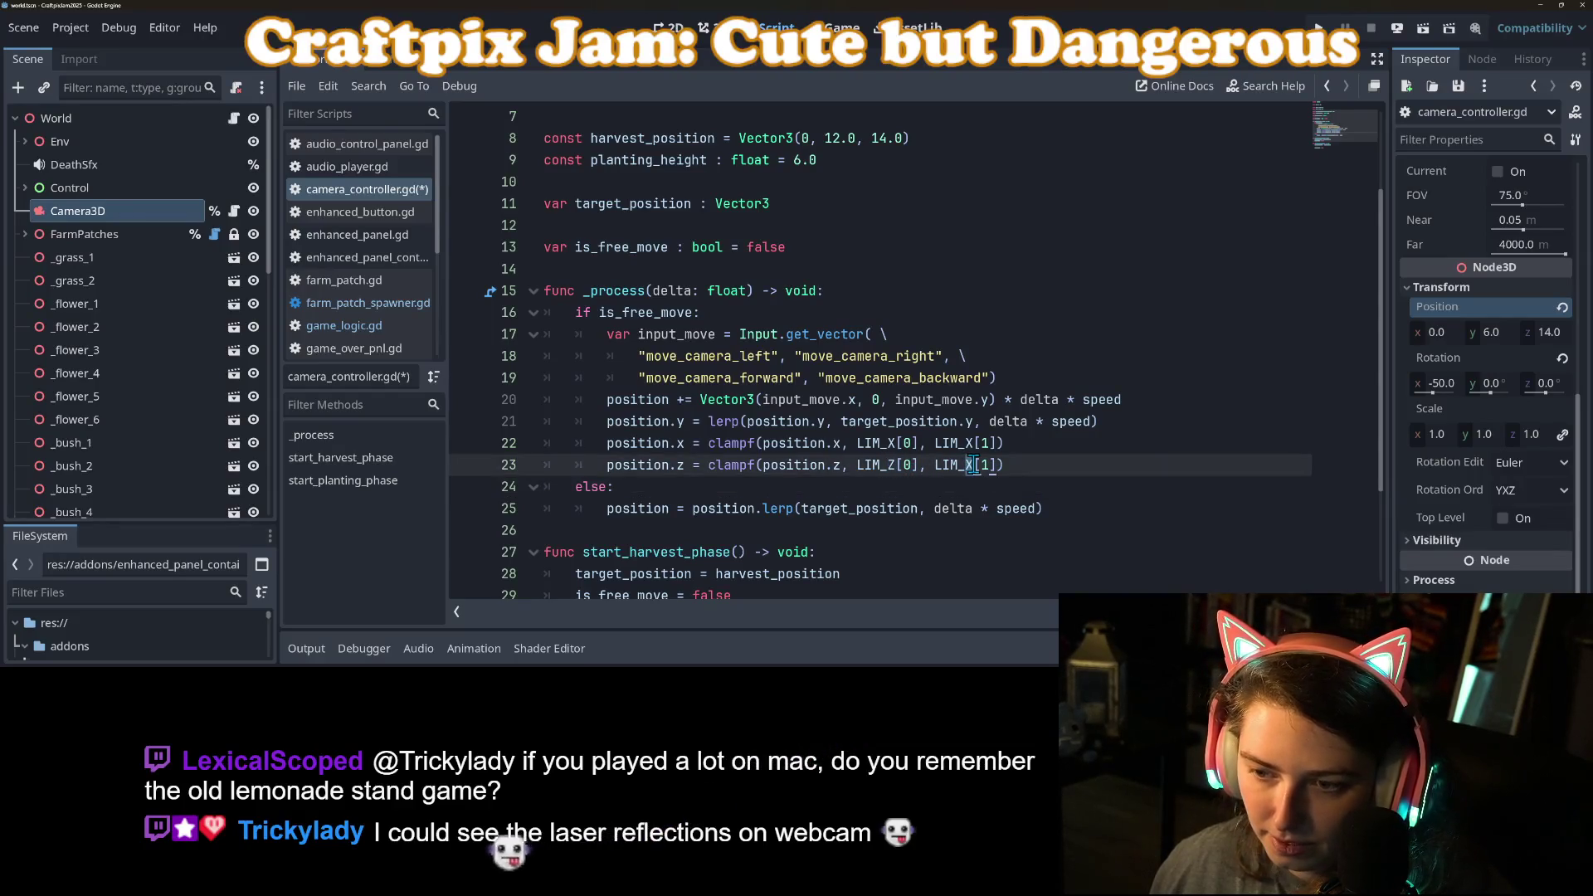
pyautogui.hotkey('ctrl', 's')
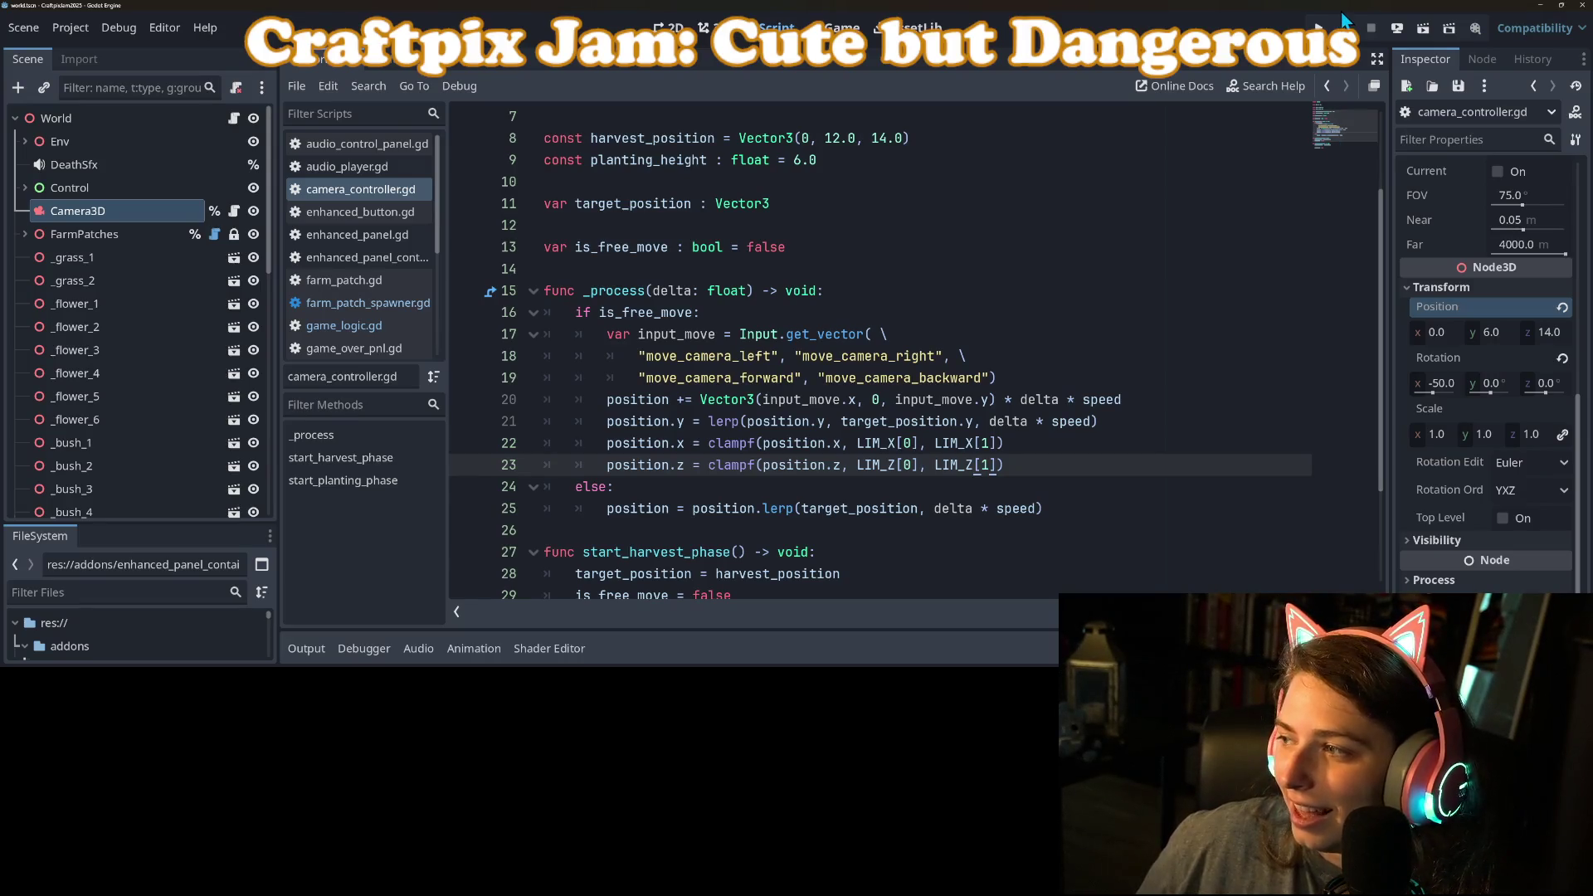
# Step: Run the game, place four tilled plots, and restart after the plague game-over
pyautogui.click(1319, 29)
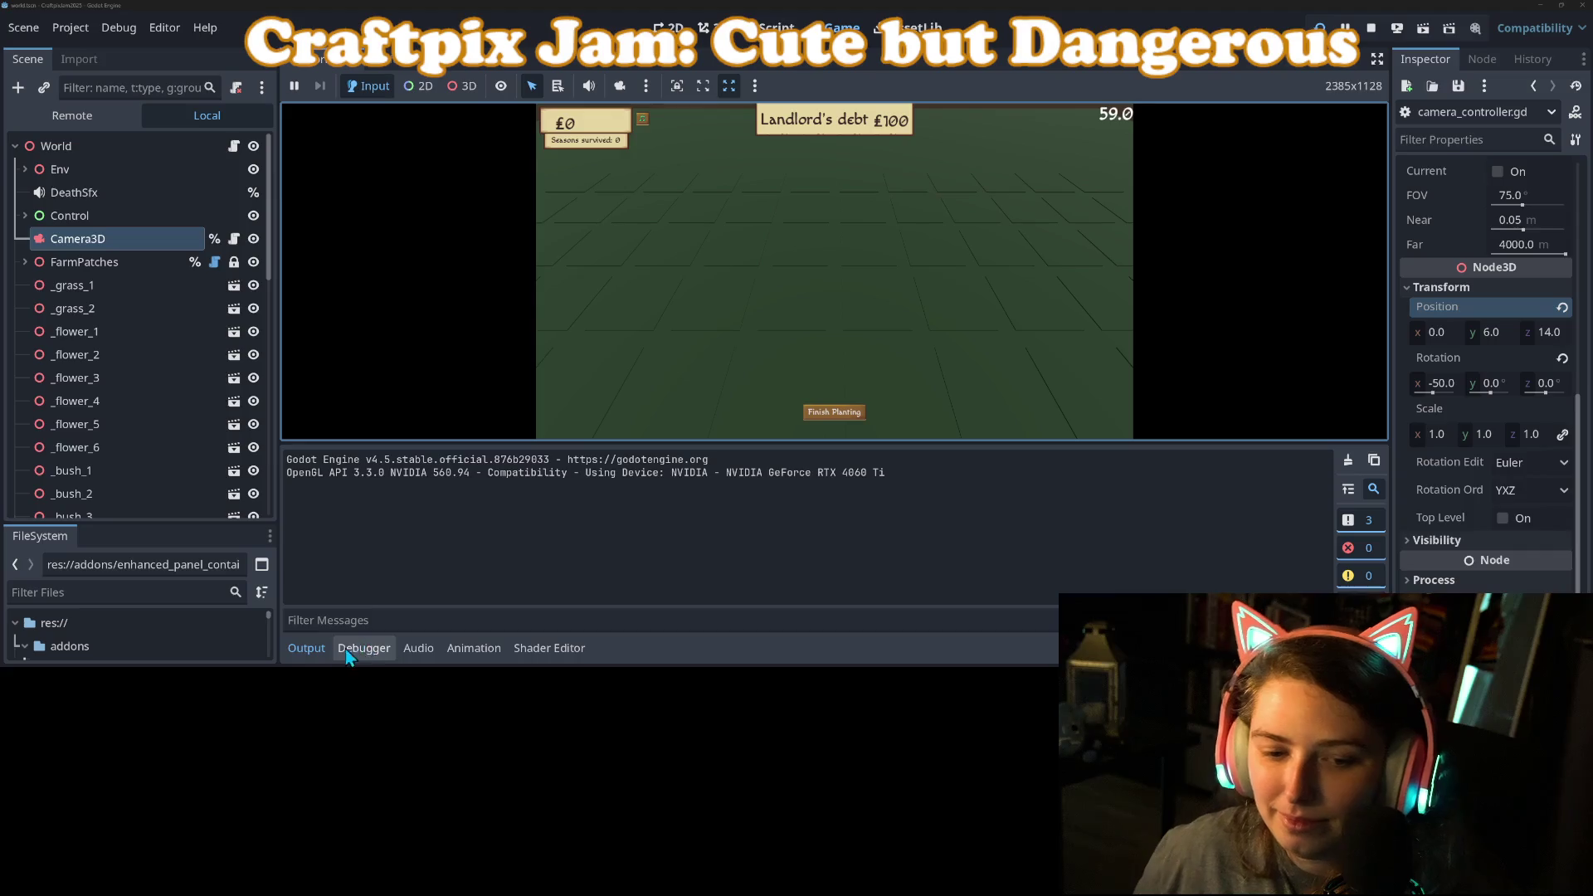
pyautogui.click(309, 648)
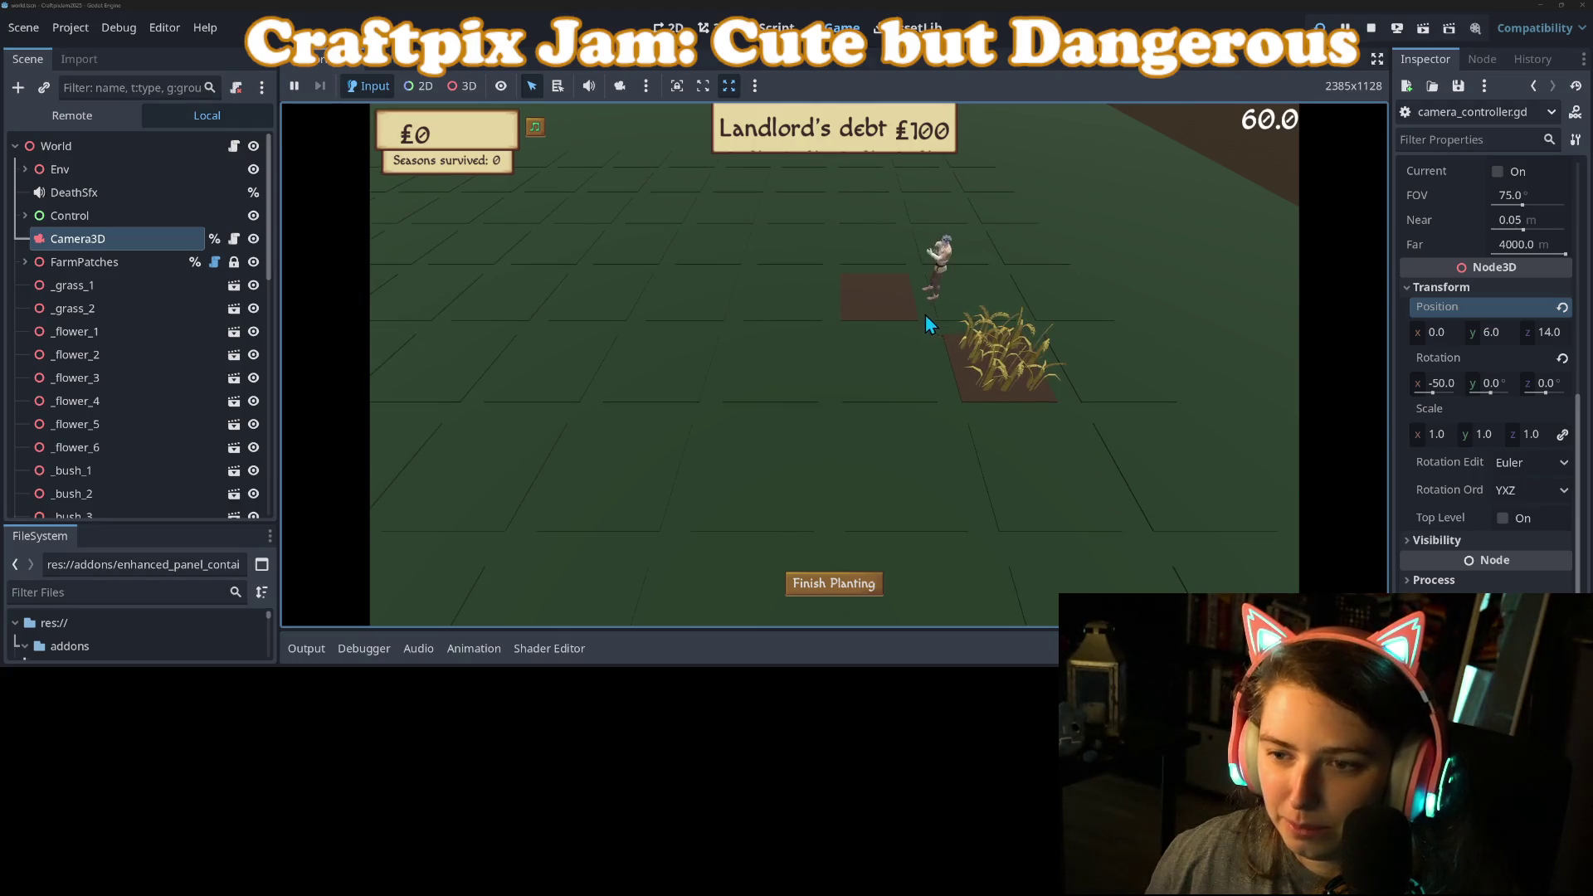
pyautogui.click(911, 303)
pyautogui.click(799, 286)
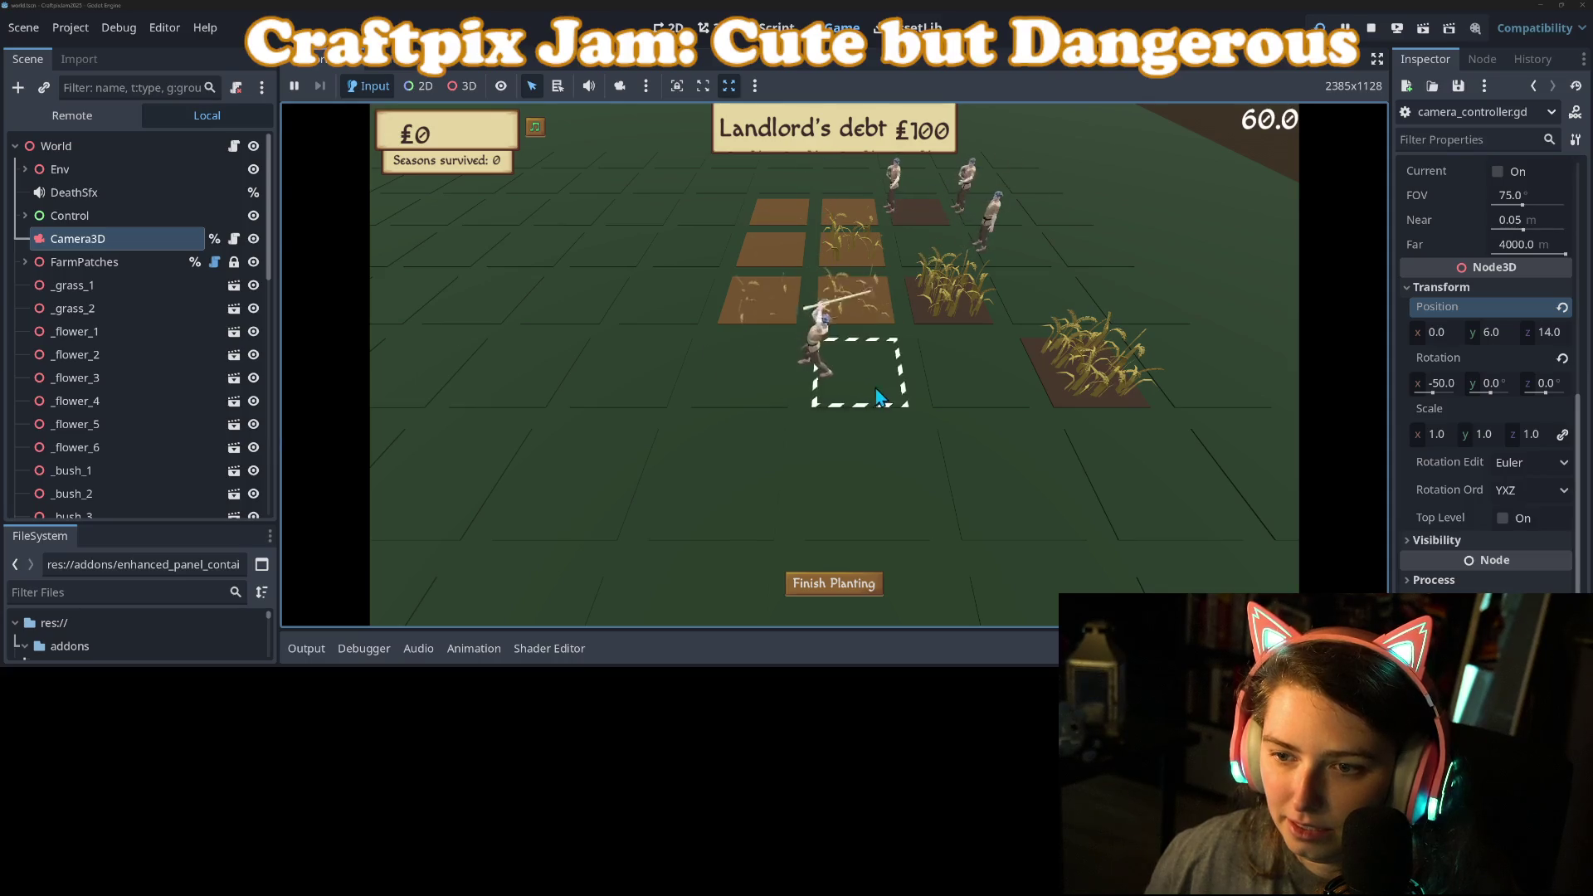
pyautogui.click(780, 359)
pyautogui.click(655, 346)
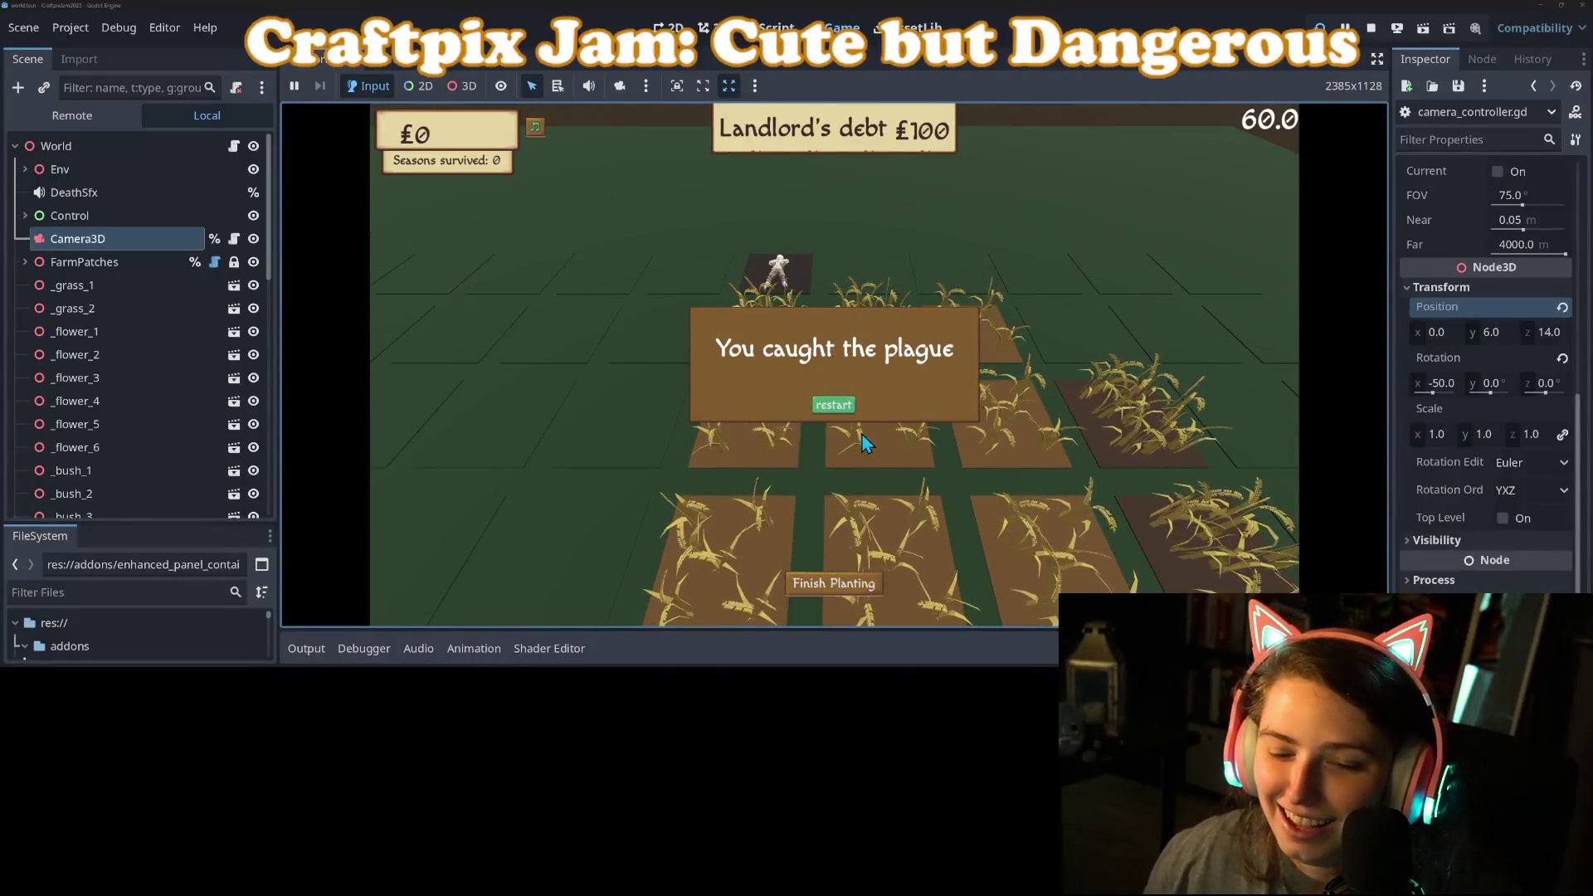
pyautogui.click(837, 410)
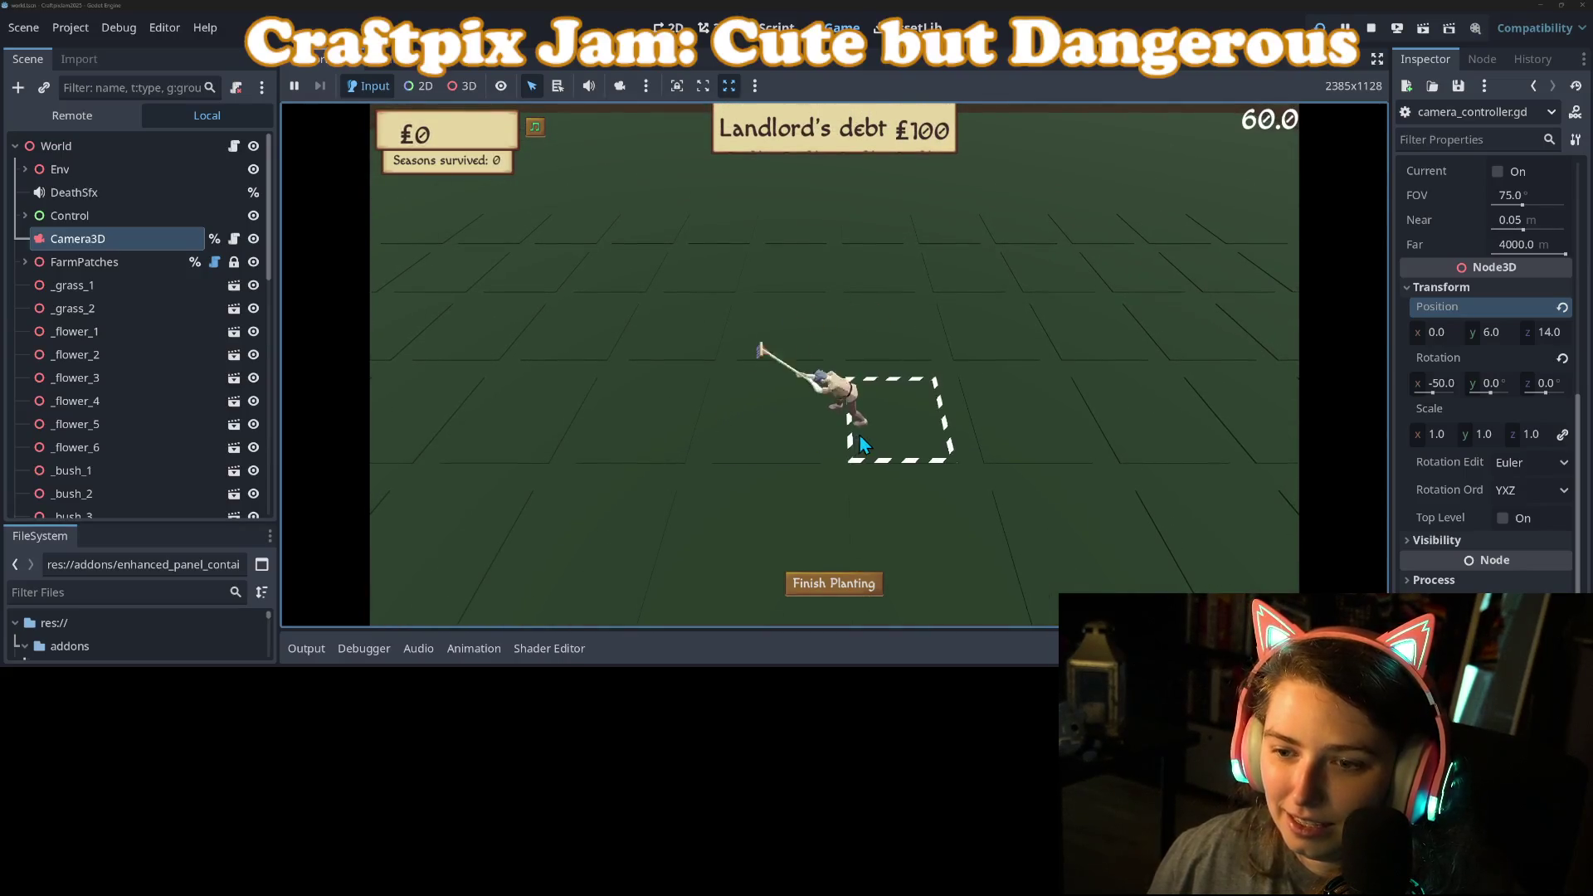
# Step: Plant nine patches across the field, then finish planting to start the harvest
pyautogui.click(821, 393)
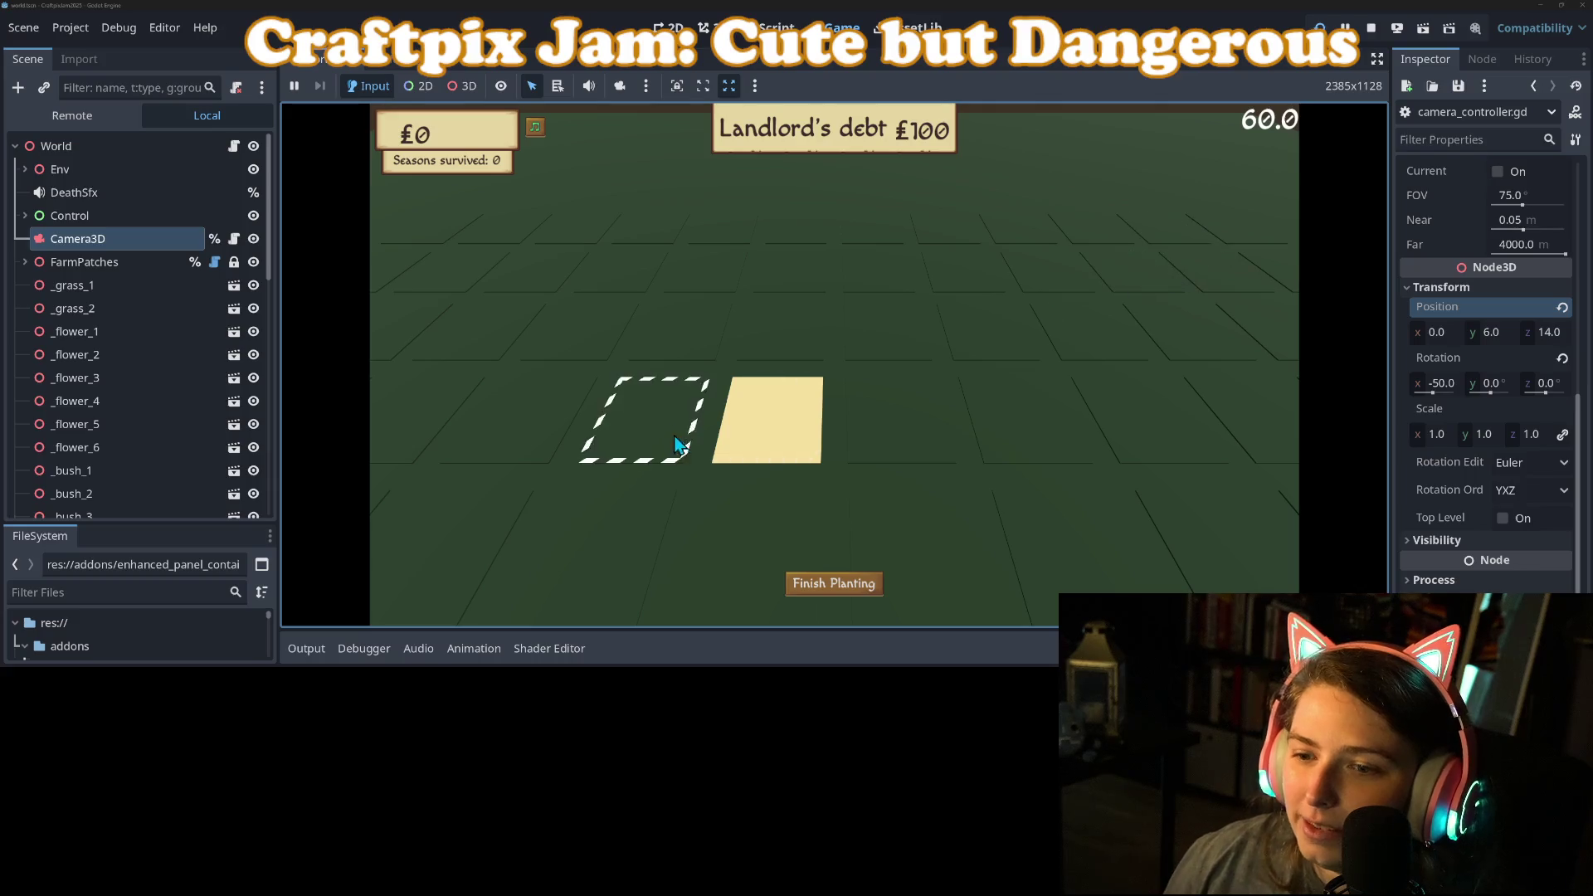
pyautogui.click(702, 360)
pyautogui.click(670, 416)
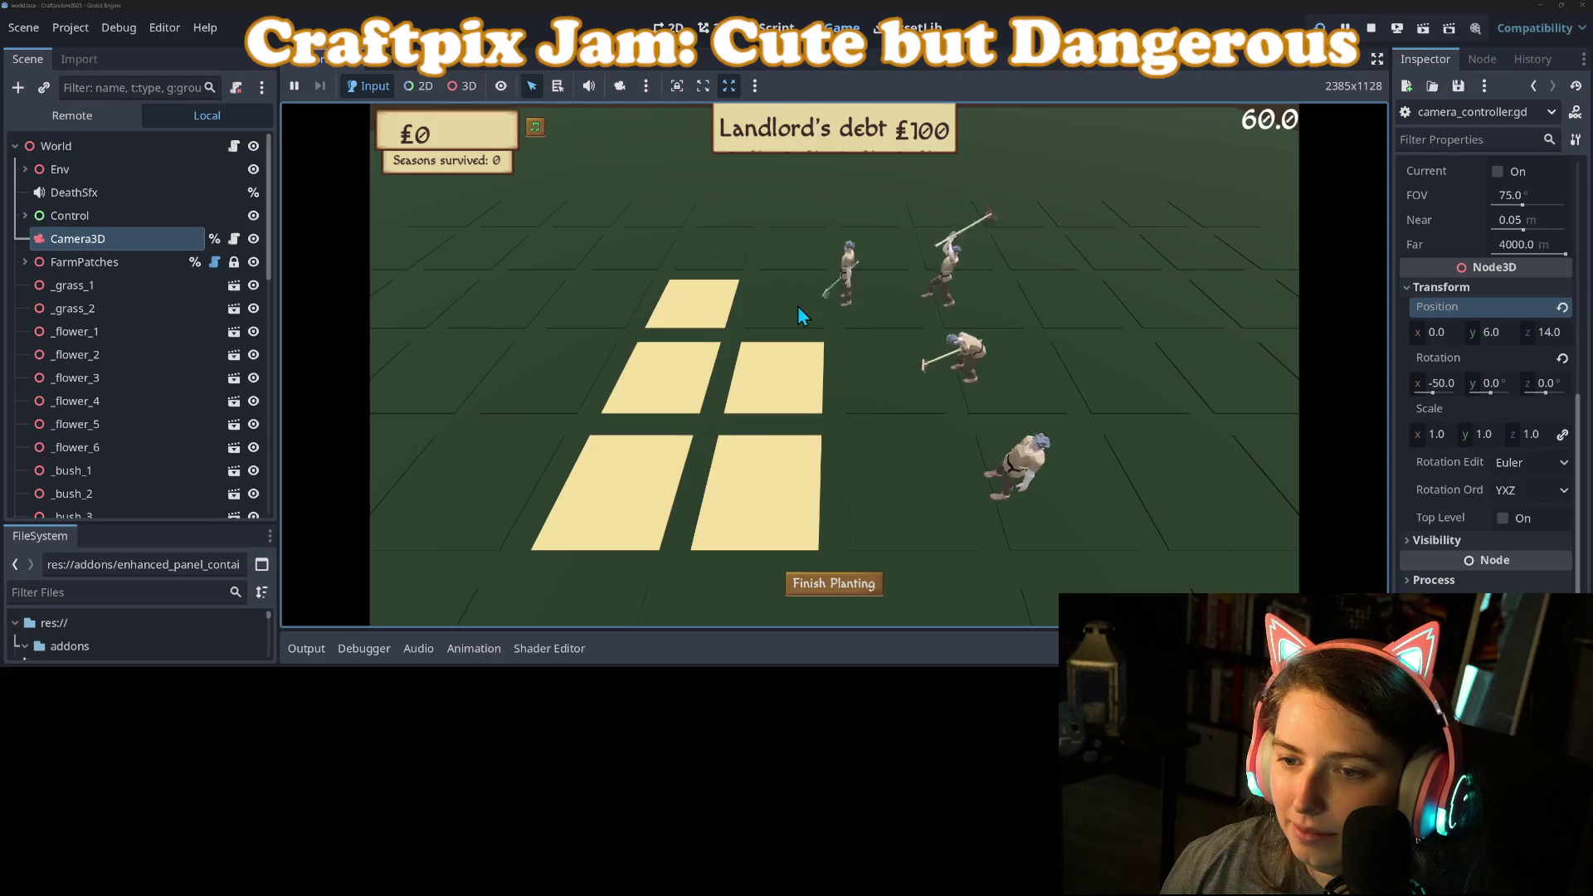
pyautogui.click(740, 264)
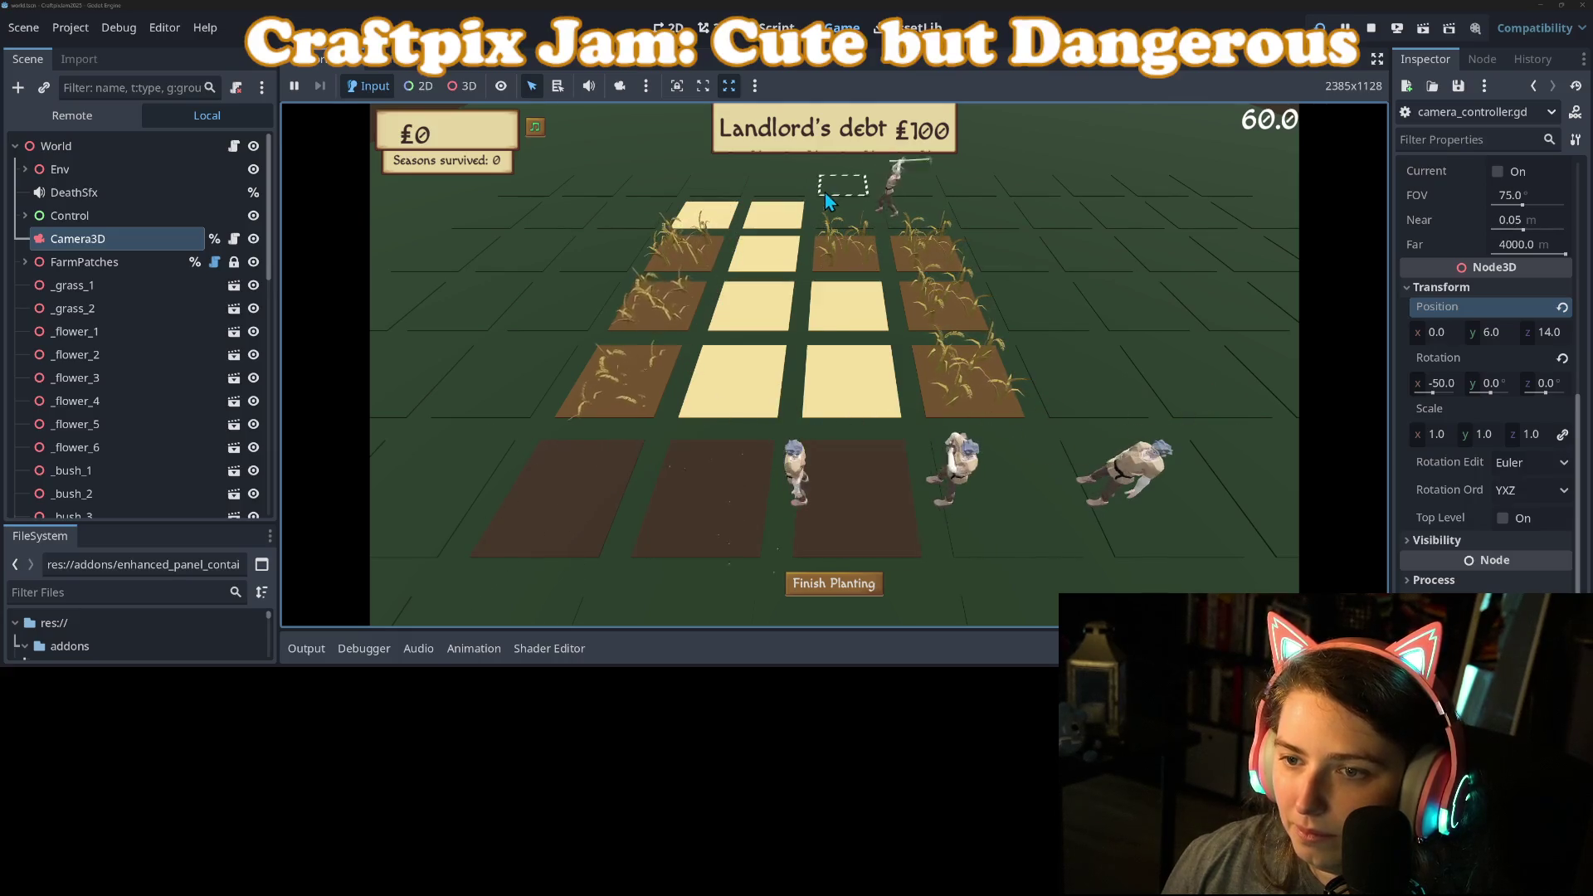
pyautogui.click(788, 195)
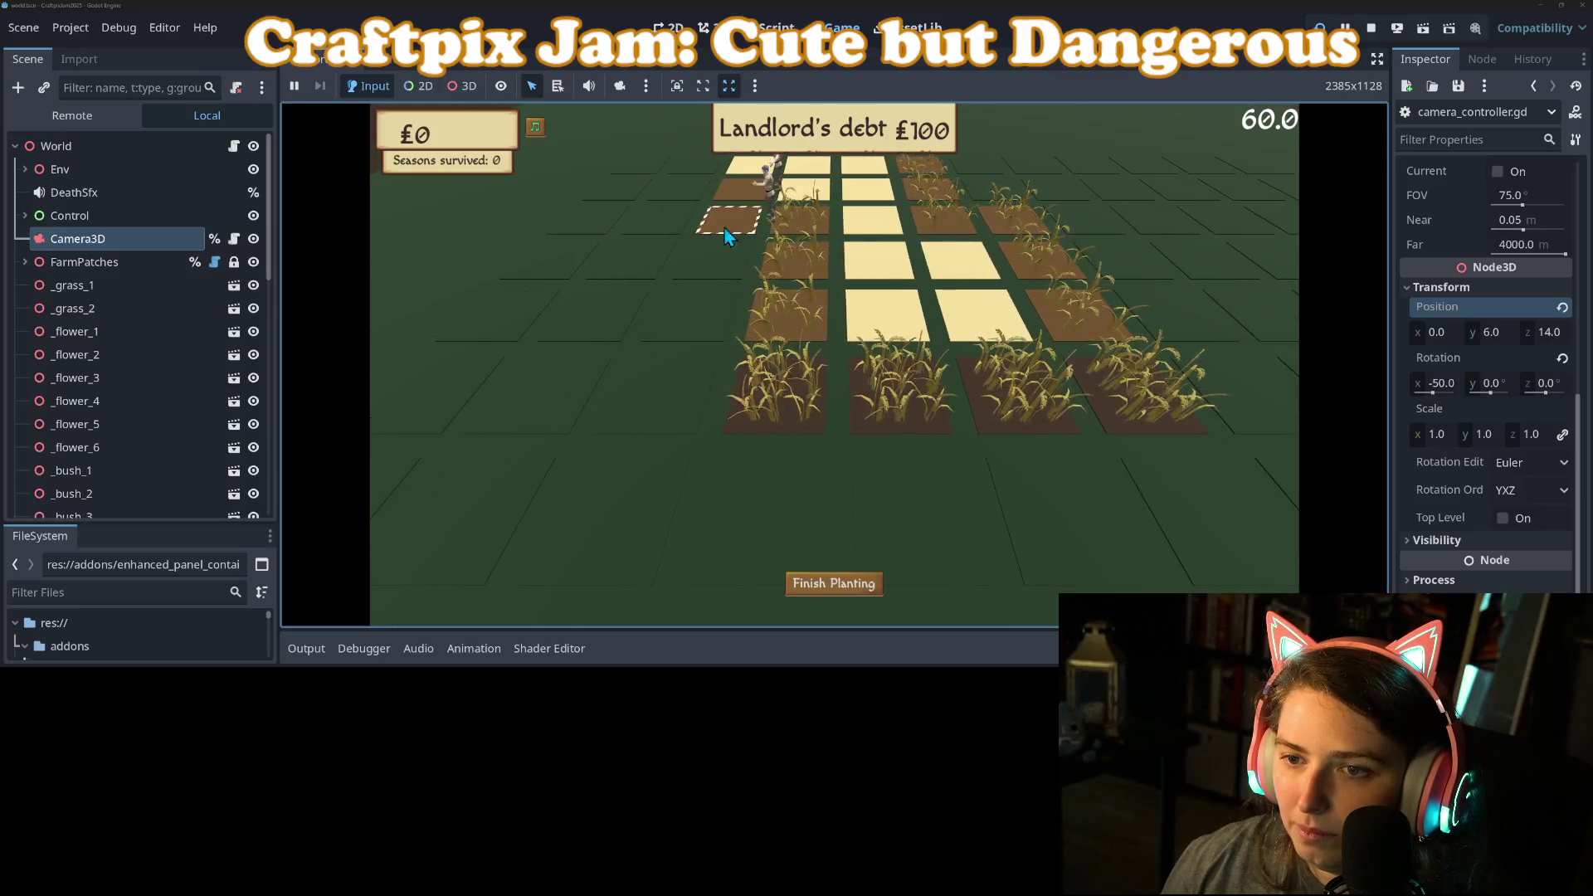
pyautogui.click(695, 176)
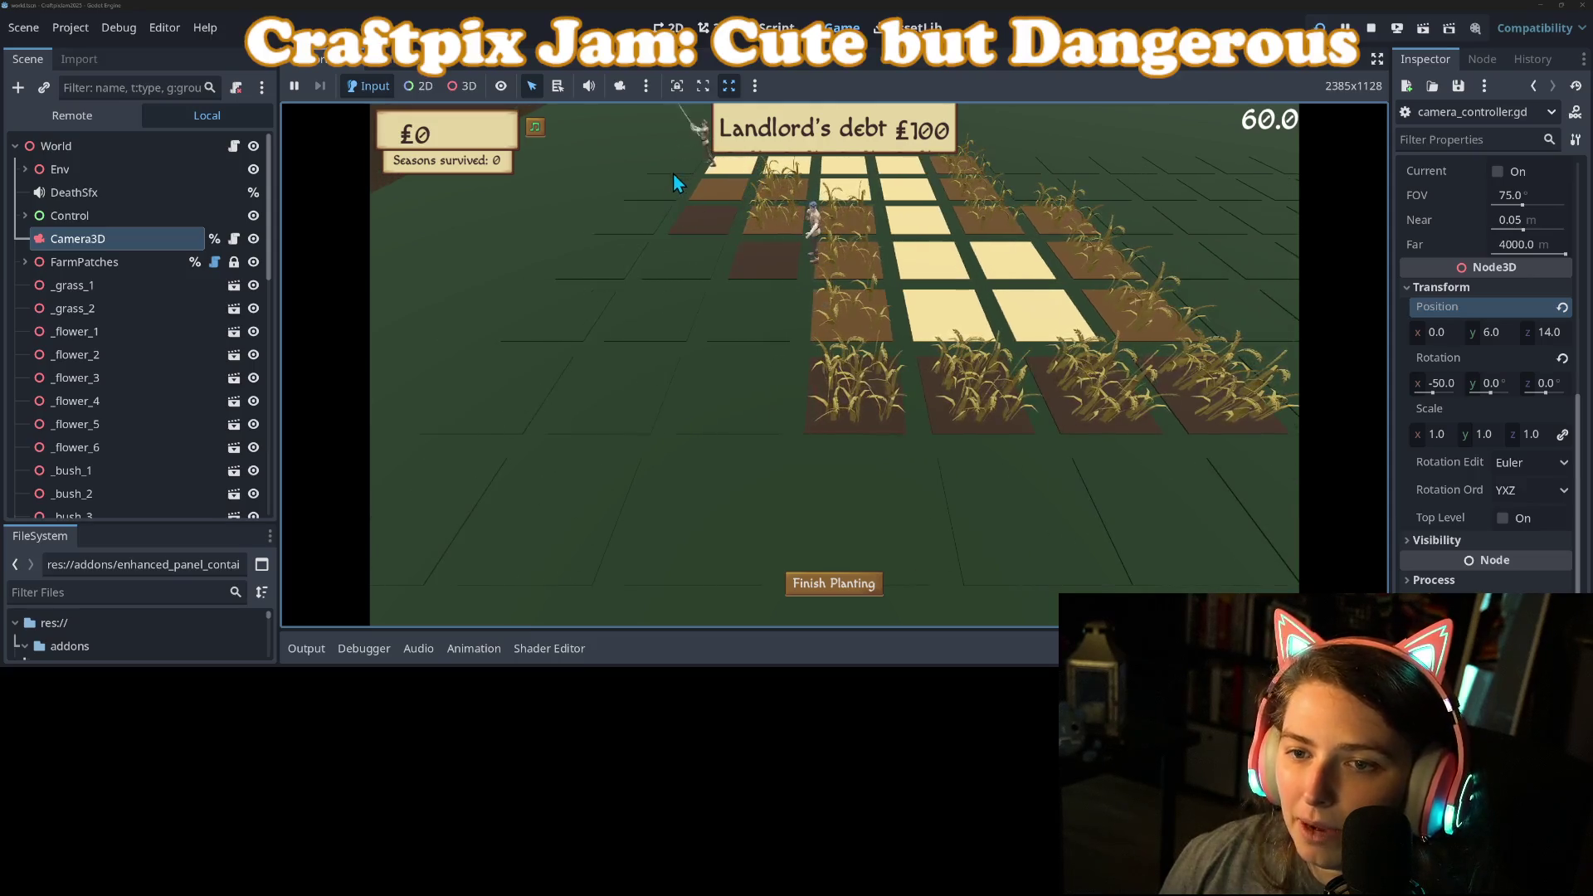
pyautogui.click(649, 221)
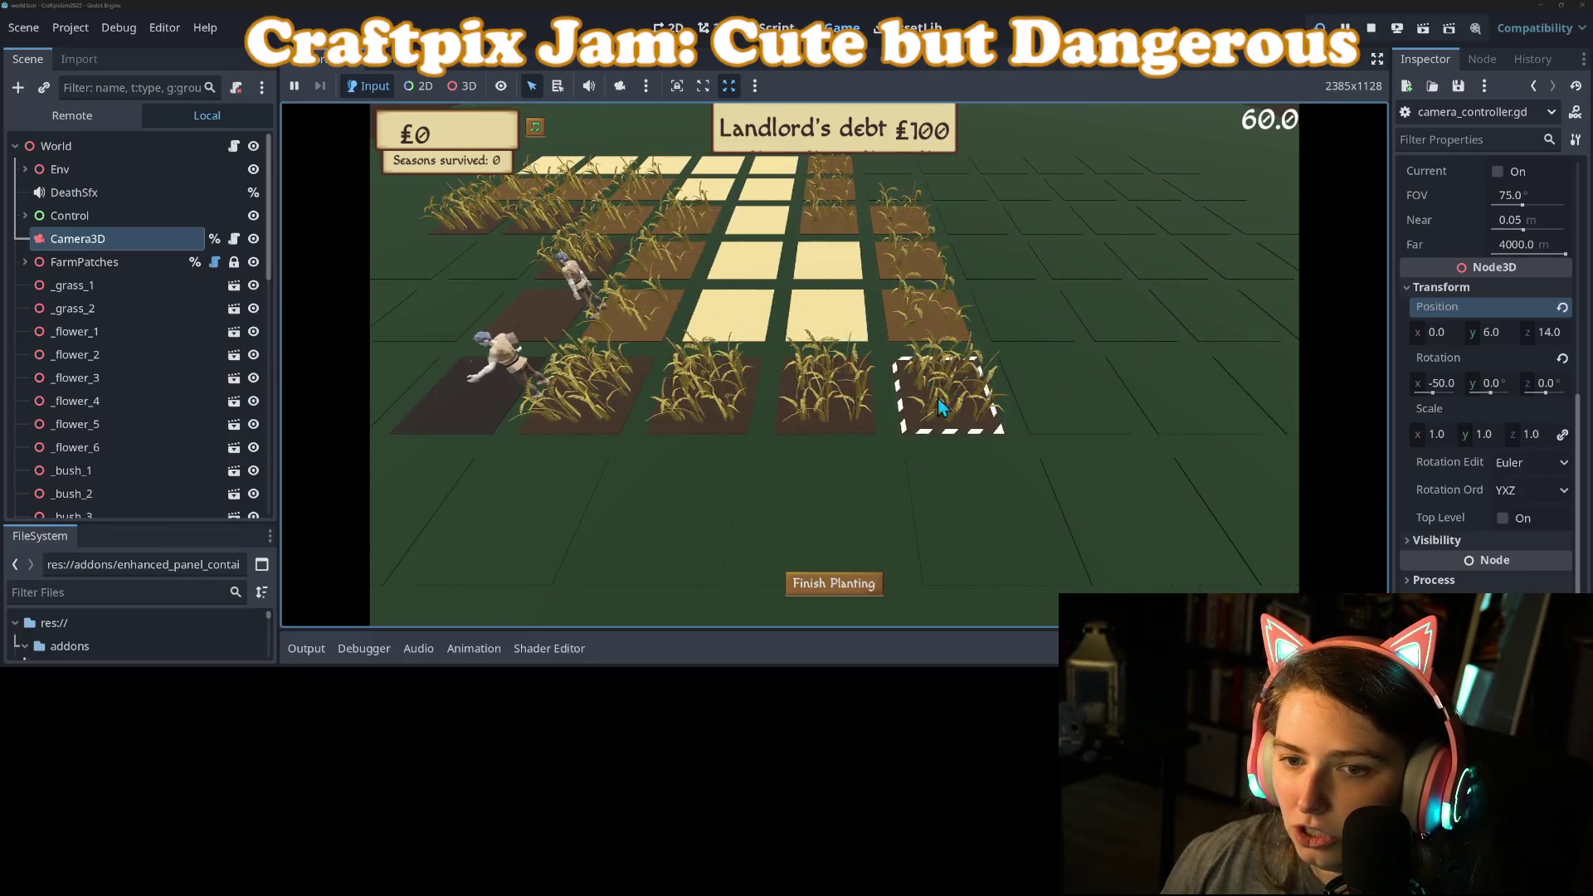
pyautogui.click(938, 398)
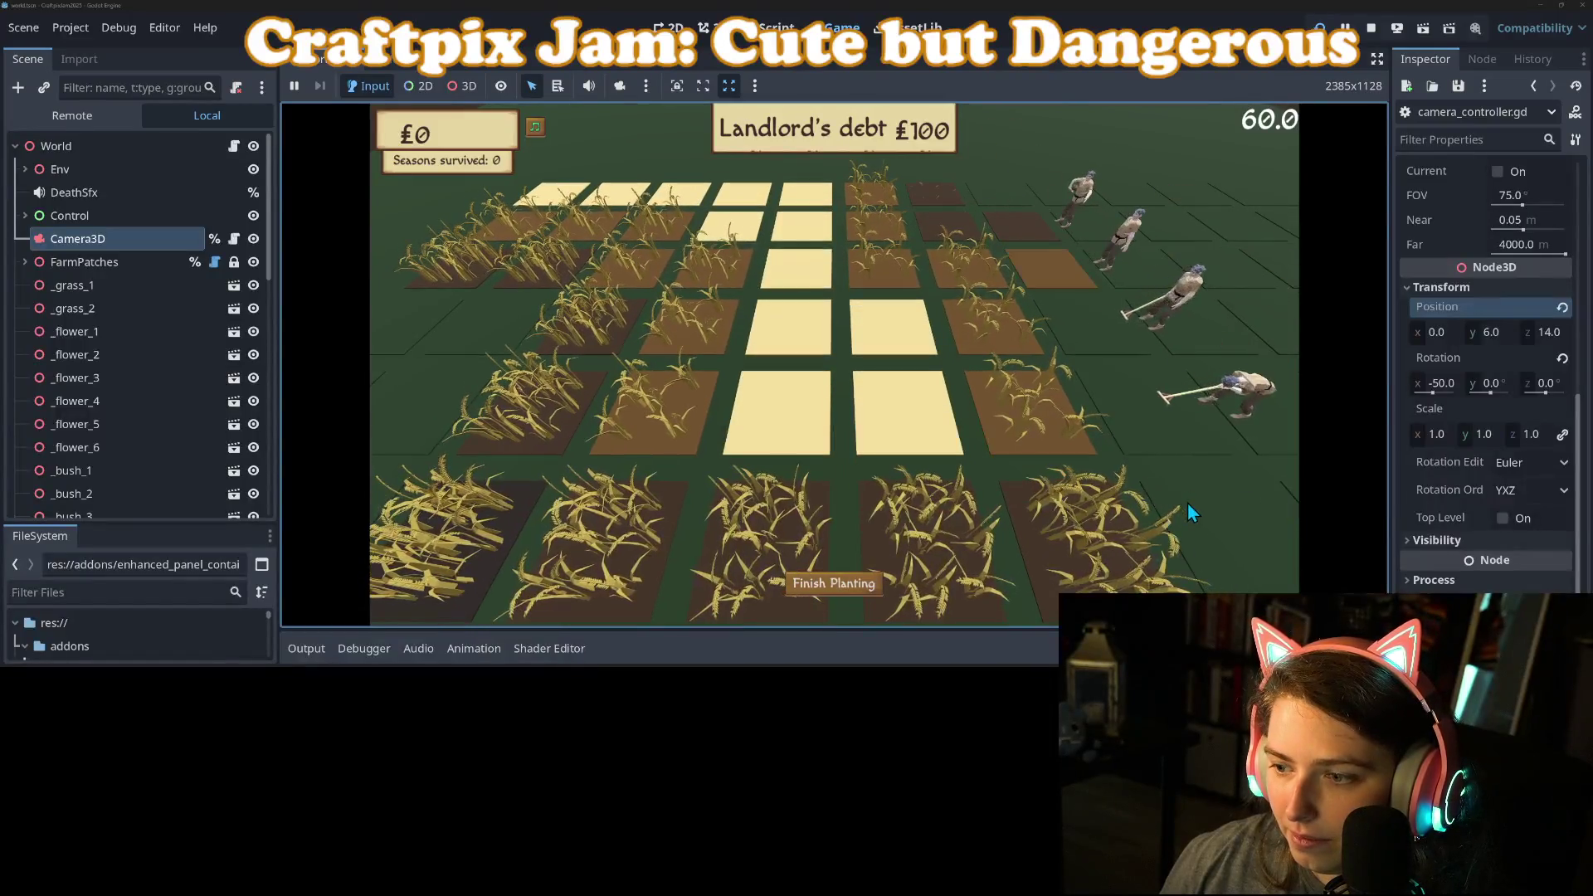
pyautogui.click(1047, 387)
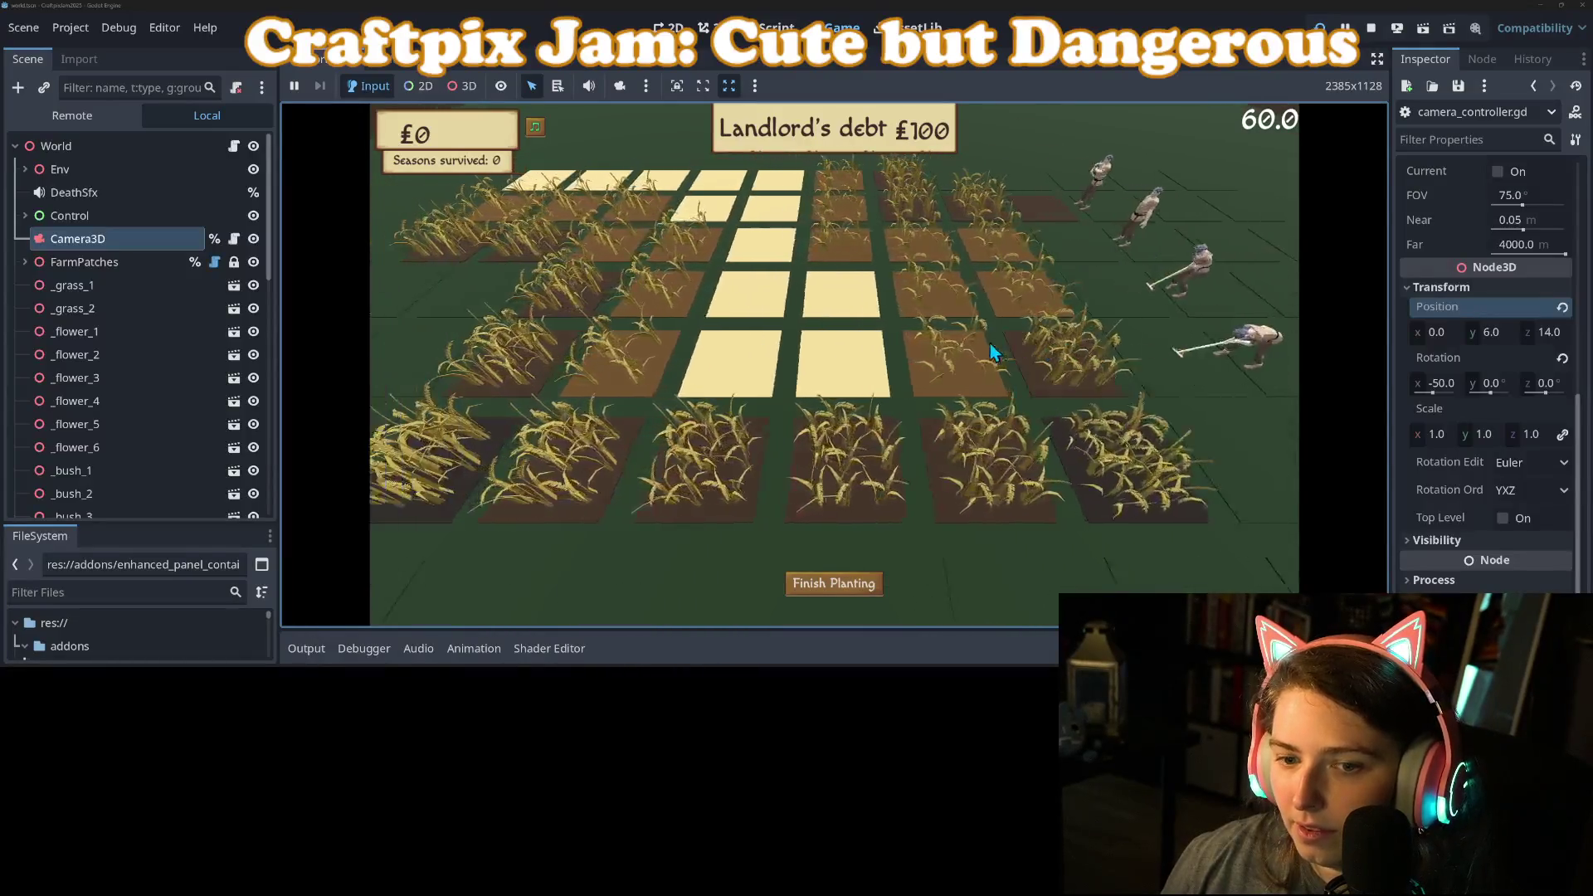
pyautogui.click(834, 583)
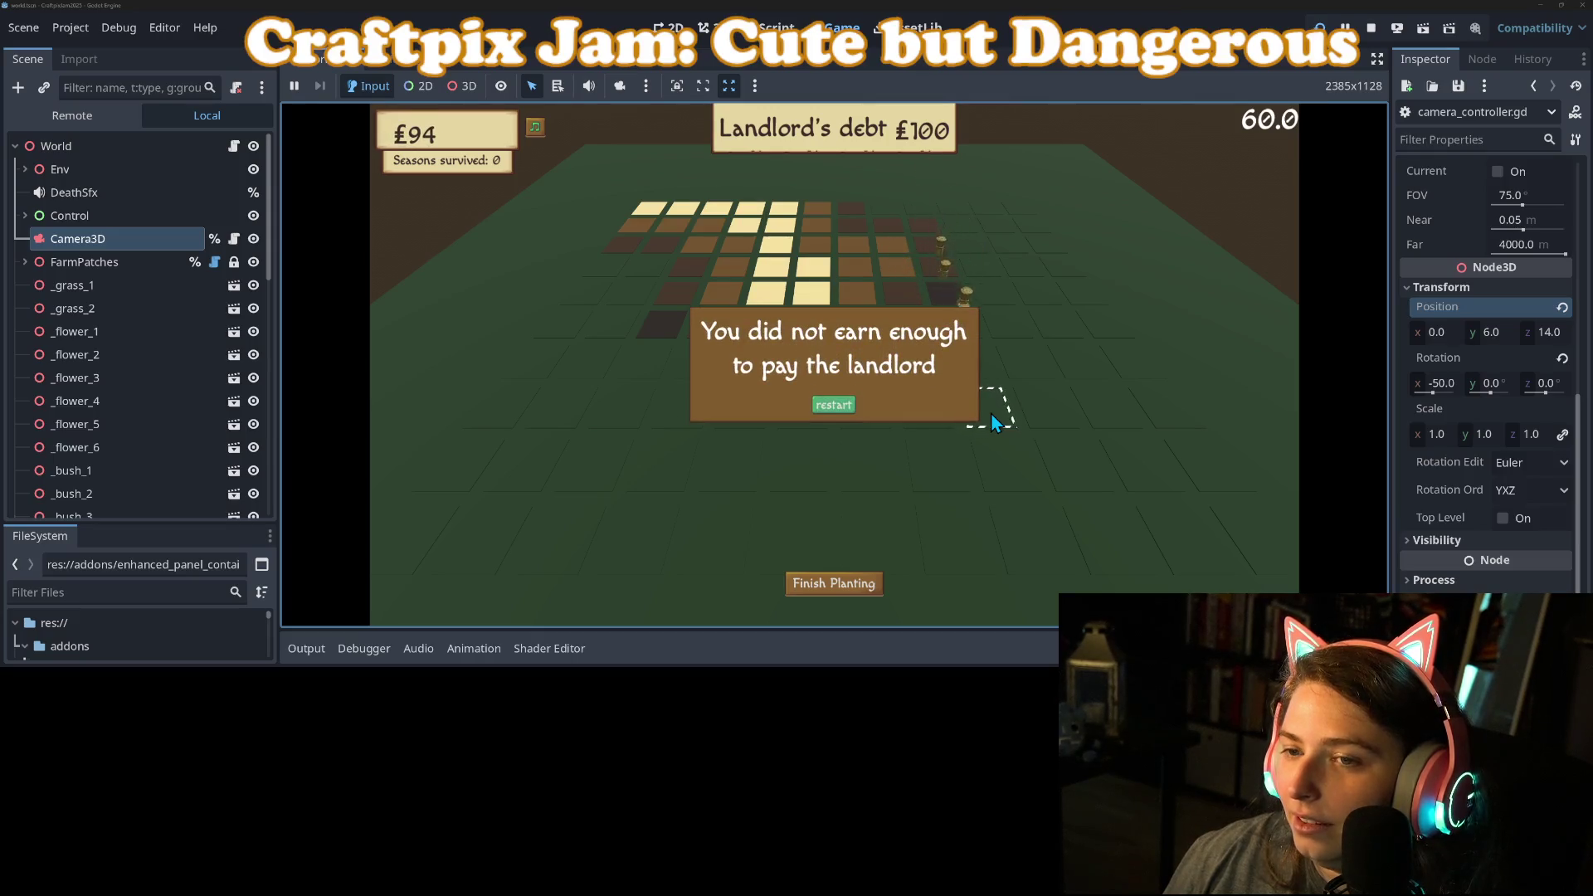
# Step: Restart after losing, stop the game, and switch to the version control app
pyautogui.click(832, 407)
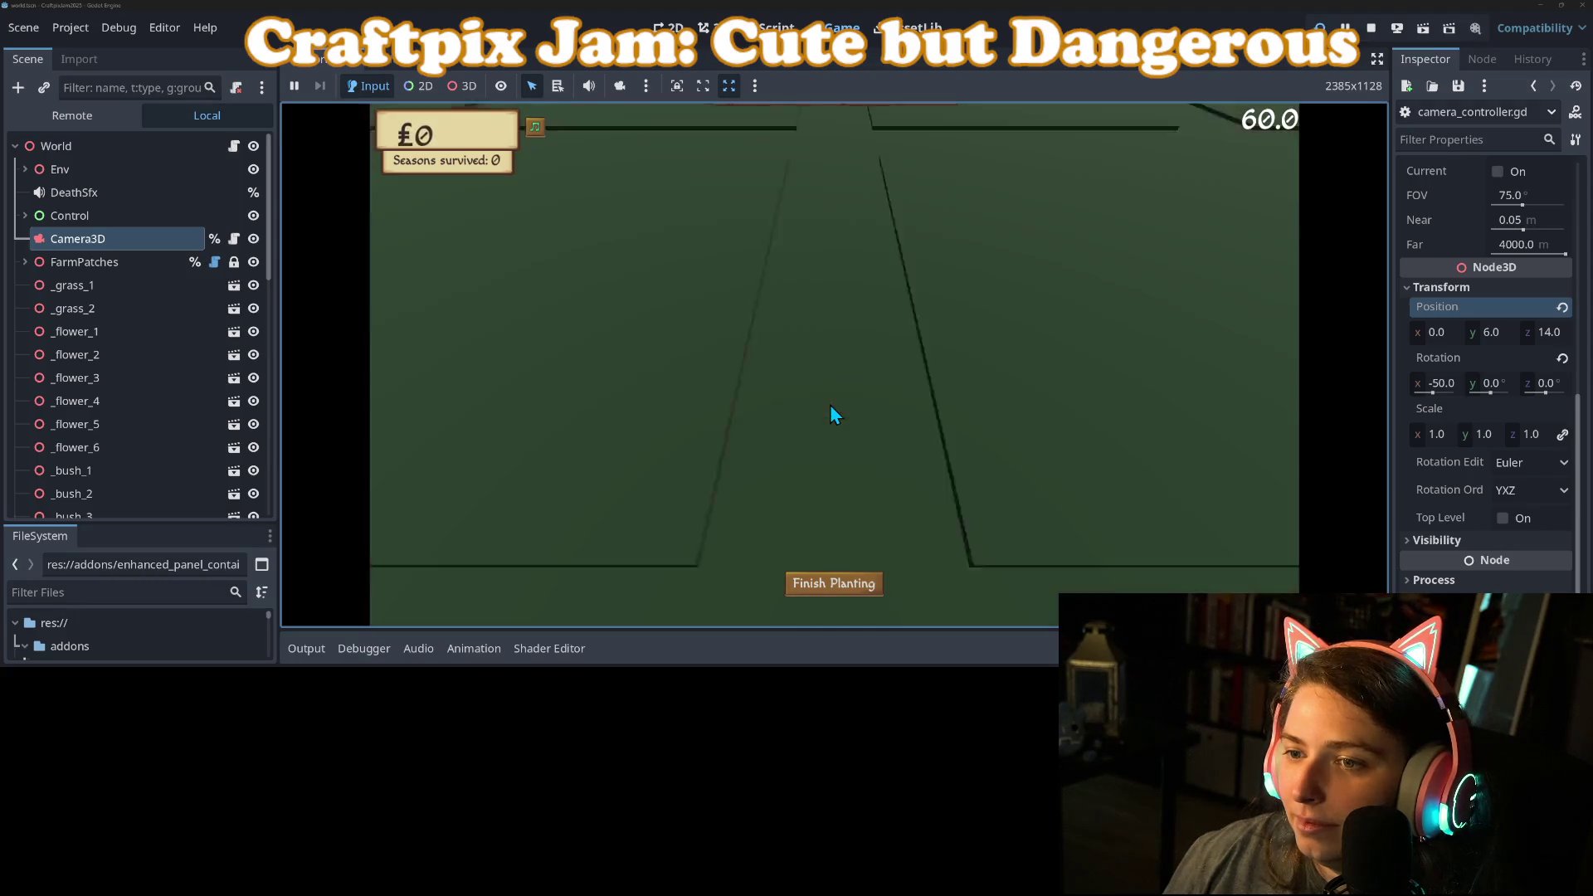
pyautogui.click(1370, 29)
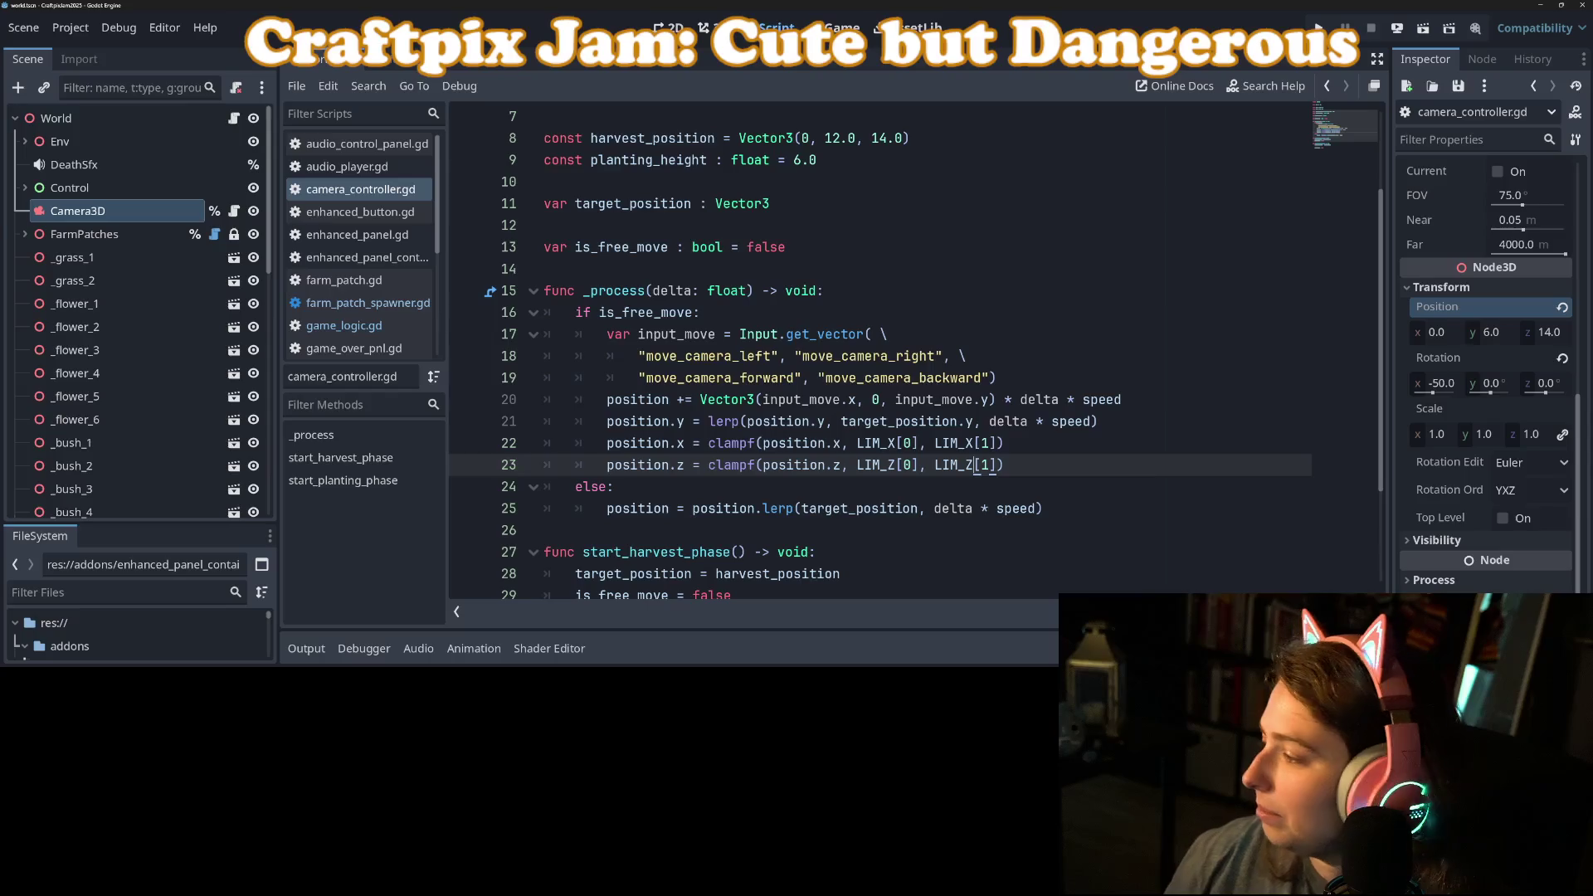
pyautogui.hotkey('alt', 'Tab')
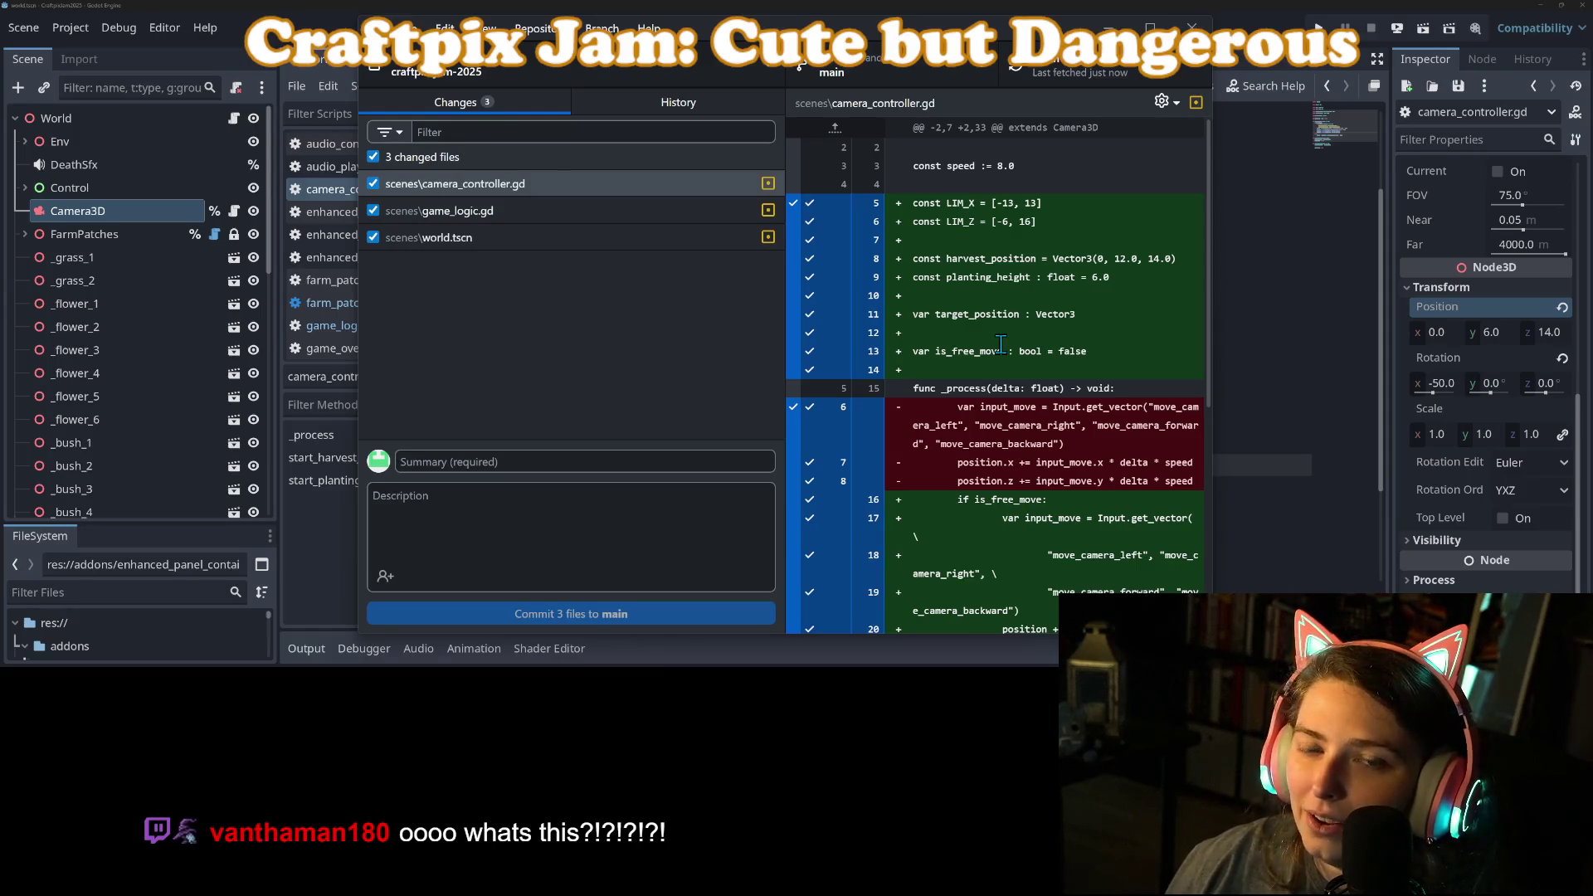
# Step: Commit all three files to main as 'adds camera locking and pan limits', then minimize GitHub Desktop
pyautogui.click(695, 469)
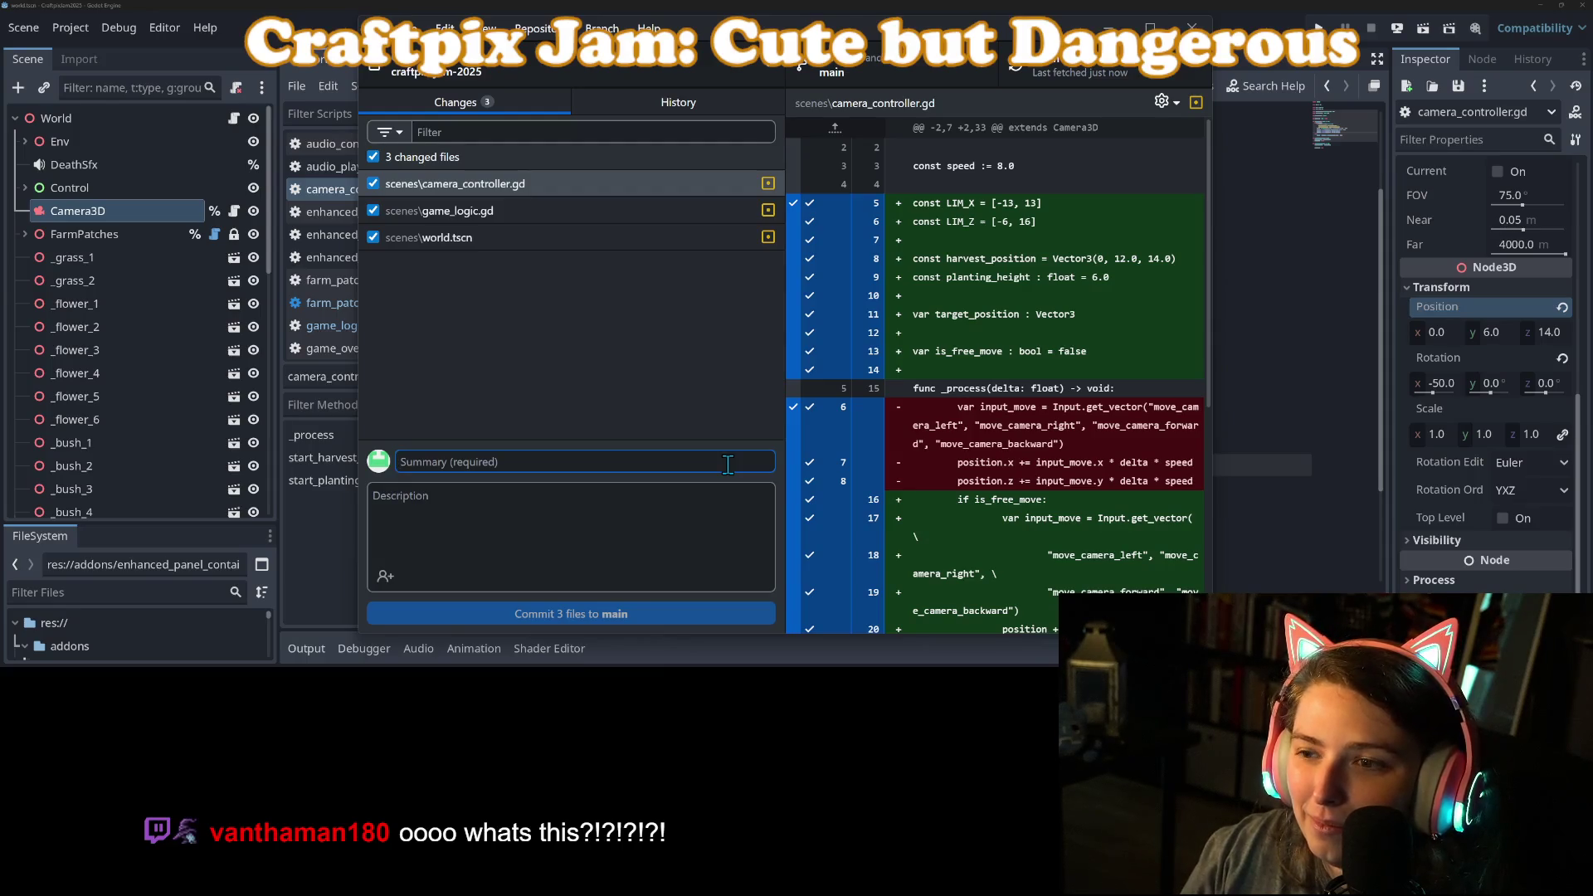
pyautogui.write('adds camera locking and a')
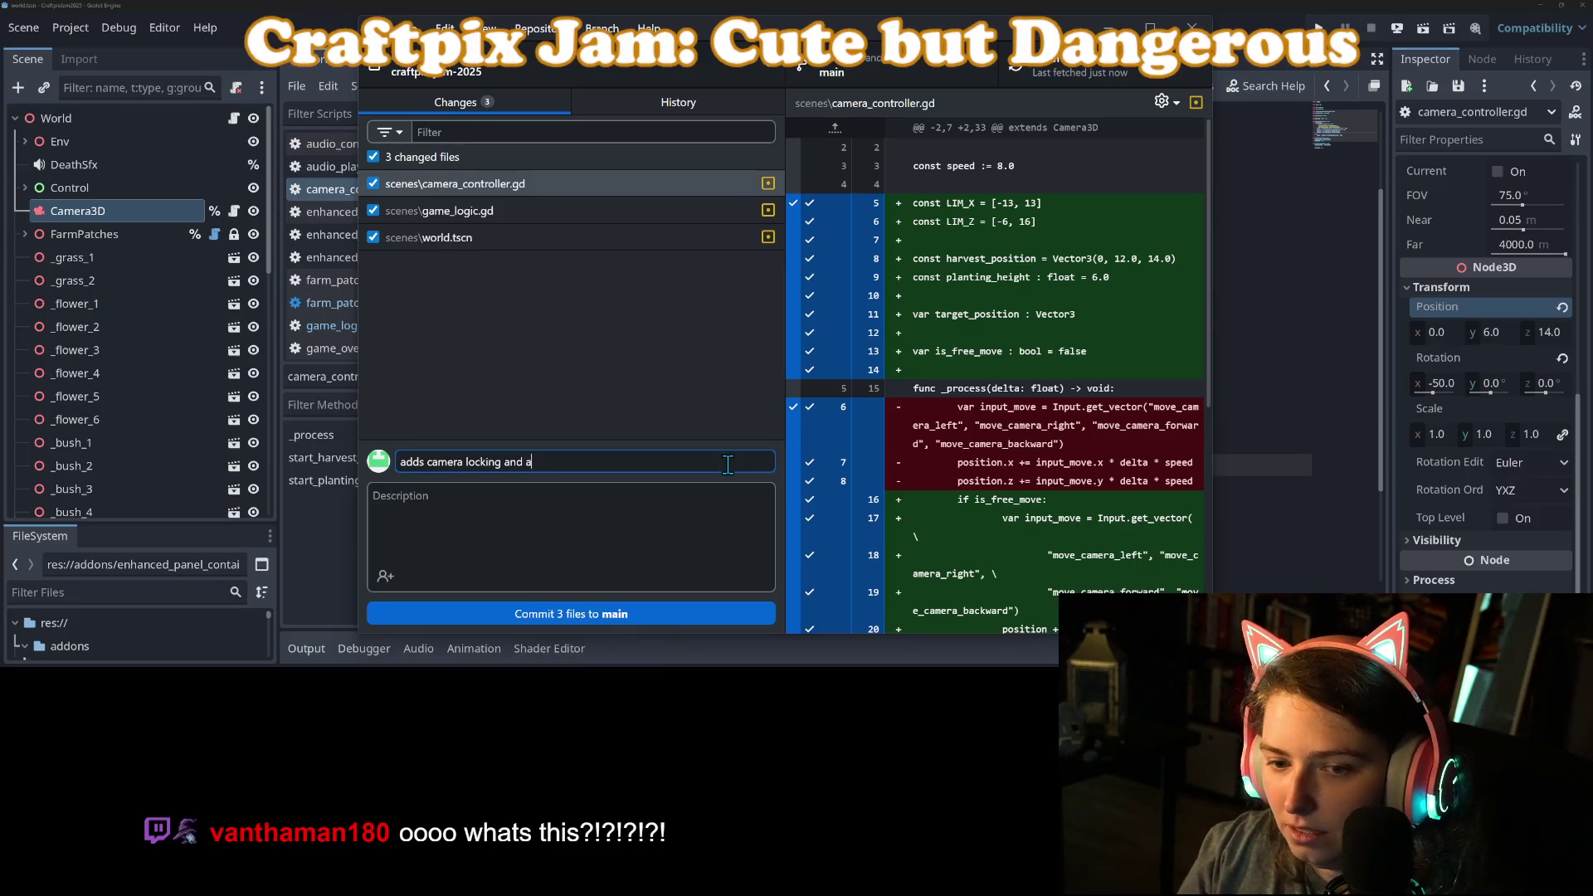
pyautogui.press('BackSpace')
pyautogui.write('pan limits')
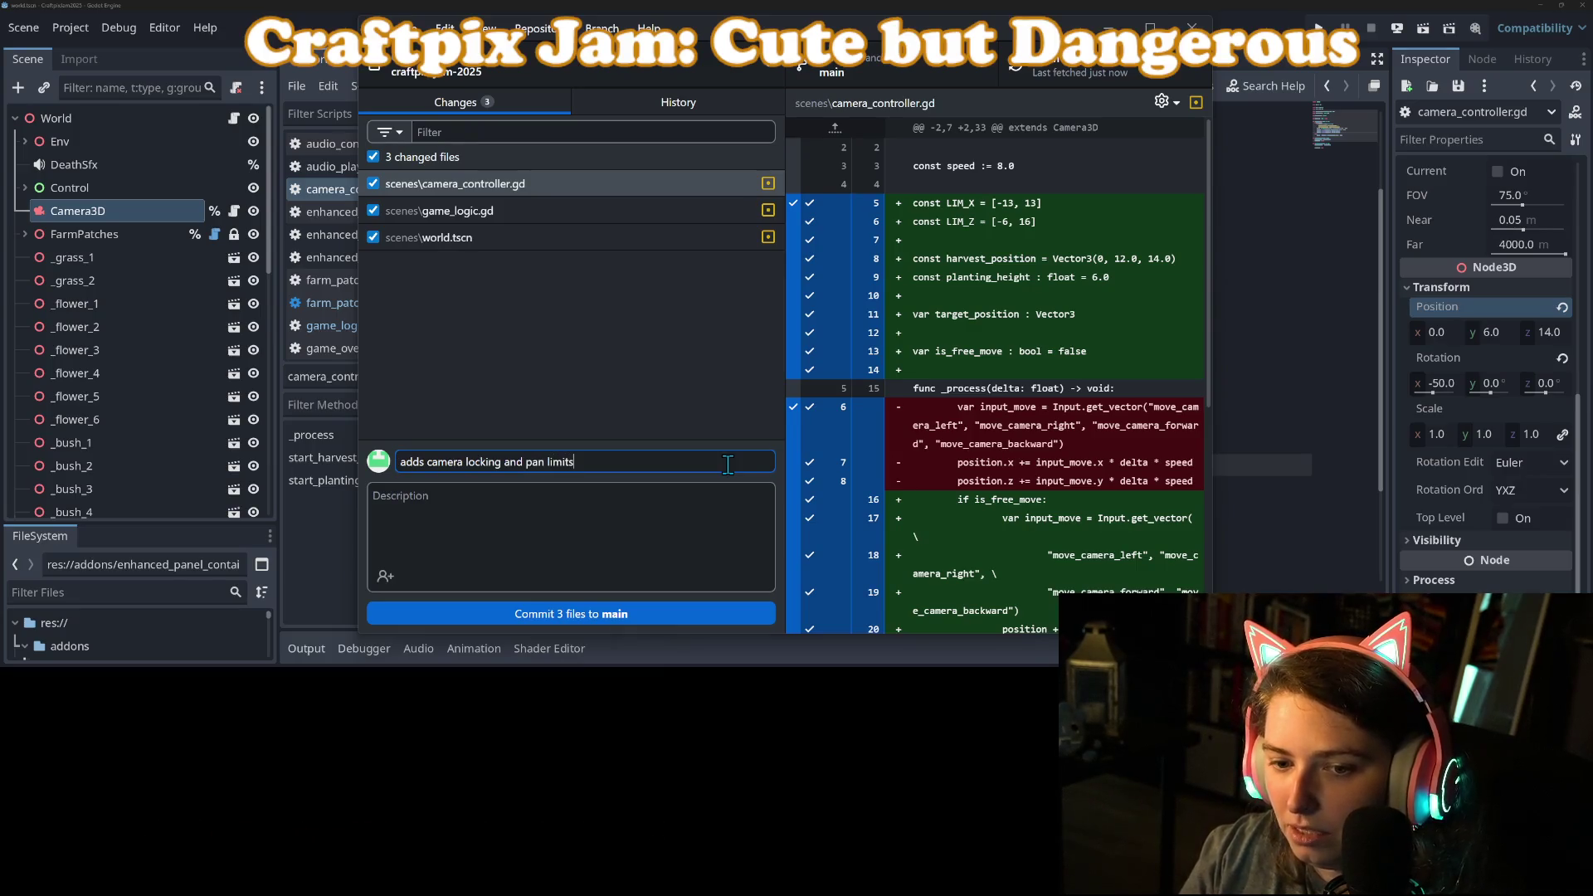
pyautogui.click(651, 618)
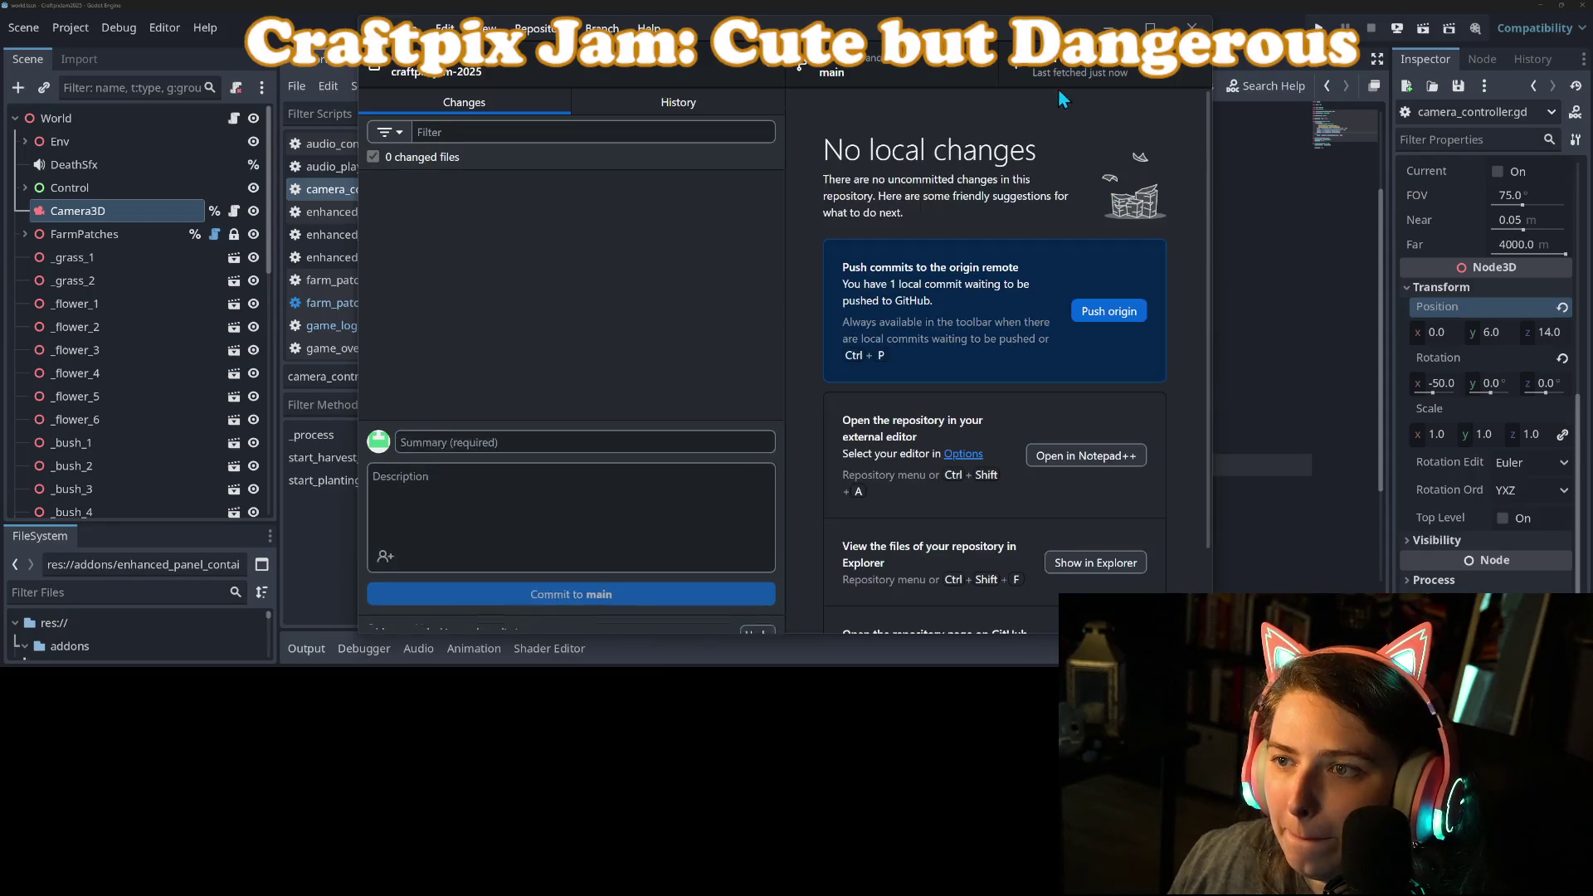
pyautogui.click(1108, 27)
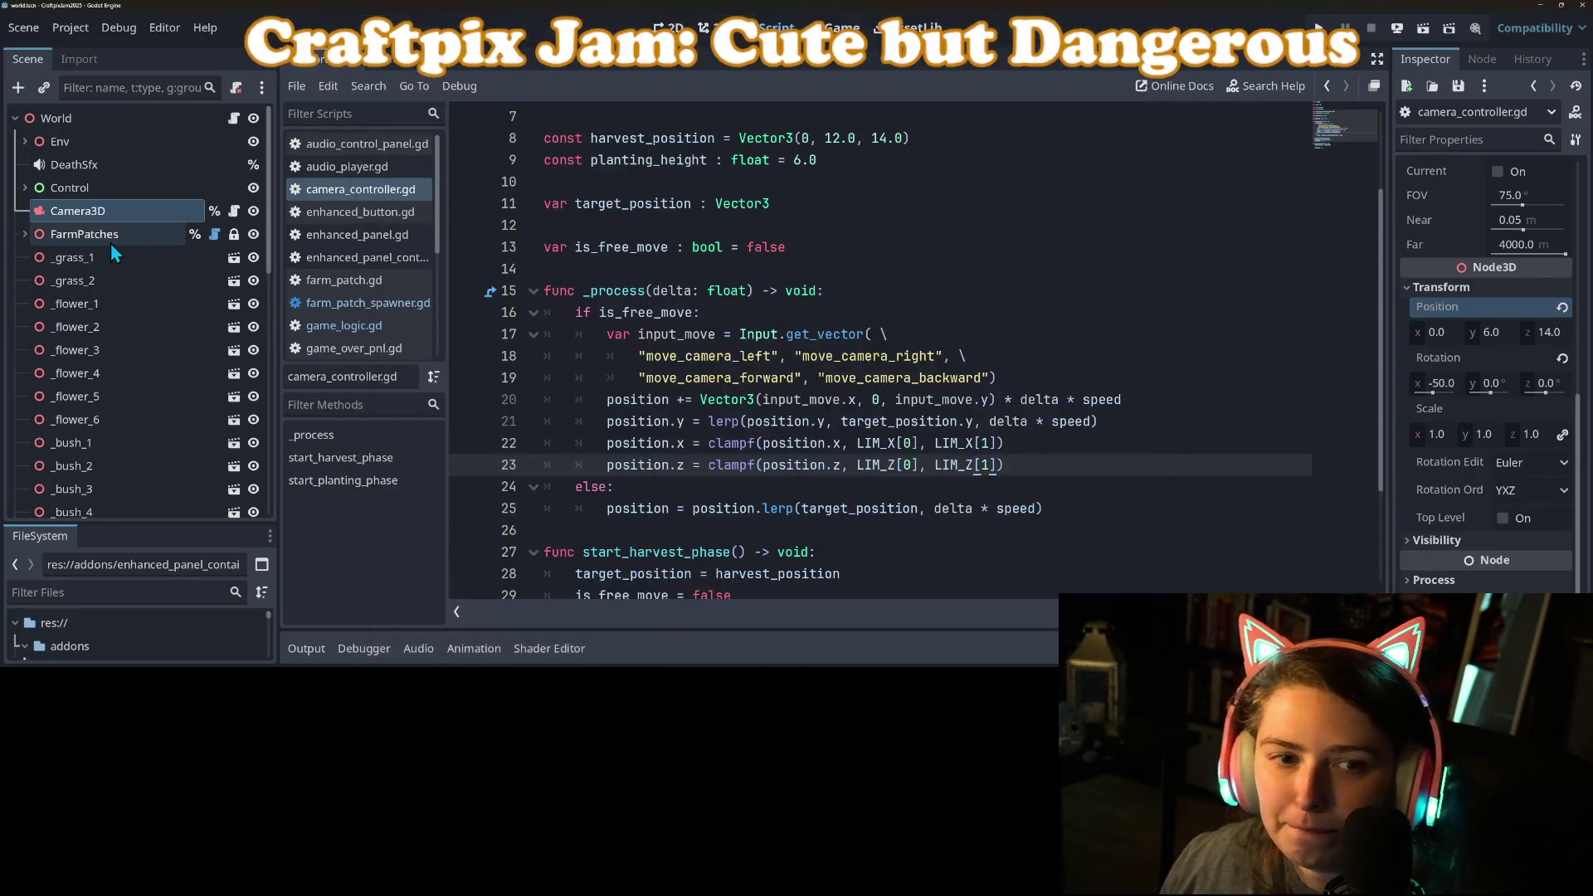
# Step: Locate the FinishedPlantingBtn node in the scene tree and open game_logic.gd
pyautogui.scroll(-3, 97, 400)
pyautogui.scroll(3, 100, 377)
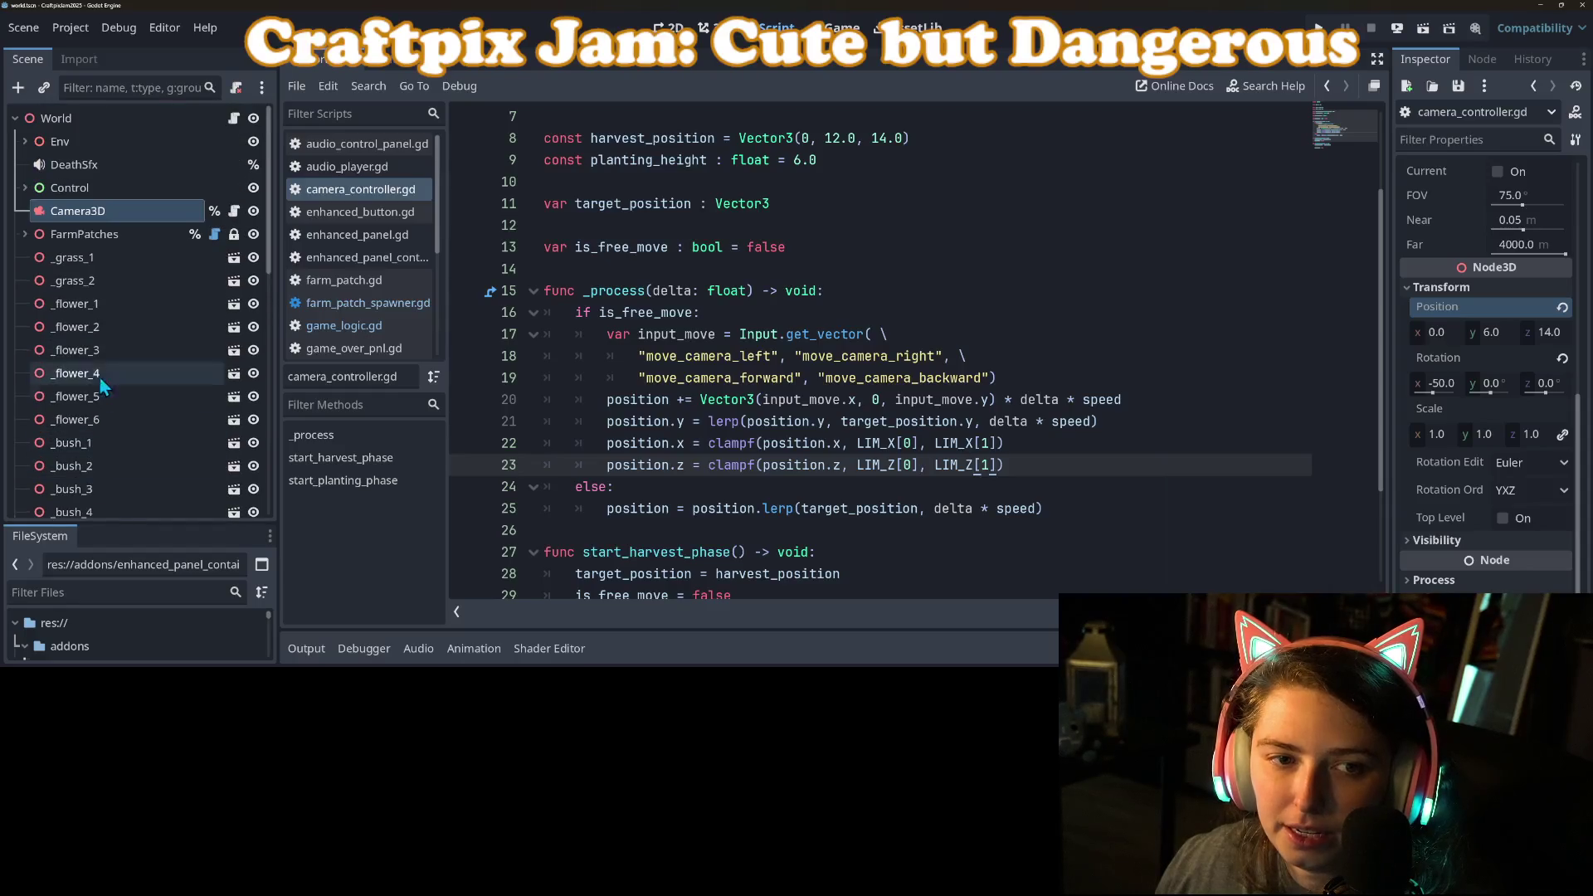
pyautogui.click(27, 187)
pyautogui.scroll(-2, 116, 406)
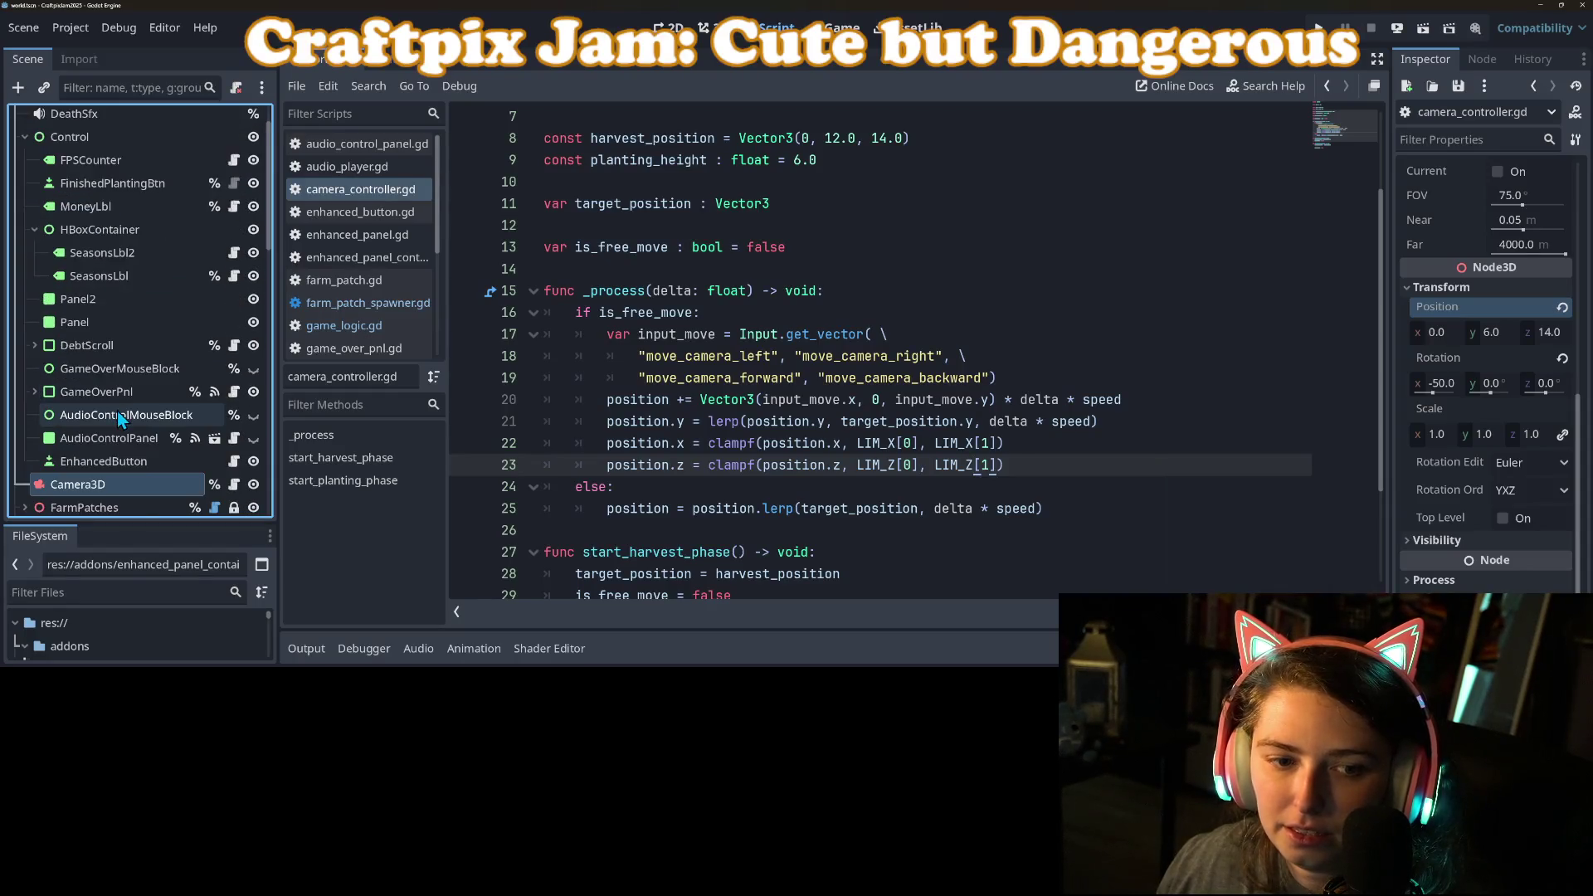
pyautogui.scroll(2, 117, 411)
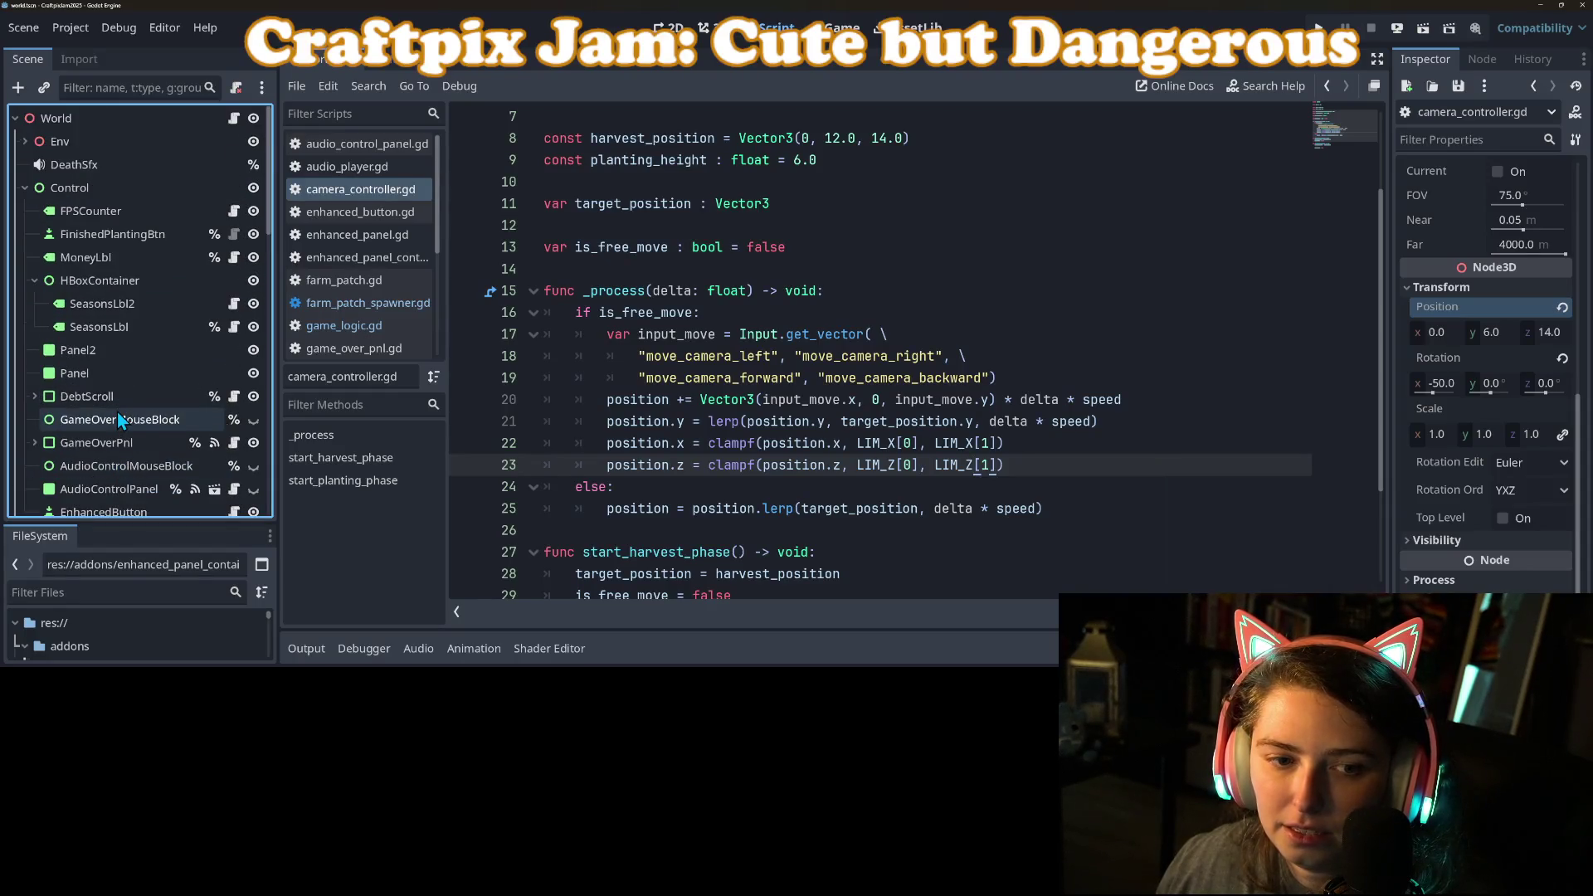
pyautogui.click(34, 281)
pyautogui.click(108, 234)
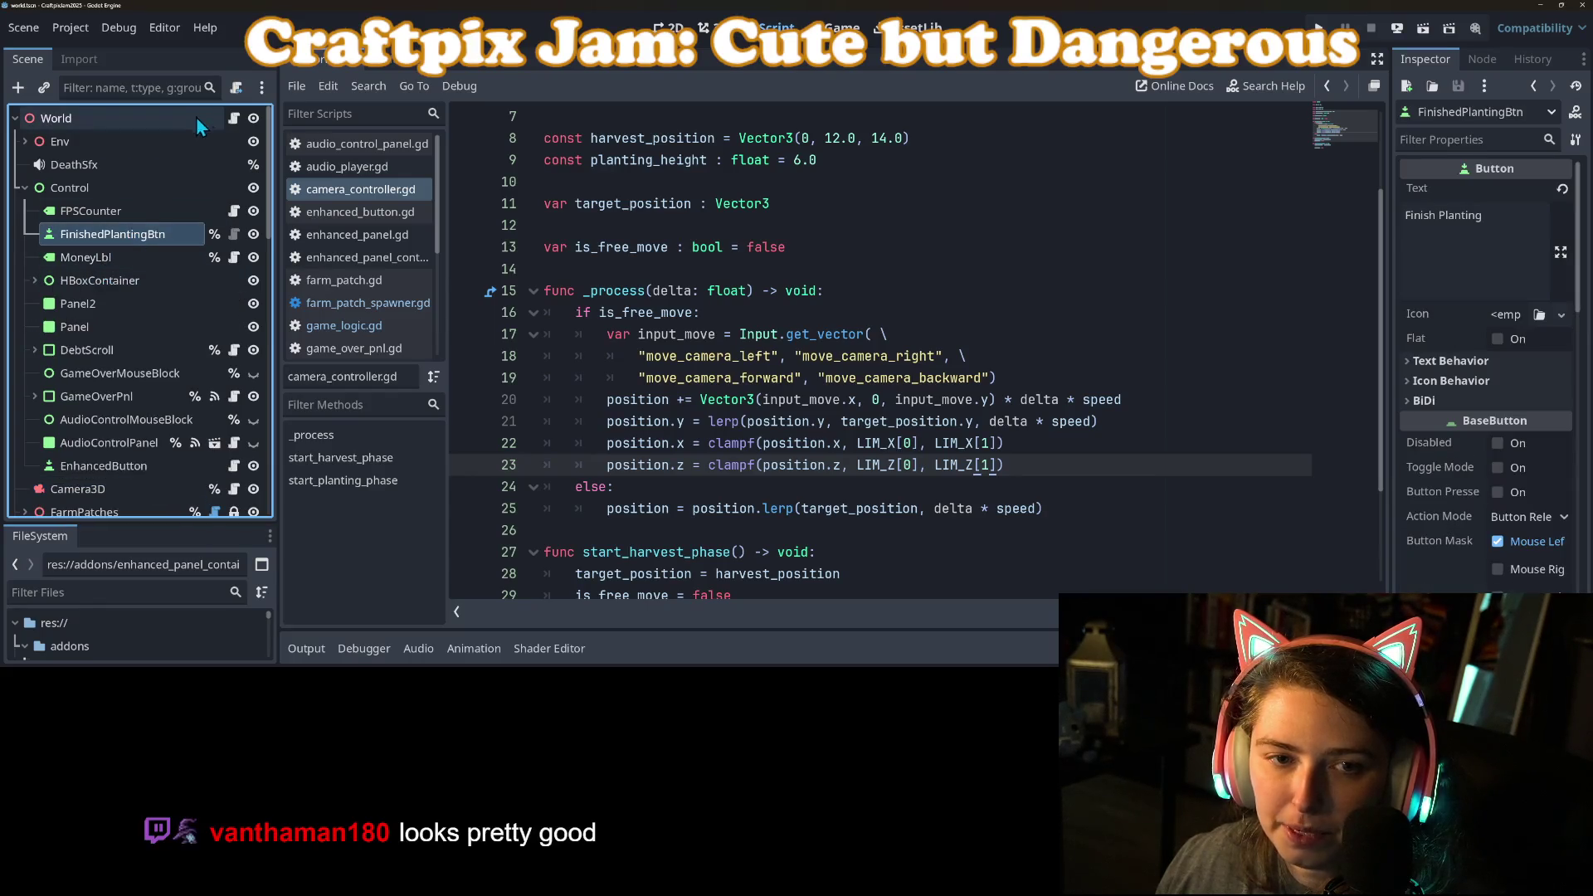
pyautogui.click(234, 118)
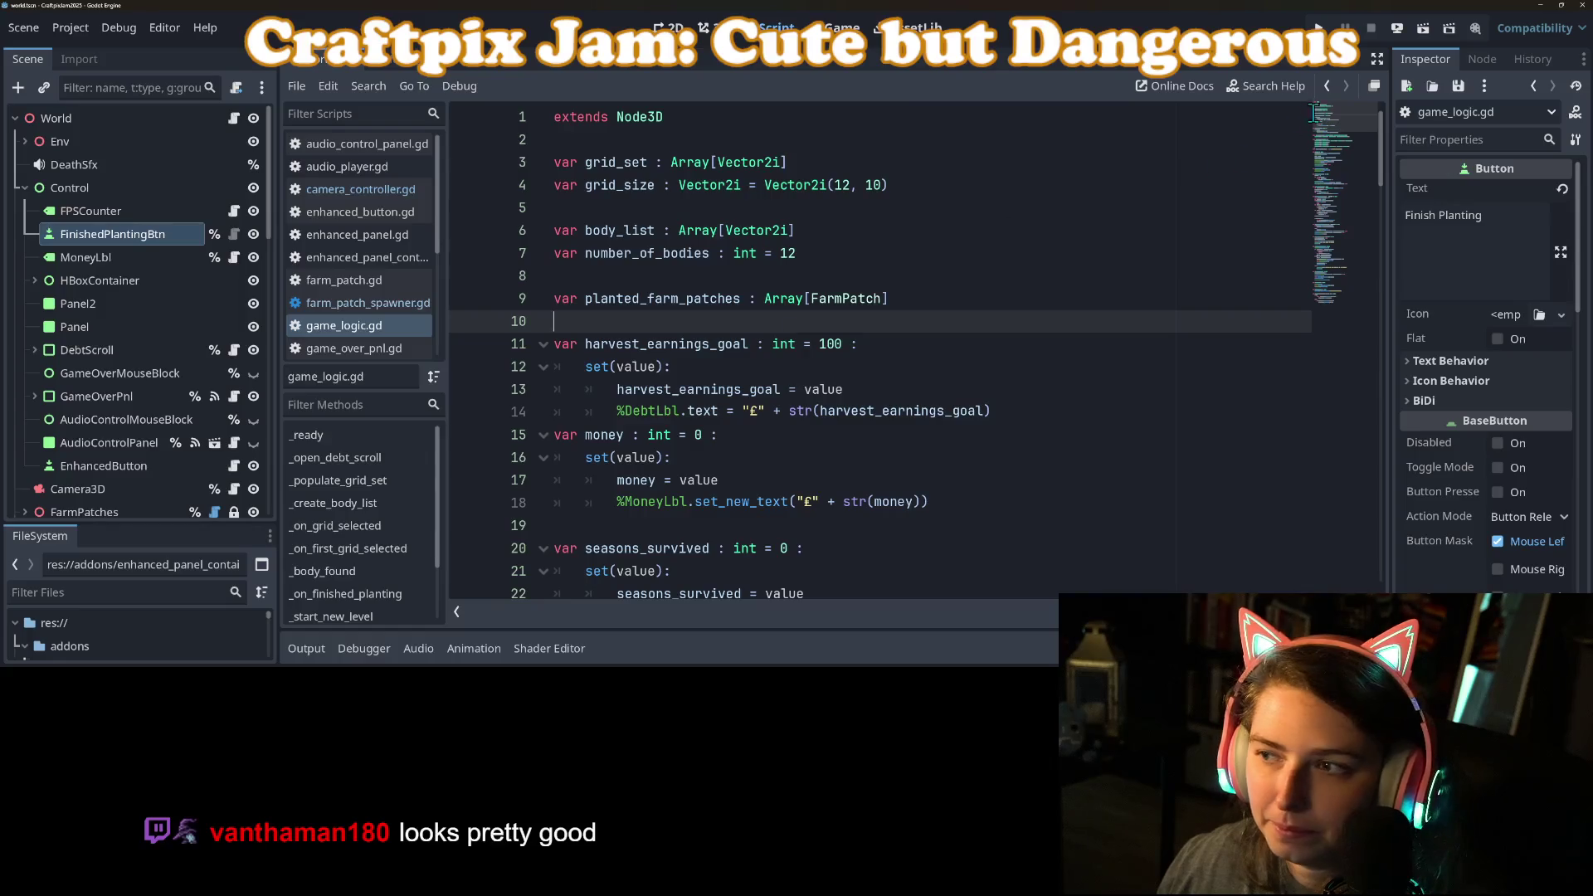
# Step: Add %FinishedPlantingBtn.visible = true after the planting phase call in _start_new_level, and save
pyautogui.click(1337, 322)
pyautogui.scroll(10, 762, 473)
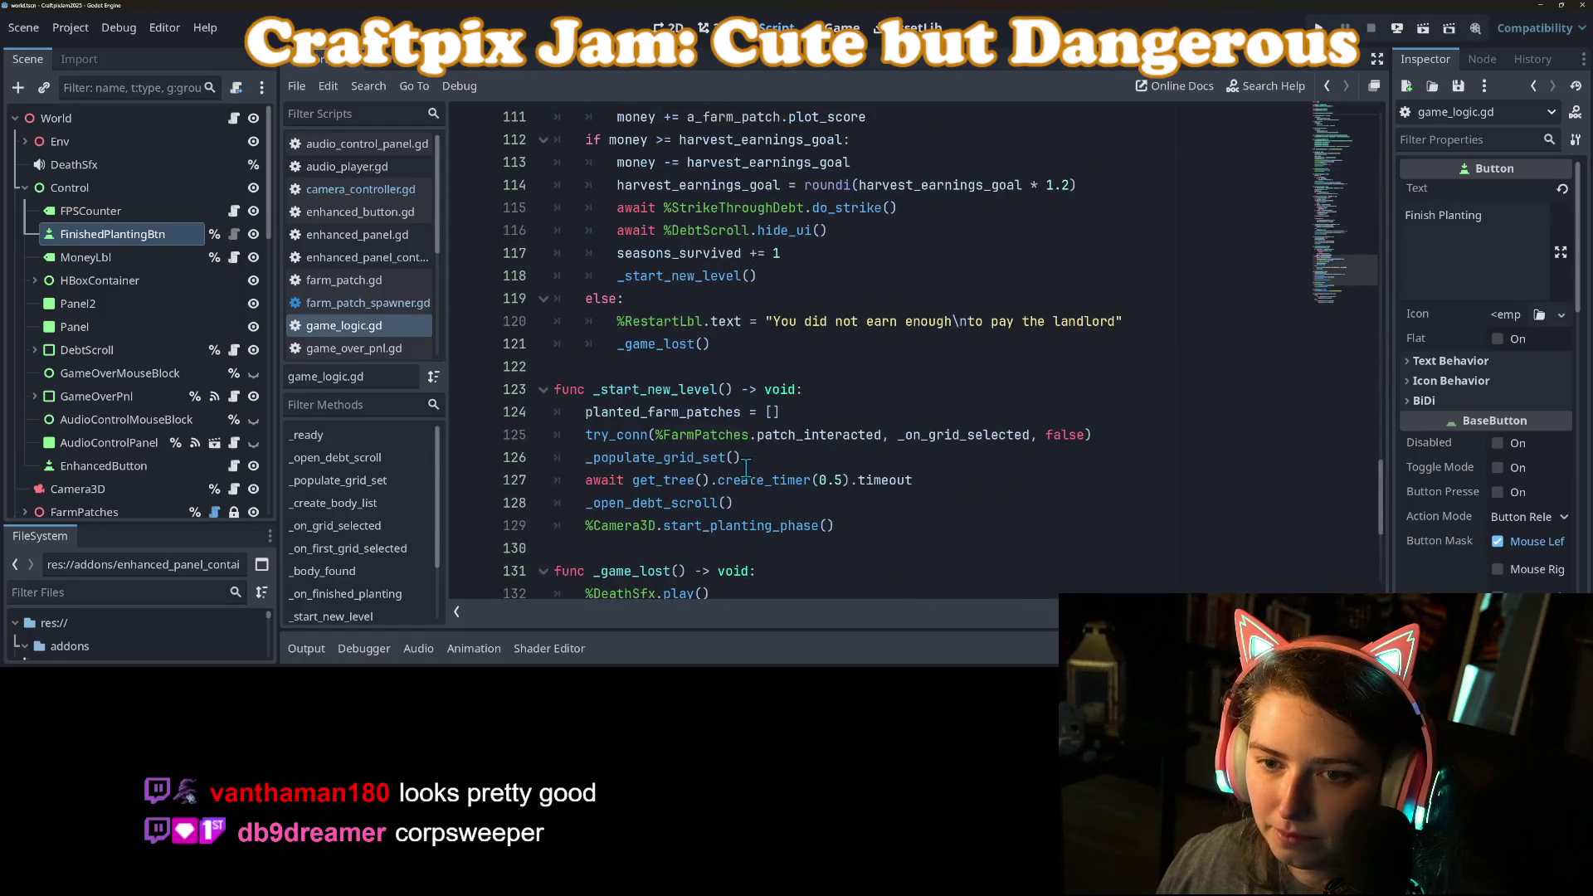
pyautogui.scroll(-5, 826, 368)
pyautogui.click(857, 397)
pyautogui.click(844, 415)
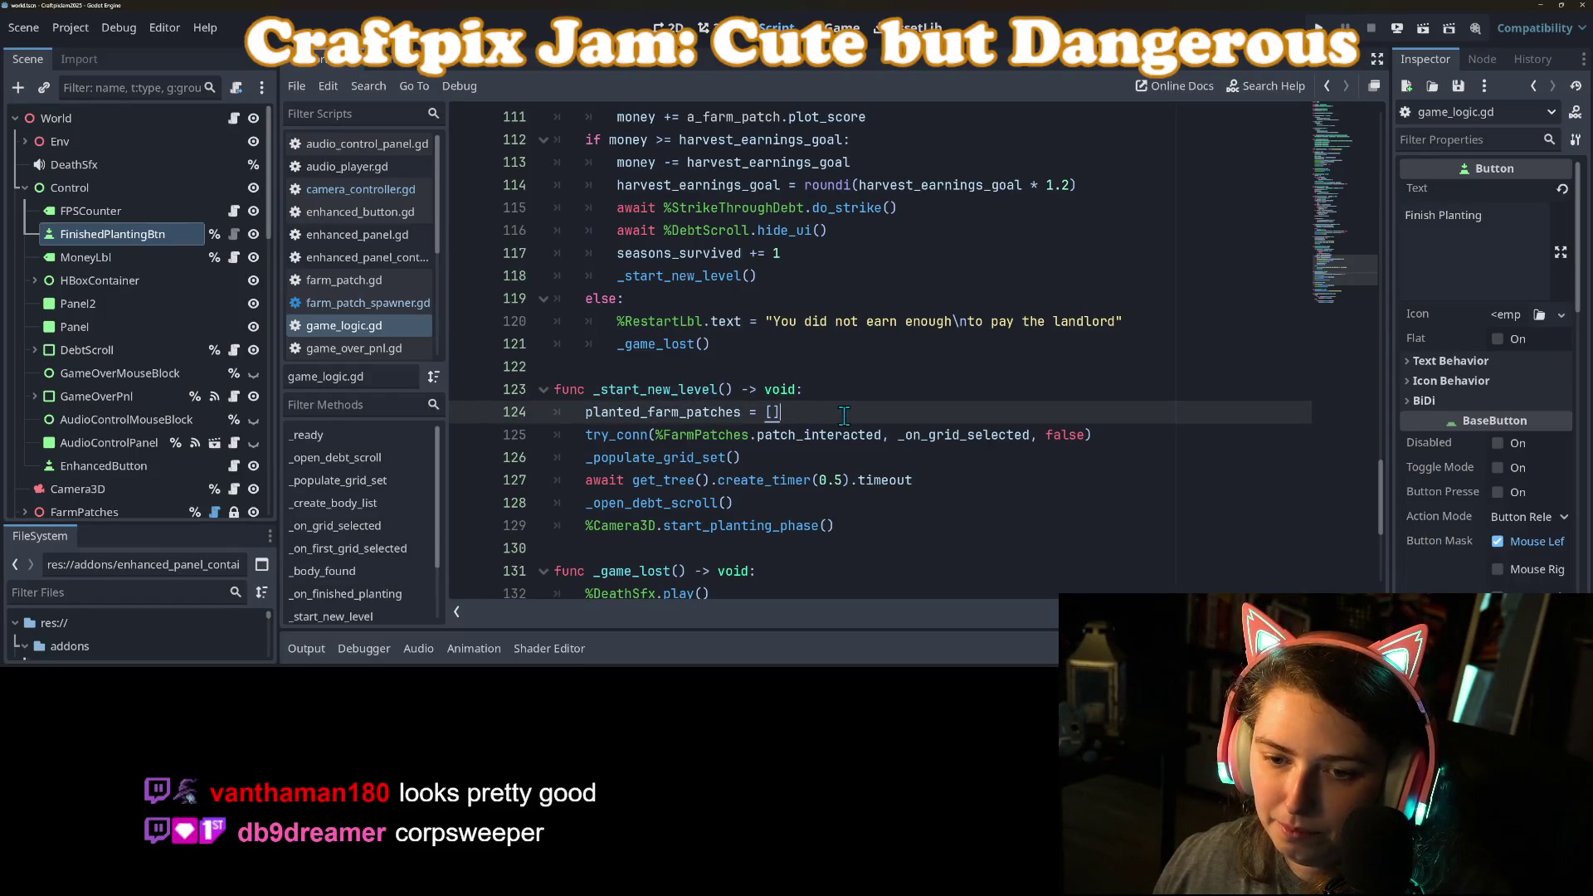
pyautogui.click(883, 525)
pyautogui.press('Return')
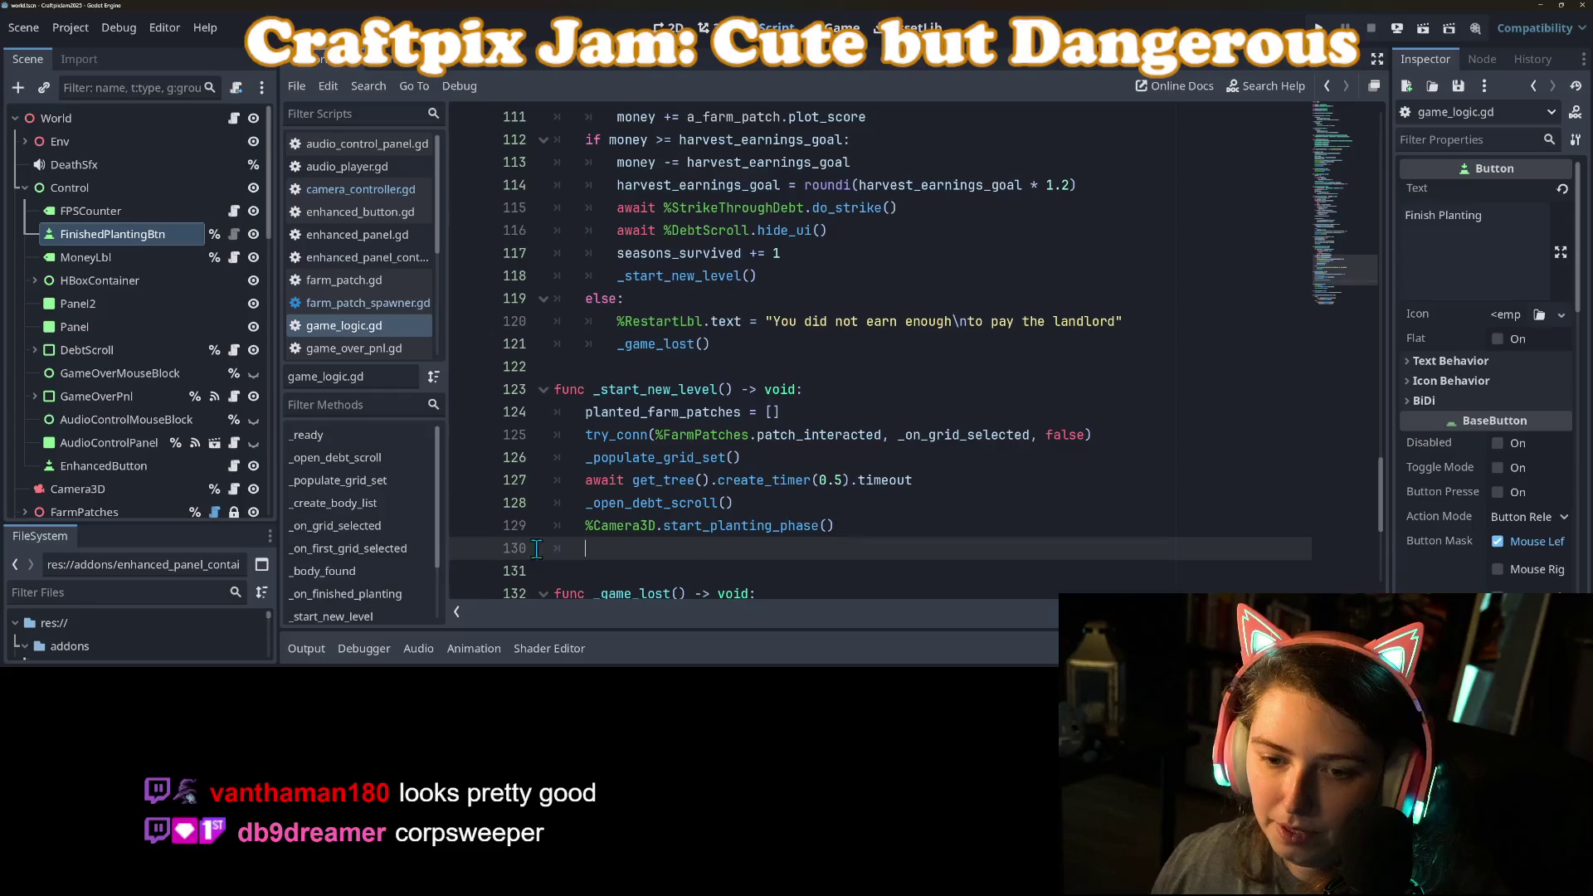
pyautogui.moveTo(100, 235)
pyautogui.mouseDown()
pyautogui.moveTo(124, 327)
pyautogui.moveTo(612, 548)
pyautogui.mouseUp()
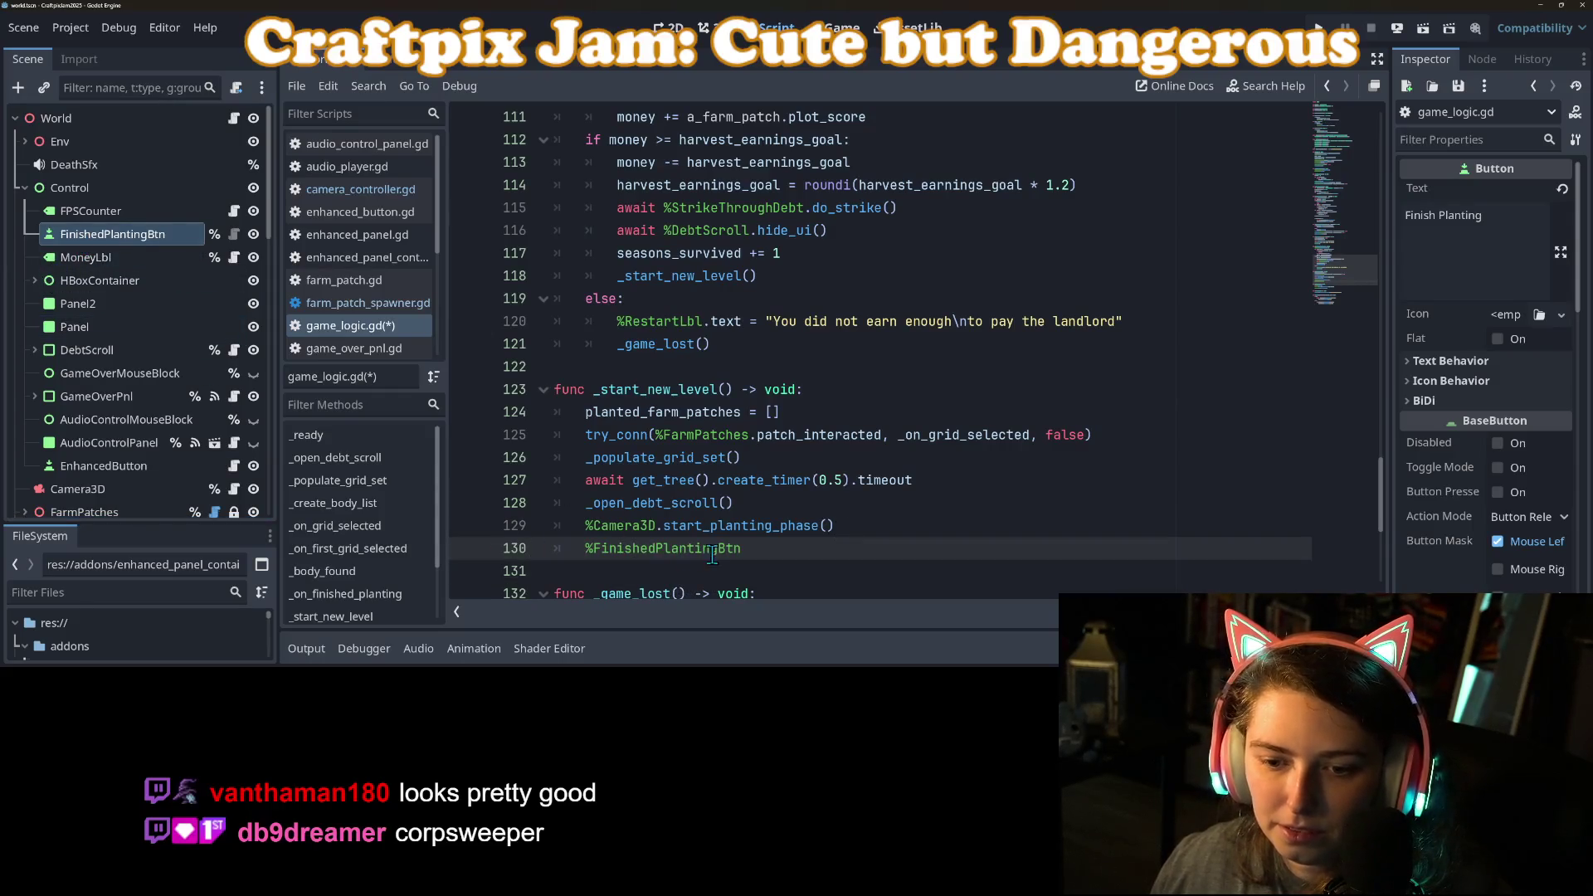
pyautogui.write('.visi')
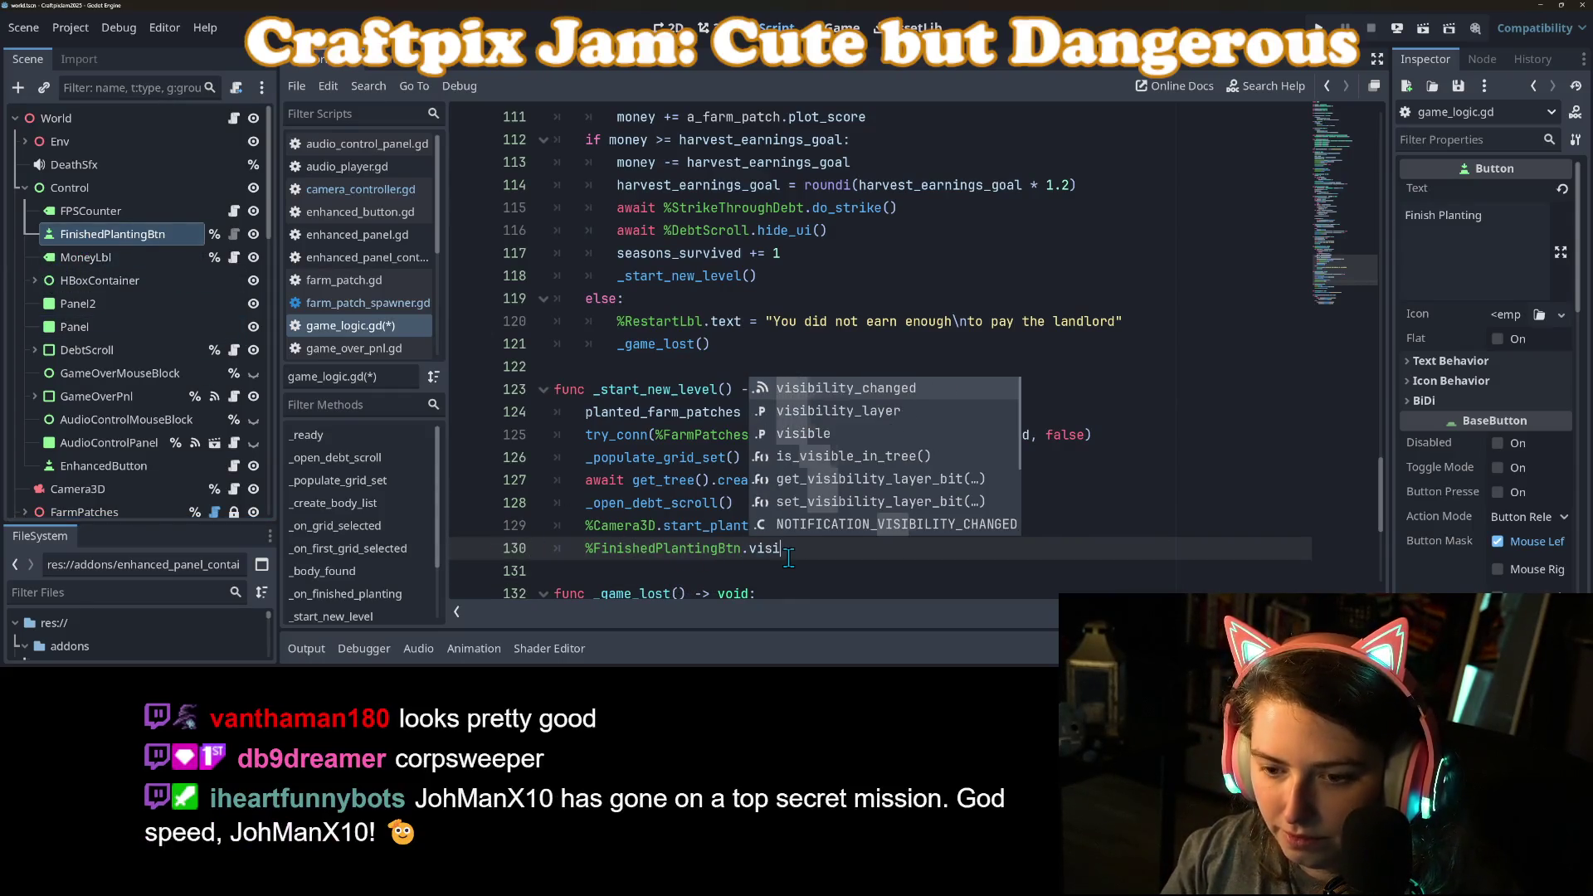
pyautogui.write('ble = true')
pyautogui.hotkey('ctrl', 's')
# Step: Paste the statement into _on_finished_planting with false, save, and run the project
pyautogui.moveTo(578, 547); pyautogui.dragTo(836, 559)
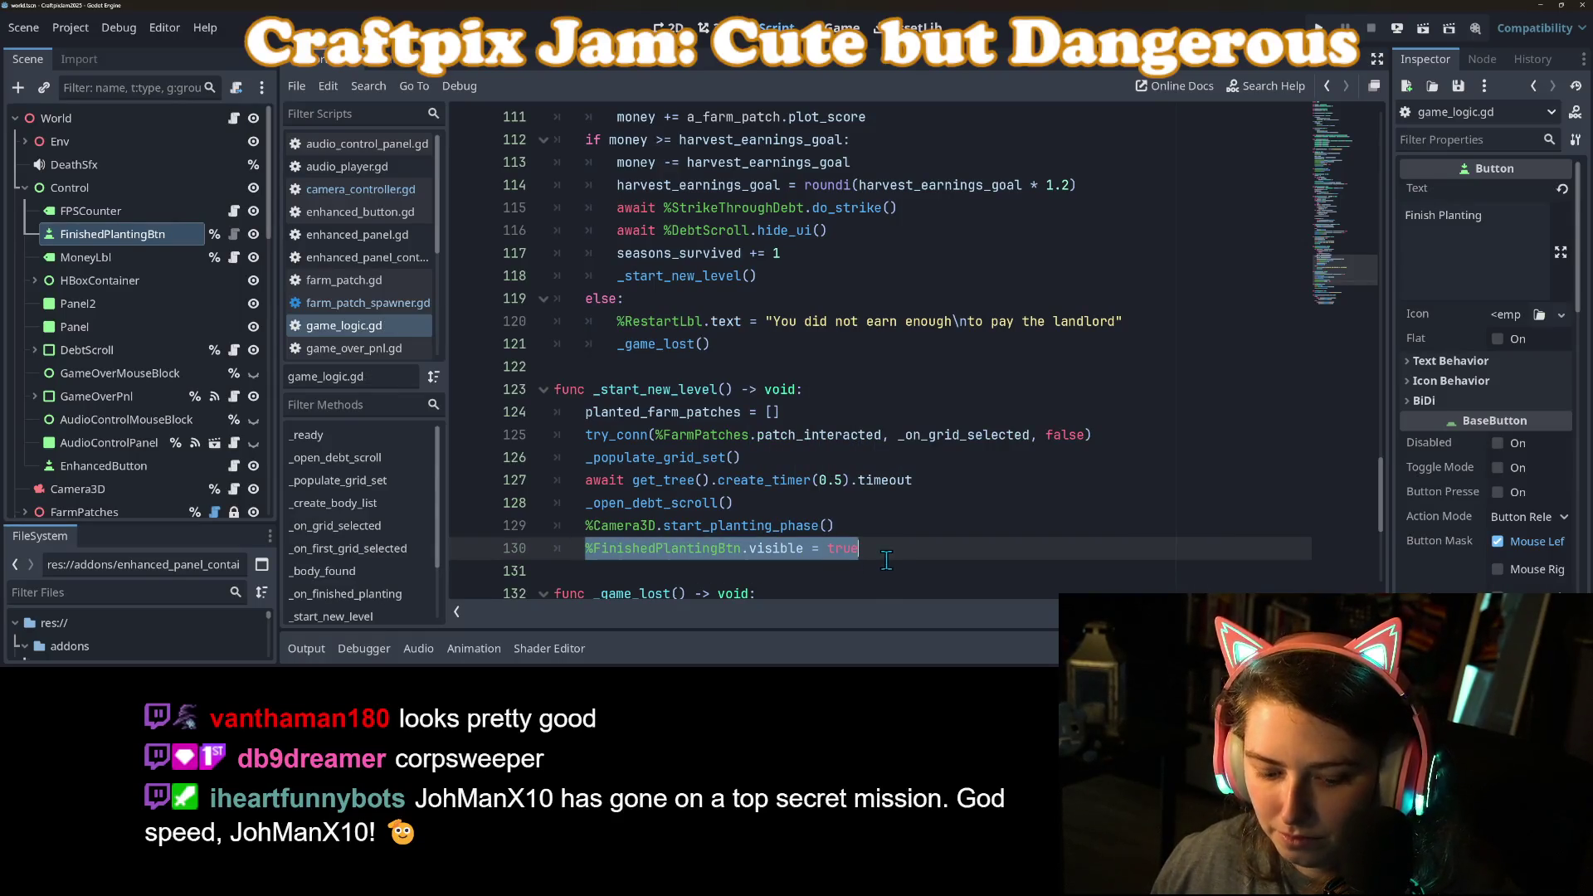
pyautogui.scroll(4, 852, 547)
pyautogui.click(694, 254)
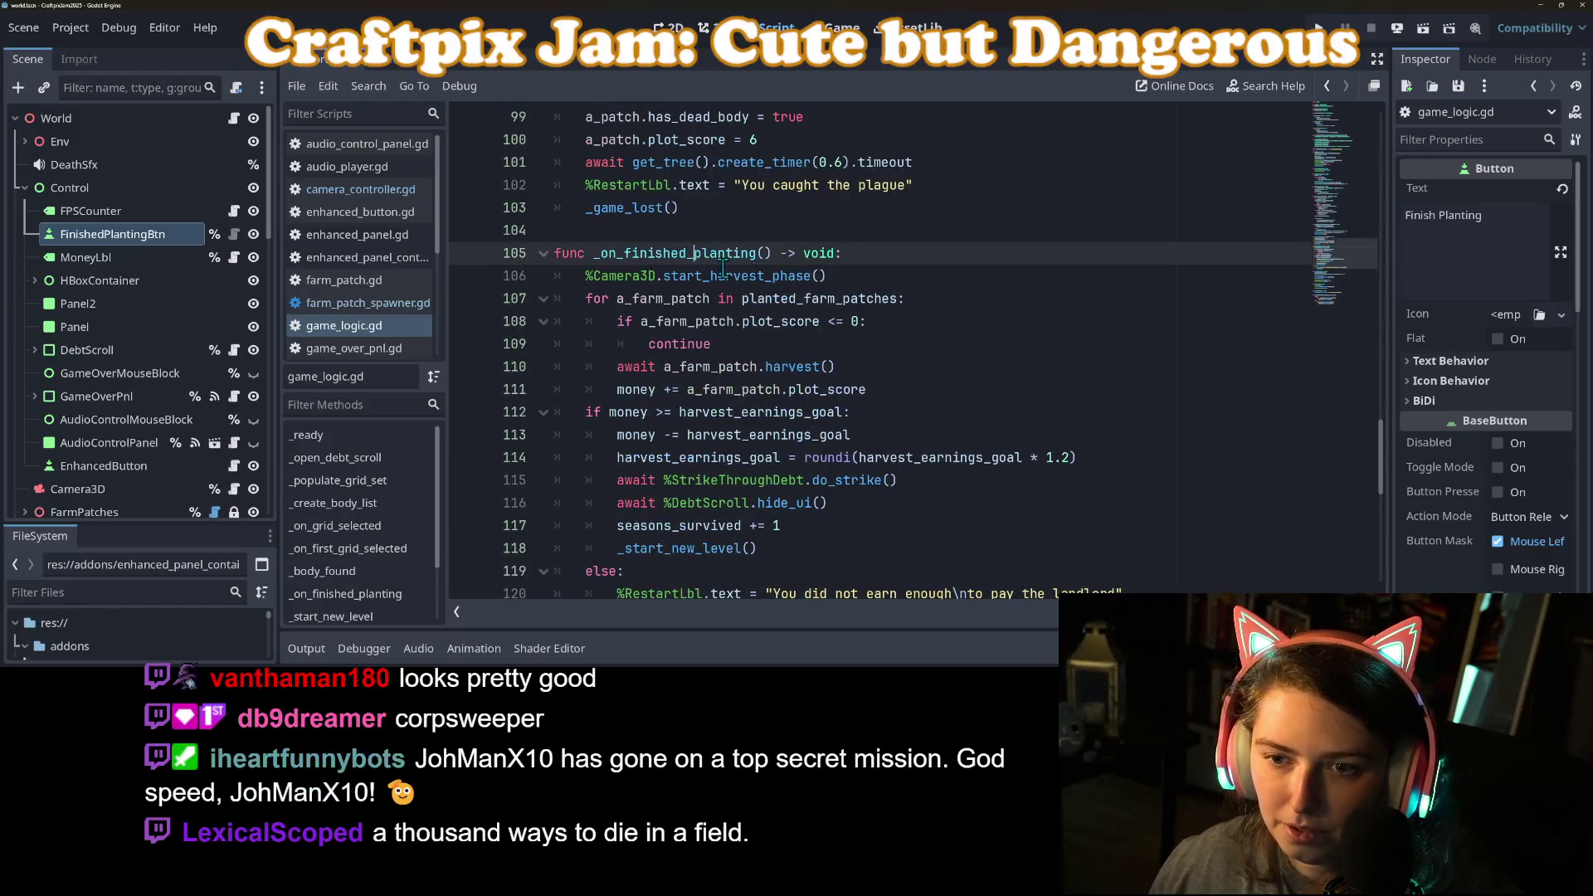
pyautogui.press('Return')
pyautogui.write('%FinishedPlantingBtn.visible = true')
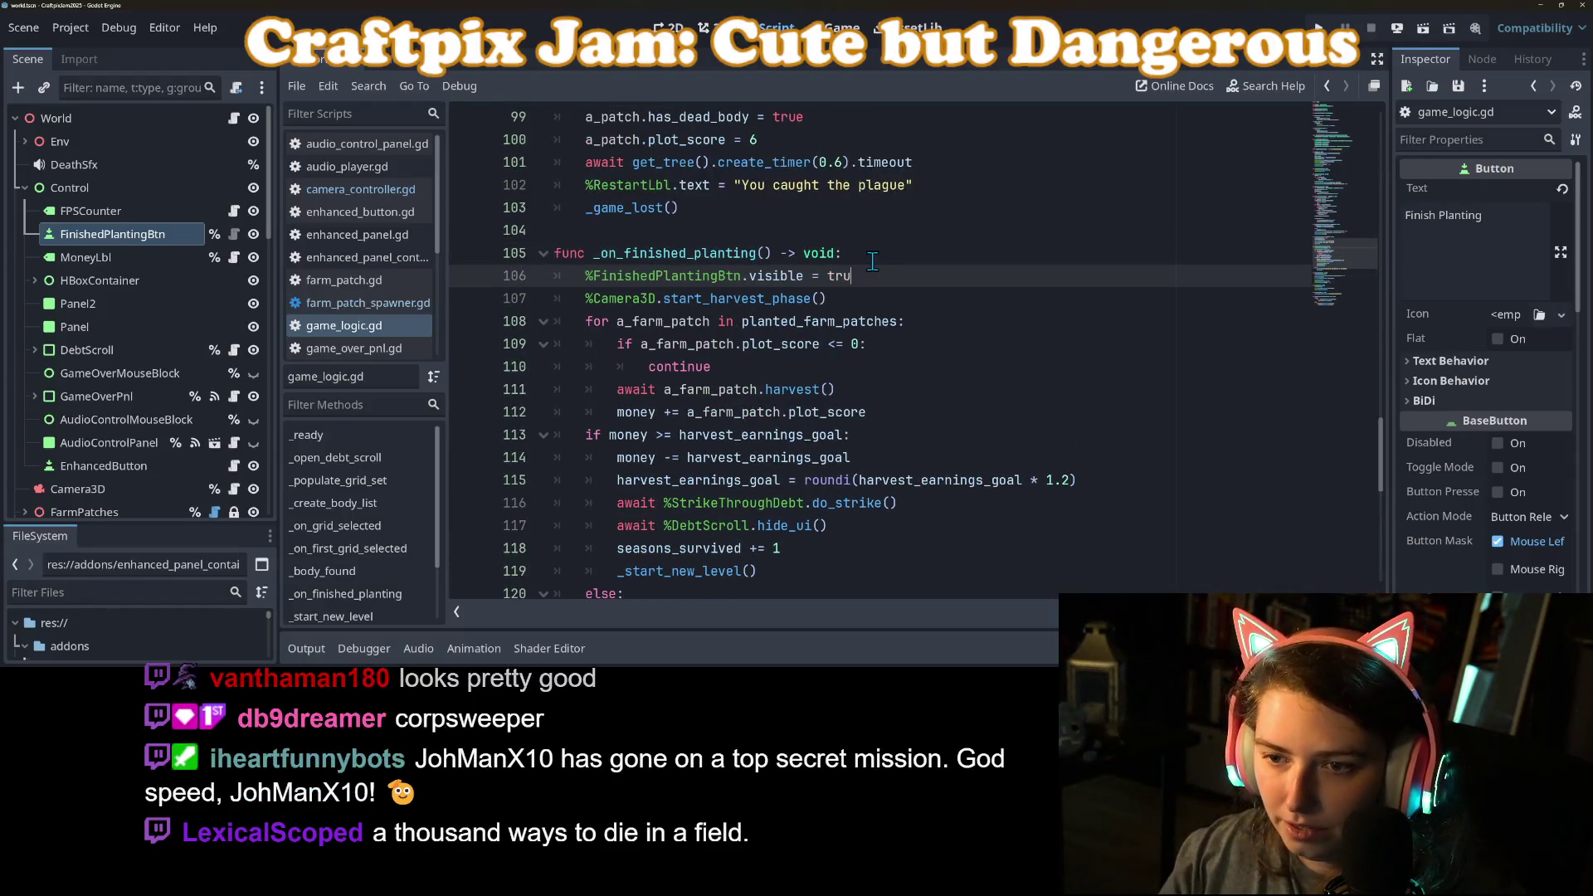
pyautogui.write('false')
pyautogui.hotkey('ctrl', 's')
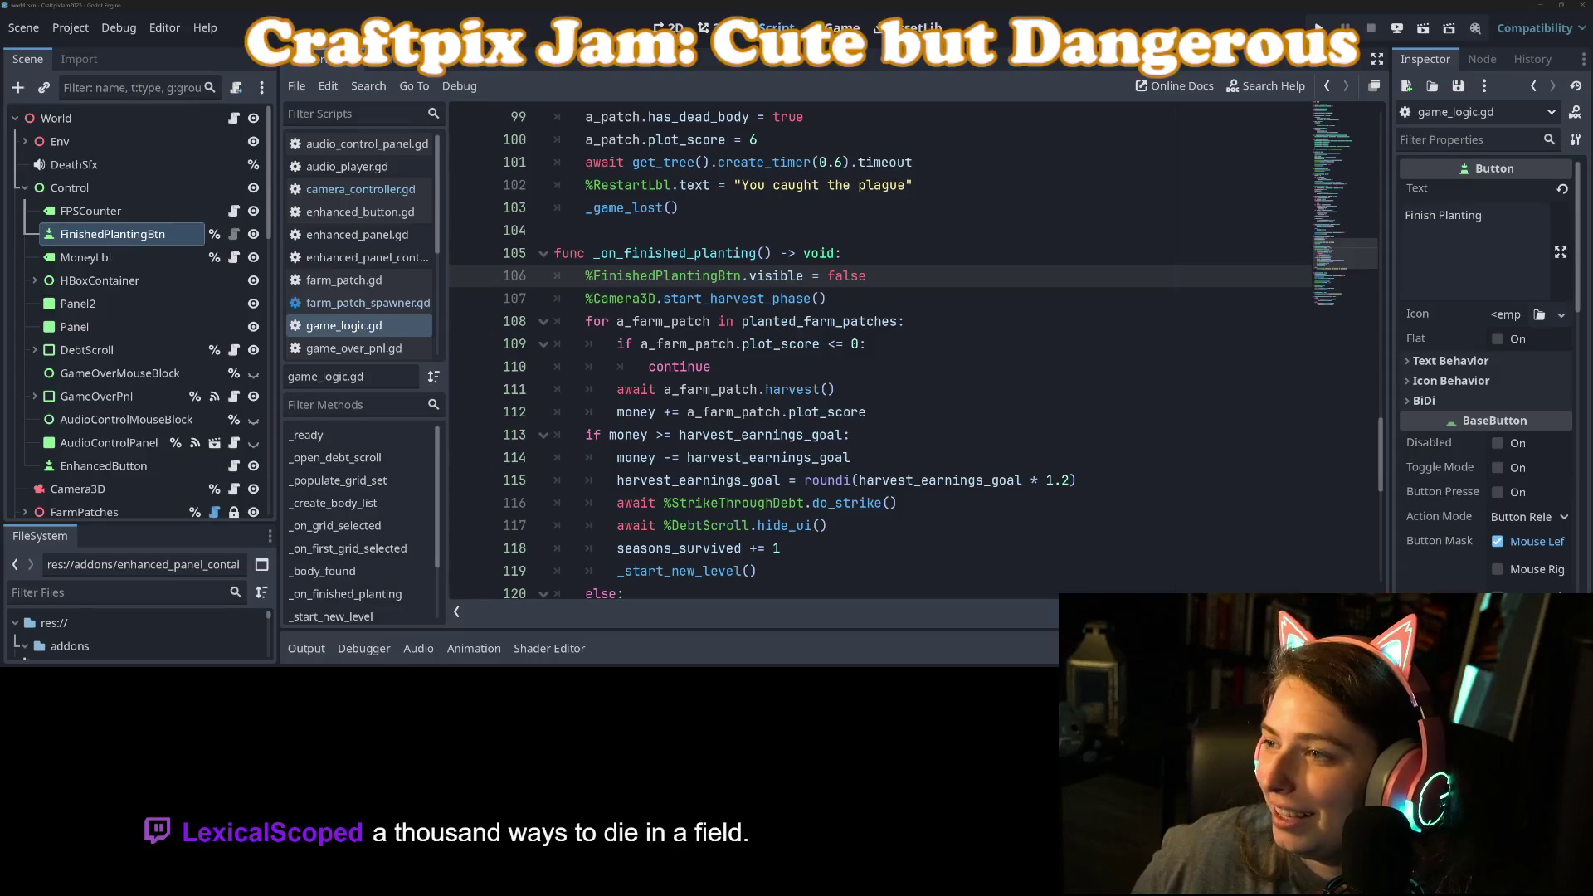
pyautogui.click(1319, 28)
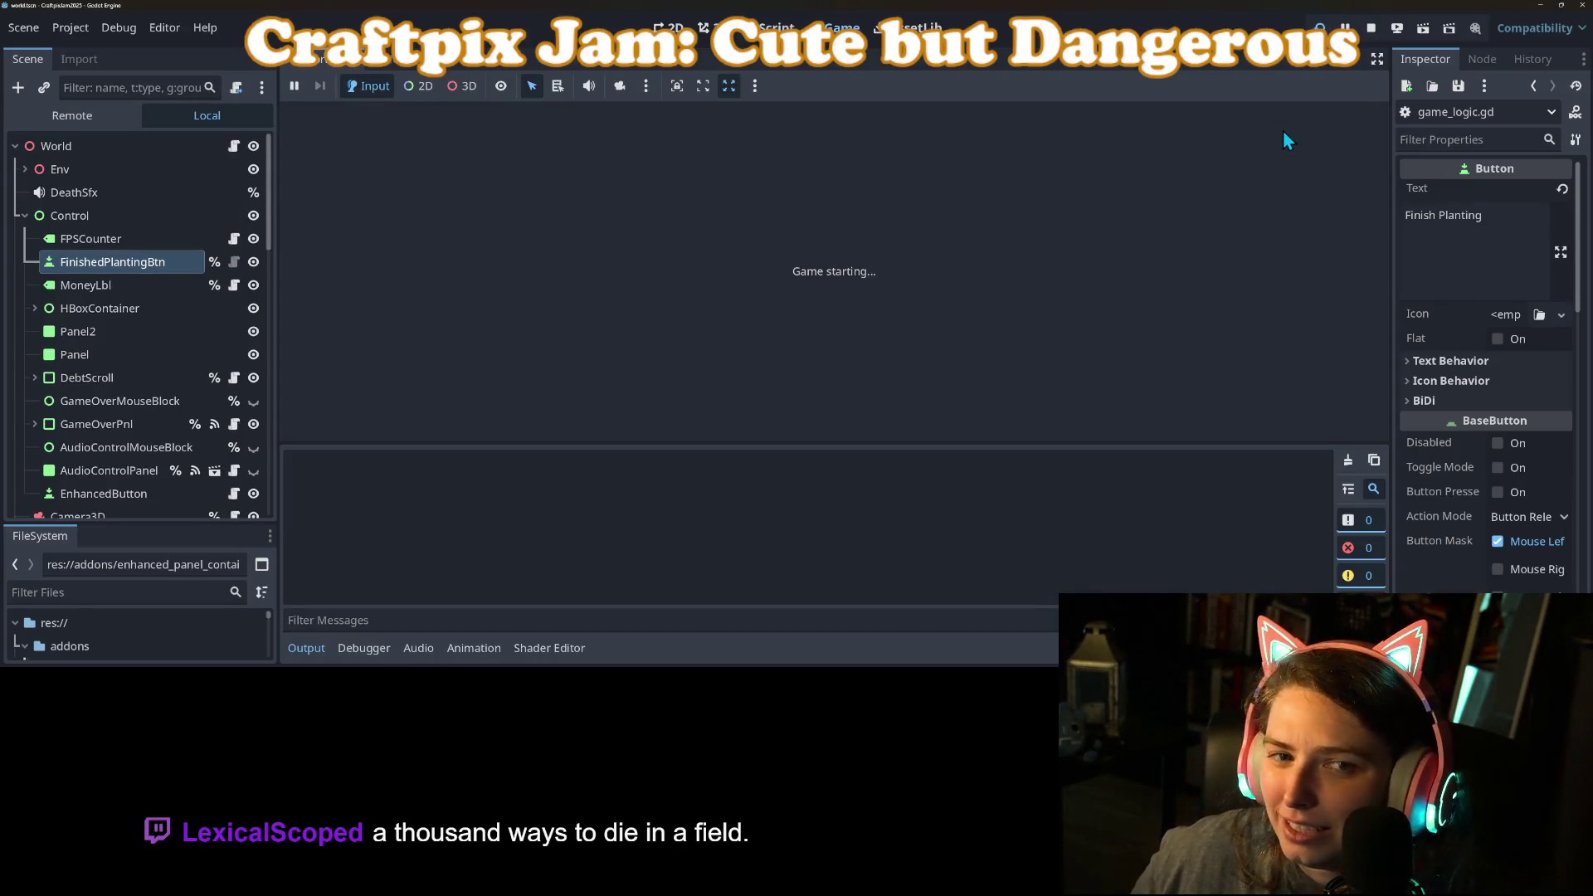
# Step: Enlarge the game view, plant patches across the field, and finish planting
pyautogui.click(315, 655)
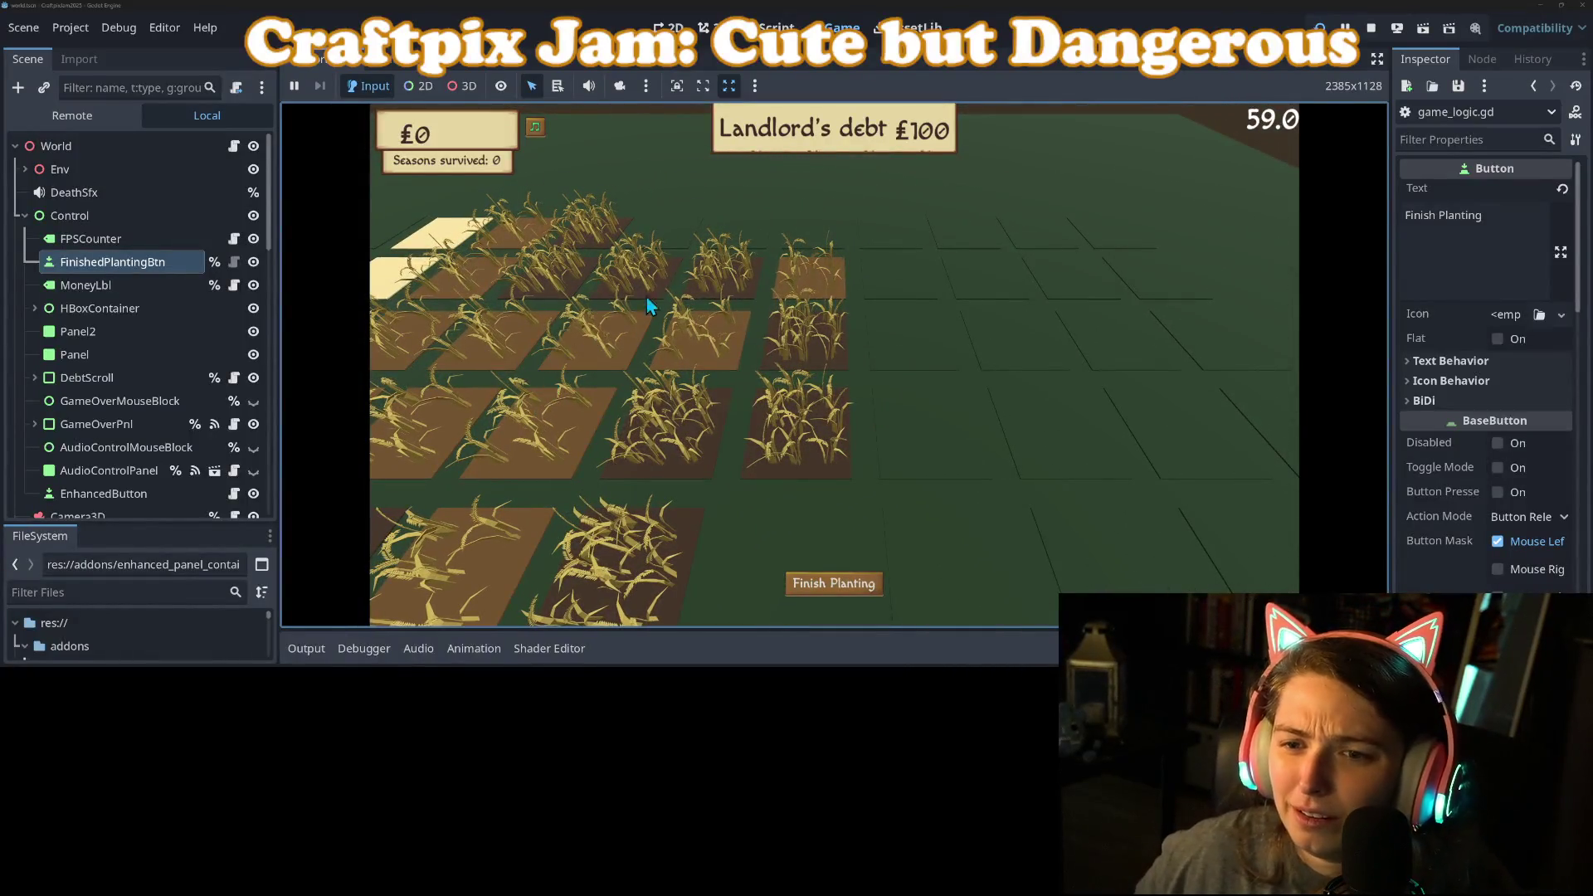
pyautogui.click(674, 239)
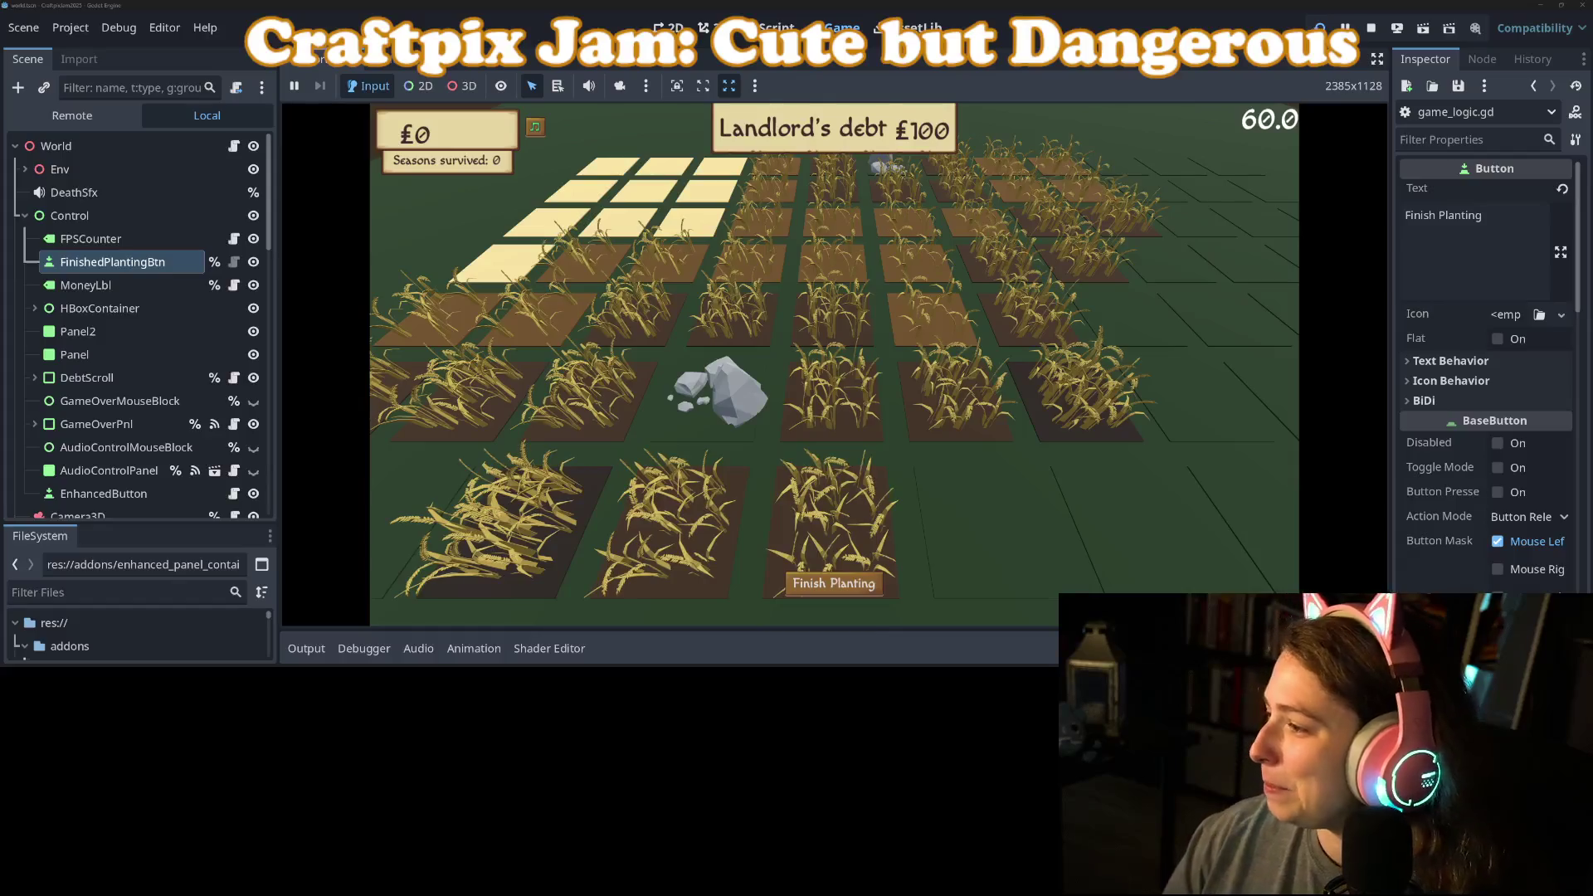
pyautogui.click(848, 591)
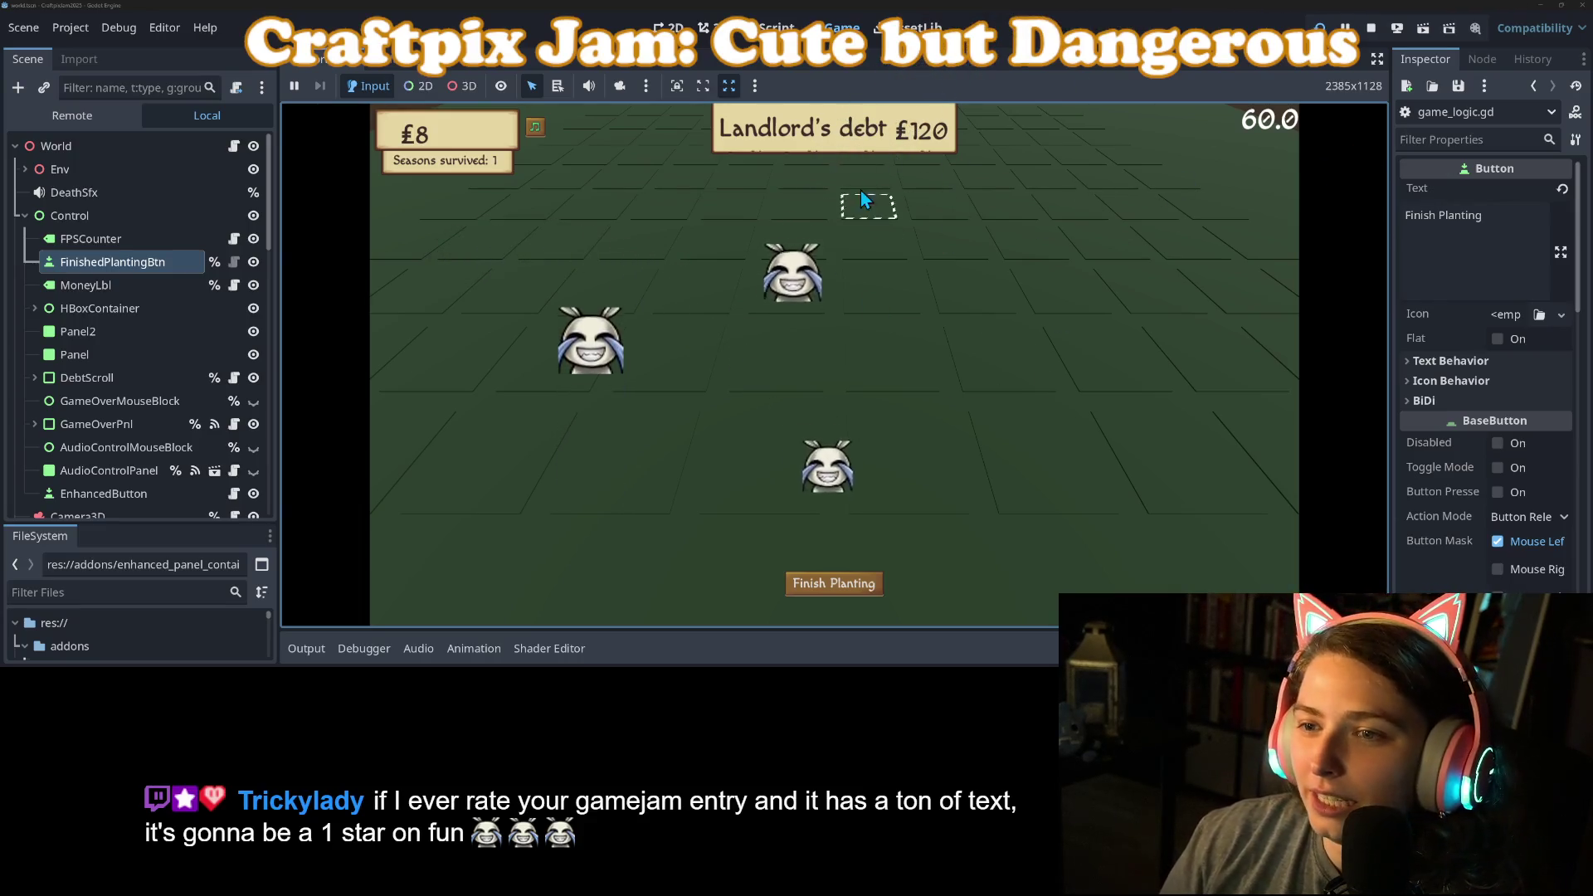
# Step: Stop the running game with F8
pyautogui.press('F8')
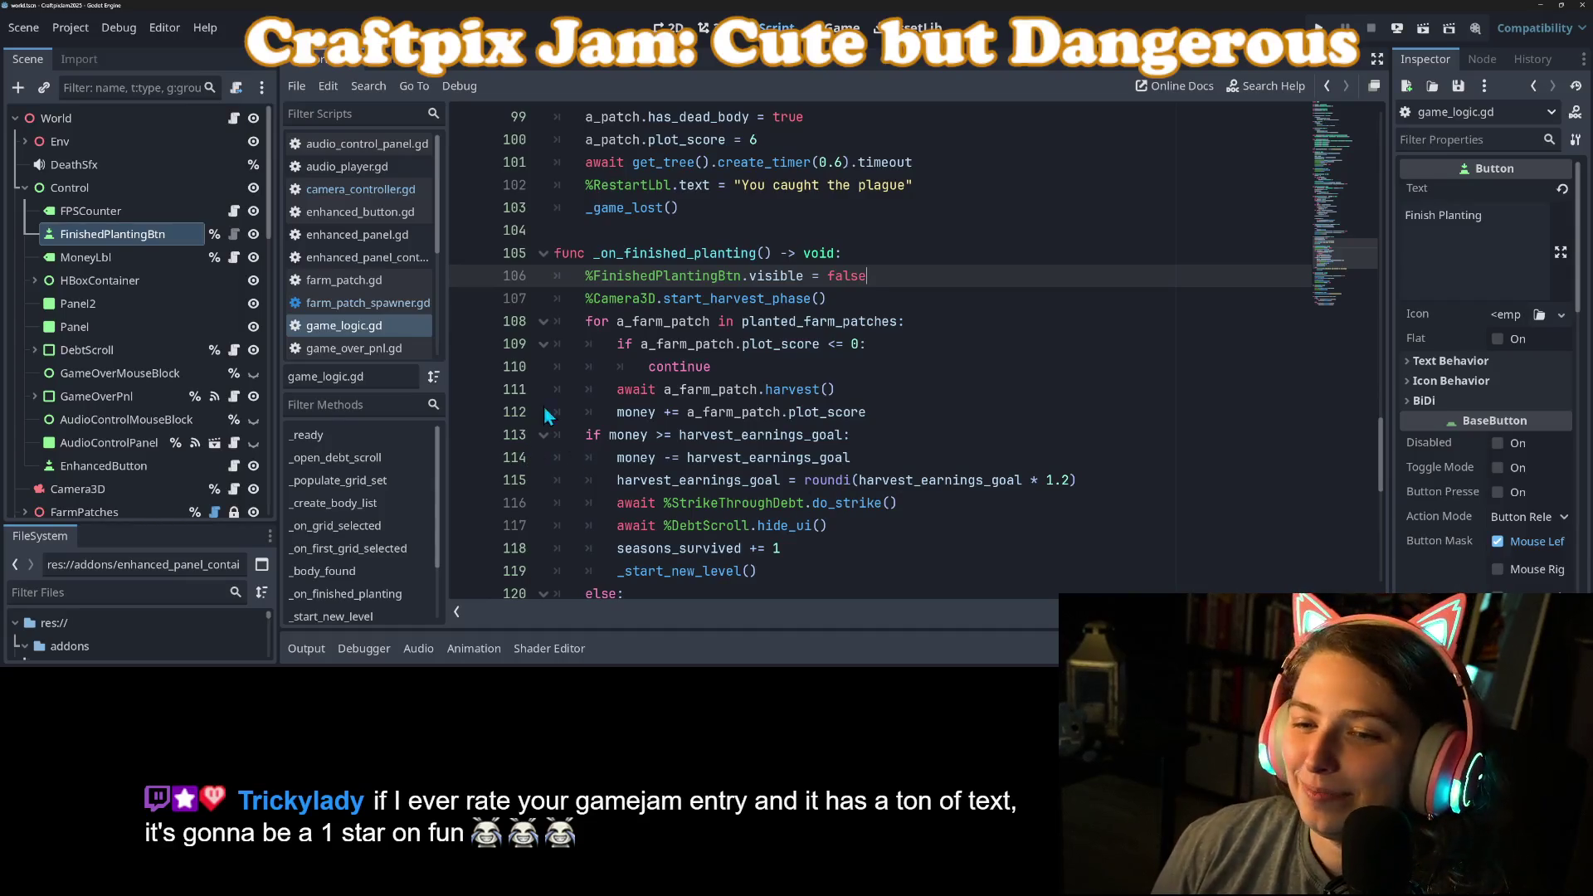
# Step: Open the Protagonist scene and select its AnimationPlayer
pyautogui.click(751, 389)
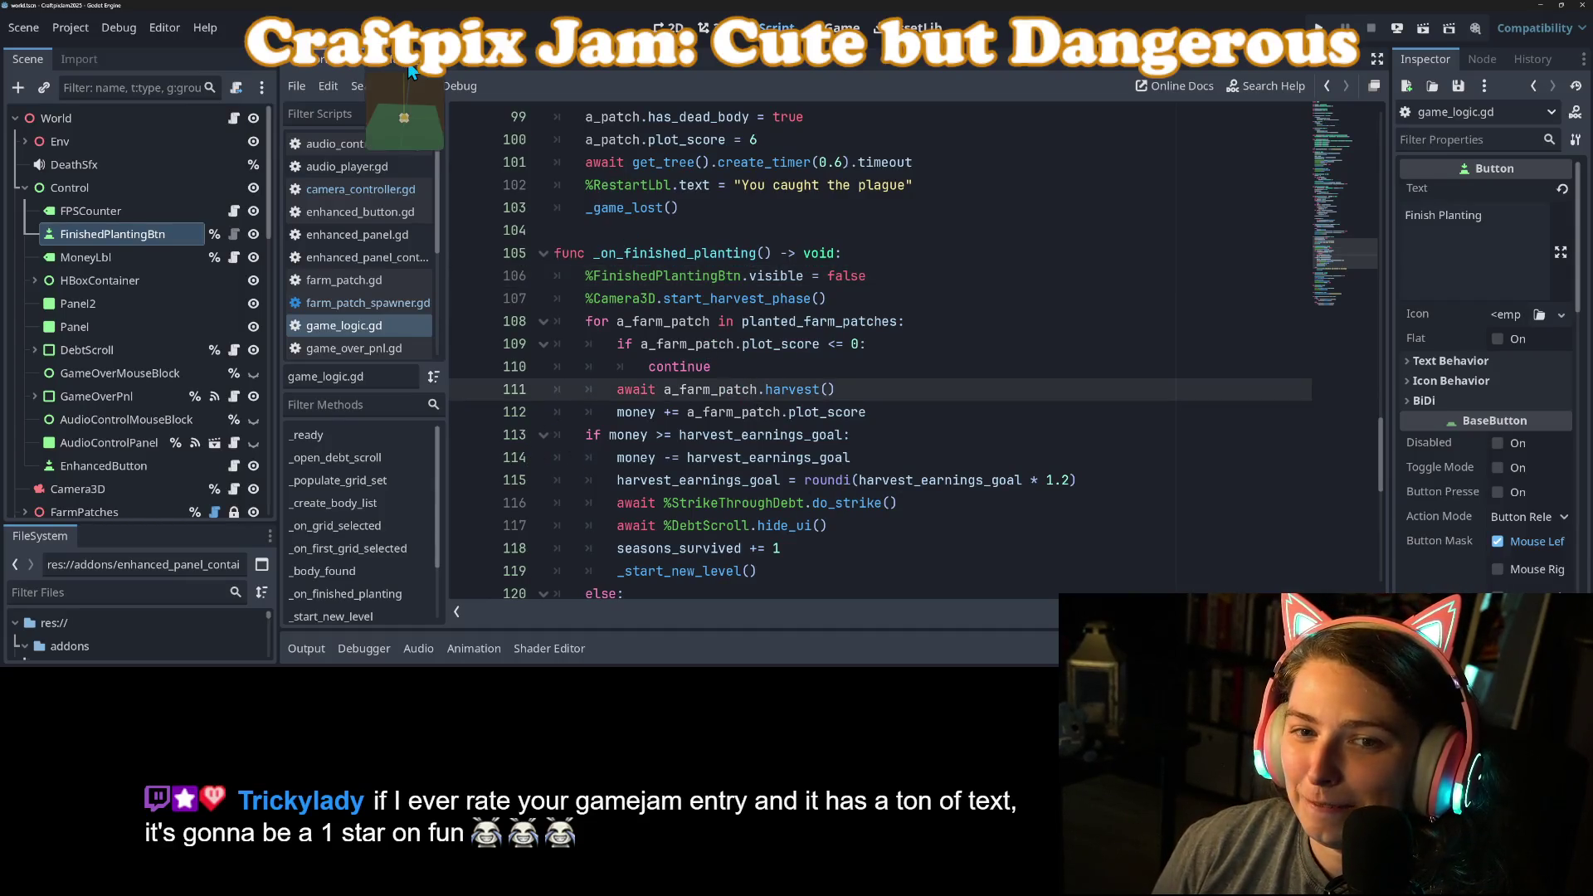
pyautogui.click(406, 51)
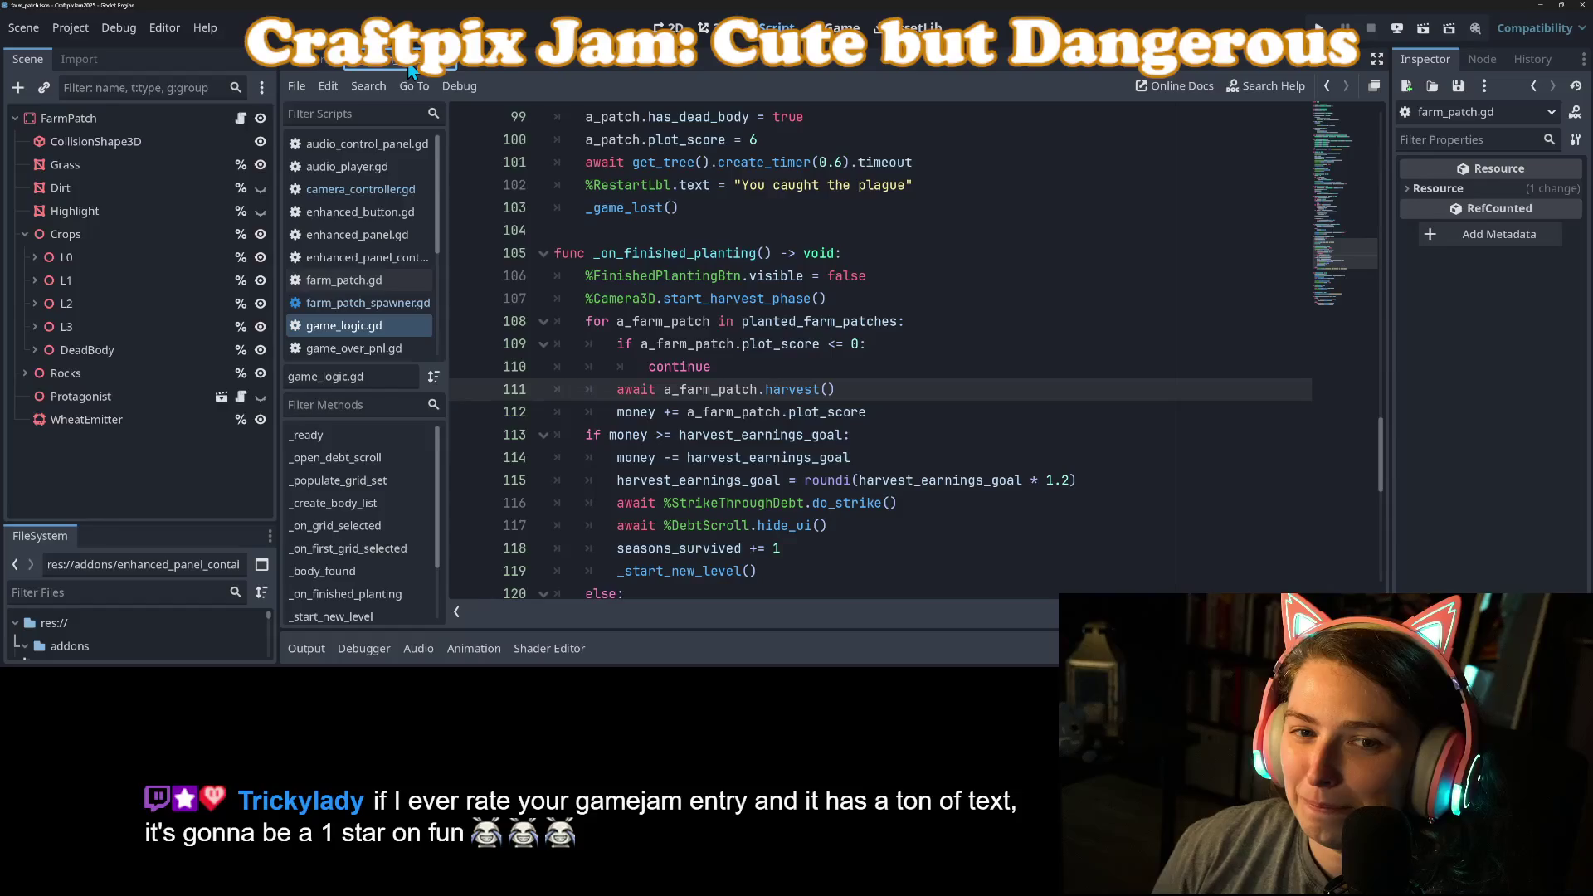
pyautogui.click(222, 397)
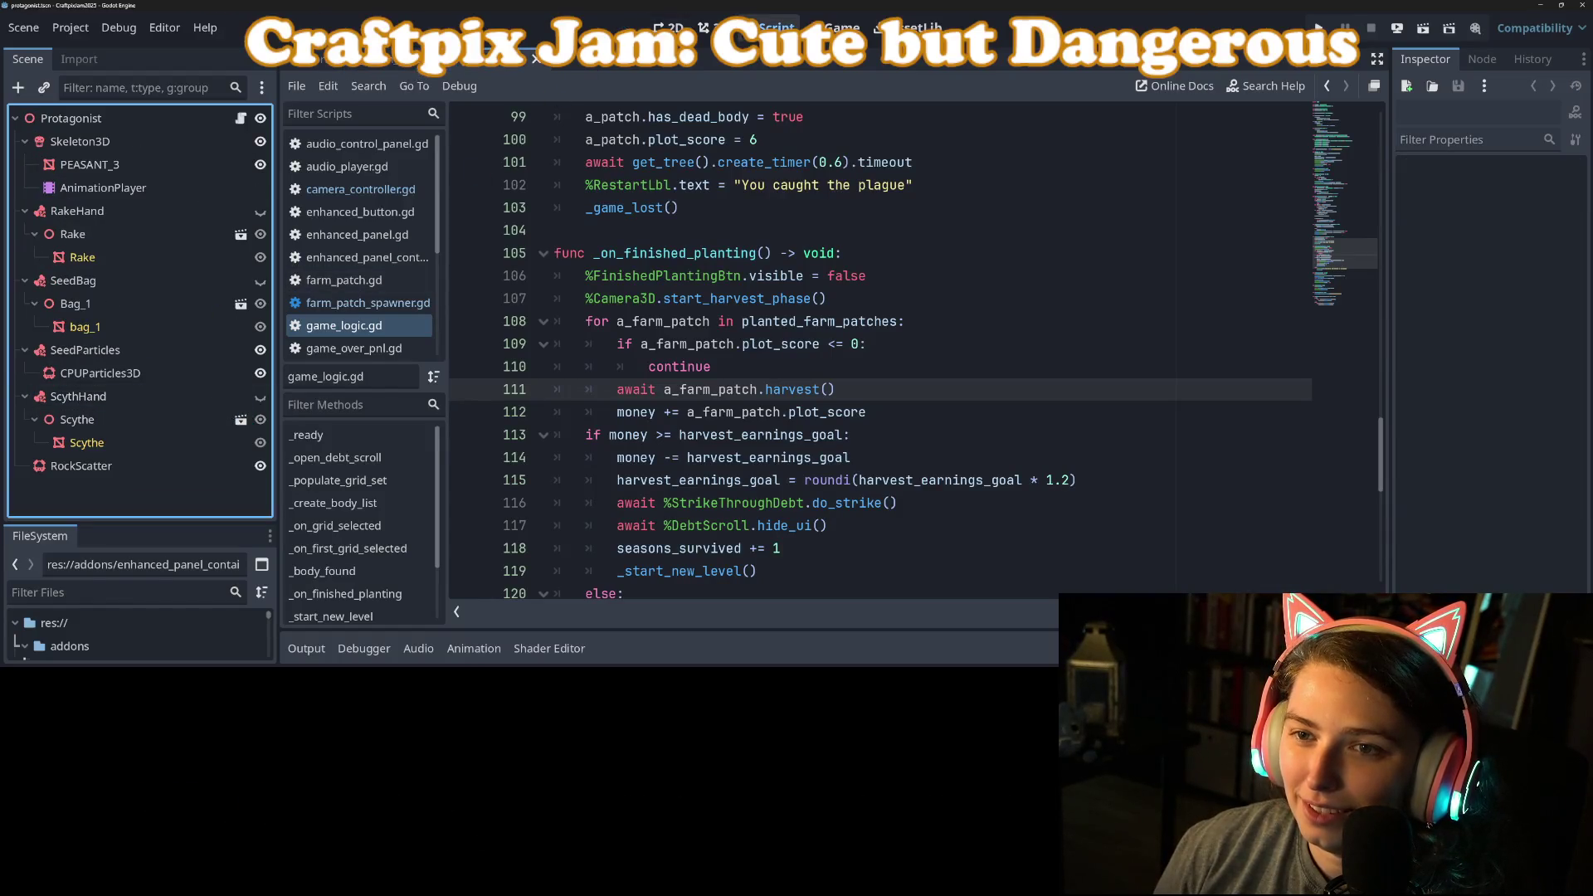
pyautogui.click(712, 28)
pyautogui.click(103, 188)
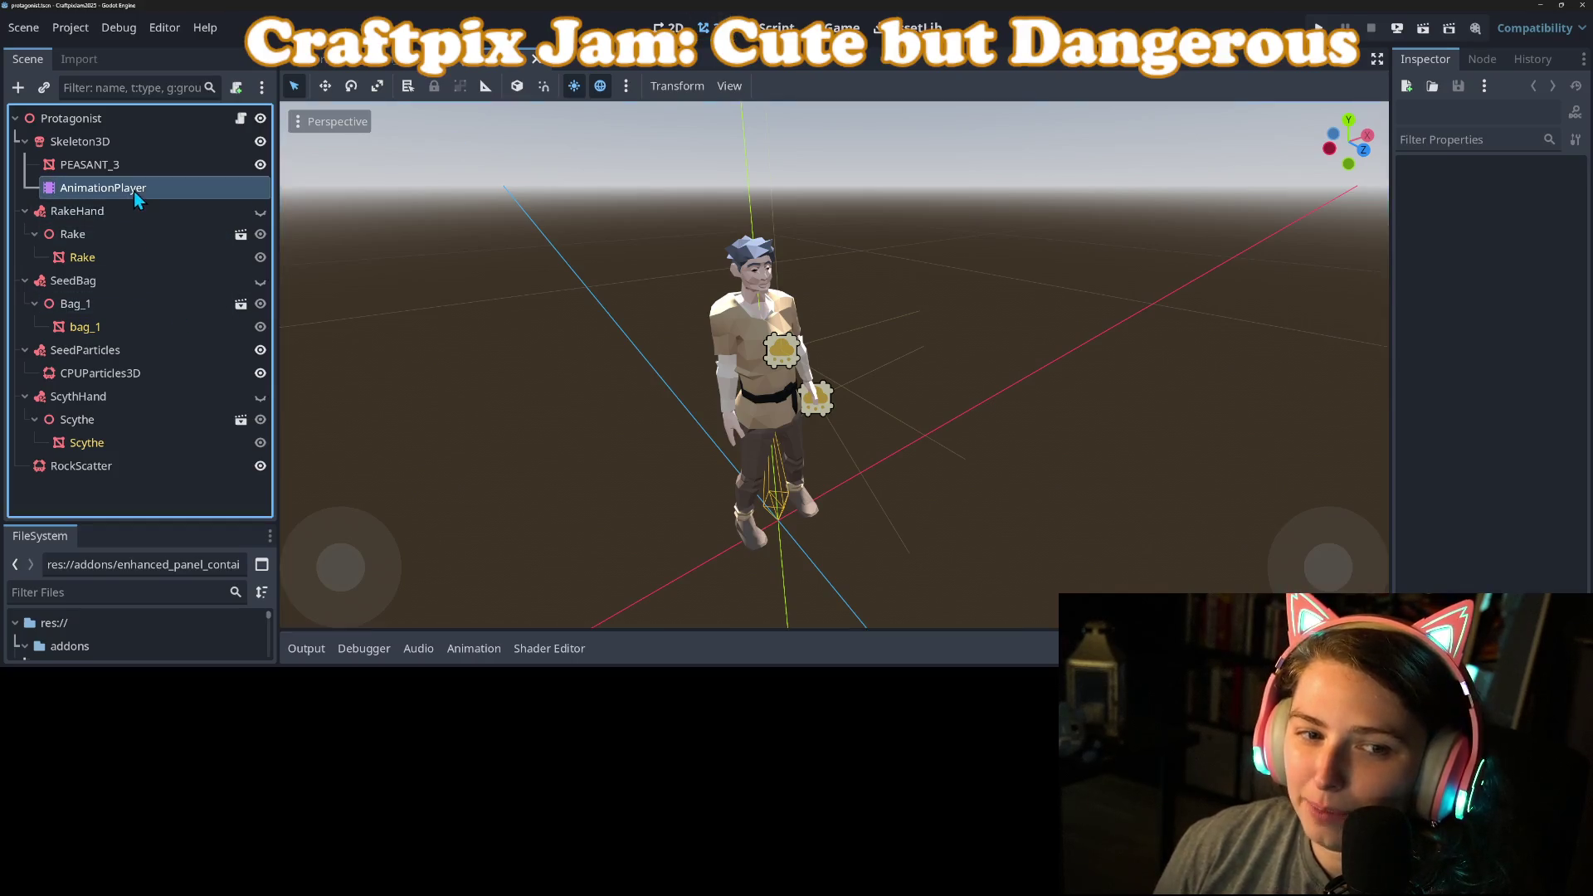
# Step: Shorten the harvest animation's keys to 0.1 s, preview it, save, and run the game
pyautogui.click(591, 456)
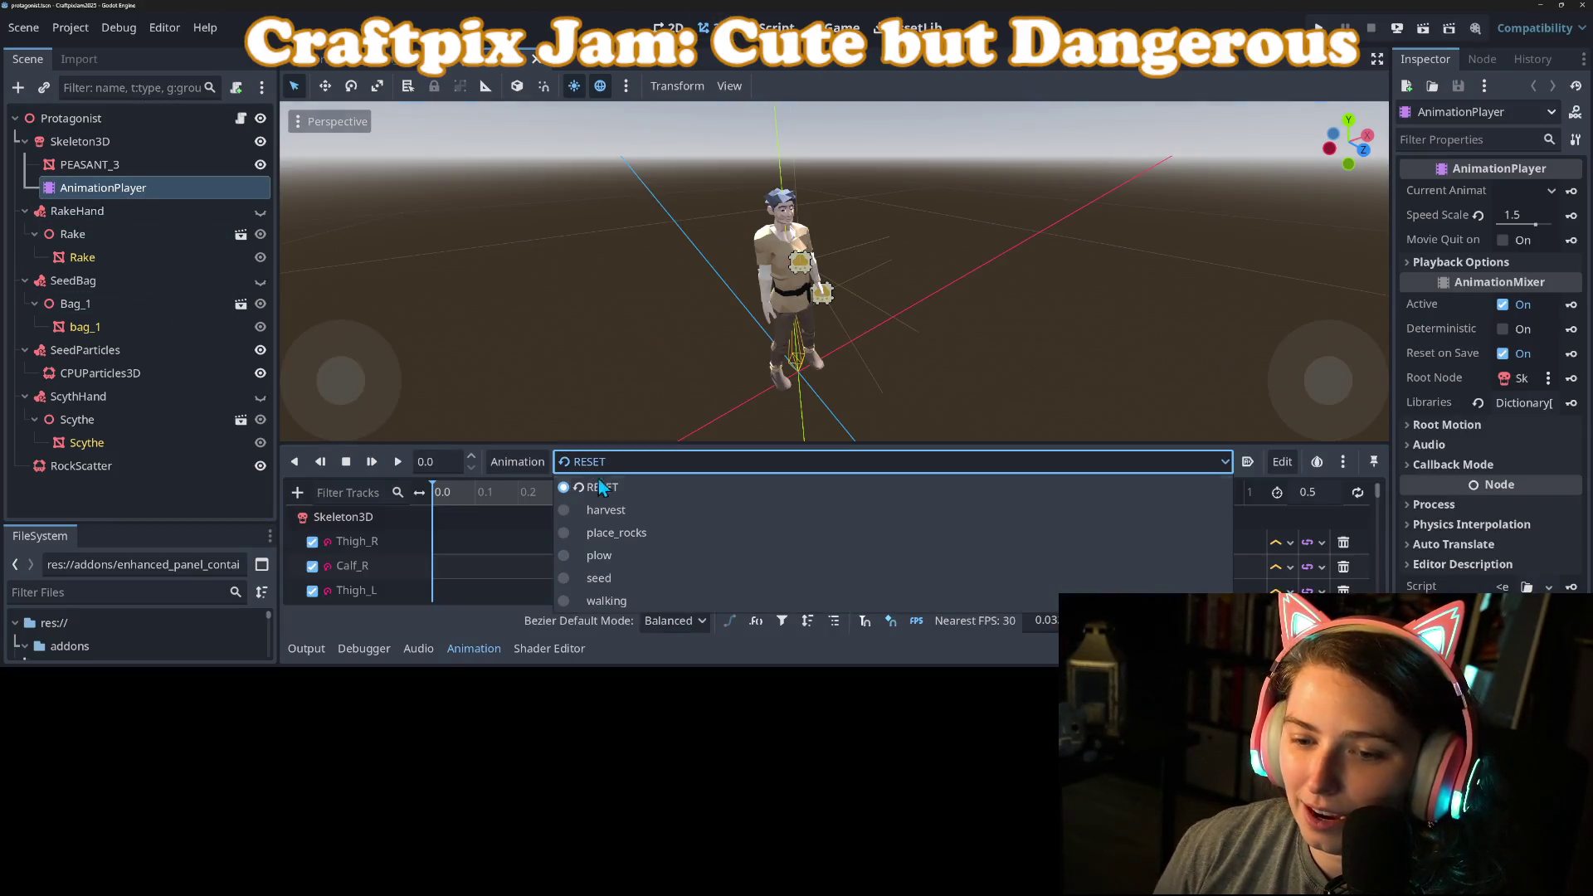
pyautogui.click(618, 514)
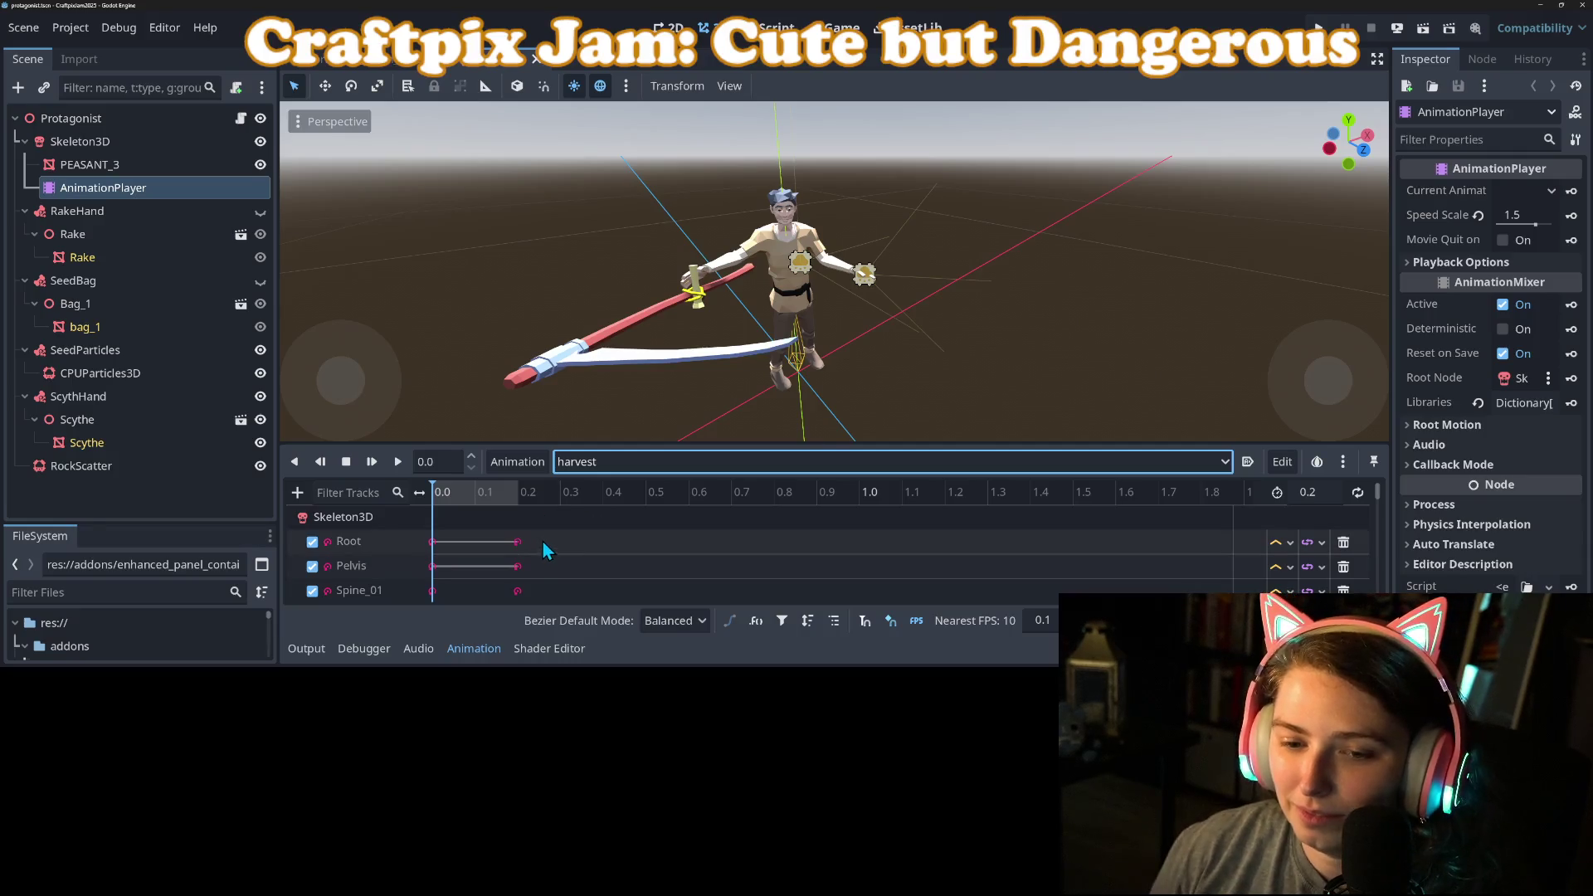
pyautogui.moveTo(492, 509)
pyautogui.mouseDown()
pyautogui.moveTo(541, 610)
pyautogui.moveTo(531, 595)
pyautogui.mouseUp()
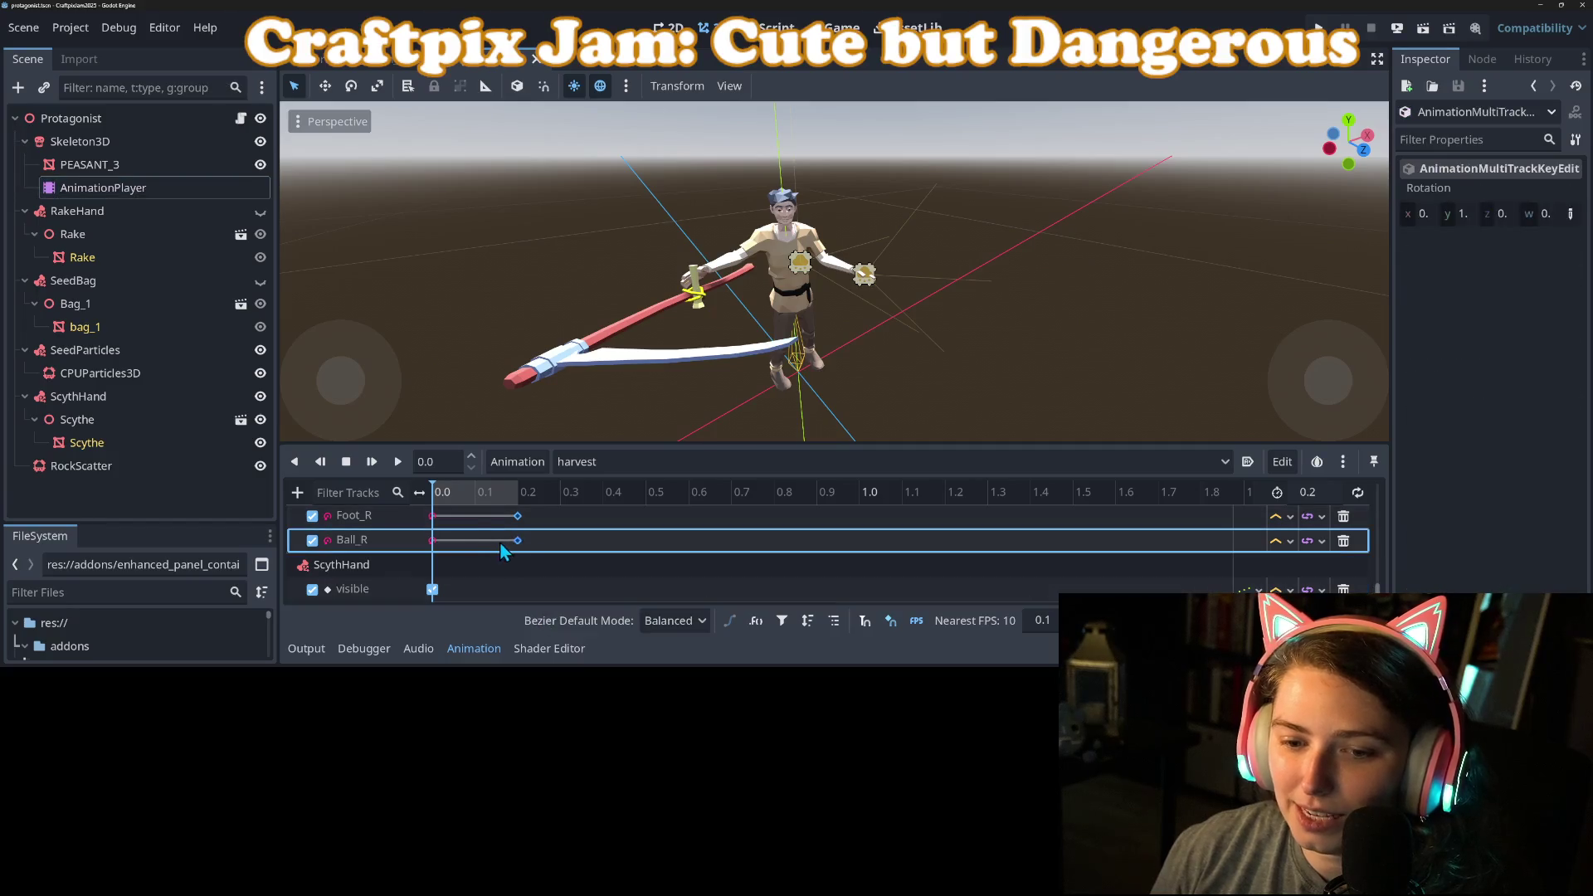
pyautogui.click(1328, 491)
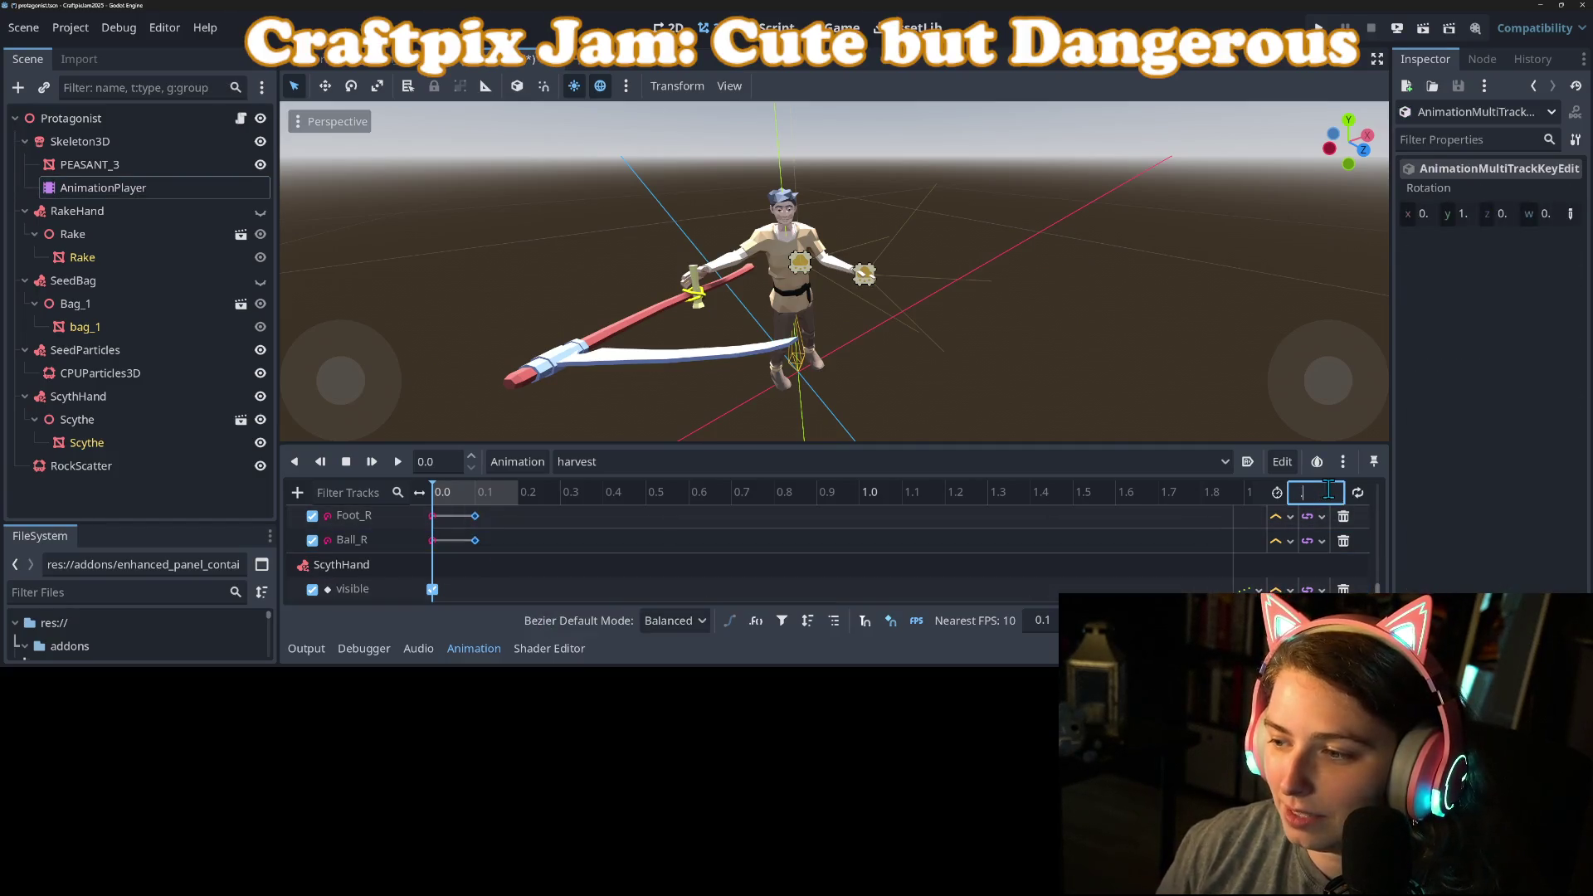
pyautogui.write('0.1')
pyautogui.hotkey('ctrl', 's')
pyautogui.click(371, 463)
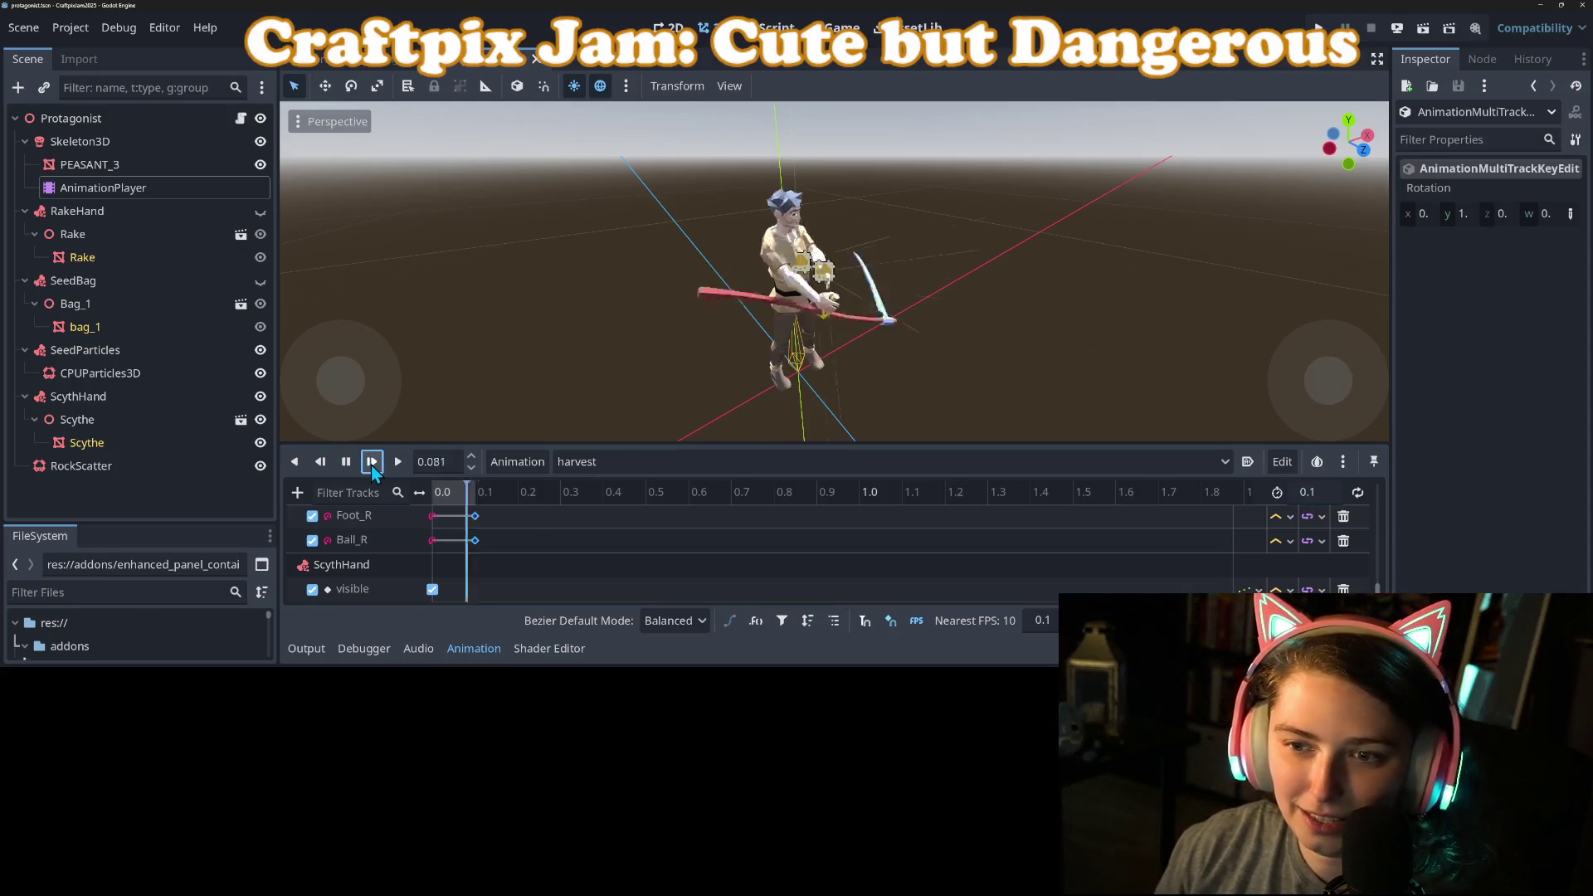
pyautogui.click(371, 463)
pyautogui.hotkey('ctrl', 's')
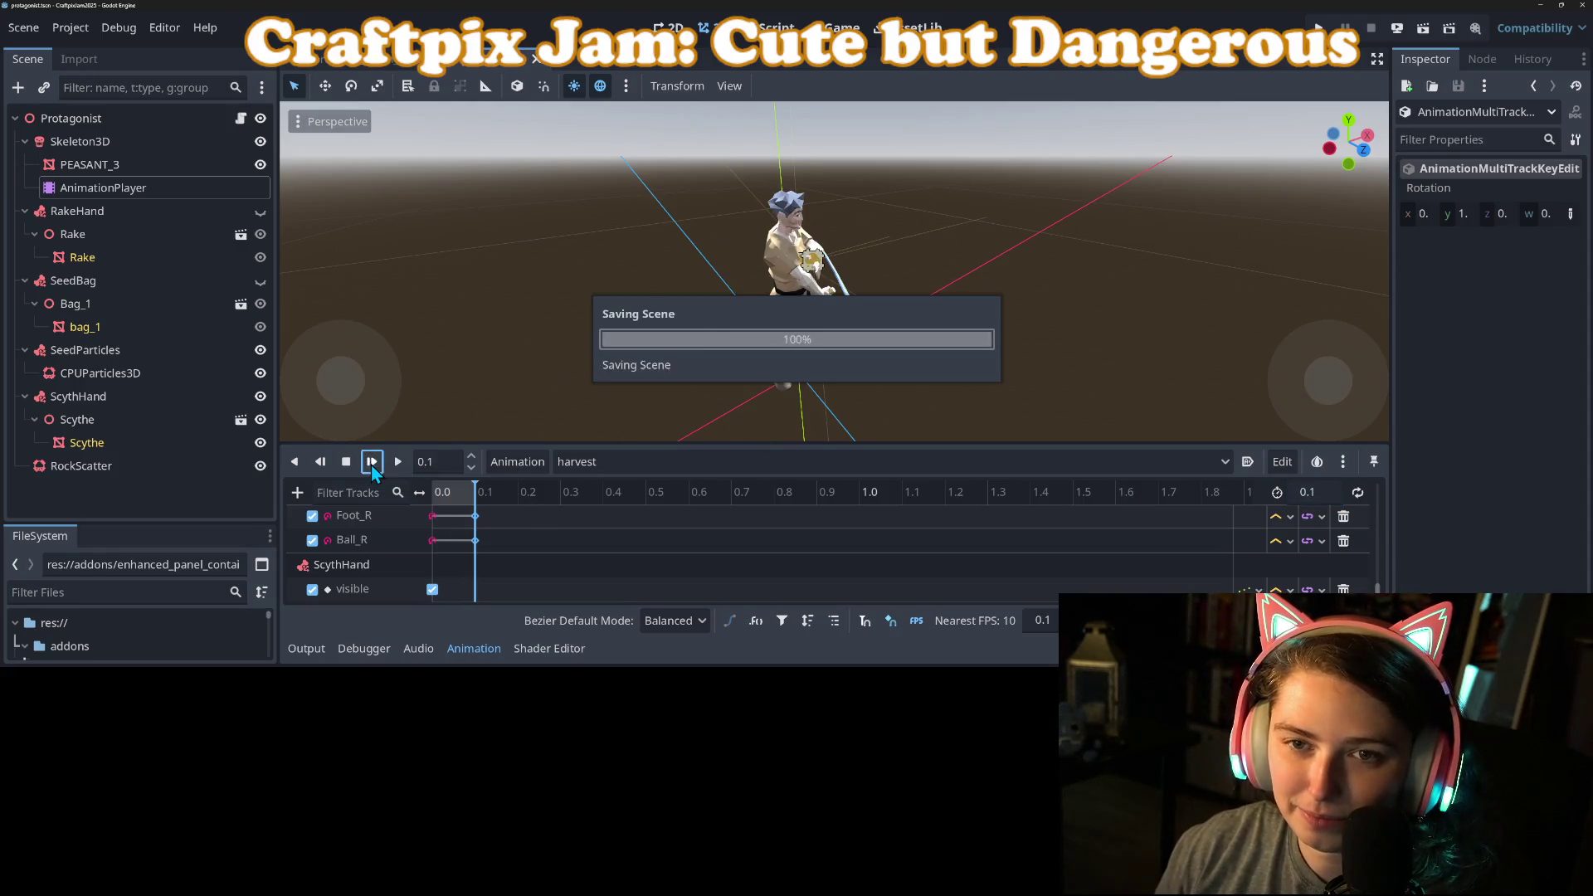
pyautogui.press('F5')
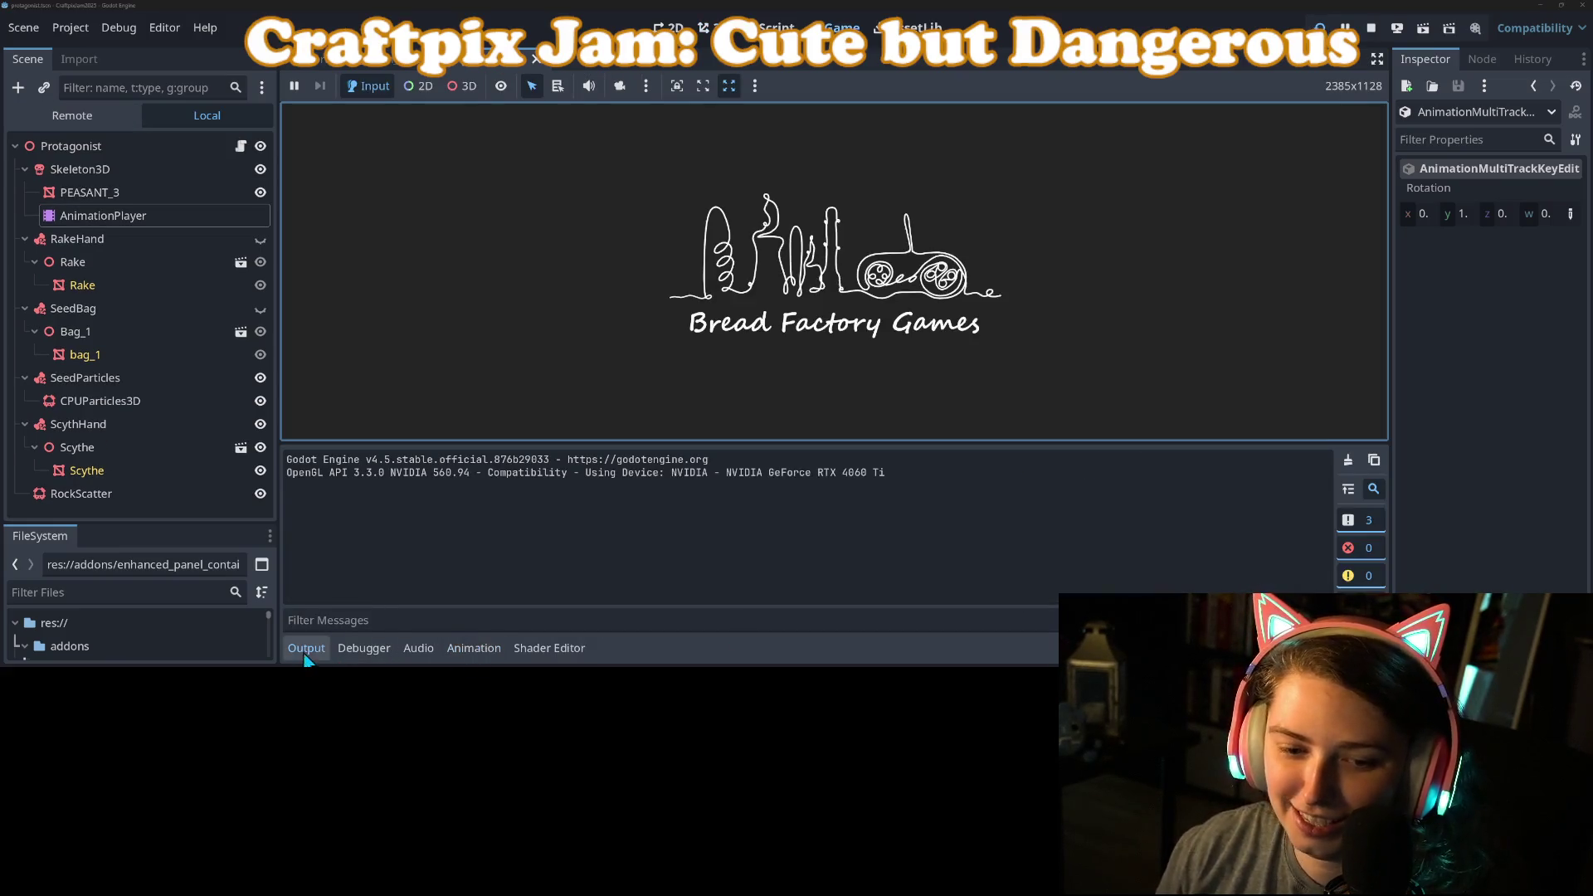
# Step: Collapse the output log and rake eleven plots across the field
pyautogui.click(306, 648)
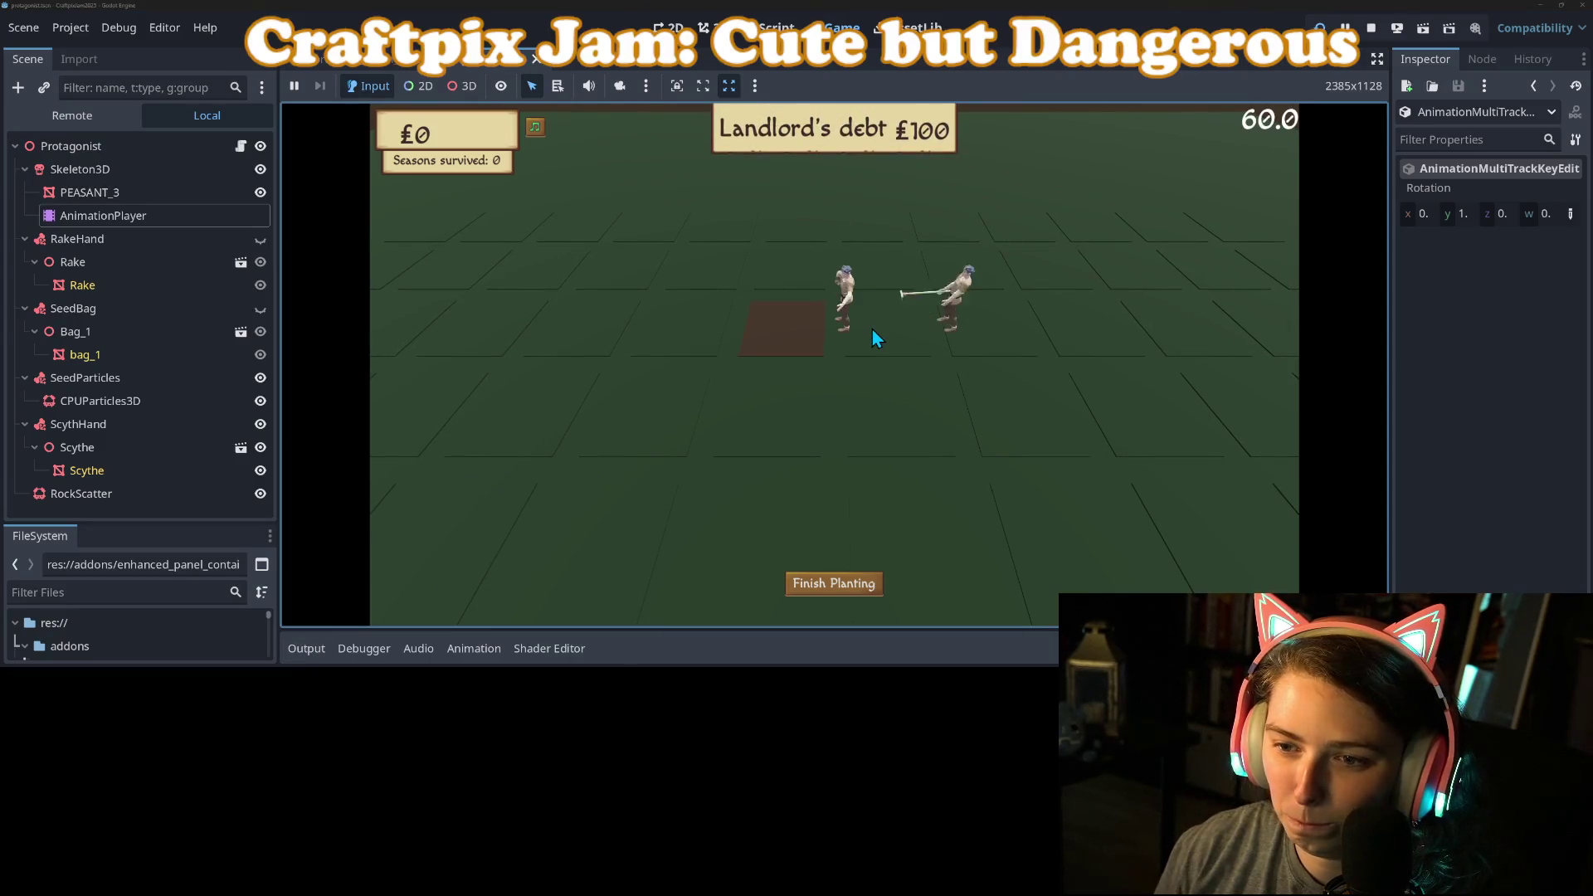
pyautogui.click(870, 387)
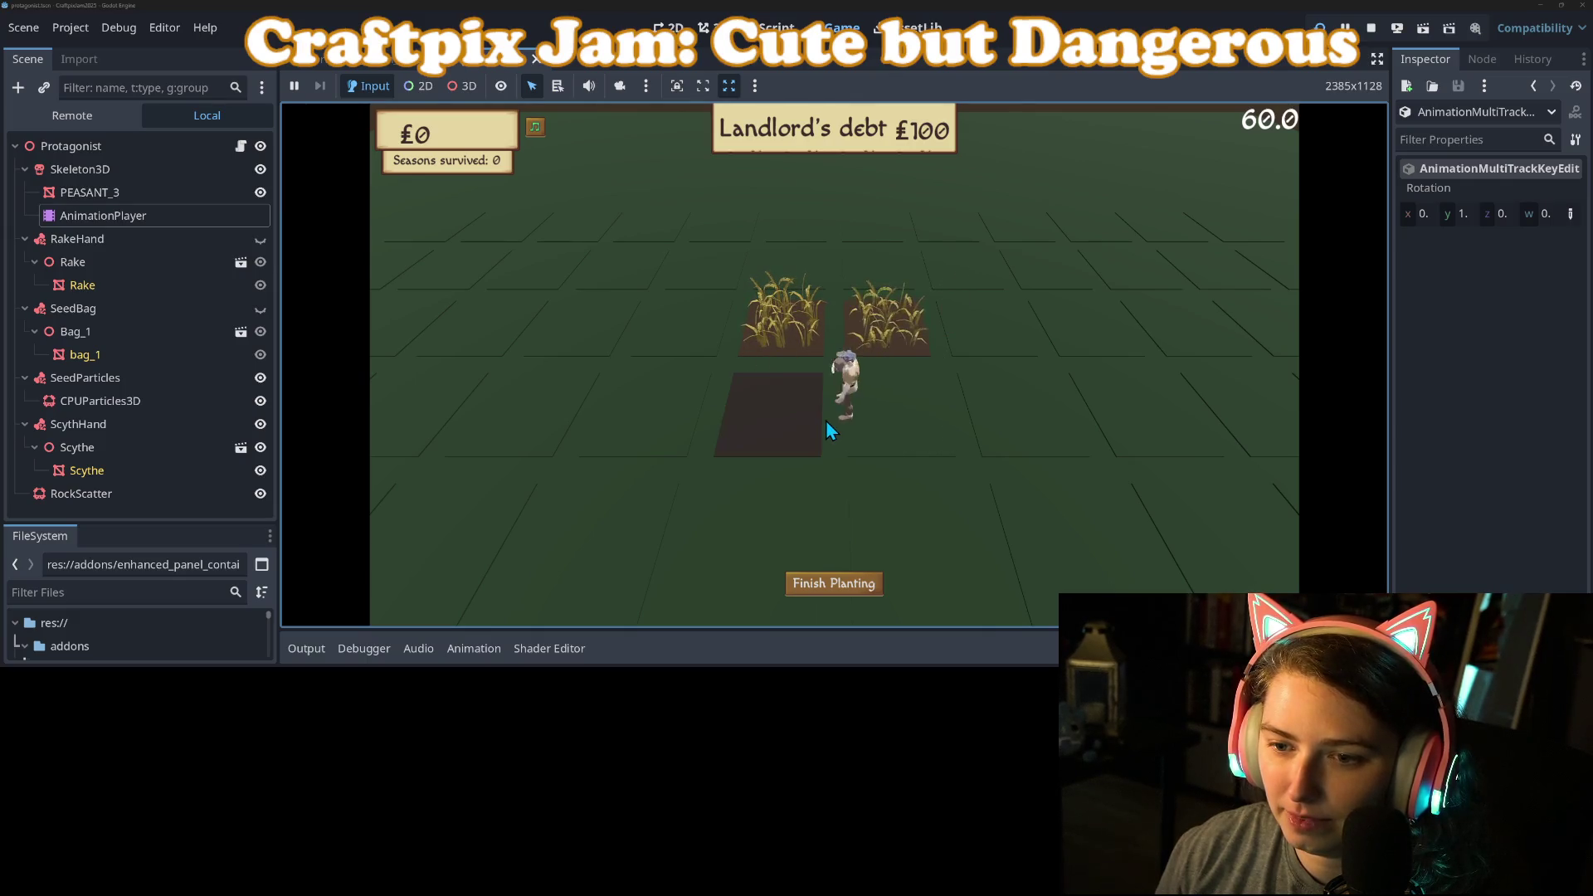
pyautogui.click(715, 340)
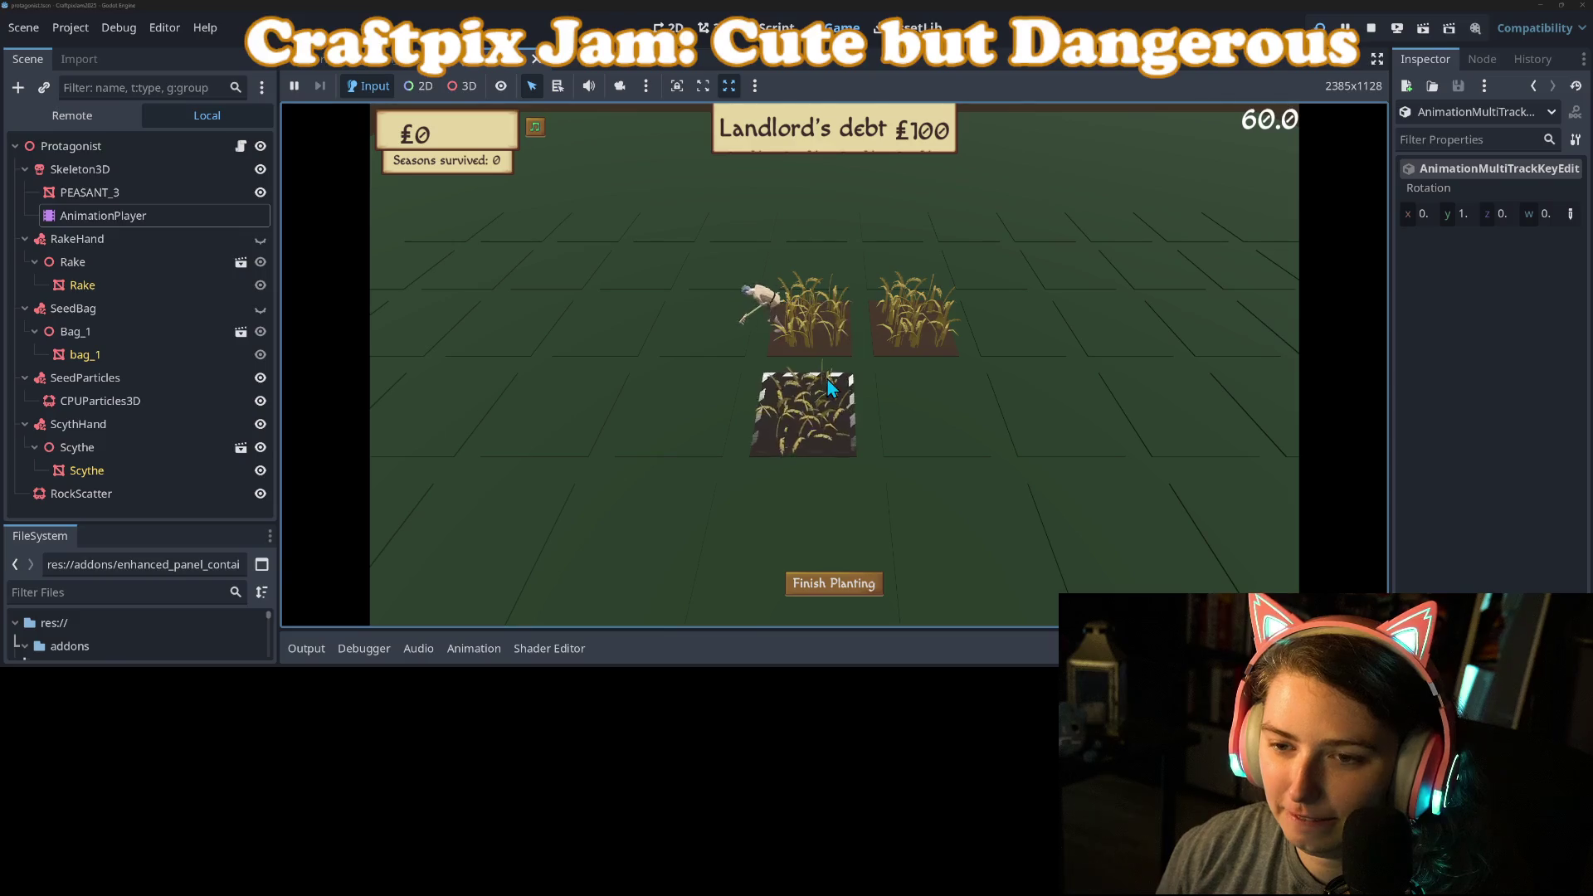
pyautogui.click(725, 296)
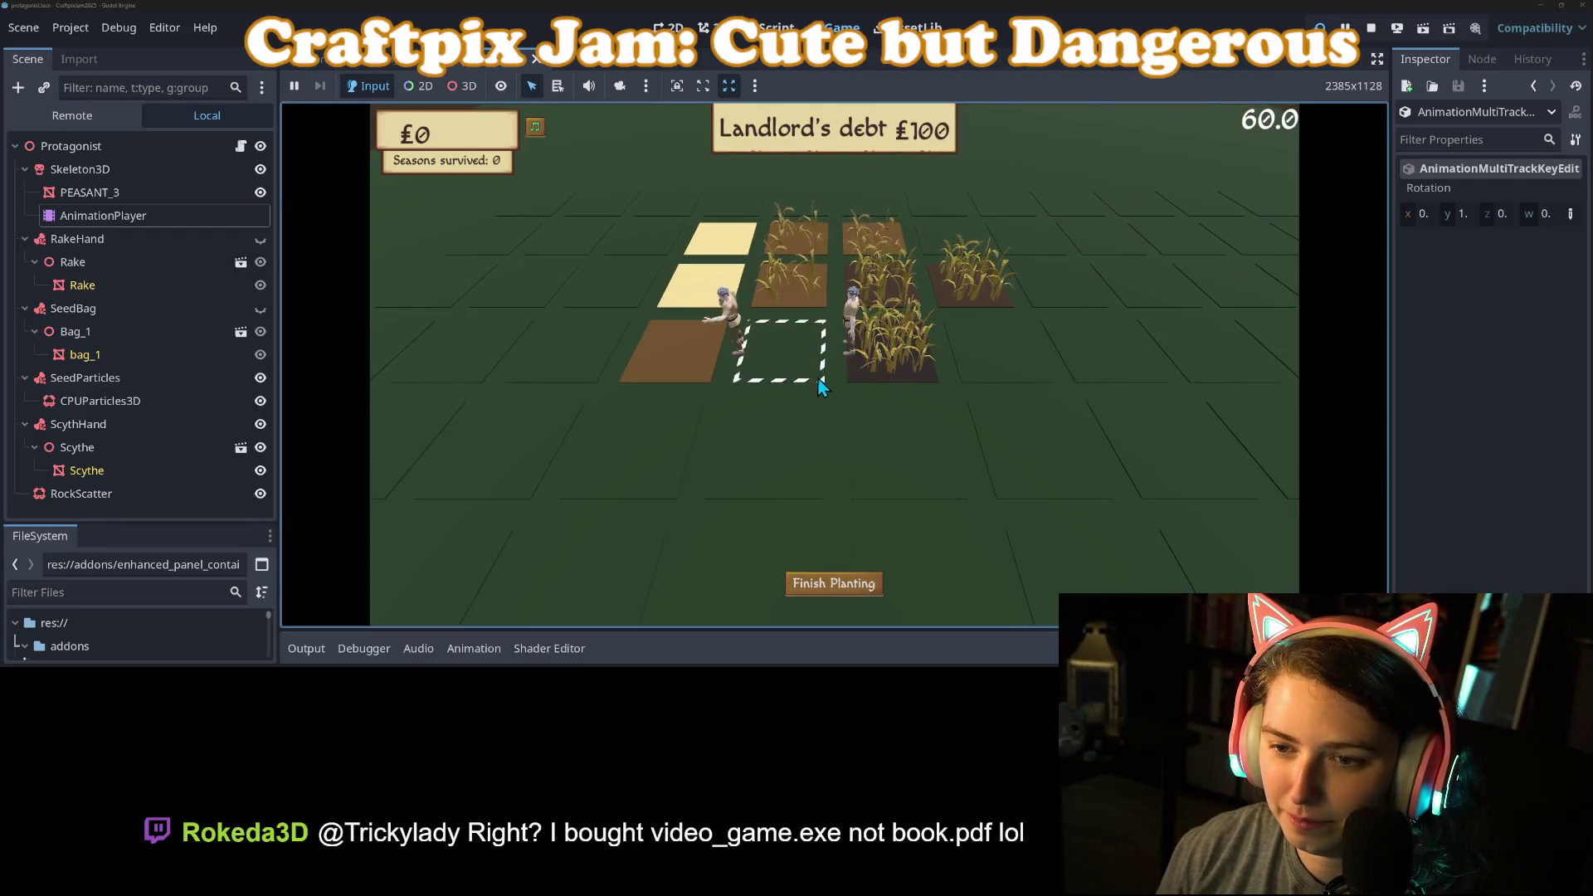
pyautogui.click(575, 446)
pyautogui.click(750, 443)
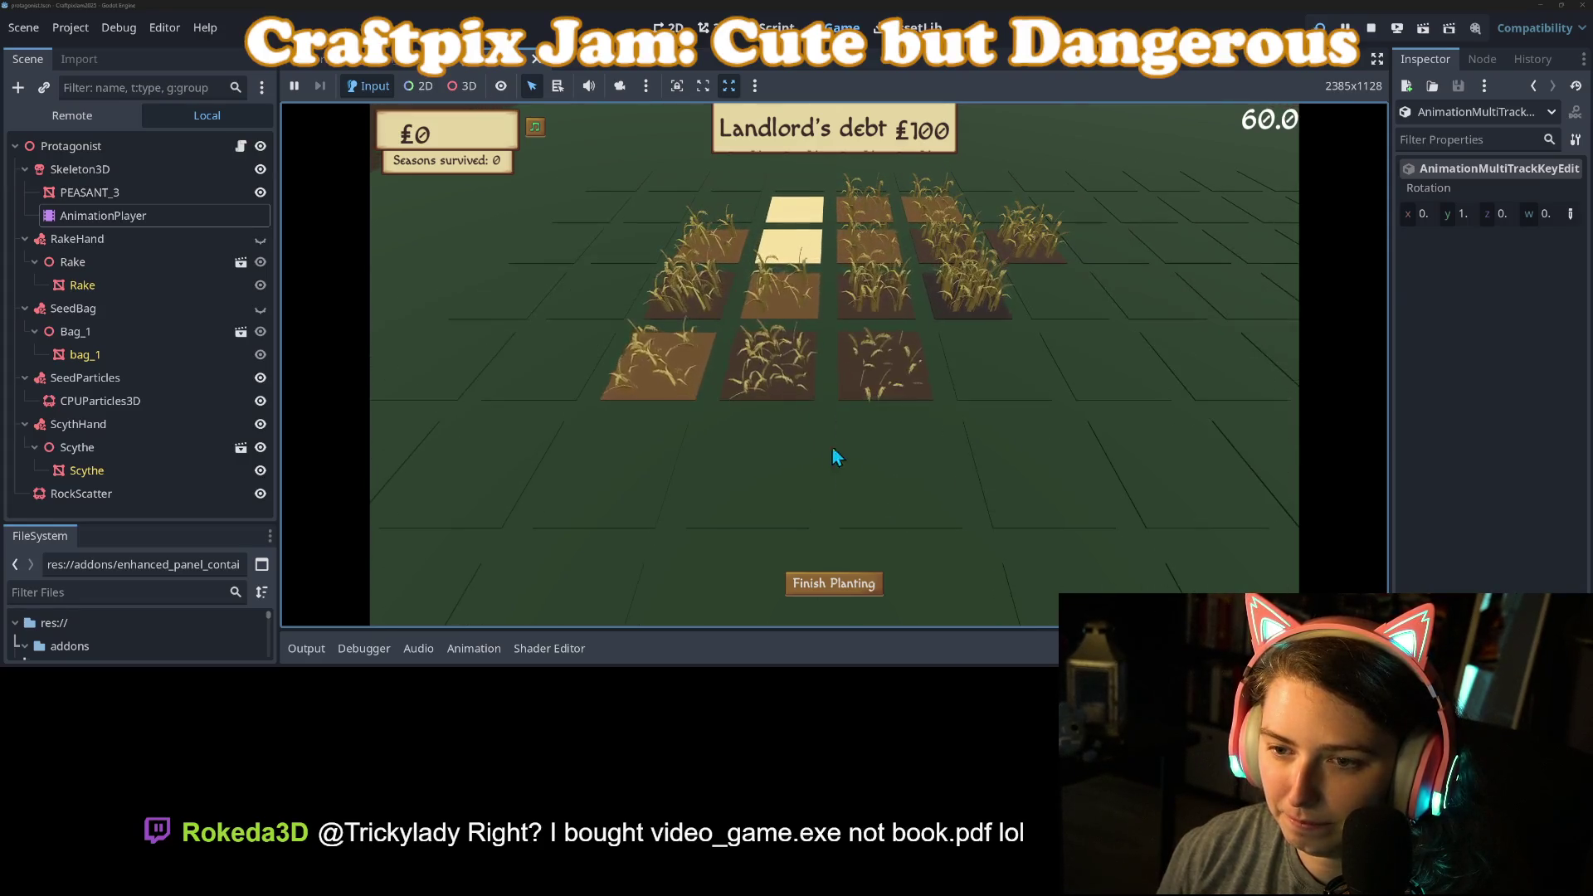
pyautogui.click(675, 453)
pyautogui.click(531, 433)
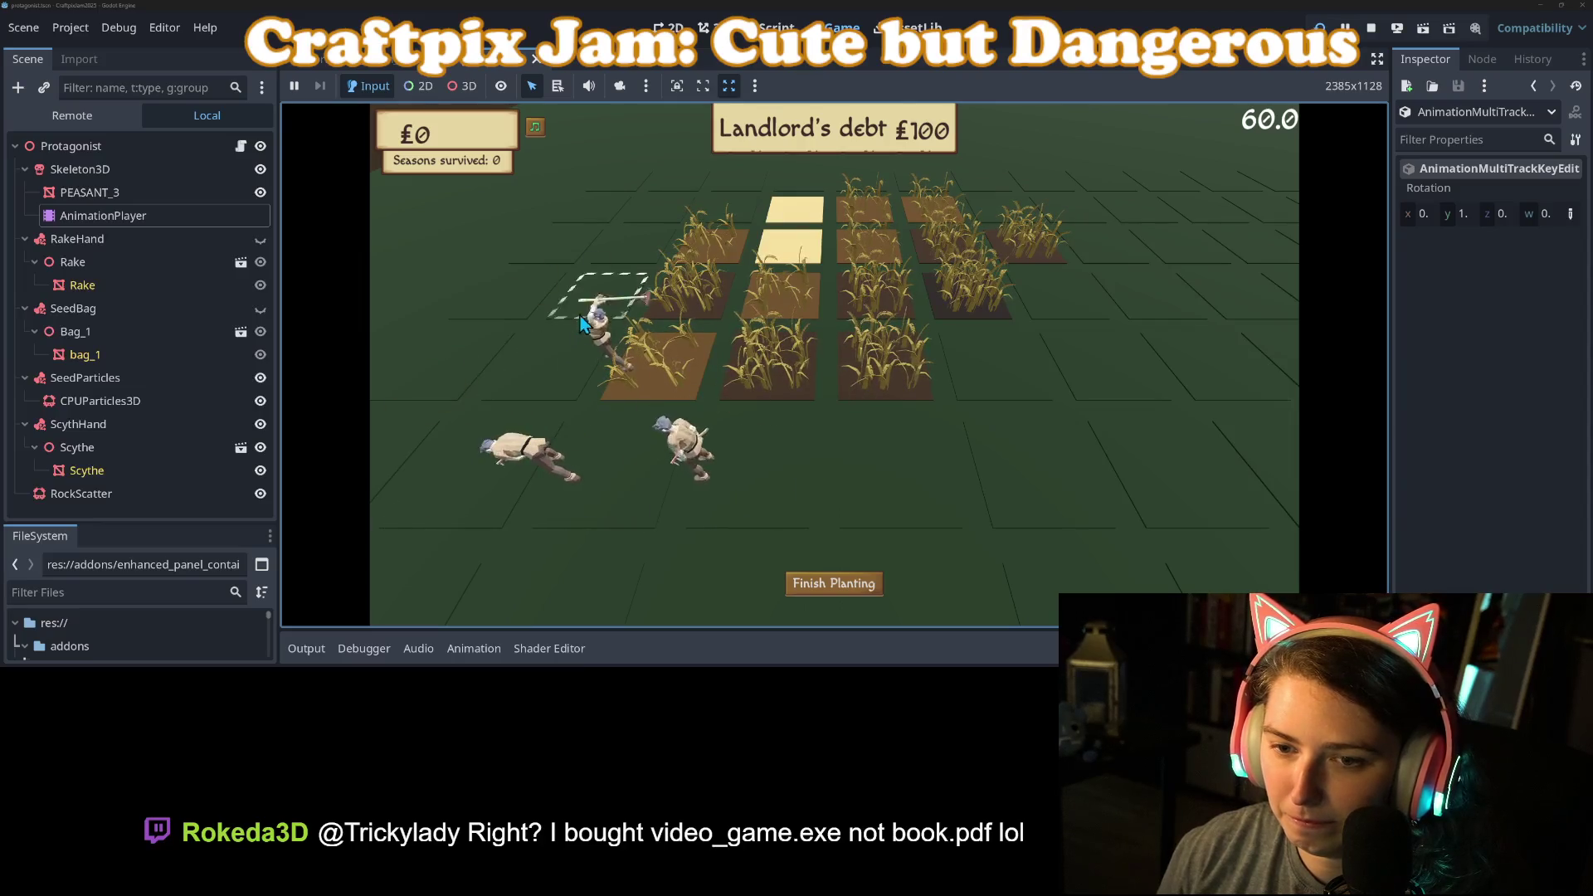
pyautogui.click(749, 452)
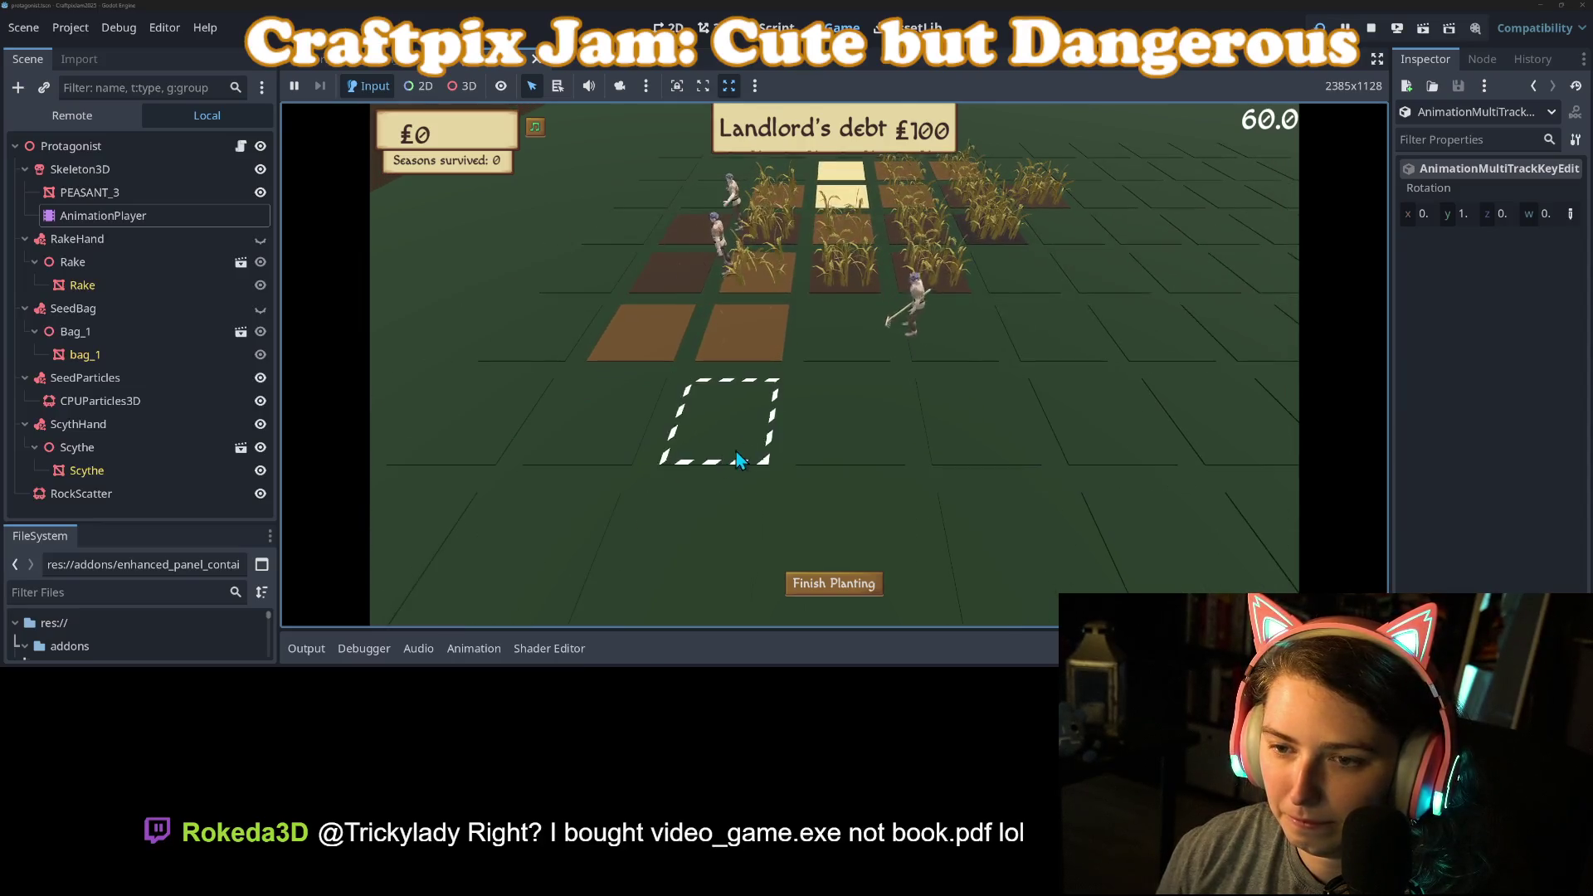
pyautogui.click(662, 467)
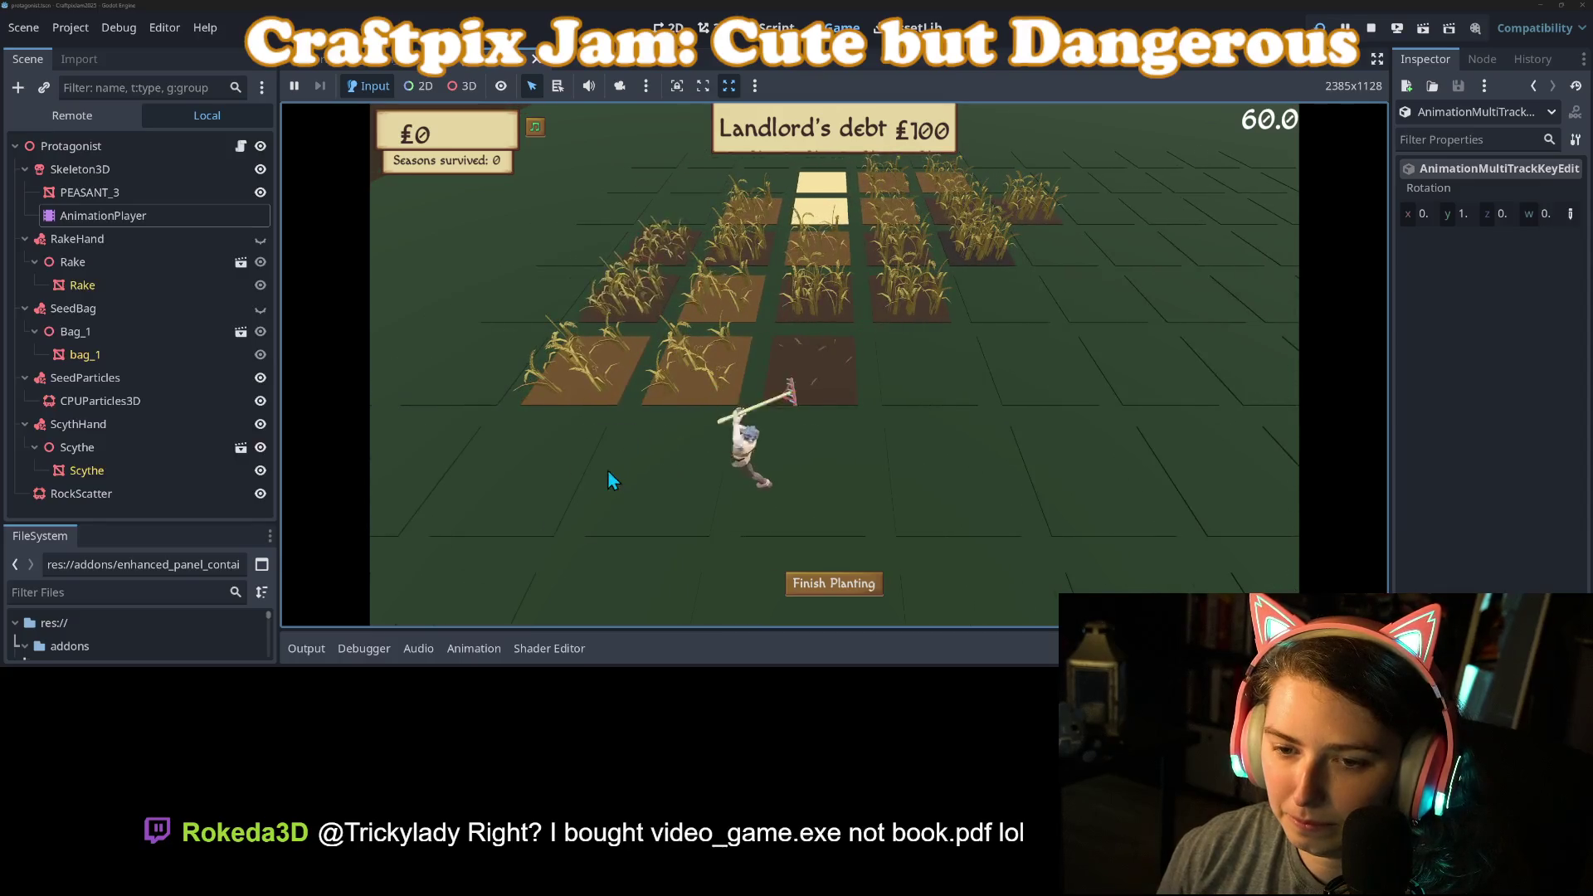
pyautogui.click(494, 365)
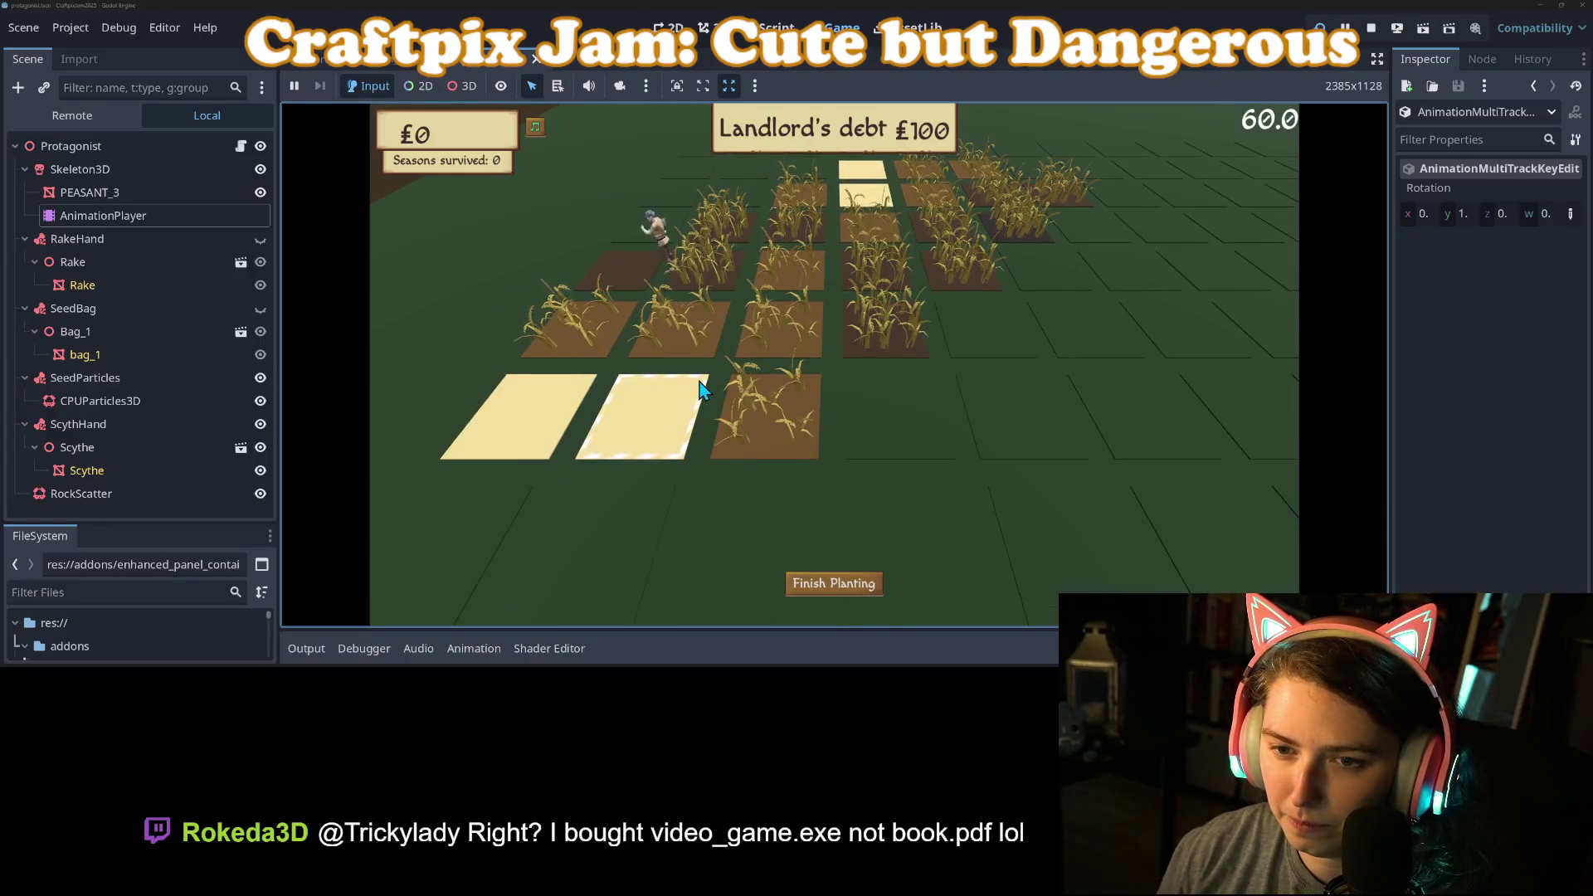
pyautogui.click(734, 391)
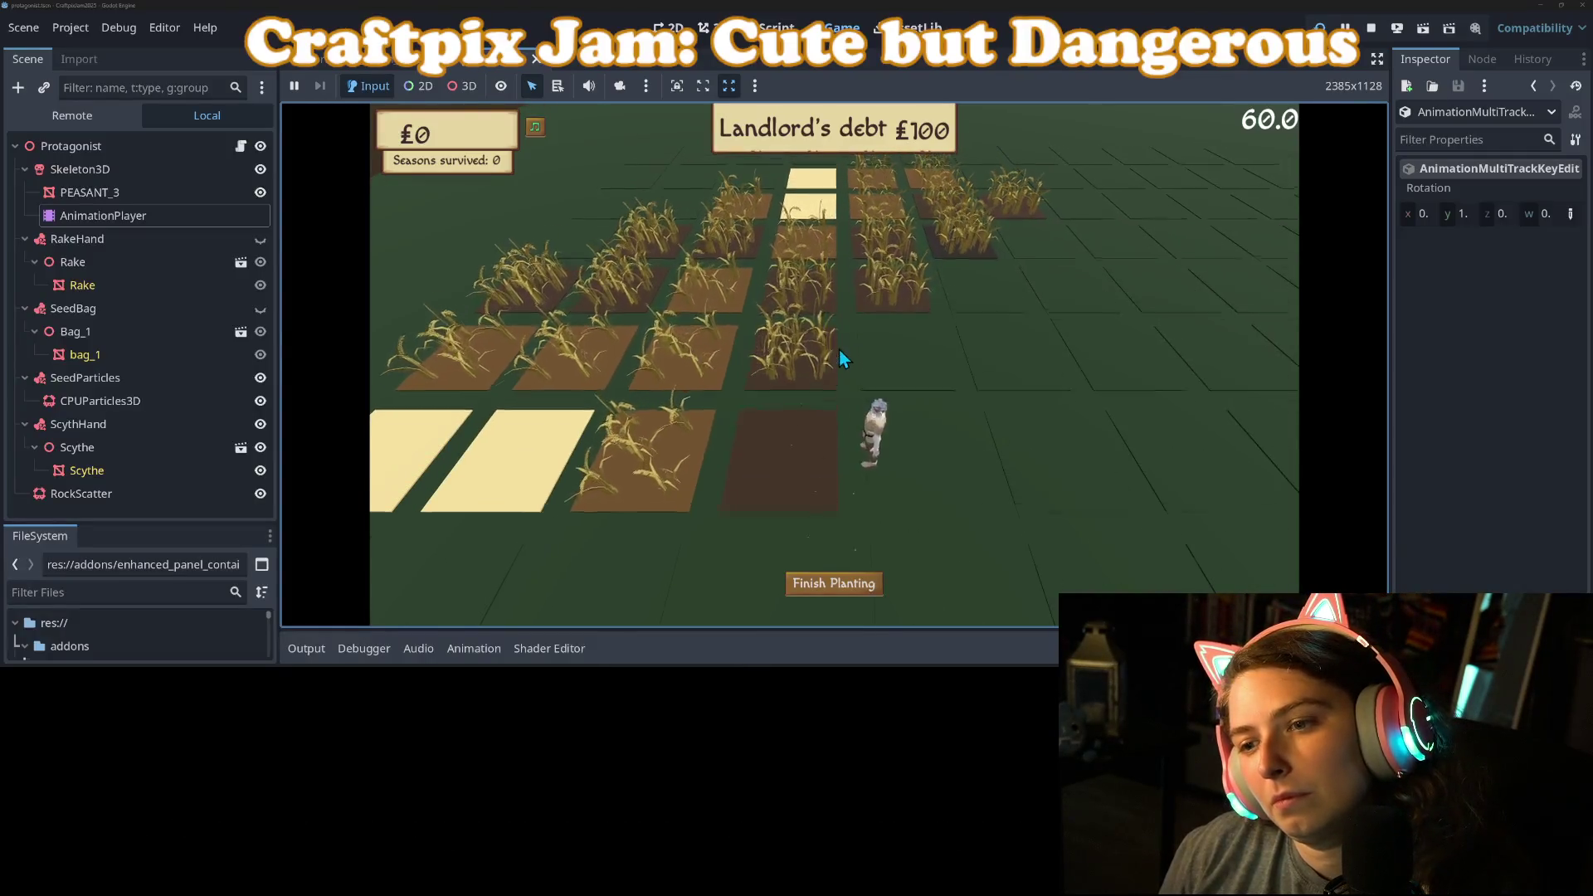
# Step: Clear rocks, plant wheat in two plots, finish planting, and restart after the £76 loss
pyautogui.click(881, 390)
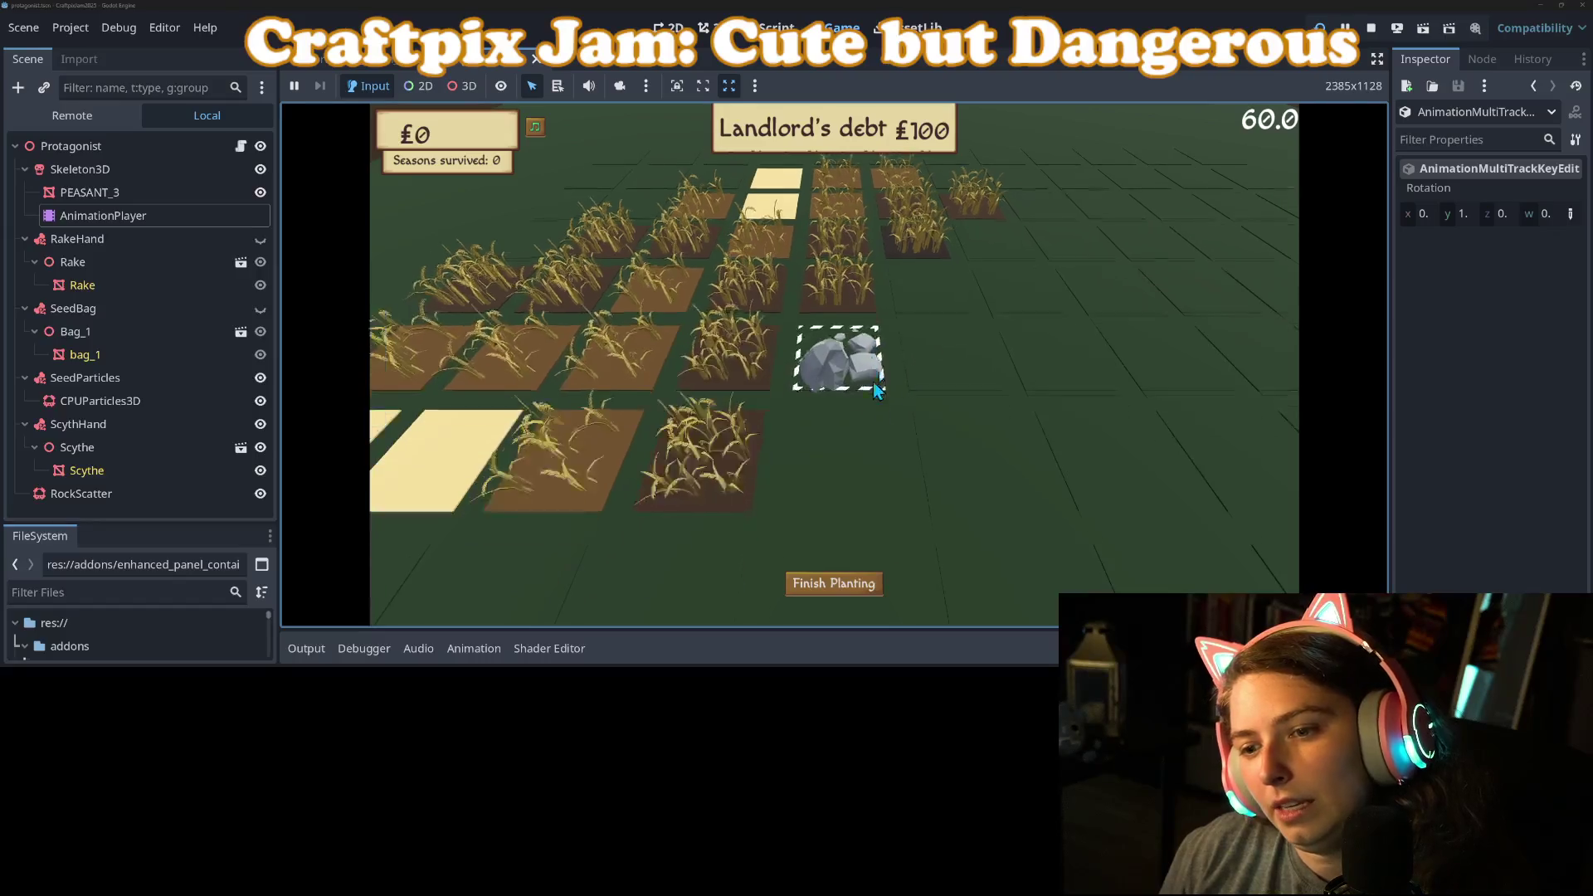
pyautogui.click(863, 412)
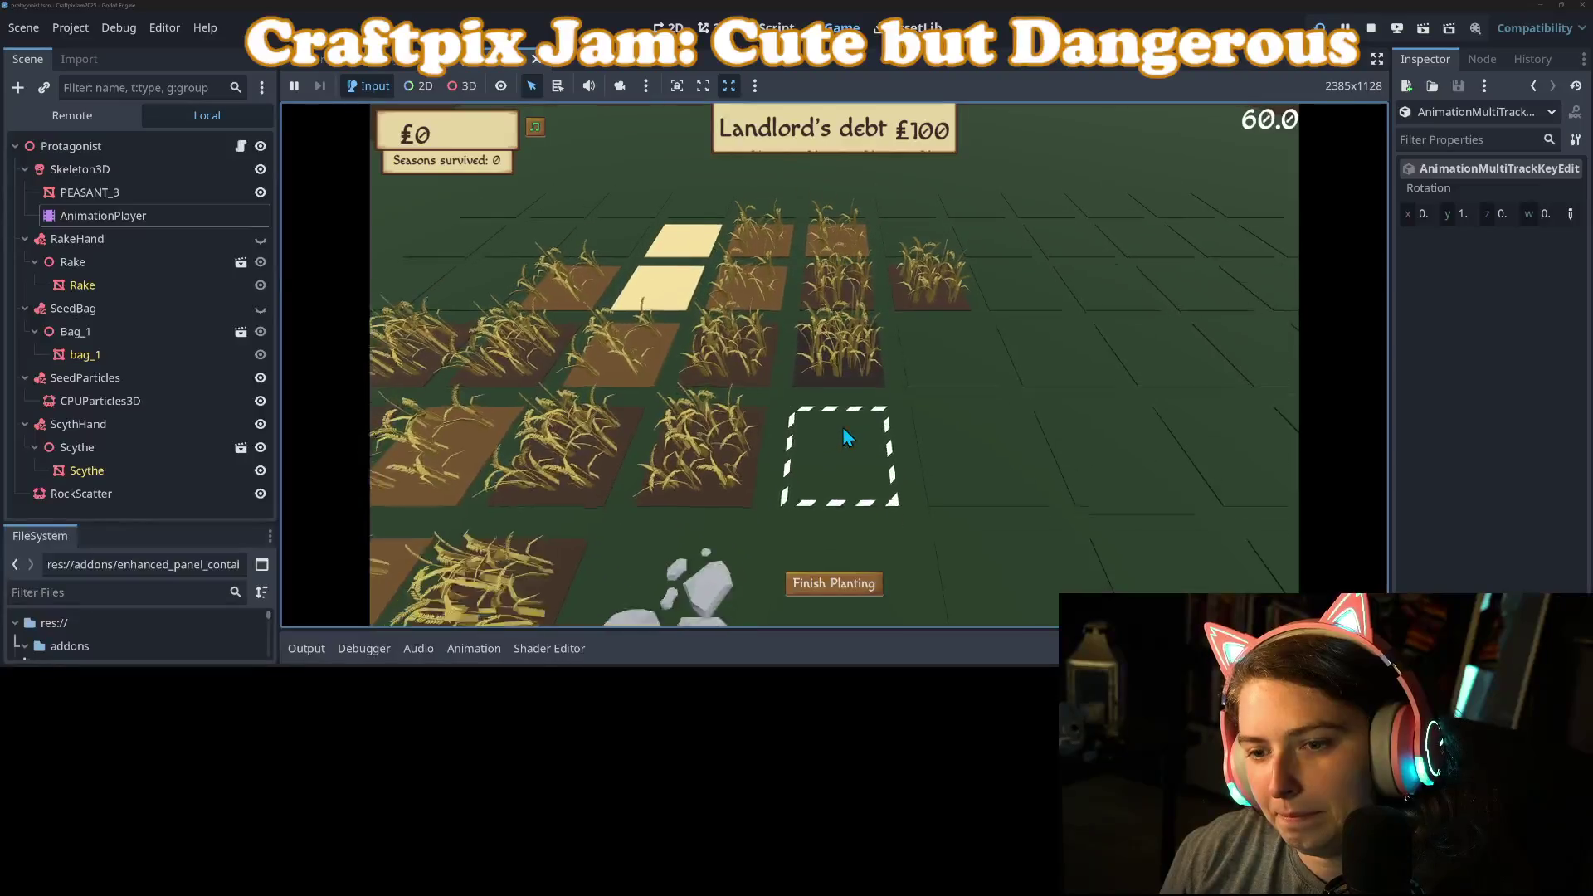
pyautogui.click(846, 437)
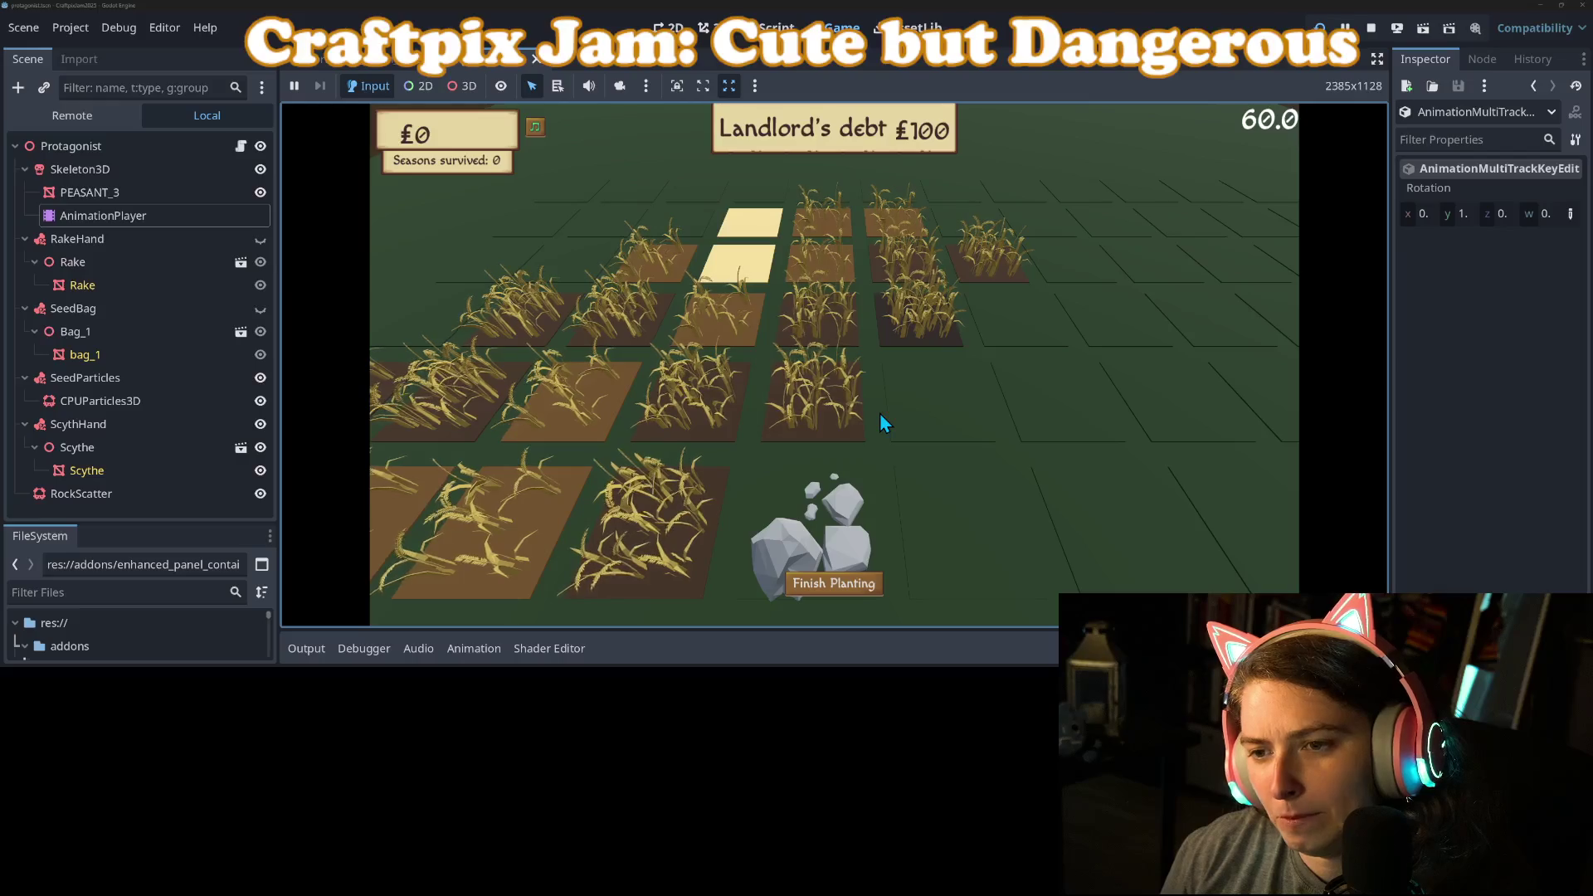
pyautogui.click(881, 415)
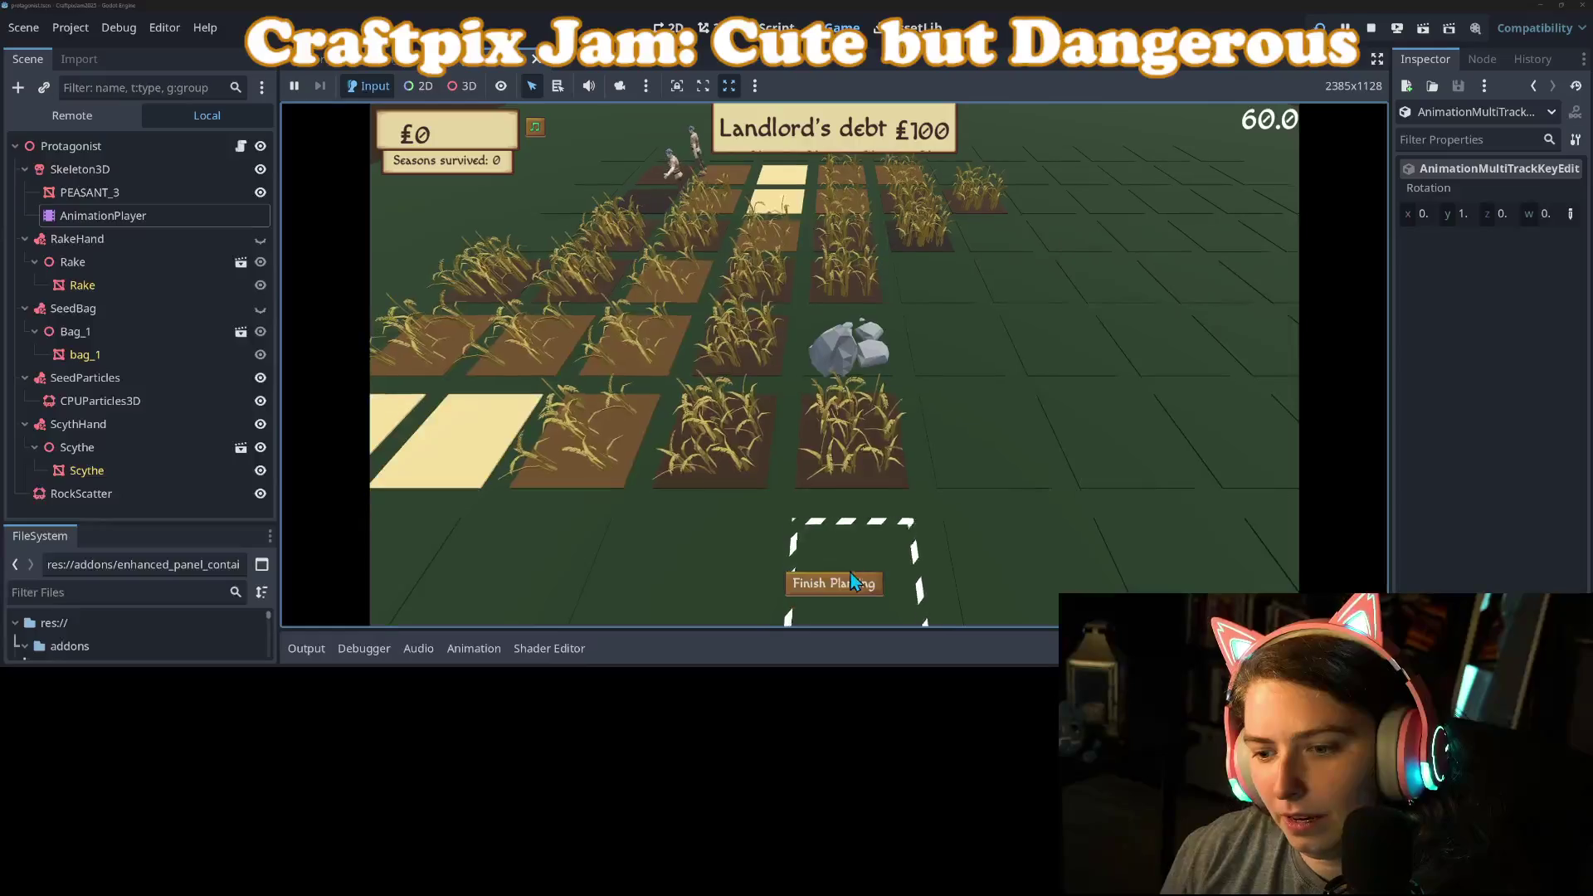
pyautogui.click(850, 572)
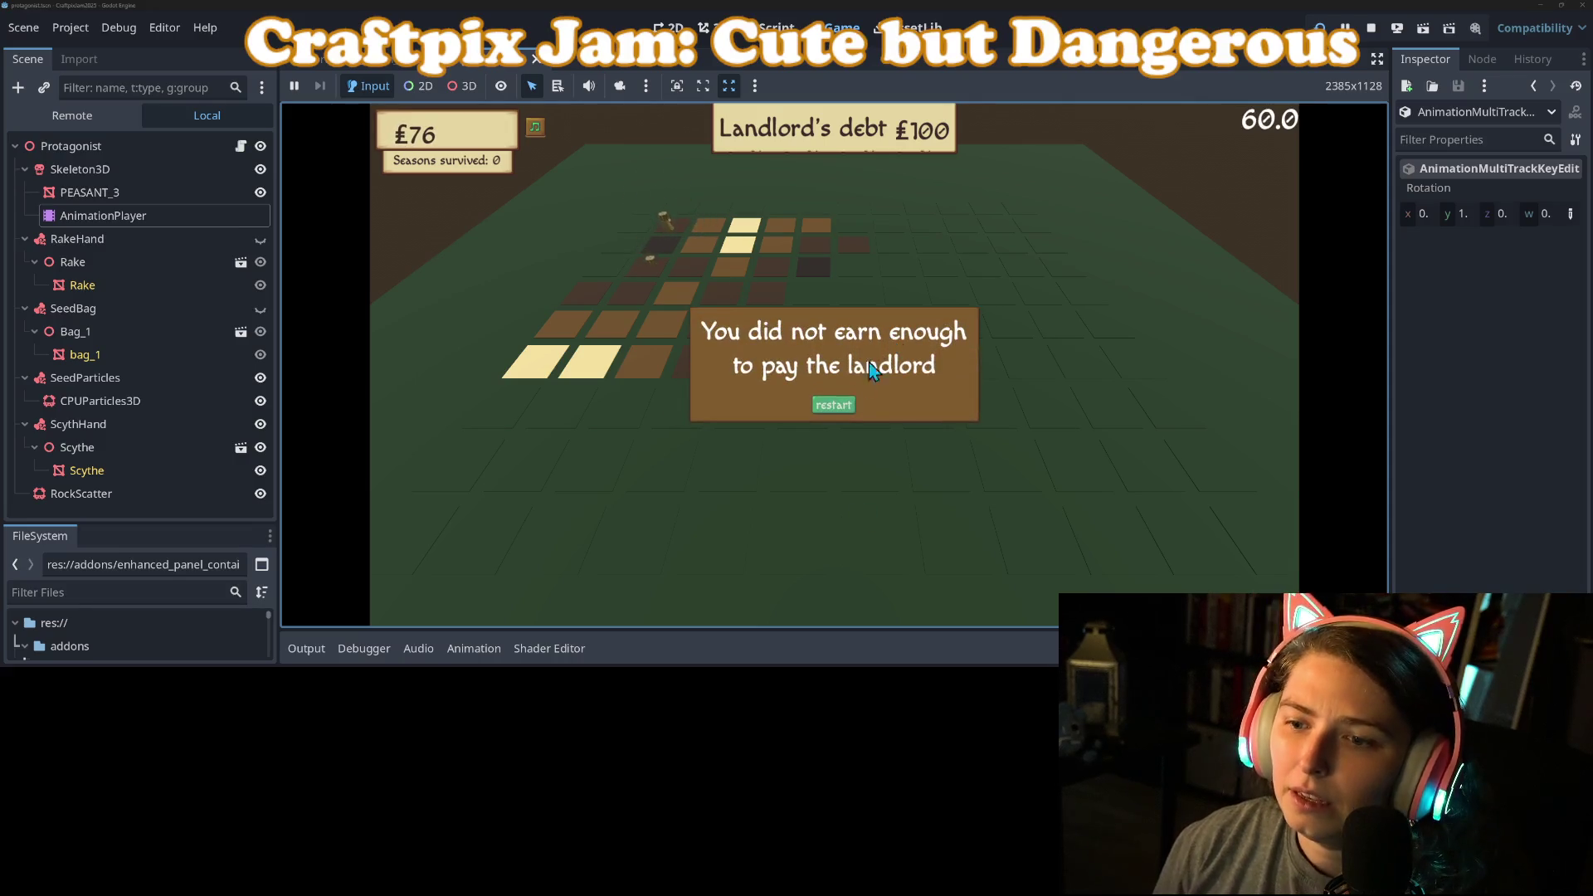
pyautogui.click(832, 410)
# Step: Stop the game, stretch the harvest animation's keys to 0.3 s, and save the scene
pyautogui.click(1373, 28)
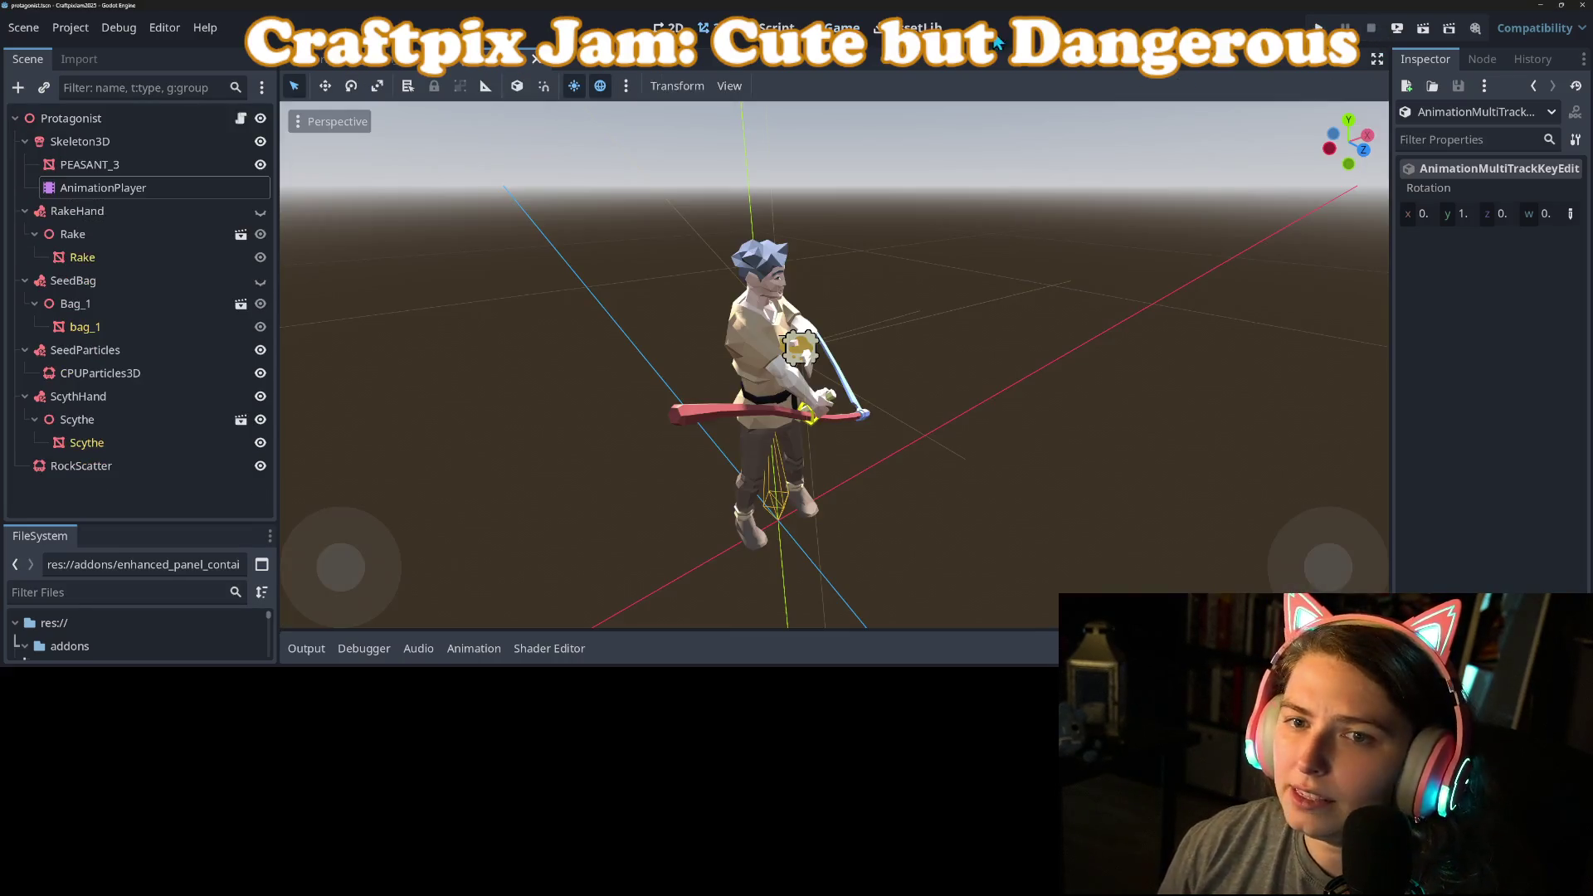
pyautogui.click(176, 193)
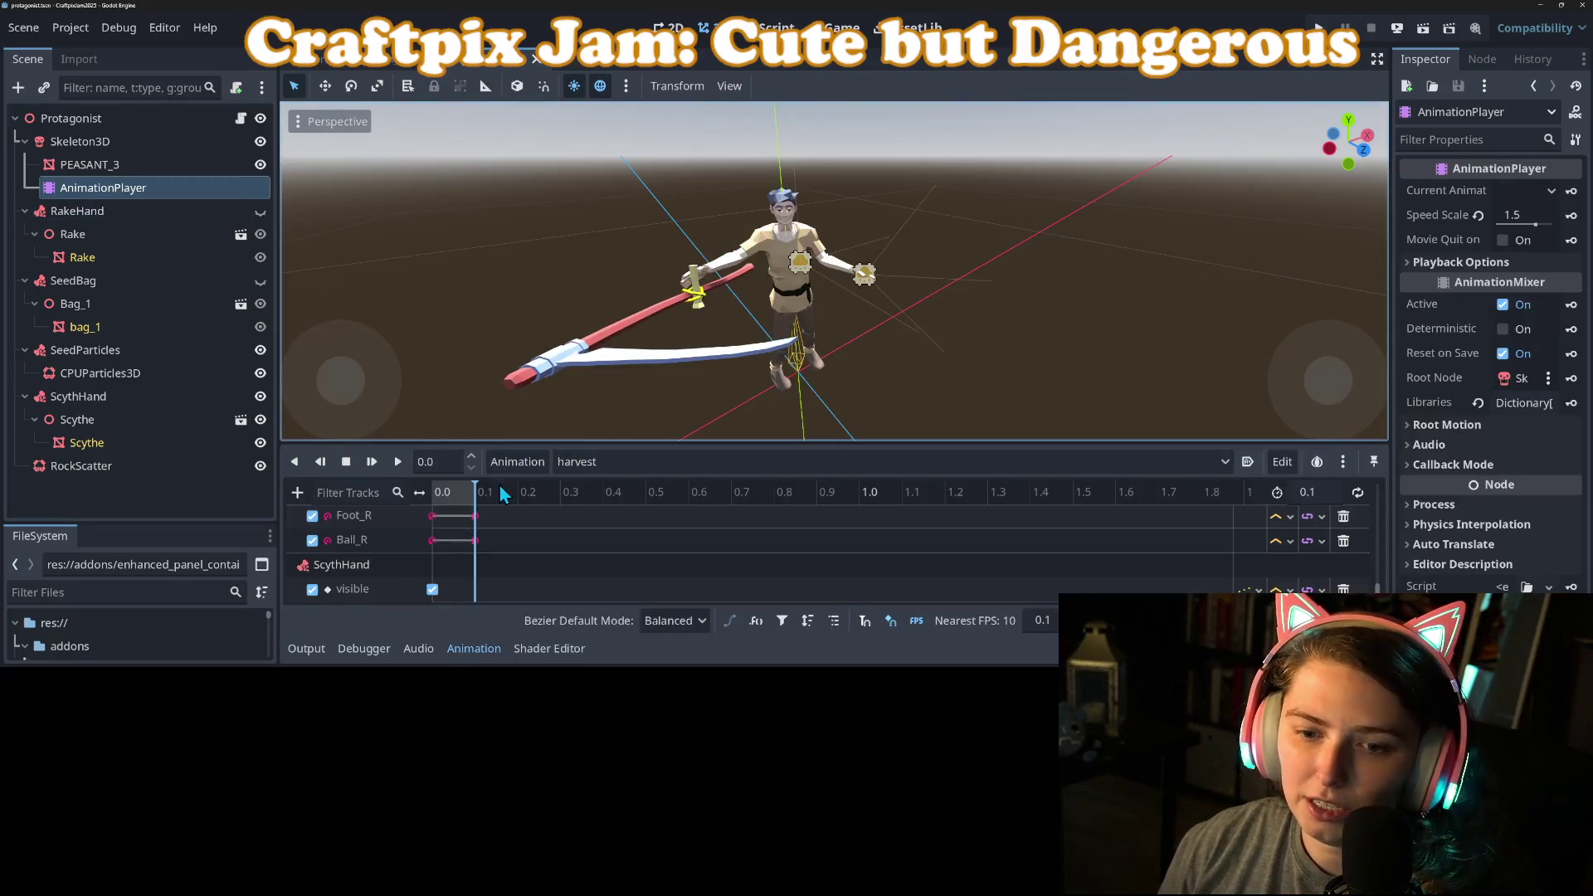
pyautogui.moveTo(493, 565)
pyautogui.mouseDown()
pyautogui.moveTo(471, 524)
pyautogui.moveTo(480, 558)
pyautogui.moveTo(560, 542)
pyautogui.mouseUp()
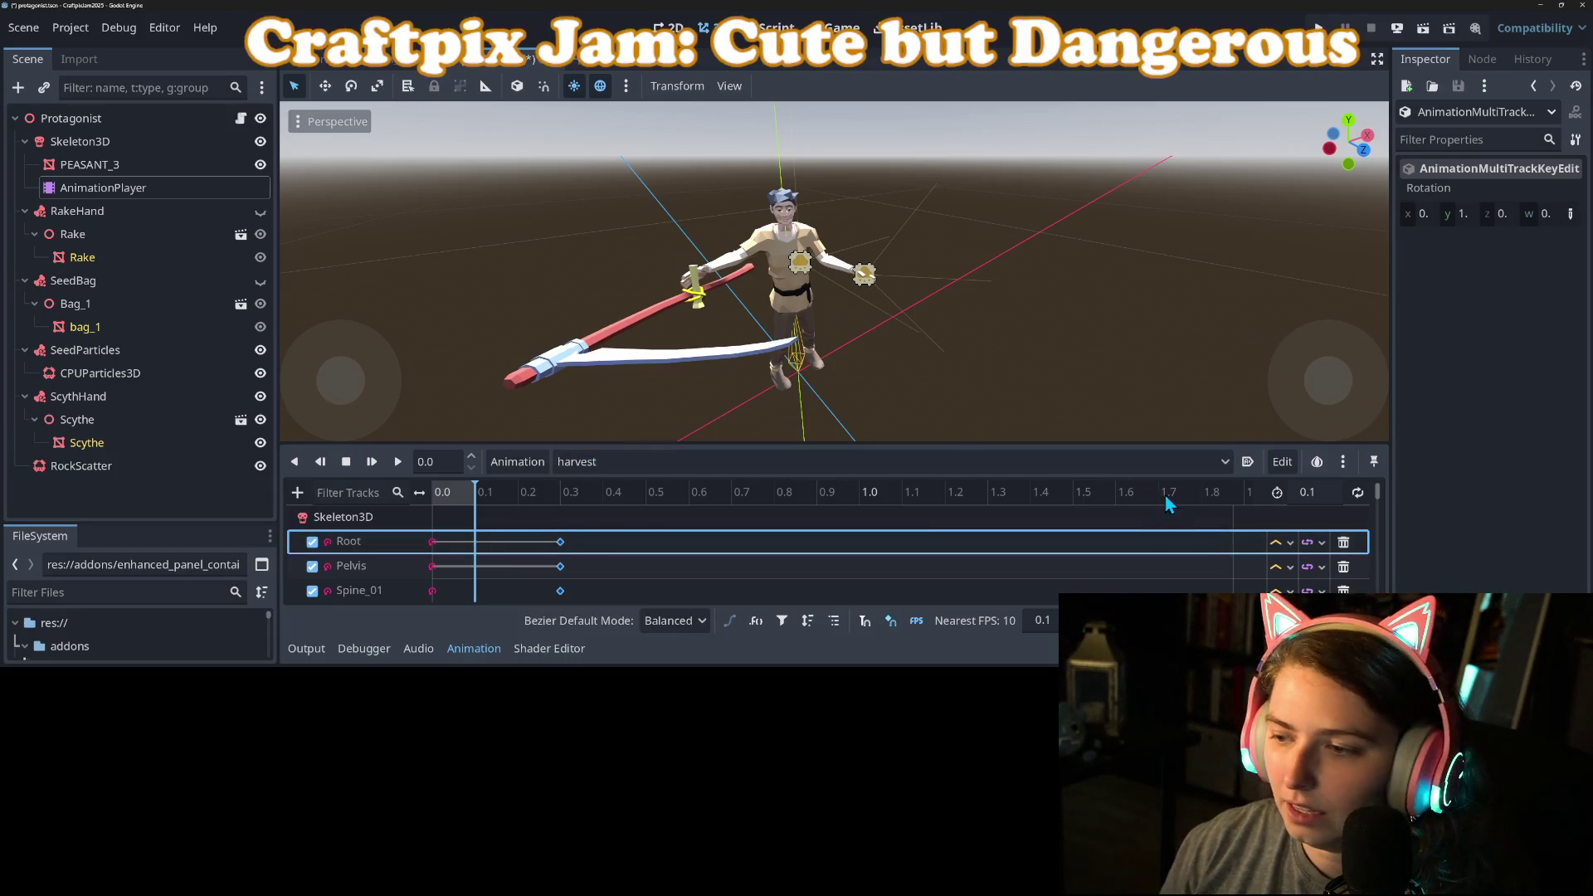
pyautogui.click(1313, 491)
pyautogui.press('Return')
pyautogui.hotkey('ctrl', 's')
# Step: Open the FarmPatch scene's farm_patch.gd script for editing
pyautogui.click(449, 67)
pyautogui.click(240, 117)
pyautogui.click(666, 225)
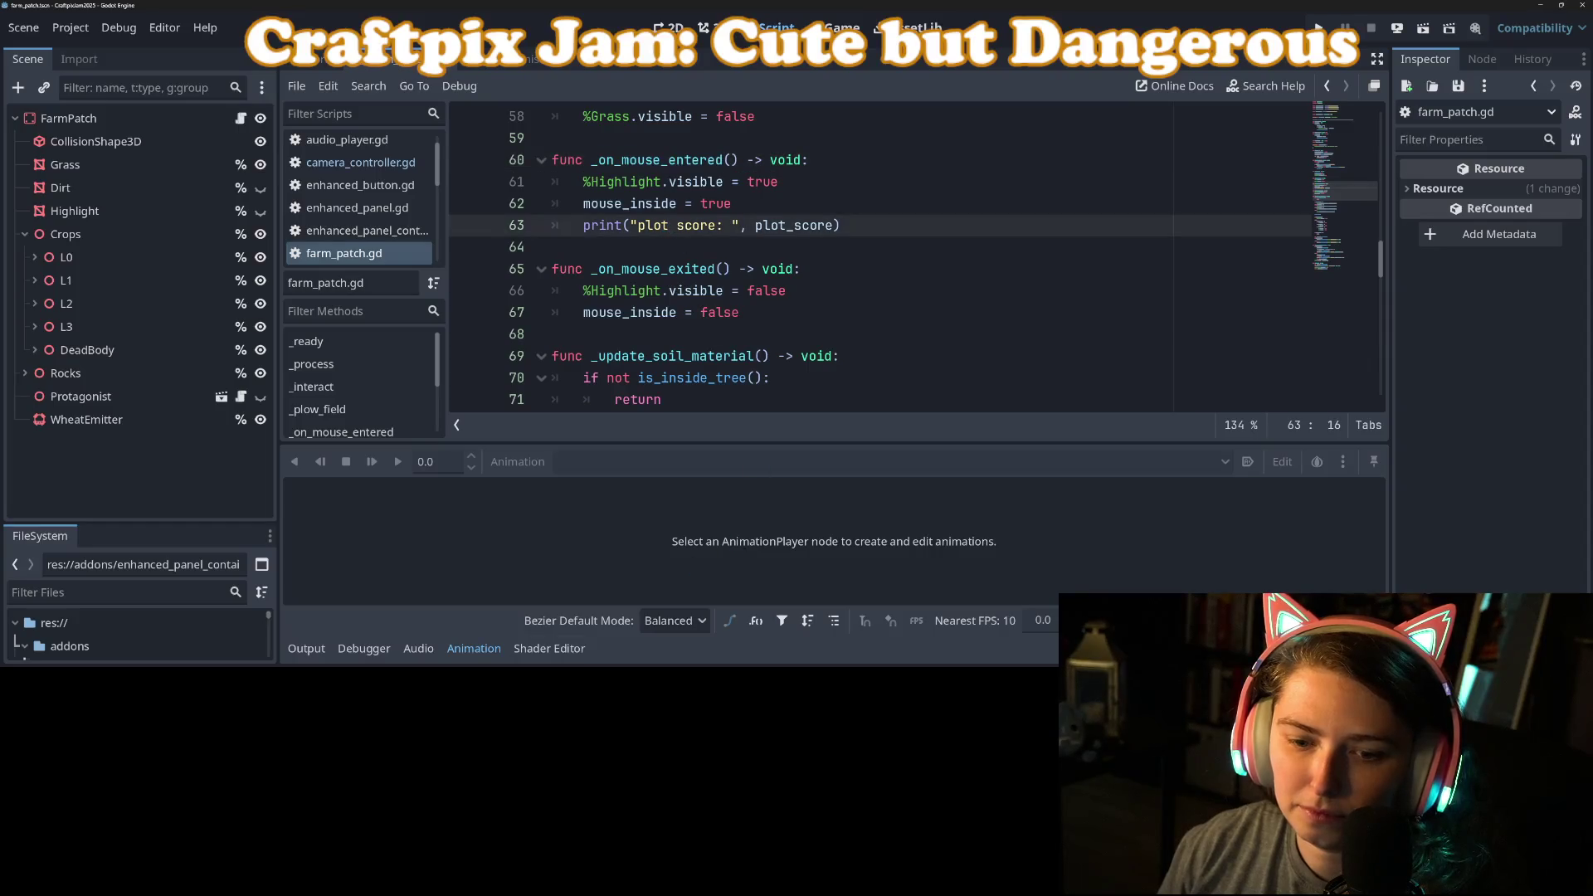
# Step: Remove the await before protagonist.harvest() on line 121 of farm_patch.gd and save the script
pyautogui.click(491, 653)
pyautogui.scroll(-10, 682, 473)
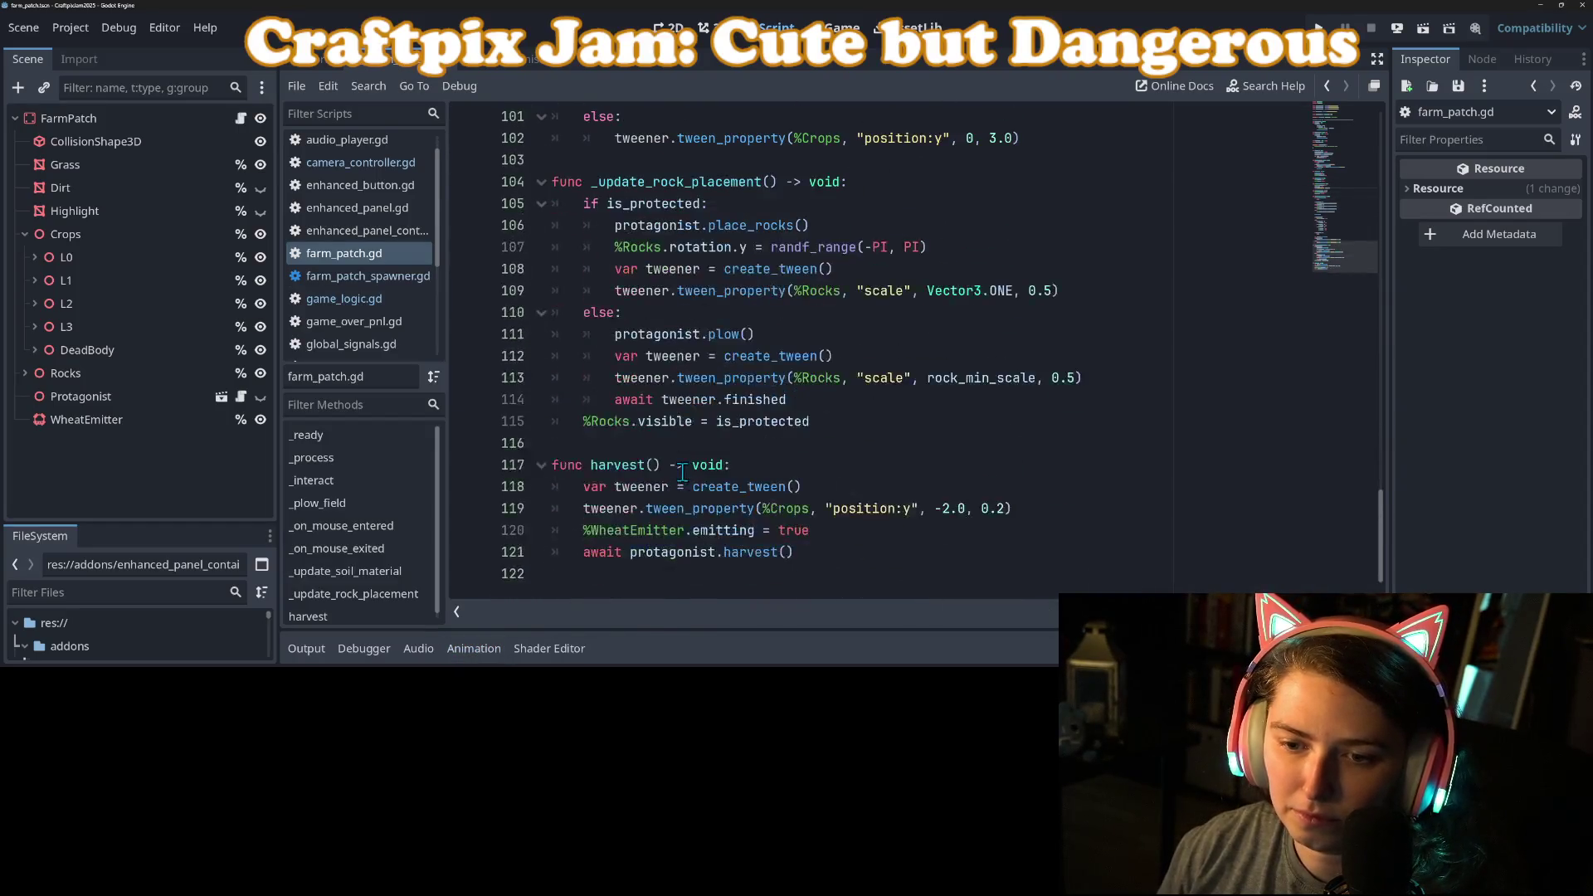
pyautogui.click(687, 512)
pyautogui.click(686, 536)
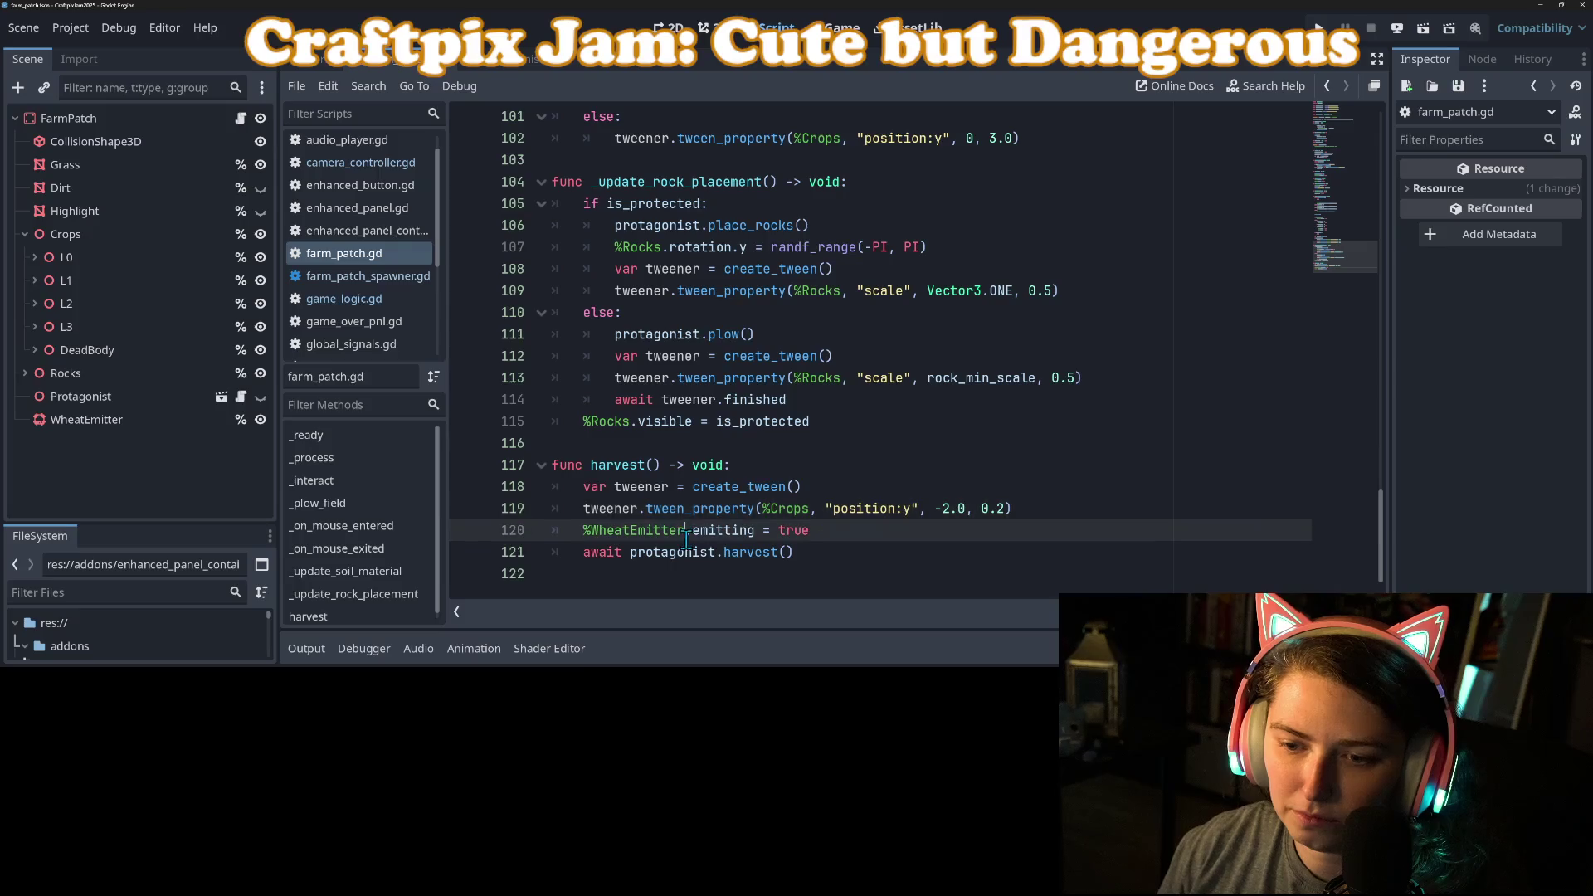
pyautogui.doubleClick(601, 554)
pyautogui.hotkey('ctrl', 's')
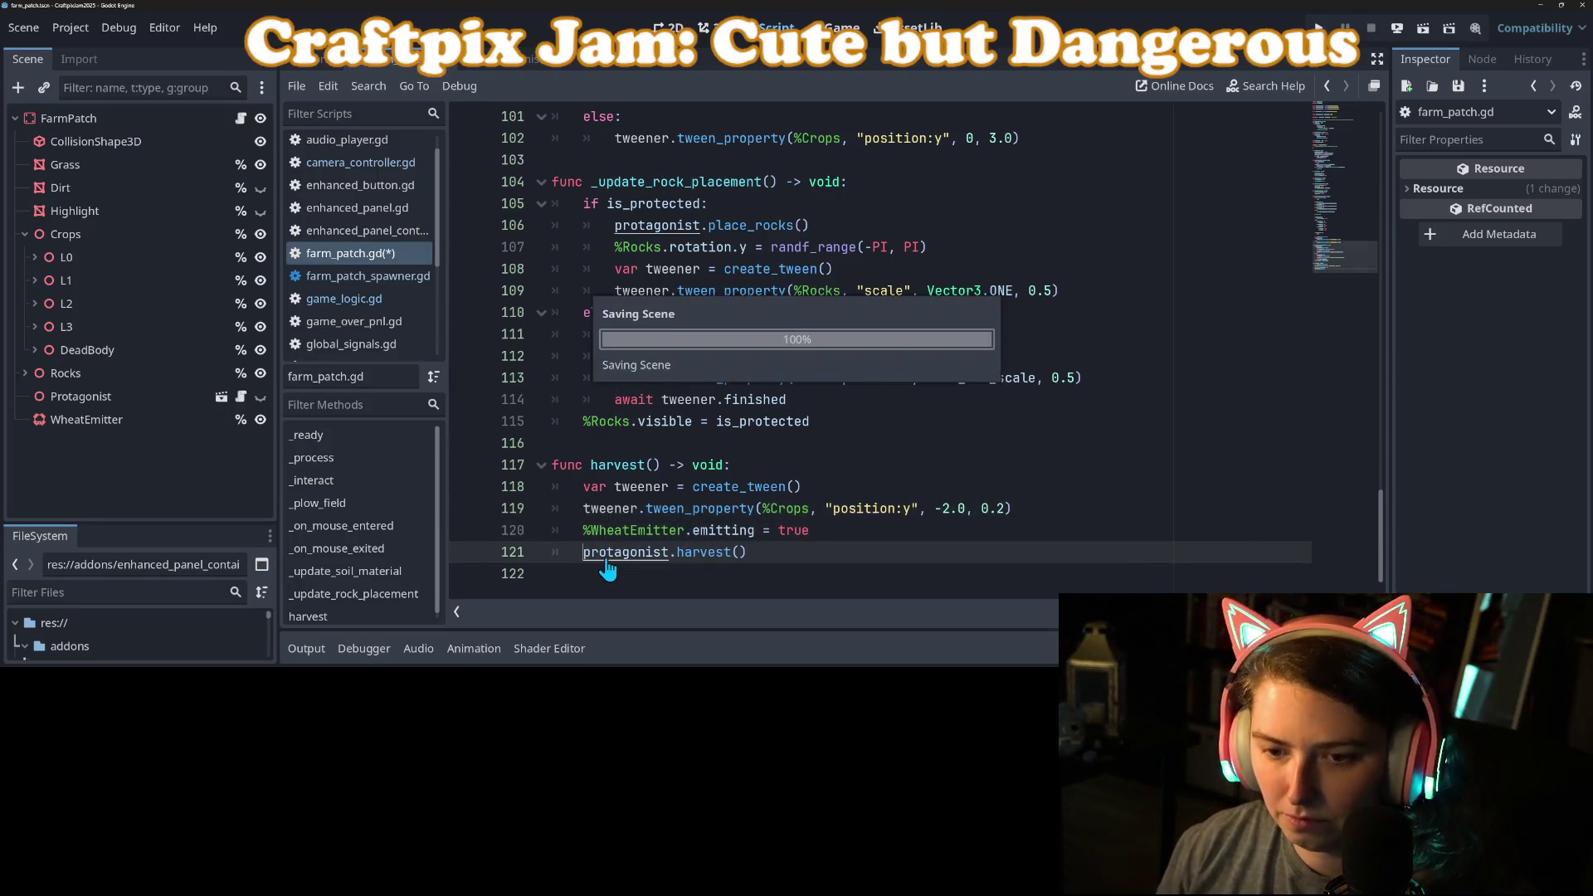
pyautogui.click(620, 465)
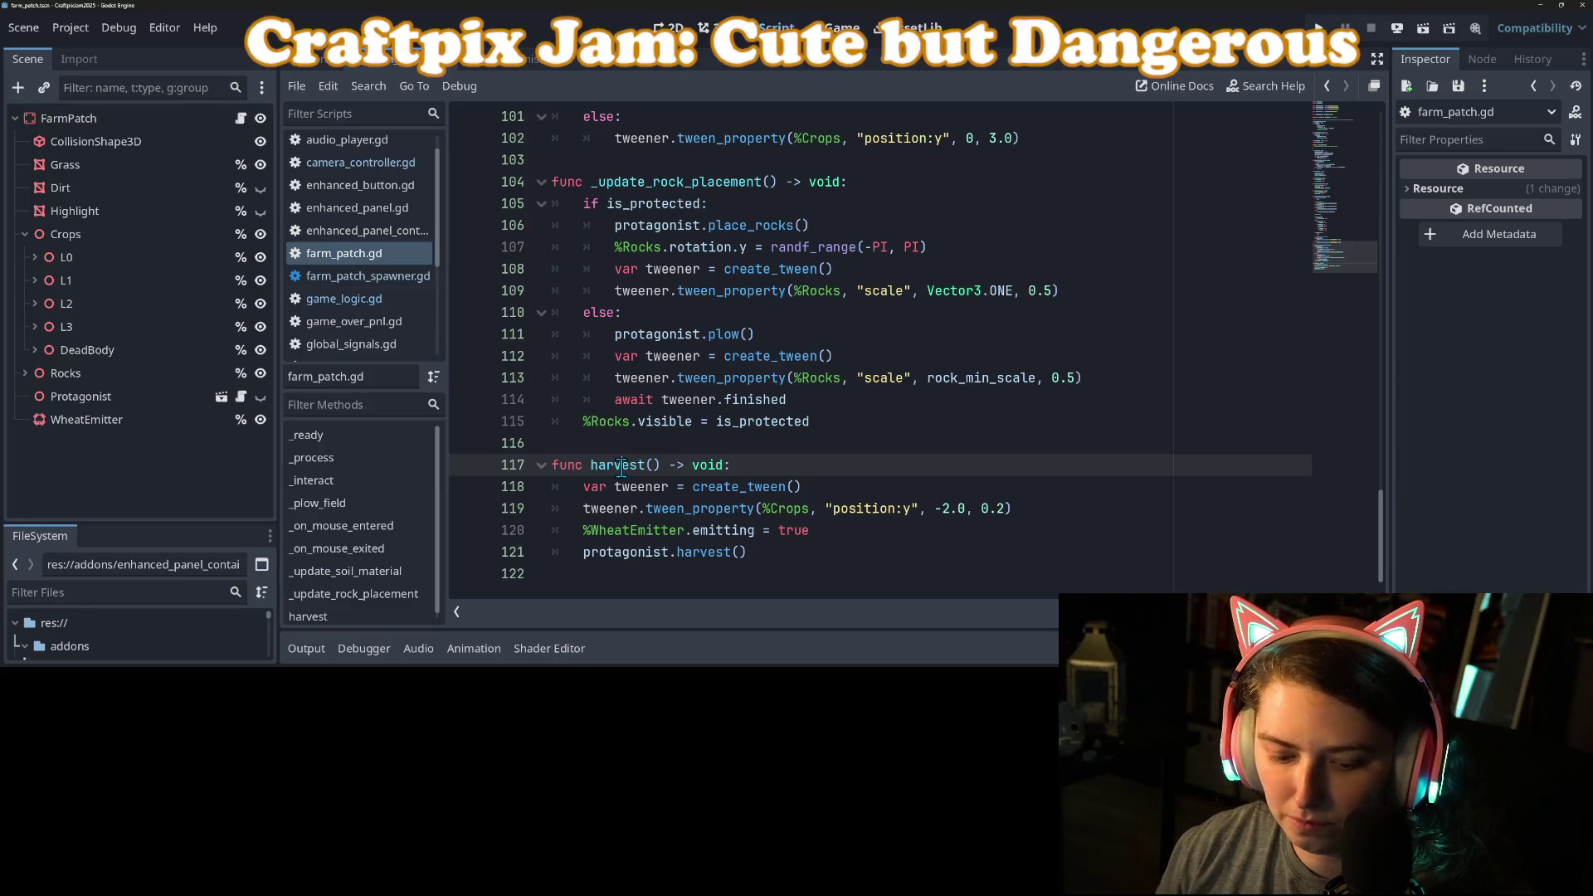
pyautogui.hotkey('ctrl', 'shift', 'f')
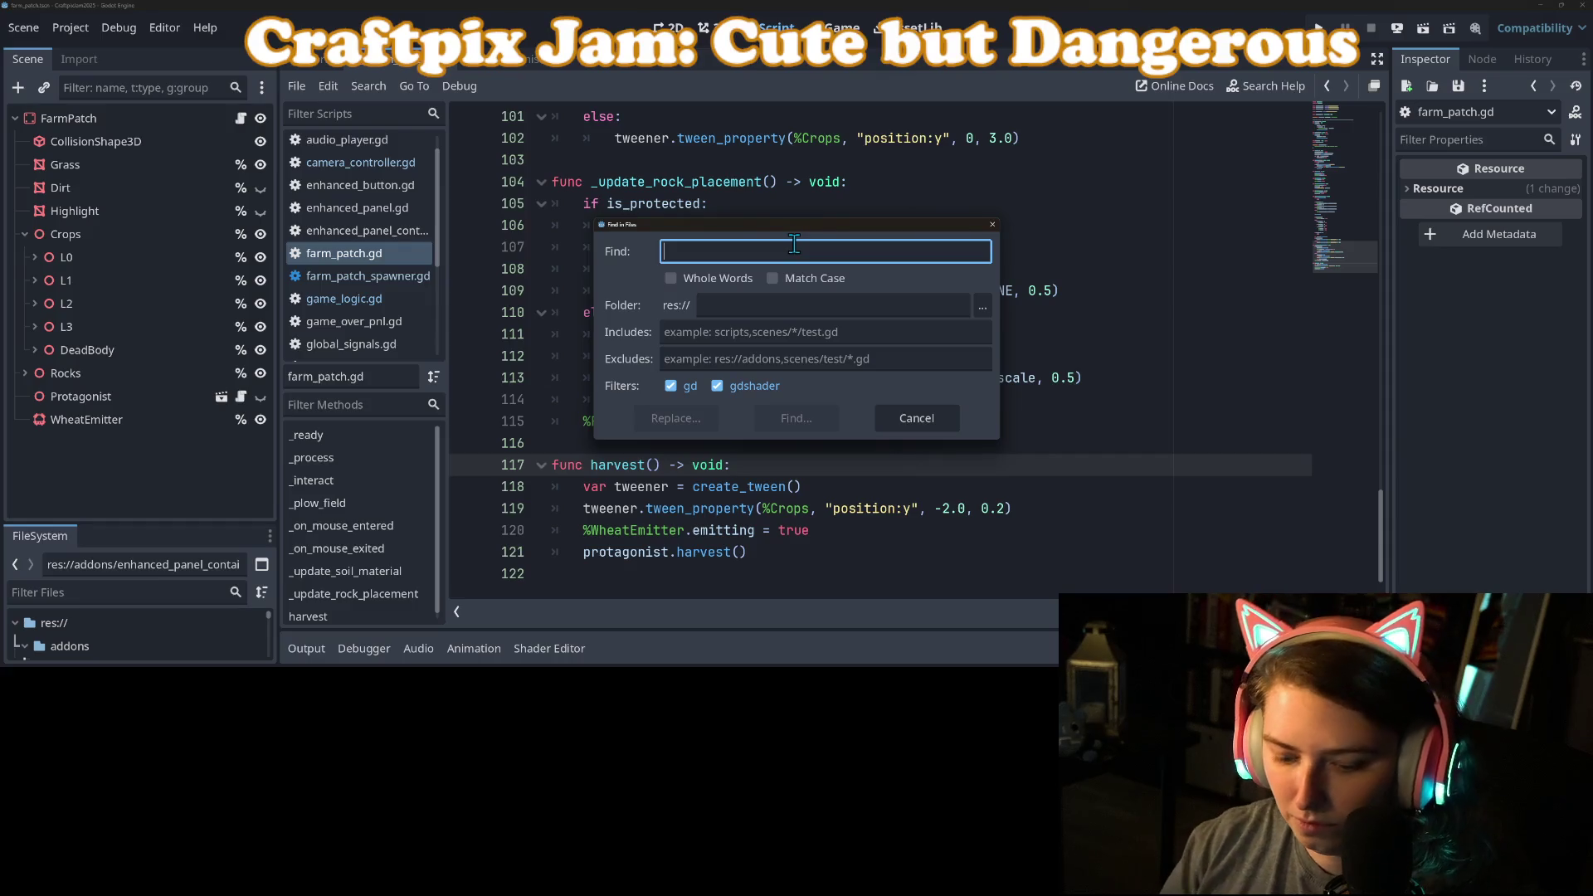
# Step: Search the project for 'harvest' and remove the await on game_logic.gd's line 111 patch harvest call
pyautogui.write('harvest')
pyautogui.press('Return')
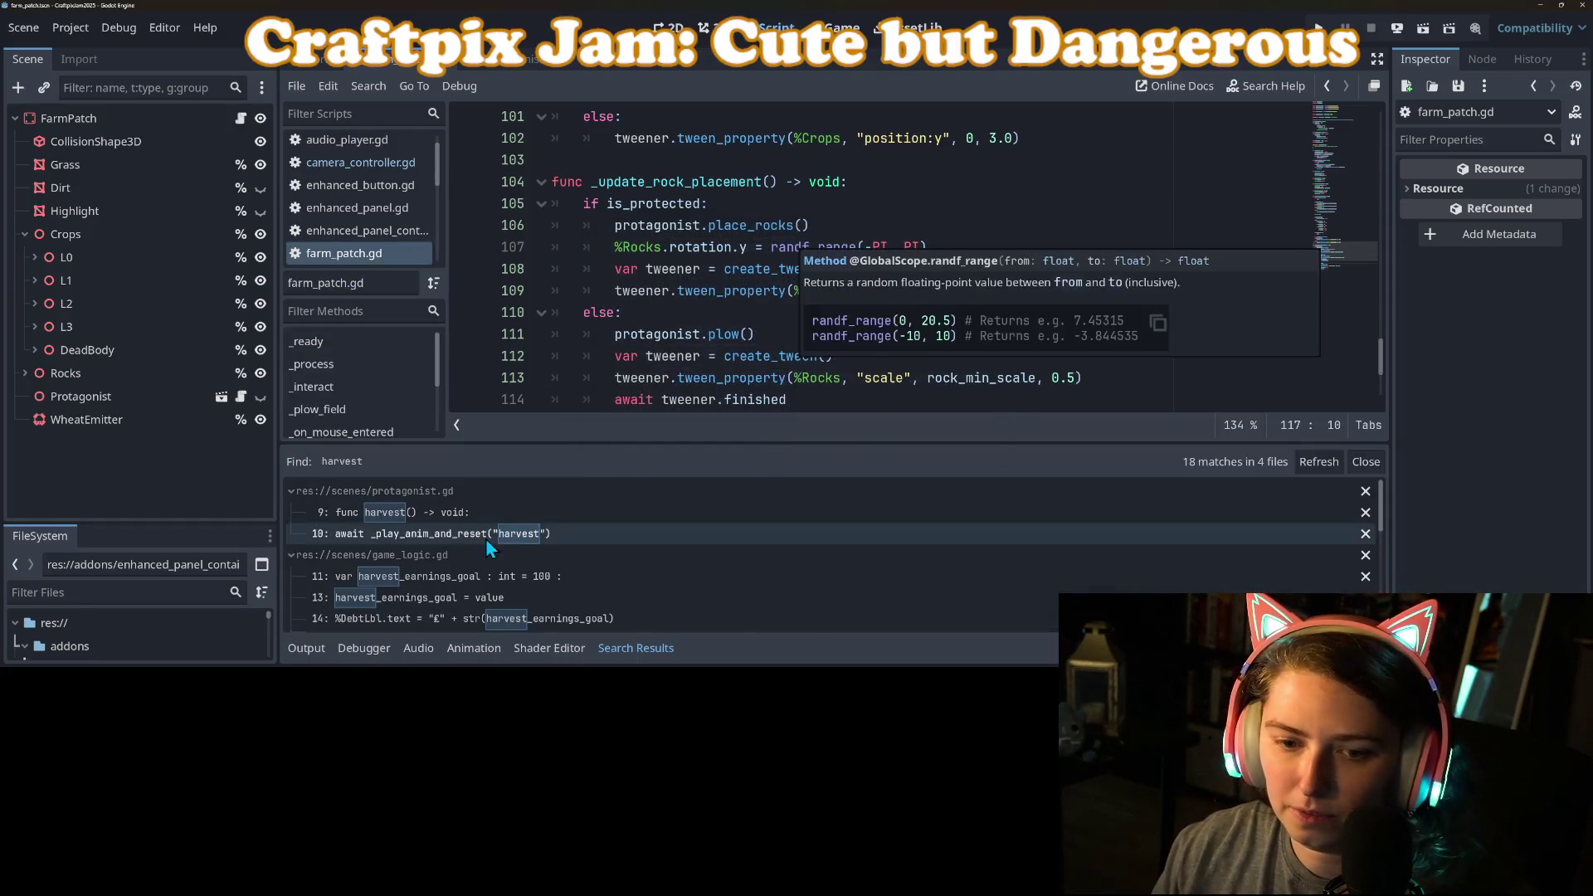
pyautogui.scroll(-6, 521, 555)
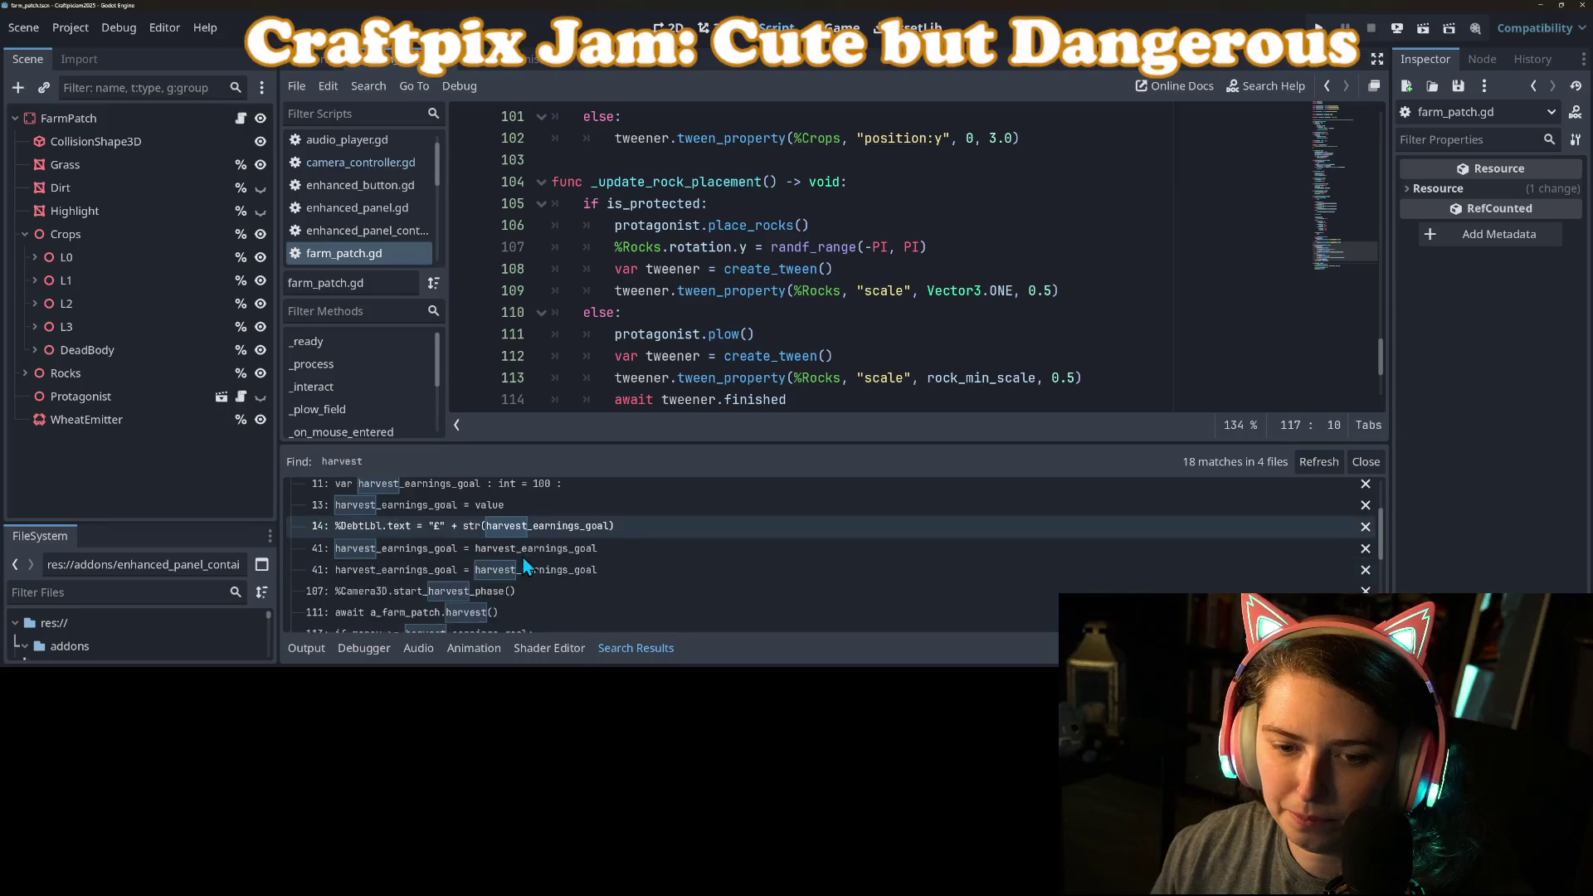
pyautogui.click(511, 539)
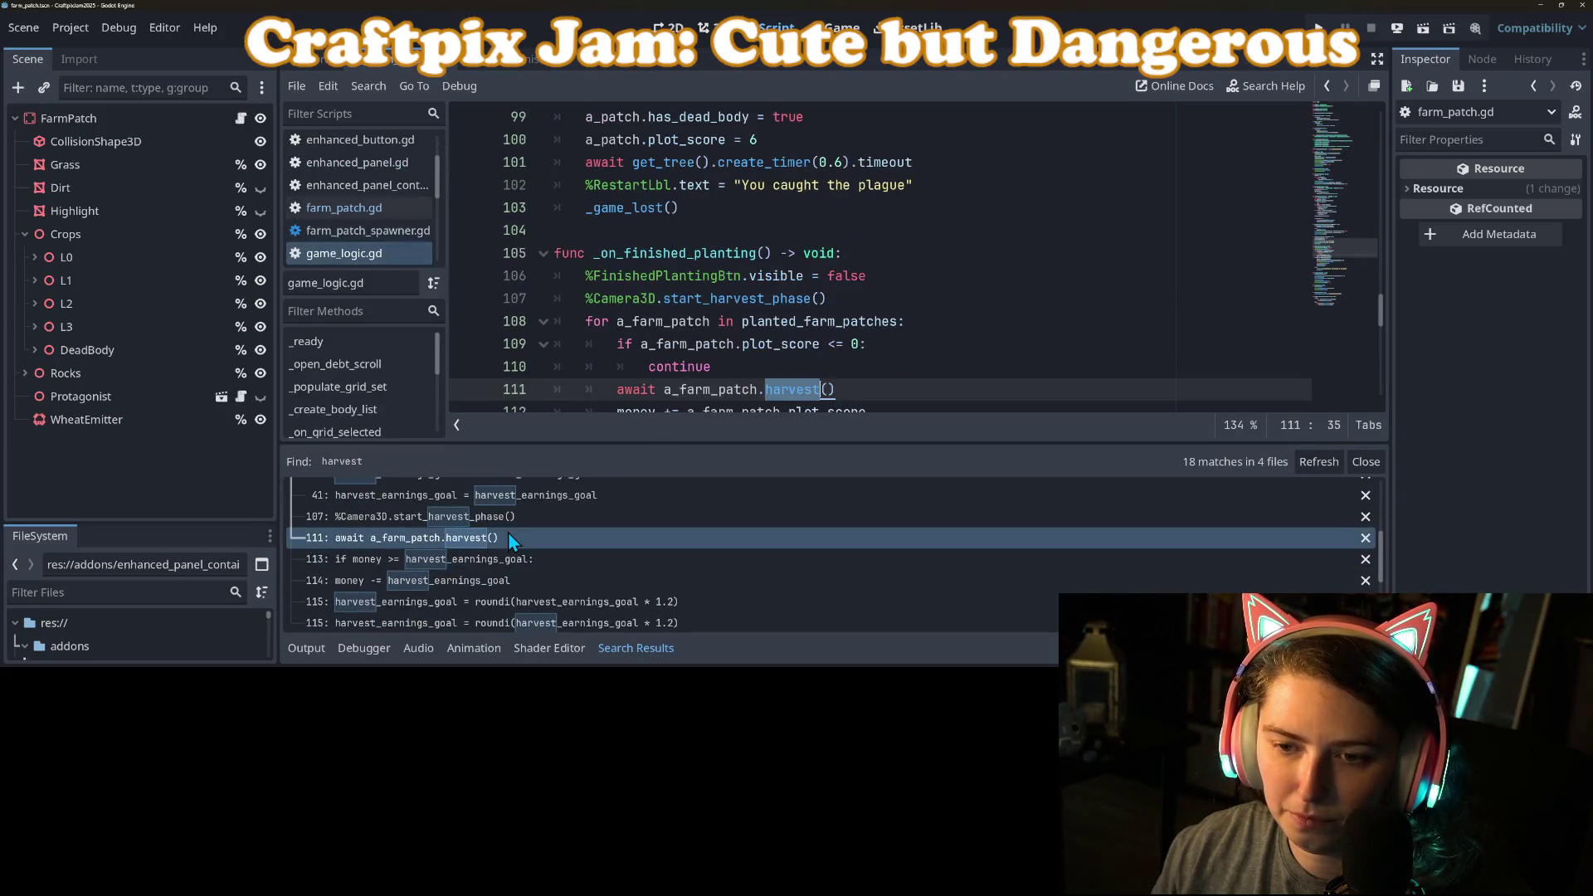
pyautogui.doubleClick(635, 390)
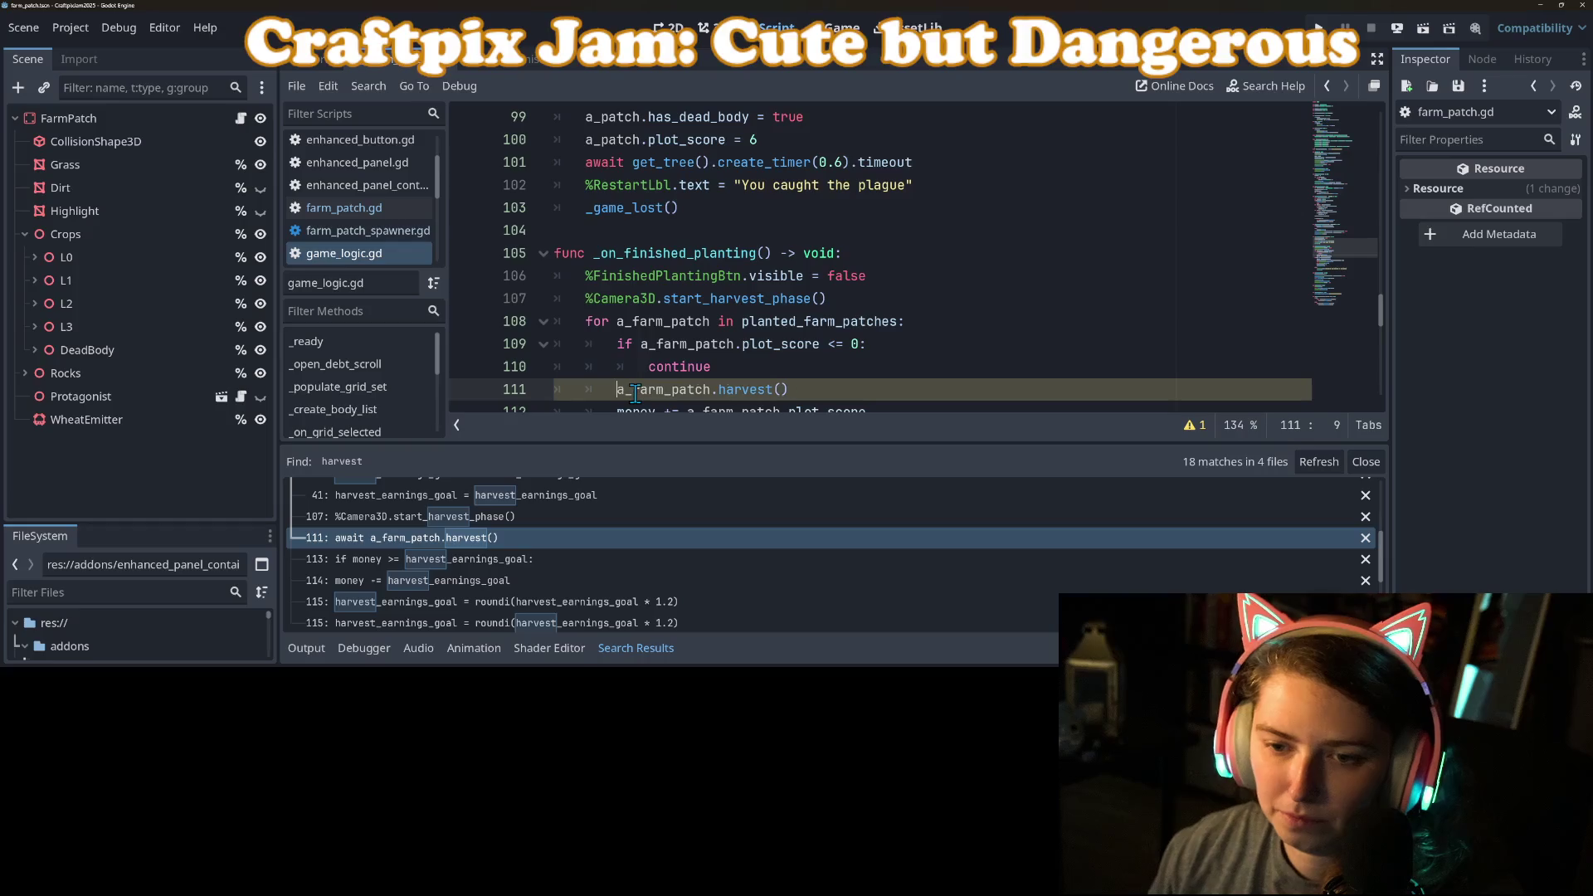
pyautogui.hotkey('ctrl', 's')
# Step: Review game_logic.gd's harvest loop (a_farm_patch, hide_ui), then return to farm_patch.gd
pyautogui.scroll(-5, 647, 348)
pyautogui.scroll(4, 664, 323)
pyautogui.scroll(-2, 722, 357)
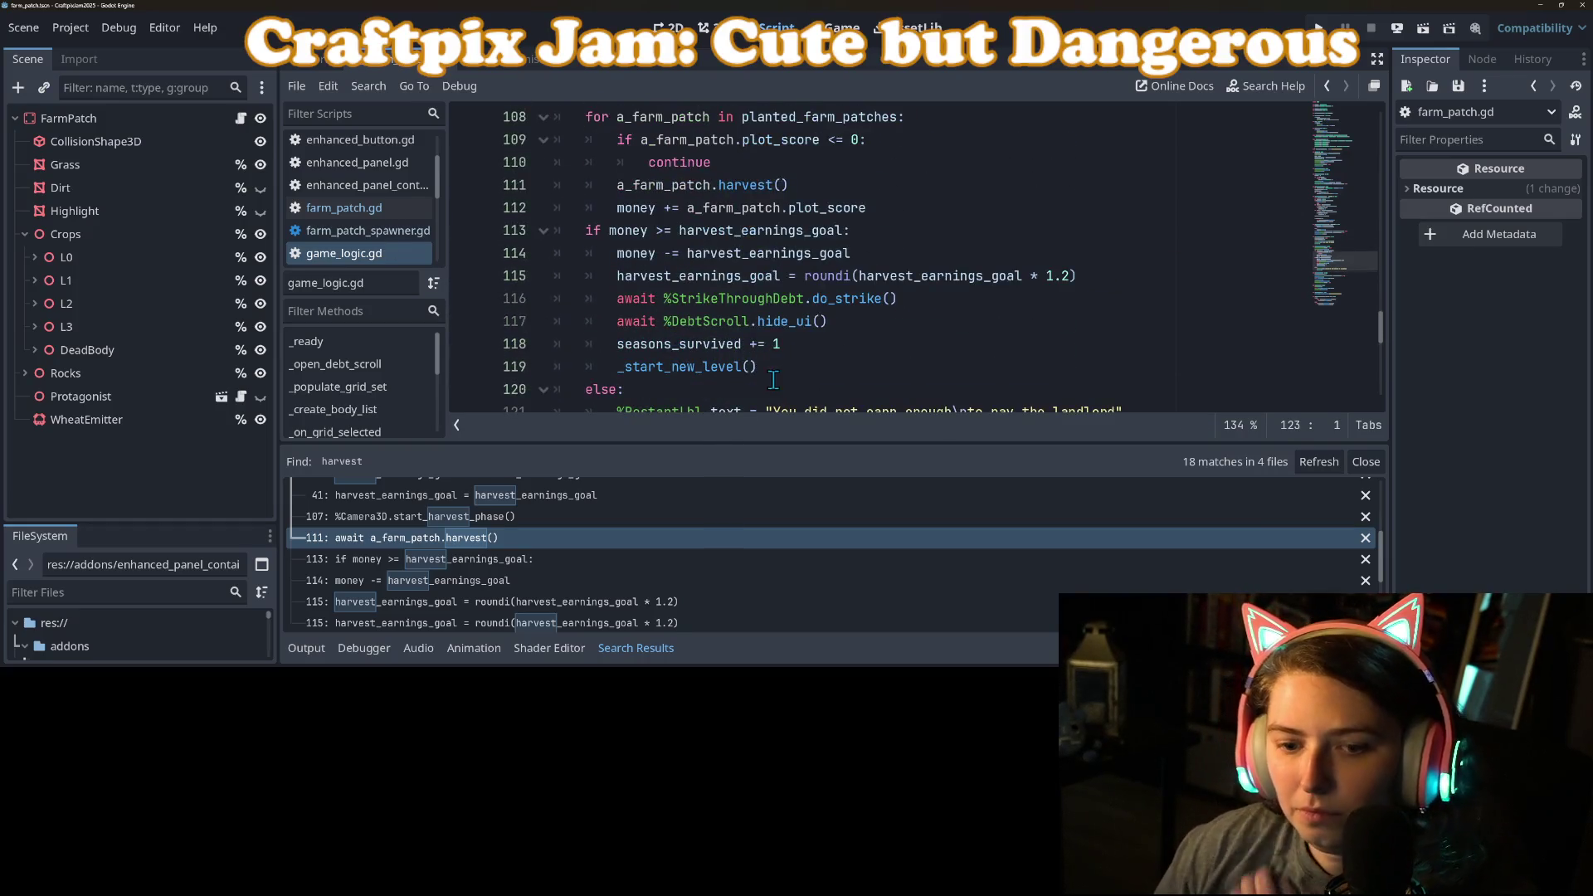
pyautogui.click(669, 647)
pyautogui.click(774, 328)
pyautogui.scroll(1, 773, 352)
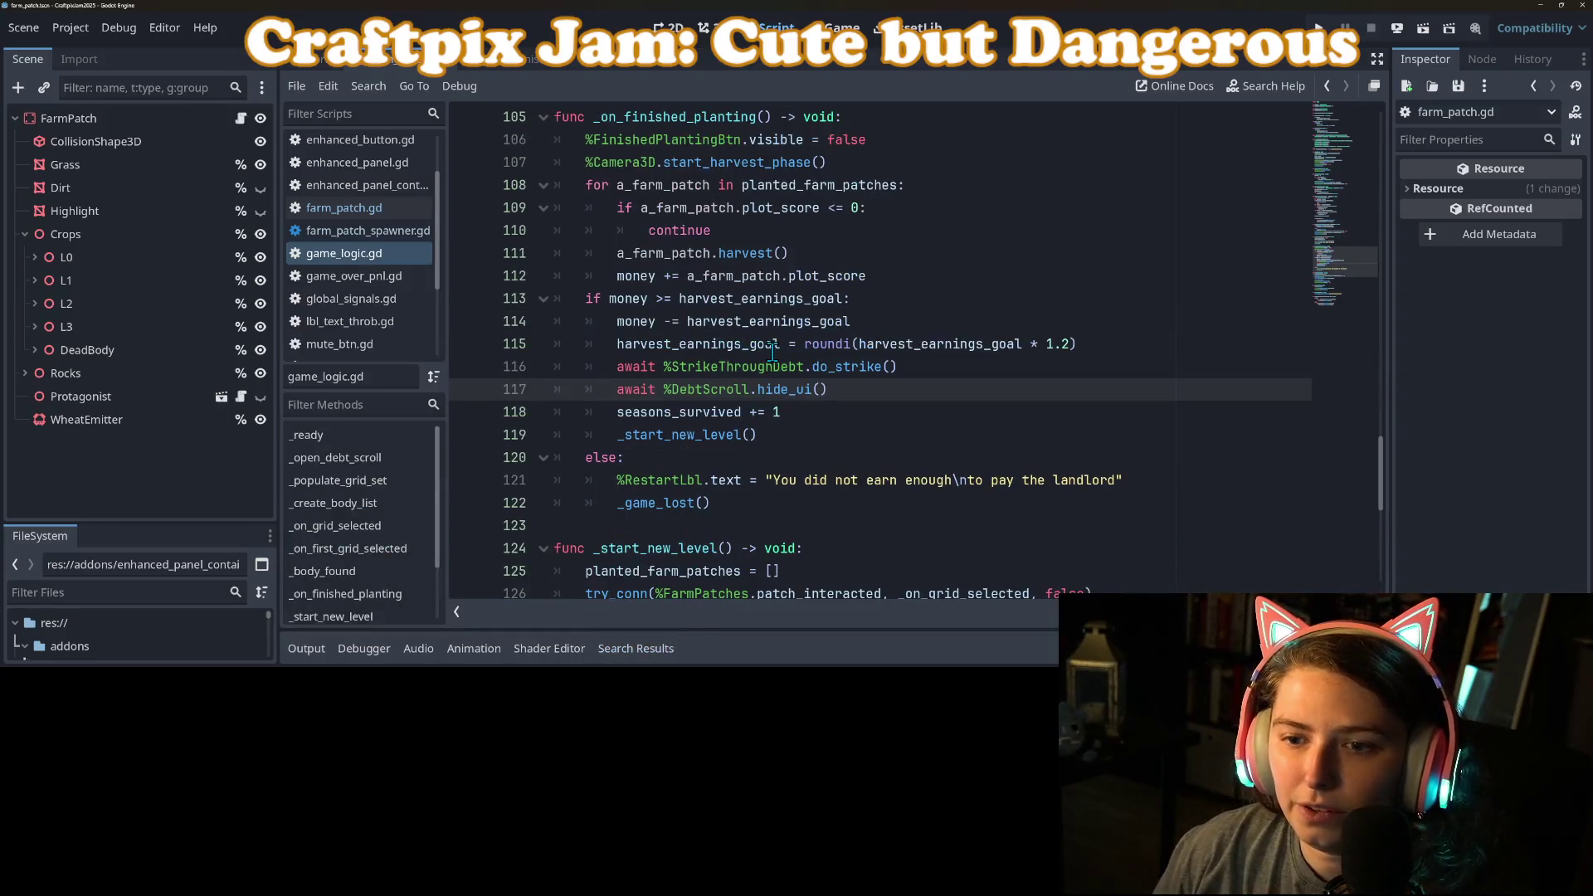
pyautogui.click(770, 366)
pyautogui.doubleClick(780, 389)
pyautogui.scroll(1, 733, 380)
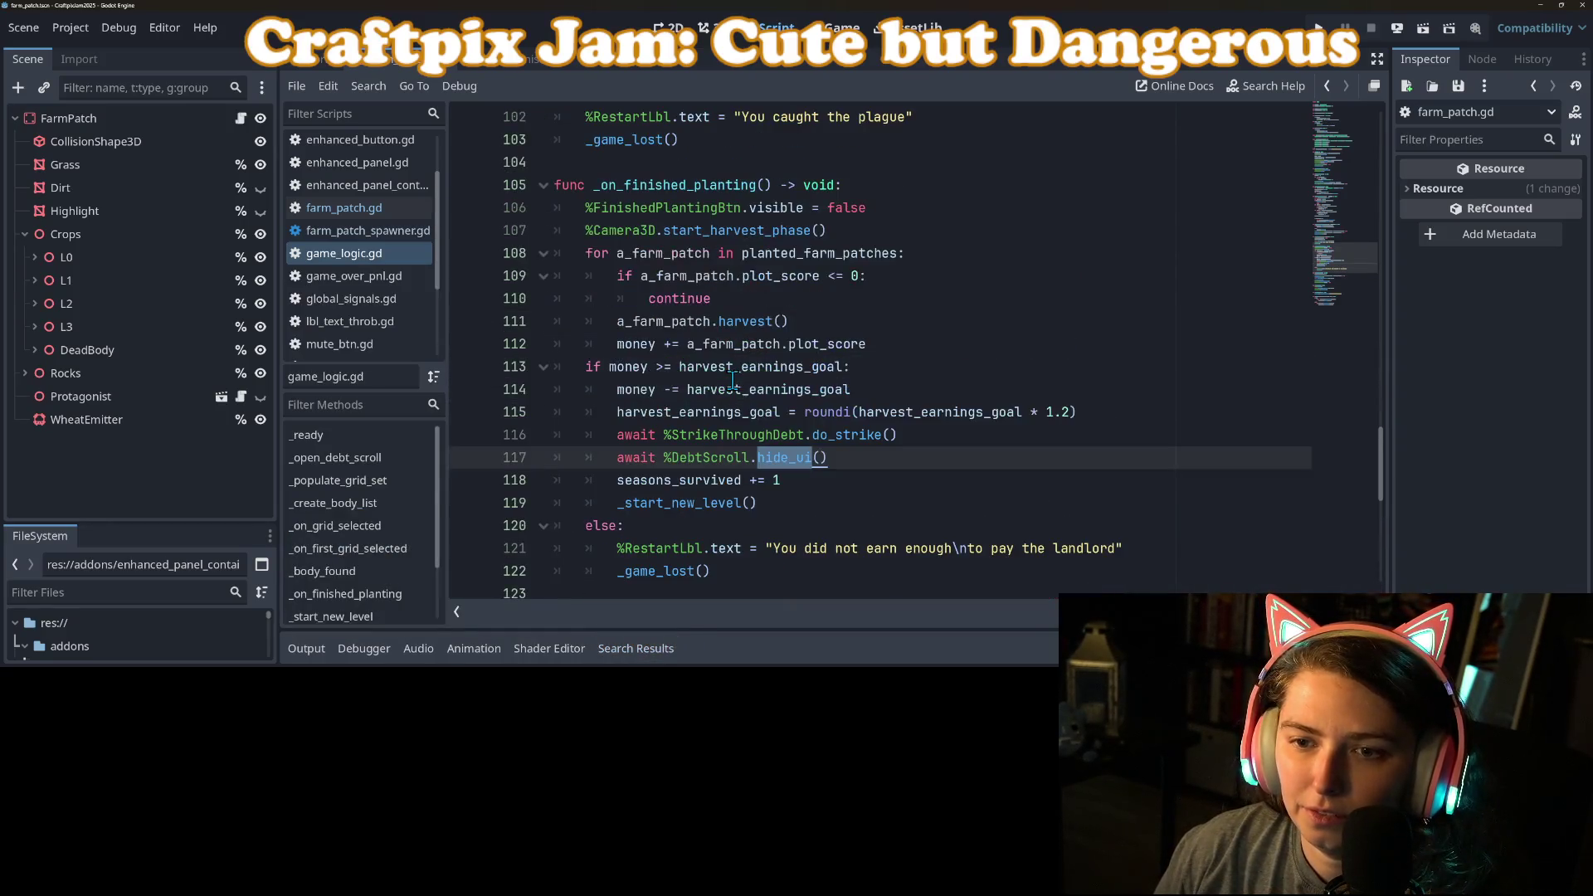
pyautogui.click(704, 366)
pyautogui.doubleClick(701, 350)
pyautogui.click(648, 322)
pyautogui.write('await')
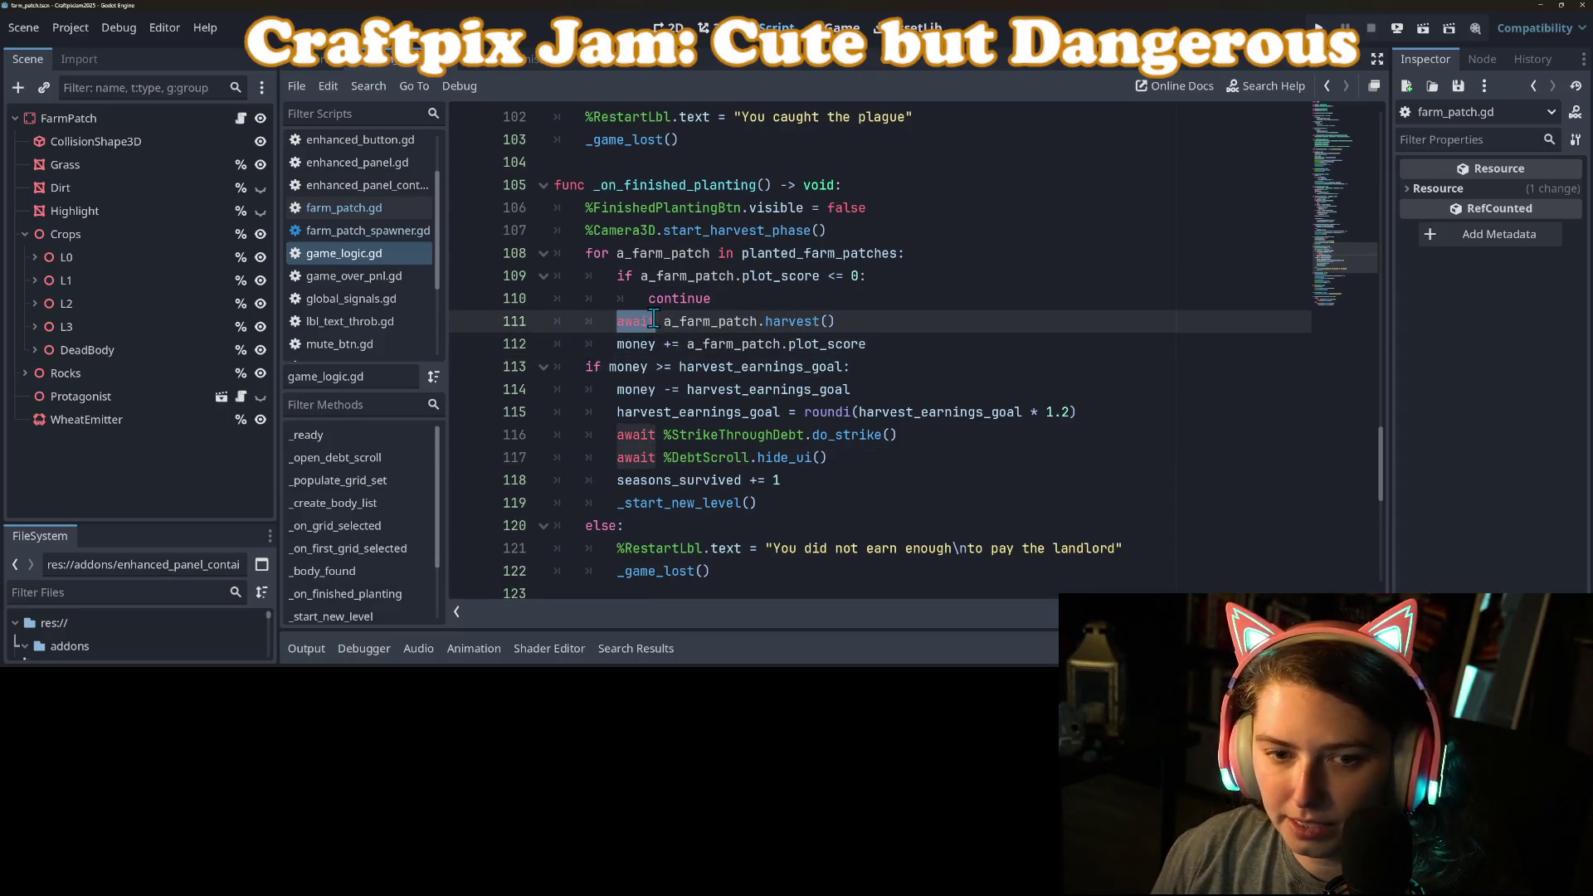
pyautogui.click(358, 210)
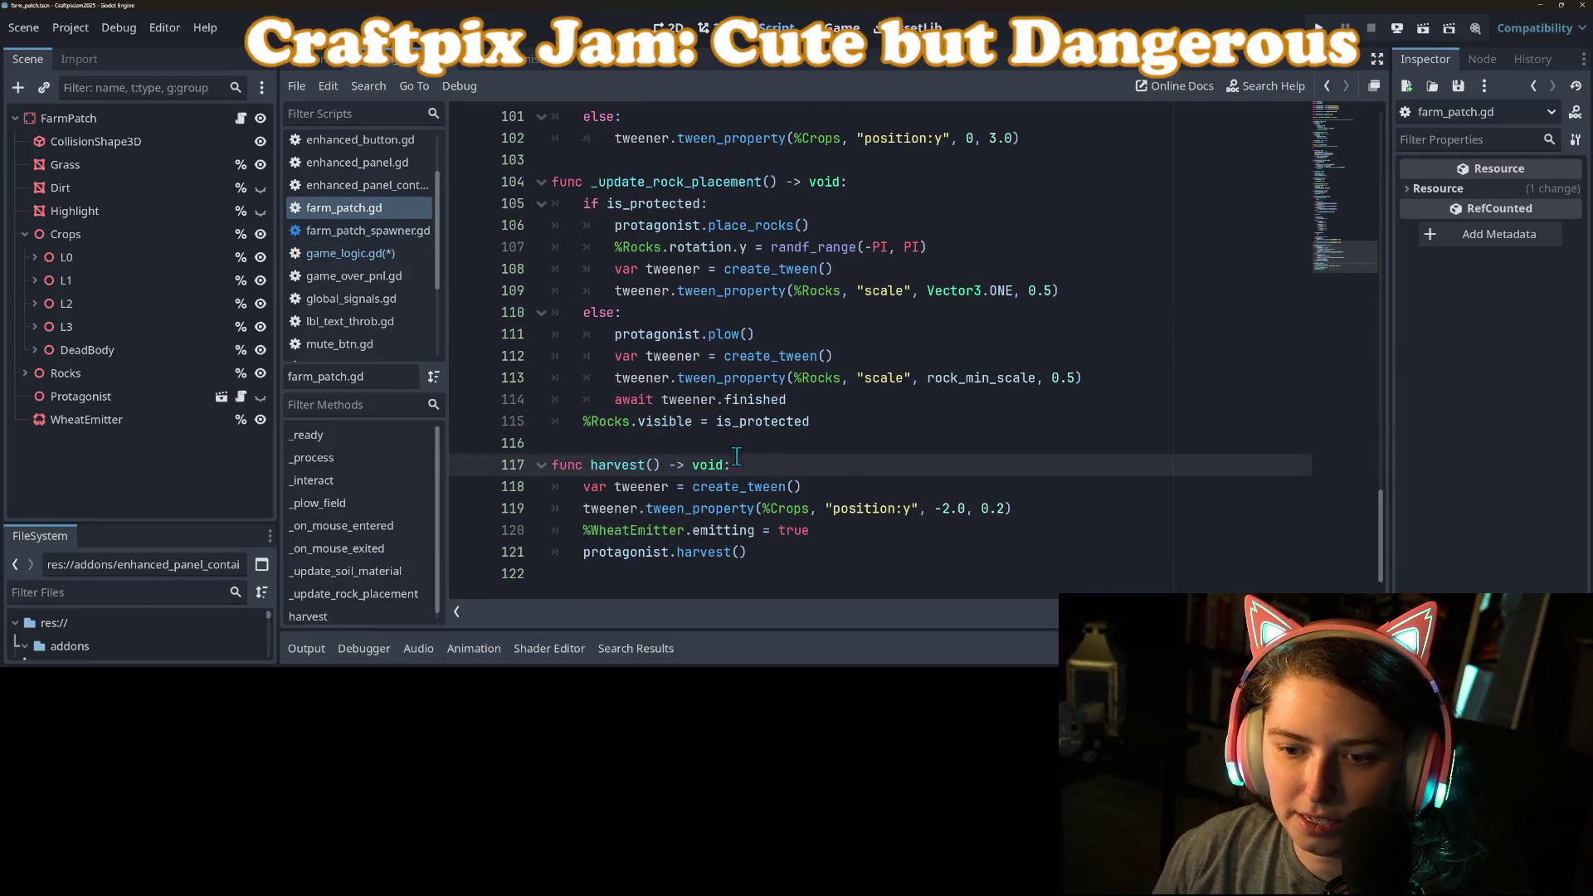
# Step: Drop the await from protagonist.harvest() and add 'await get_tree().create_timer(0.05).timeout' after it, then save
pyautogui.hotkey('ctrl', 'z')
pyautogui.press('BackSpace')
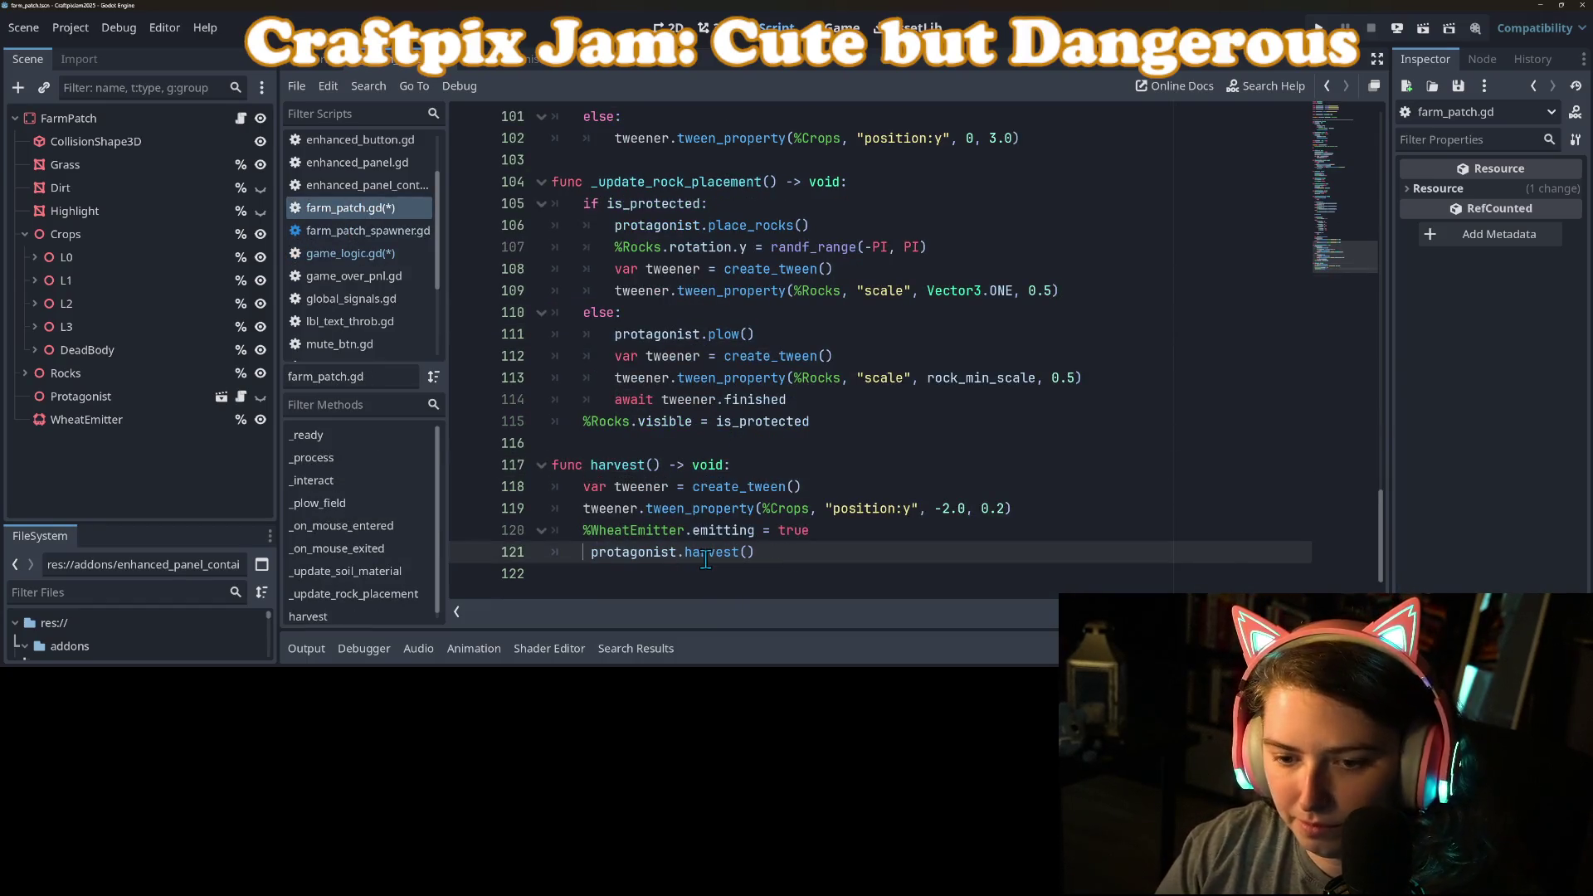
pyautogui.press('Return')
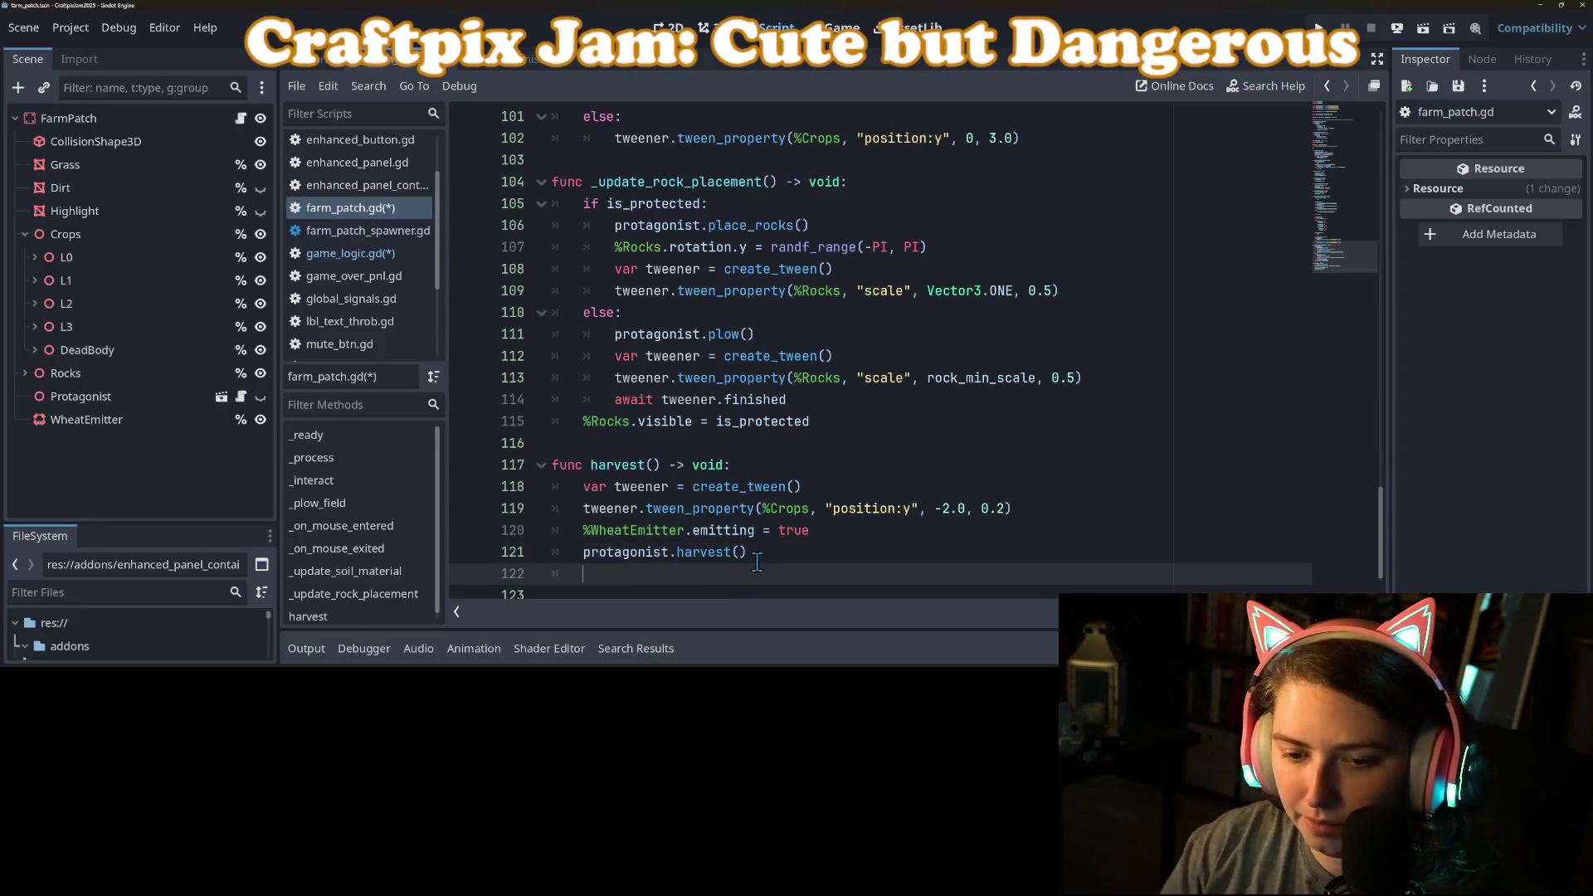
pyautogui.write('await get_tree().crea')
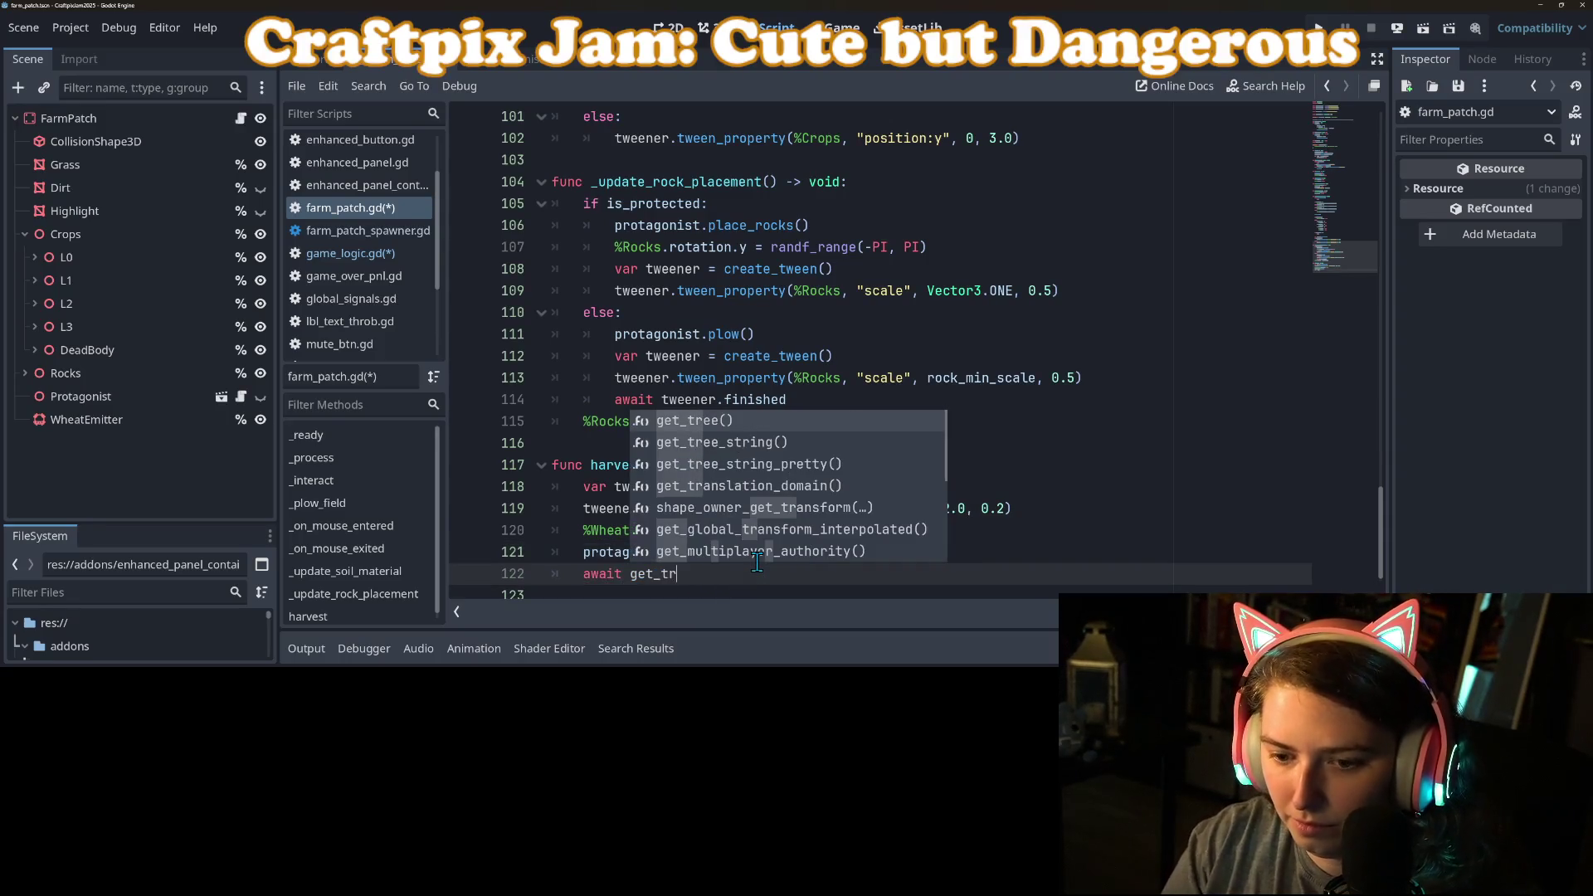
pyautogui.press('Return')
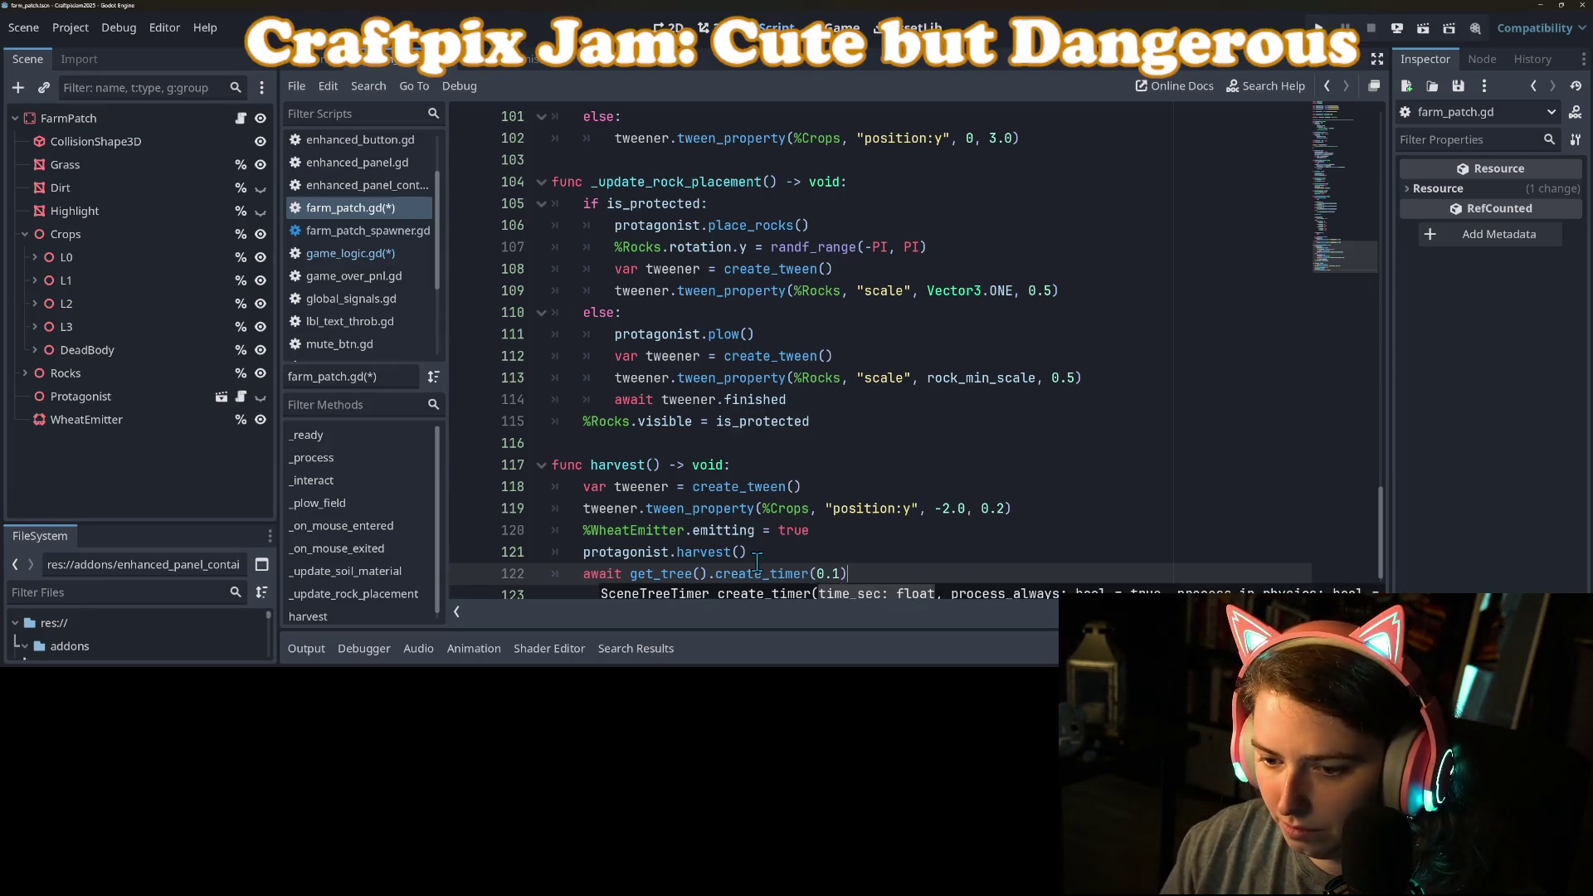
pyautogui.write('.timeout')
pyautogui.press('Return')
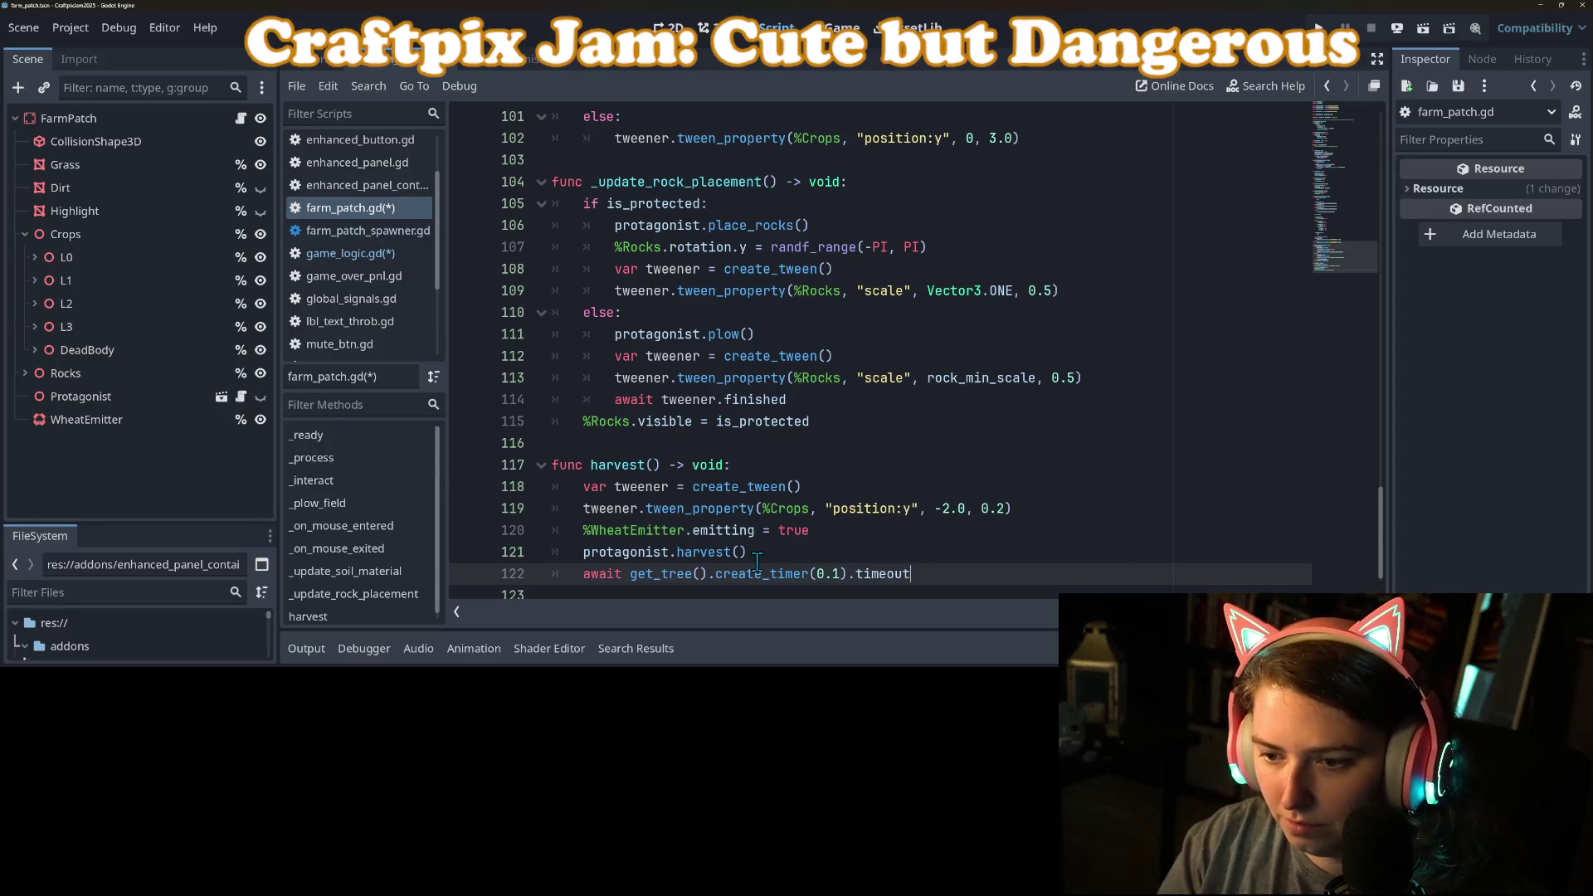
pyautogui.hotkey('ctrl', 's')
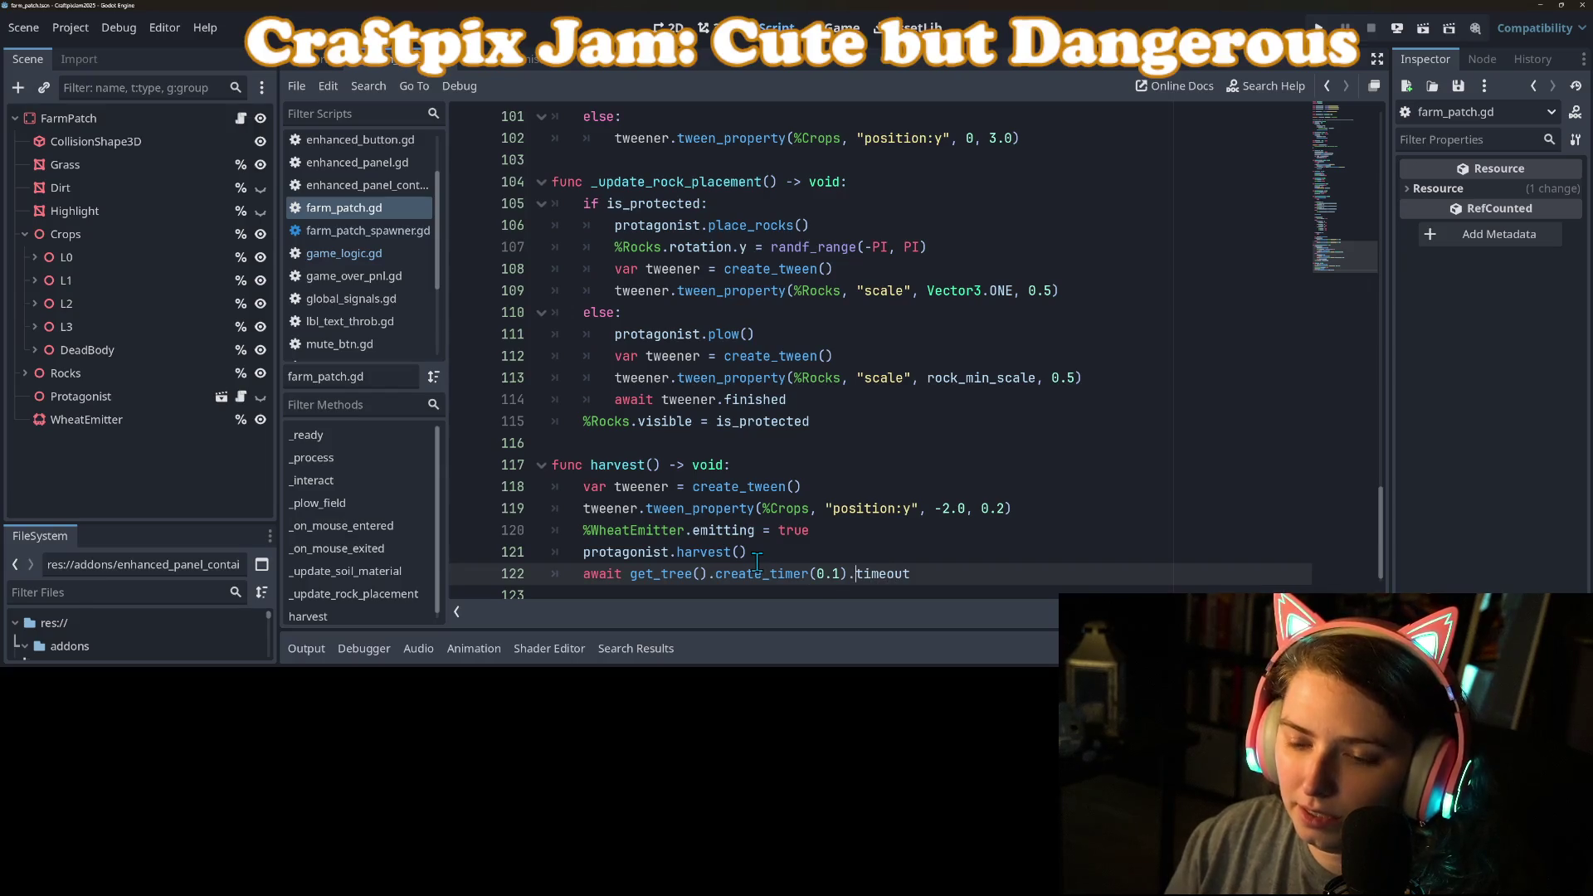
pyautogui.write('05')
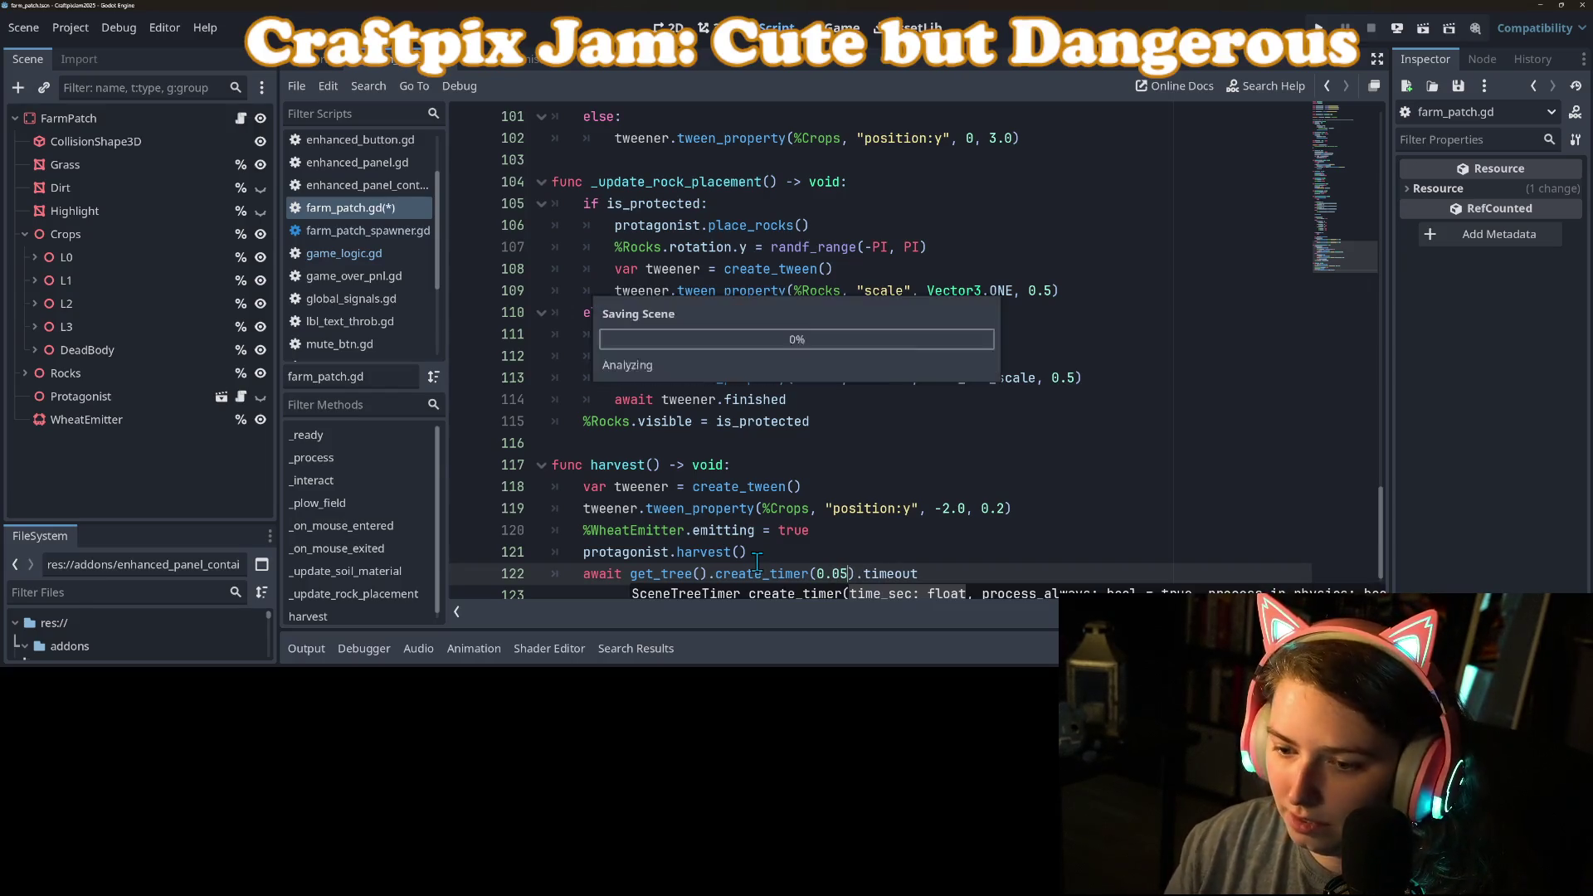
pyautogui.click(1317, 26)
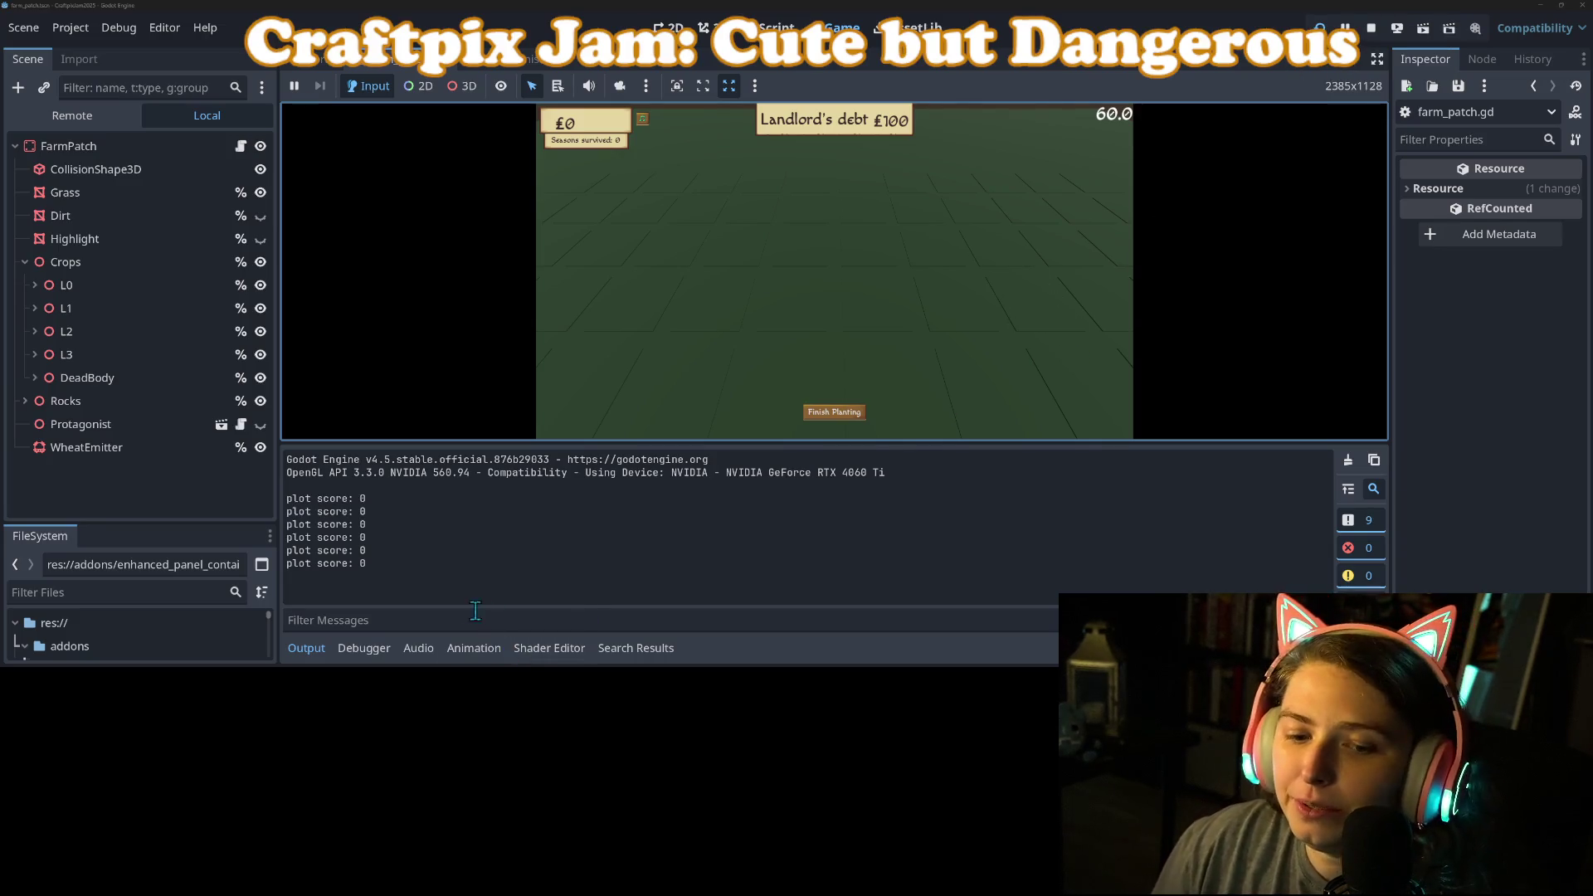
# Step: In the running game, hide the Output panel and till a field plot
pyautogui.click(321, 647)
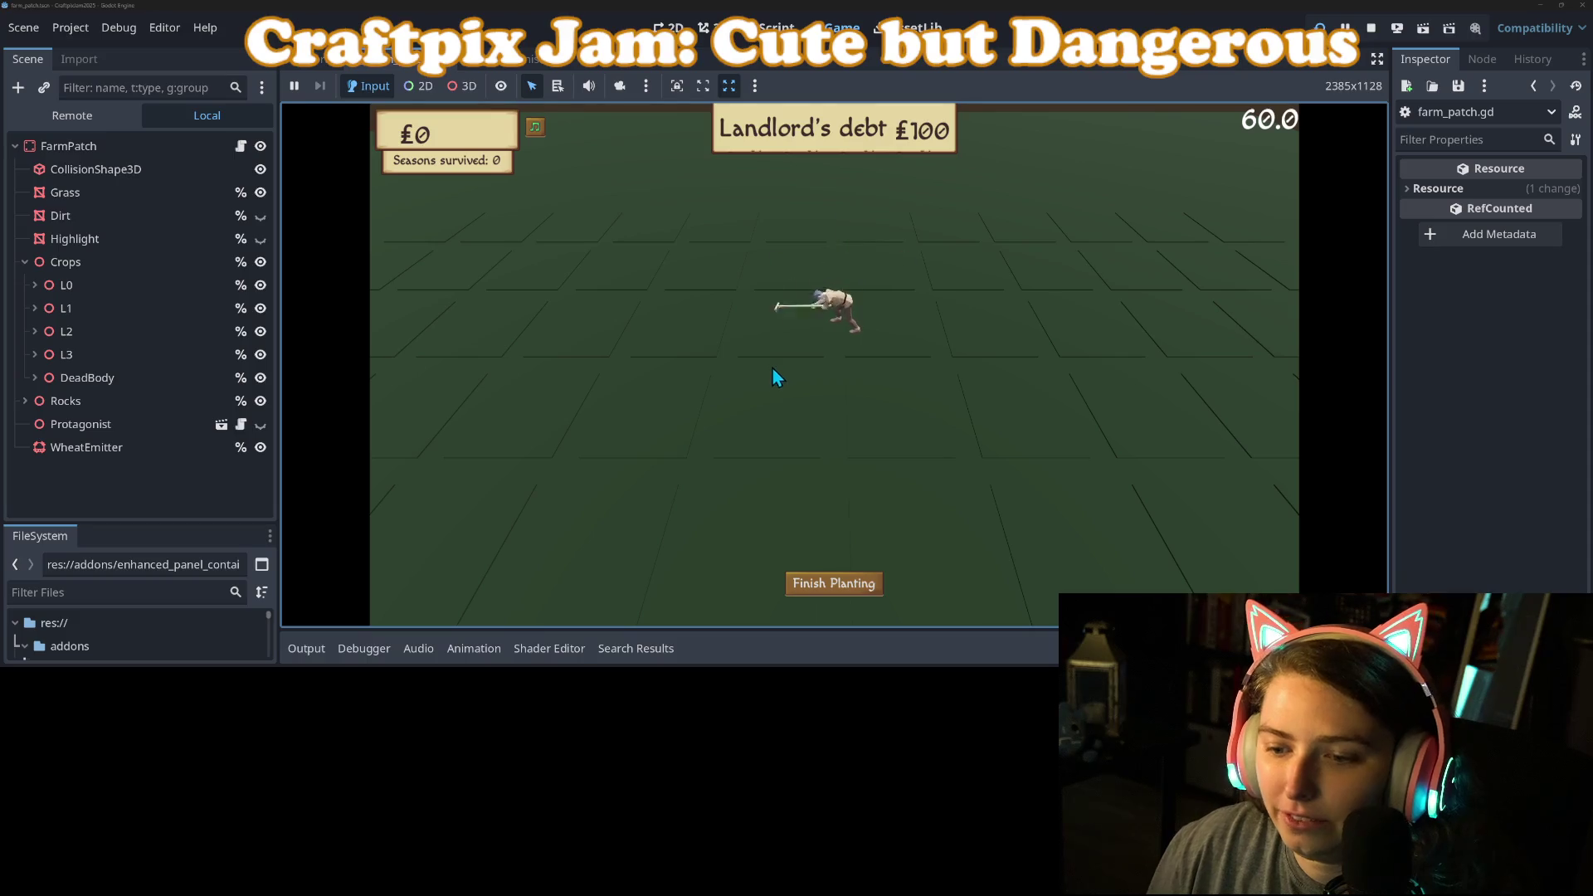
pyautogui.click(759, 394)
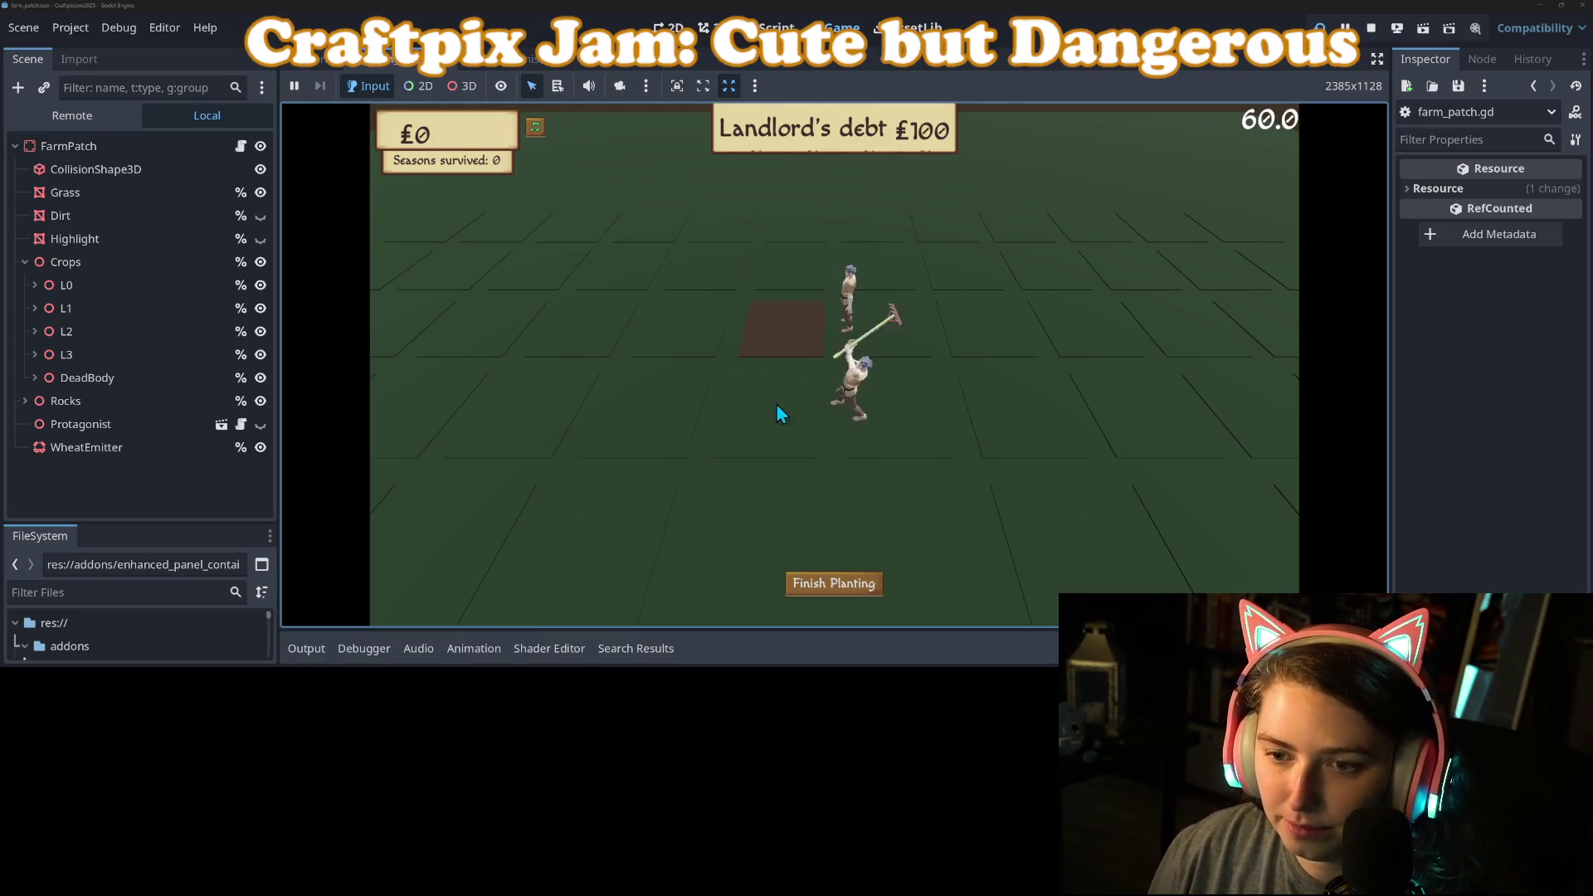
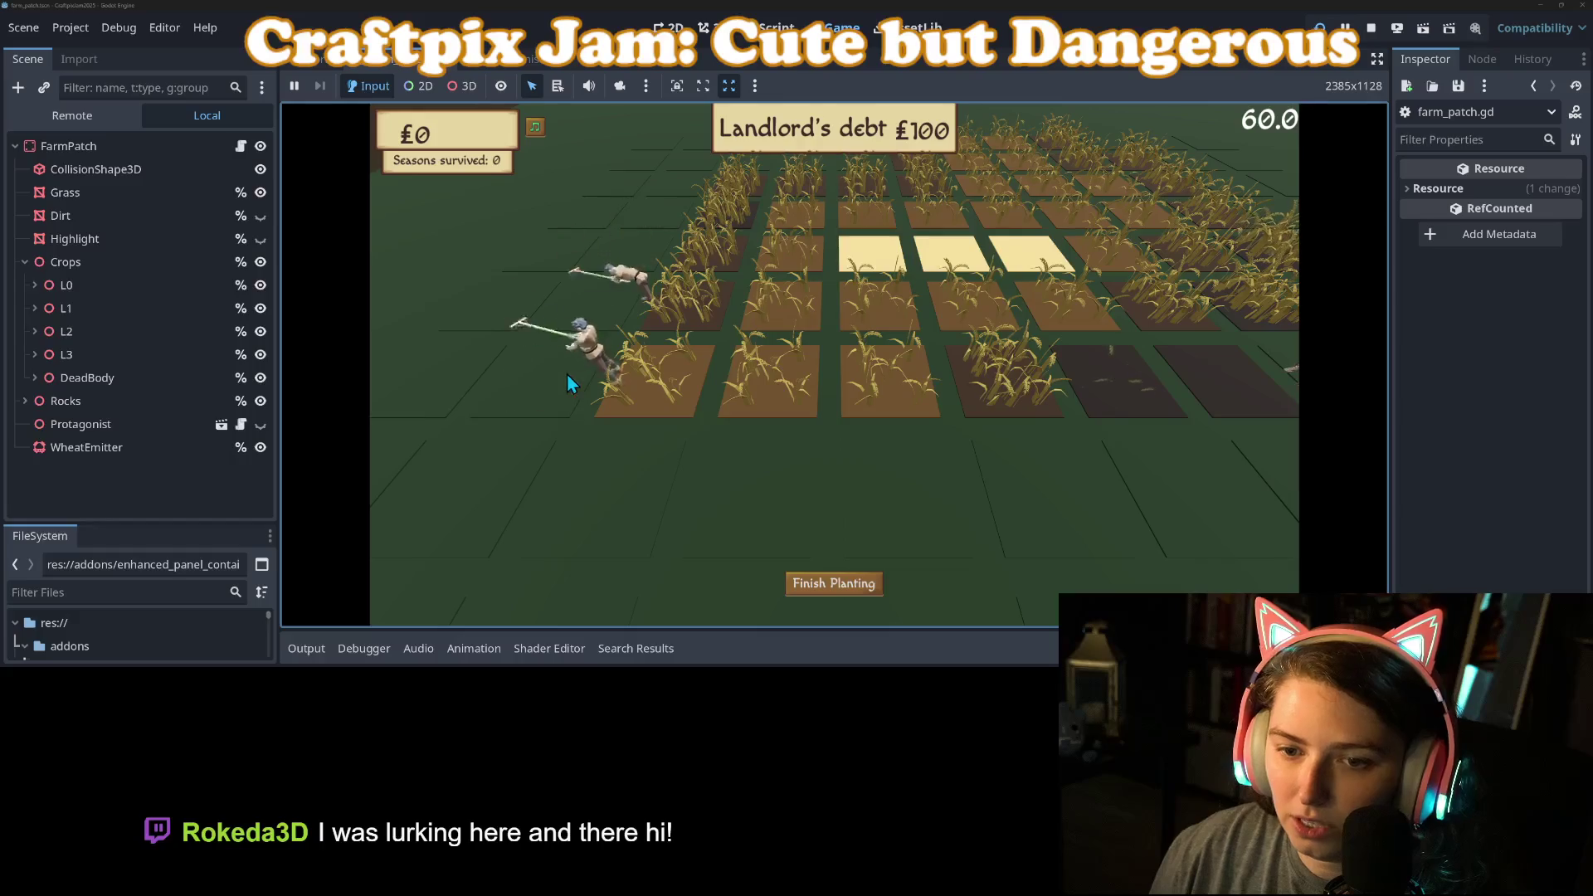
# Step: Playtest a round by assigning farmhands to the bottom row and a column, finishing planting, then stopping
pyautogui.moveTo(567, 380)
pyautogui.mouseDown()
pyautogui.moveTo(543, 469)
pyautogui.moveTo(979, 488)
pyautogui.mouseUp()
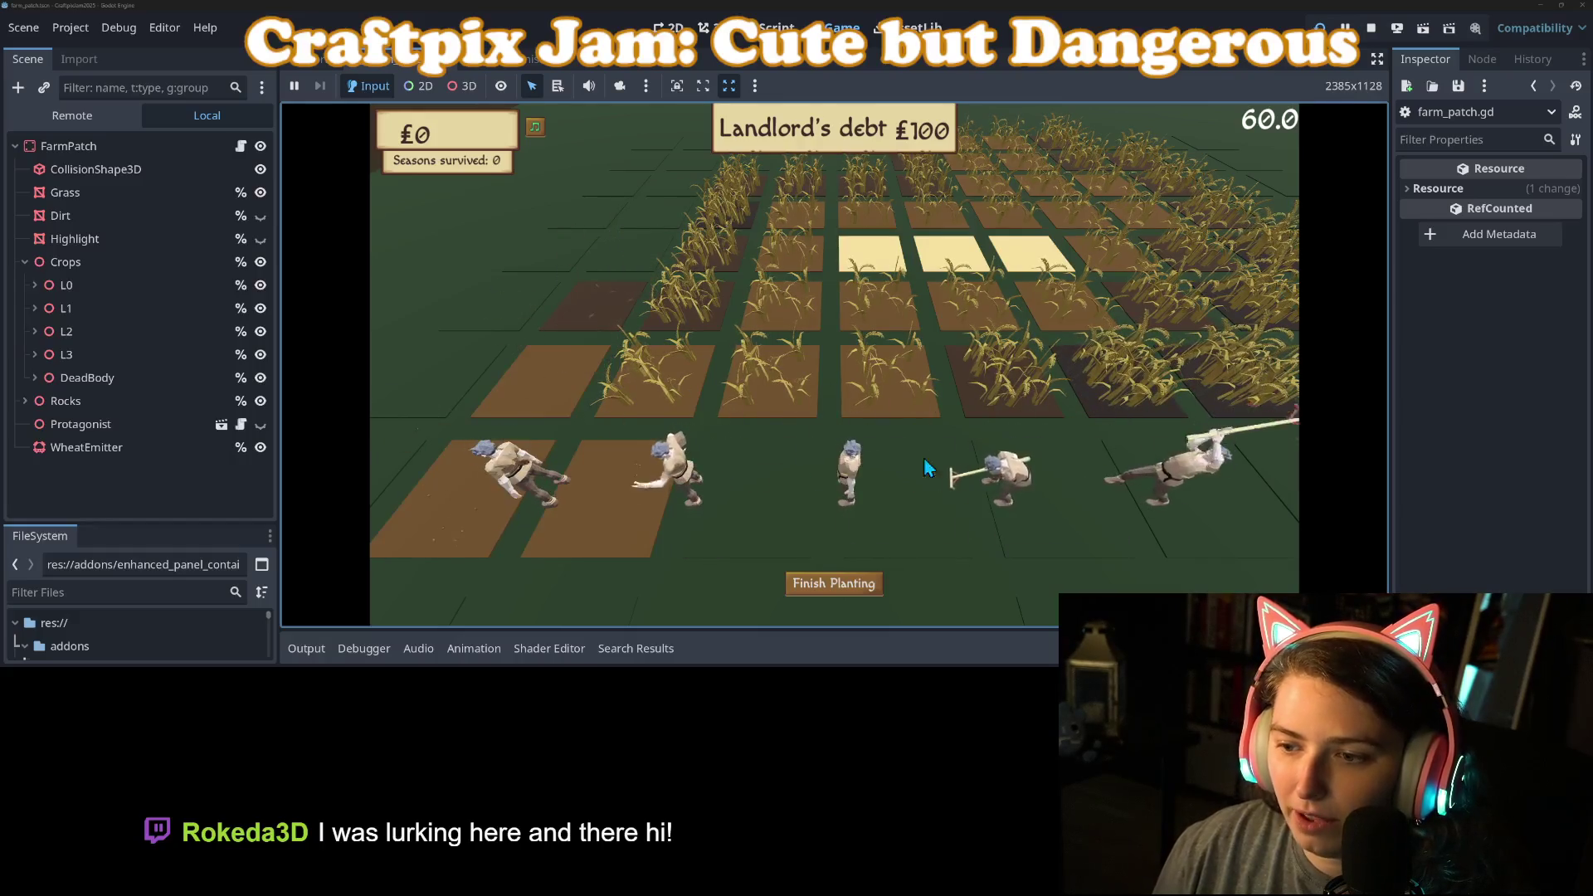
pyautogui.moveTo(617, 278)
pyautogui.mouseDown()
pyautogui.moveTo(507, 488)
pyautogui.moveTo(829, 519)
pyautogui.mouseUp()
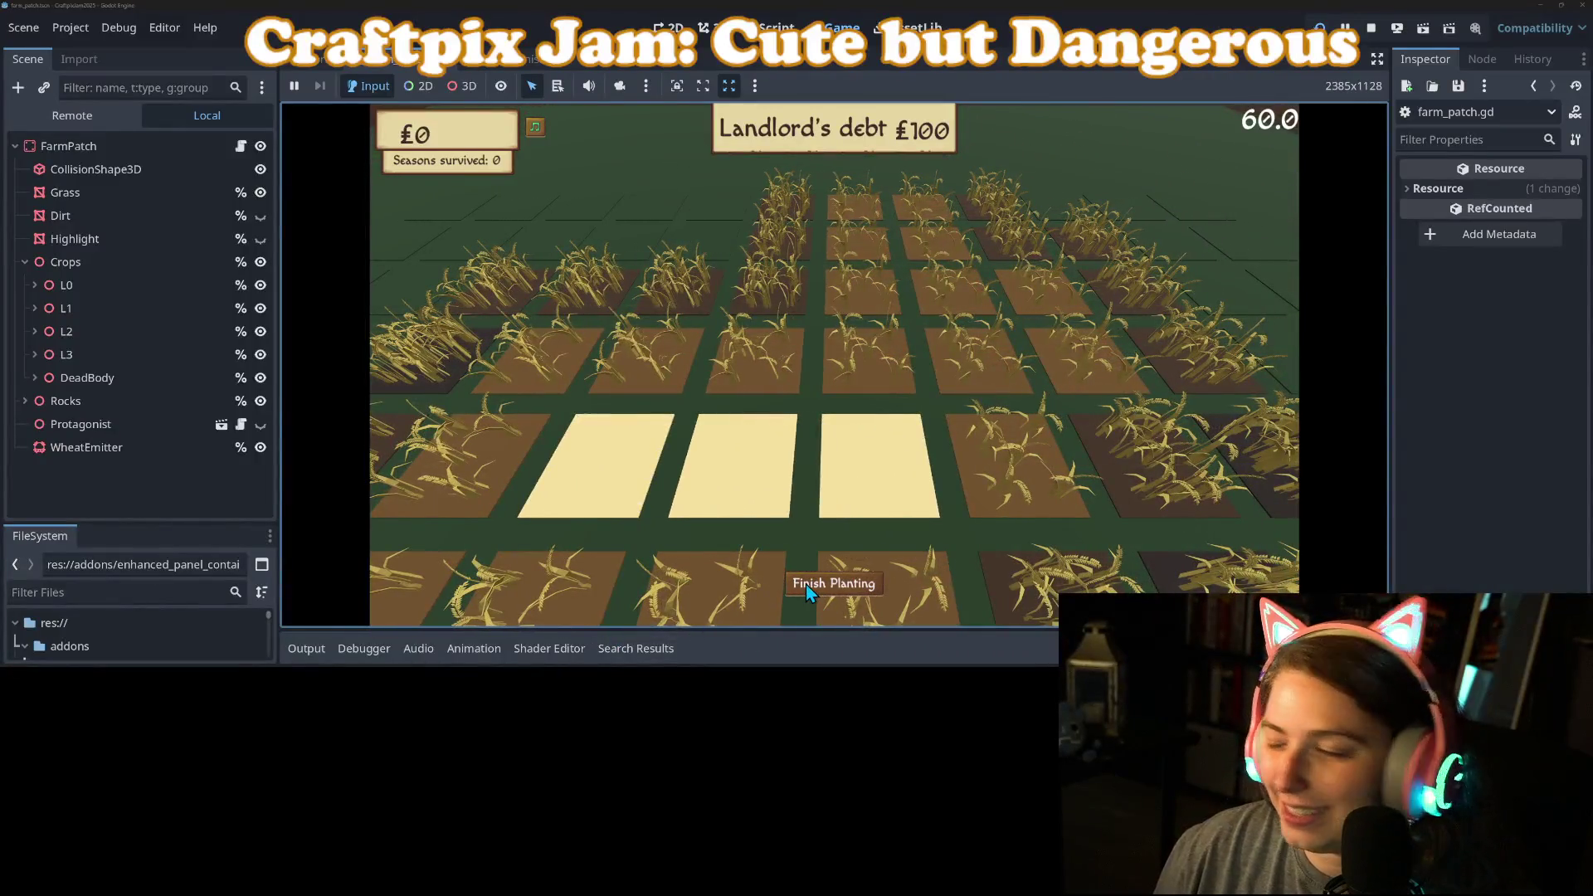
pyautogui.click(805, 584)
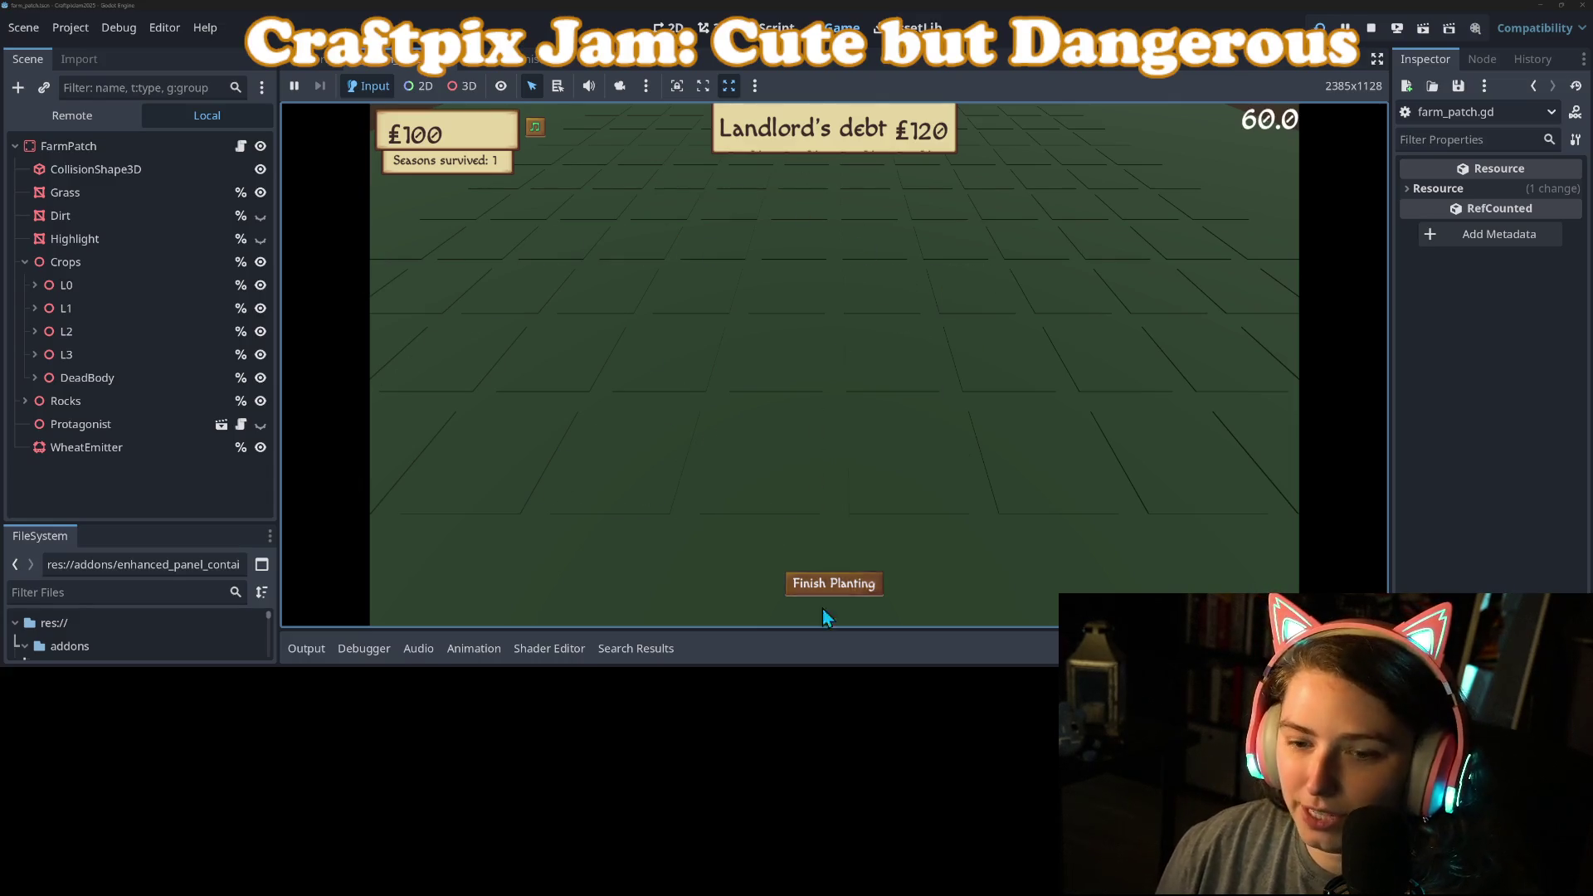
pyautogui.click(1370, 30)
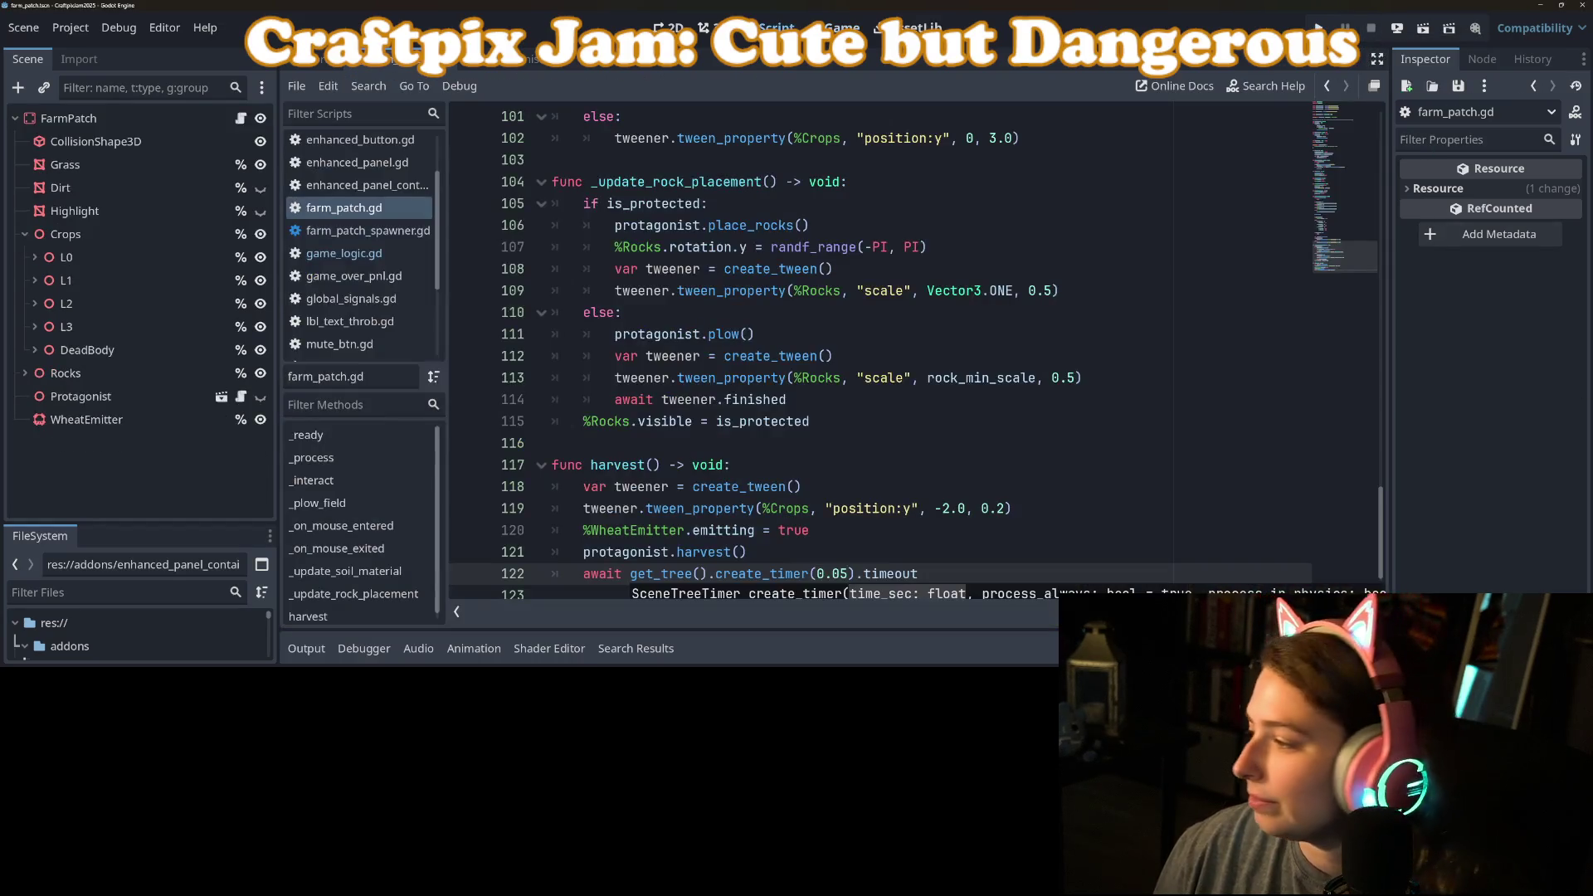
# Step: Review the pending diffs for game_logic.gd and protagonist.tscn in GitHub Desktop
pyautogui.hotkey('alt', 'Tab')
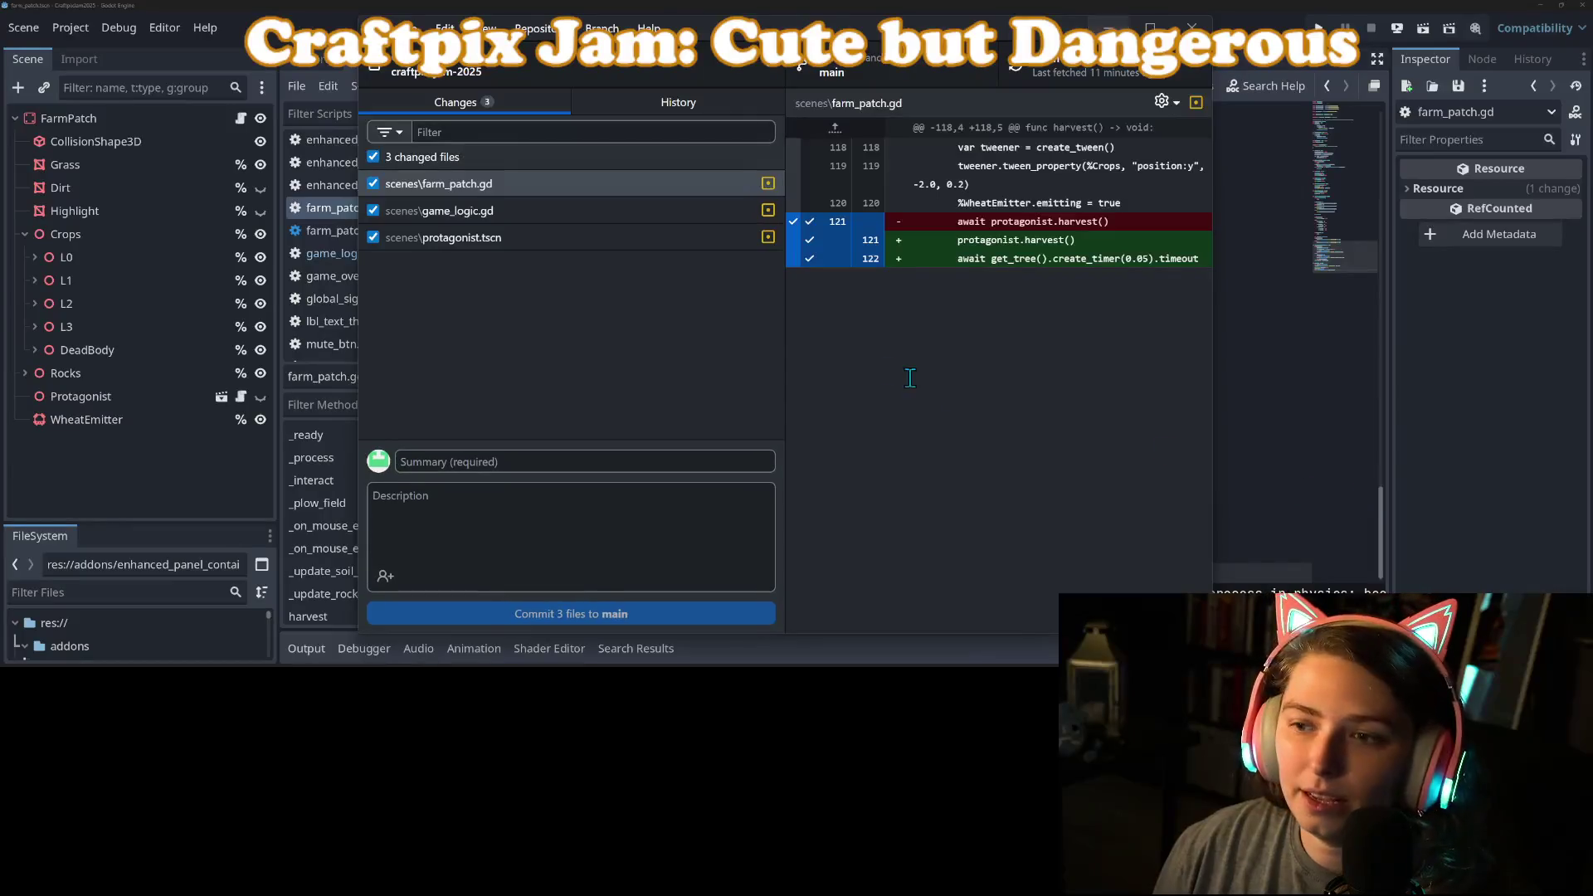
pyautogui.click(591, 219)
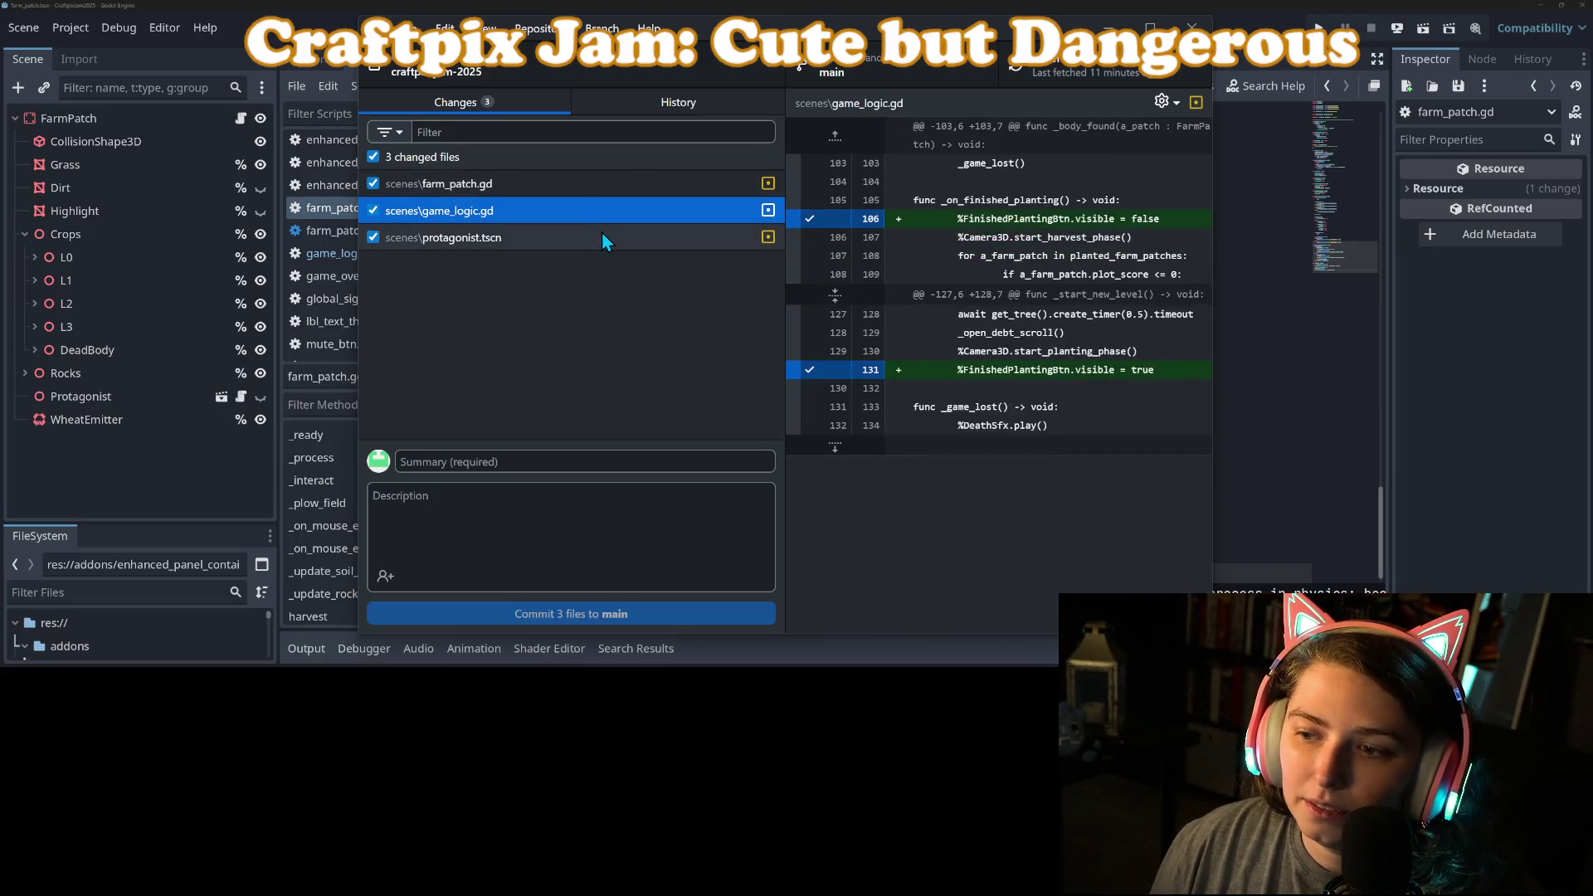
pyautogui.click(602, 235)
# Step: Commit the three files to main as 'hides planting button and speeds up harvesting cycle'
pyautogui.click(668, 465)
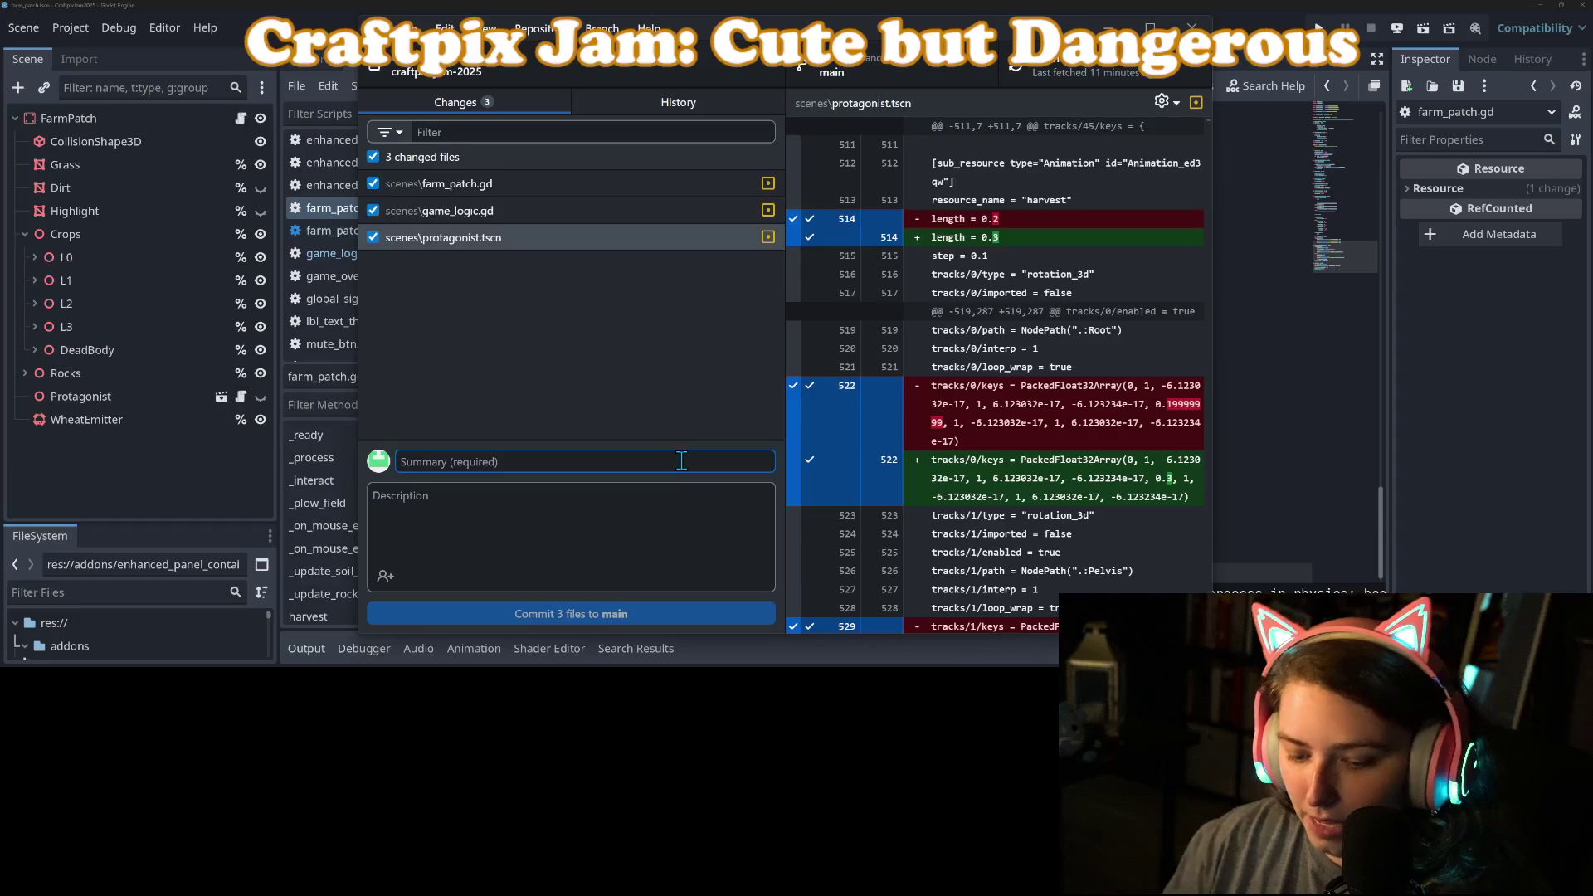
pyautogui.write('h')
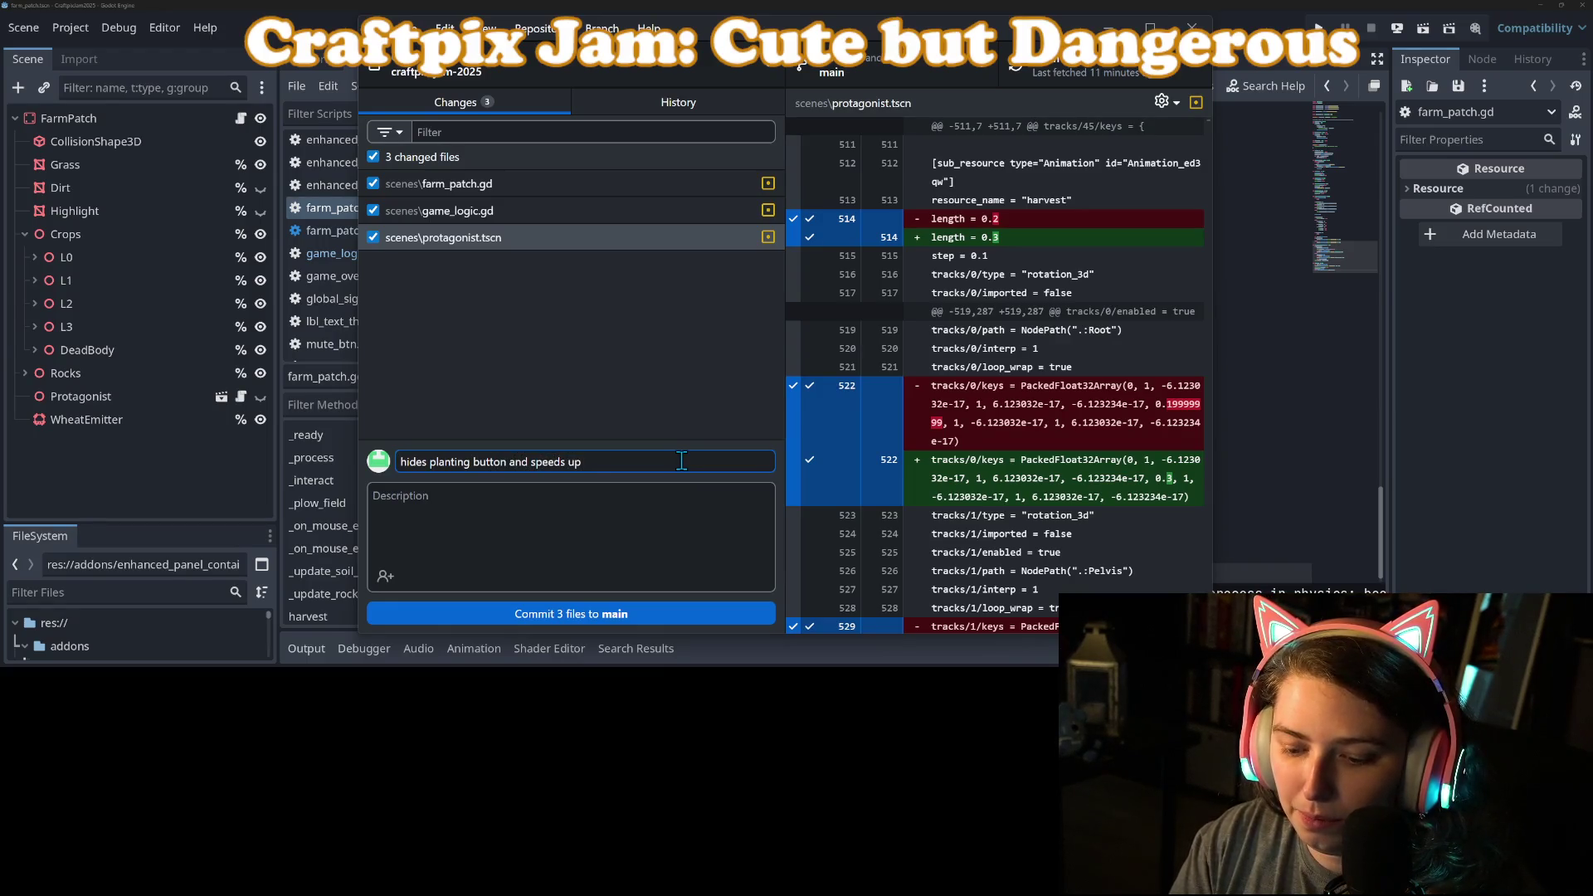
pyautogui.write('vesting c')
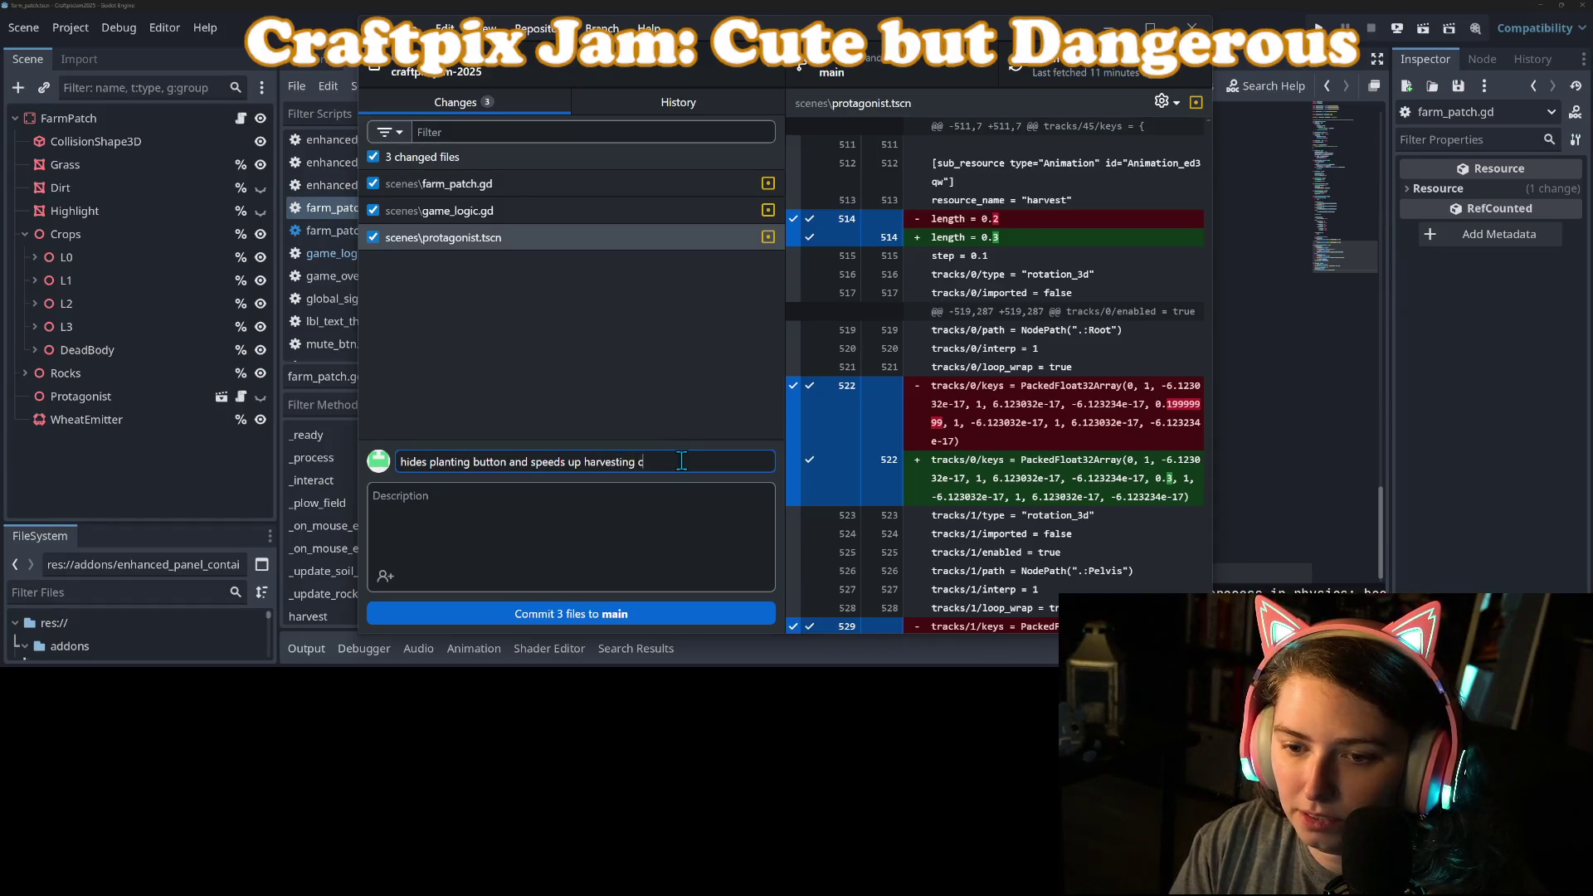
pyautogui.write('ycle')
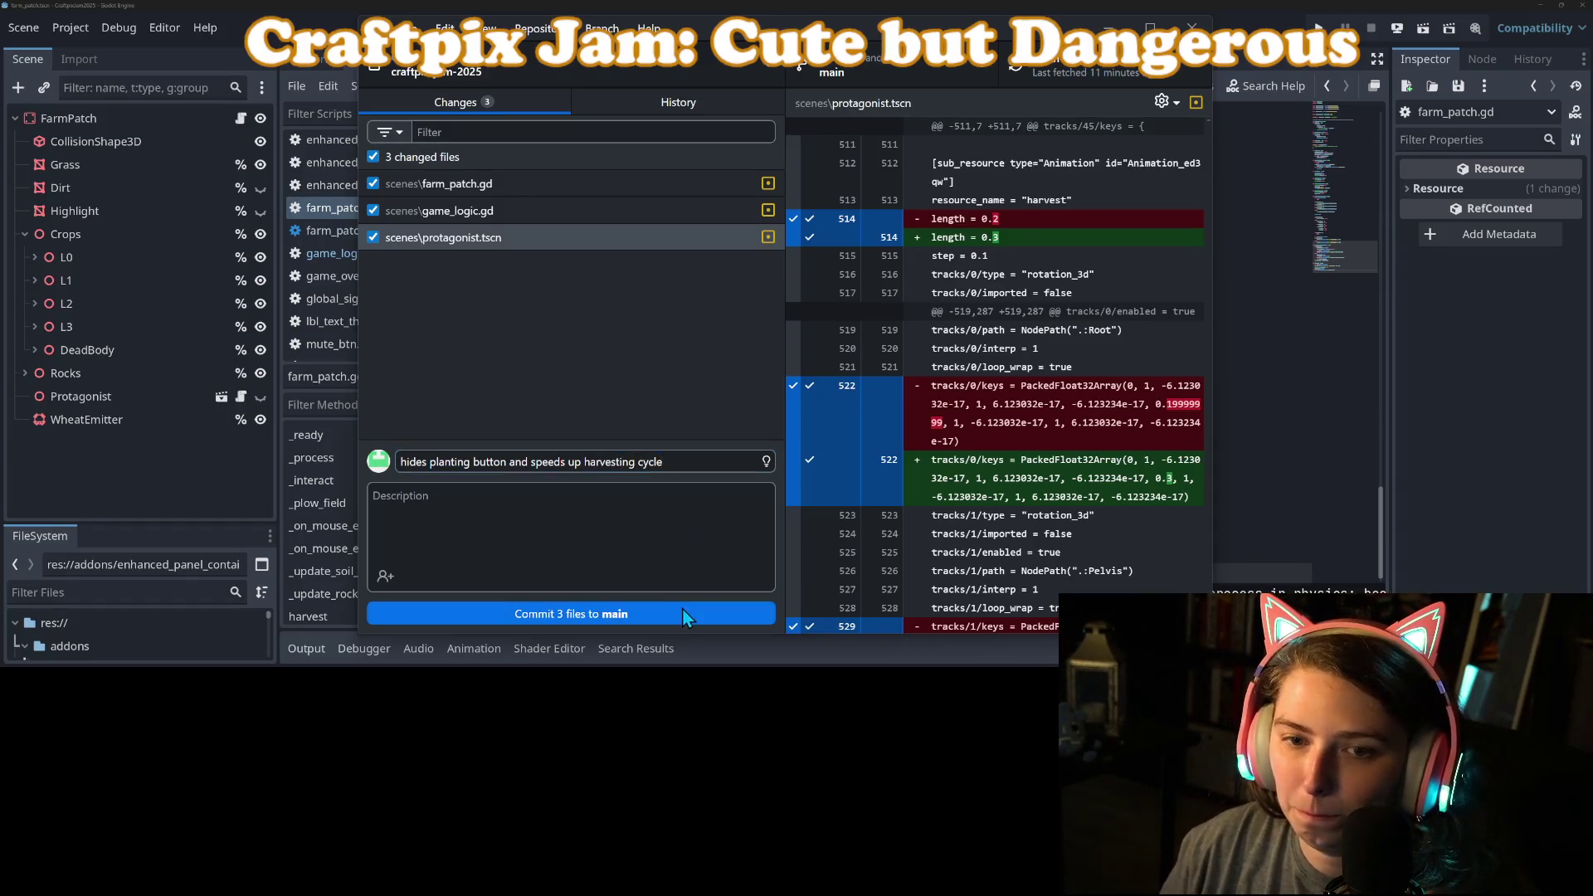
pyautogui.click(682, 609)
pyautogui.hotkey('alt', 'Tab')
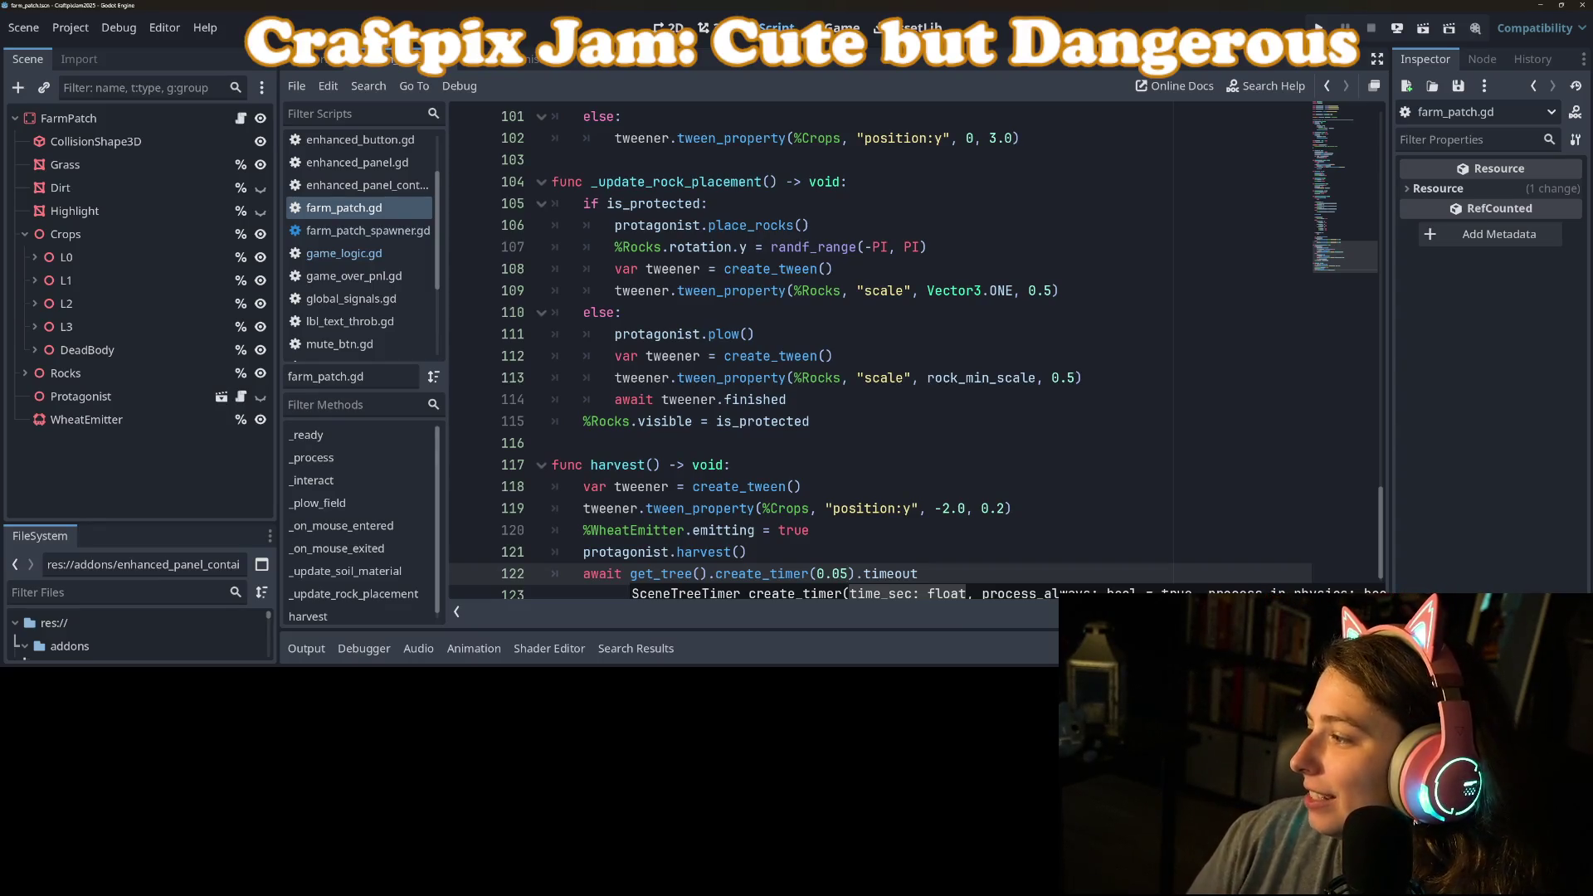
# Step: Cut the 'zoom out for harvesting phase' line from the jam to-do sticky note
pyautogui.hotkey('alt', 'Tab')
pyautogui.hotkey('alt', 'Tab')
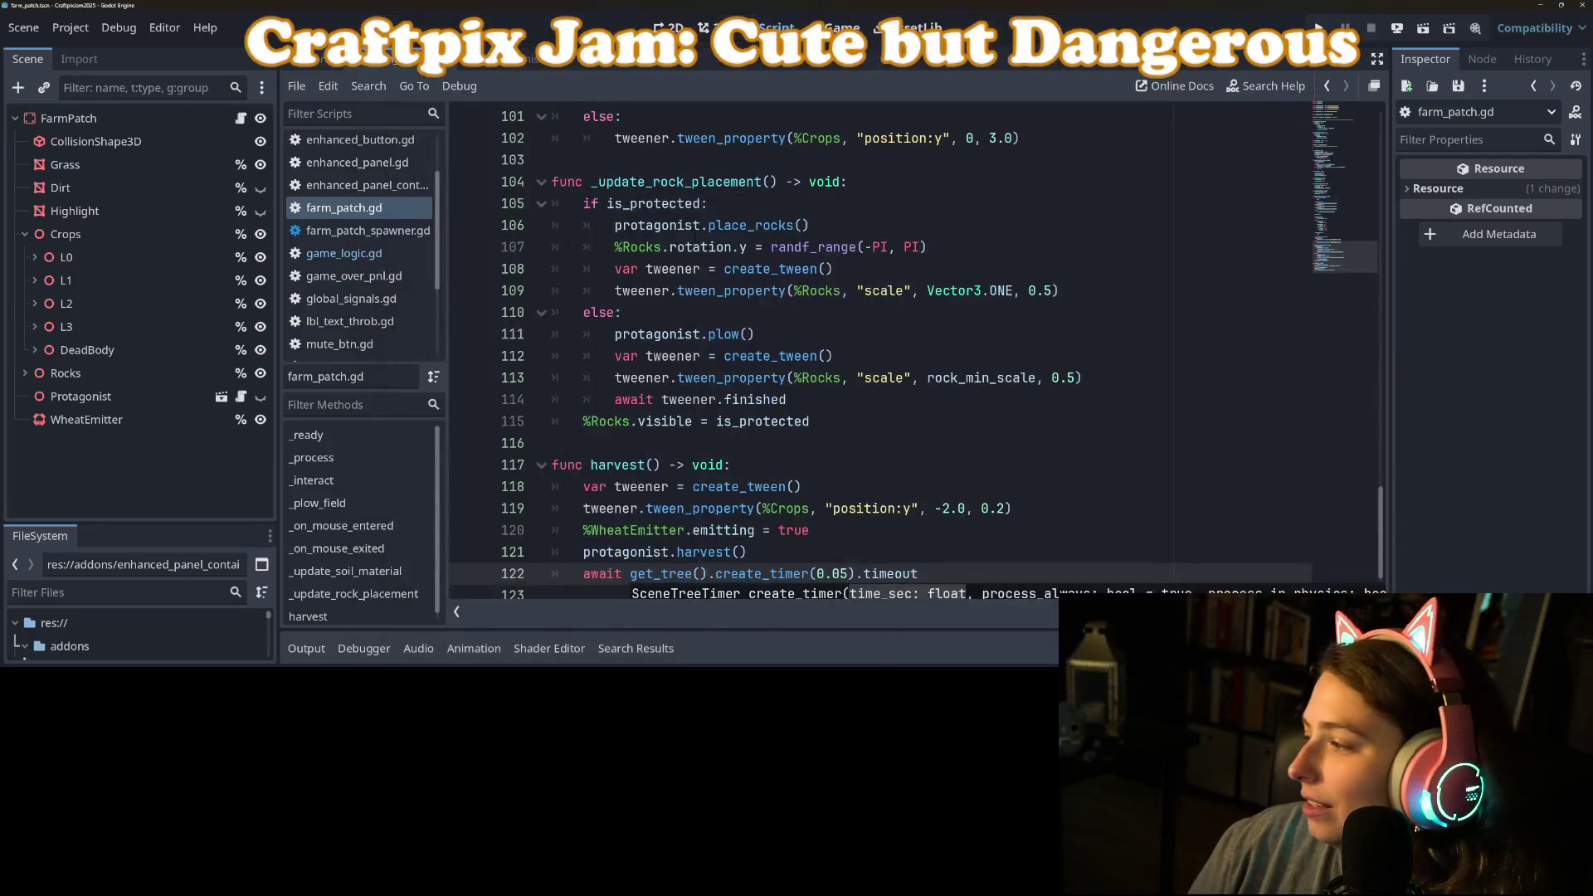
pyautogui.hotkey('alt', 'Tab')
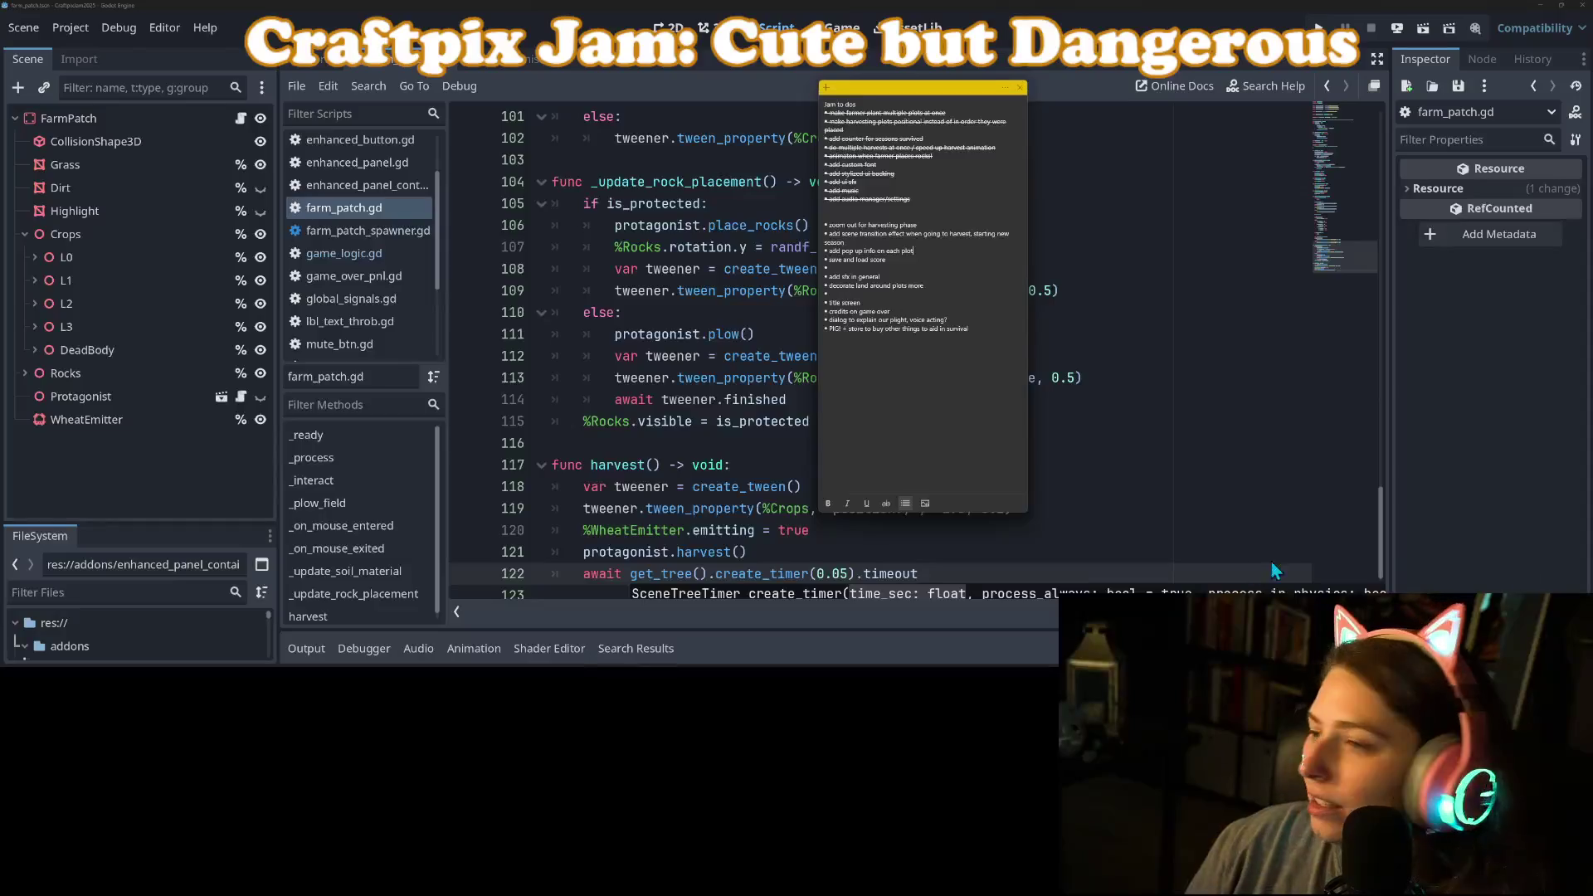
pyautogui.click(946, 332)
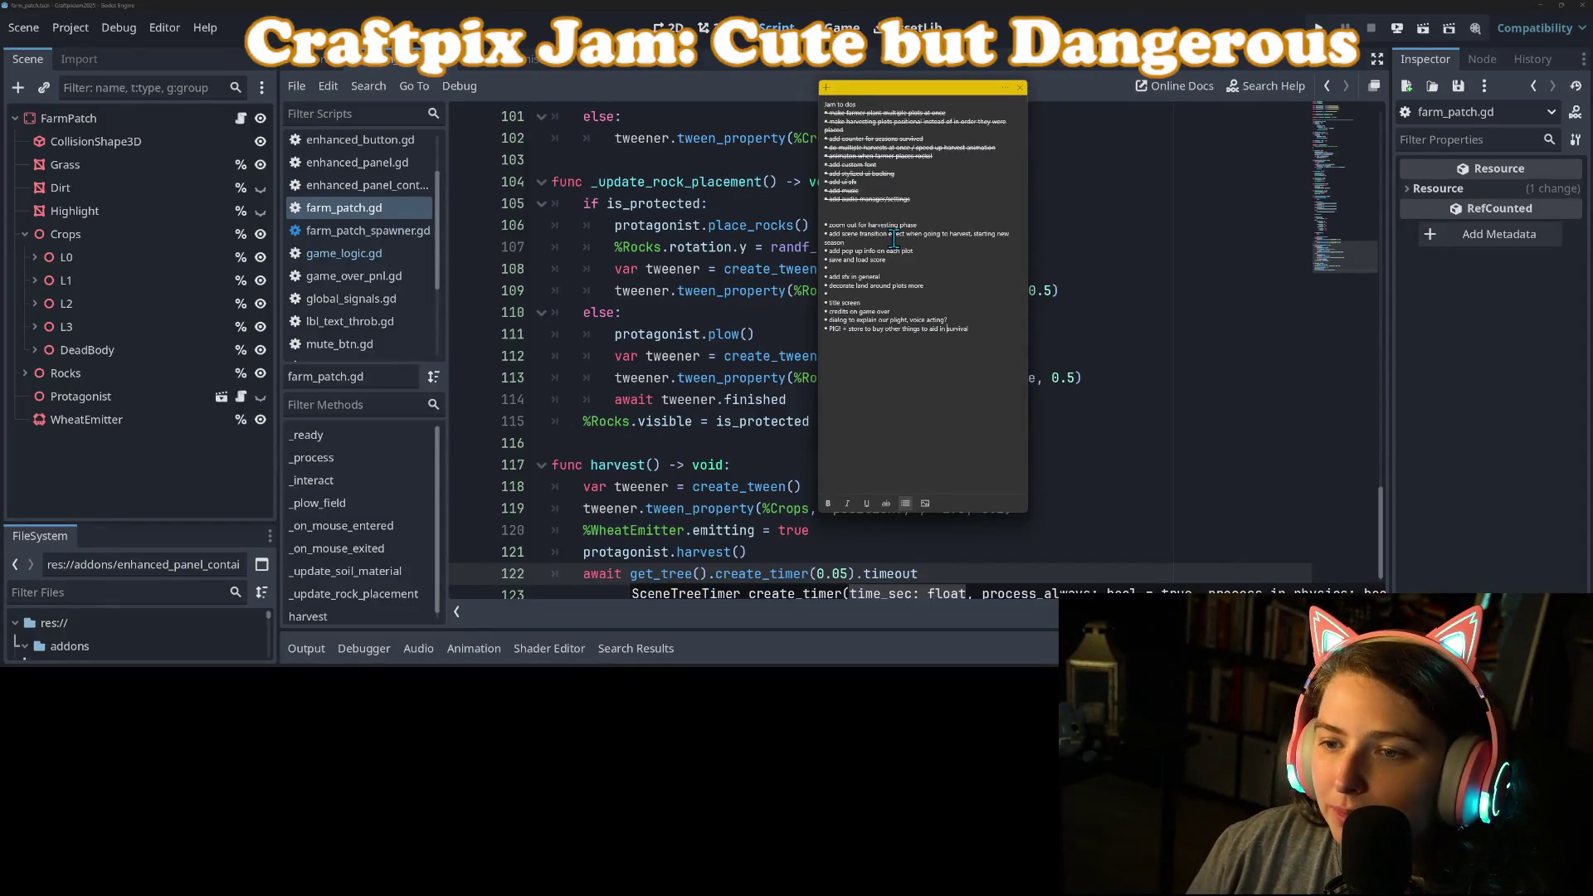
pyautogui.moveTo(918, 225); pyautogui.dragTo(802, 221)
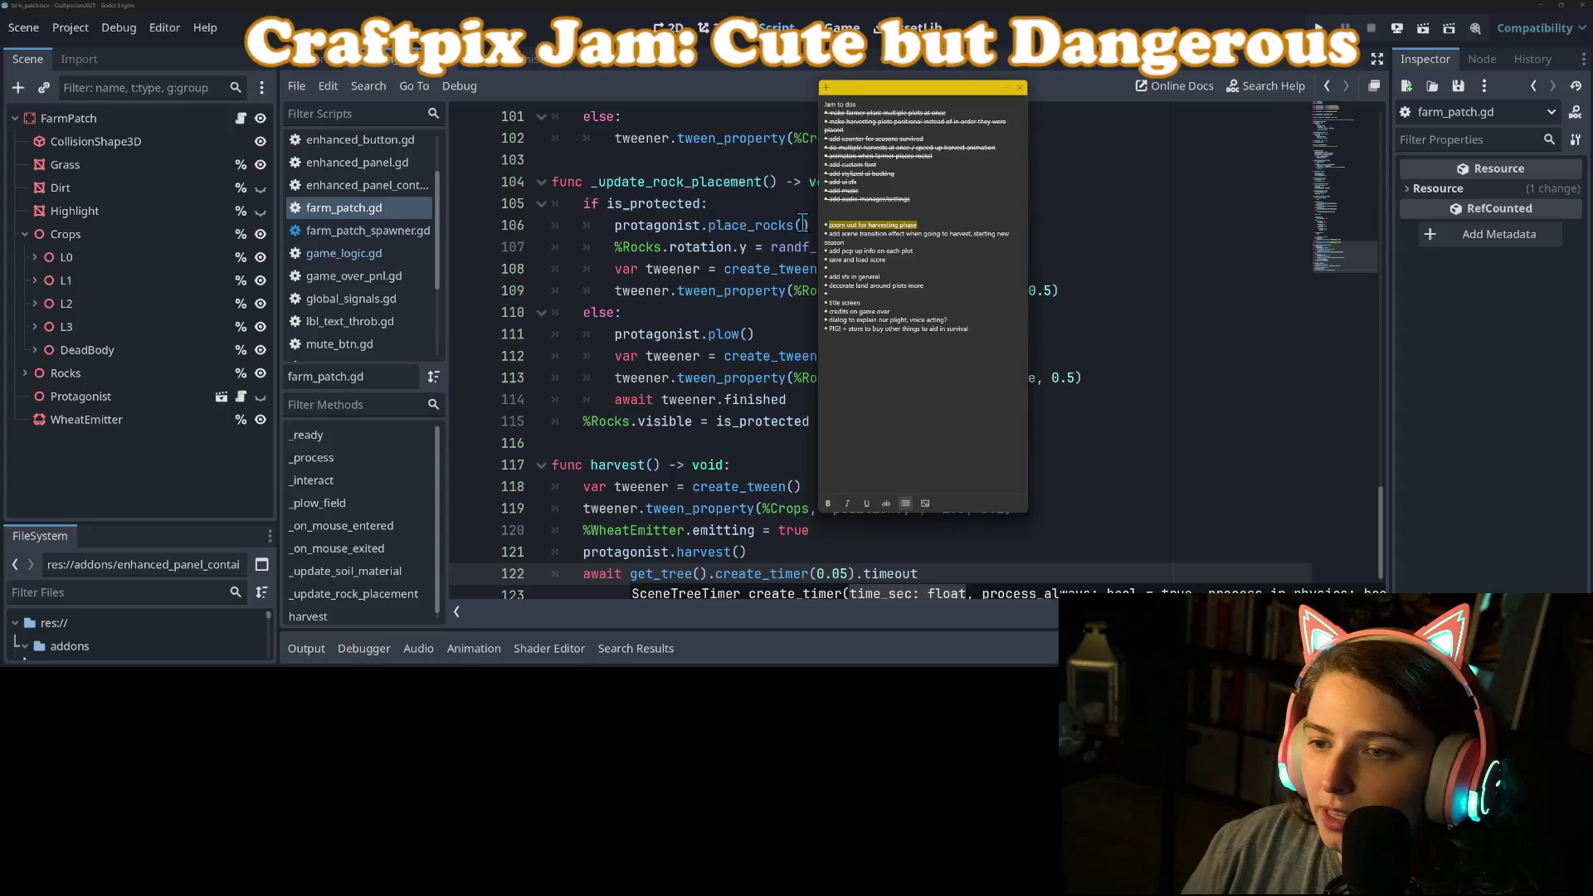
pyautogui.hotkey('ctrl', 'x')
# Step: Paste the line below the struck-through finished tasks so it is marked done
pyautogui.click(929, 203)
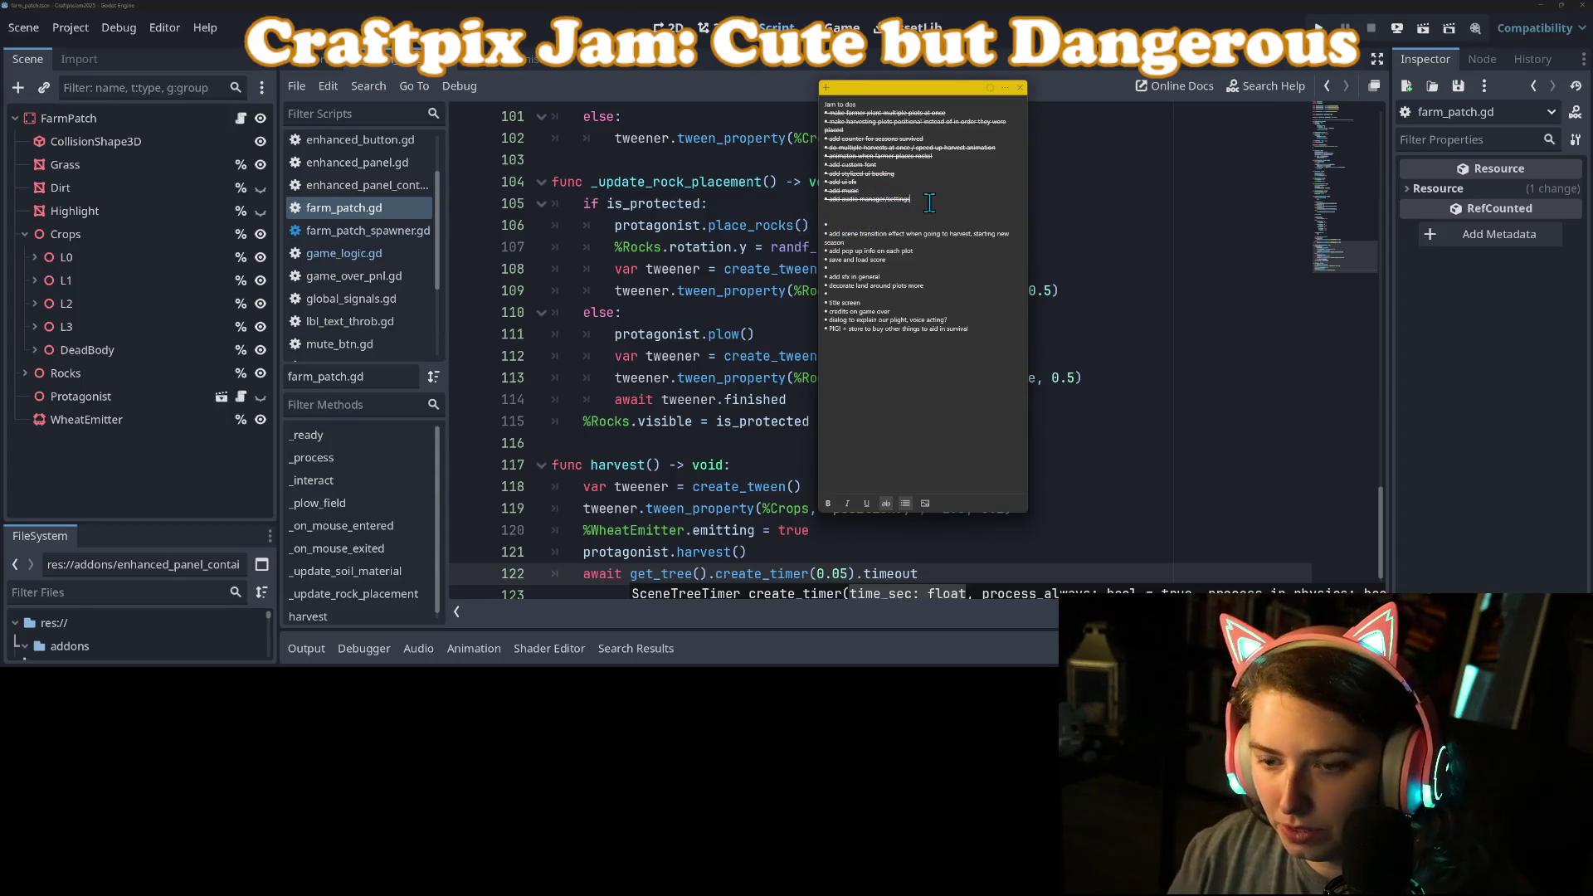
pyautogui.press('Return')
pyautogui.hotkey('ctrl', 'v')
pyautogui.click(908, 243)
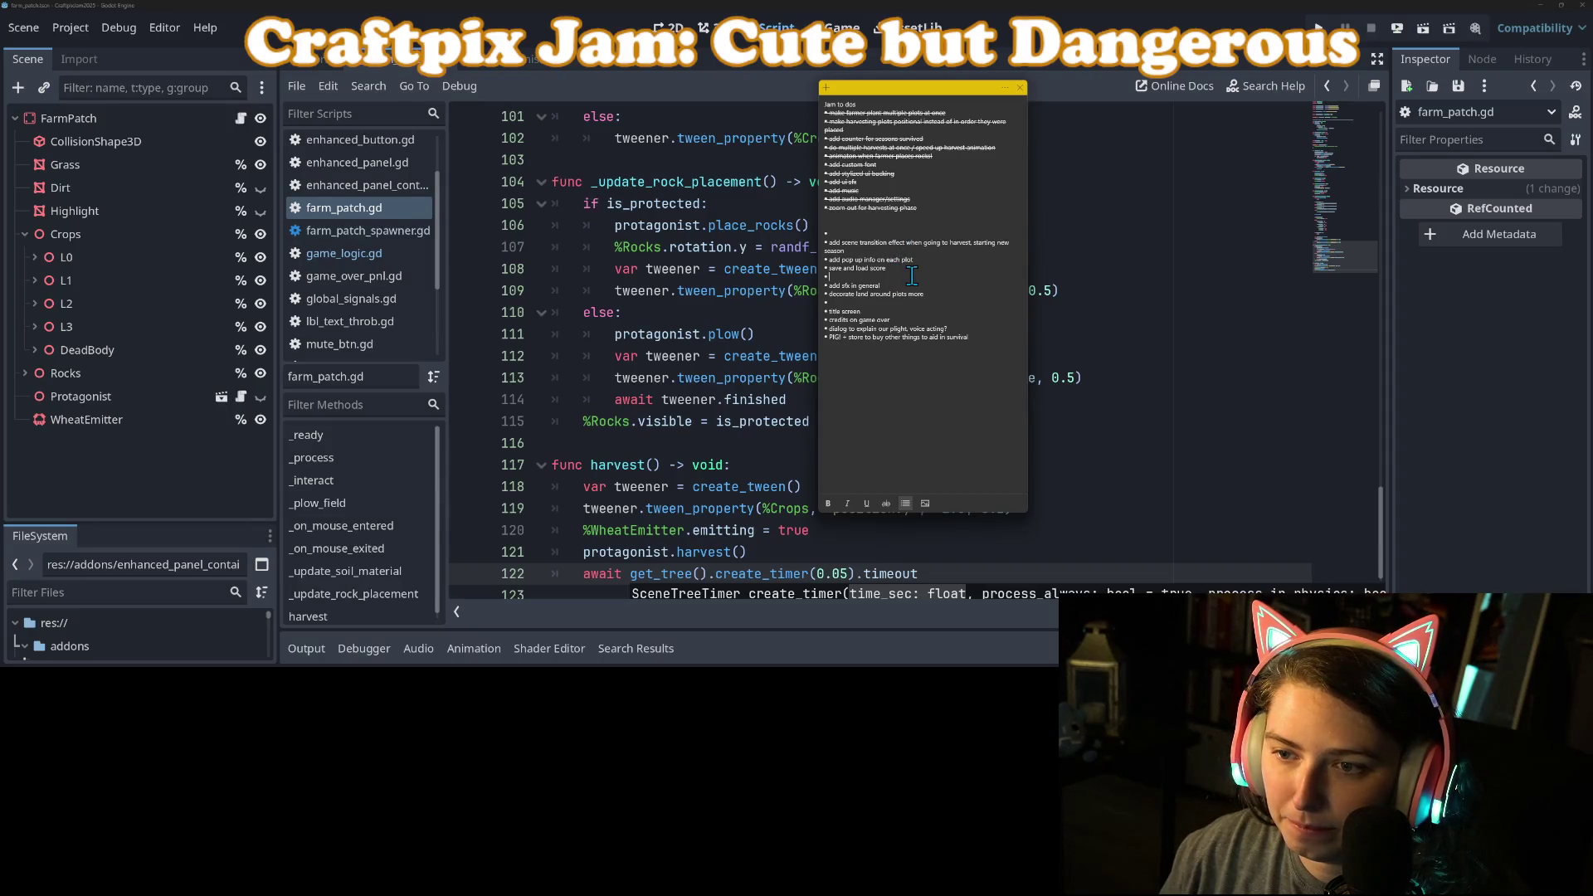
pyautogui.moveTo(912, 269); pyautogui.dragTo(791, 274)
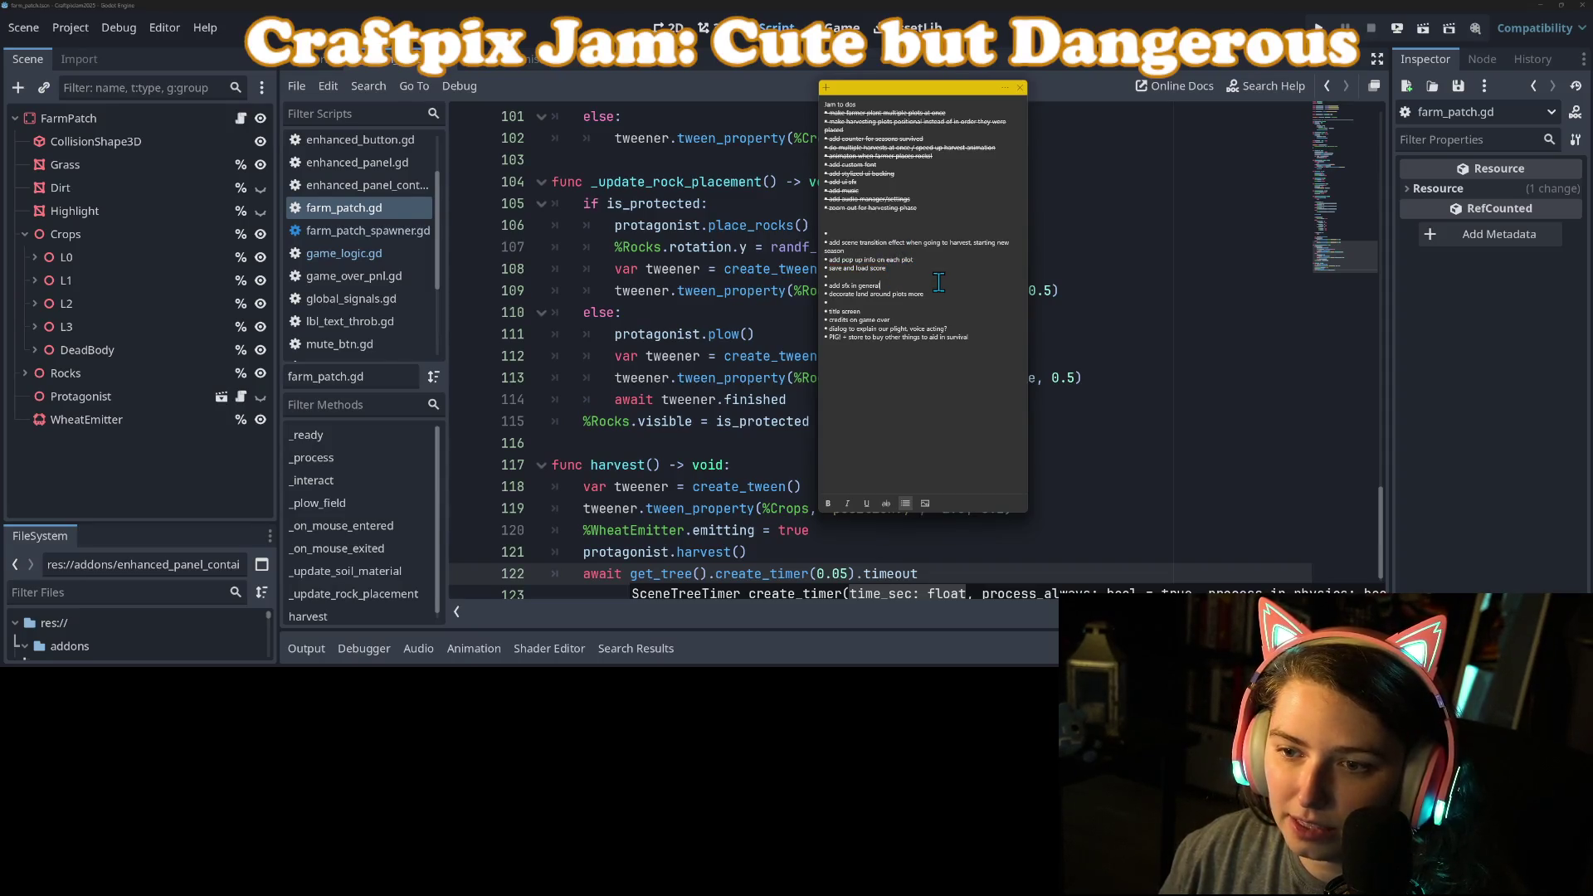
pyautogui.click(1144, 247)
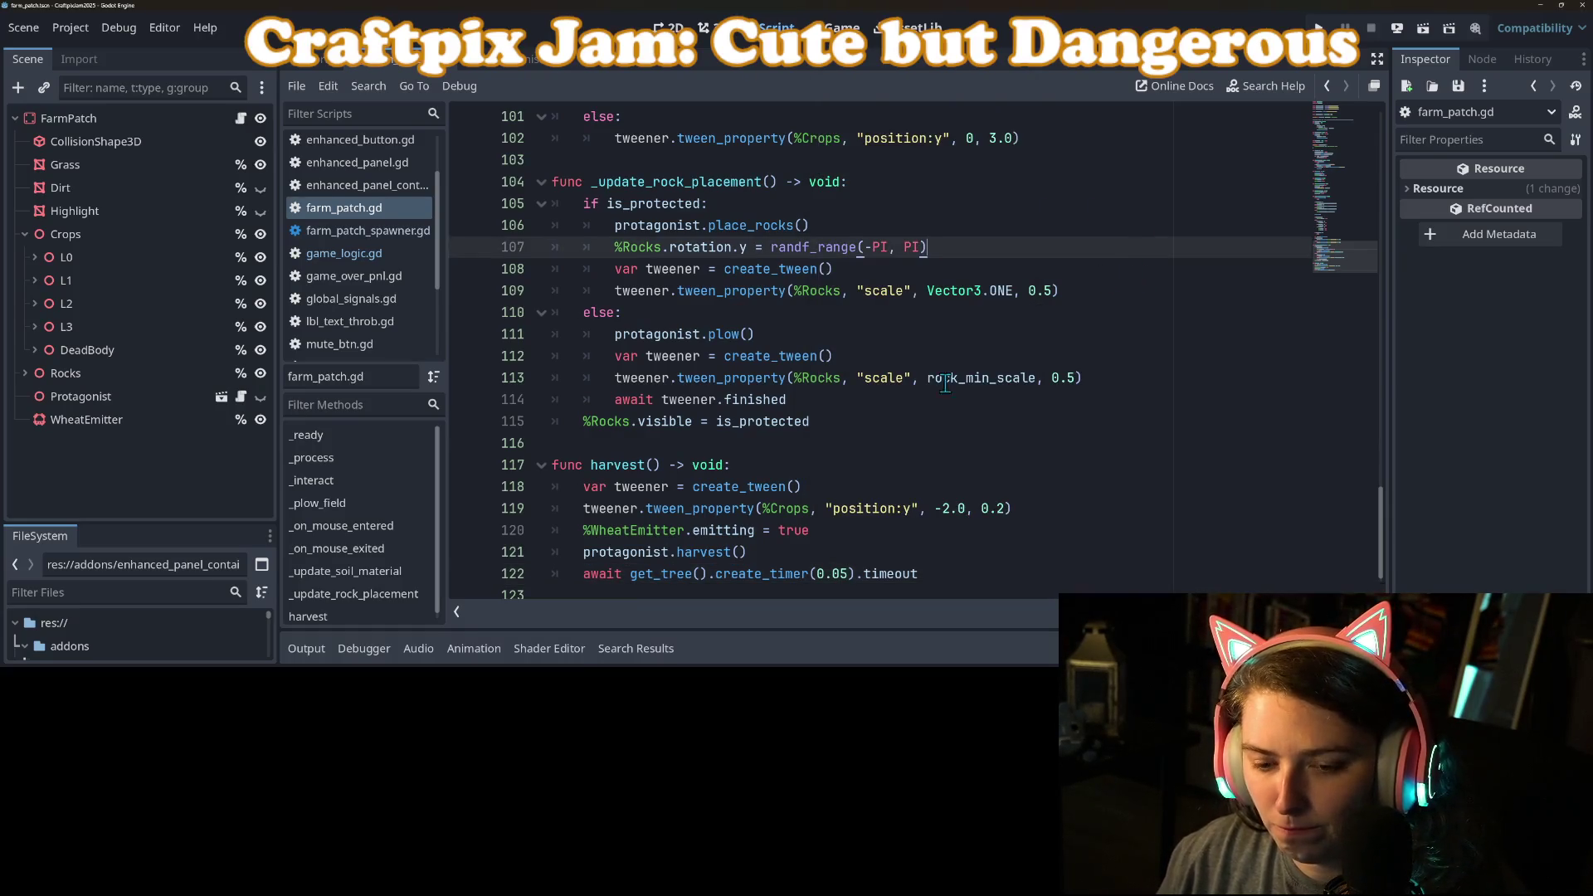
# Step: Look over farm_patch.gd's harvest, rock placement and _ready code
pyautogui.scroll(15, 1077, 486)
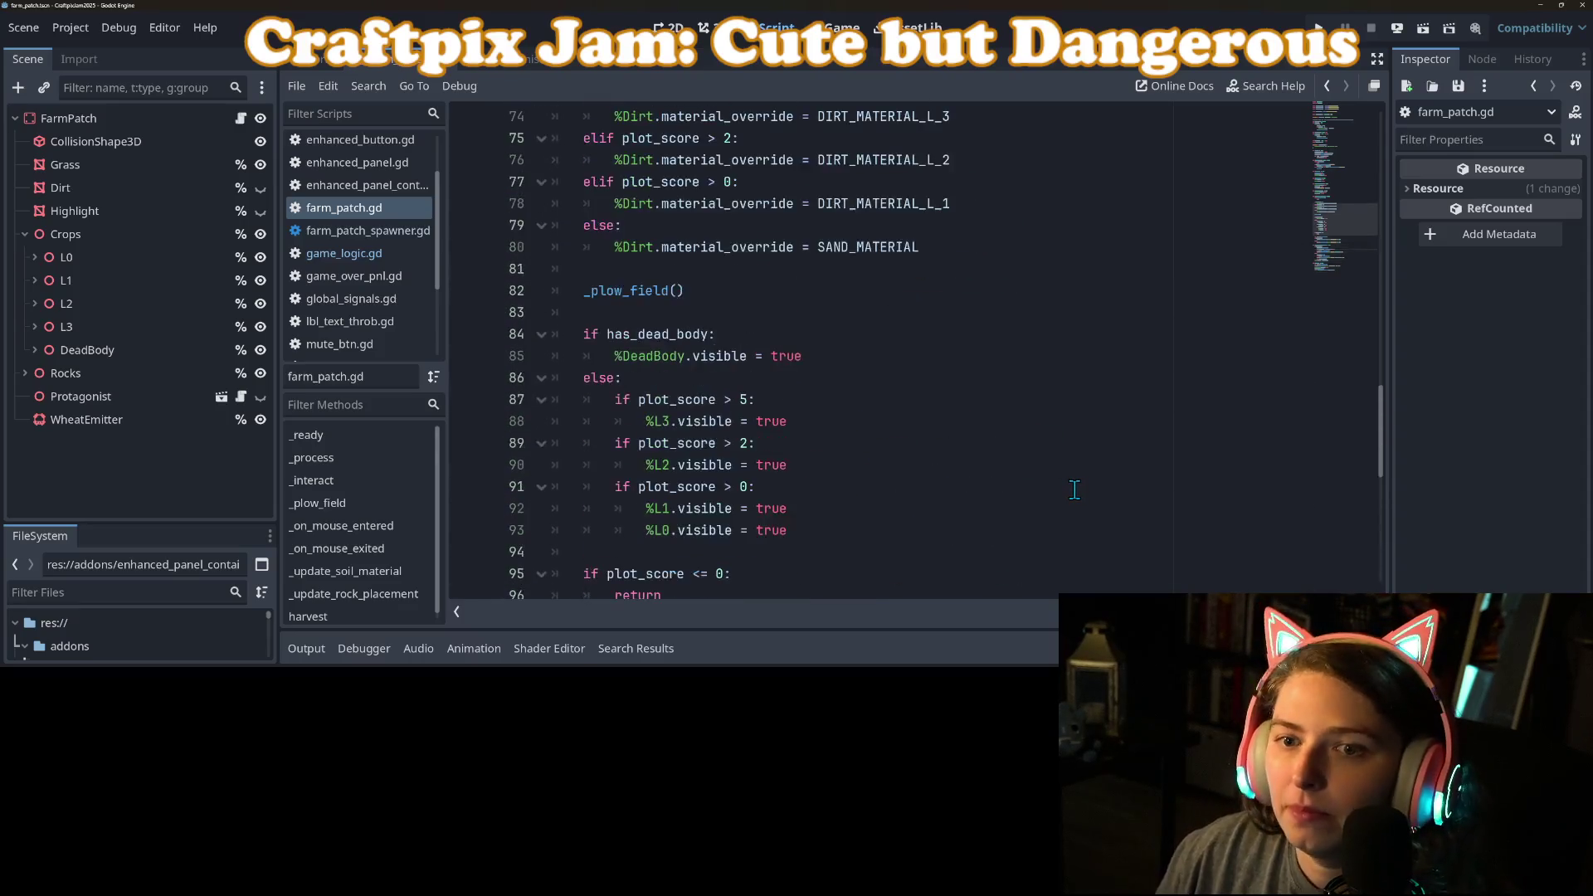
pyautogui.scroll(14, 1078, 489)
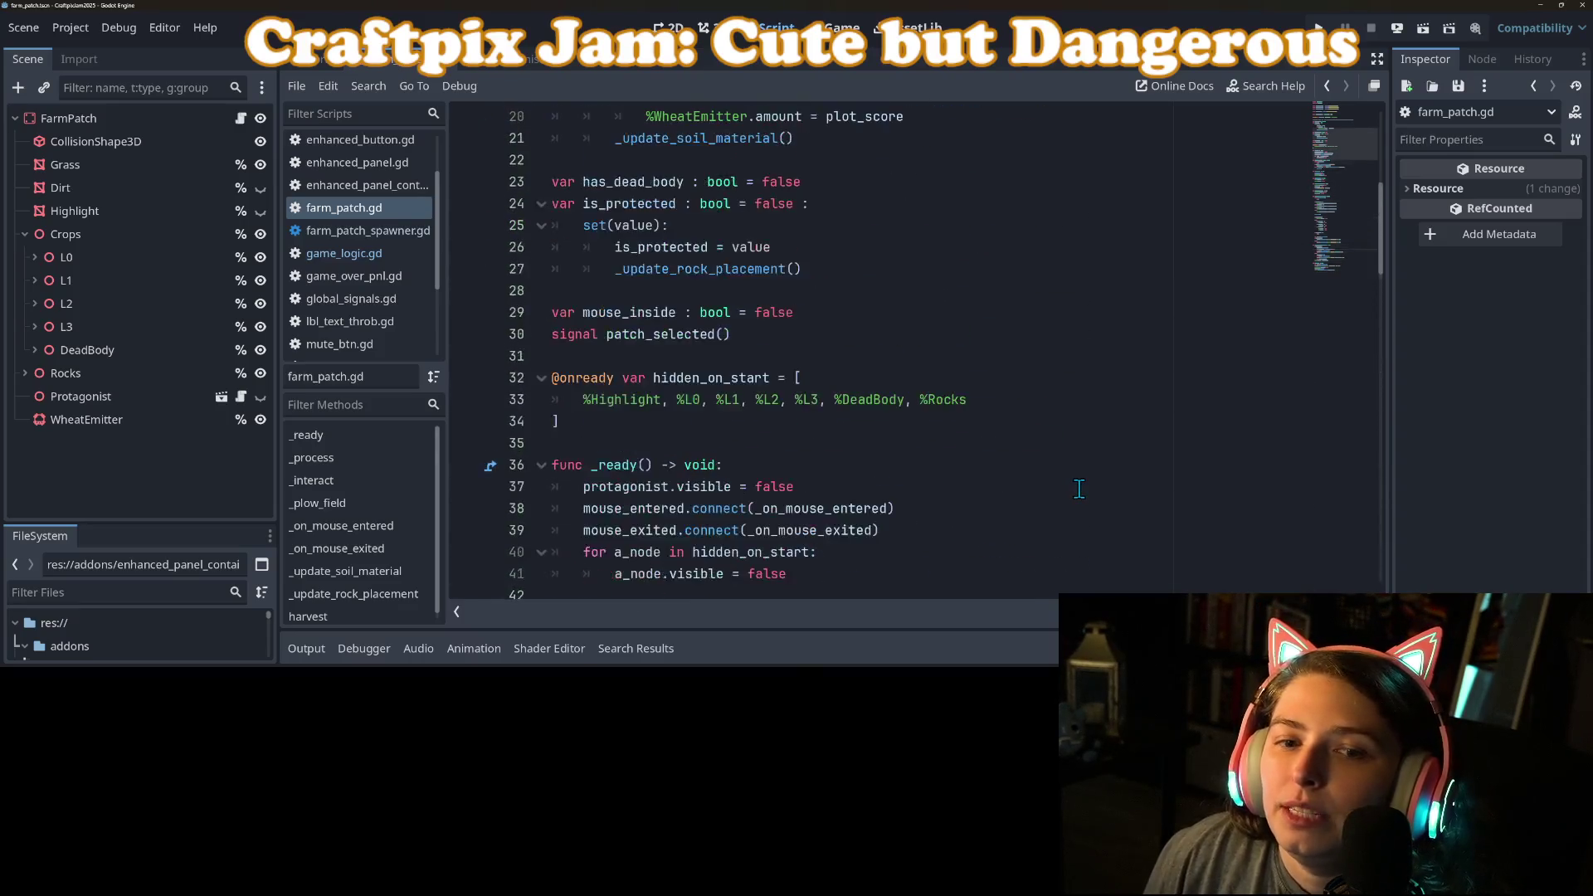
pyautogui.scroll(-3, 1078, 488)
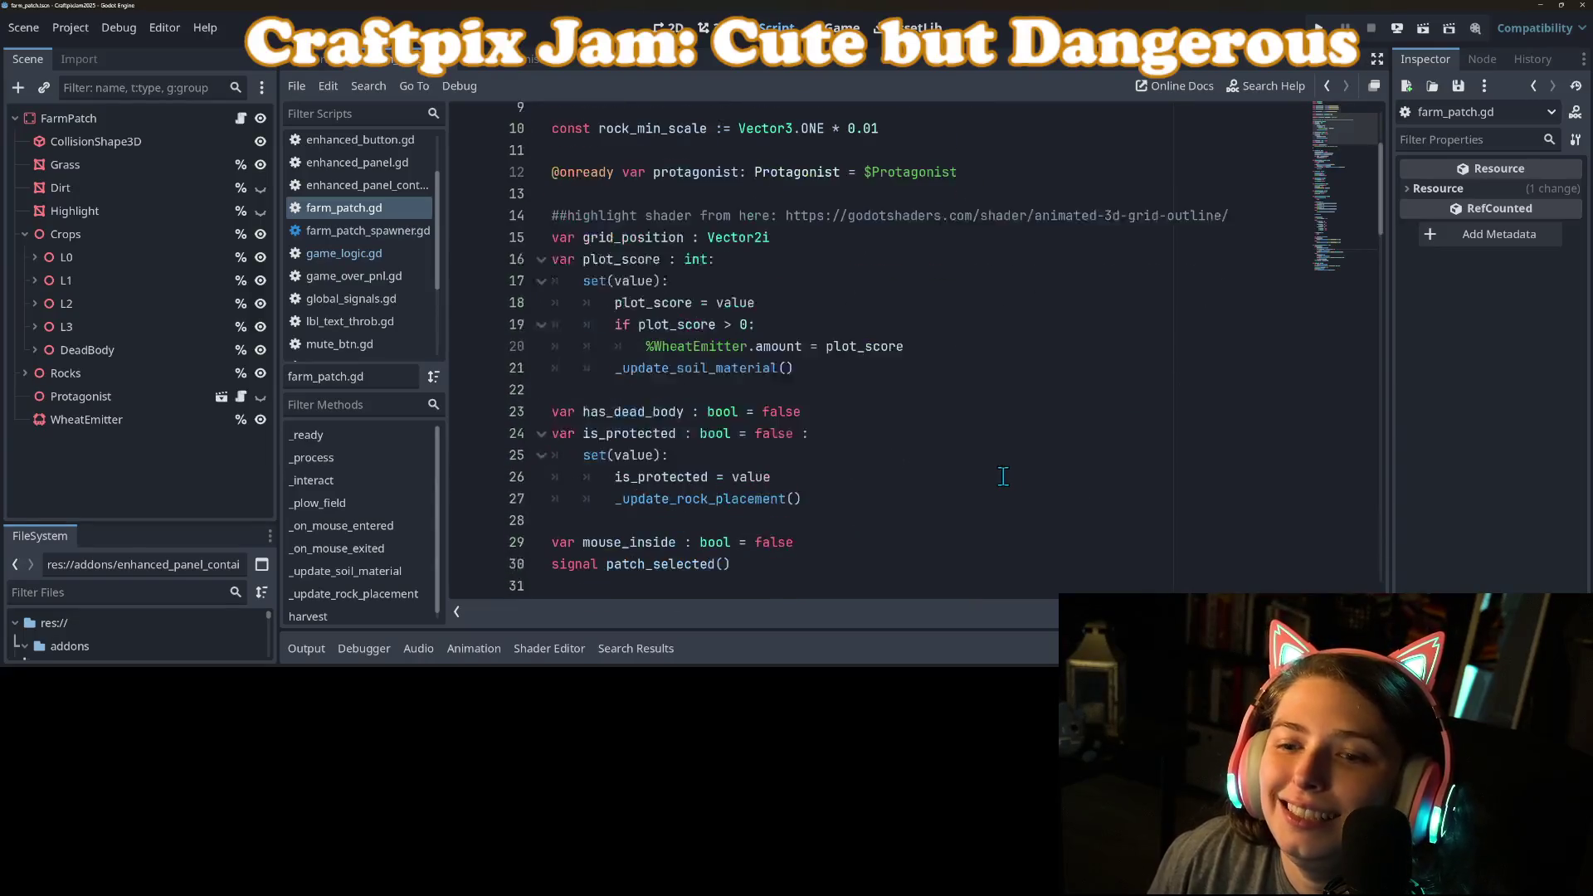
pyautogui.scroll(-20, 839, 504)
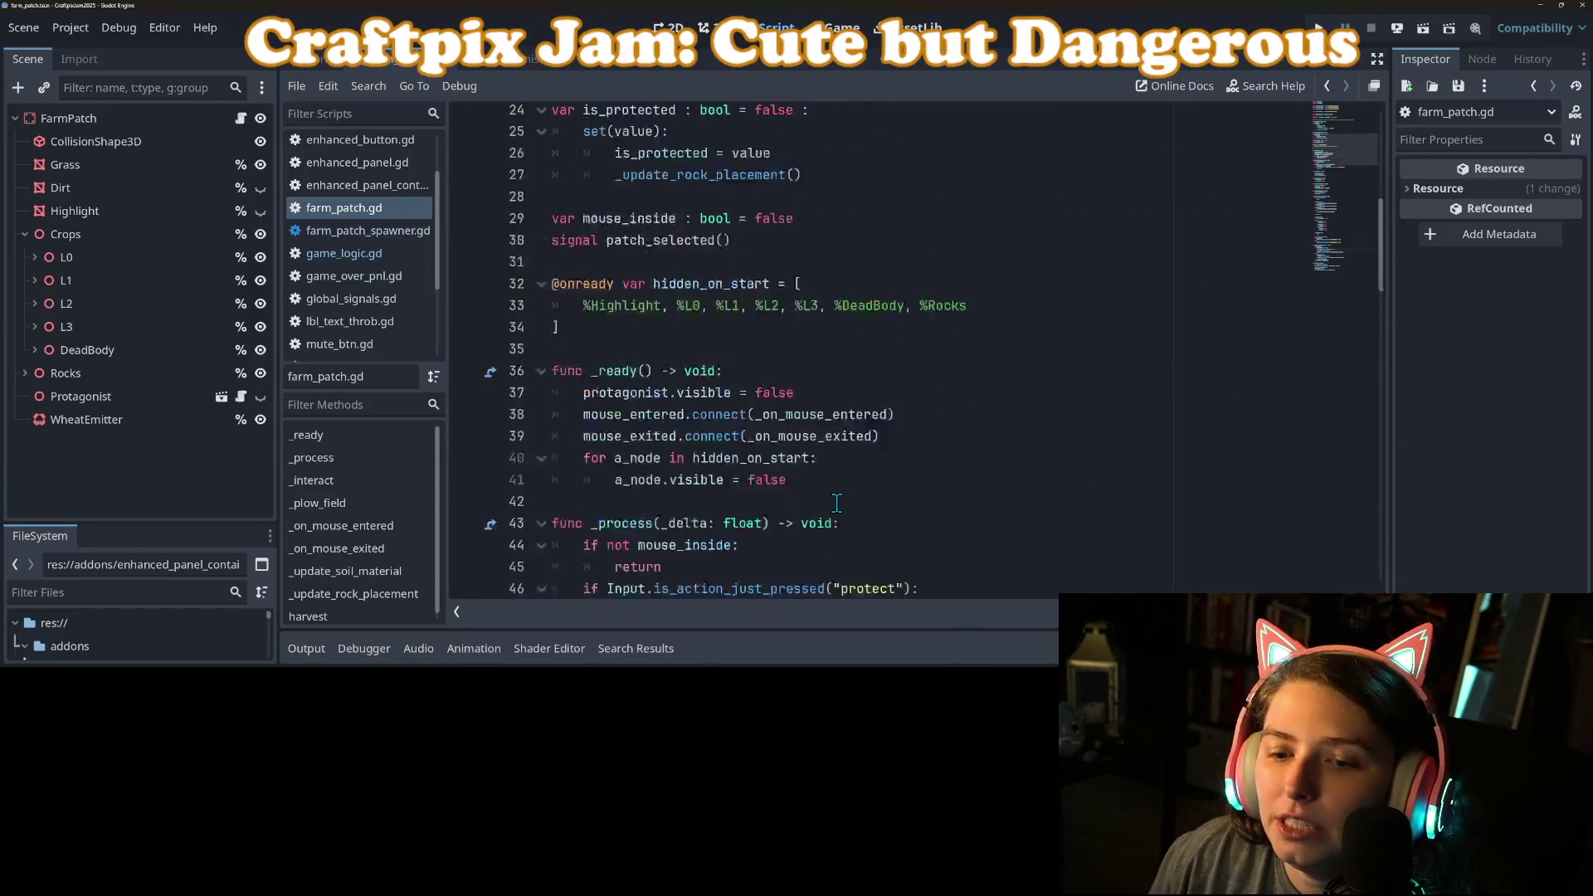
pyautogui.click(790, 466)
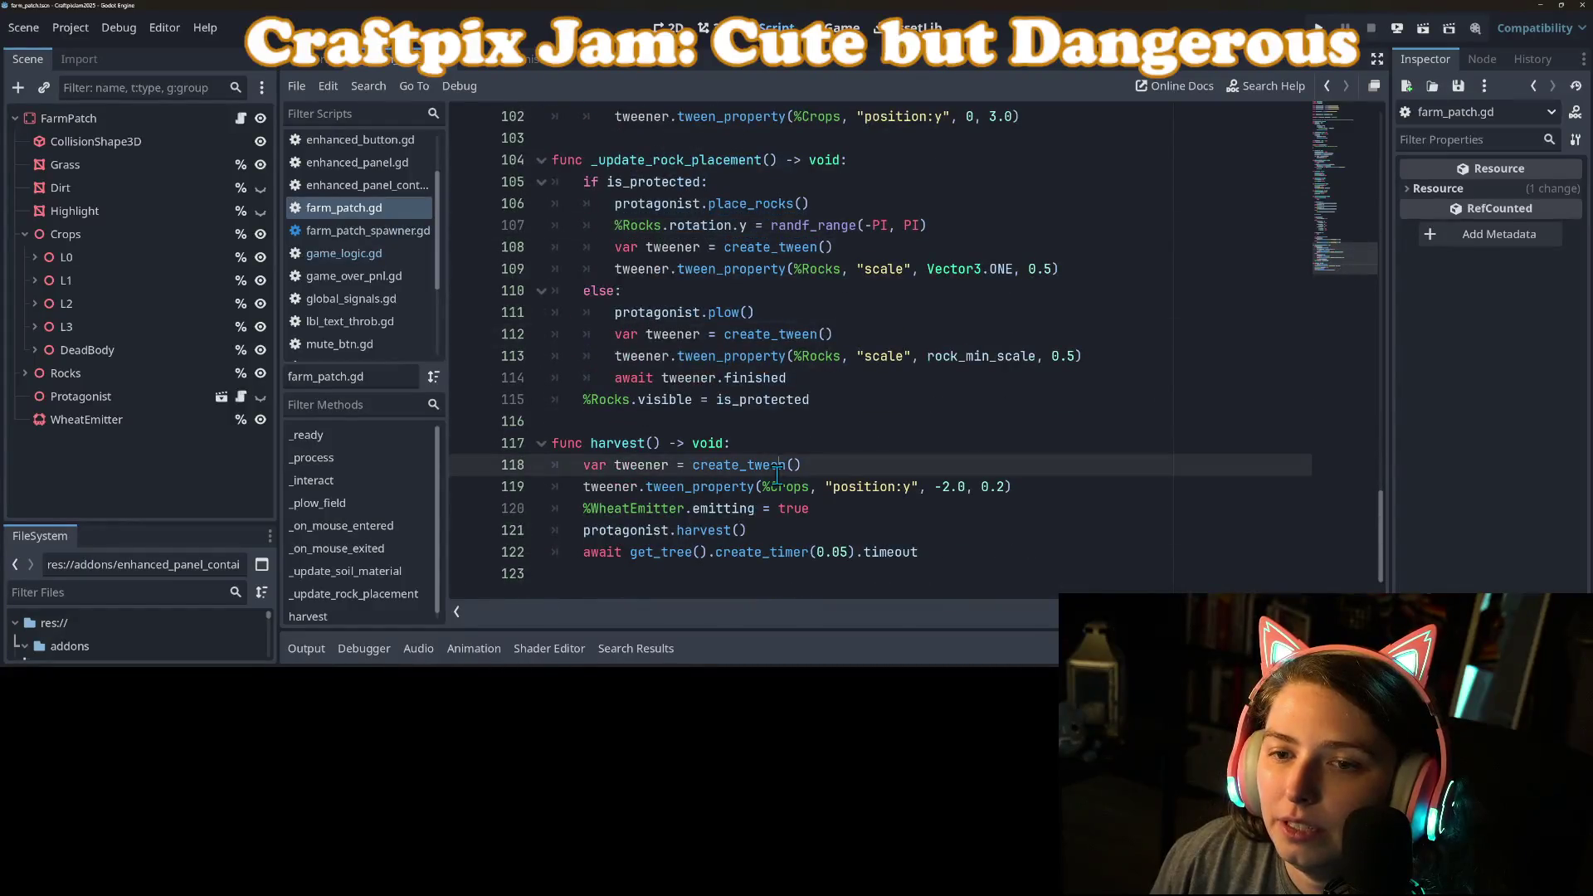
pyautogui.click(814, 411)
pyautogui.click(872, 444)
pyautogui.click(790, 268)
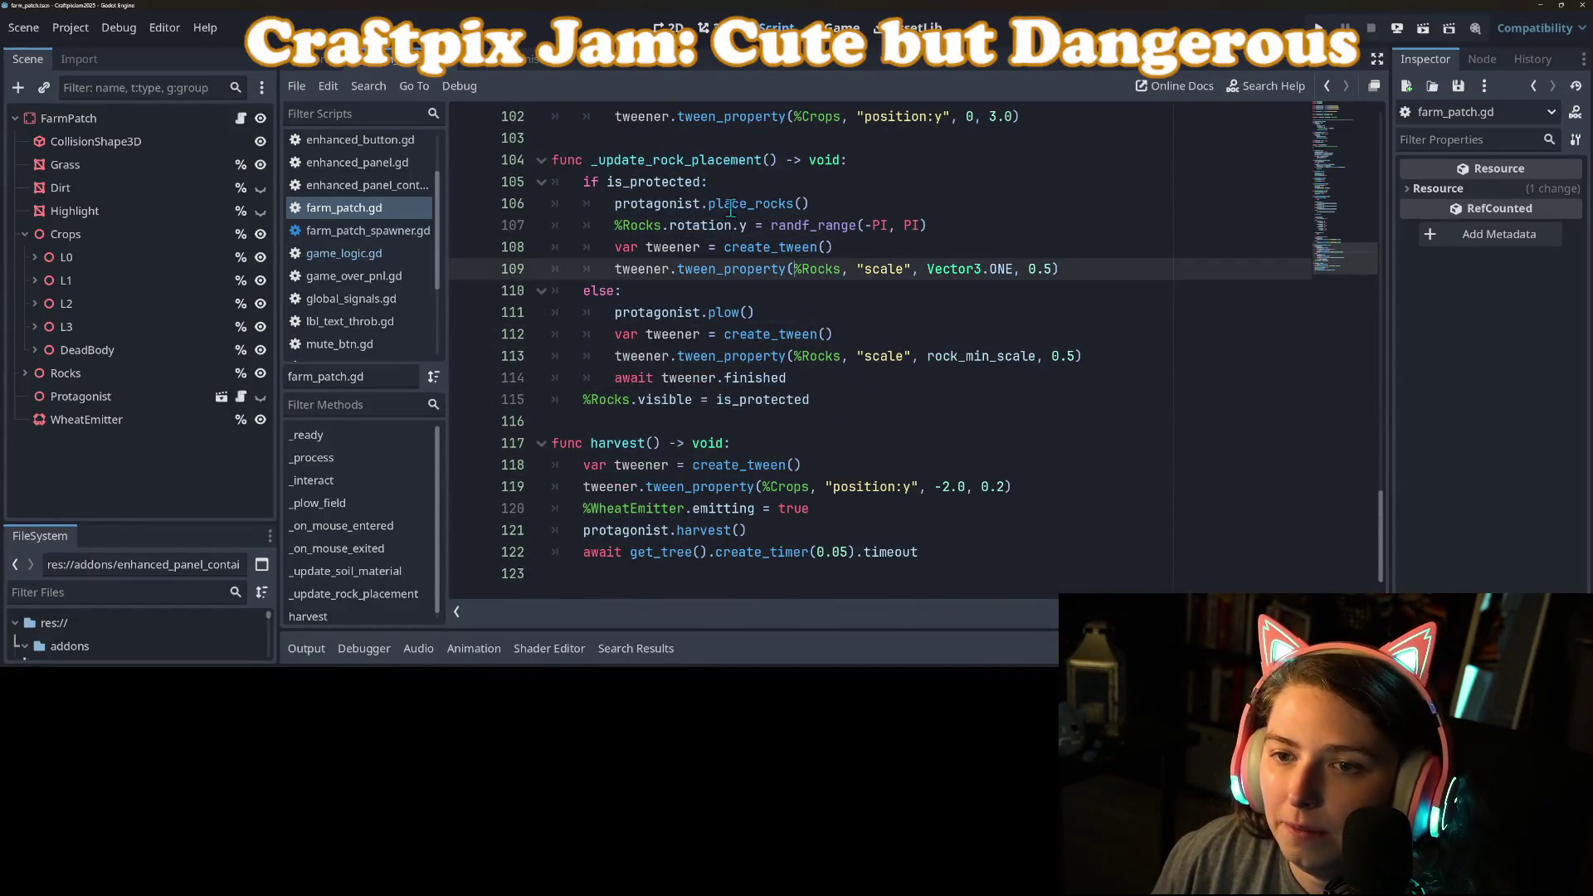
pyautogui.click(689, 181)
pyautogui.scroll(12, 760, 510)
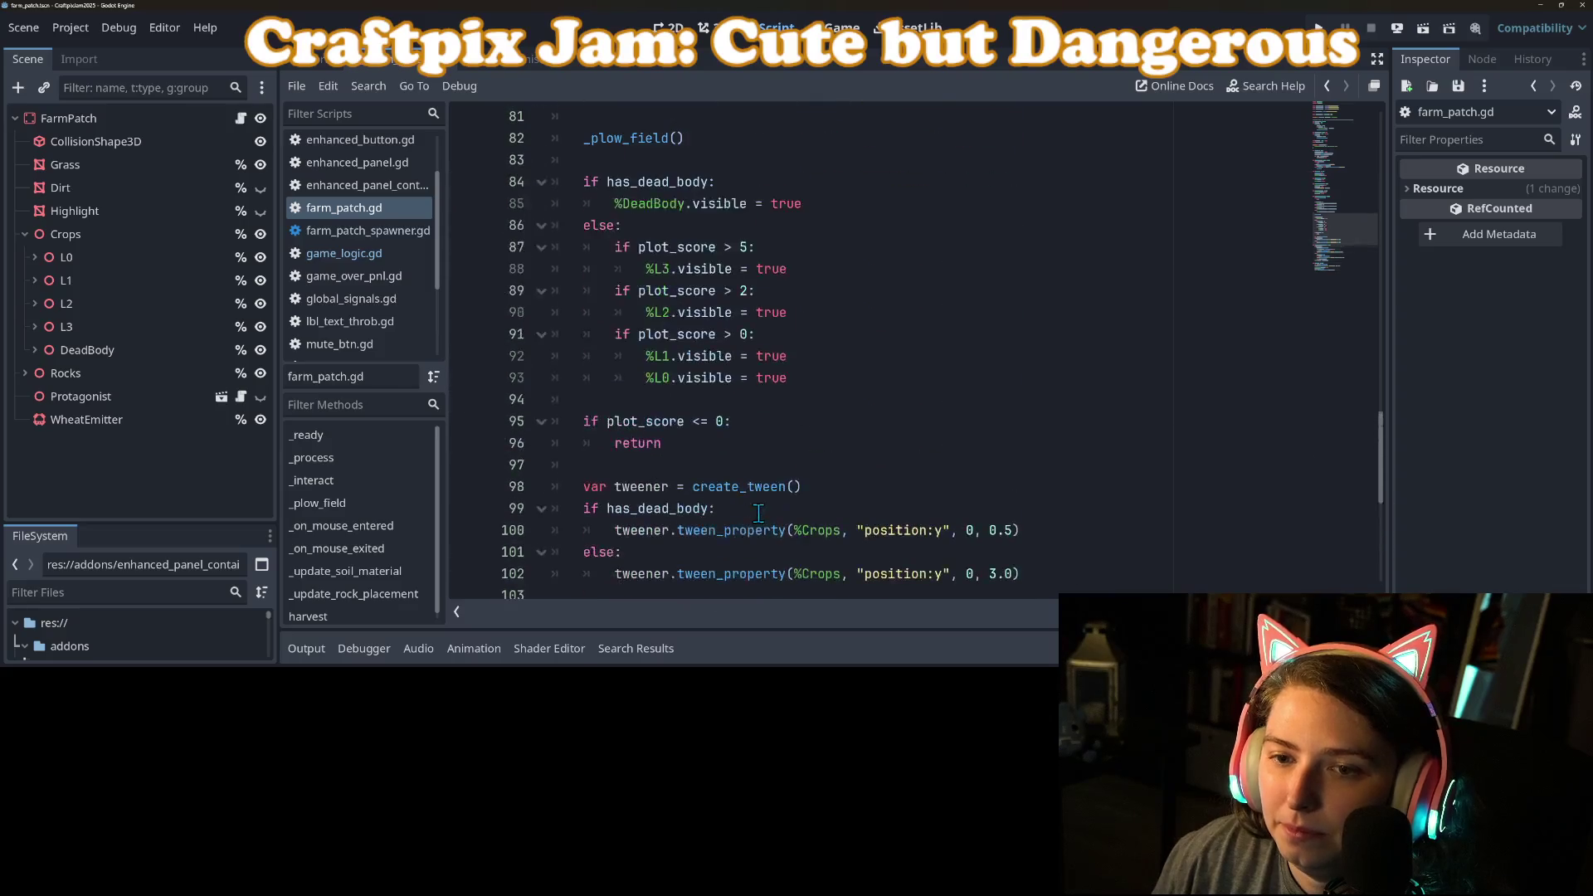
pyautogui.scroll(11, 761, 510)
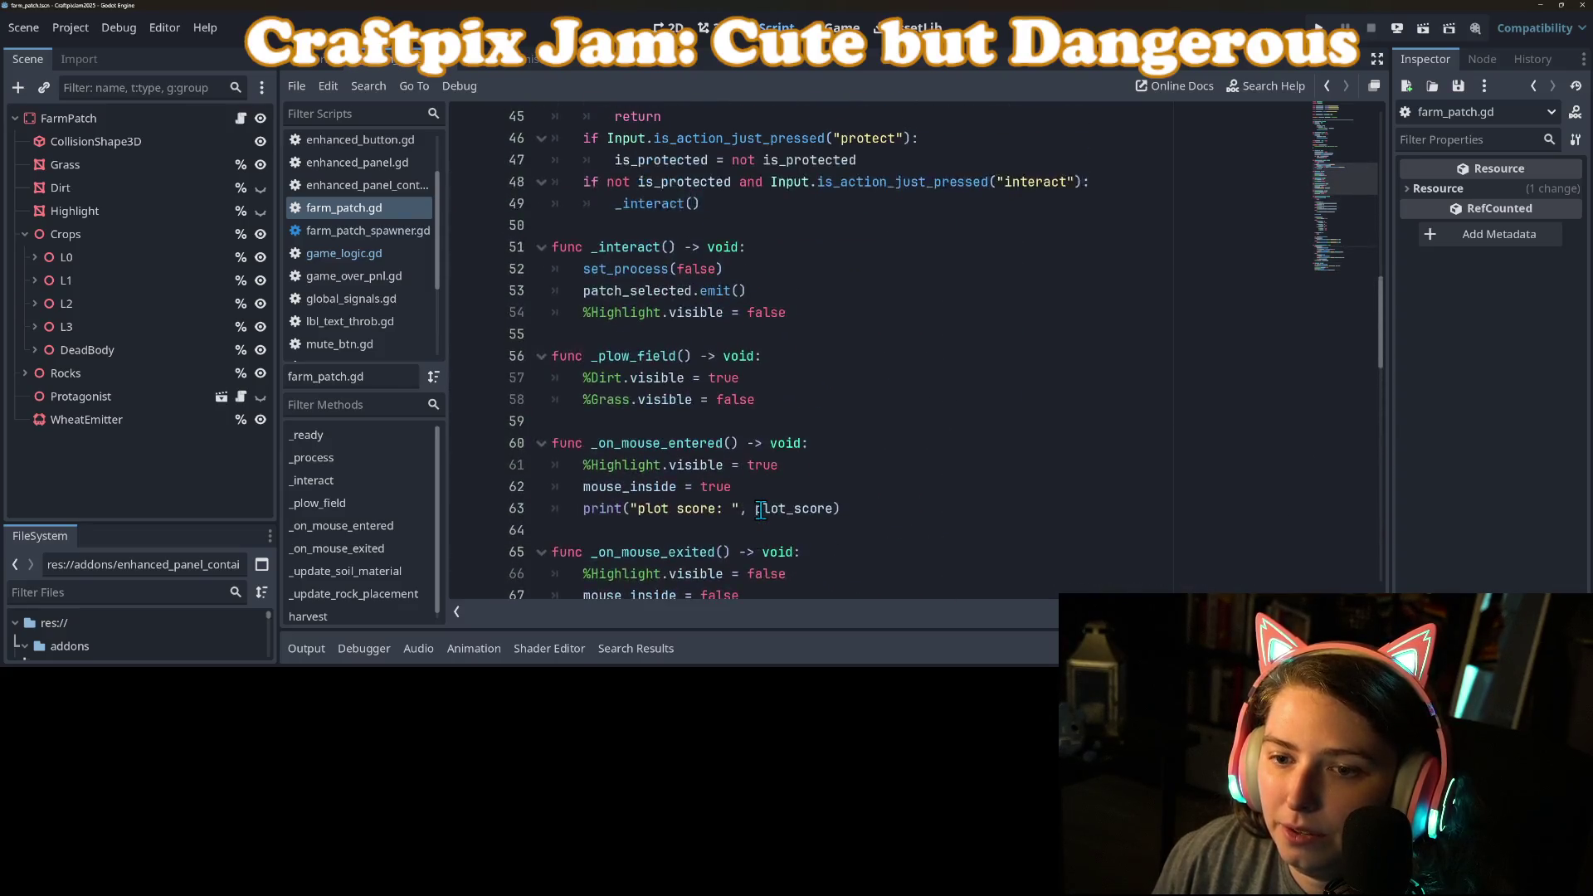
pyautogui.scroll(3, 761, 510)
pyautogui.click(720, 422)
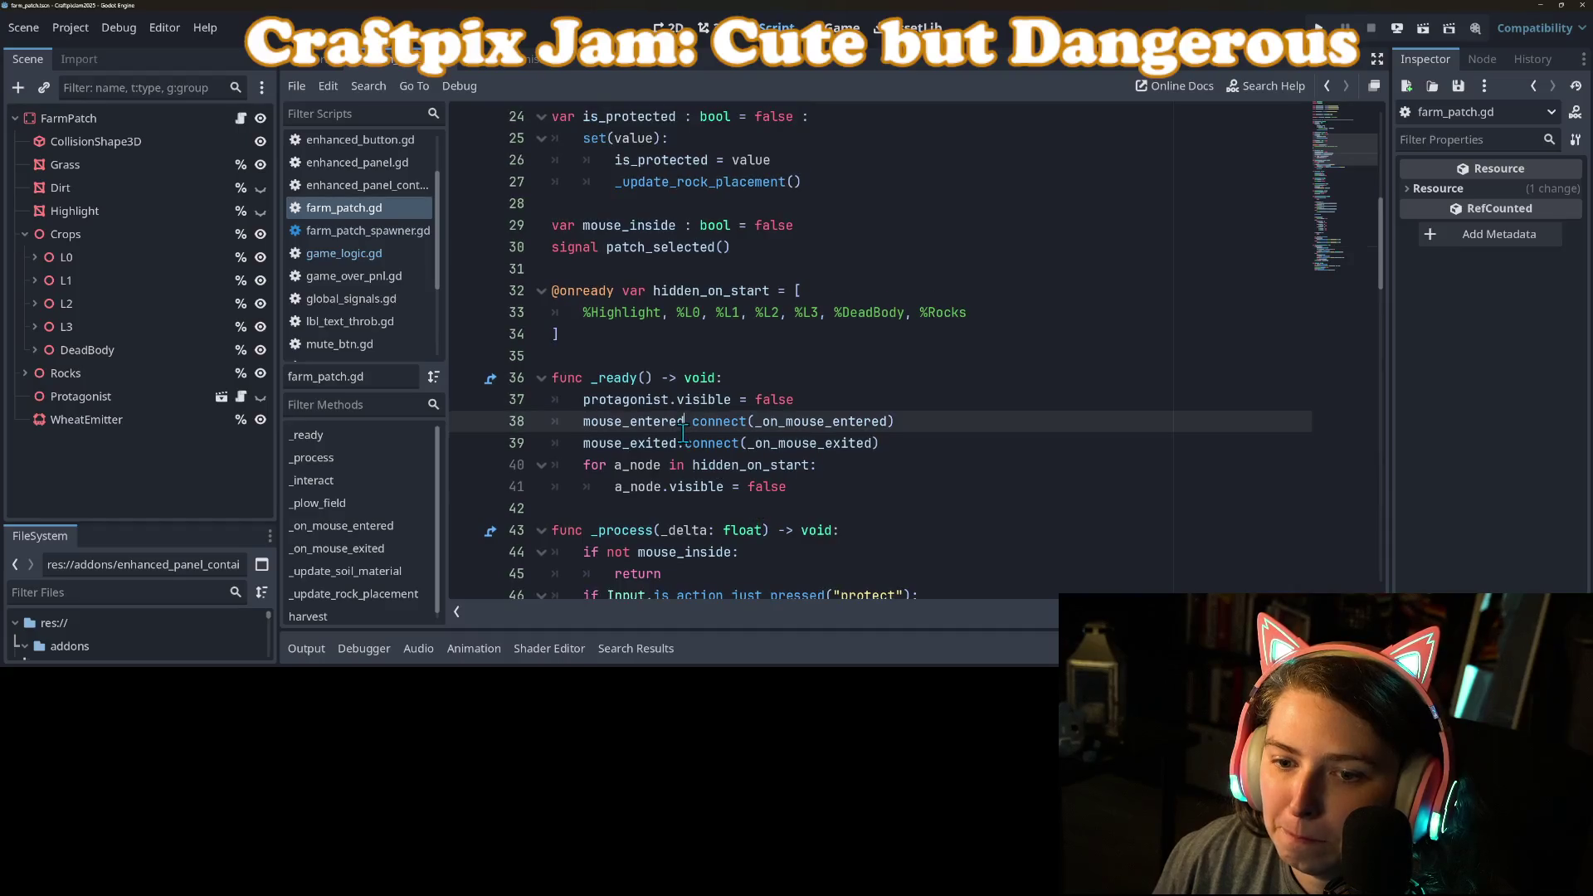
pyautogui.click(725, 380)
# Step: Open game_logic.gd from the Scripts list at _on_finished_planting
pyautogui.click(690, 402)
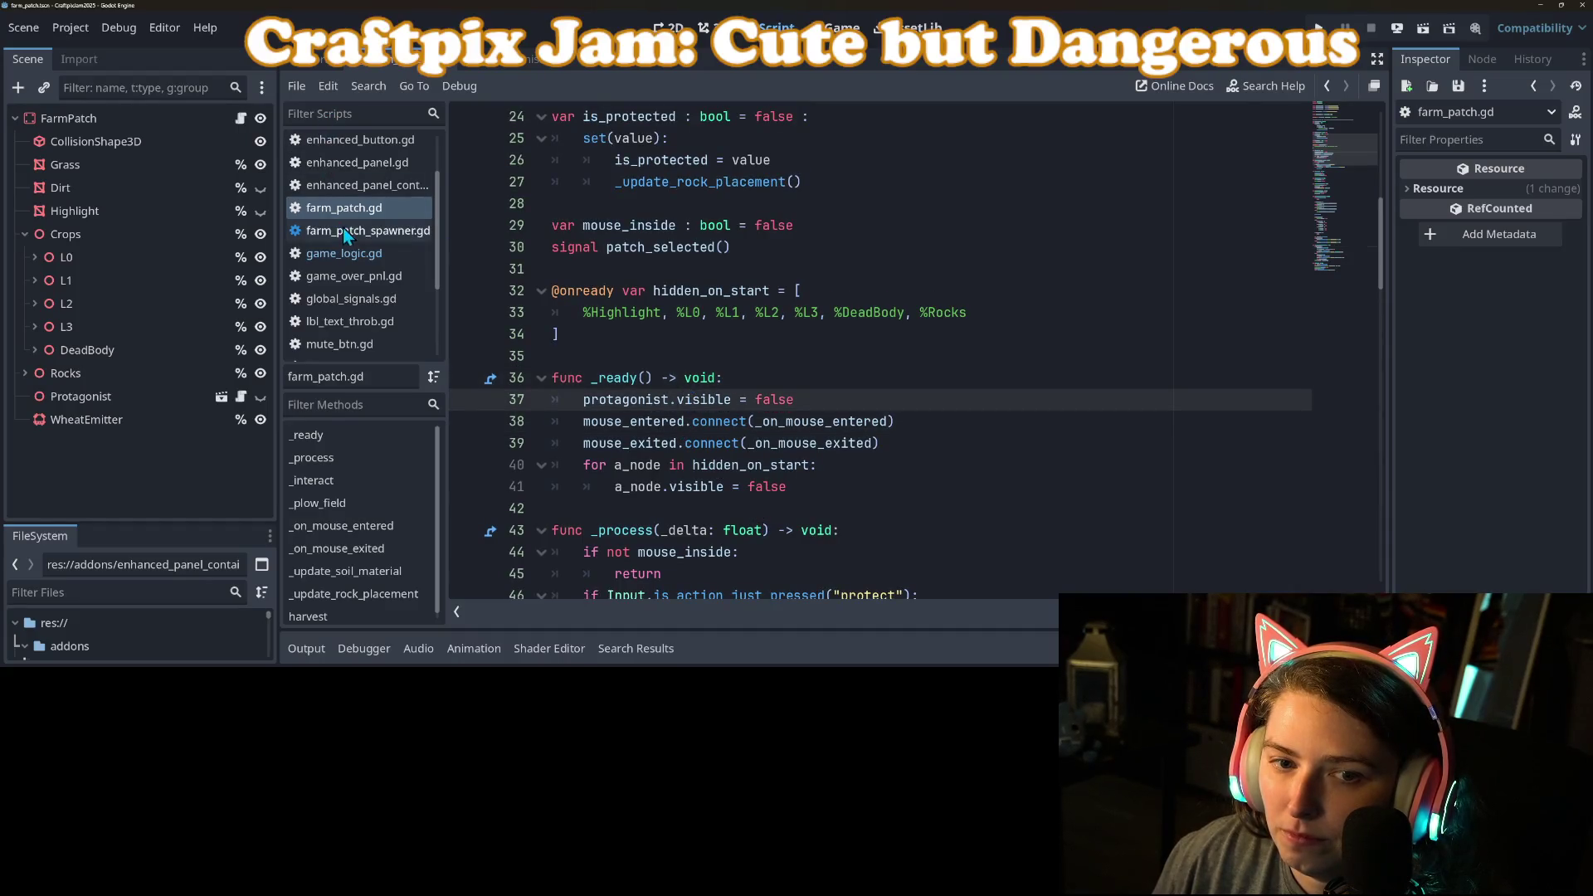
pyautogui.click(359, 263)
pyautogui.click(801, 406)
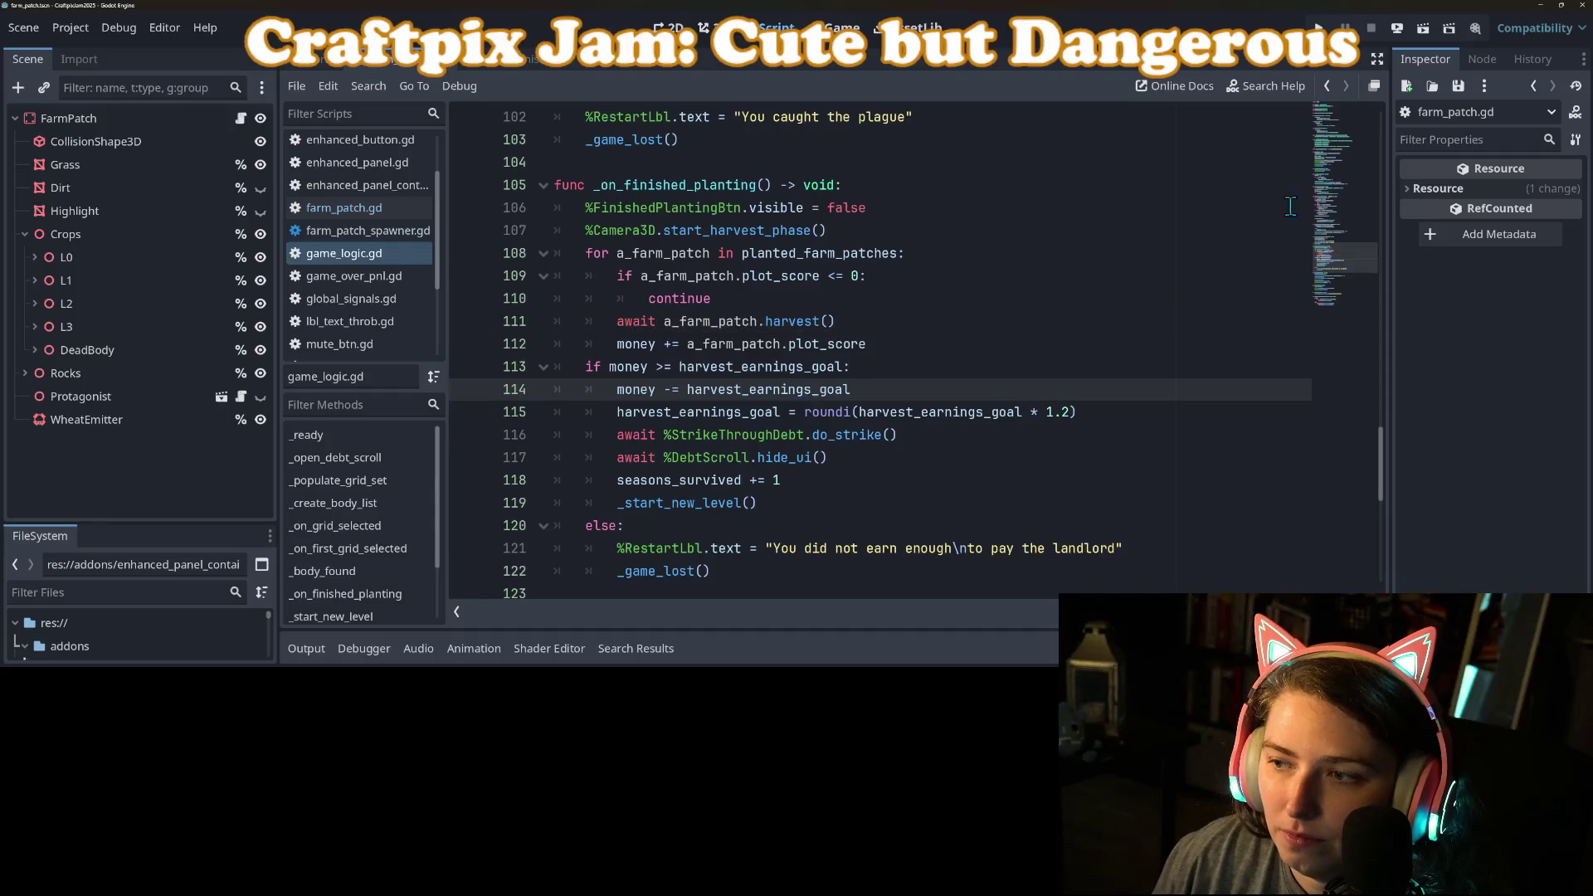
# Step: Inspect the harvest_earnings_goal declaration and the reset lines inside _ready
pyautogui.click(1326, 86)
pyautogui.click(1325, 87)
pyautogui.scroll(-6, 747, 349)
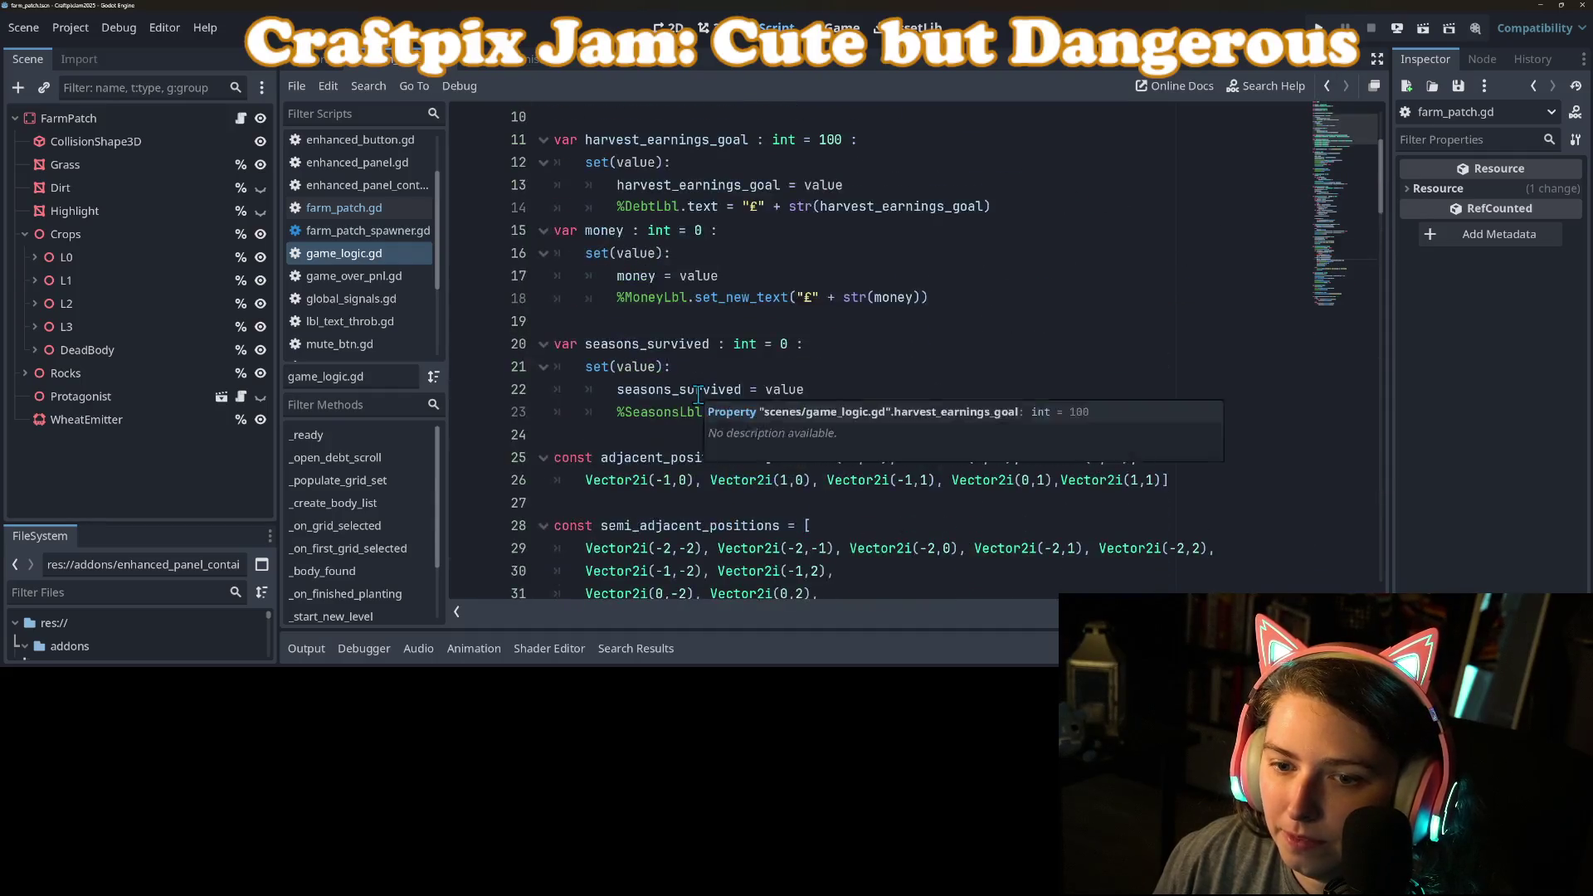
pyautogui.click(645, 298)
pyautogui.scroll(-5, 644, 295)
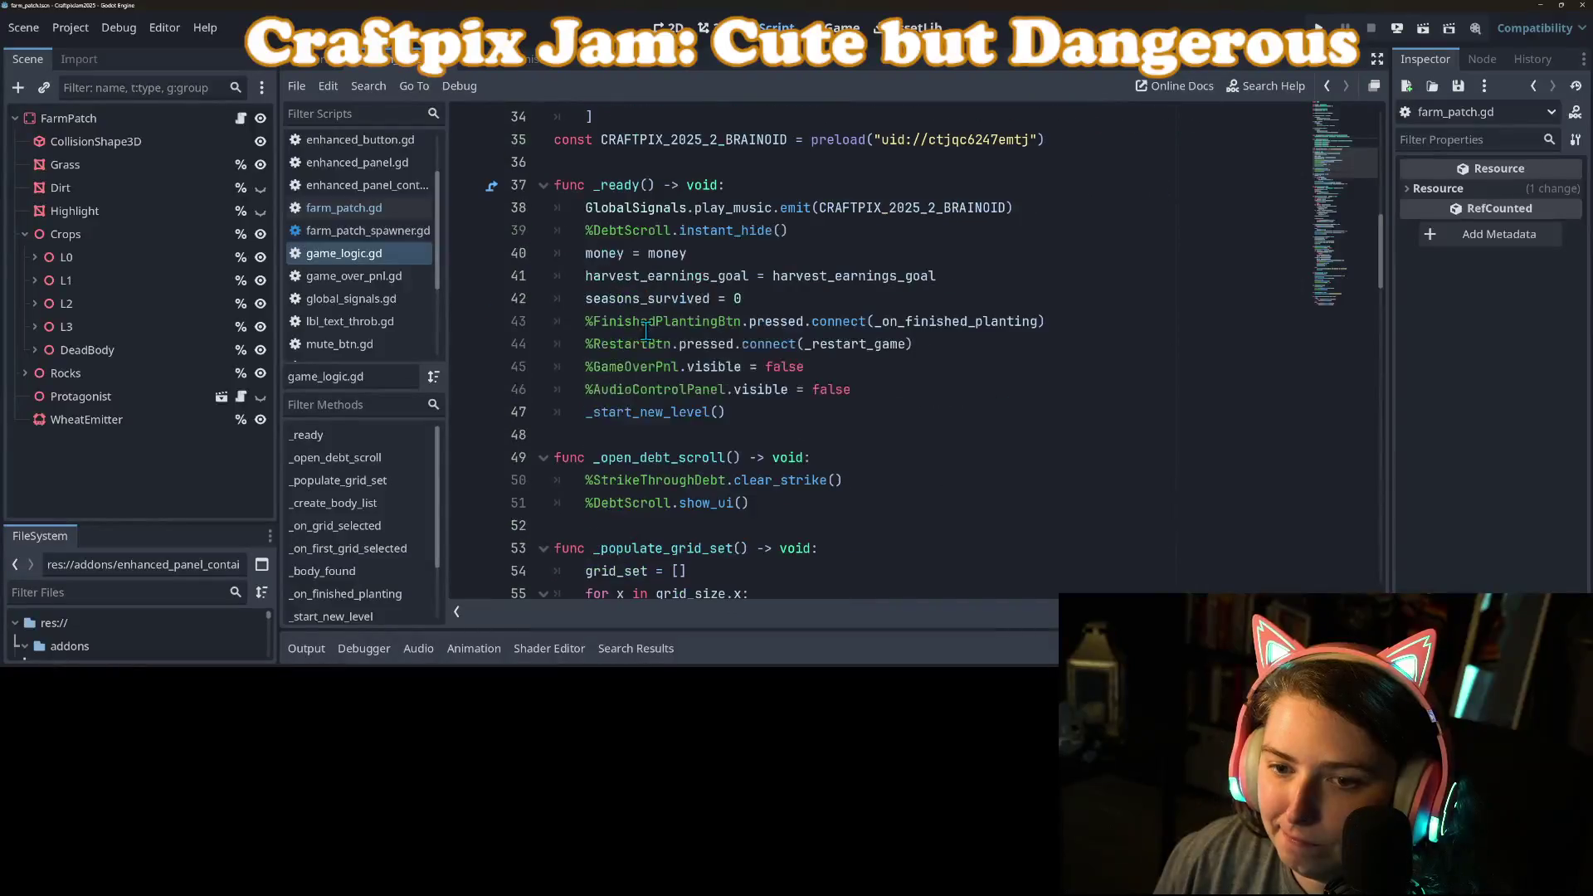
pyautogui.click(673, 161)
pyautogui.click(670, 209)
pyautogui.click(639, 232)
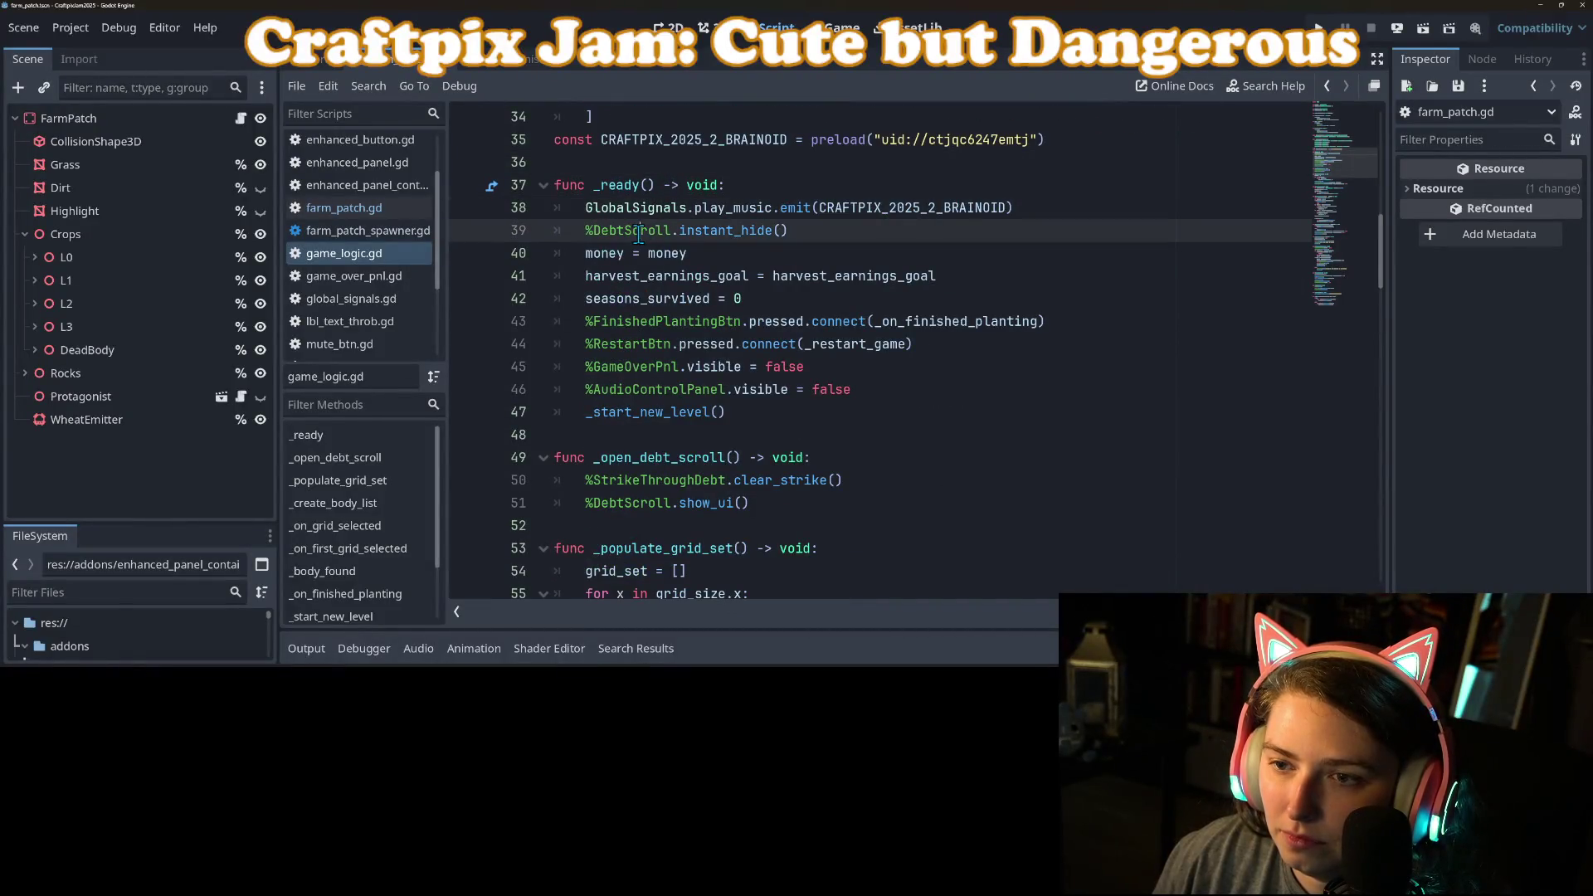
pyautogui.click(691, 208)
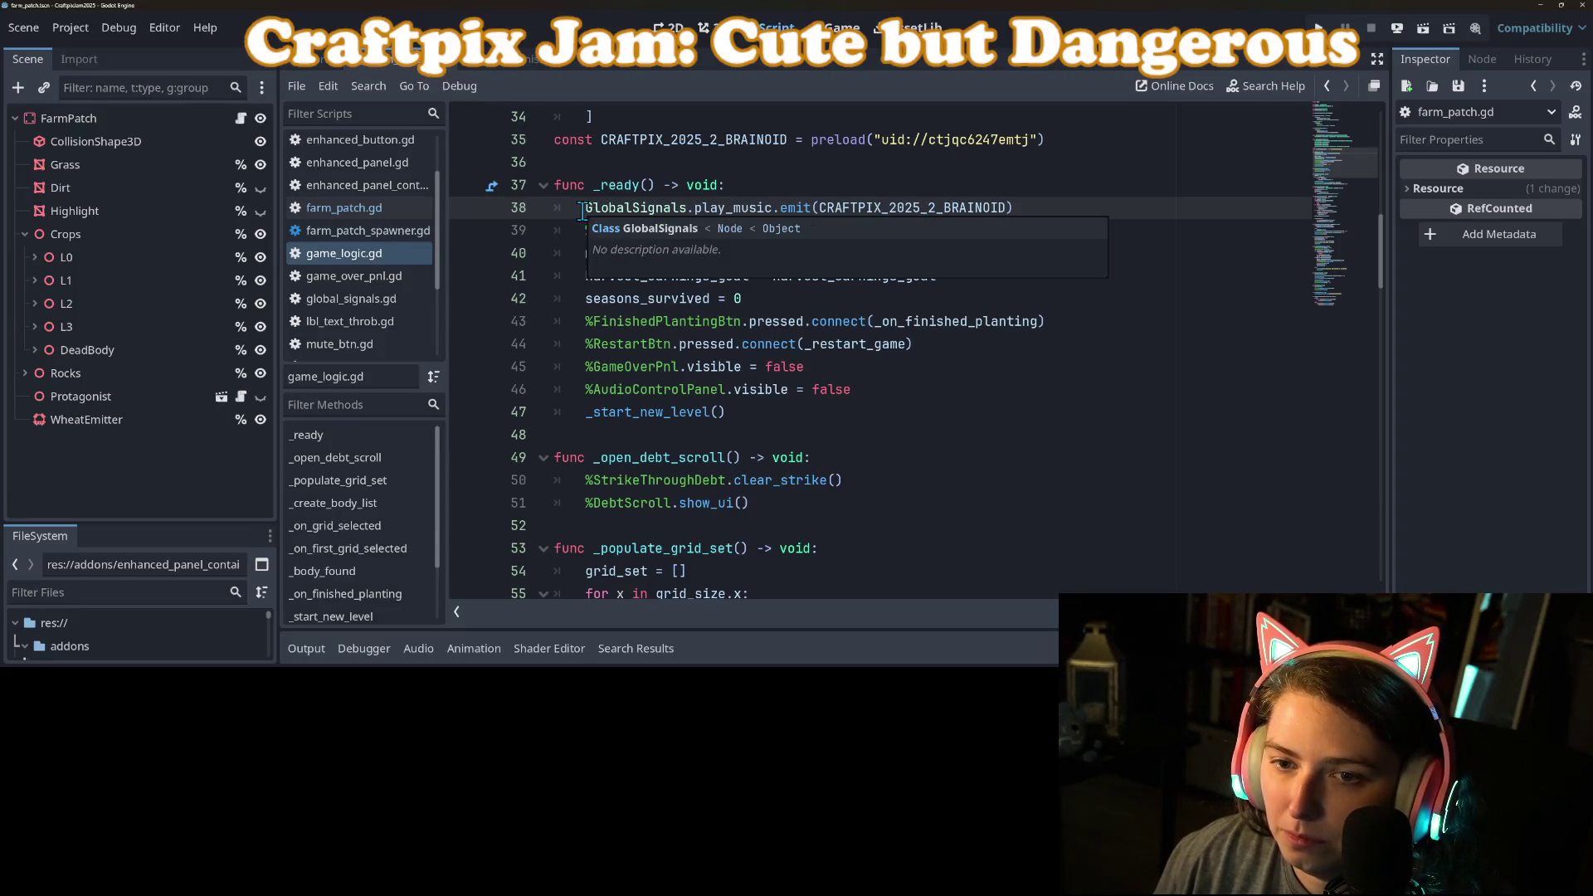
pyautogui.click(585, 229)
pyautogui.click(581, 253)
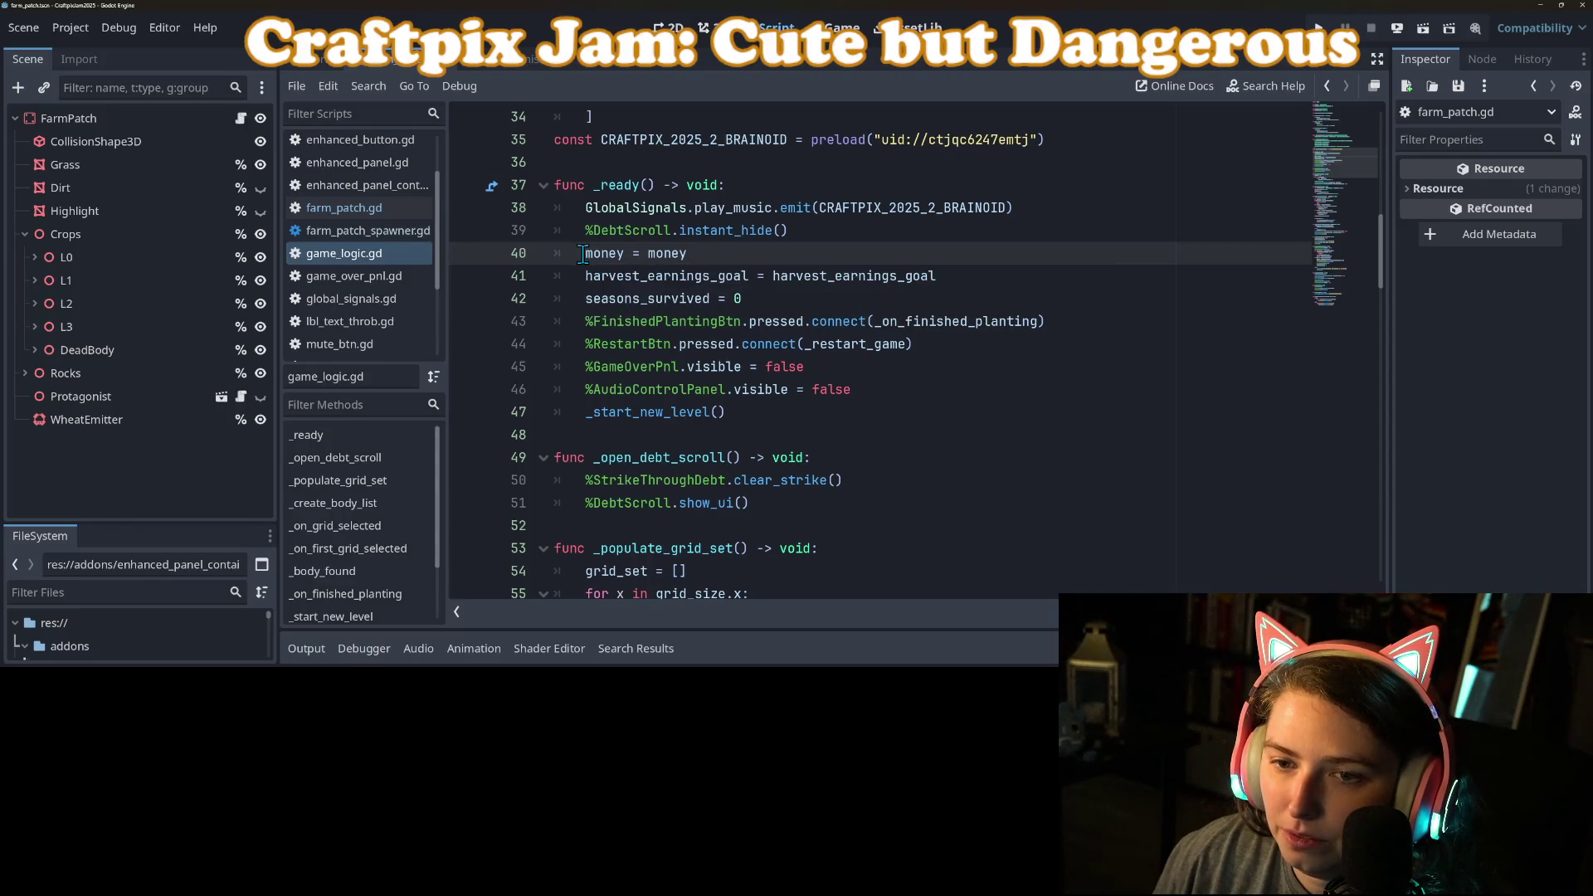
# Step: Change the harvest_earnings_goal reset value to 100 and save
pyautogui.moveTo(582, 225)
pyautogui.mouseDown()
pyautogui.moveTo(845, 320)
pyautogui.moveTo(1039, 315)
pyautogui.moveTo(1052, 284)
pyautogui.mouseUp()
pyautogui.doubleClick(897, 273)
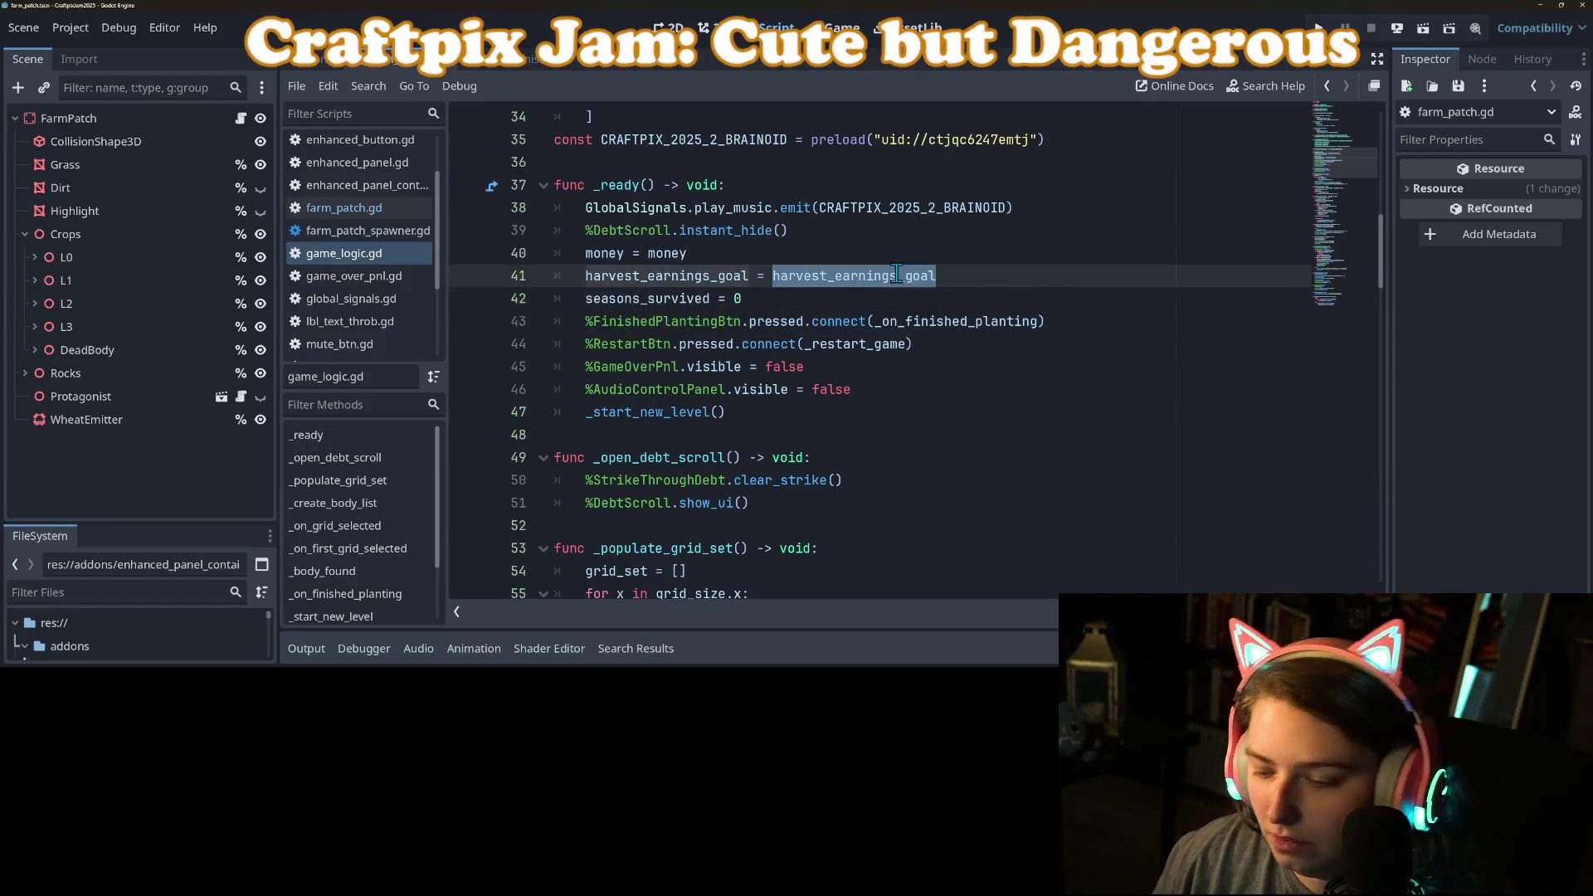
pyautogui.write('100')
pyautogui.hotkey('ctrl', 's')
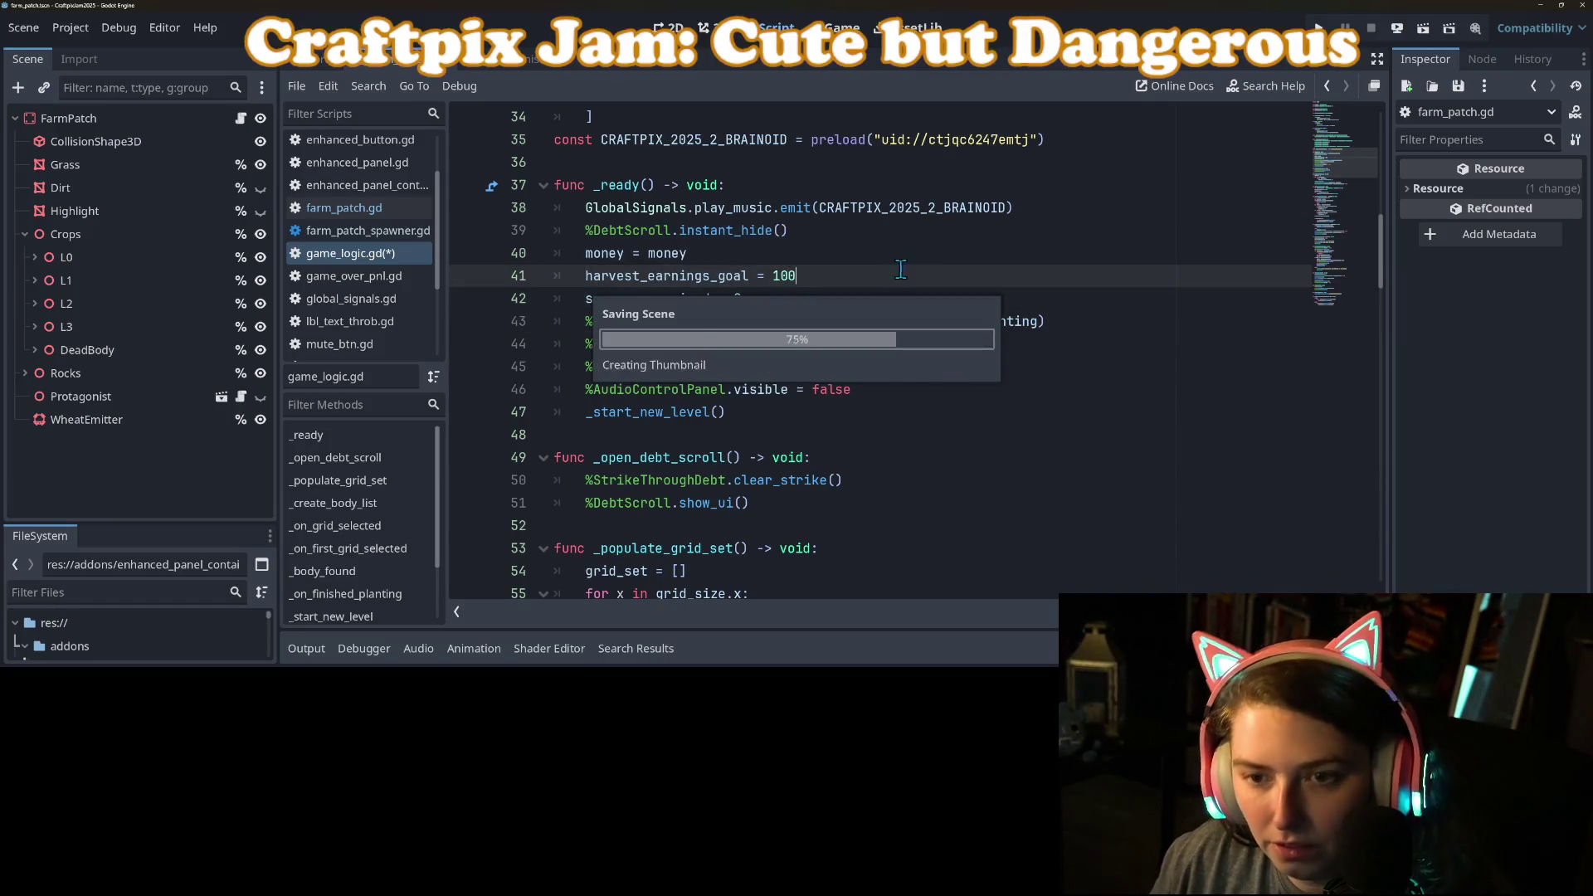
# Step: Move the four reset lines to after the AudioControlPanel line and save
pyautogui.moveTo(579, 255); pyautogui.dragTo(780, 291)
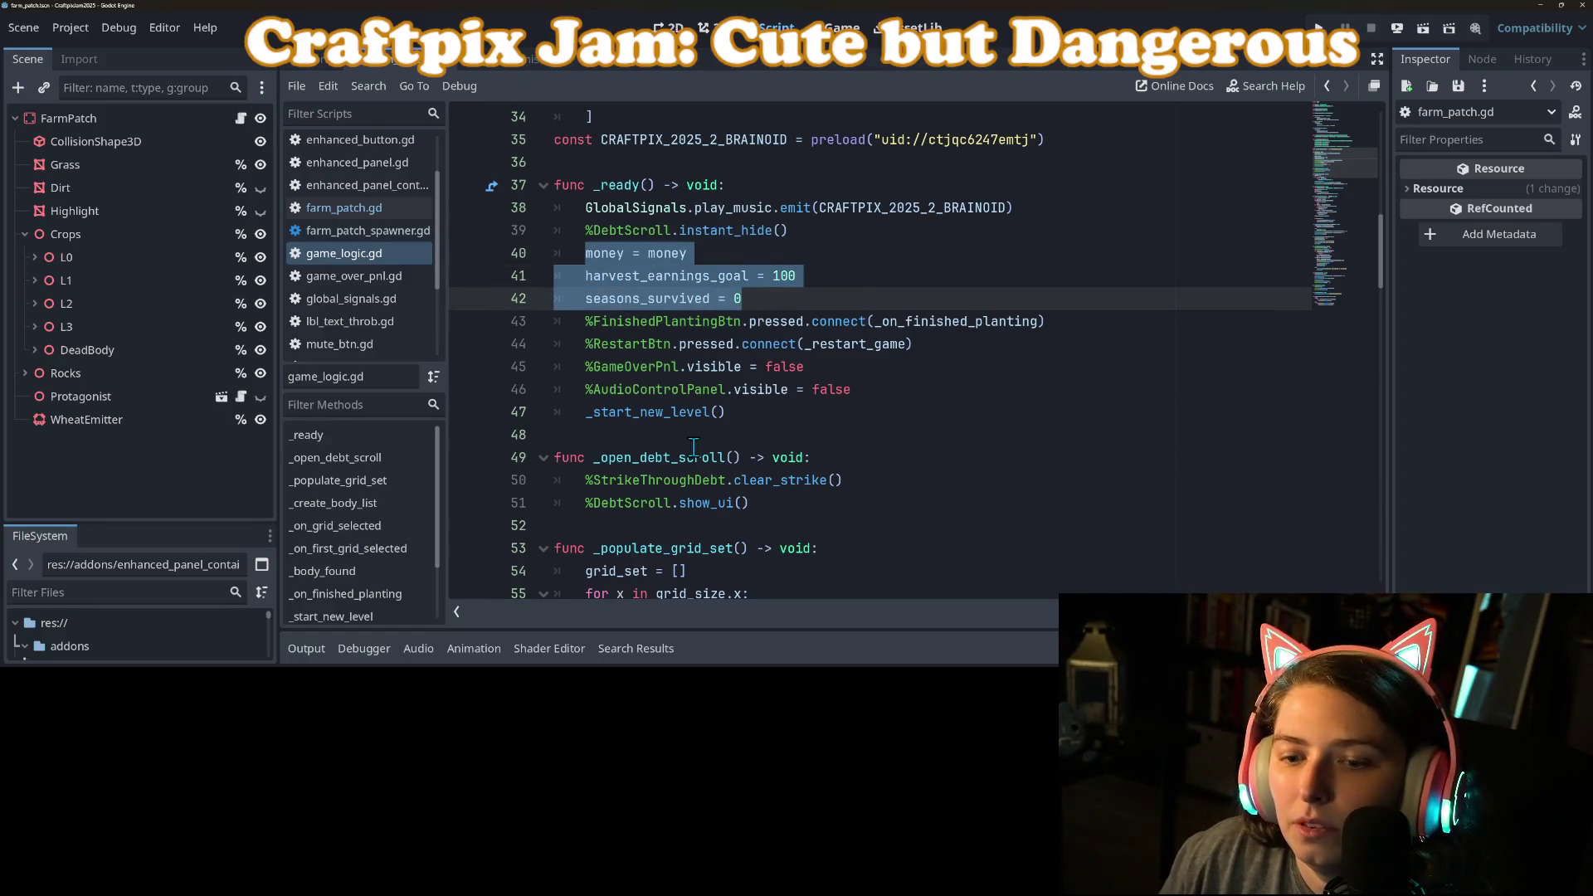
pyautogui.doubleClick(670, 412)
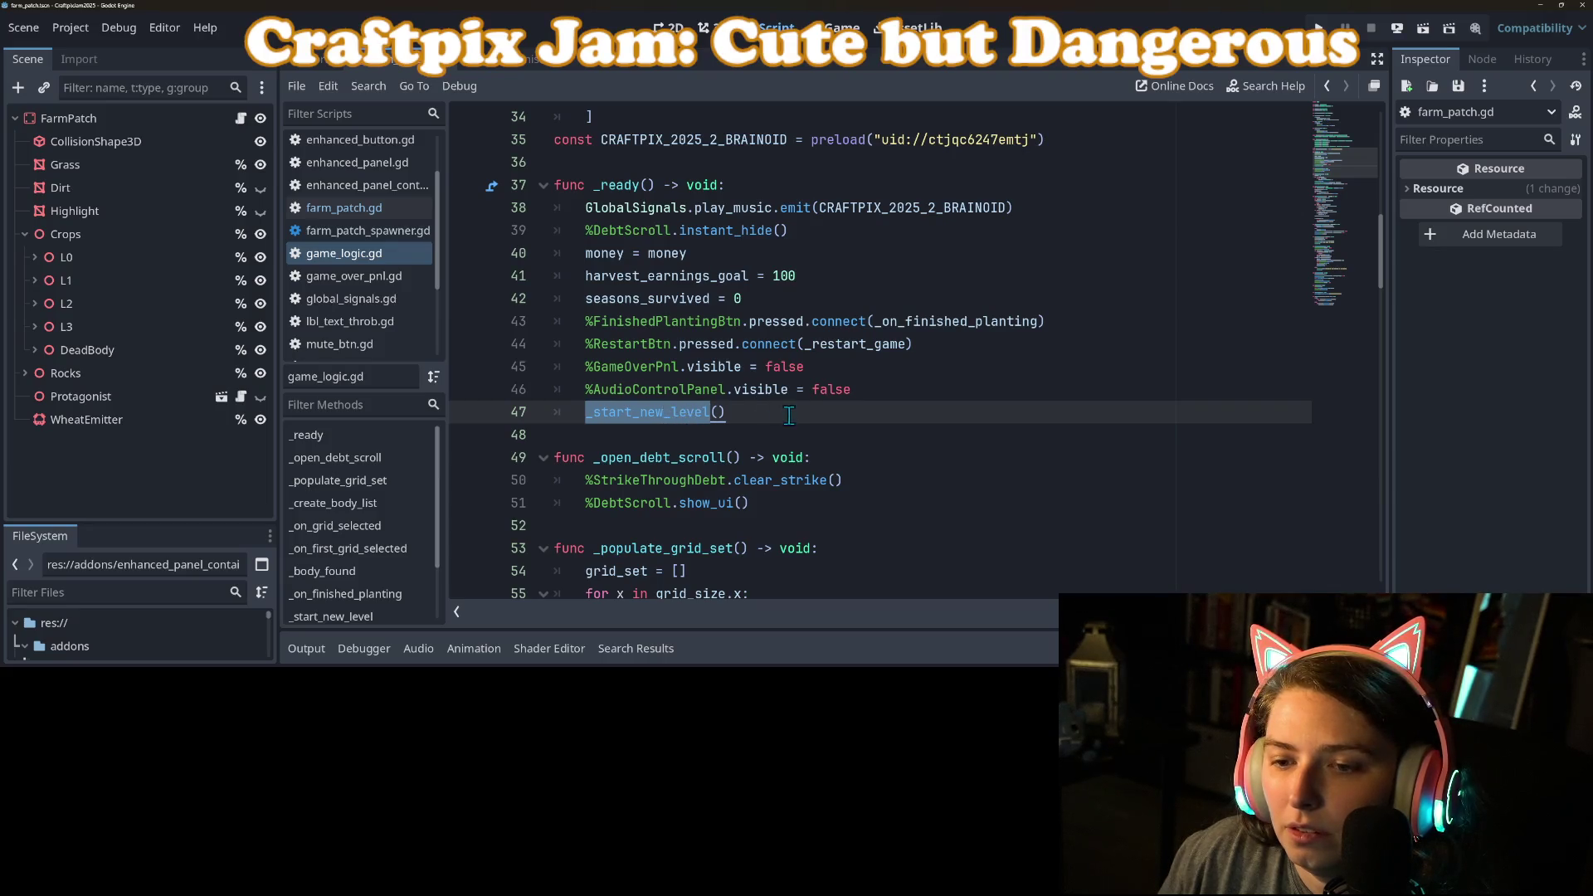
pyautogui.click(651, 255)
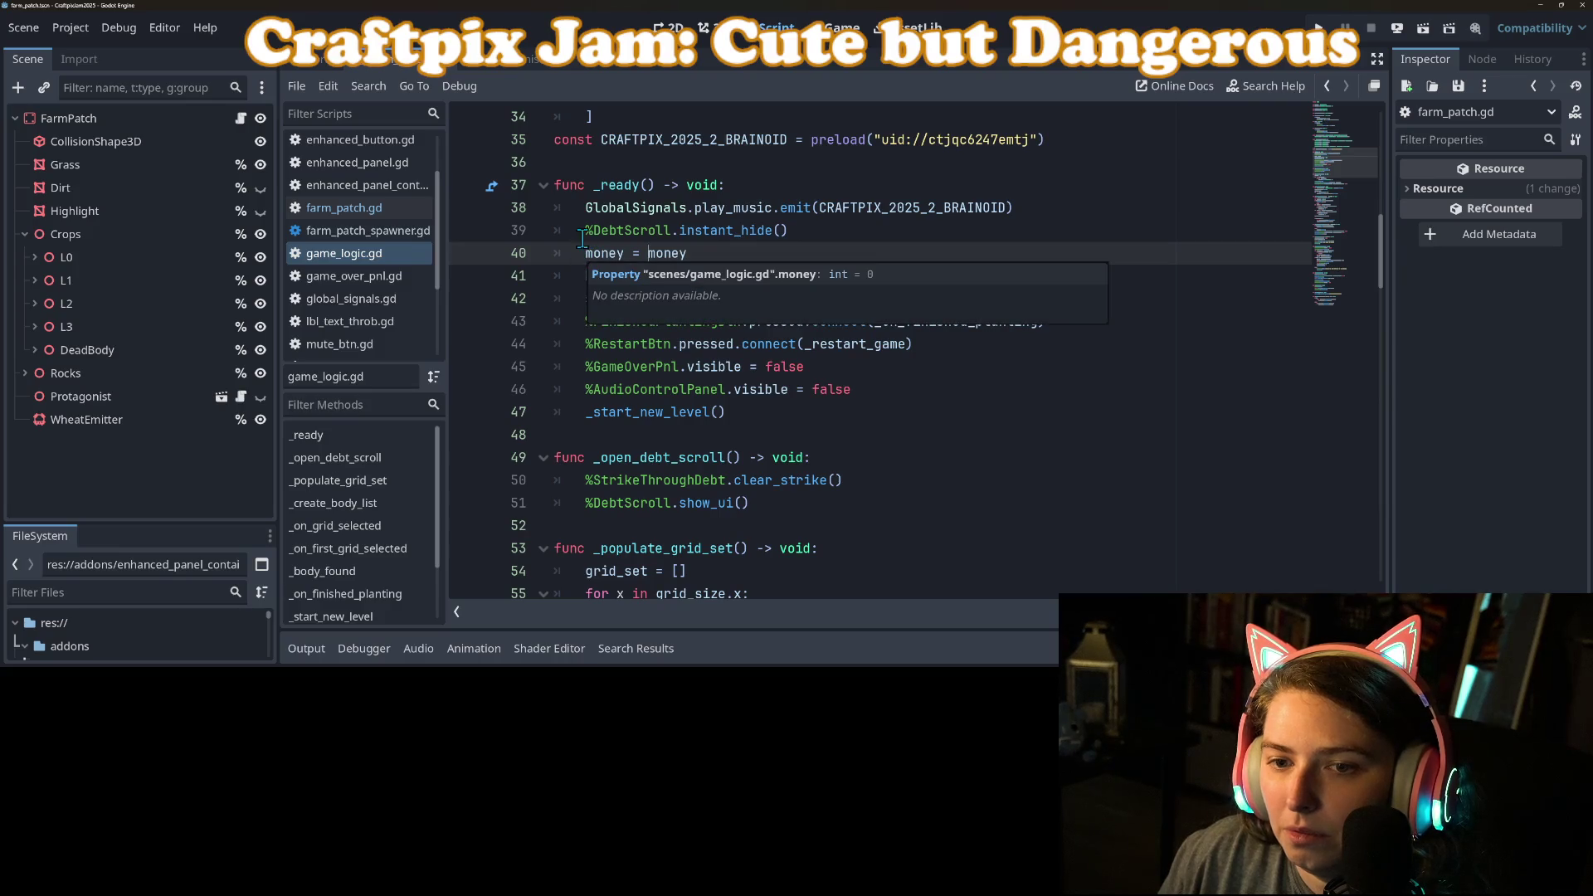
pyautogui.moveTo(564, 231)
pyautogui.mouseDown()
pyautogui.moveTo(780, 280)
pyautogui.moveTo(753, 306)
pyautogui.mouseUp()
pyautogui.hotkey('ctrl', 'c')
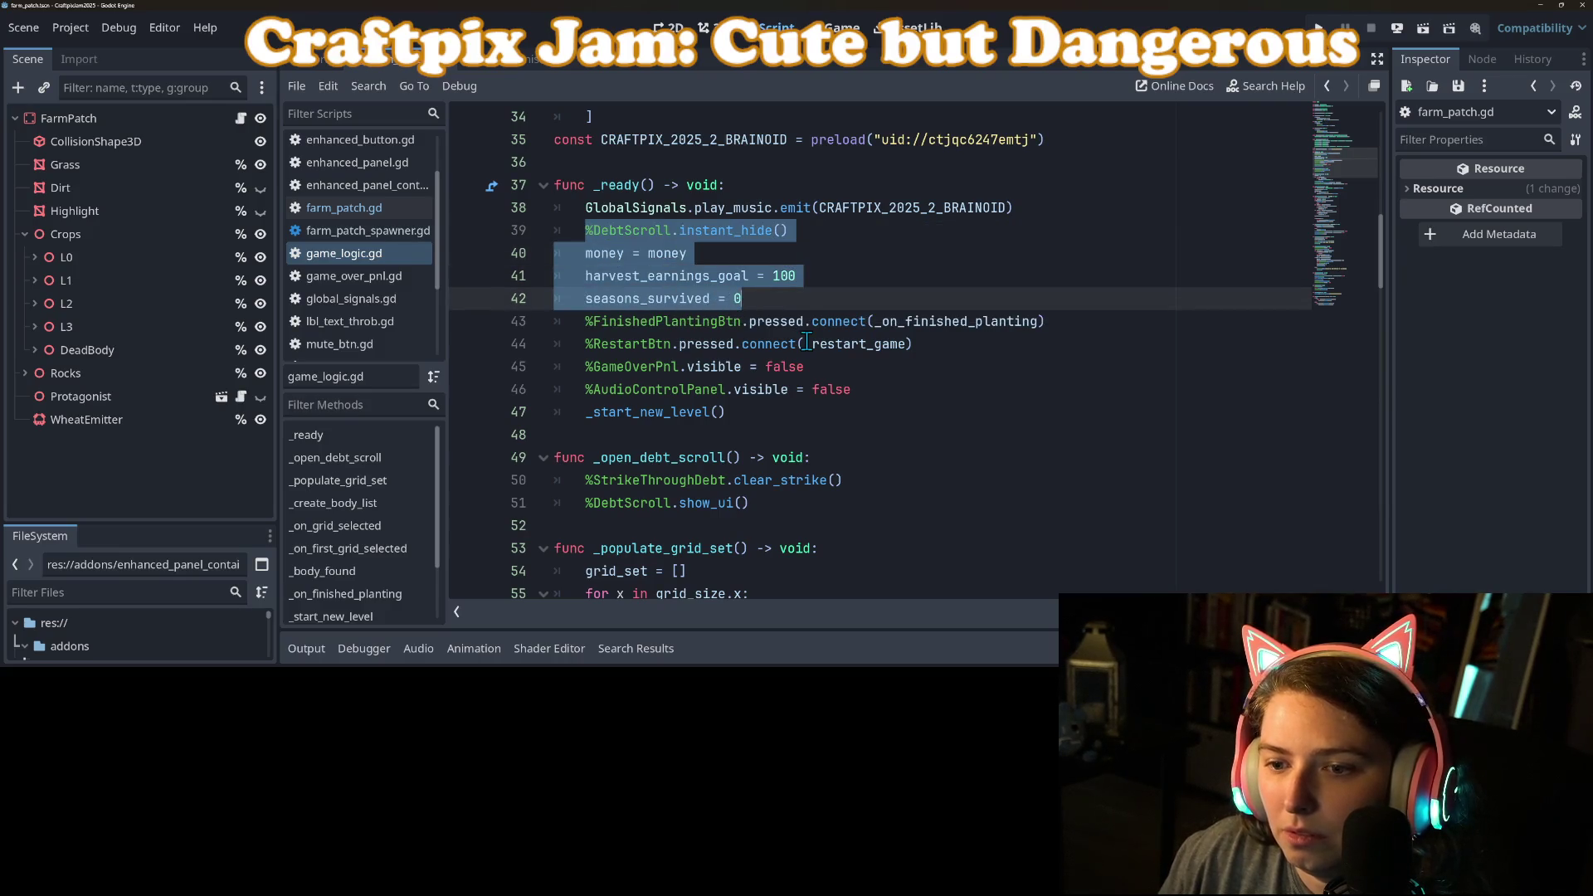
pyautogui.press('BackSpace')
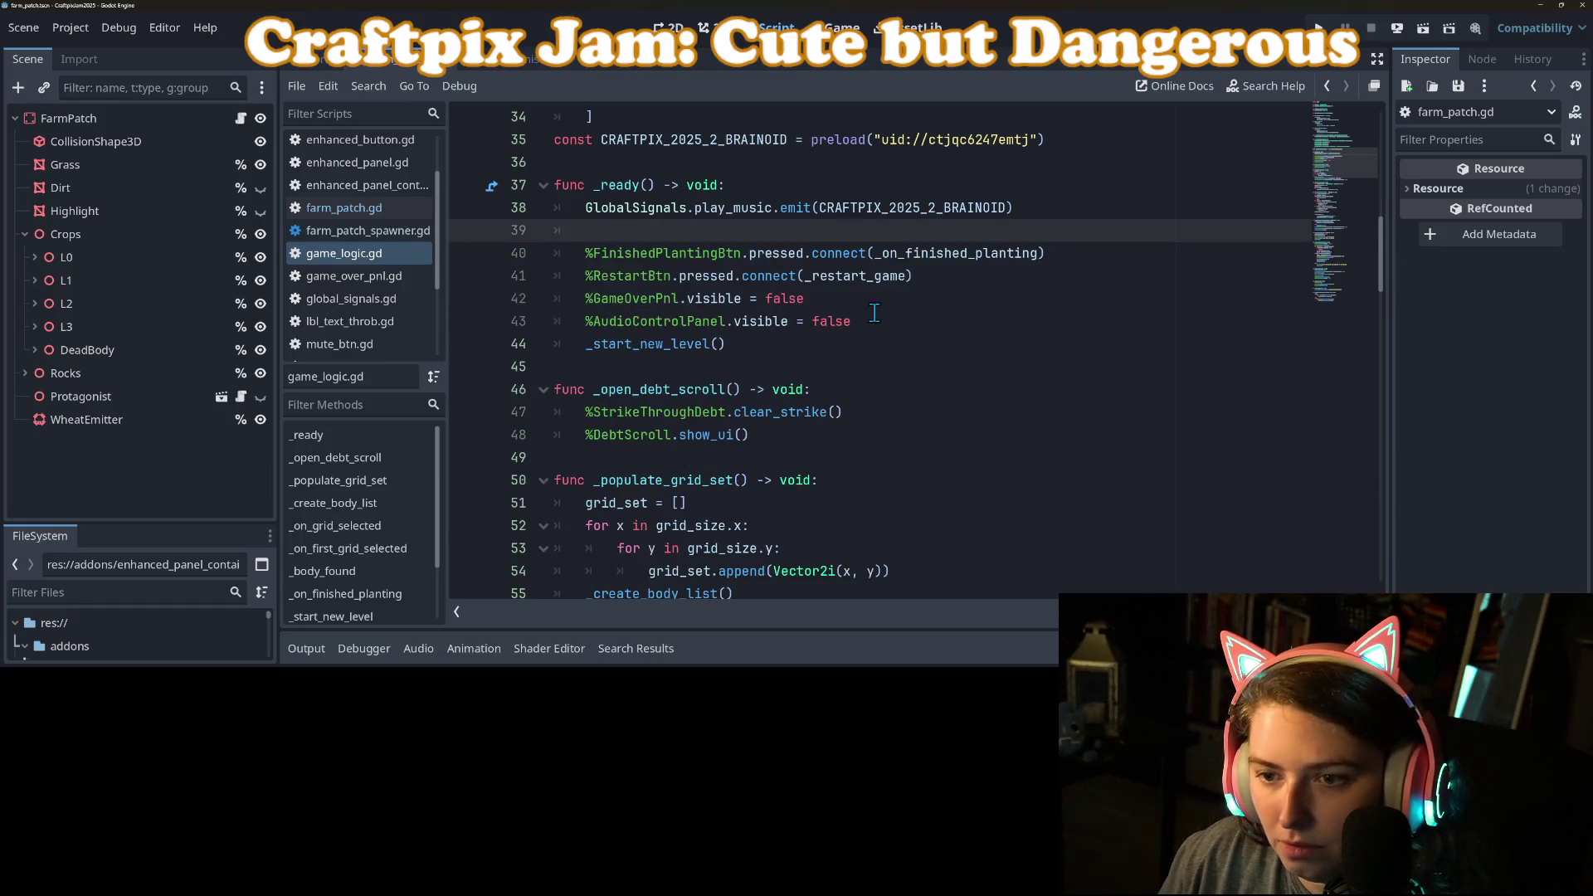
pyautogui.click(879, 321)
pyautogui.hotkey('ctrl', 'v')
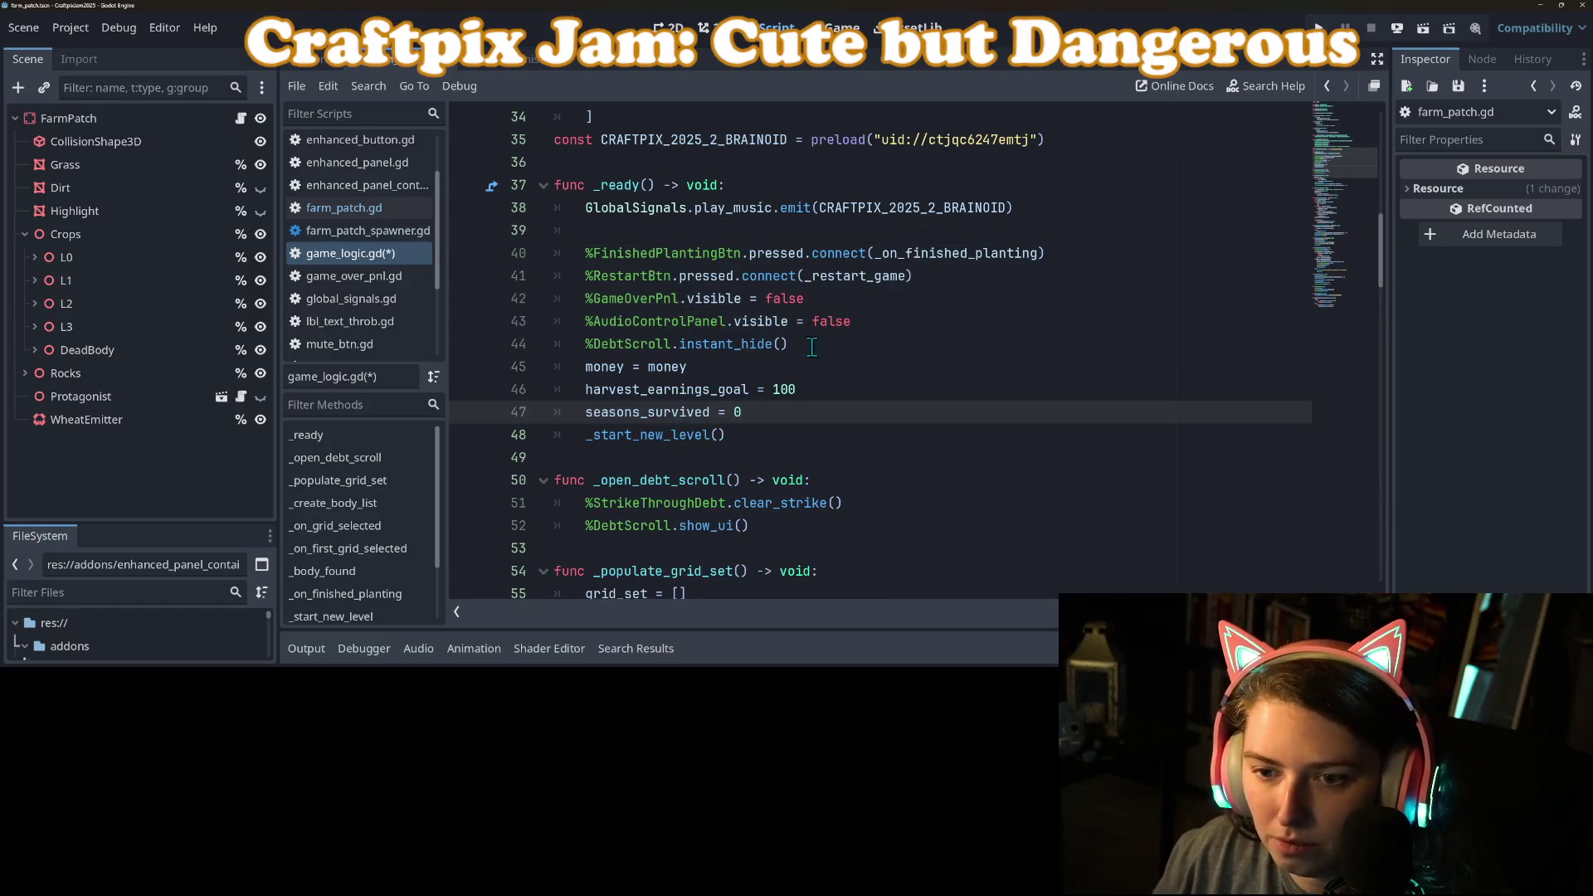
pyautogui.hotkey('ctrl', 's')
# Step: Delete the leftover empty line 39 and save the script
pyautogui.click(723, 352)
pyautogui.click(768, 233)
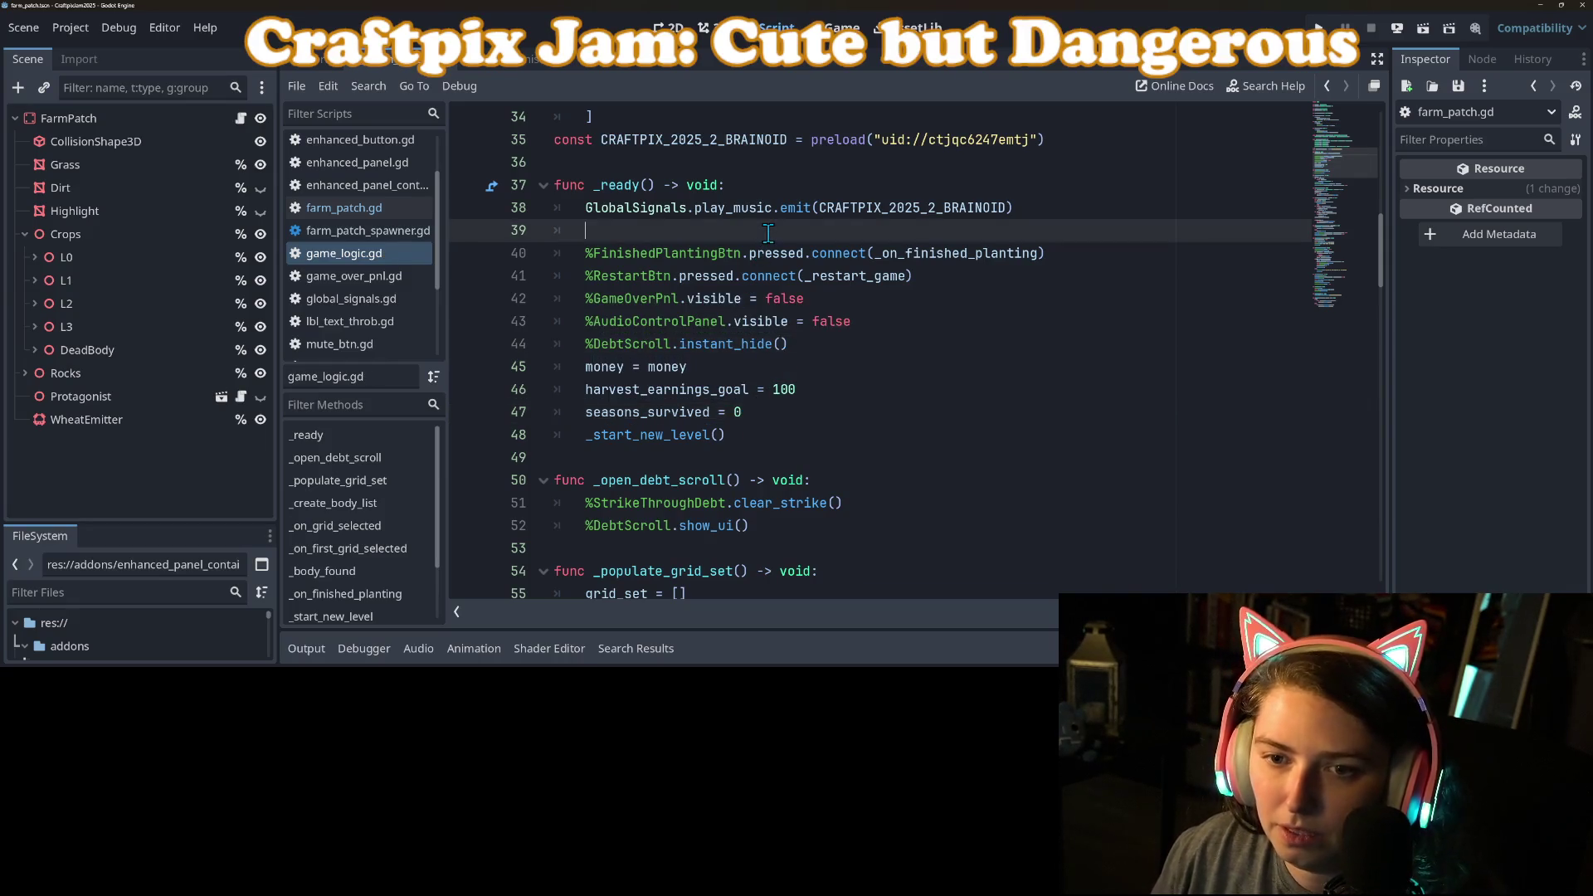
pyautogui.press('BackSpace')
pyautogui.click(759, 317)
pyautogui.click(796, 259)
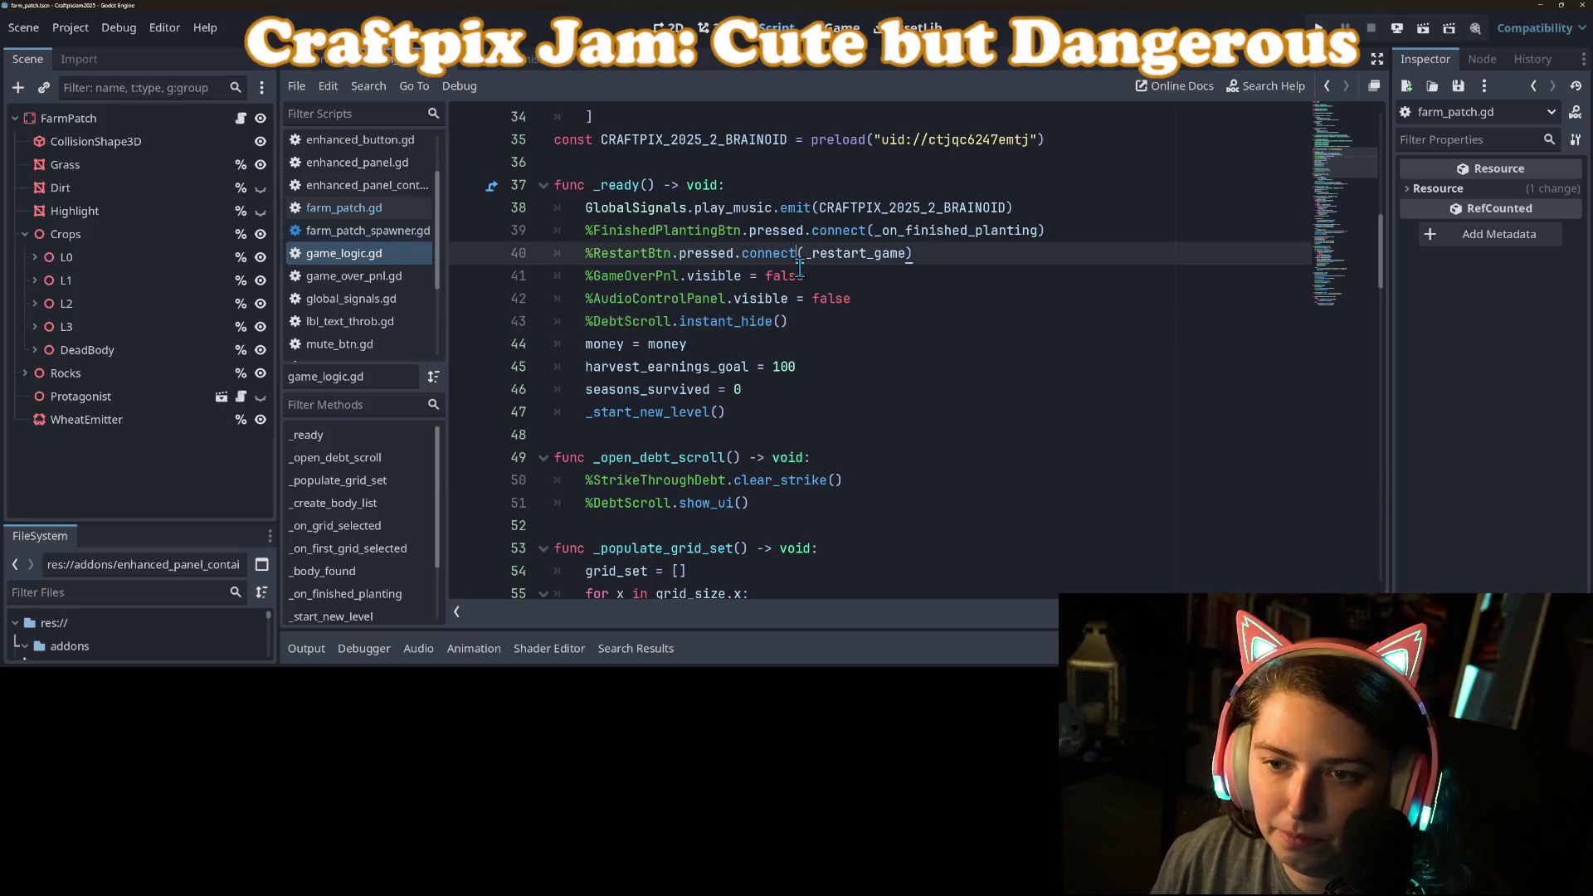
pyautogui.click(733, 297)
pyautogui.click(583, 275)
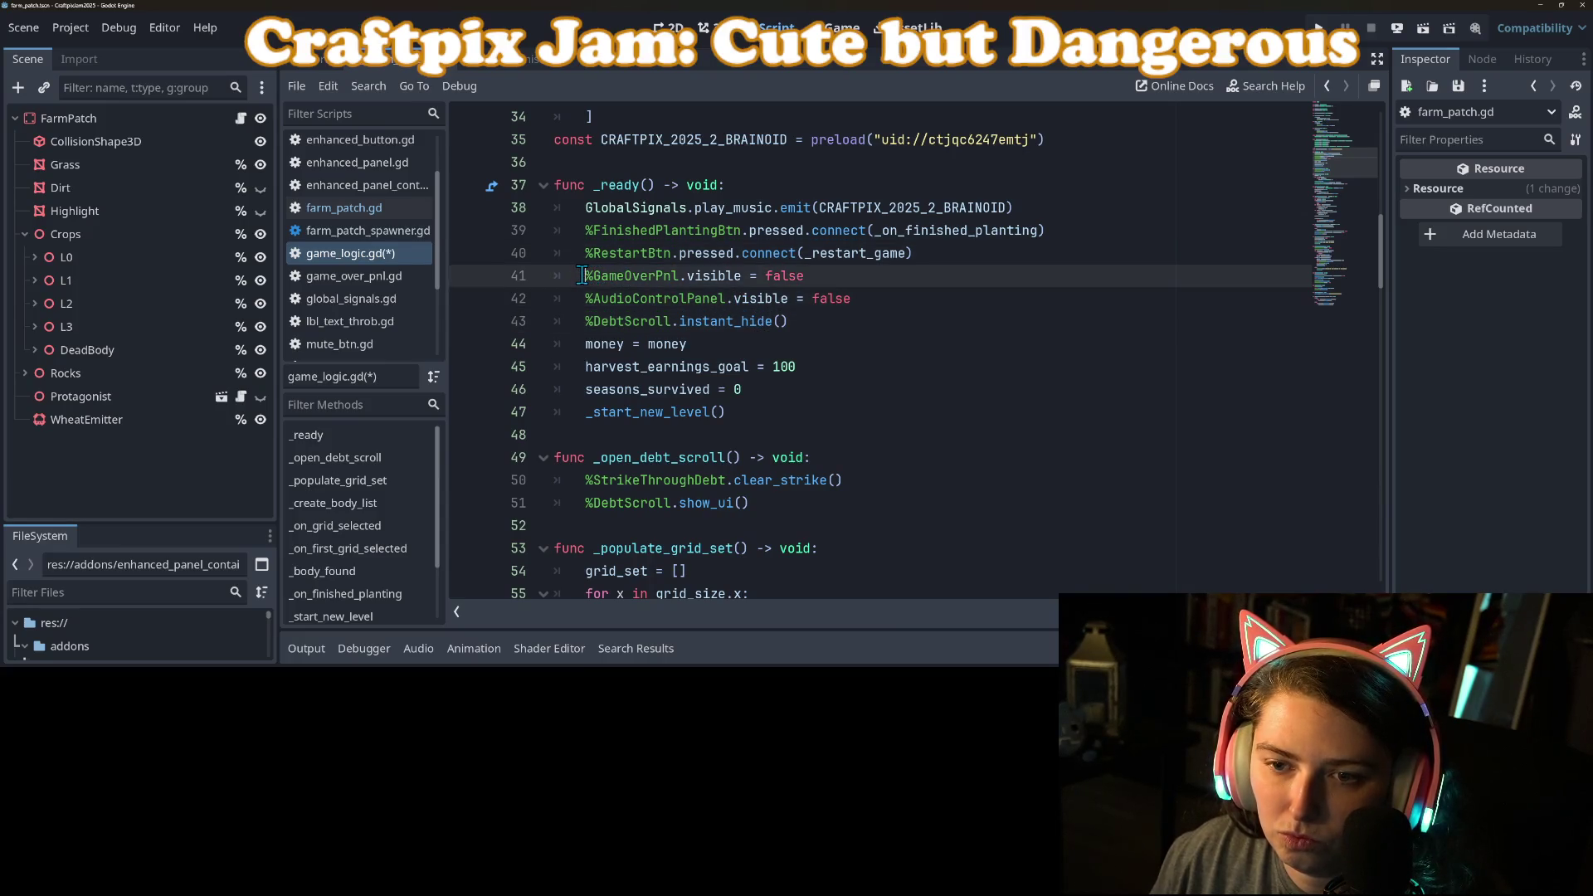
pyautogui.hotkey('ctrl', 's')
# Step: Cut the reset lines through _start_new_level out of _ready
pyautogui.moveTo(583, 275)
pyautogui.mouseDown()
pyautogui.moveTo(789, 328)
pyautogui.moveTo(855, 390)
pyautogui.moveTo(855, 415)
pyautogui.mouseUp()
pyautogui.hotkey('ctrl', 'c')
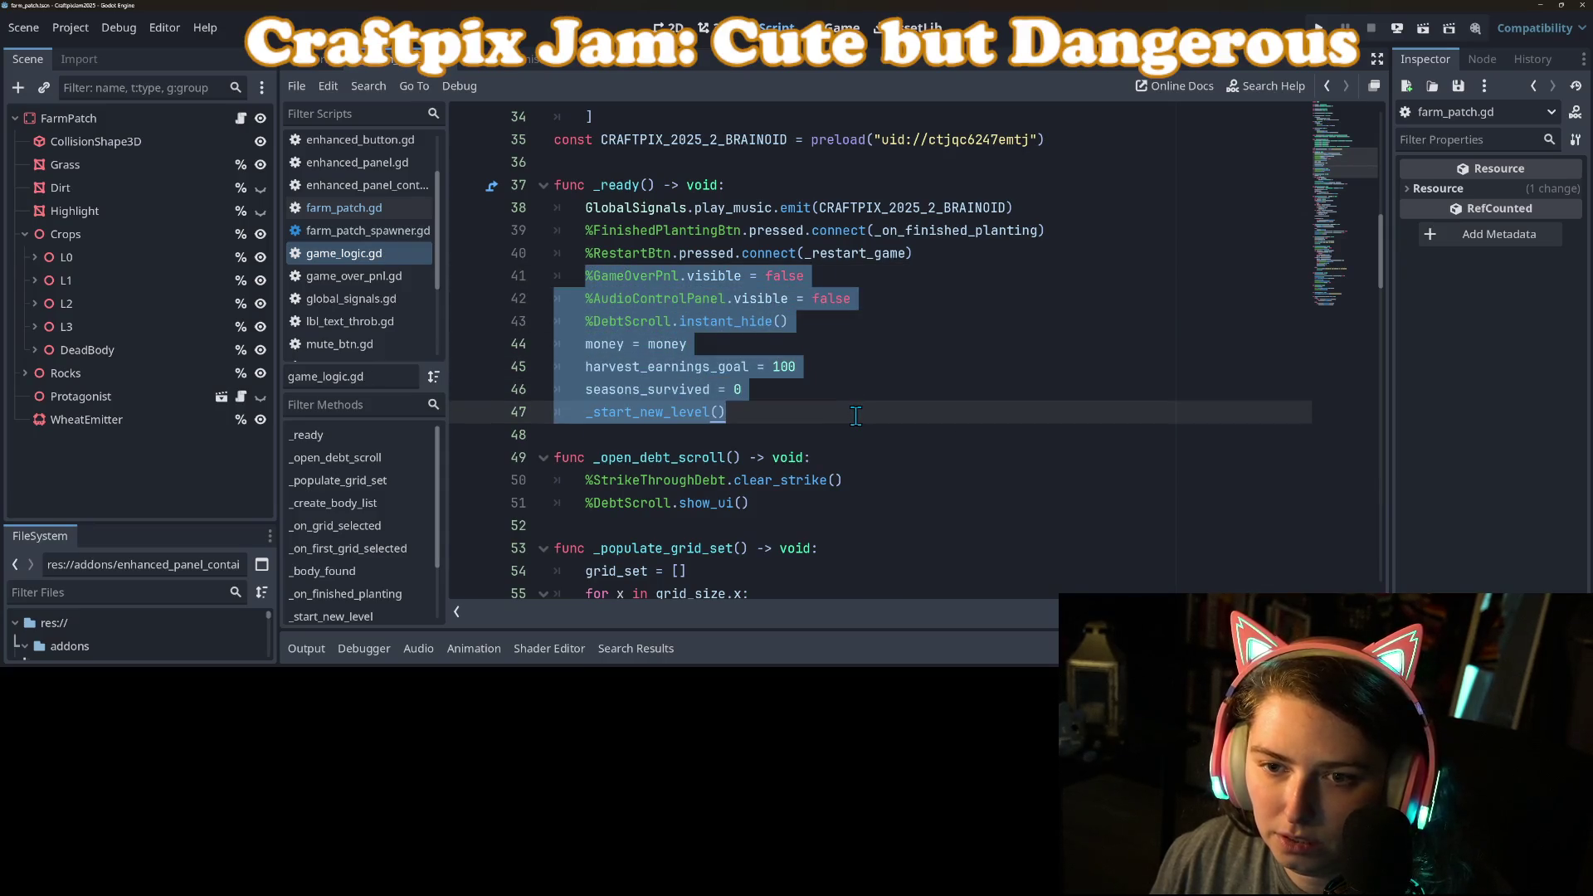
pyautogui.press('BackSpace')
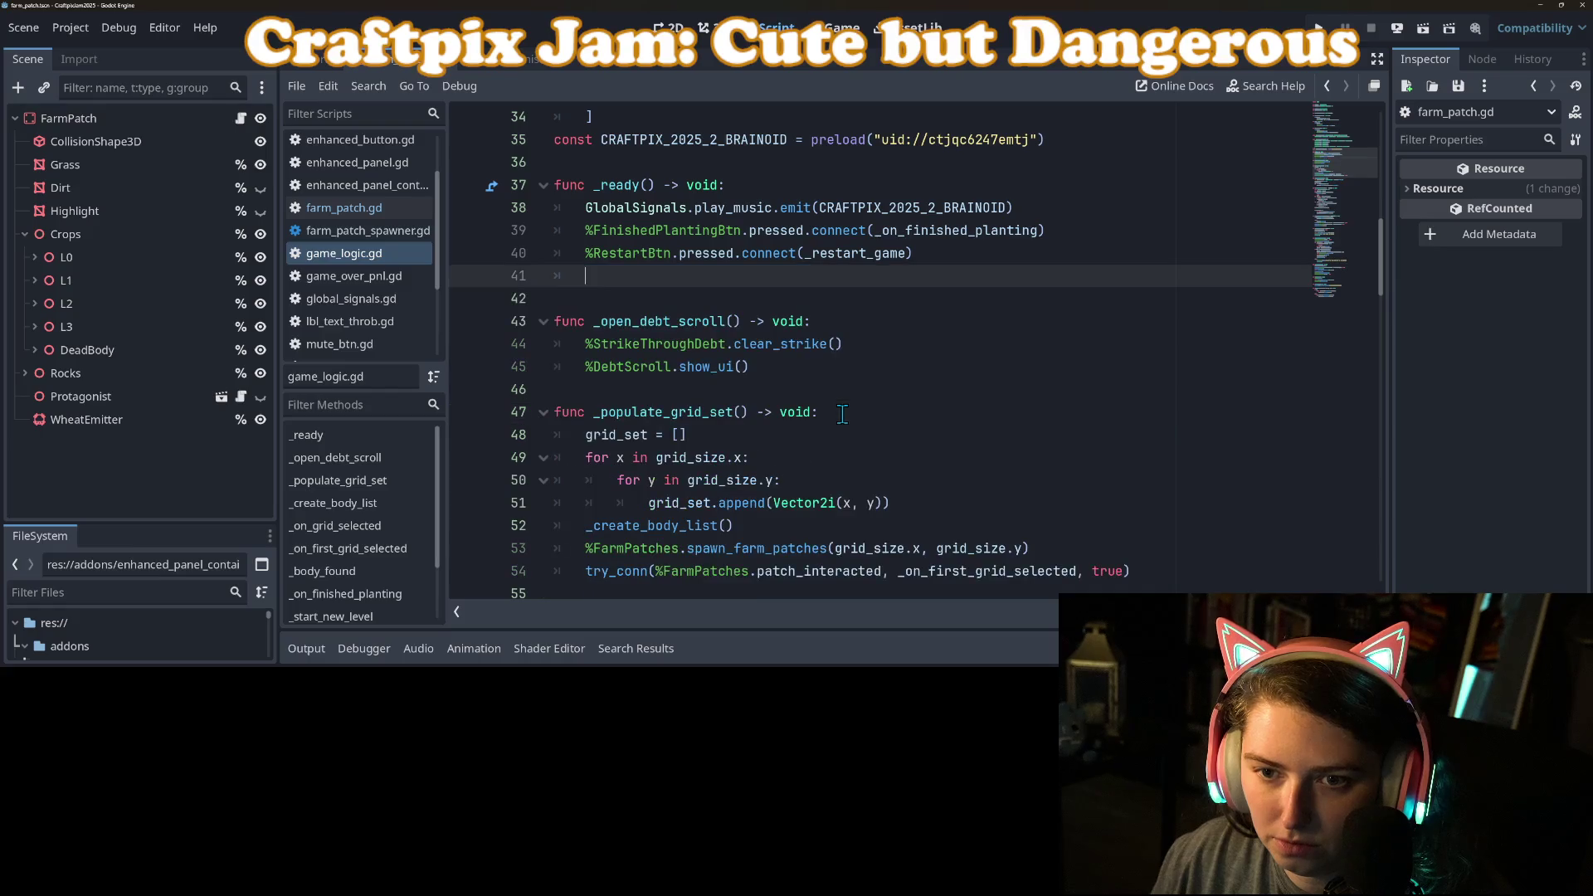
pyautogui.scroll(-2, 365, 544)
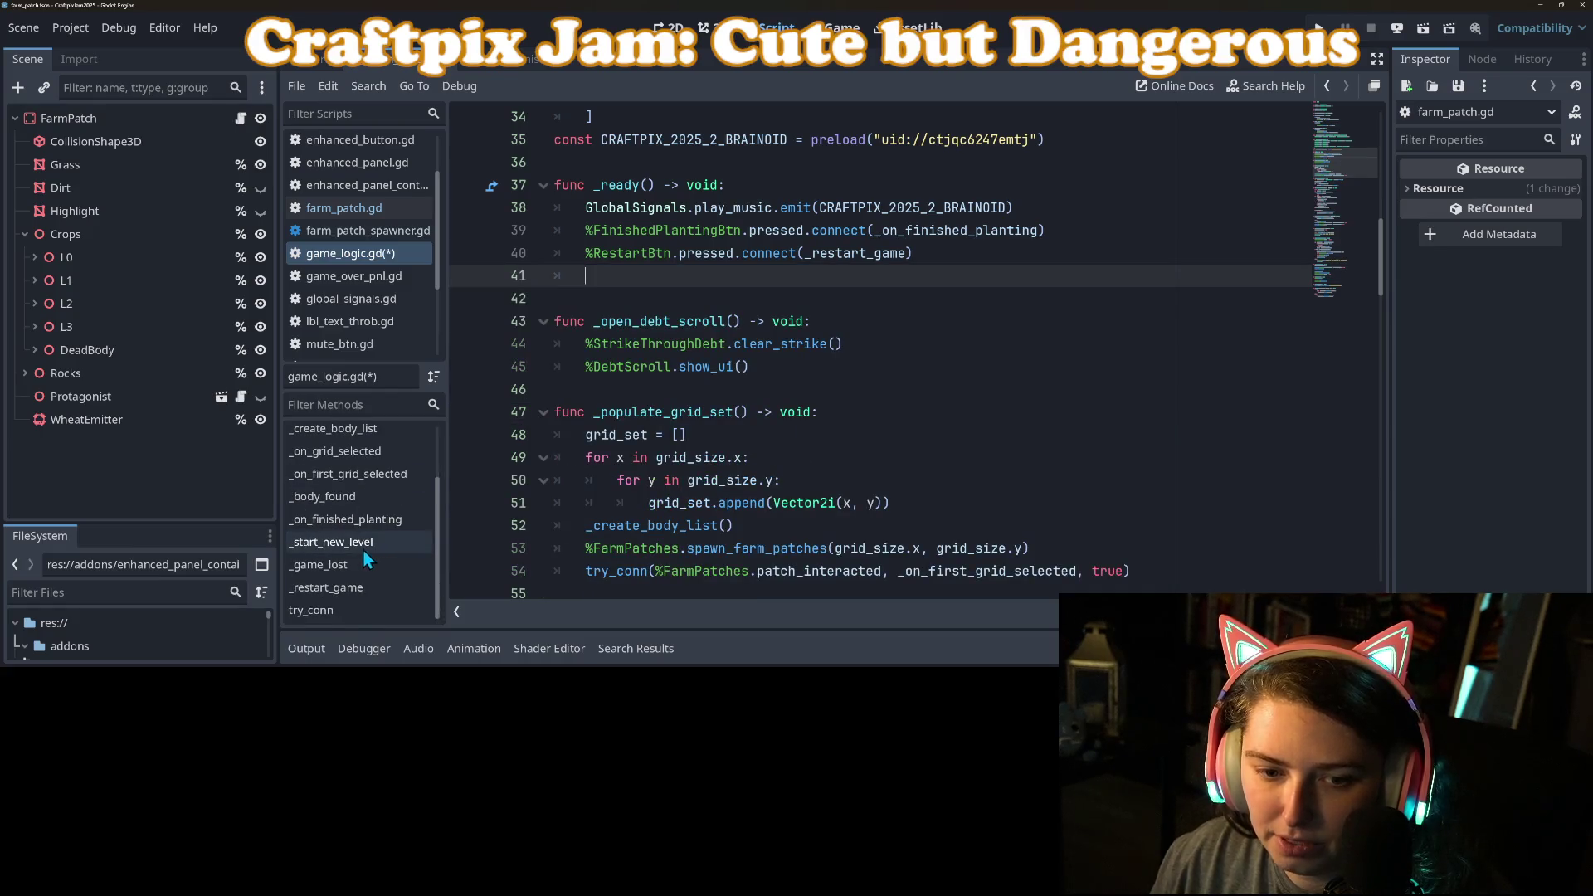
# Step: Replace _restart_game's change_scene_to_file line with the pasted reset lines
pyautogui.click(353, 585)
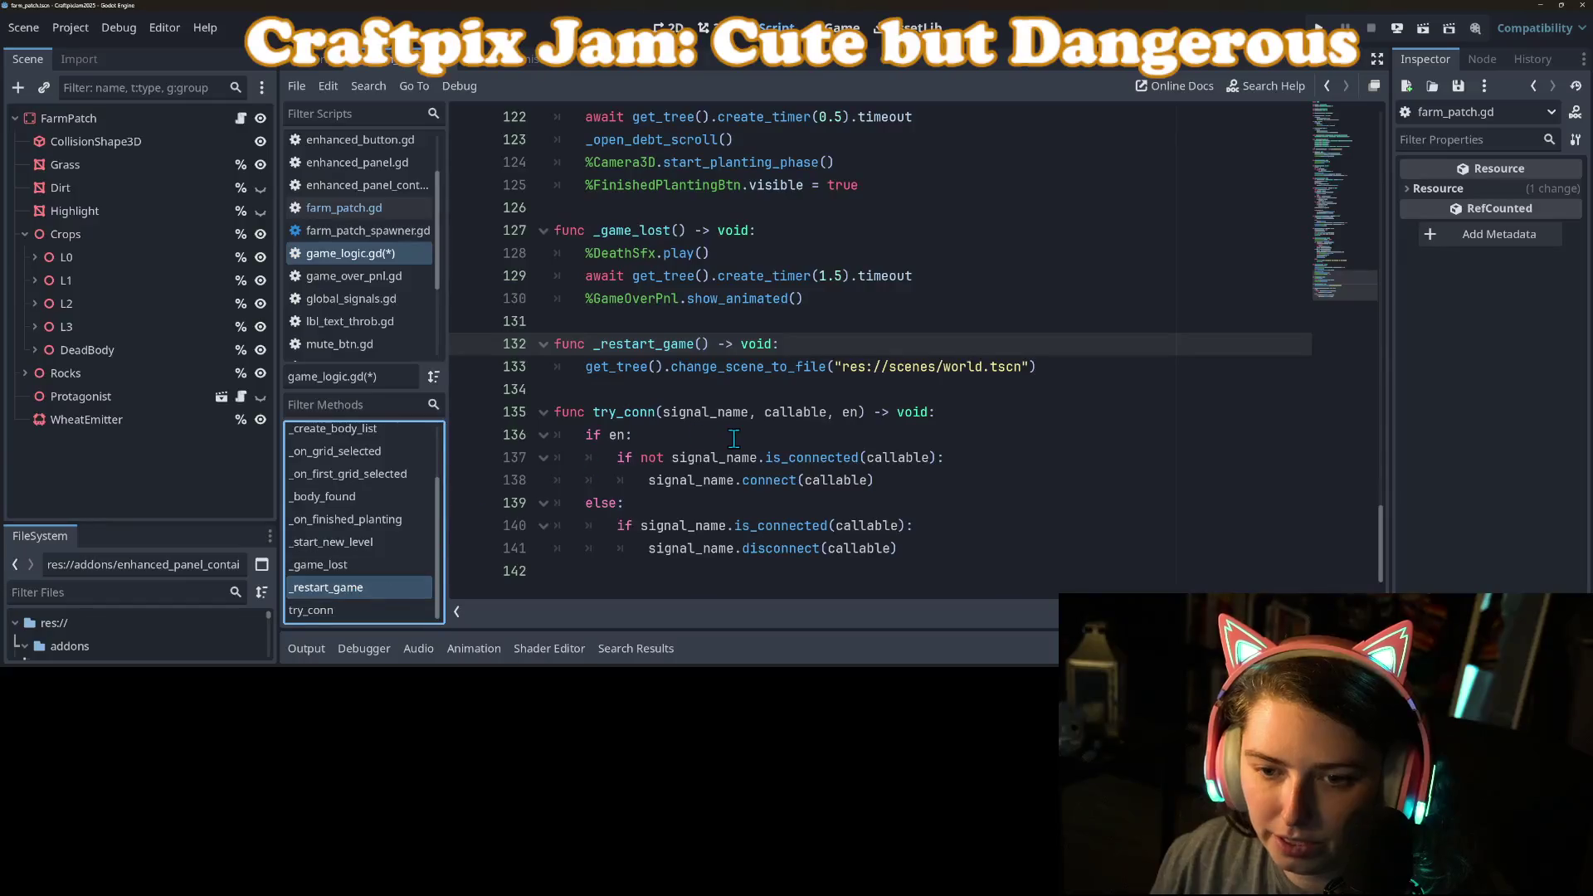
pyautogui.moveTo(592, 377); pyautogui.dragTo(1173, 378)
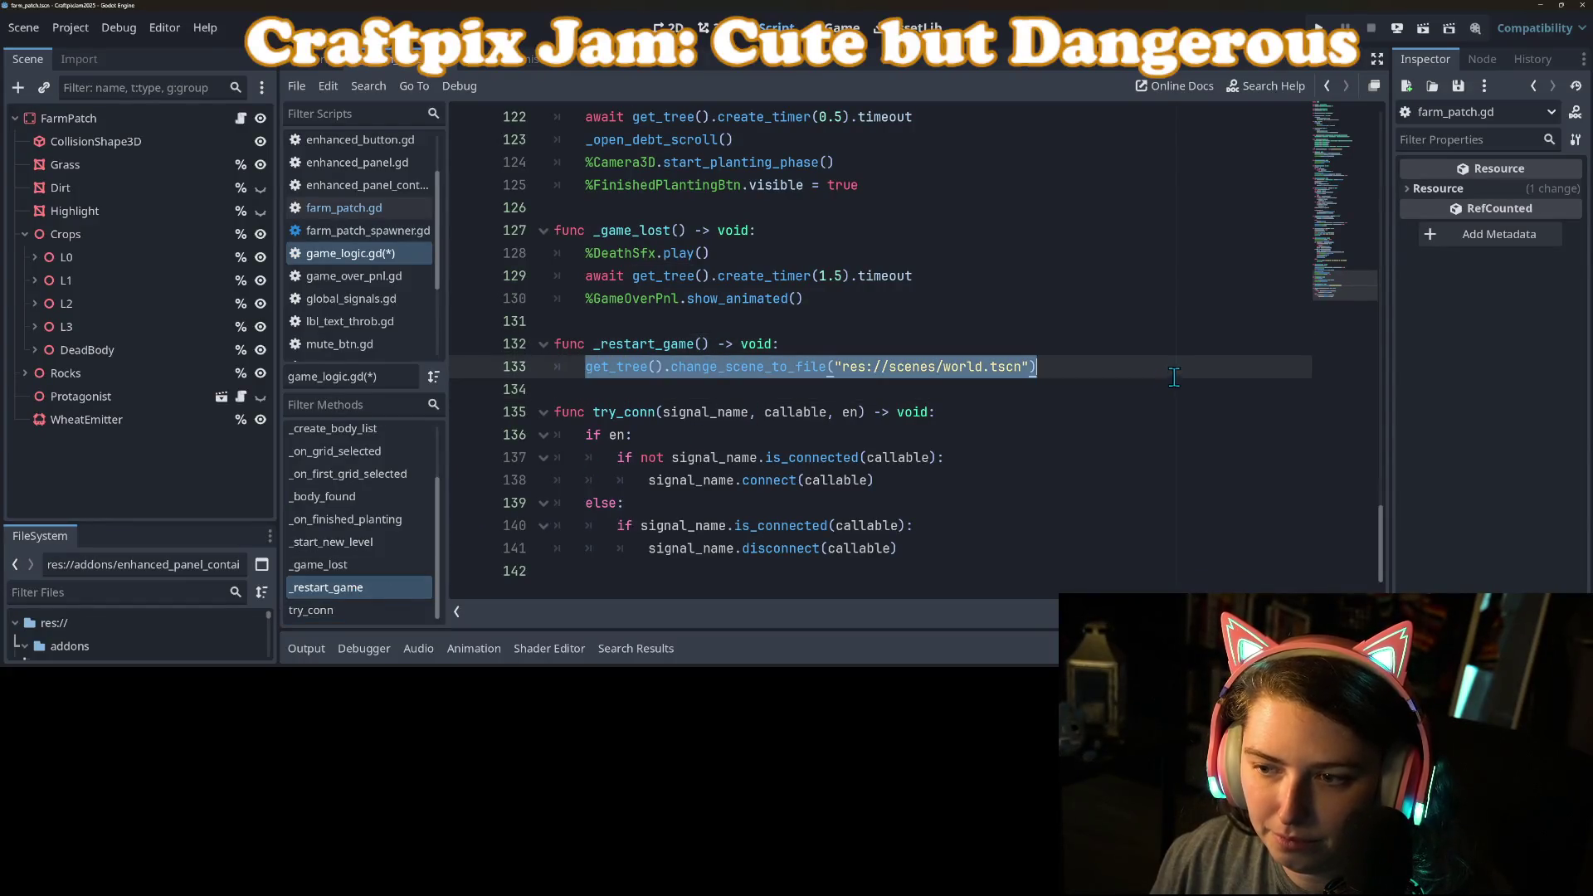
pyautogui.hotkey('ctrl', 'v')
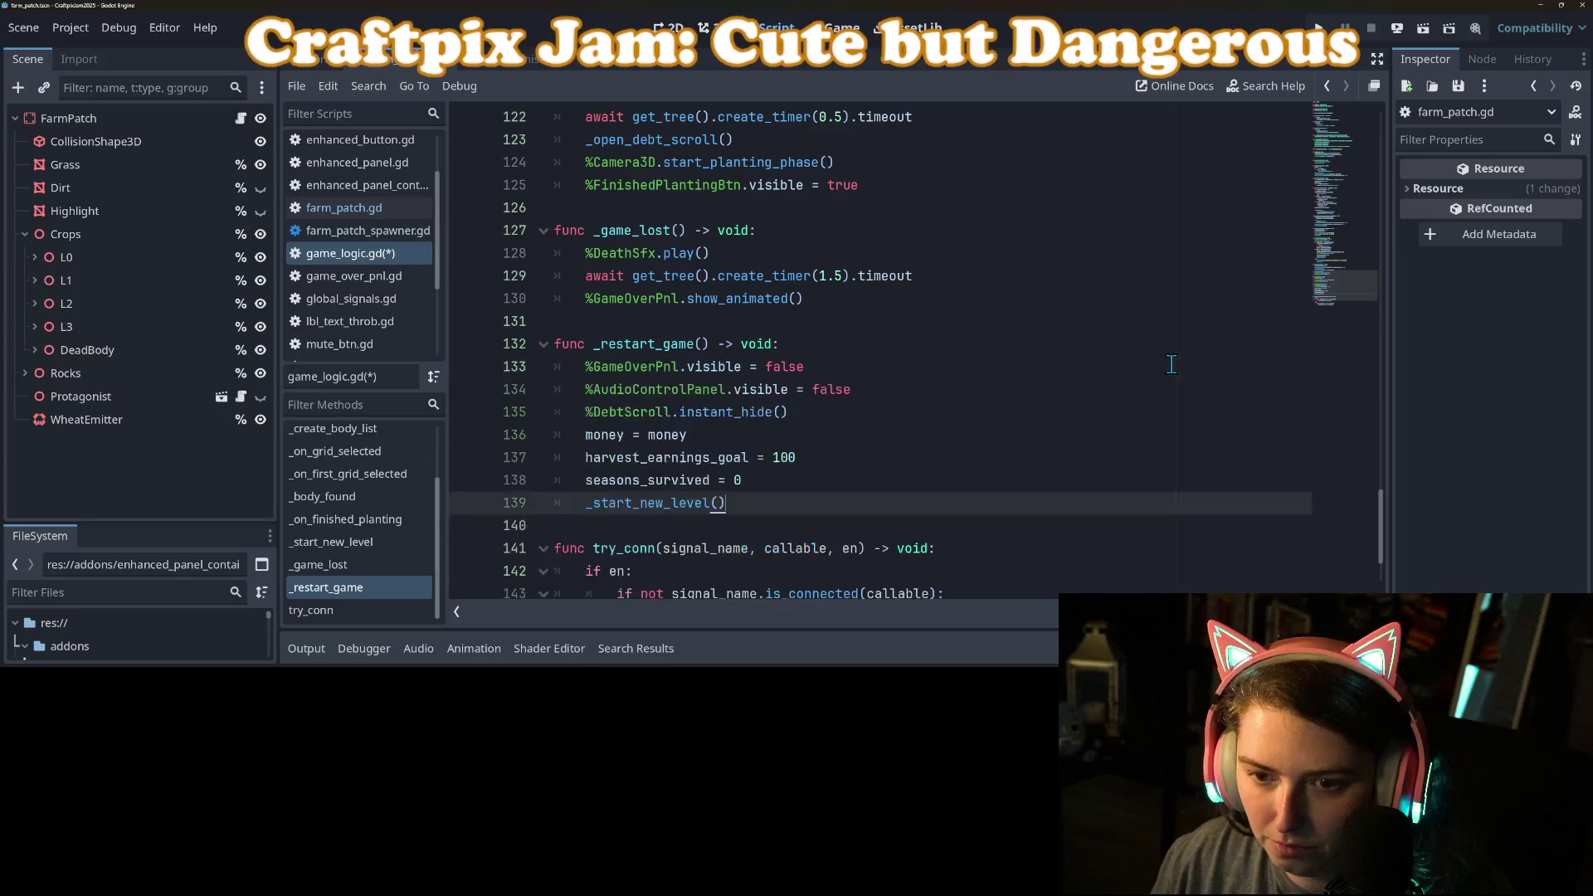
pyautogui.doubleClick(623, 500)
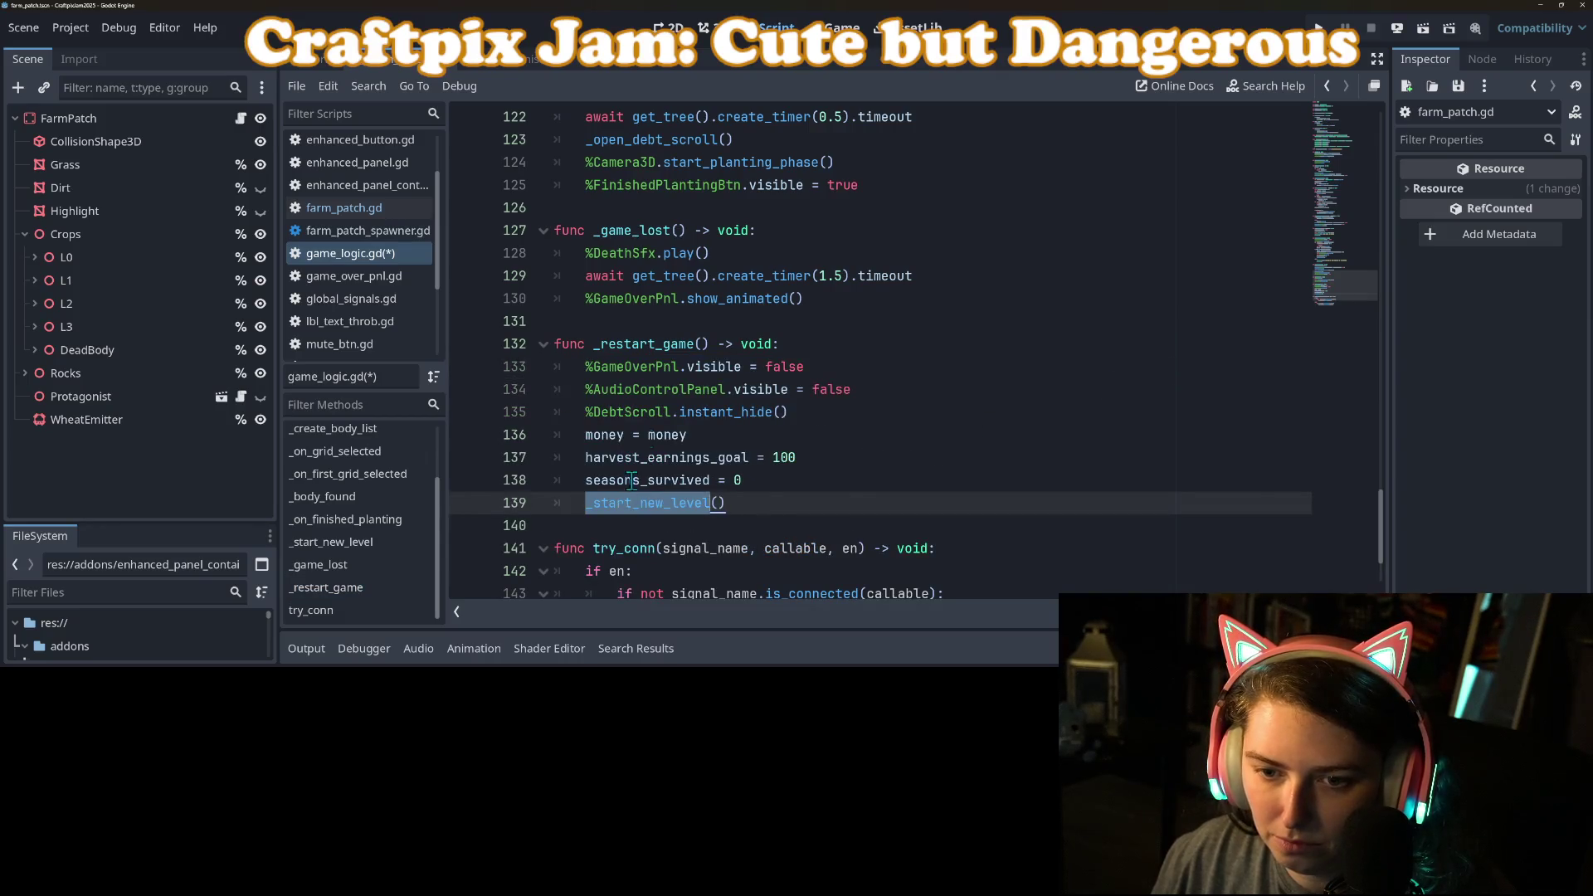
pyautogui.click(658, 342)
pyautogui.moveTo(593, 343); pyautogui.dragTo(702, 341)
pyautogui.hotkey('ctrl', 'c')
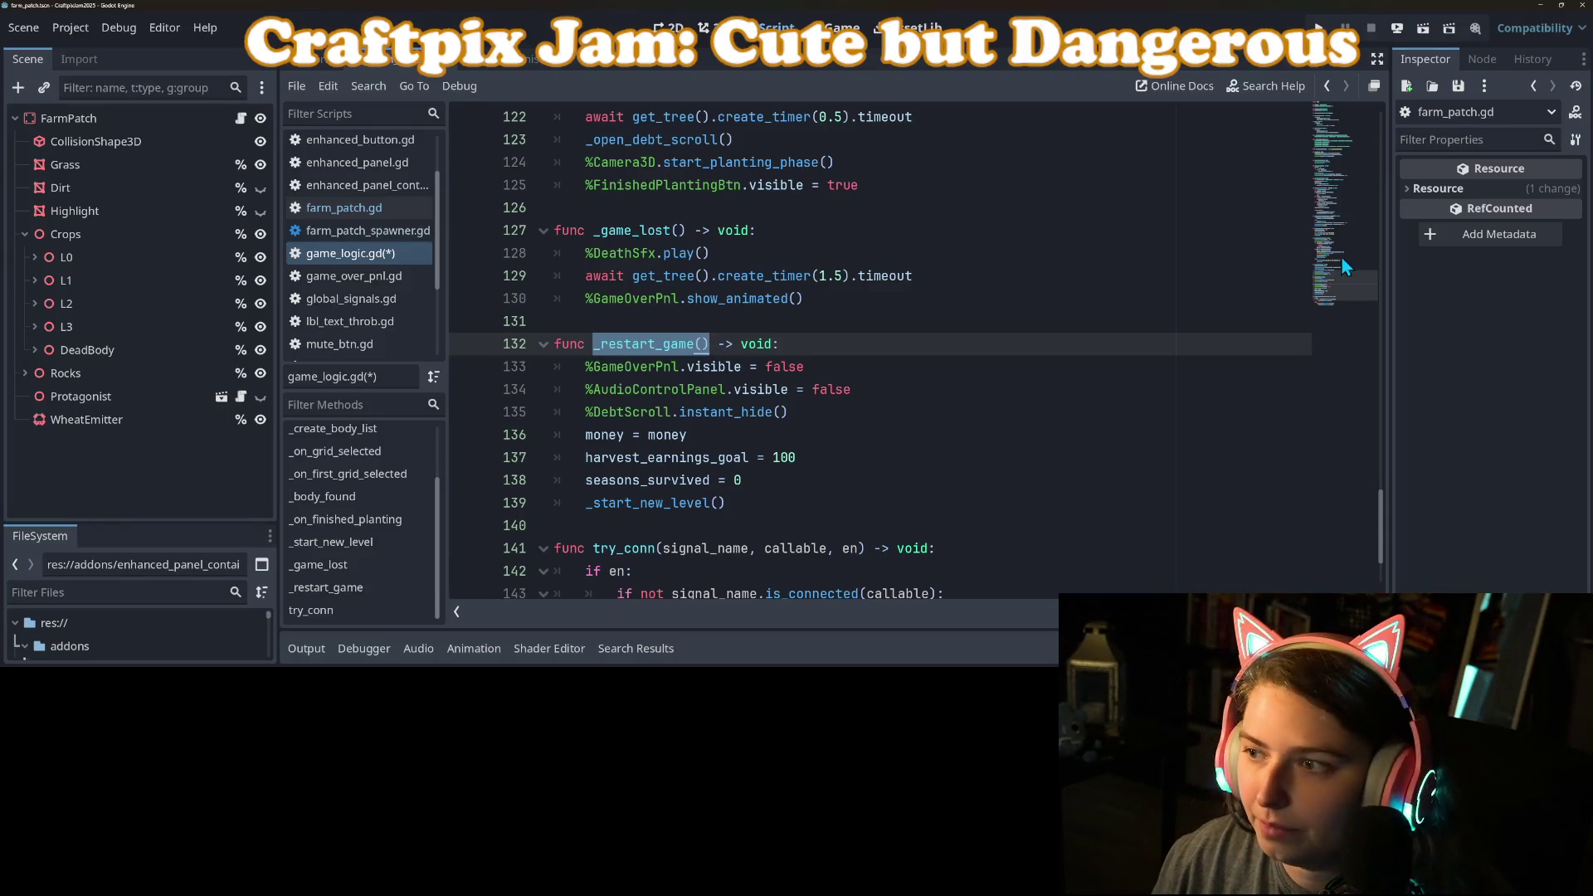
# Step: Call _restart_game() at the end of _ready, save, and run the project
pyautogui.moveTo(1357, 298); pyautogui.dragTo(1344, 103)
pyautogui.scroll(-6, 686, 452)
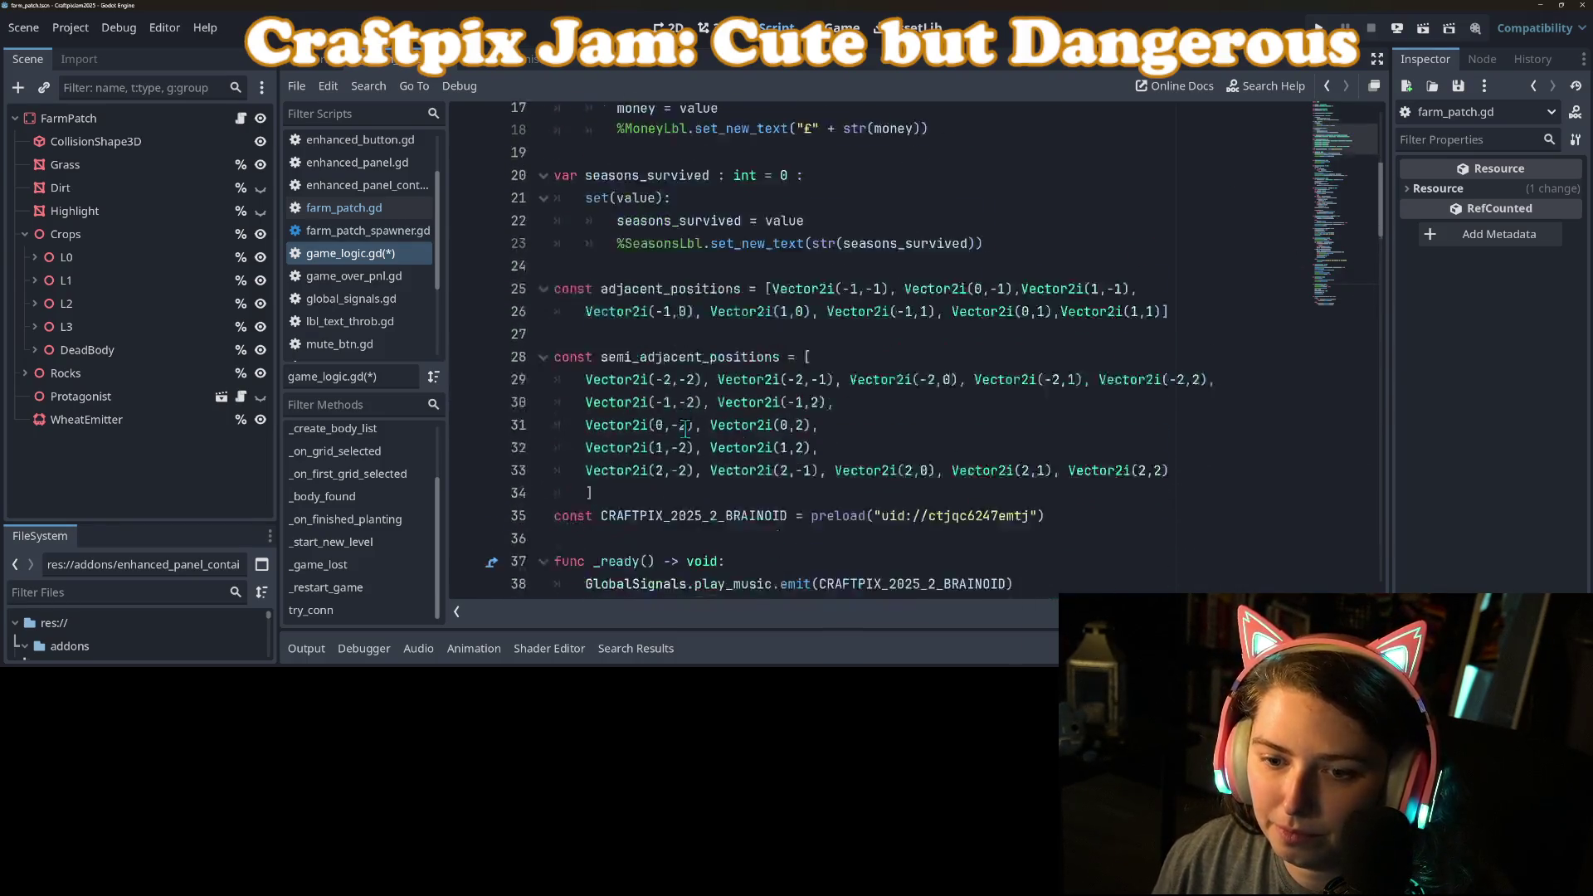
pyautogui.scroll(-2, 689, 464)
pyautogui.click(885, 489)
pyautogui.hotkey('ctrl', 'v')
pyautogui.write('(')
pyautogui.hotkey('ctrl', 's')
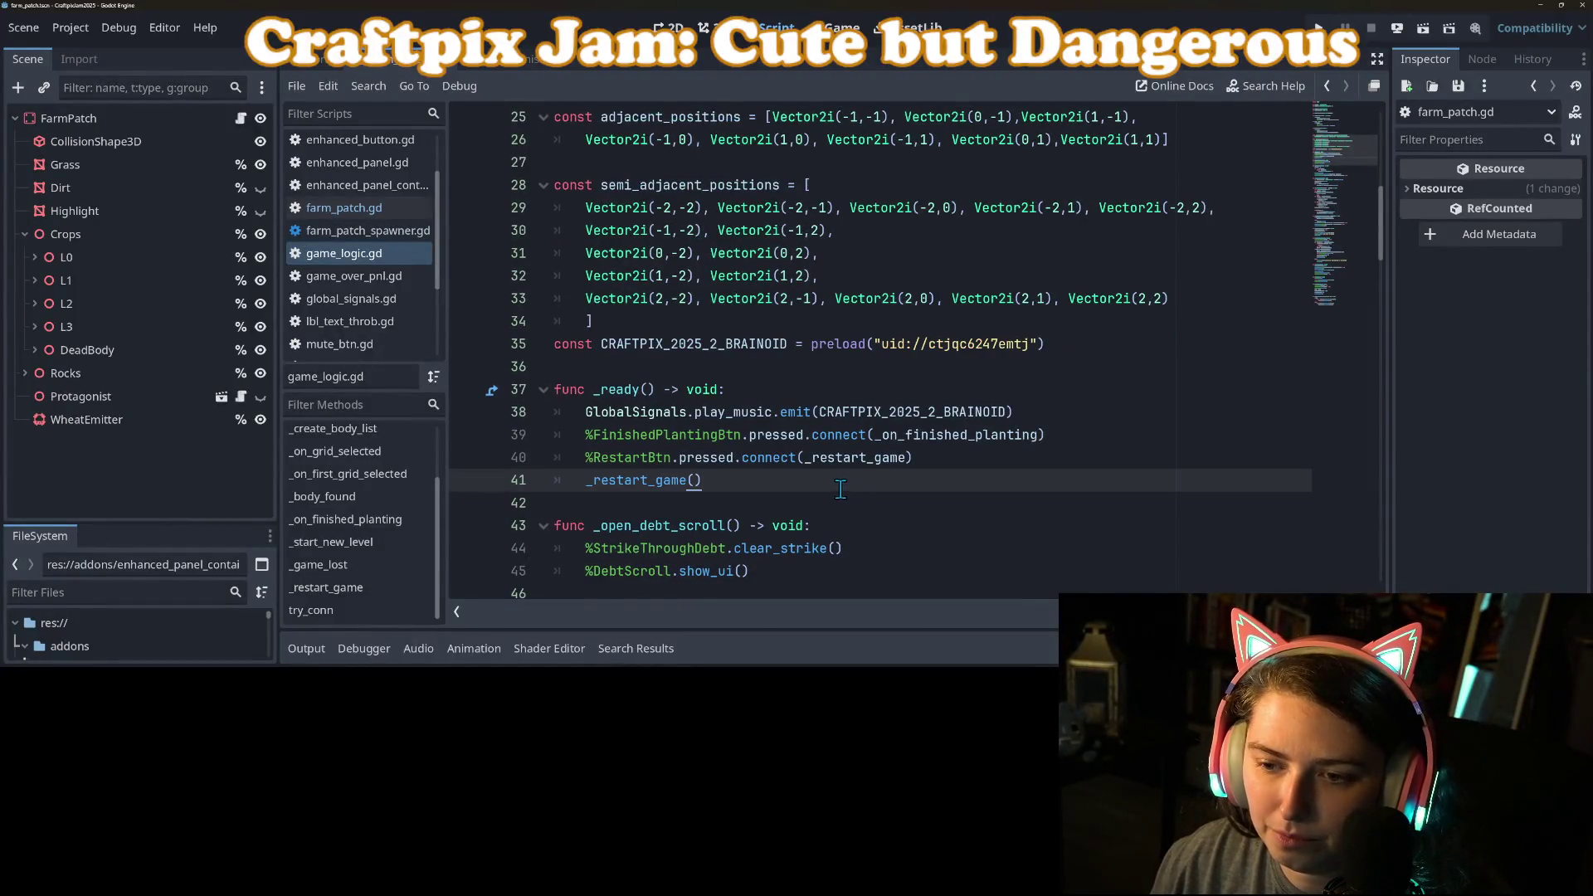
pyautogui.click(1318, 27)
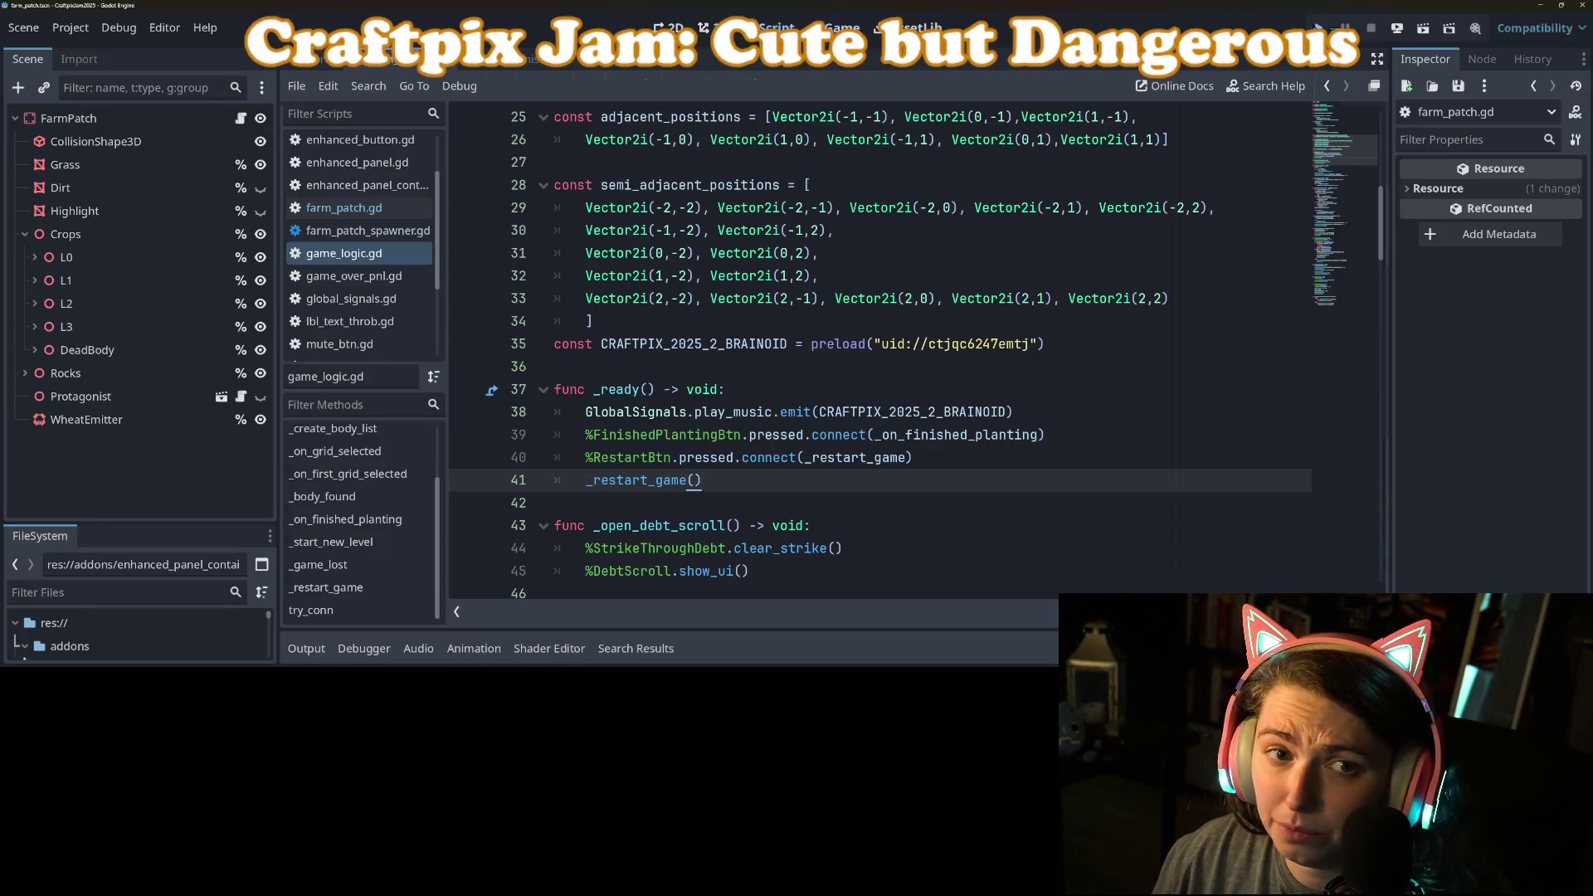
pyautogui.moveTo(279, 116); pyautogui.dragTo(141, 121)
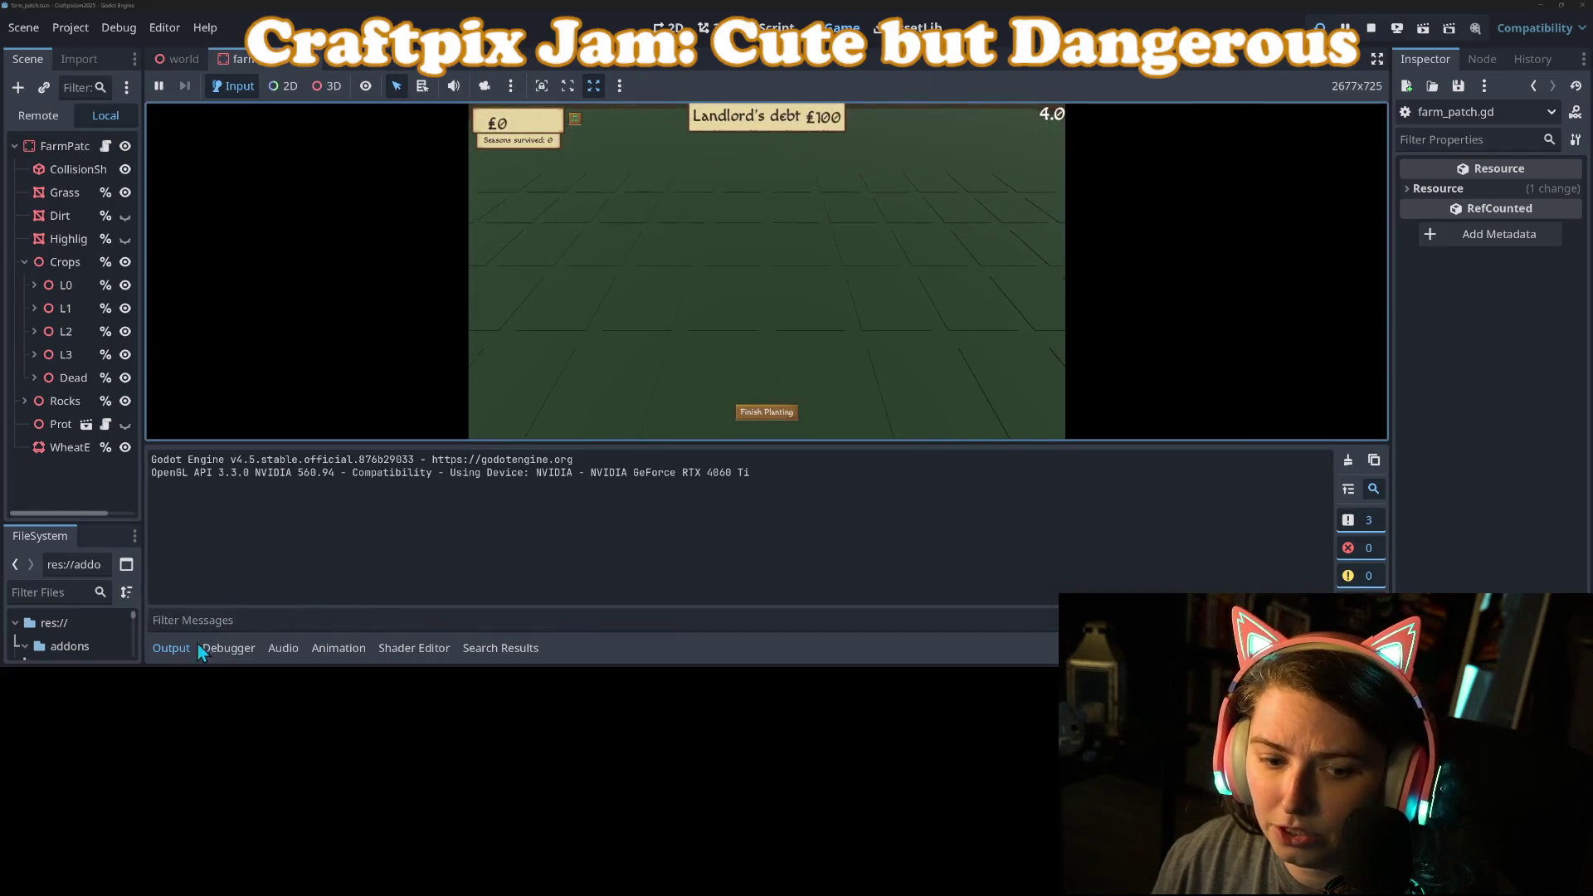
# Step: Till three field tiles, then restart from the plague game-over popup
pyautogui.click(174, 648)
pyautogui.click(679, 395)
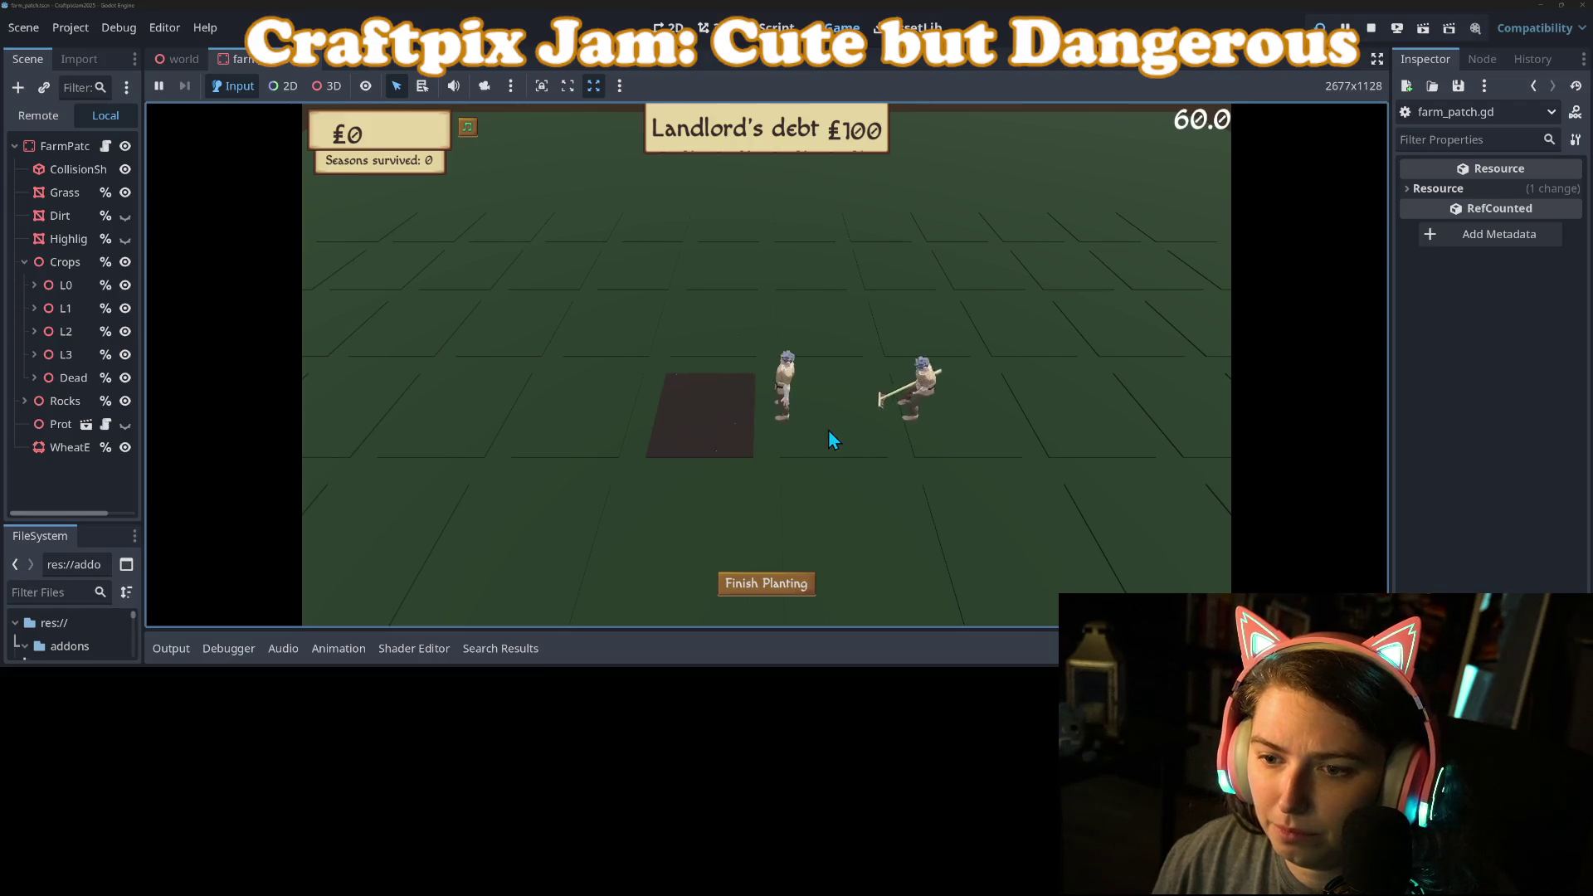
pyautogui.click(817, 355)
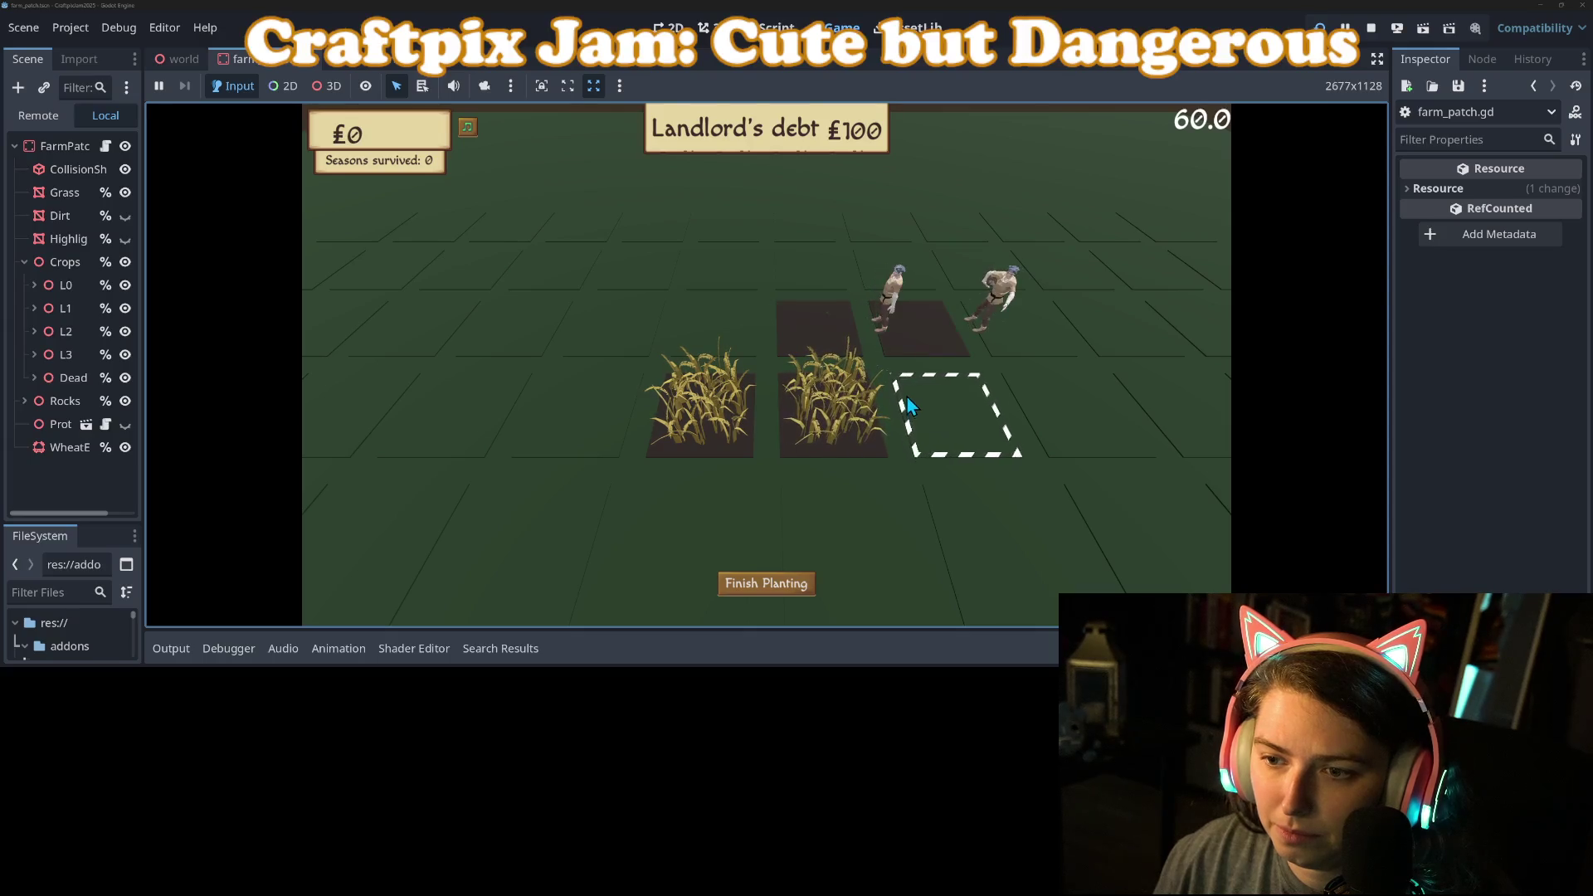
pyautogui.click(850, 533)
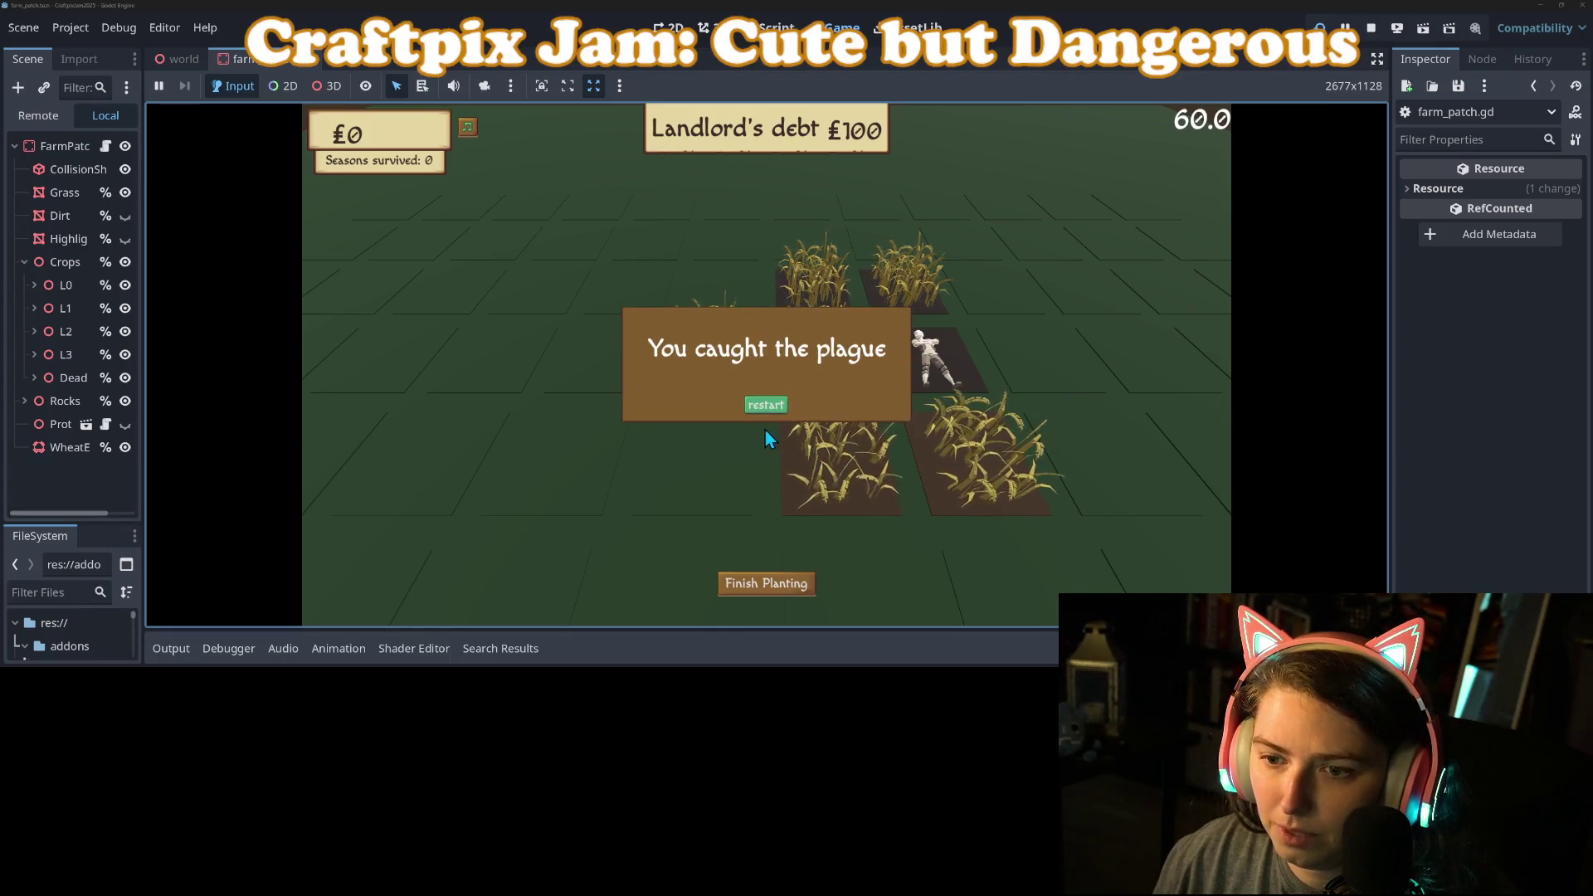
pyautogui.click(769, 406)
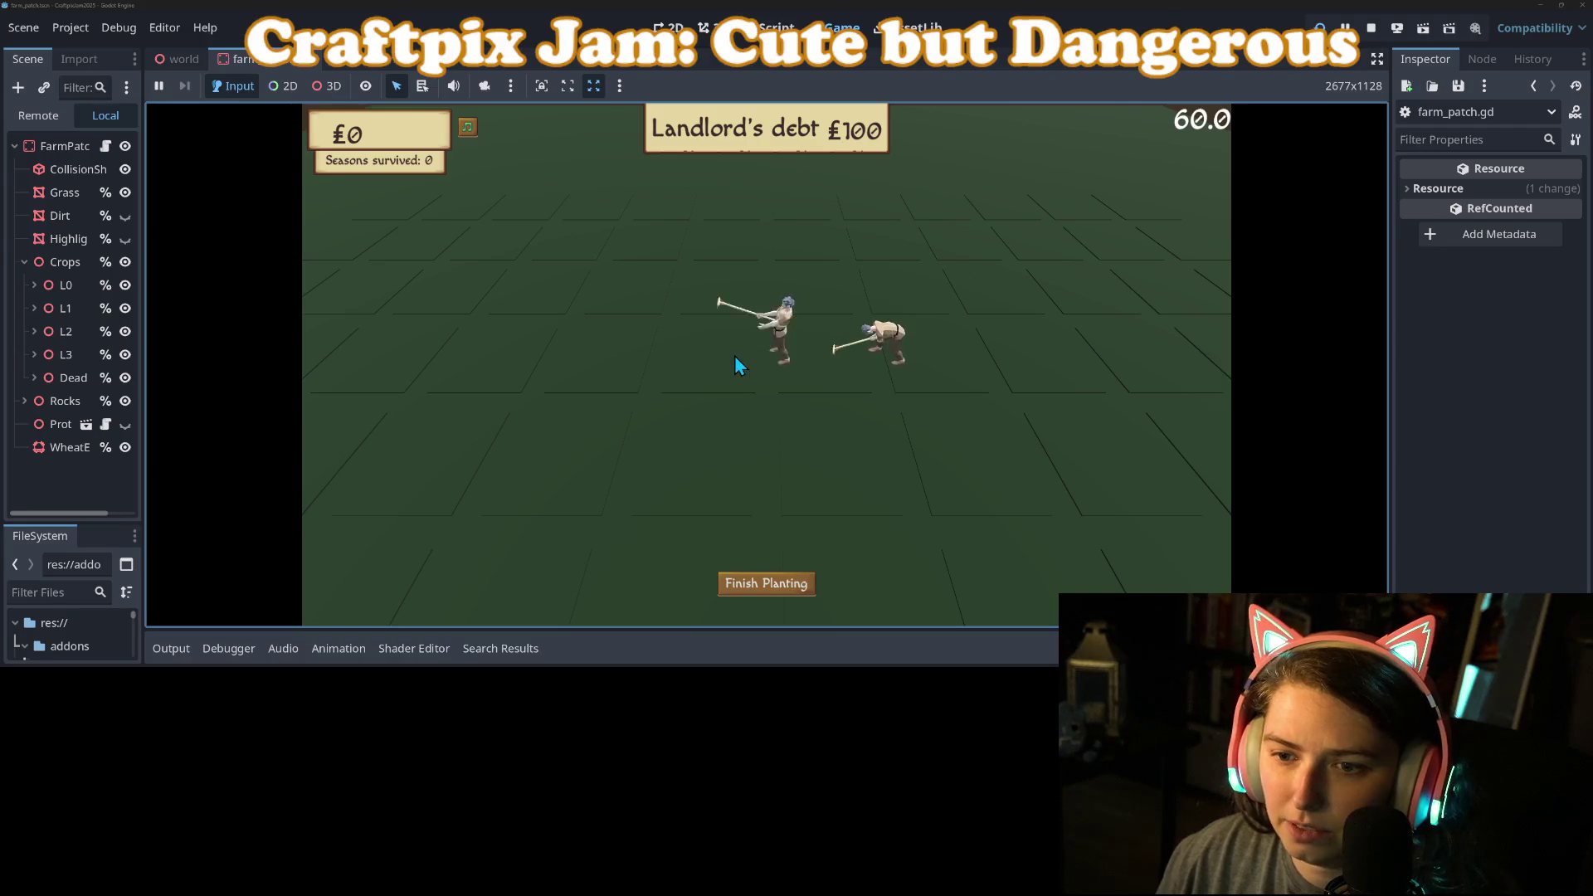
pyautogui.click(39, 114)
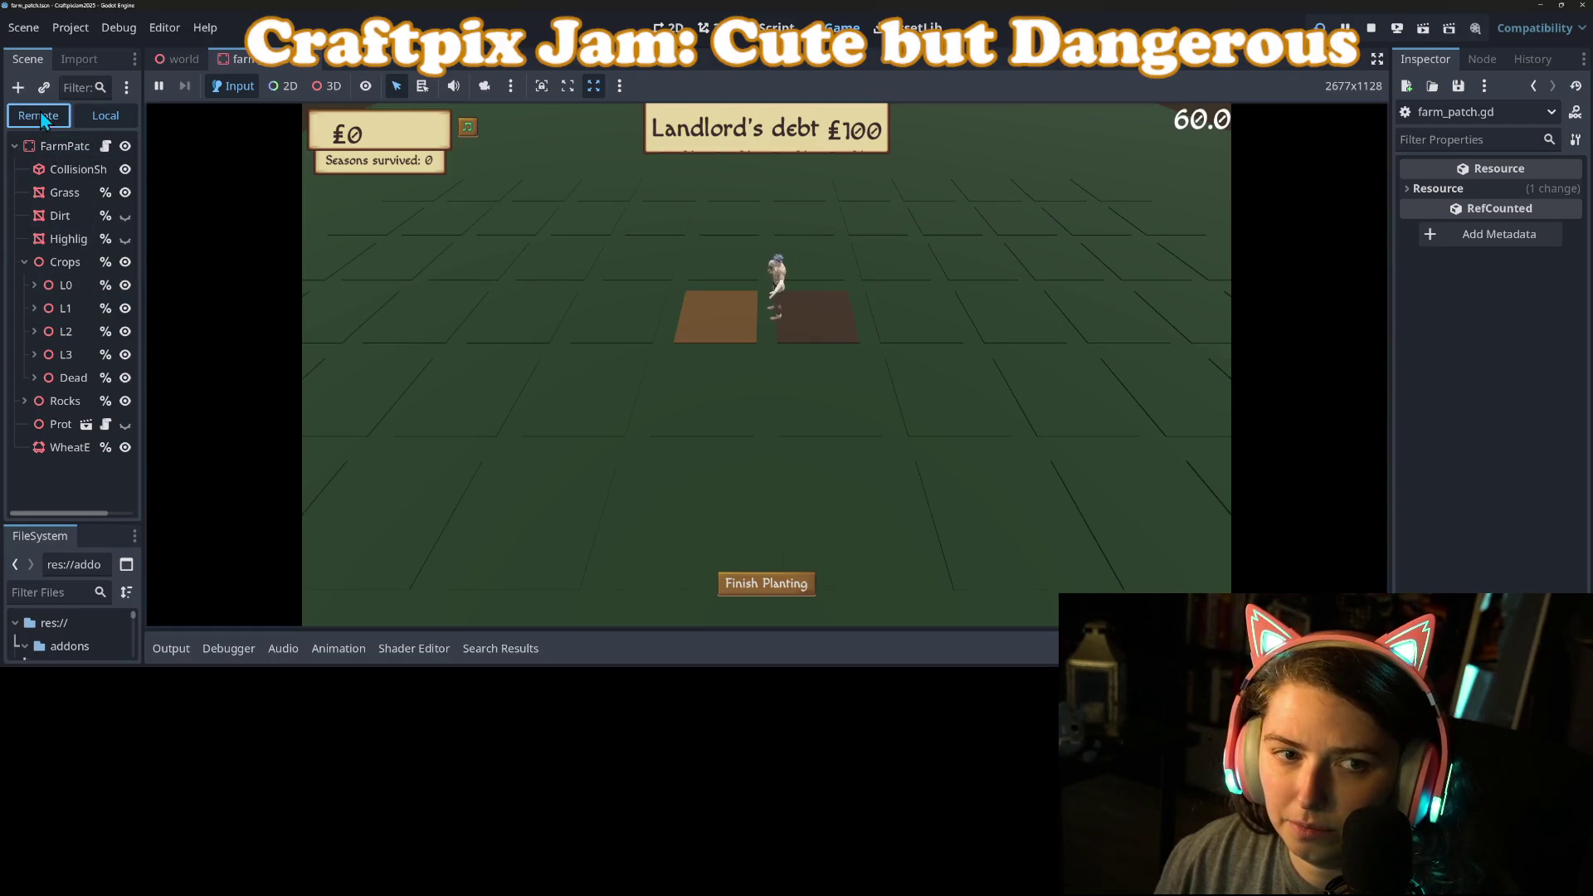
# Step: Read the Remote World node's money and seasons survived in the Inspector, then stop the game
pyautogui.click(48, 262)
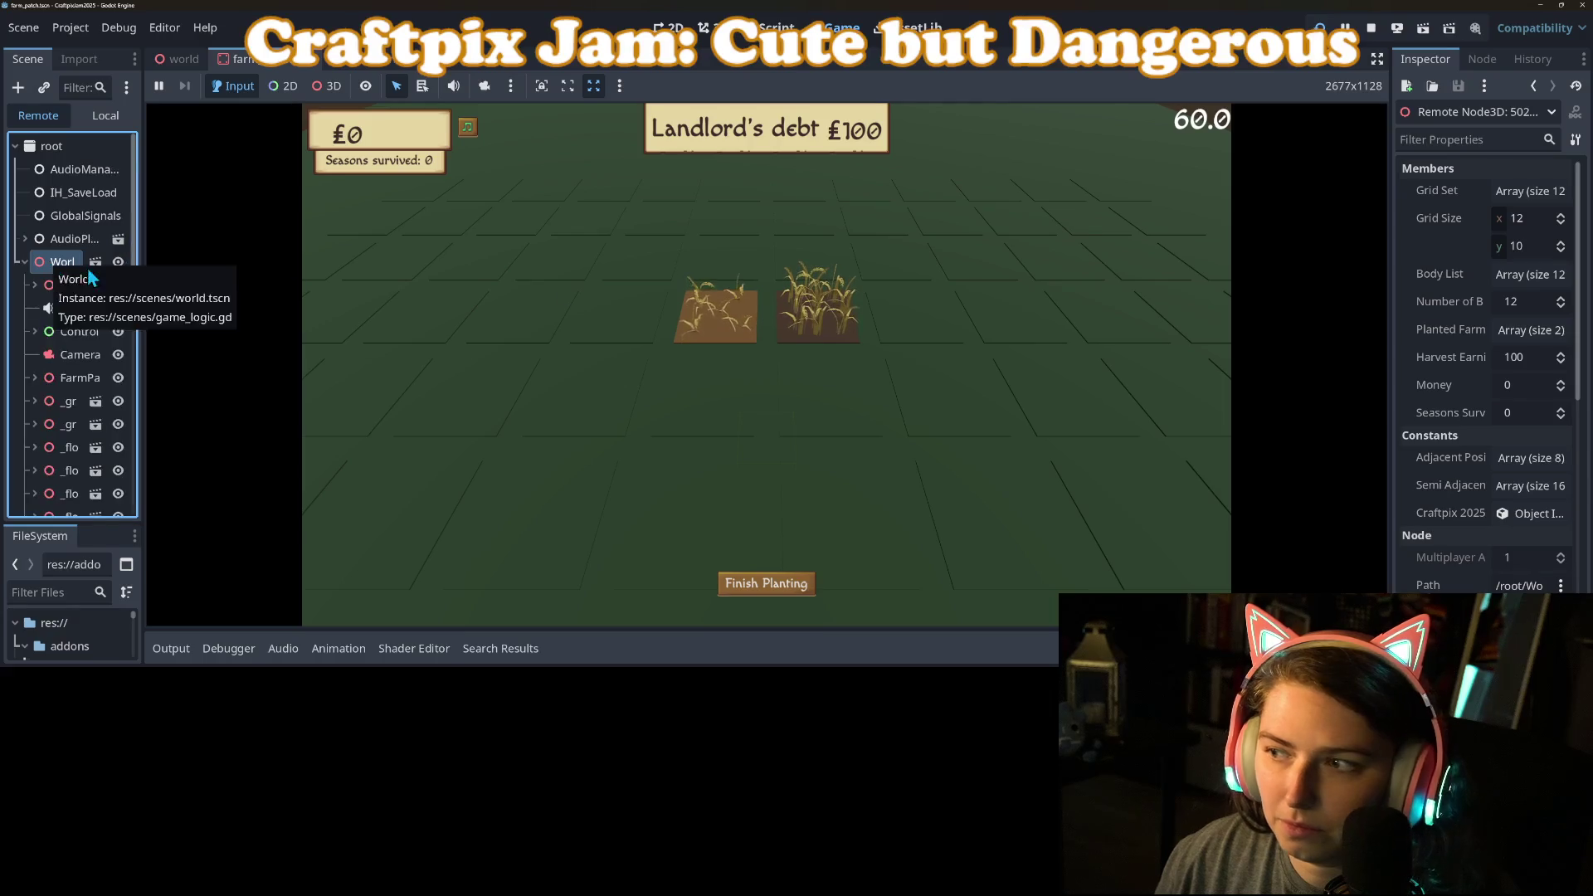
pyautogui.scroll(-5, 1435, 378)
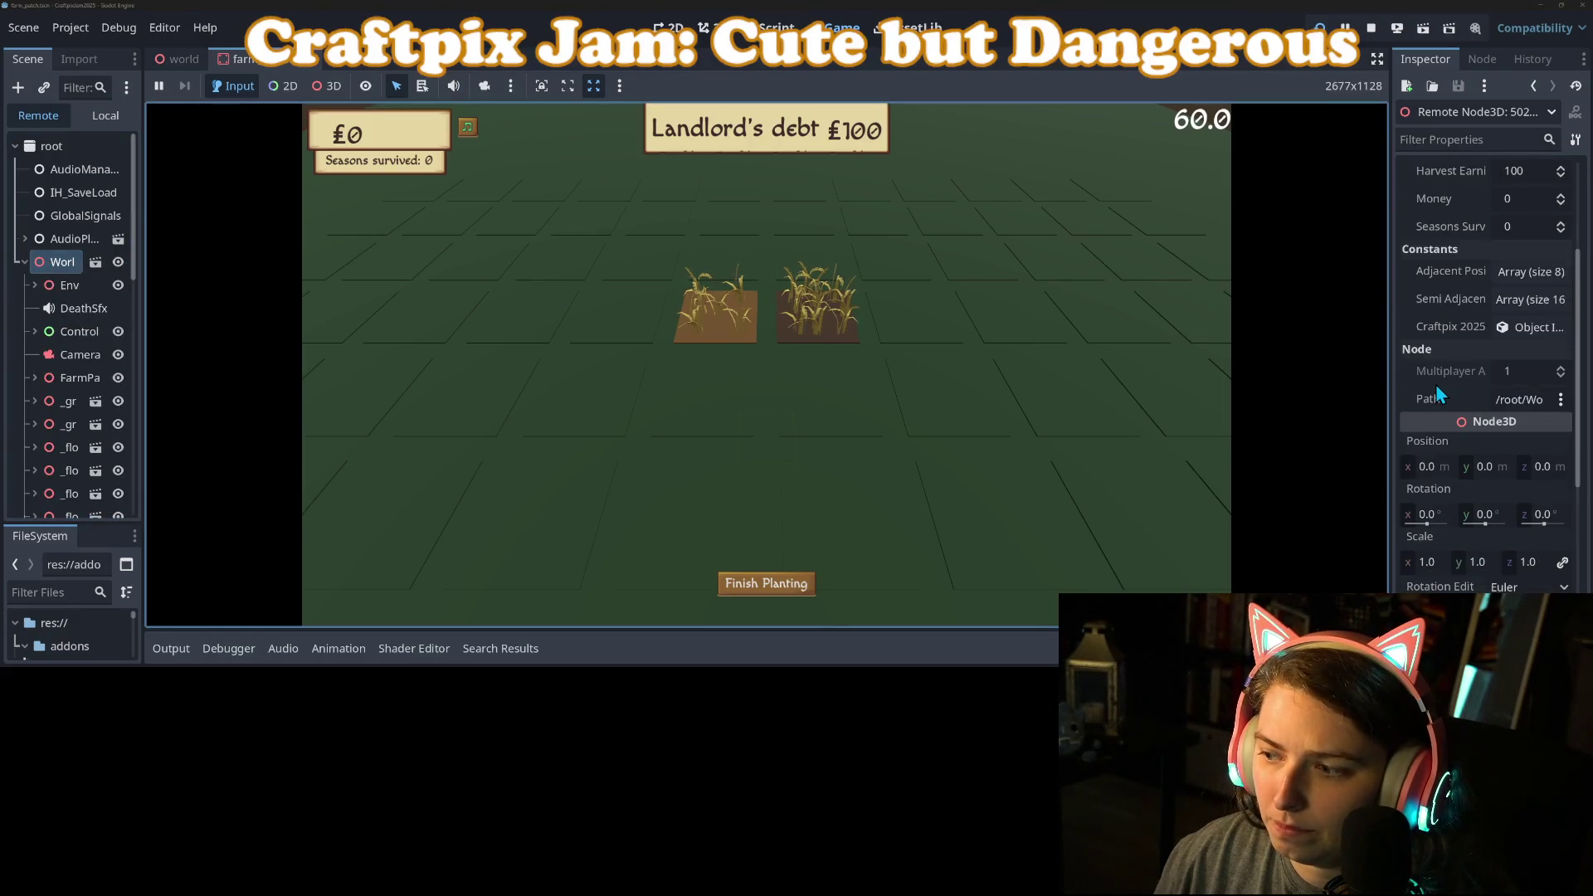
pyautogui.scroll(5, 1436, 381)
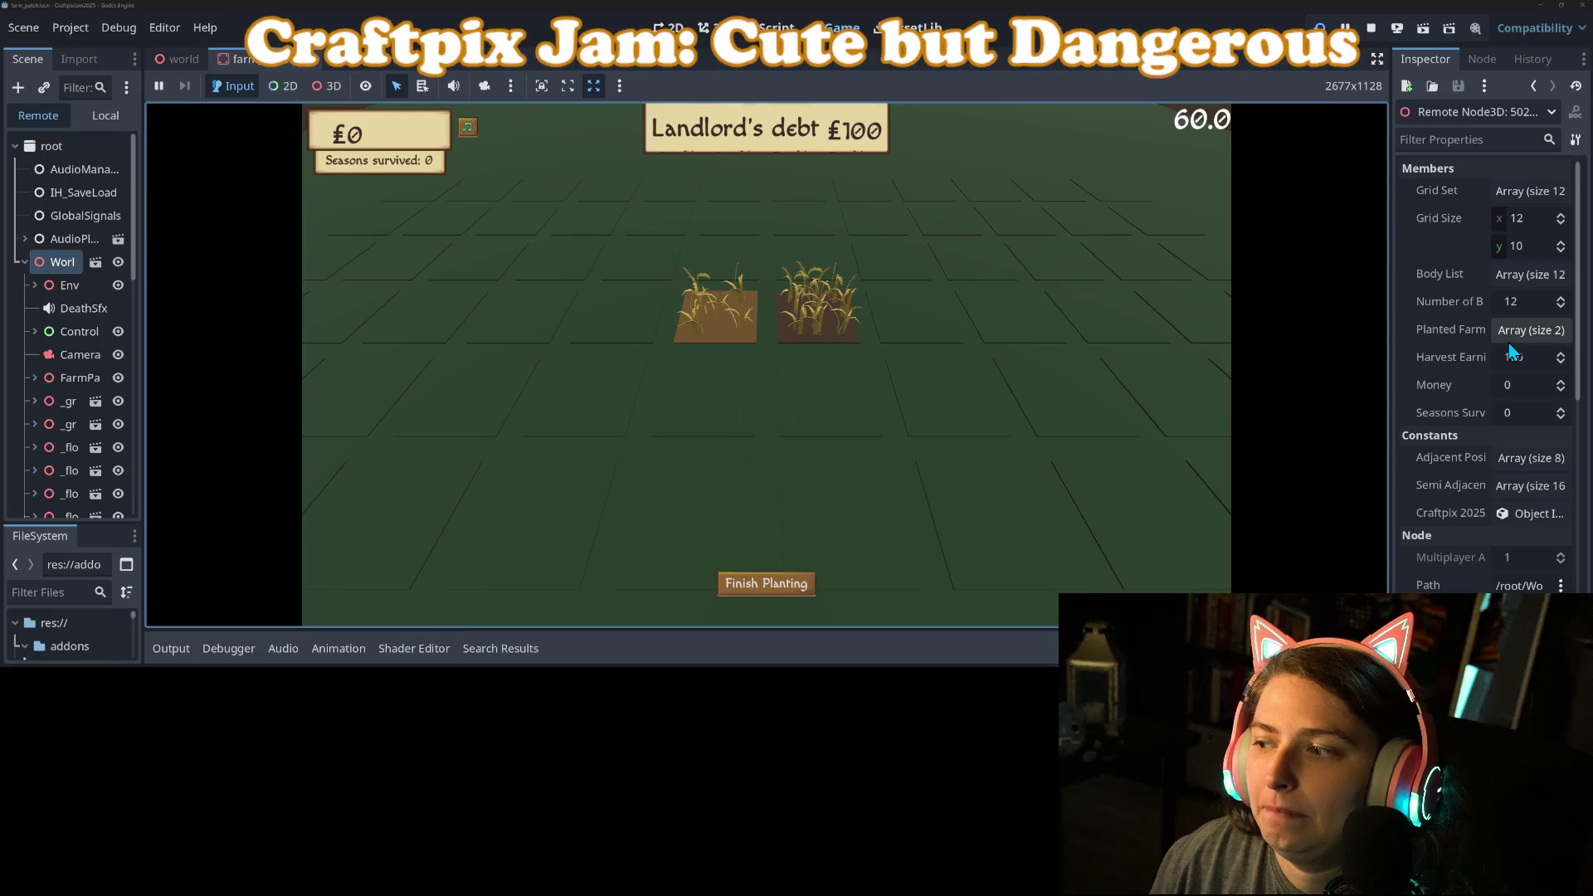
pyautogui.moveTo(1390, 331)
pyautogui.mouseDown()
pyautogui.moveTo(1248, 331)
pyautogui.moveTo(1306, 300)
pyautogui.mouseUp()
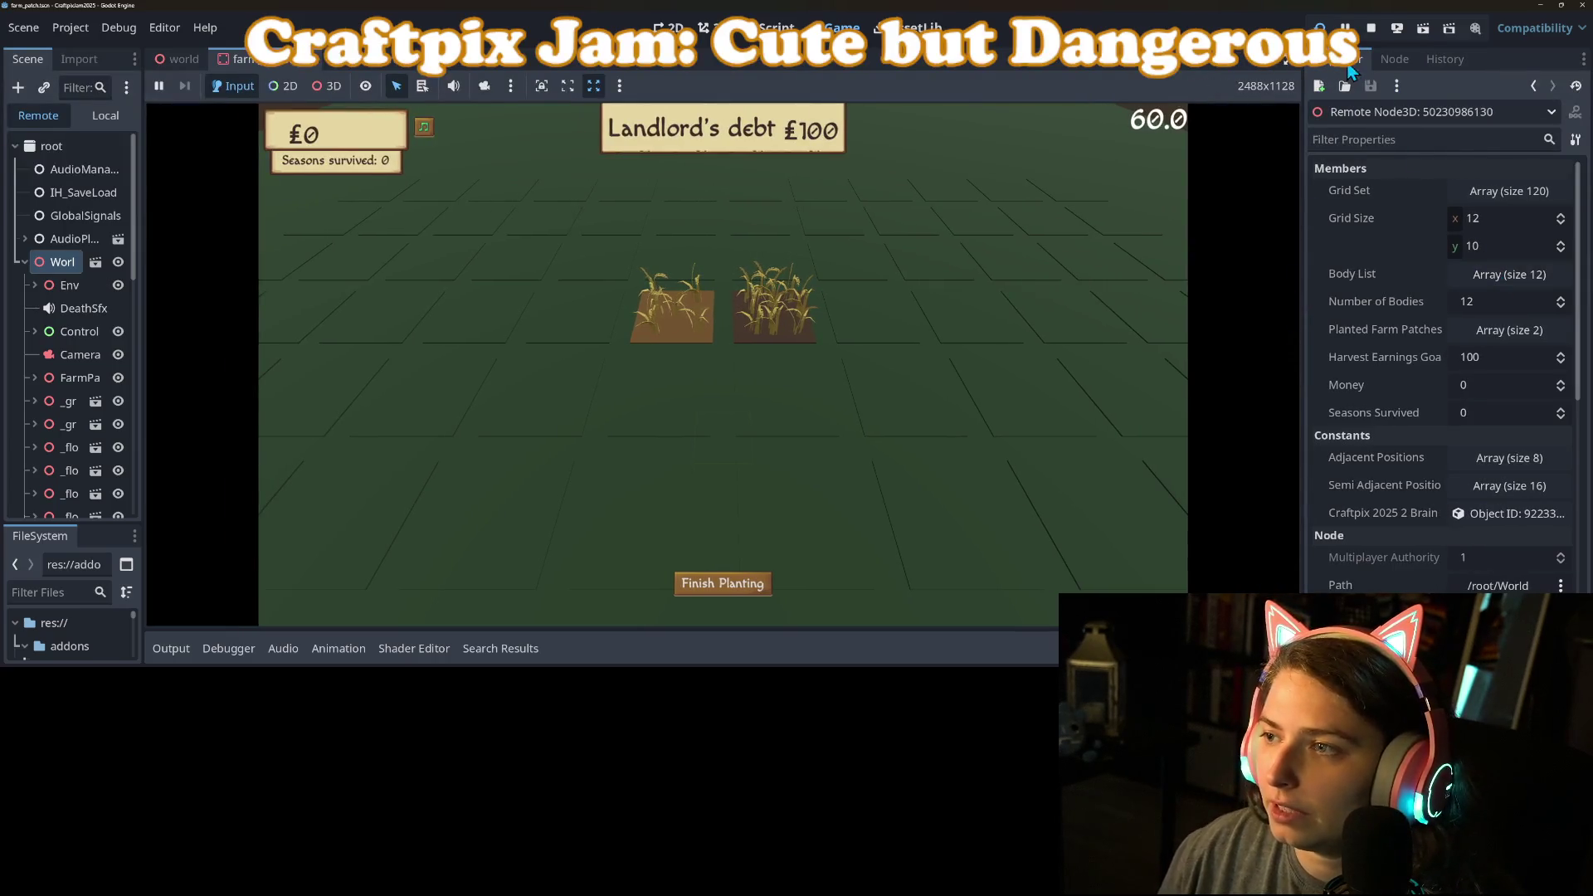
pyautogui.click(1370, 27)
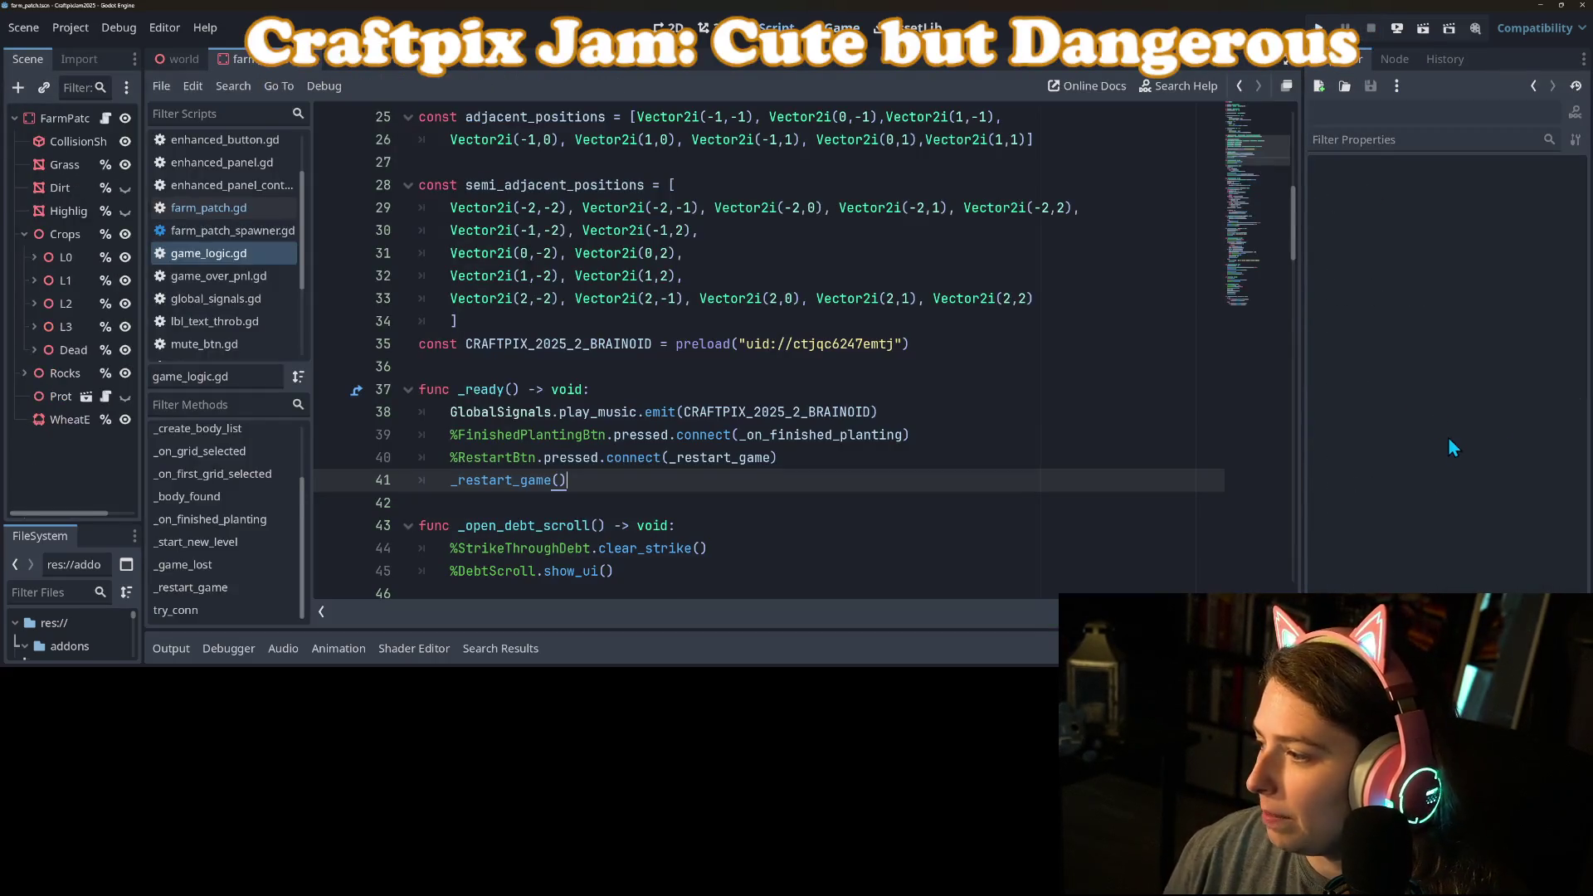
# Step: Commit game_logic.gd to main as 'changes restart function to reload data instead of loading whole scene'
pyautogui.hotkey('alt', 'Tab')
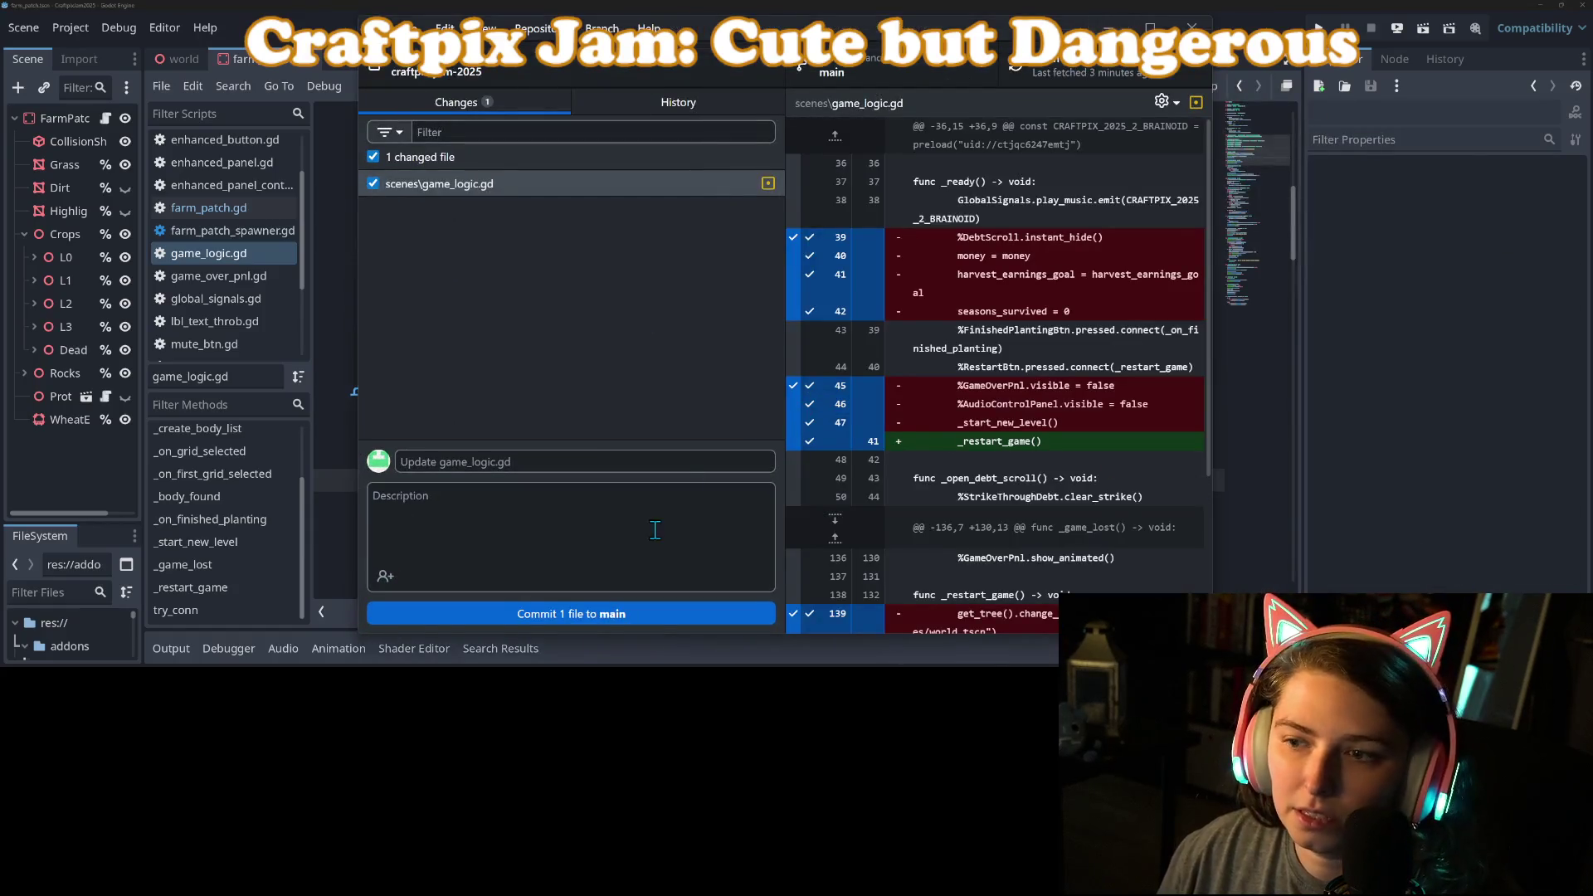
pyautogui.click(675, 472)
pyautogui.scroll(-3, 996, 373)
pyautogui.write('changes restart ')
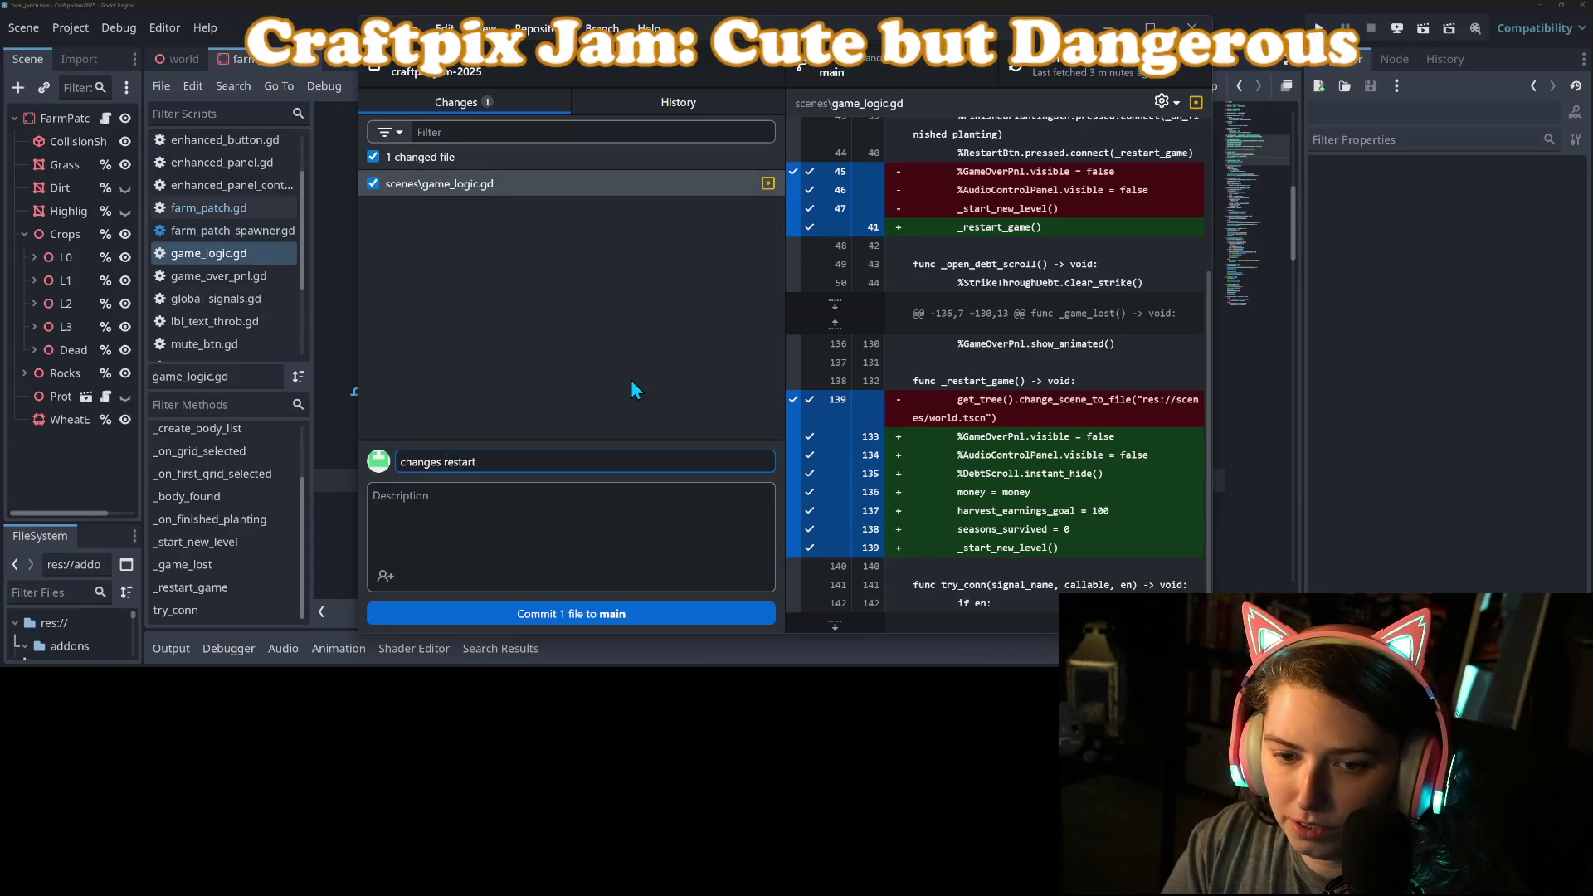
pyautogui.write('function to ')
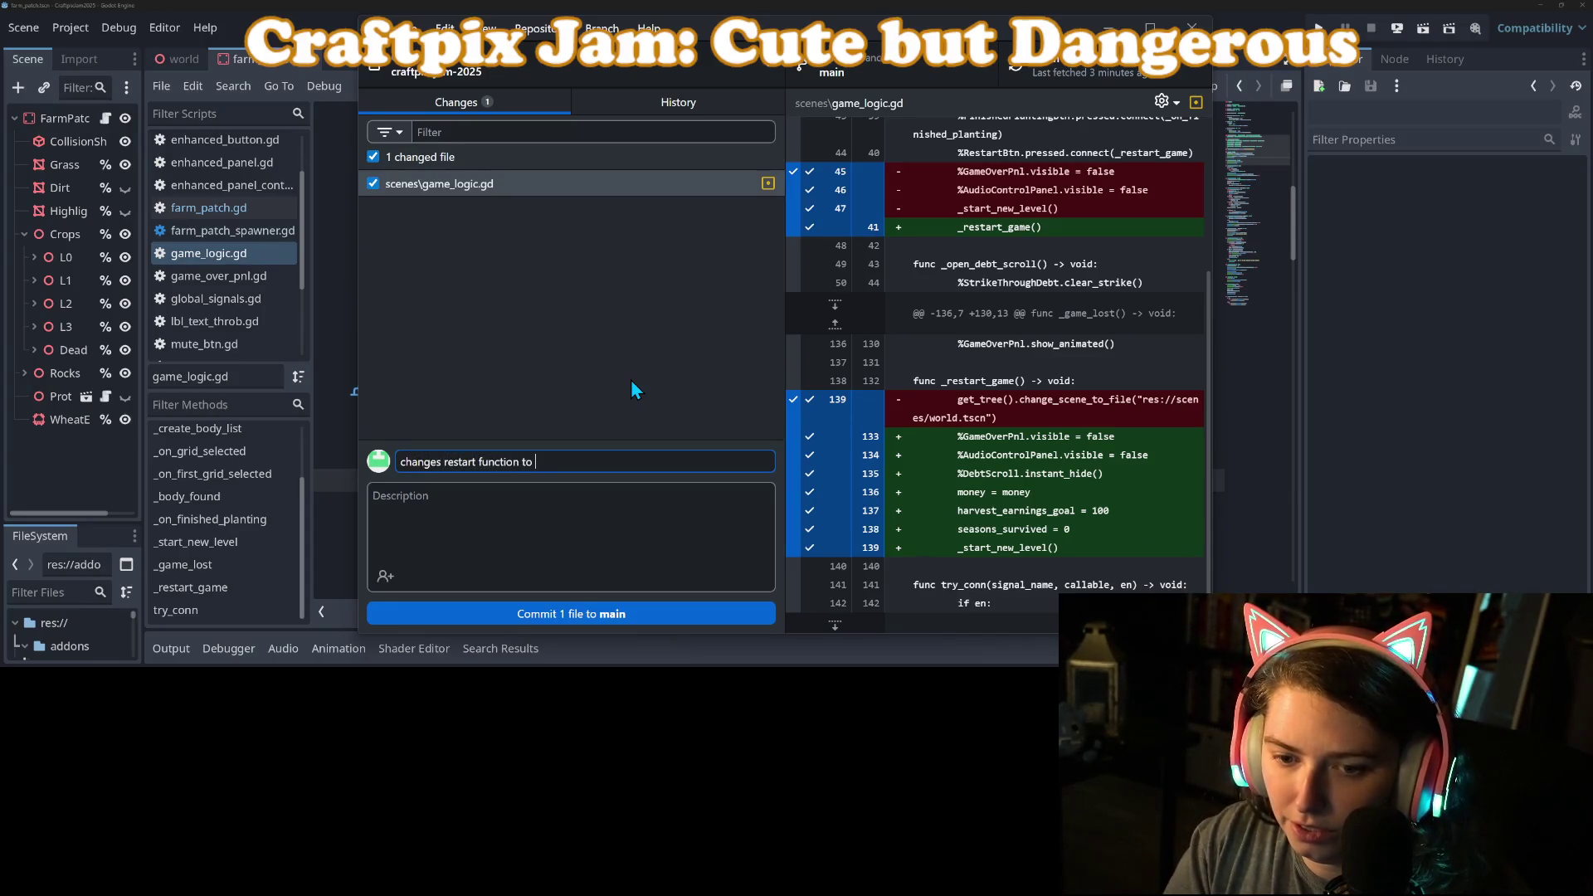
pyautogui.write('reload ')
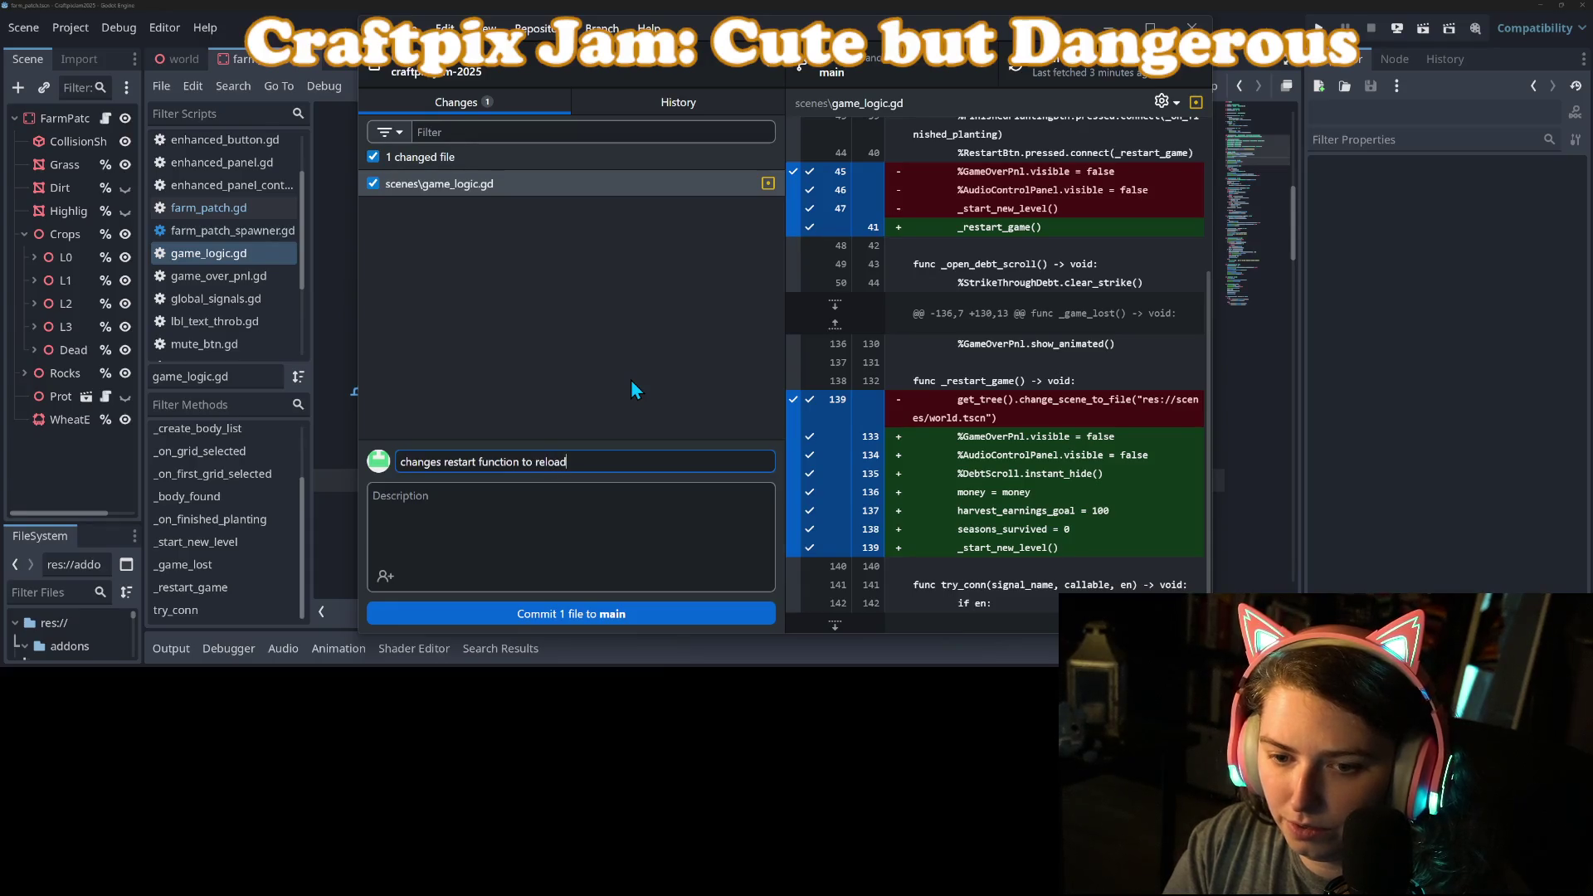
pyautogui.write('data ins')
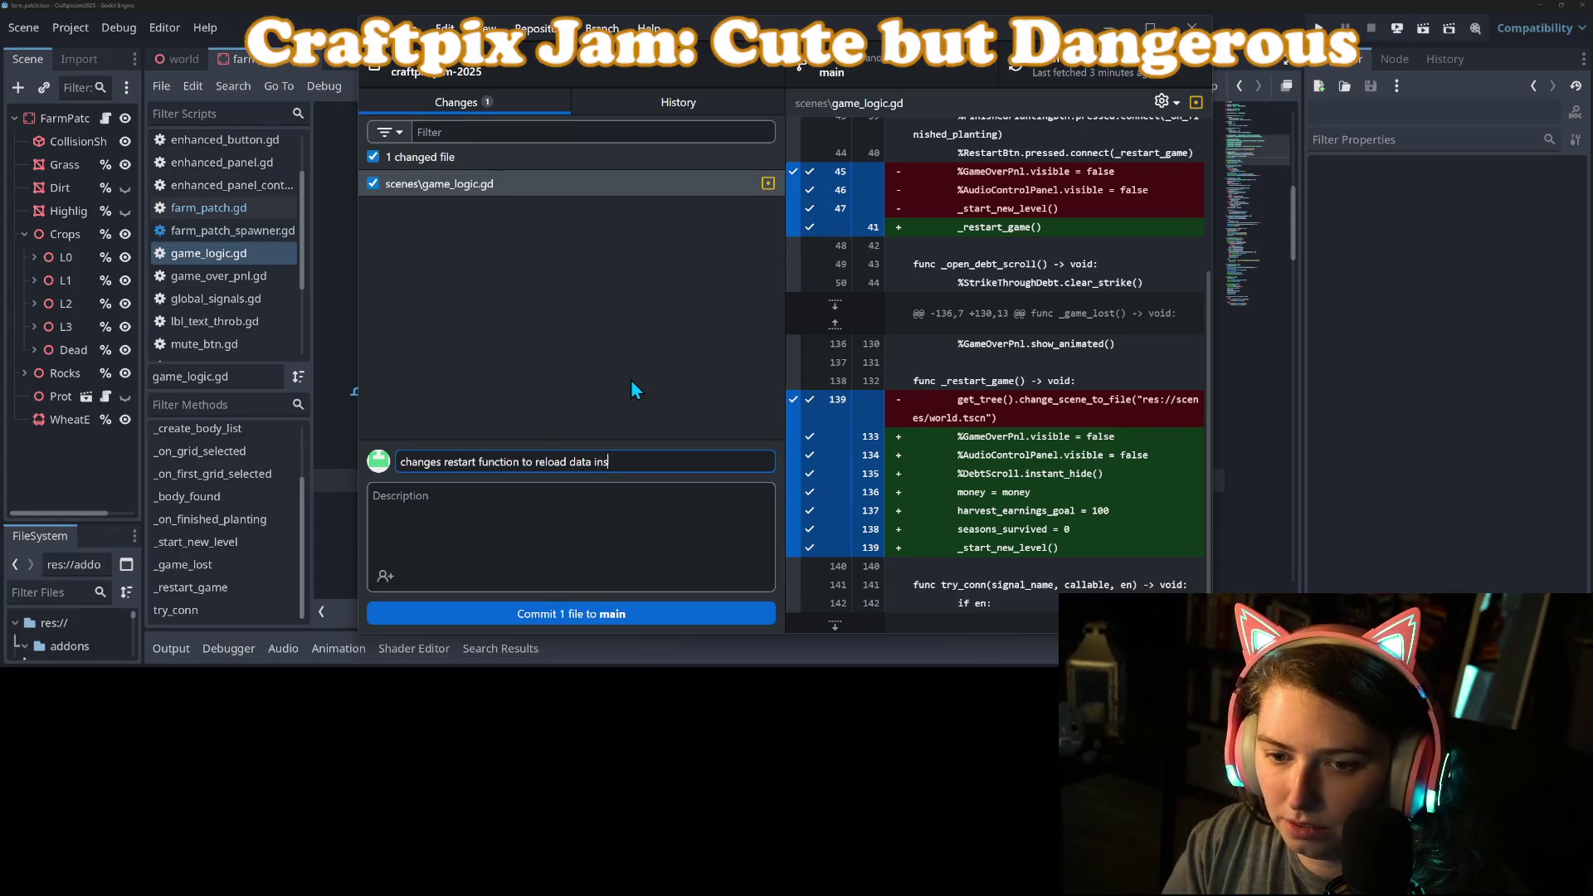
pyautogui.write('taead o')
pyautogui.press('BackSpace')
pyautogui.press('BackSpace')
pyautogui.press('BackSpace')
pyautogui.write('ea')
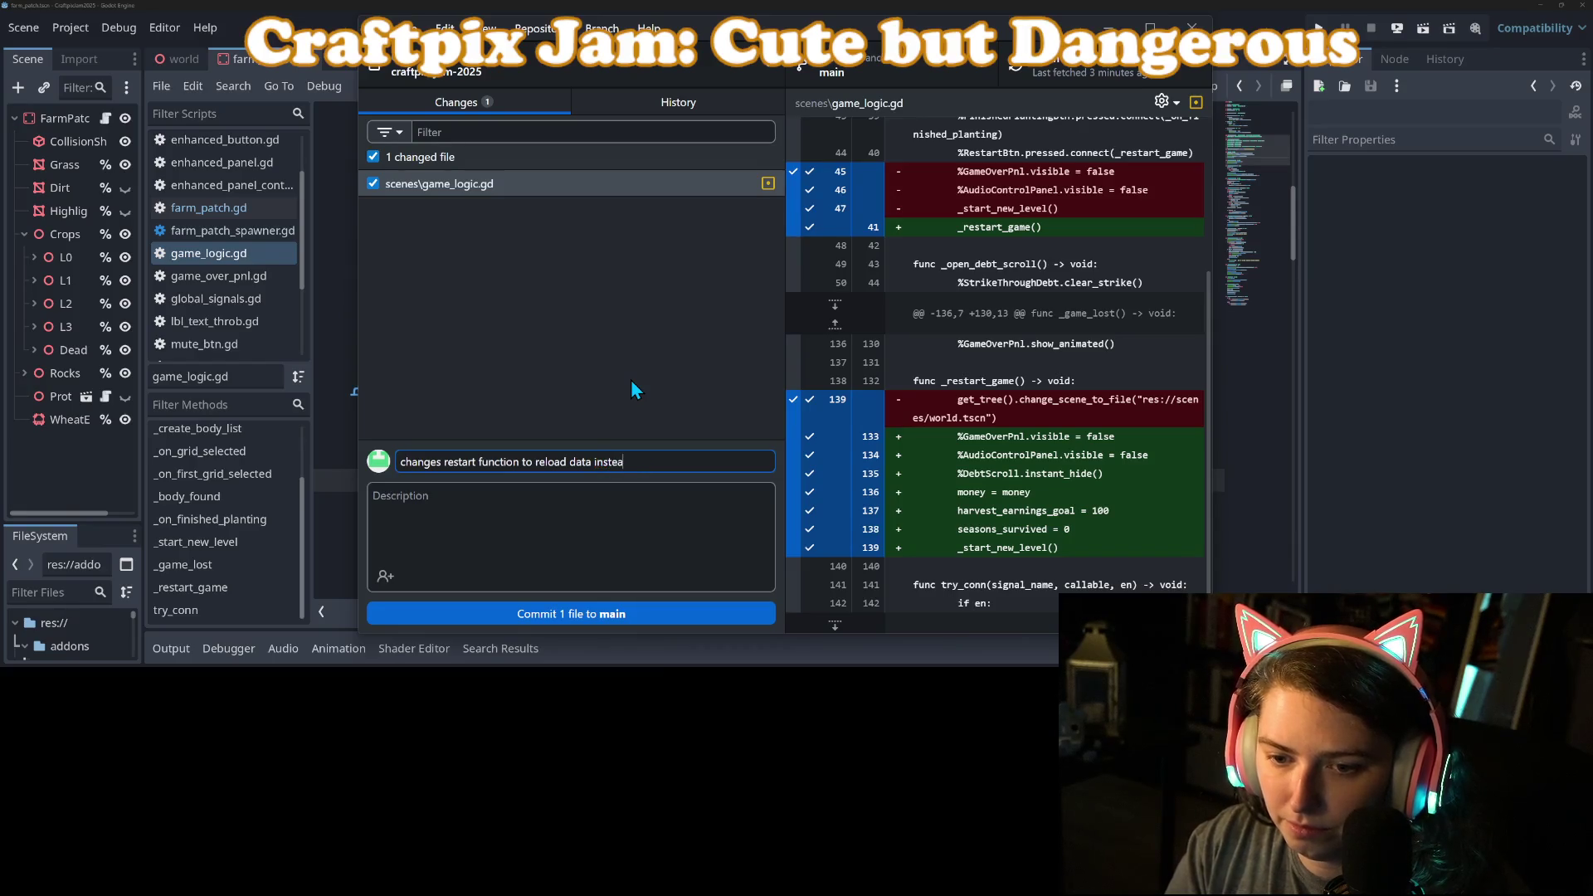
pyautogui.write('d of restarting')
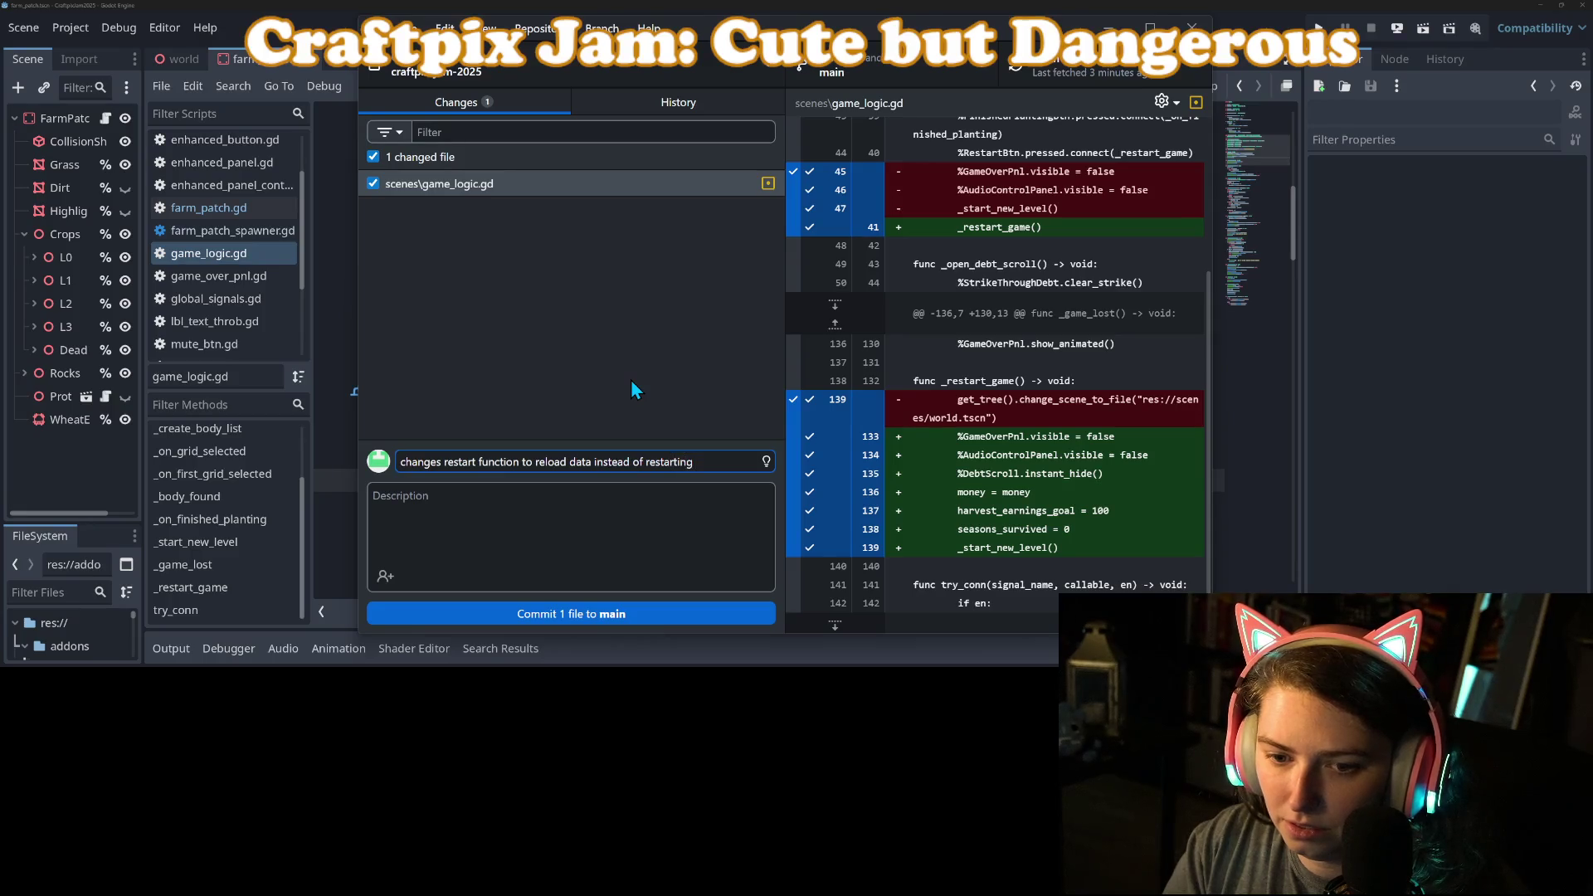
pyautogui.press('BackSpace')
pyautogui.press('BackSpace')
pyautogui.press('BackSpace')
pyautogui.press('BackSpace')
pyautogui.press('BackSpace')
pyautogui.press('BackSpace')
pyautogui.press('BackSpace')
pyautogui.press('BackSpace')
pyautogui.write('loading whole scene')
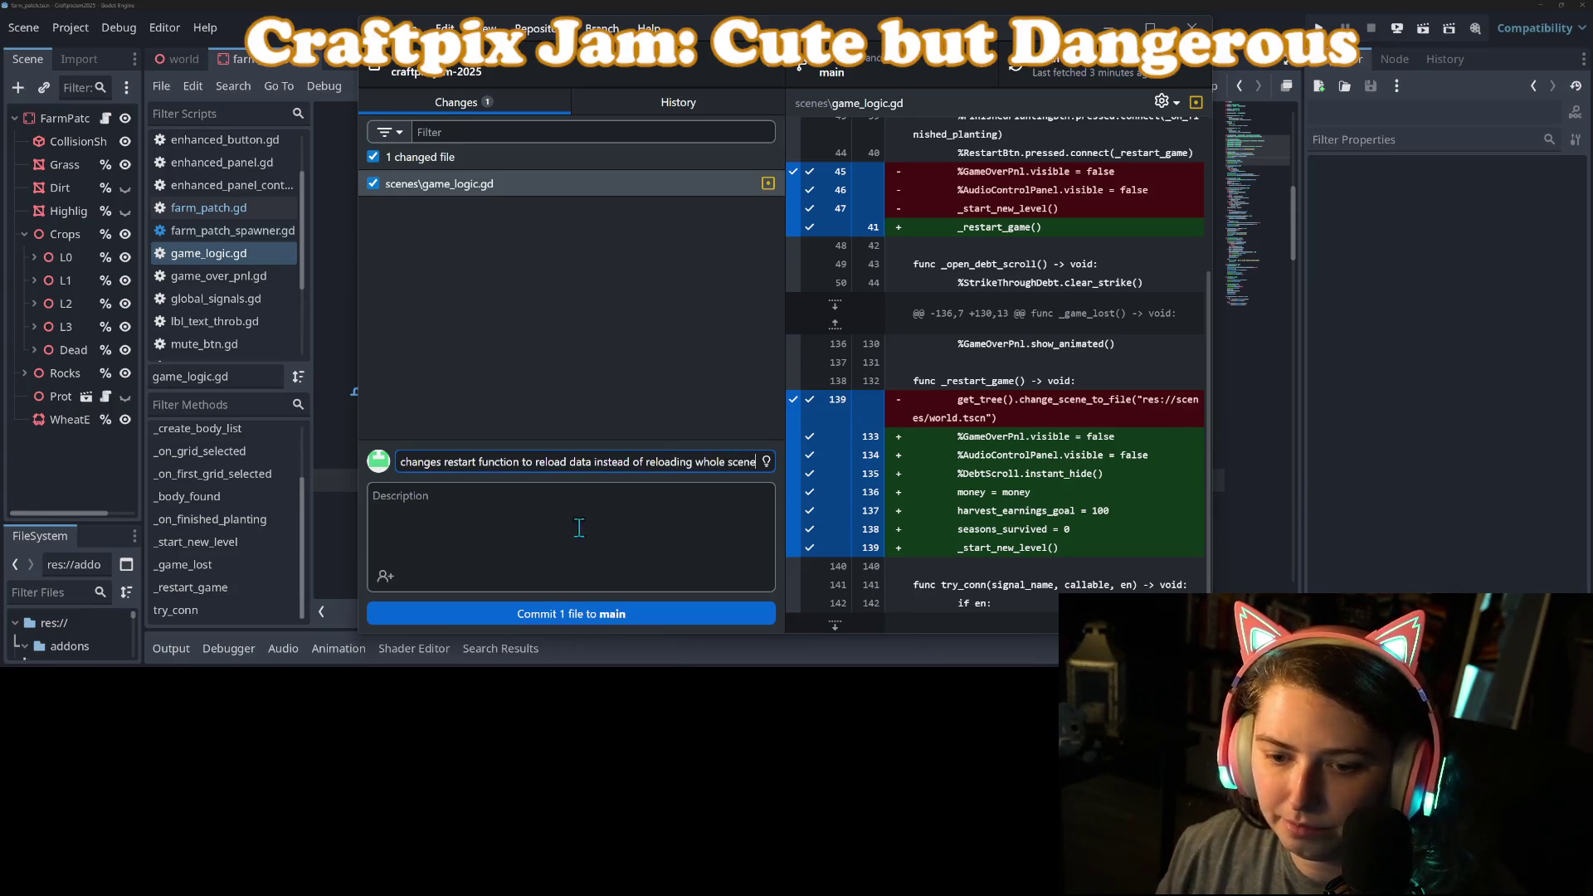
pyautogui.click(619, 614)
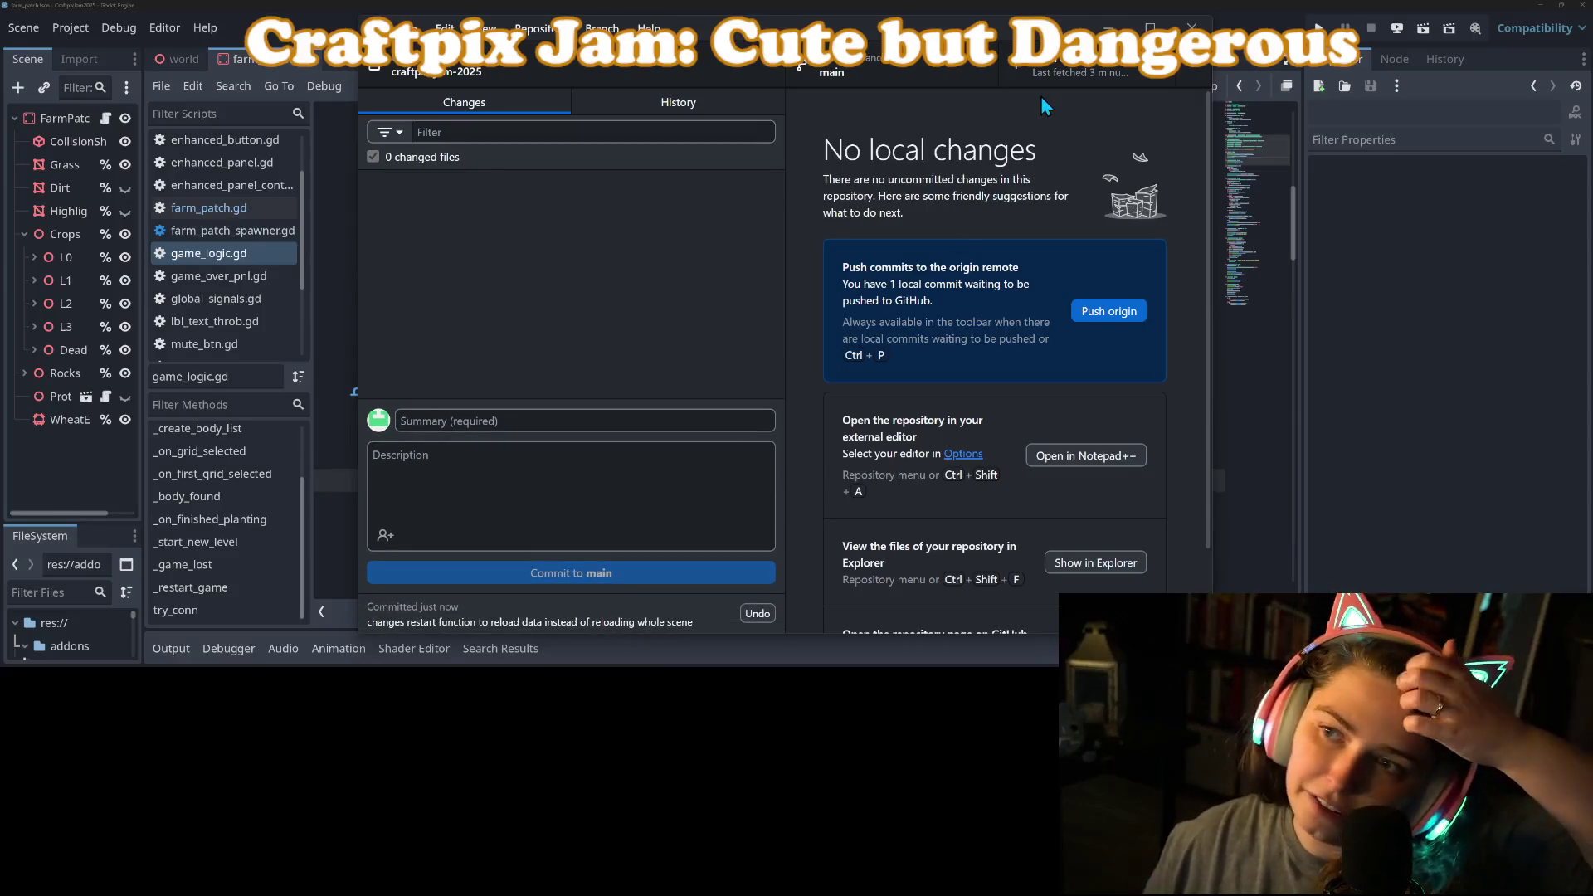
pyautogui.click(1108, 27)
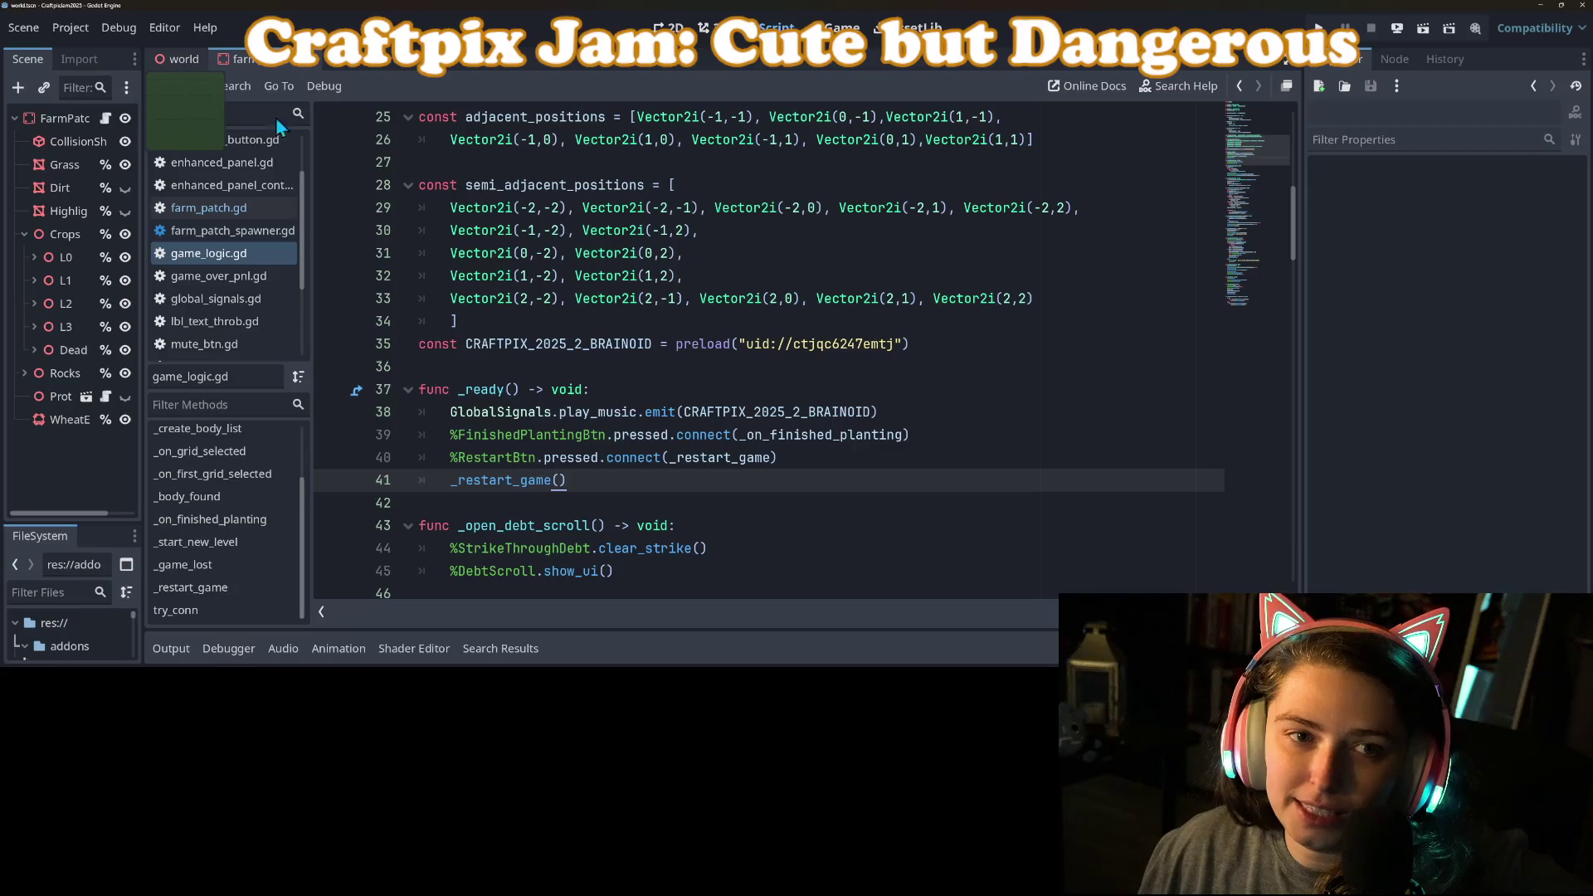
# Step: Show the world scene in the free 3D view, widen the scene tree, and select Ground
pyautogui.click(182, 59)
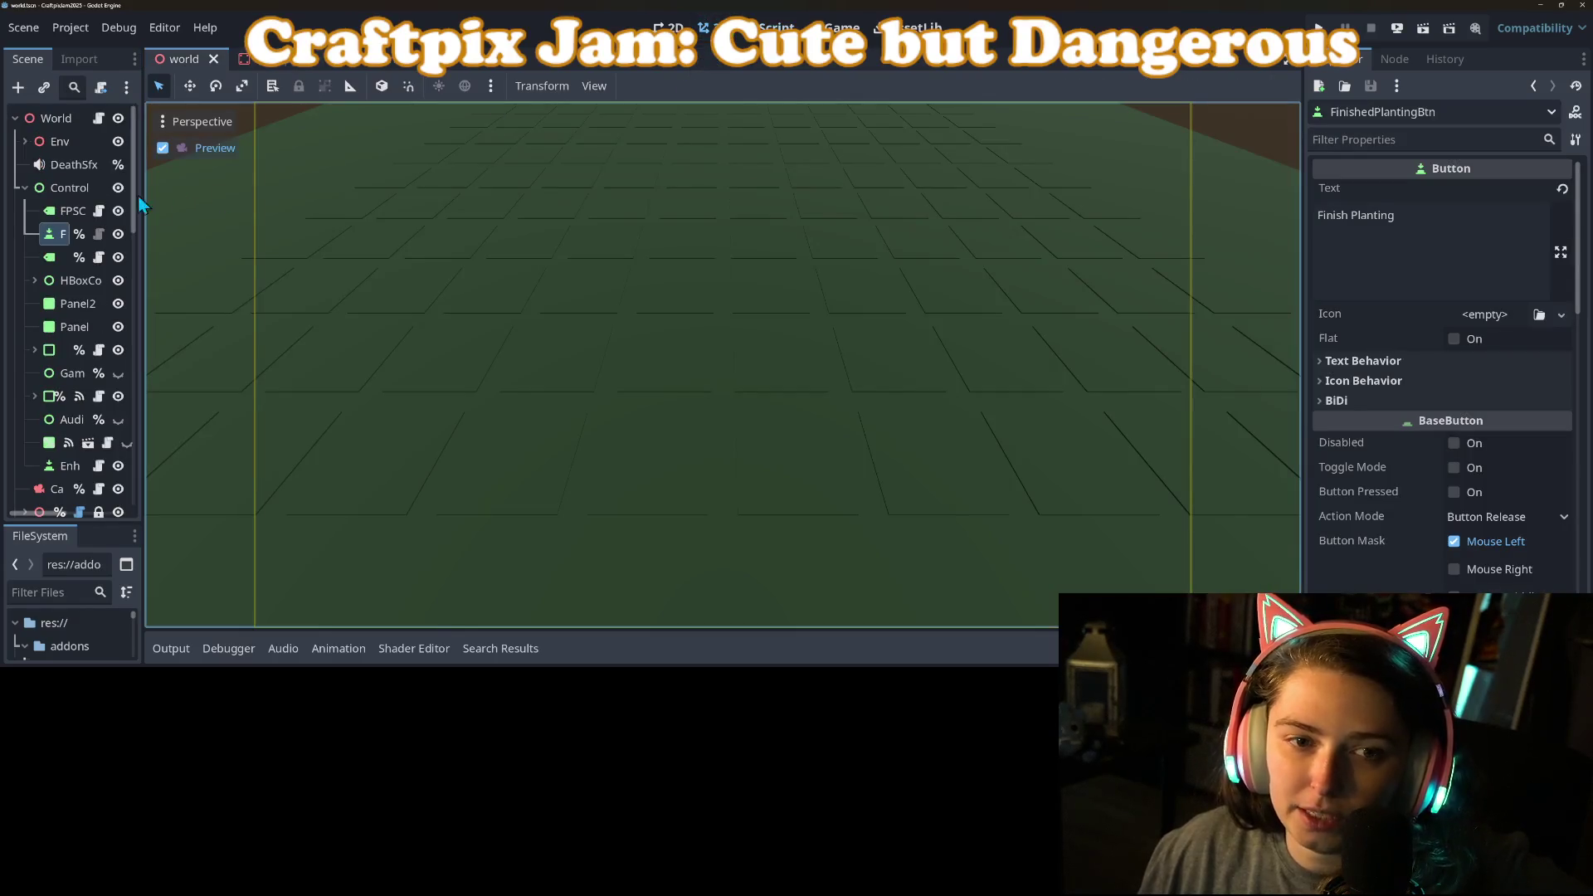
pyautogui.click(166, 147)
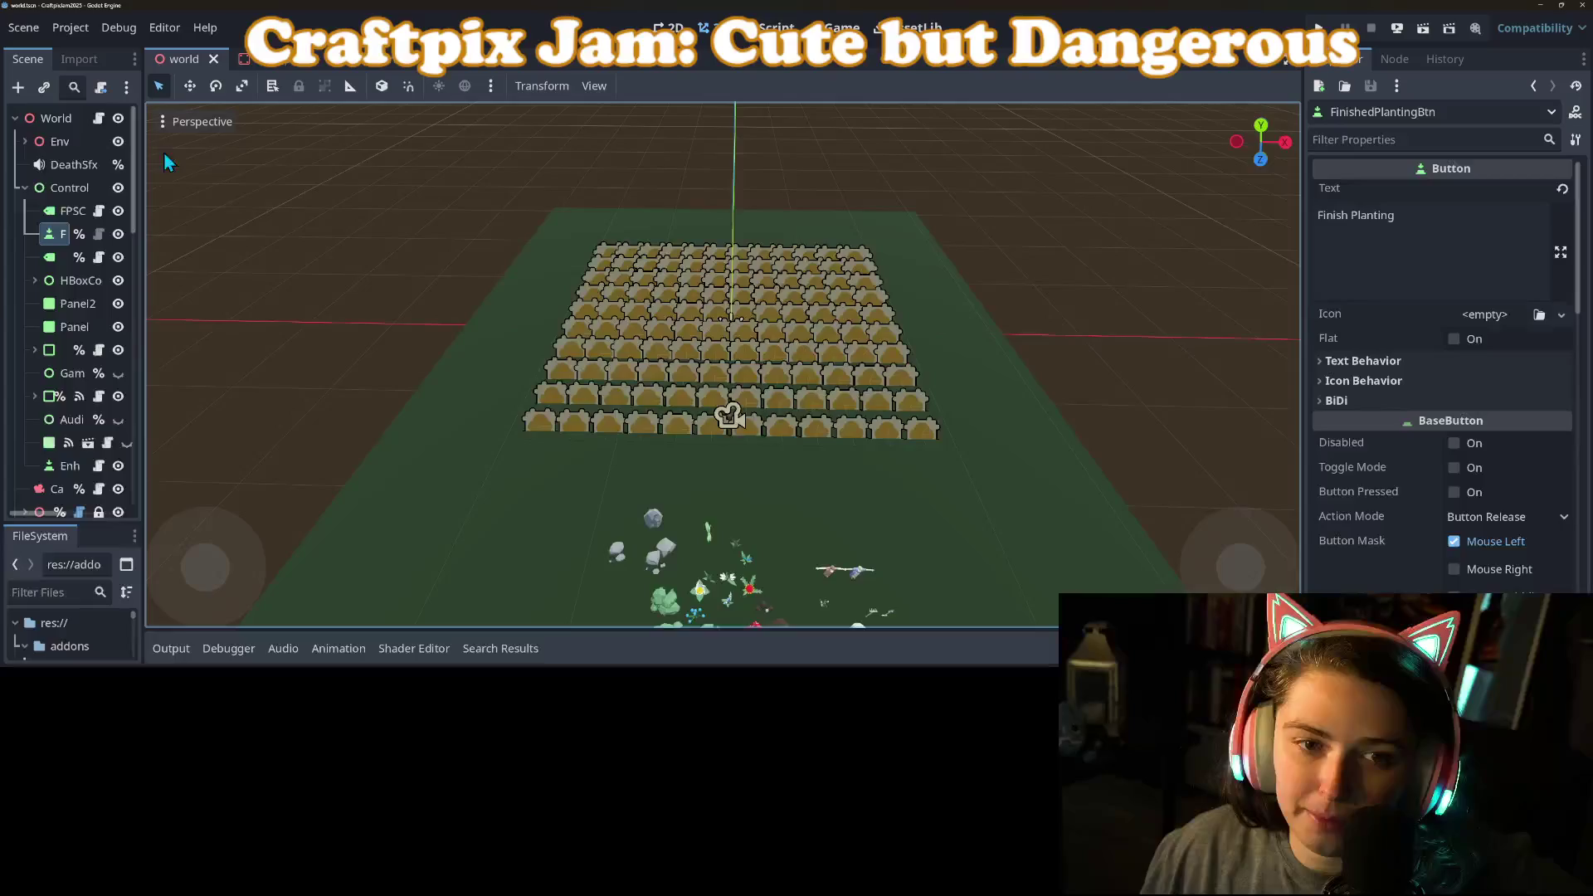
pyautogui.moveTo(143, 166); pyautogui.dragTo(326, 176)
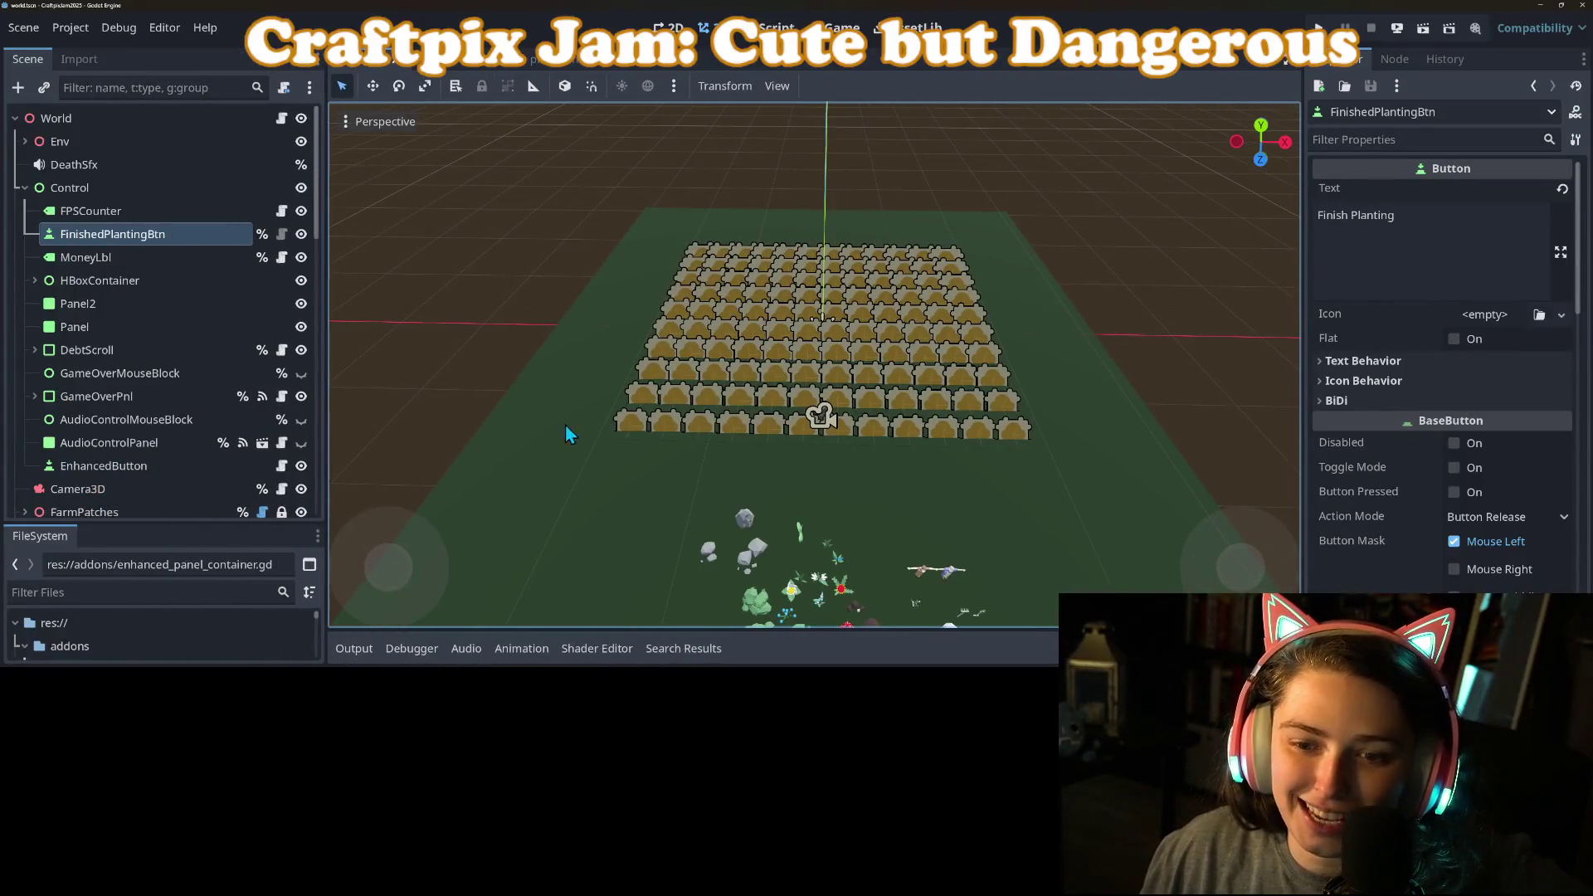
pyautogui.click(519, 453)
# Step: Turn on snapping, shift the Ground plane back, and widen its mesh to 80 m
pyautogui.scroll(-2, 649, 510)
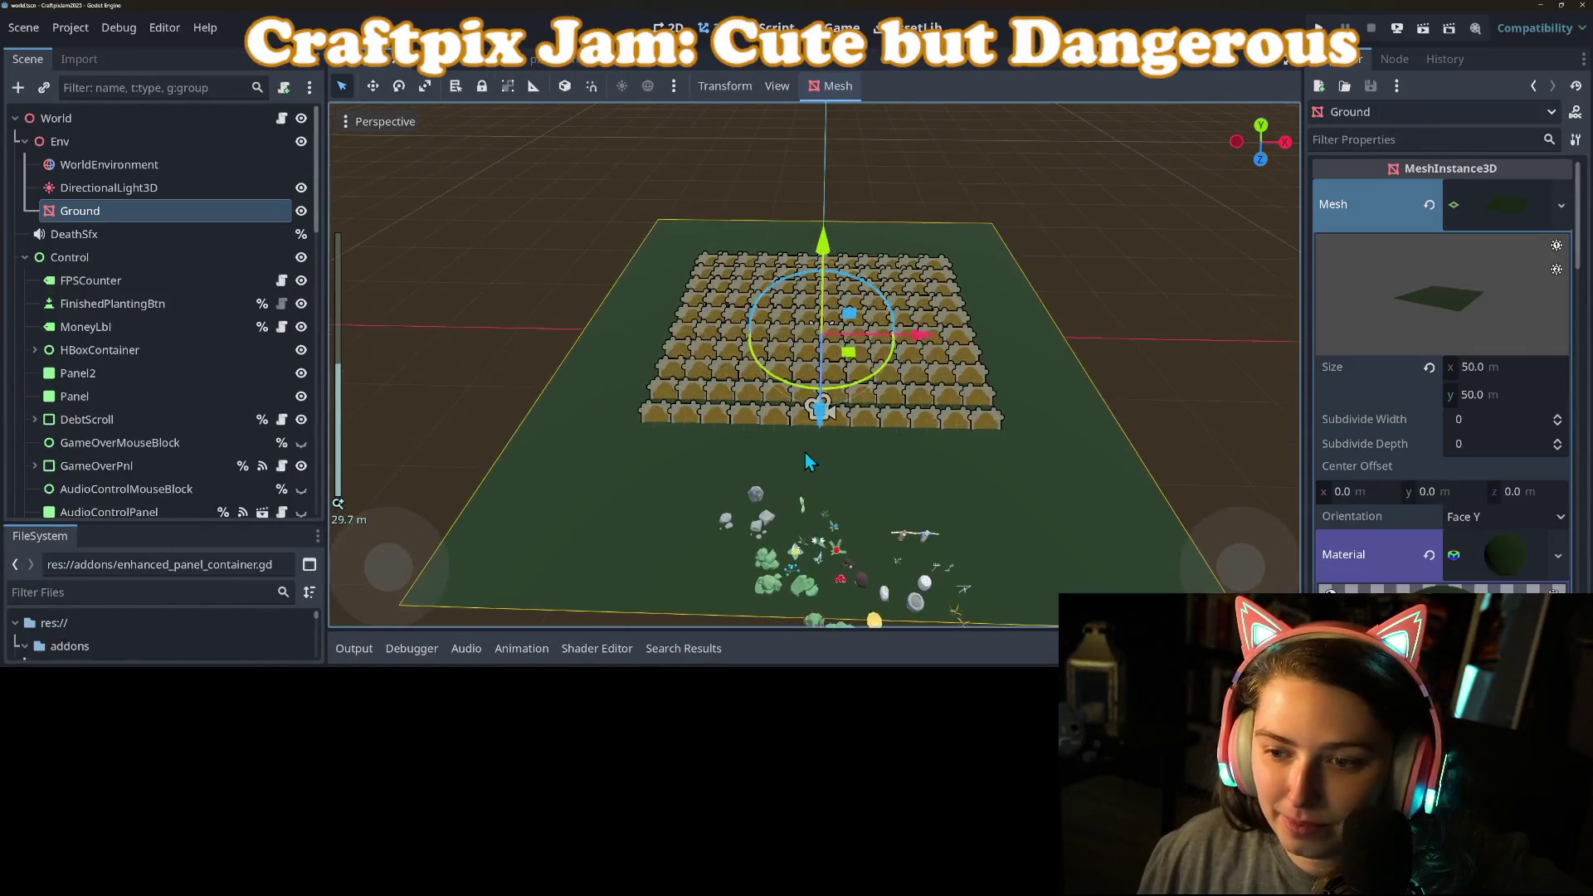
pyautogui.click(591, 85)
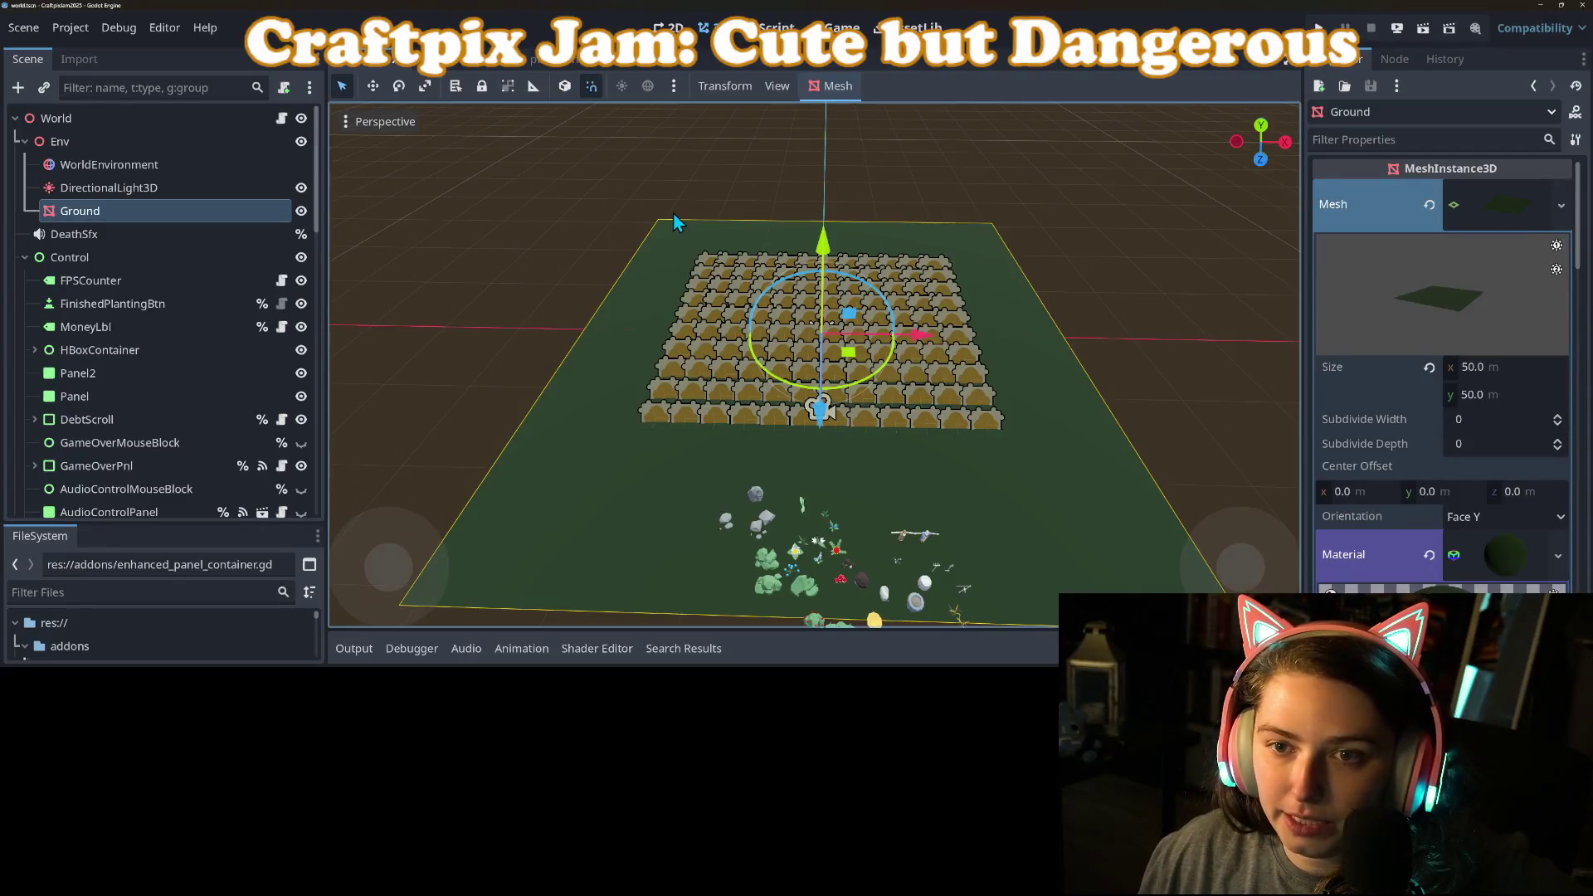
pyautogui.moveTo(830, 439); pyautogui.dragTo(825, 346)
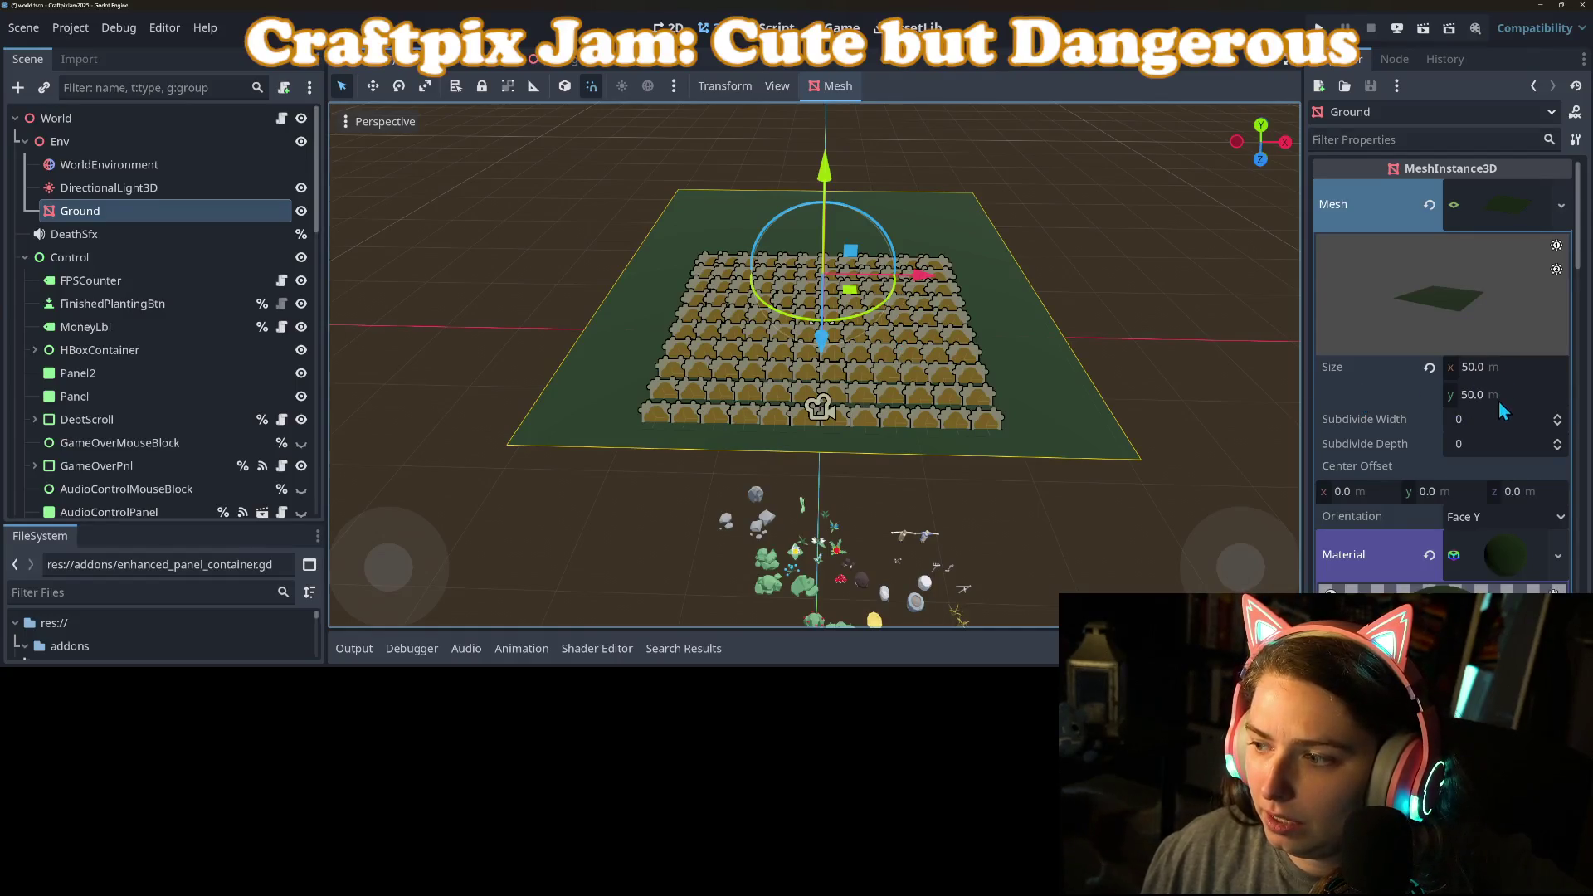
pyautogui.click(1500, 368)
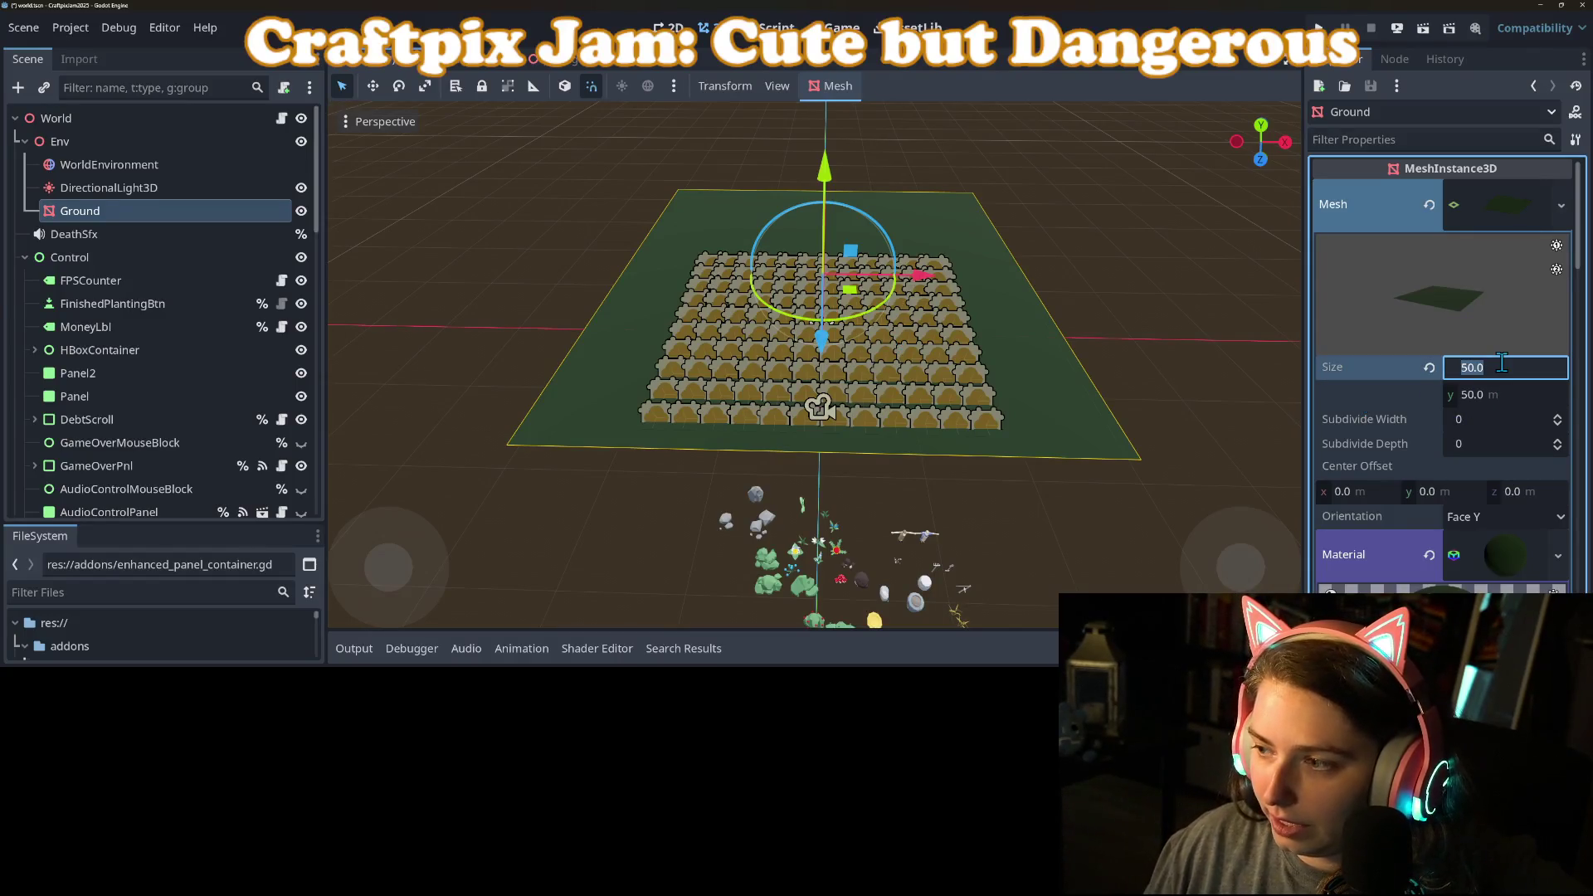
pyautogui.write('80')
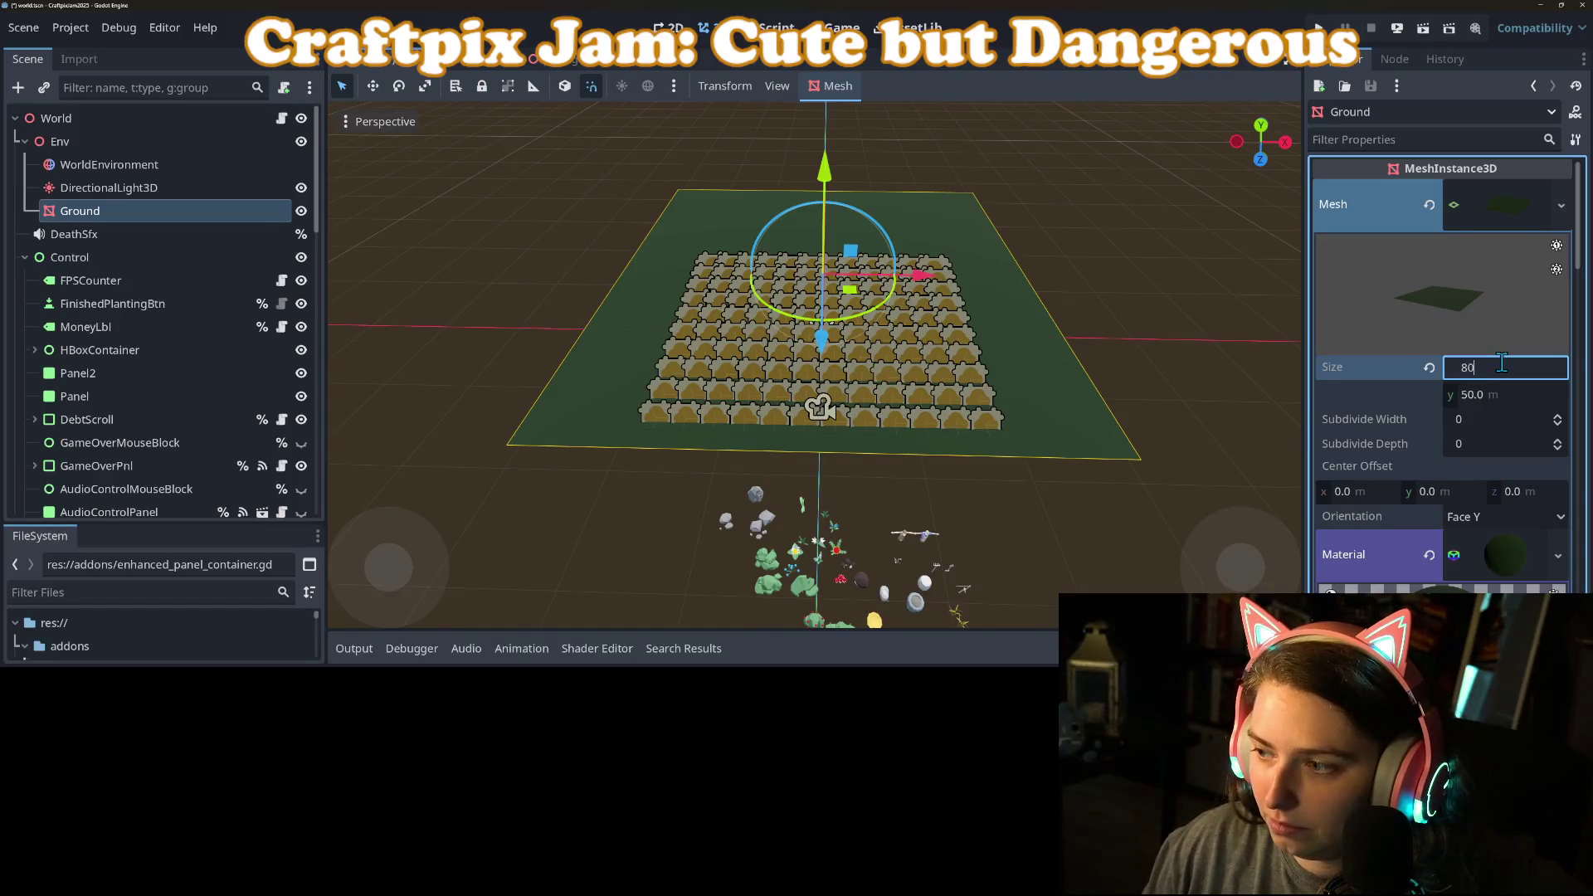
pyautogui.press('Return')
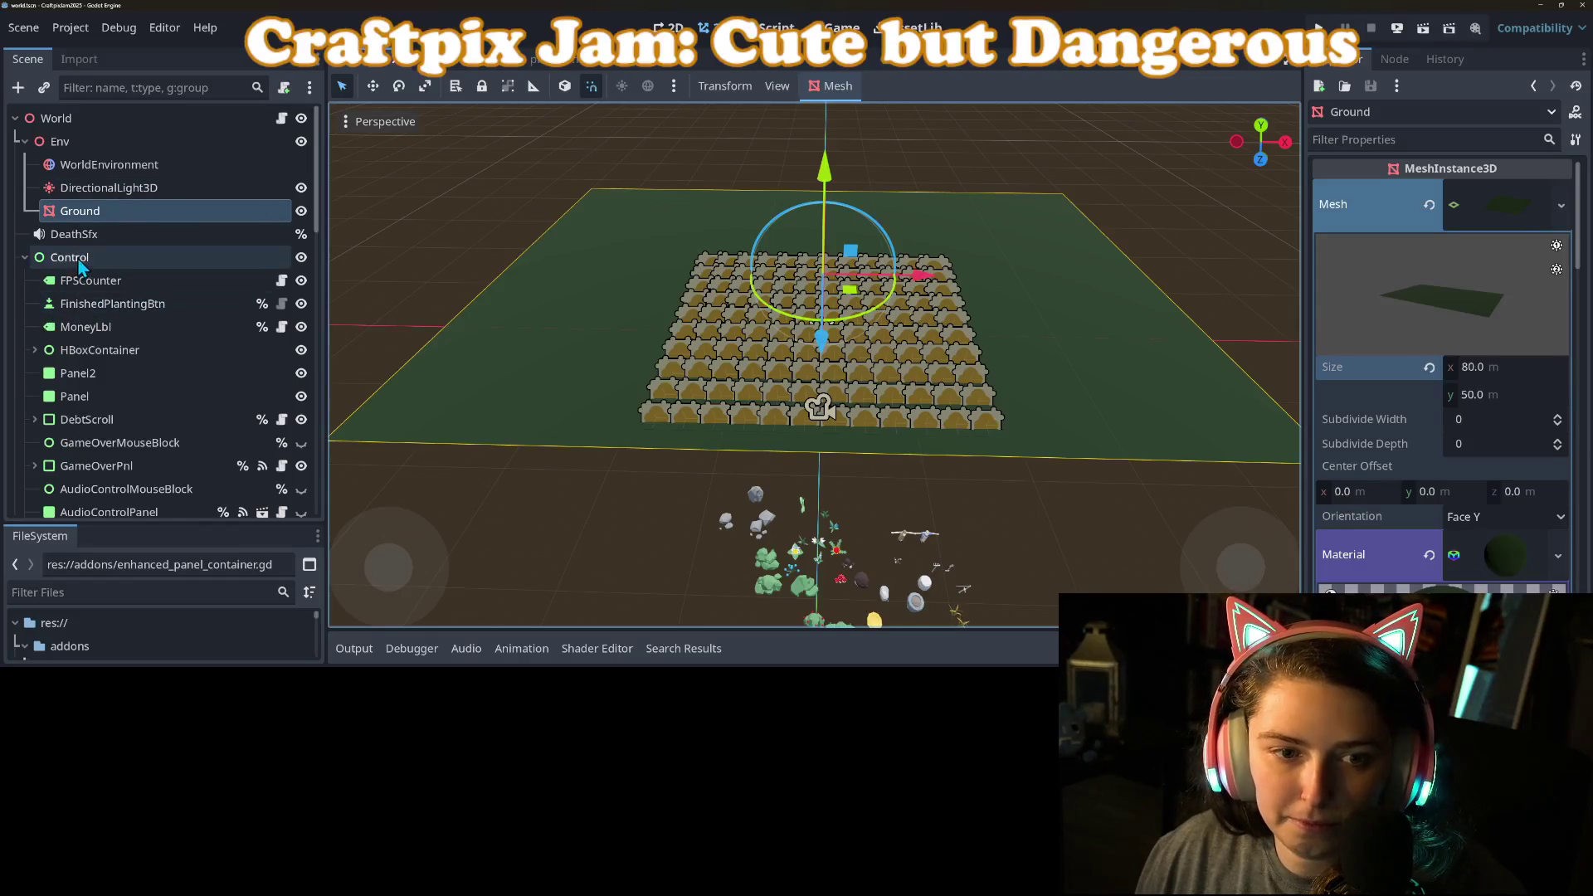
# Step: Raise the Camera3D's Transform Position Y from 6 to 12, then reselect Ground
pyautogui.scroll(-4, 87, 431)
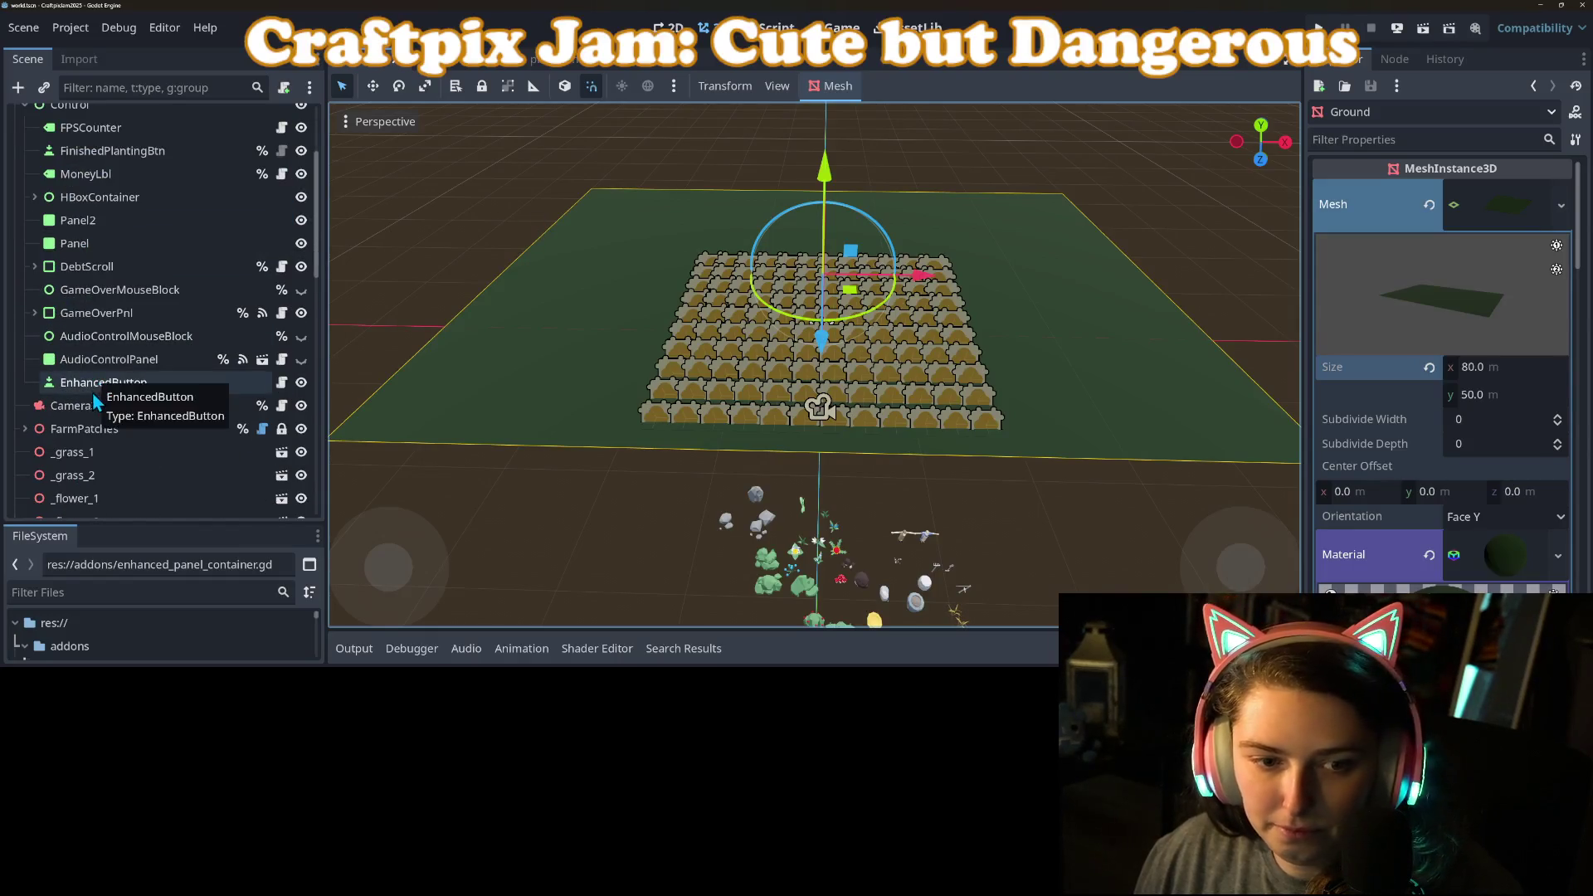
pyautogui.click(92, 405)
pyautogui.scroll(10, 1482, 492)
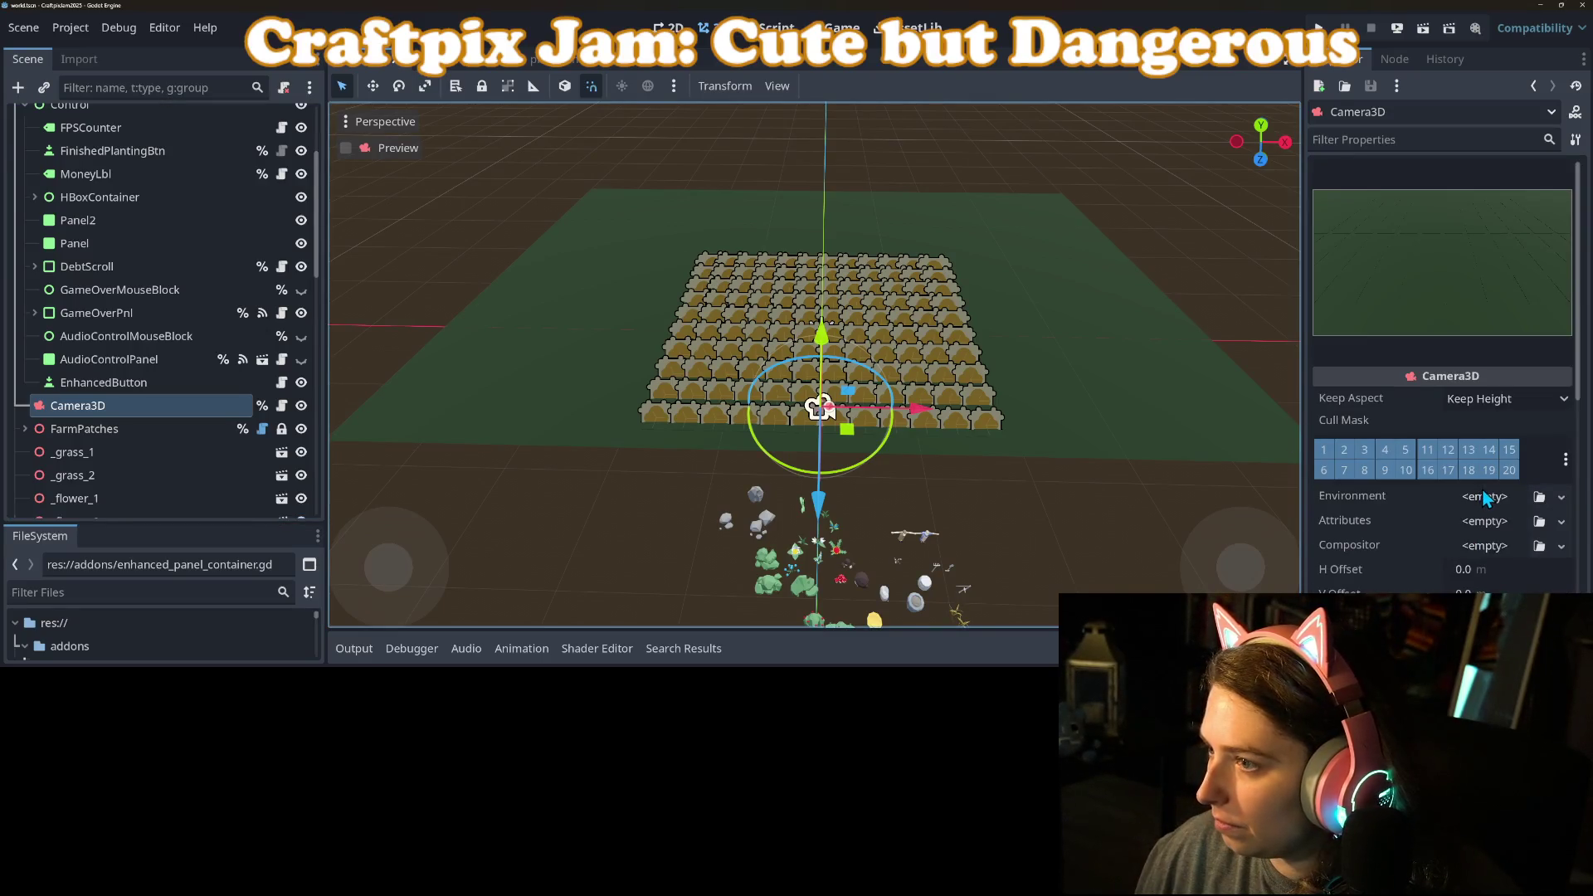
pyautogui.scroll(-6, 1475, 548)
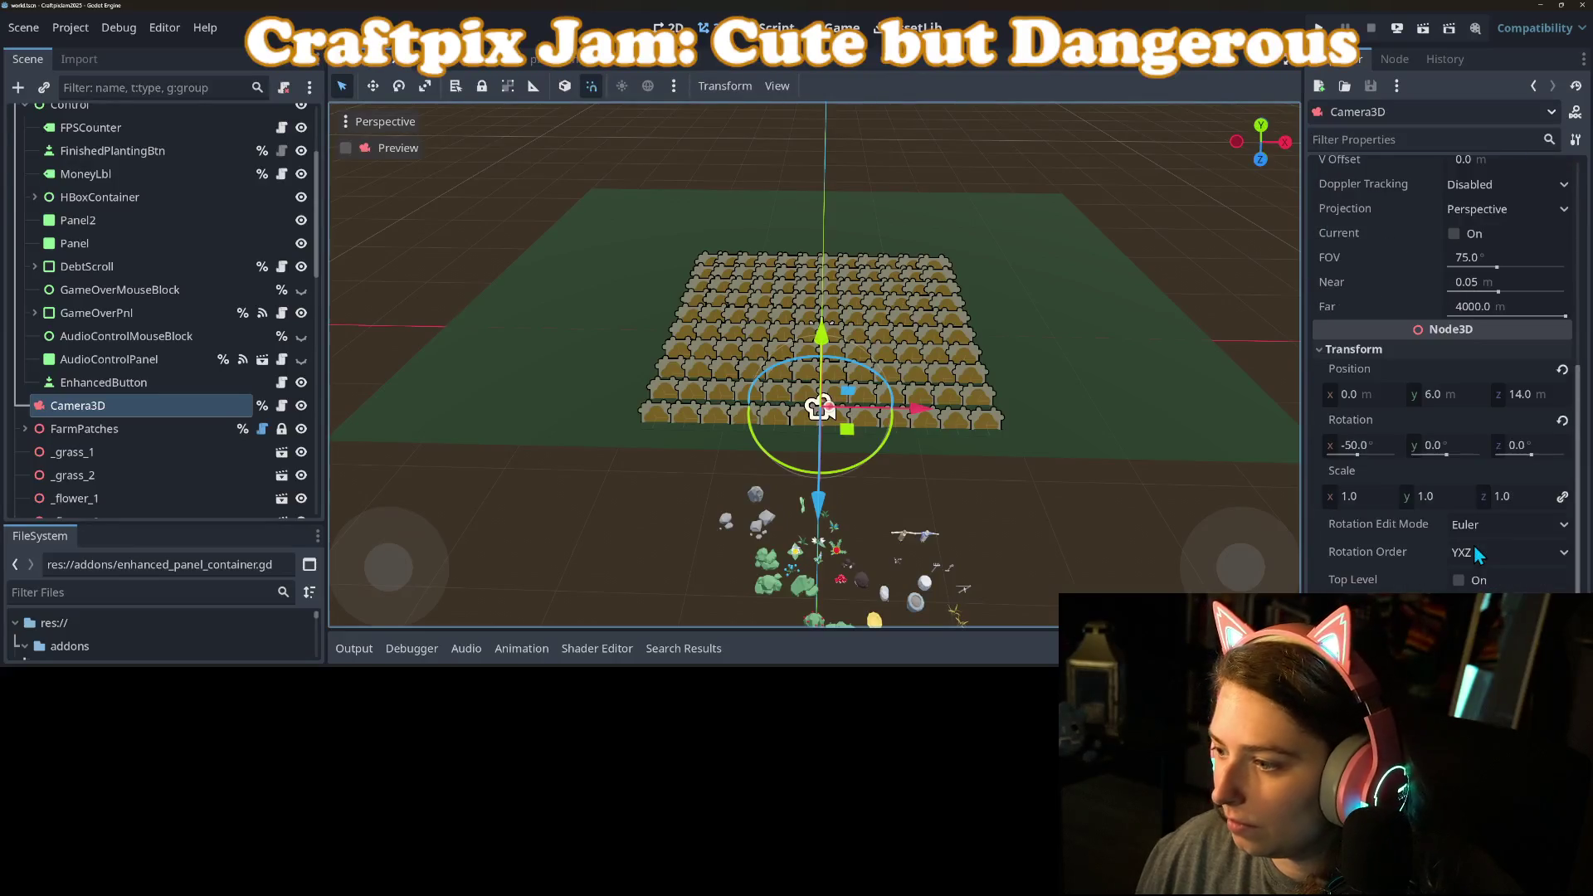
pyautogui.click(1462, 398)
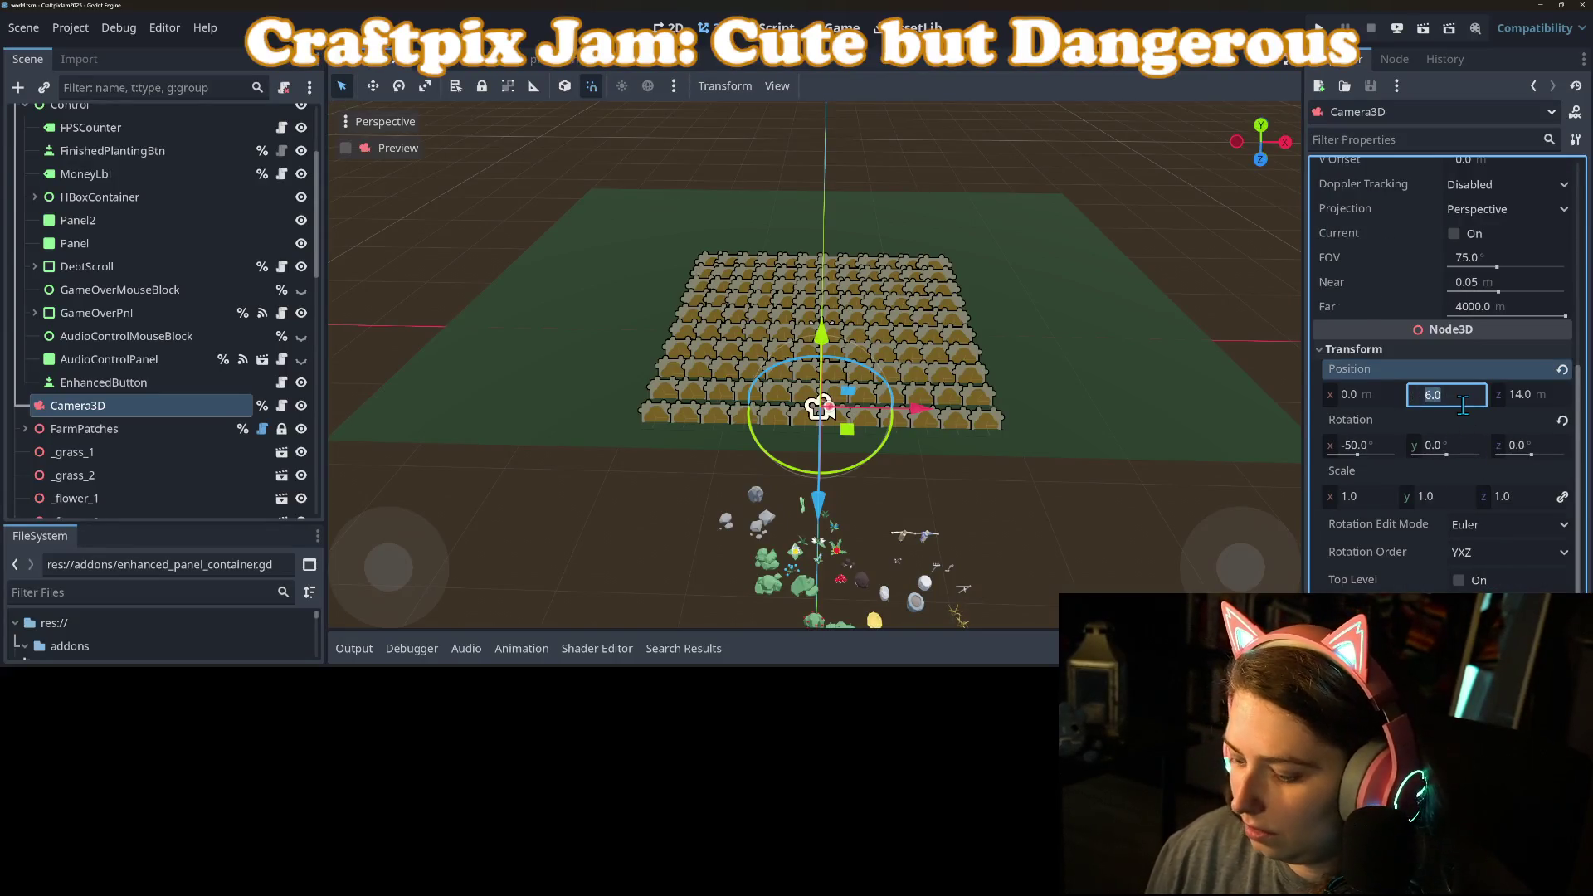
pyautogui.write('12')
pyautogui.press('Tab')
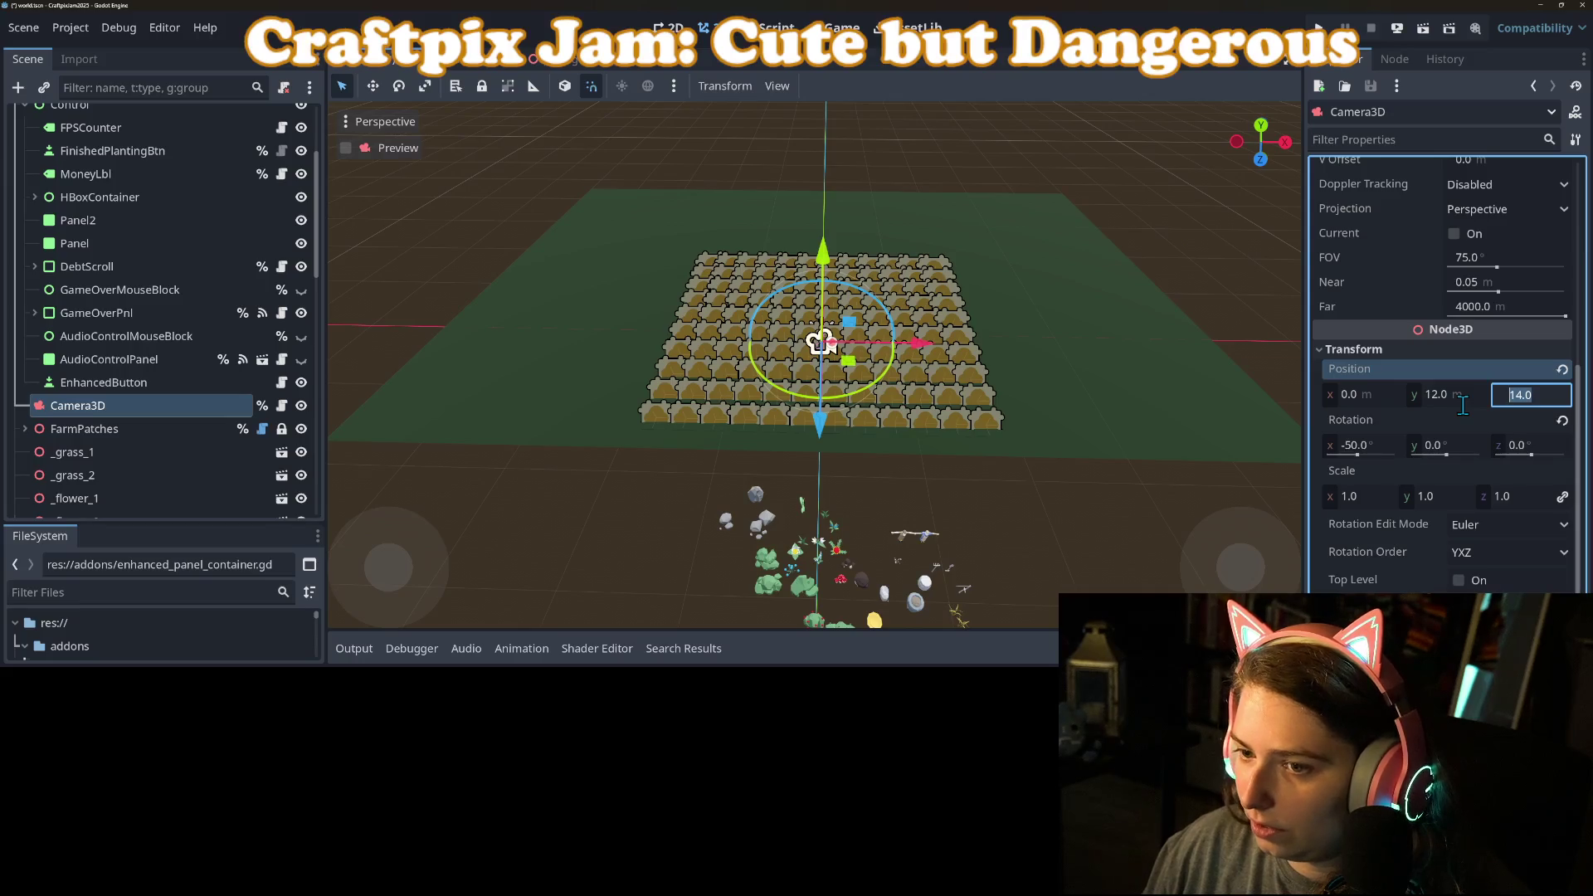
pyautogui.scroll(6, 1346, 500)
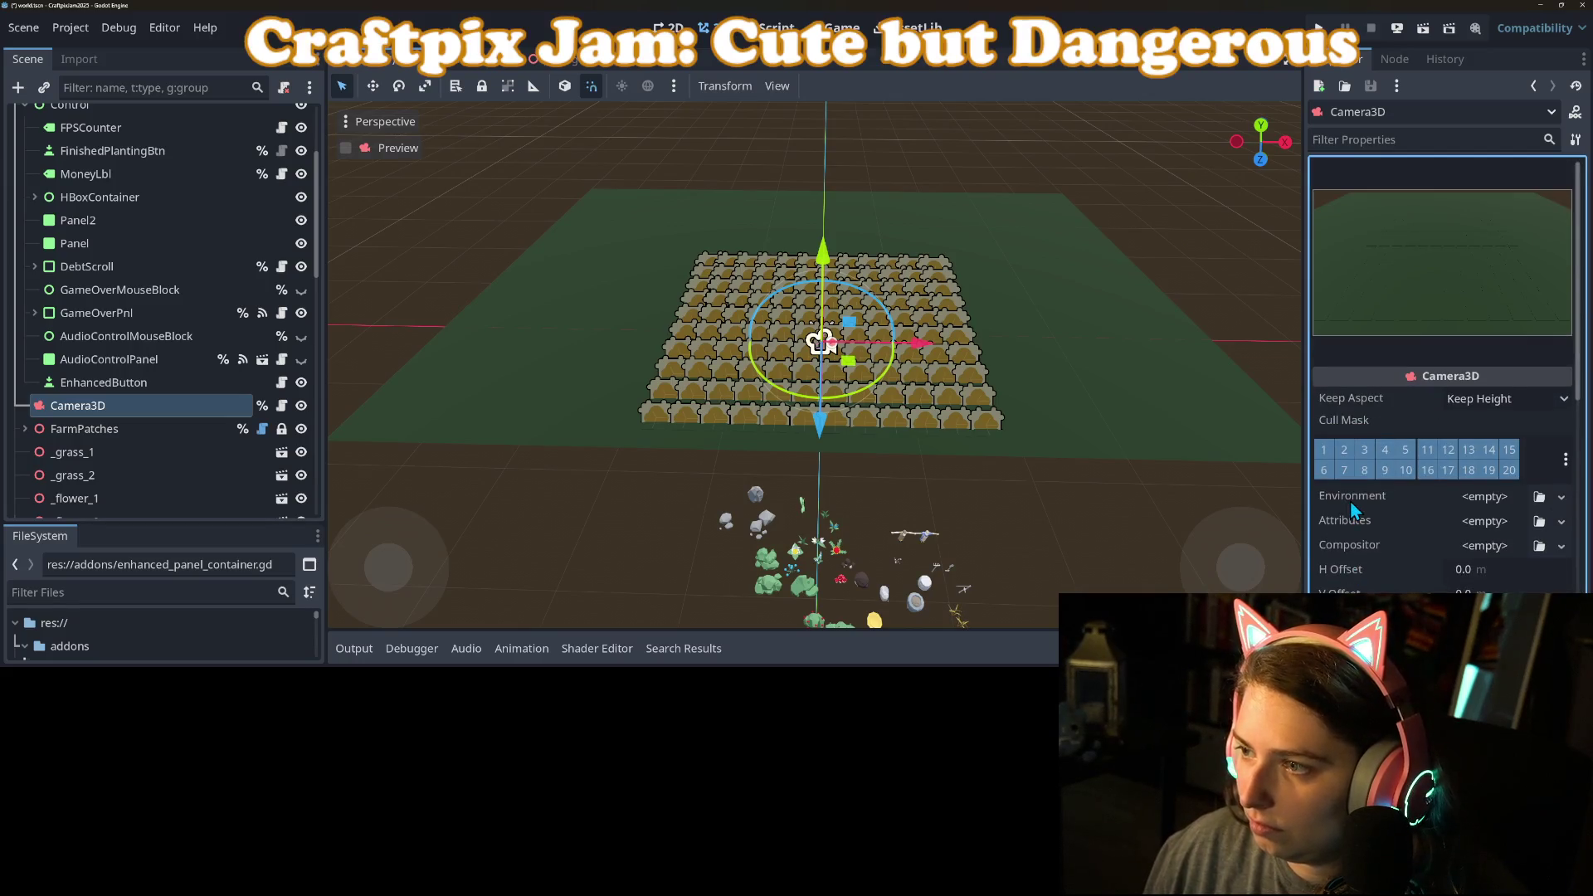
pyautogui.click(1216, 370)
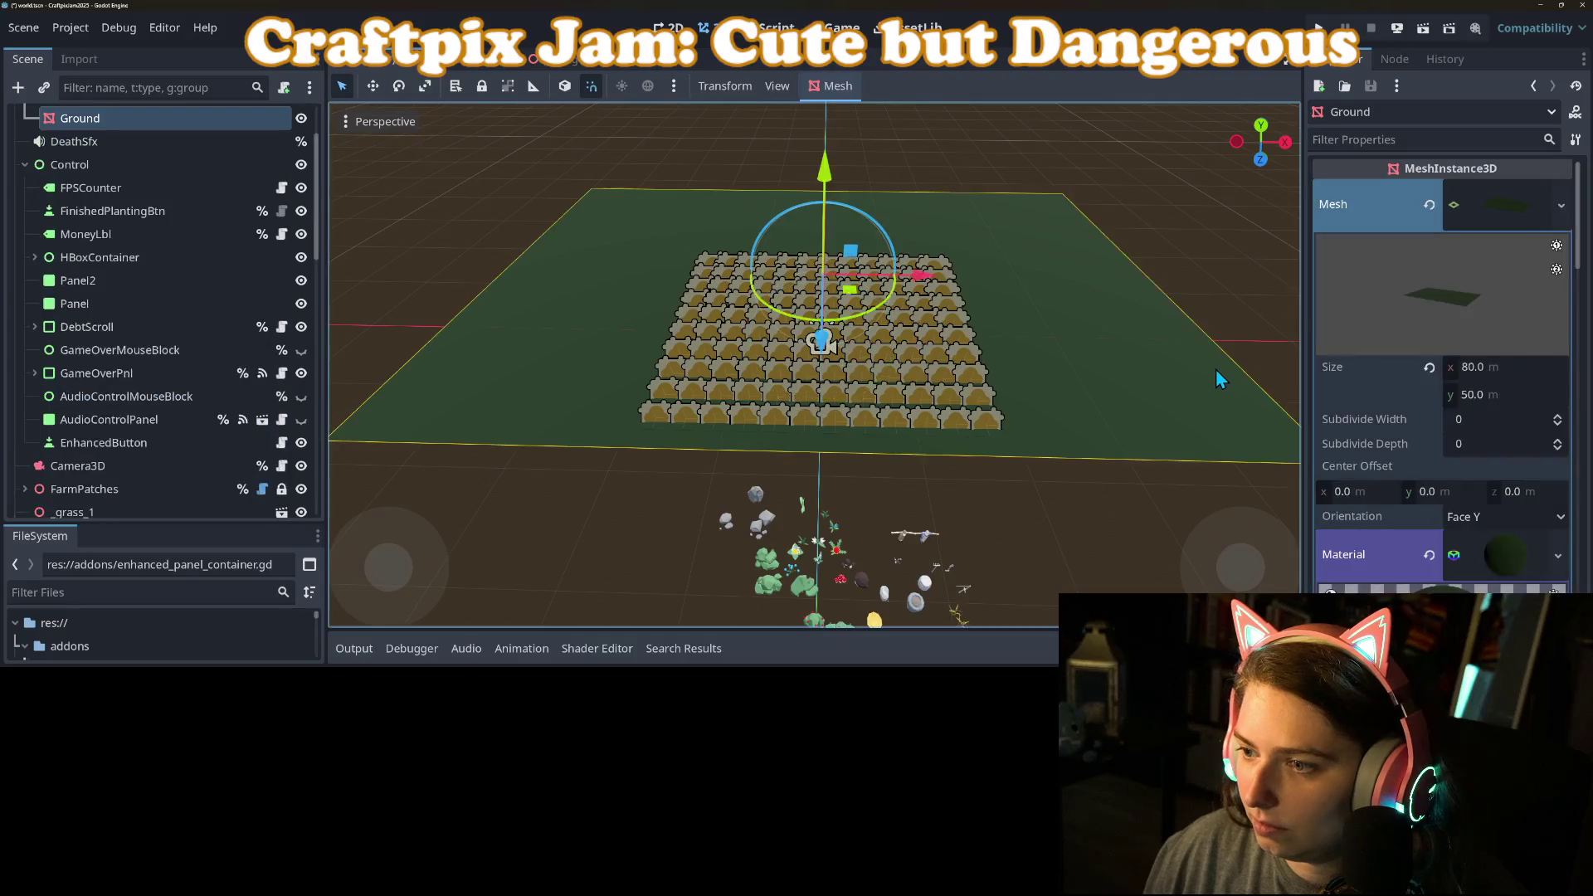
# Step: Resize the Ground mesh to 90 × 55 m, nudge it along Z, and save
pyautogui.click(1506, 370)
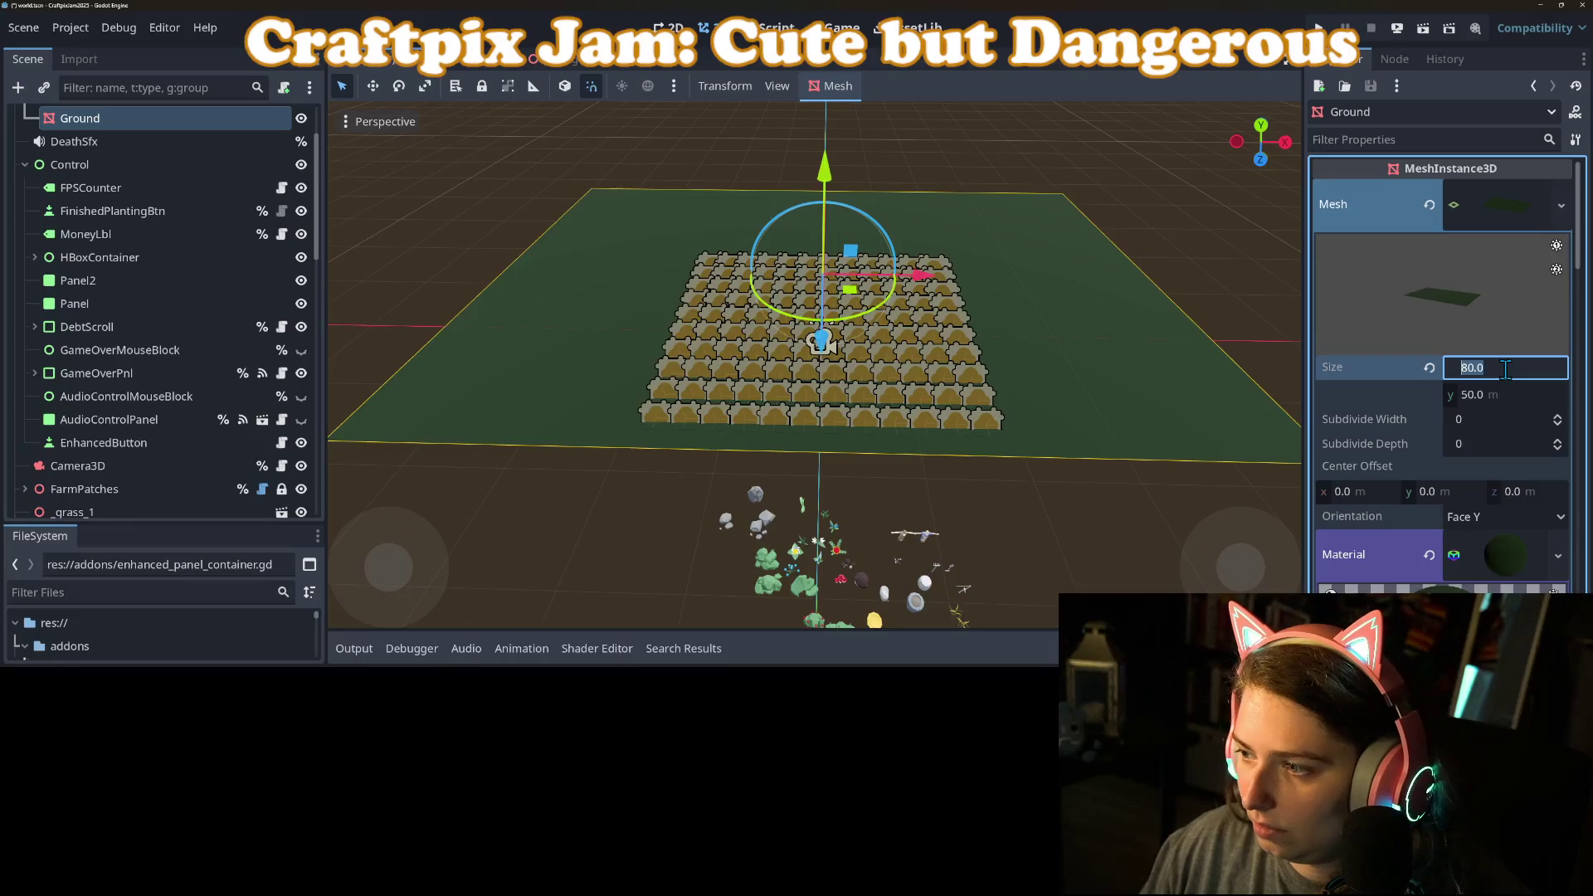
pyautogui.press('BackSpace')
pyautogui.write('90')
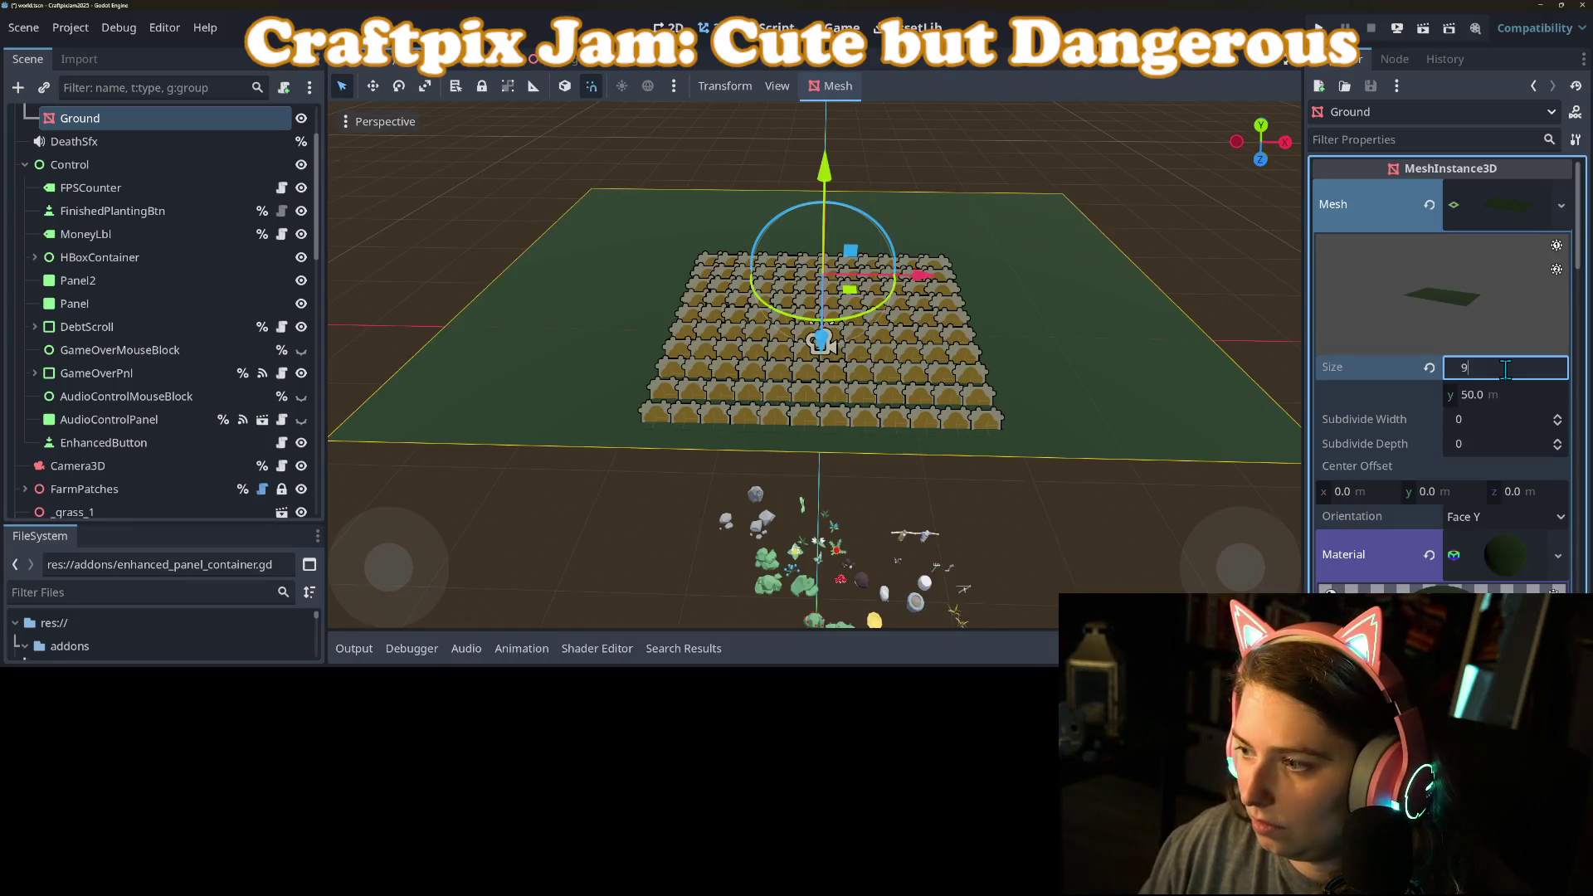
pyautogui.press('Tab')
pyautogui.write('55')
pyautogui.press('Return')
pyautogui.moveTo(822, 348); pyautogui.dragTo(826, 335)
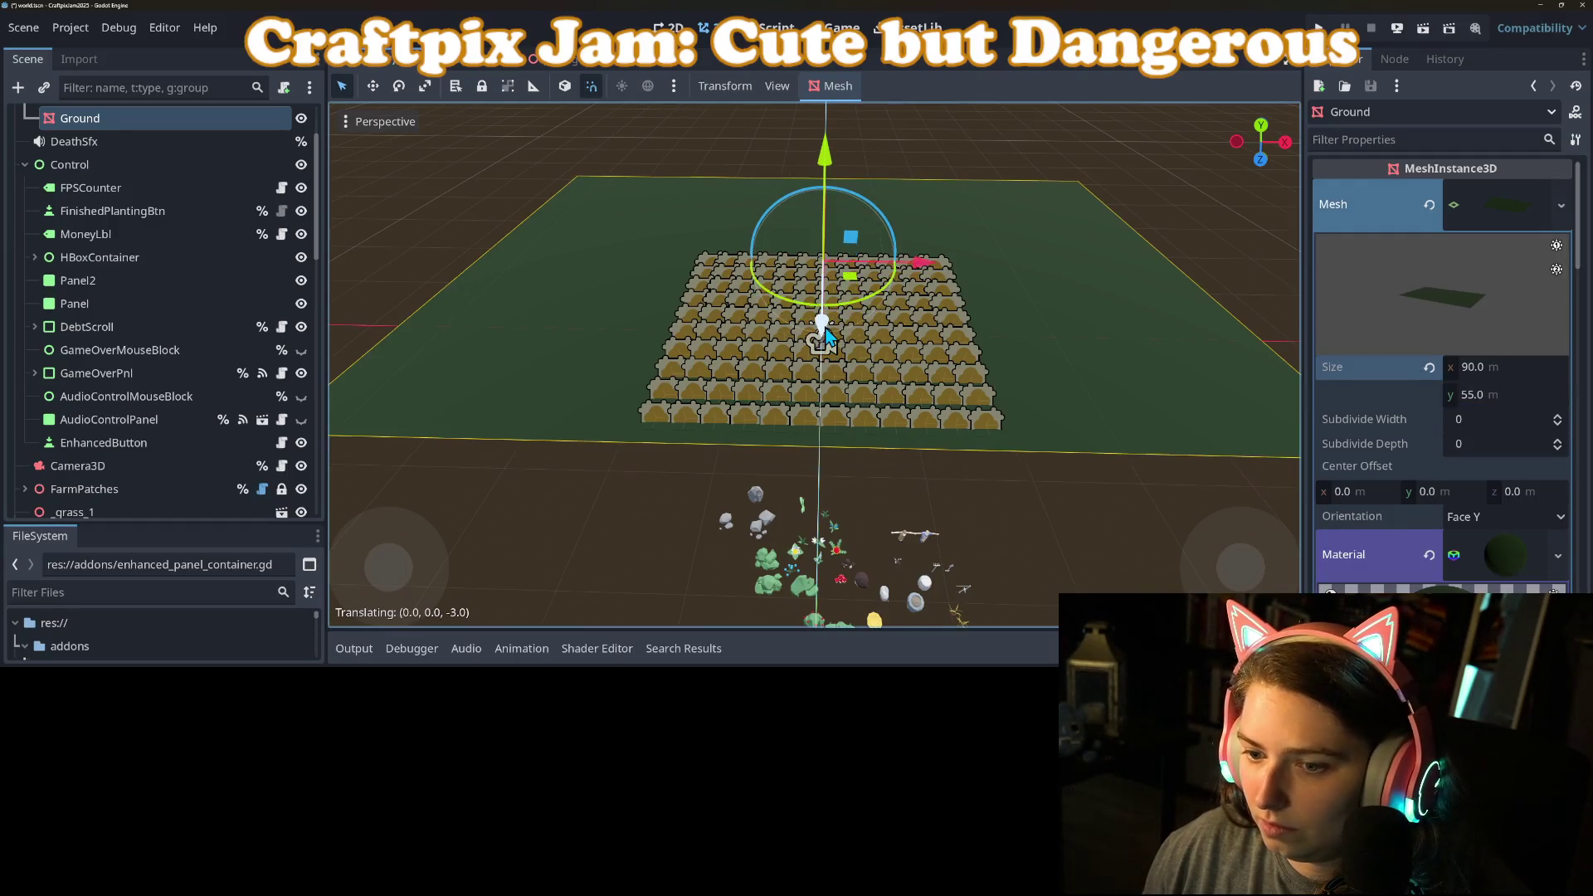
pyautogui.hotkey('ctrl', 's')
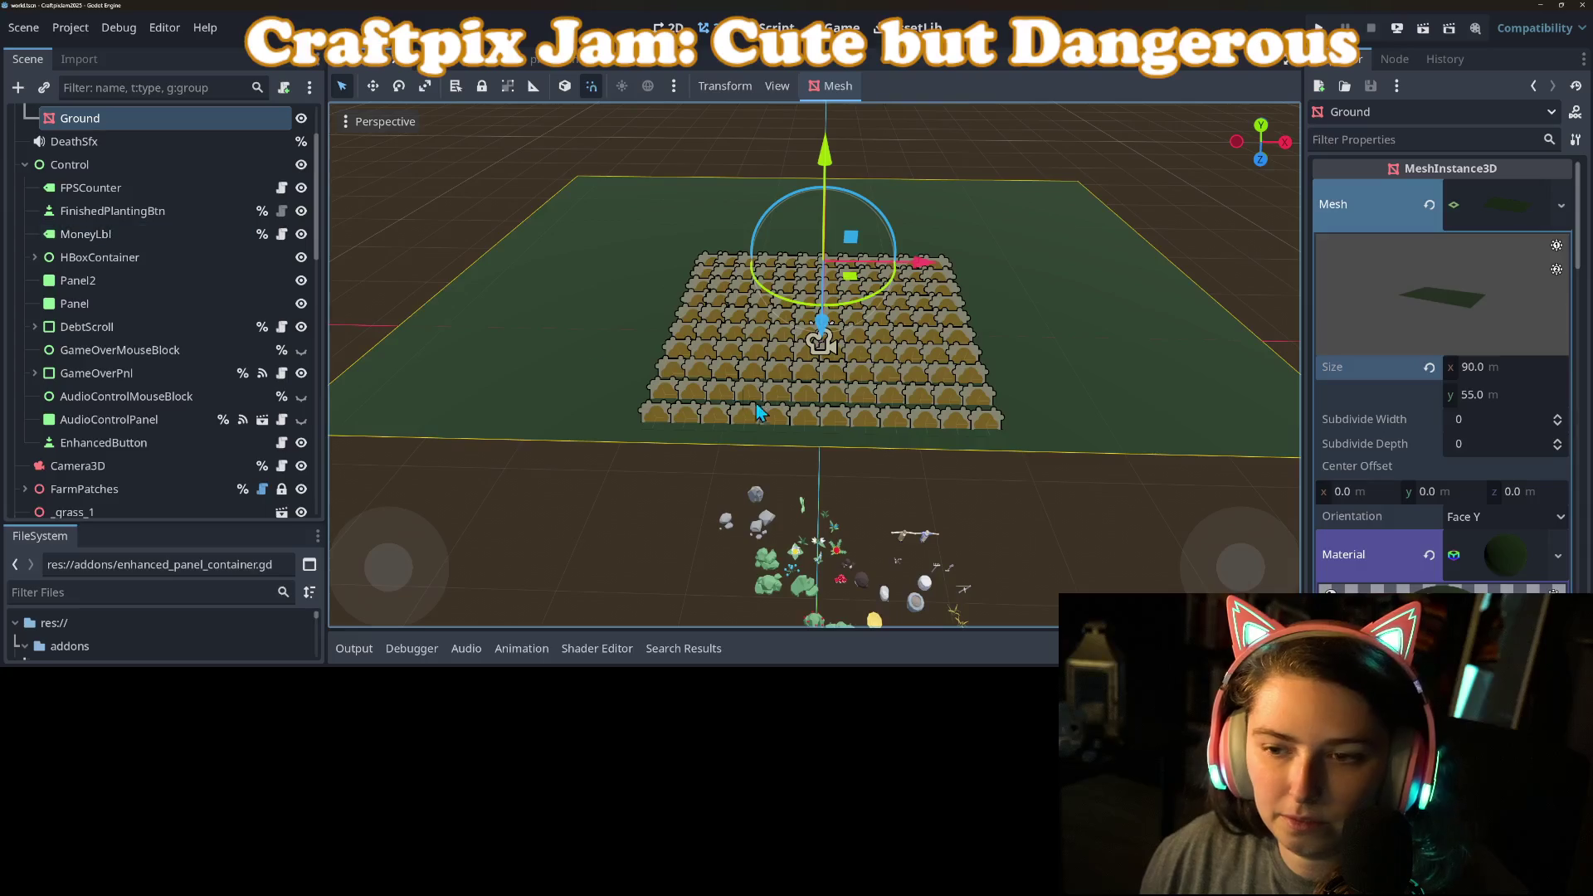
pyautogui.moveTo(832, 342); pyautogui.dragTo(833, 359)
pyautogui.hotkey('ctrl', 's')
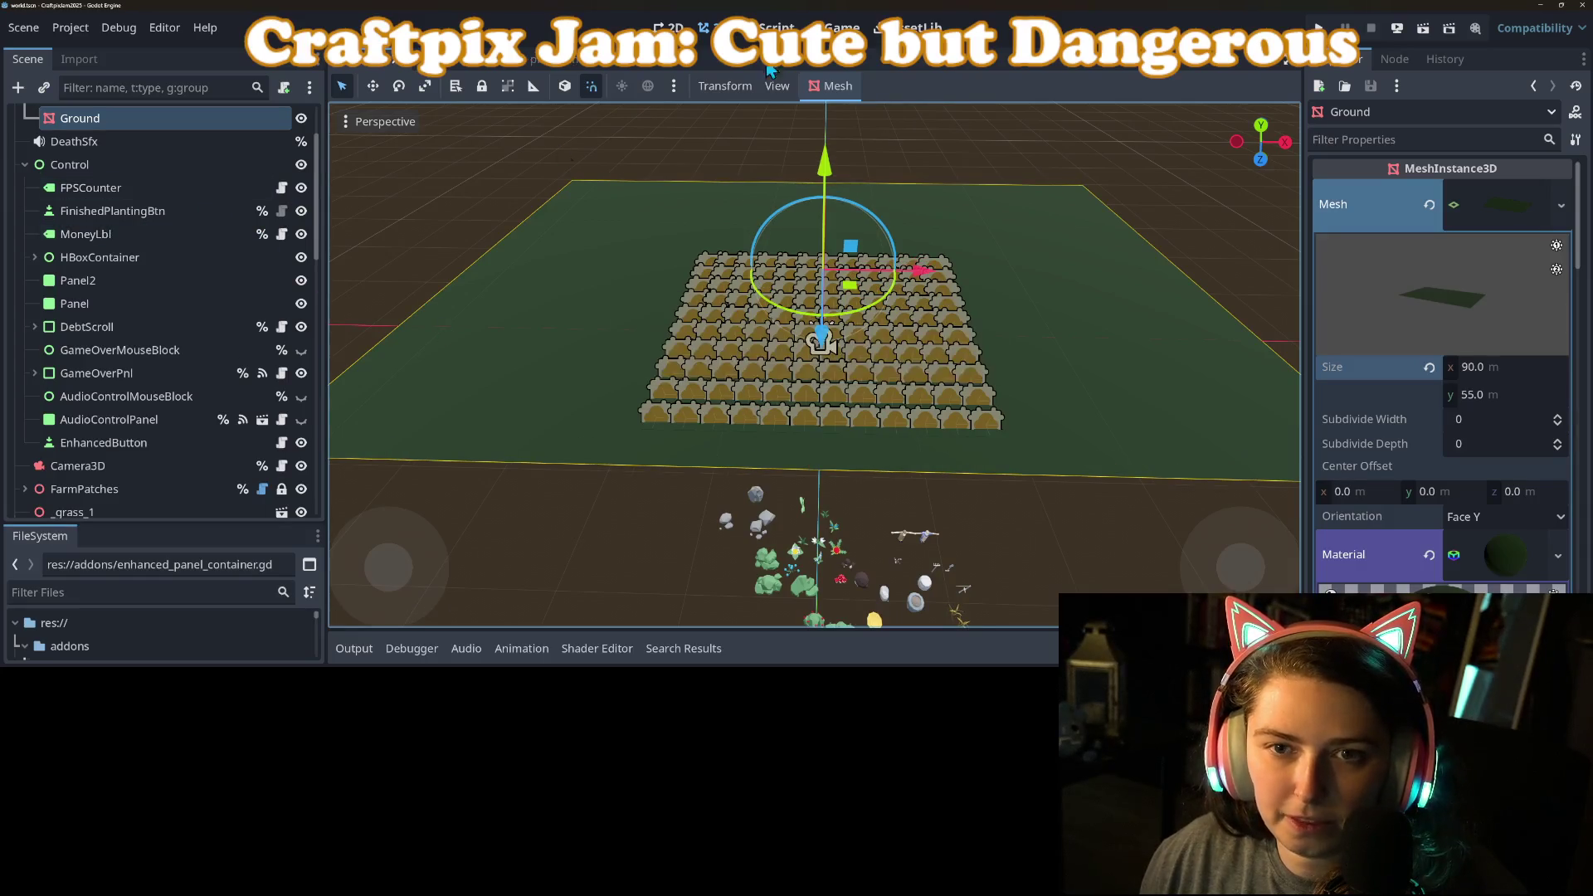
# Step: Check the camera, then widen the Ground mesh to 100 m and save
pyautogui.scroll(2, 117, 207)
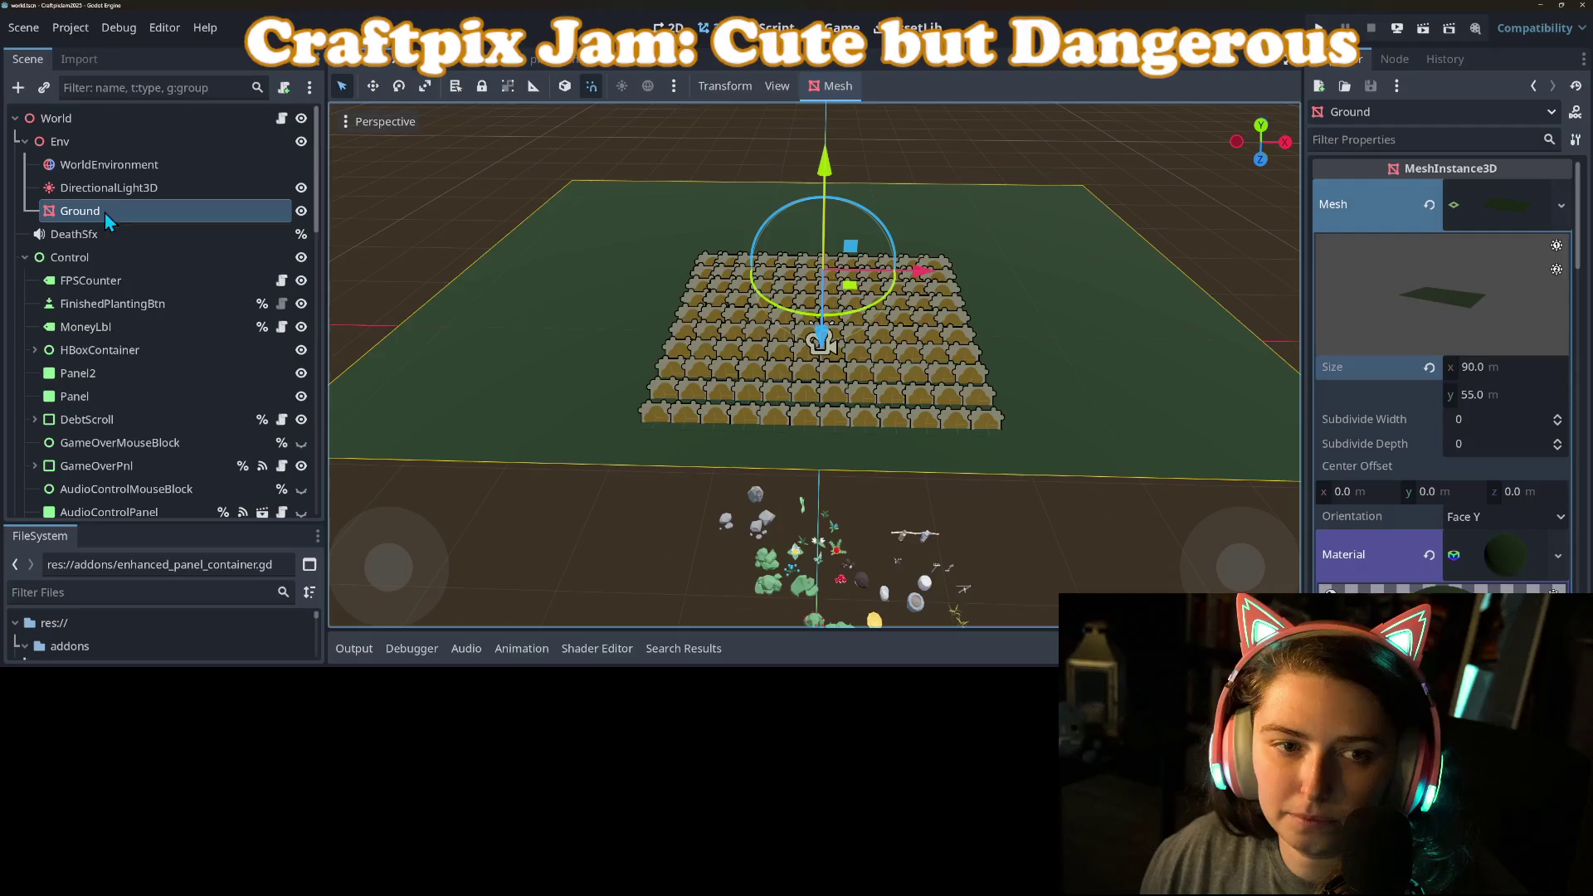
pyautogui.scroll(-5, 100, 365)
pyautogui.click(98, 304)
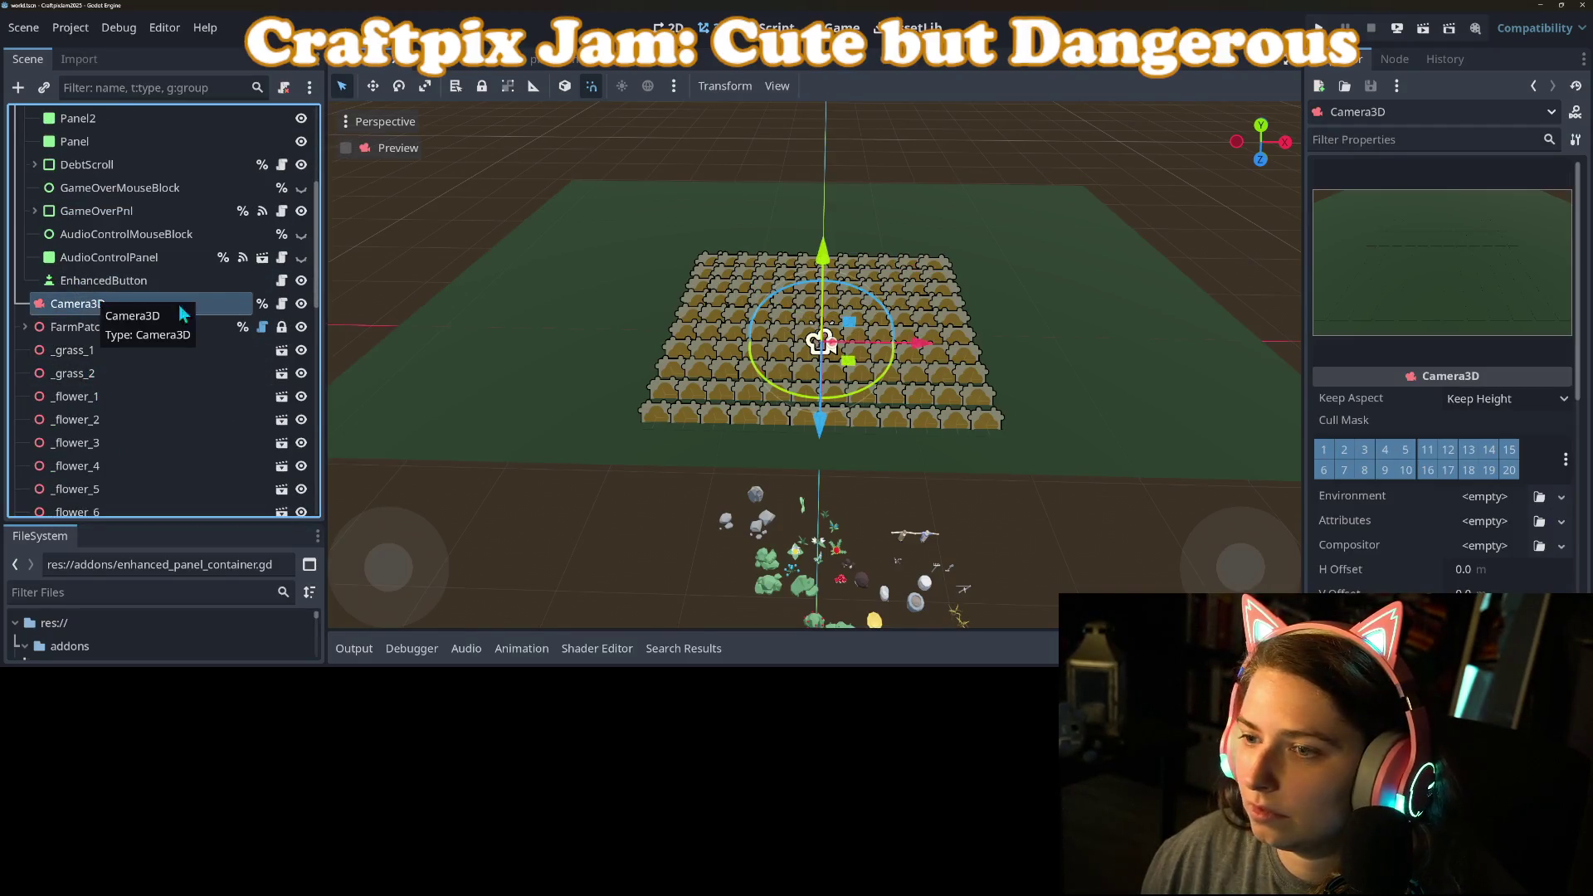
pyautogui.click(565, 193)
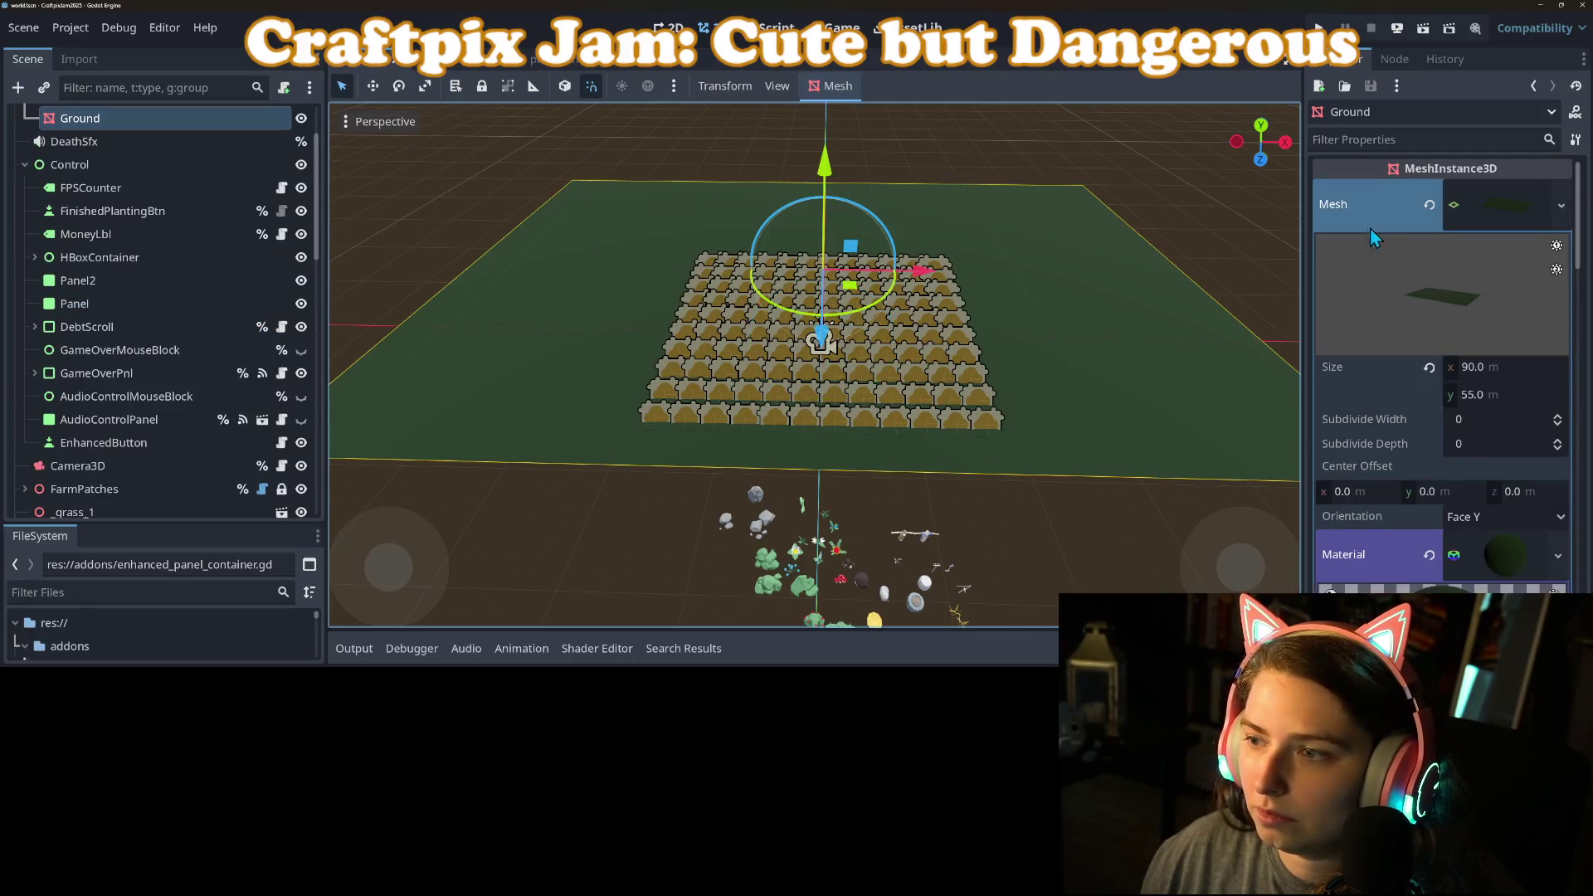
pyautogui.click(1506, 372)
pyautogui.write('100')
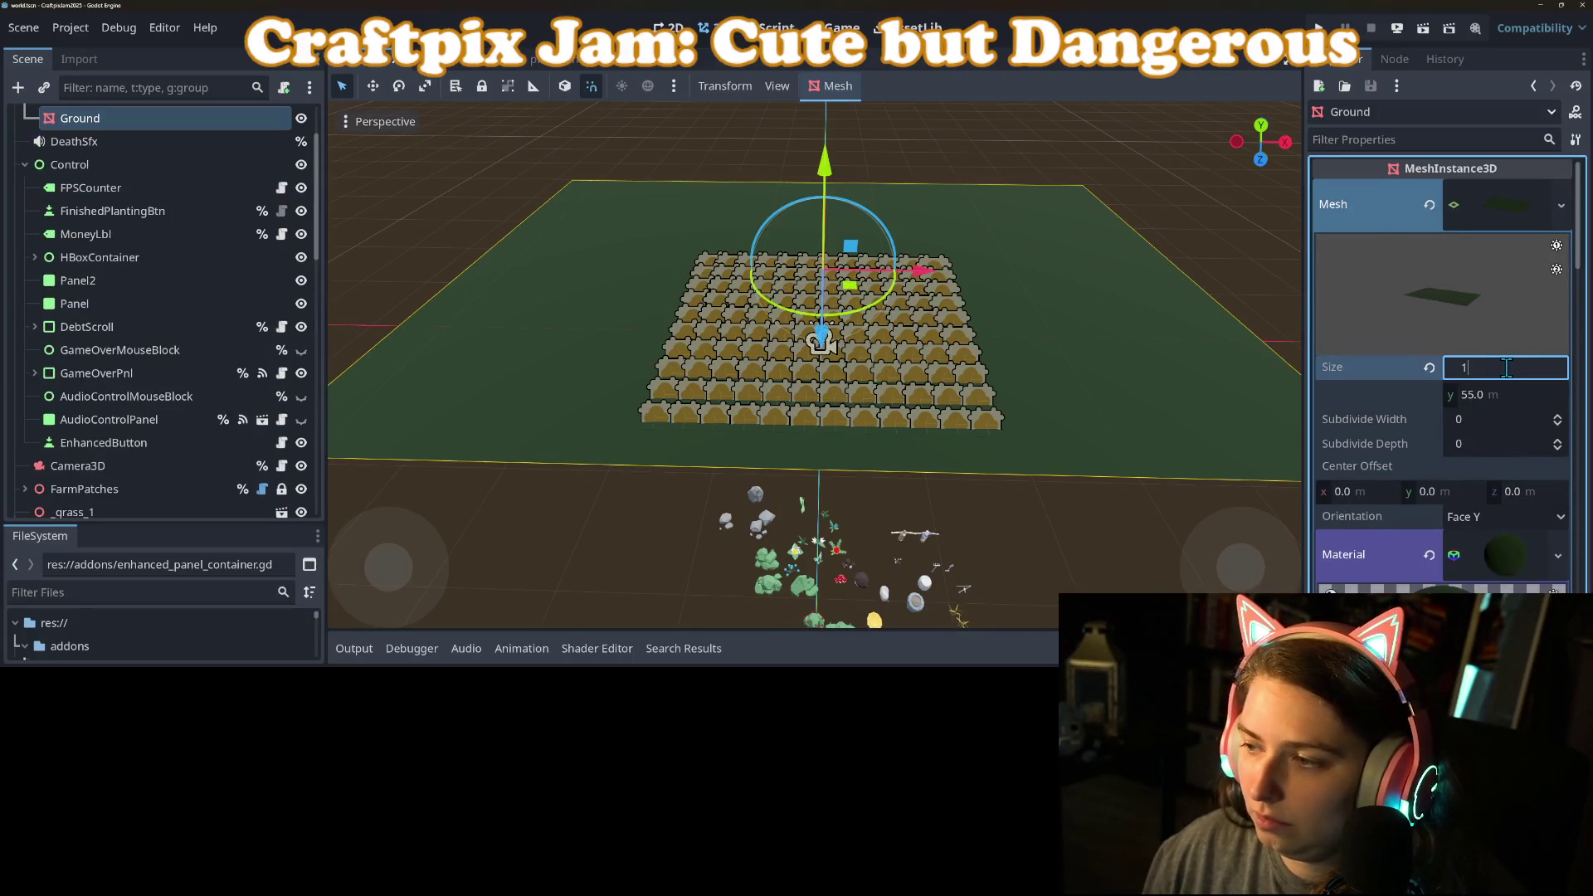
pyautogui.press('Return')
pyautogui.hotkey('ctrl', 's')
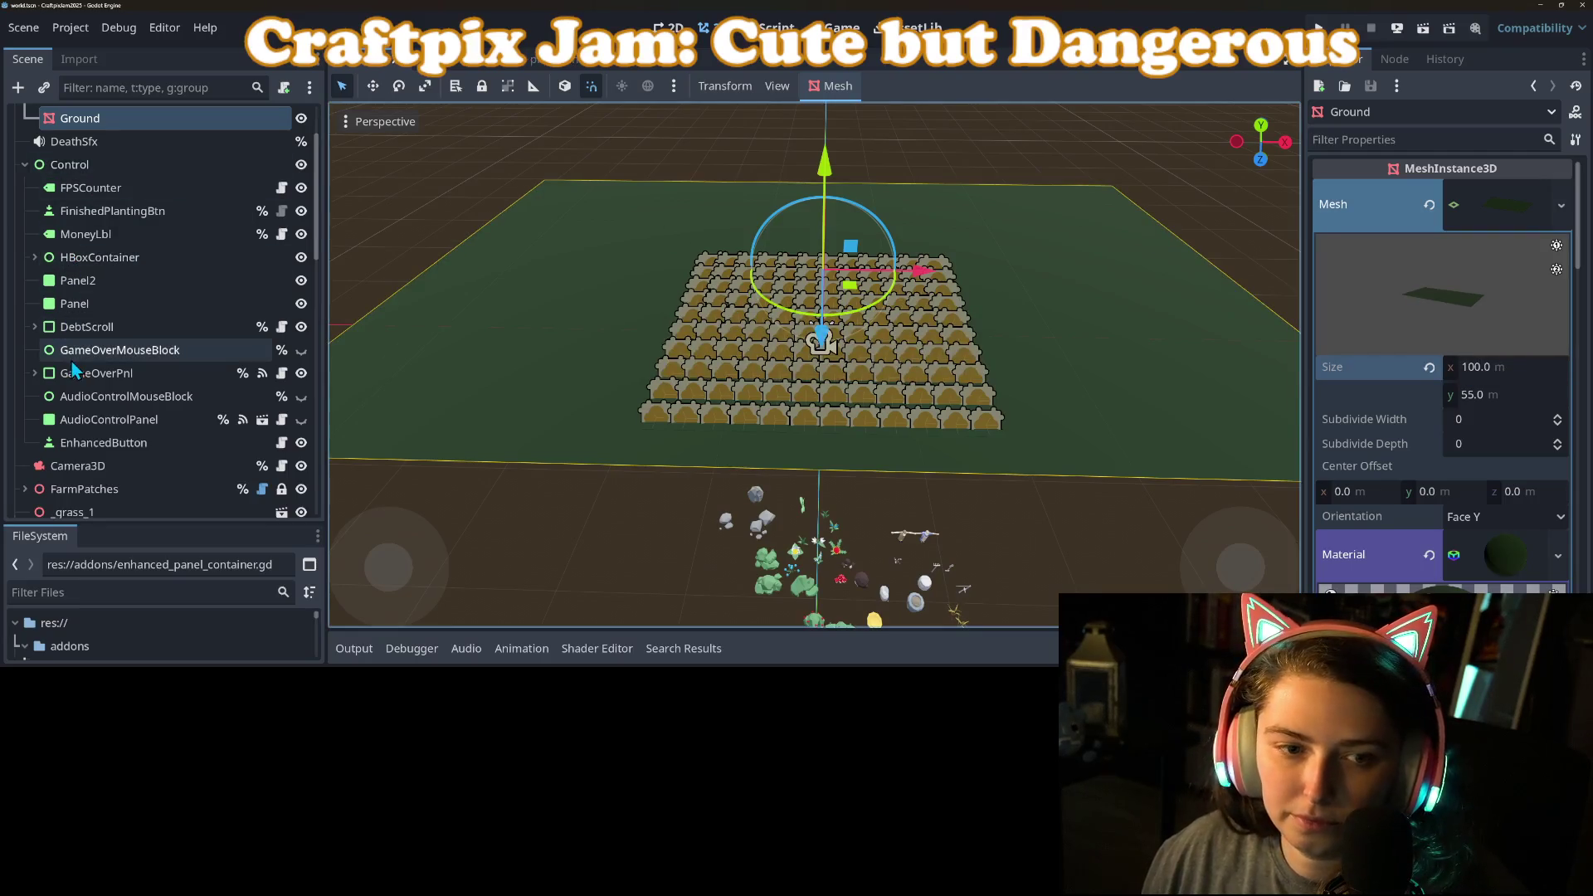
# Step: Widen the Ground mesh further to 120 m and save the scene
pyautogui.scroll(-3, 83, 357)
pyautogui.click(81, 365)
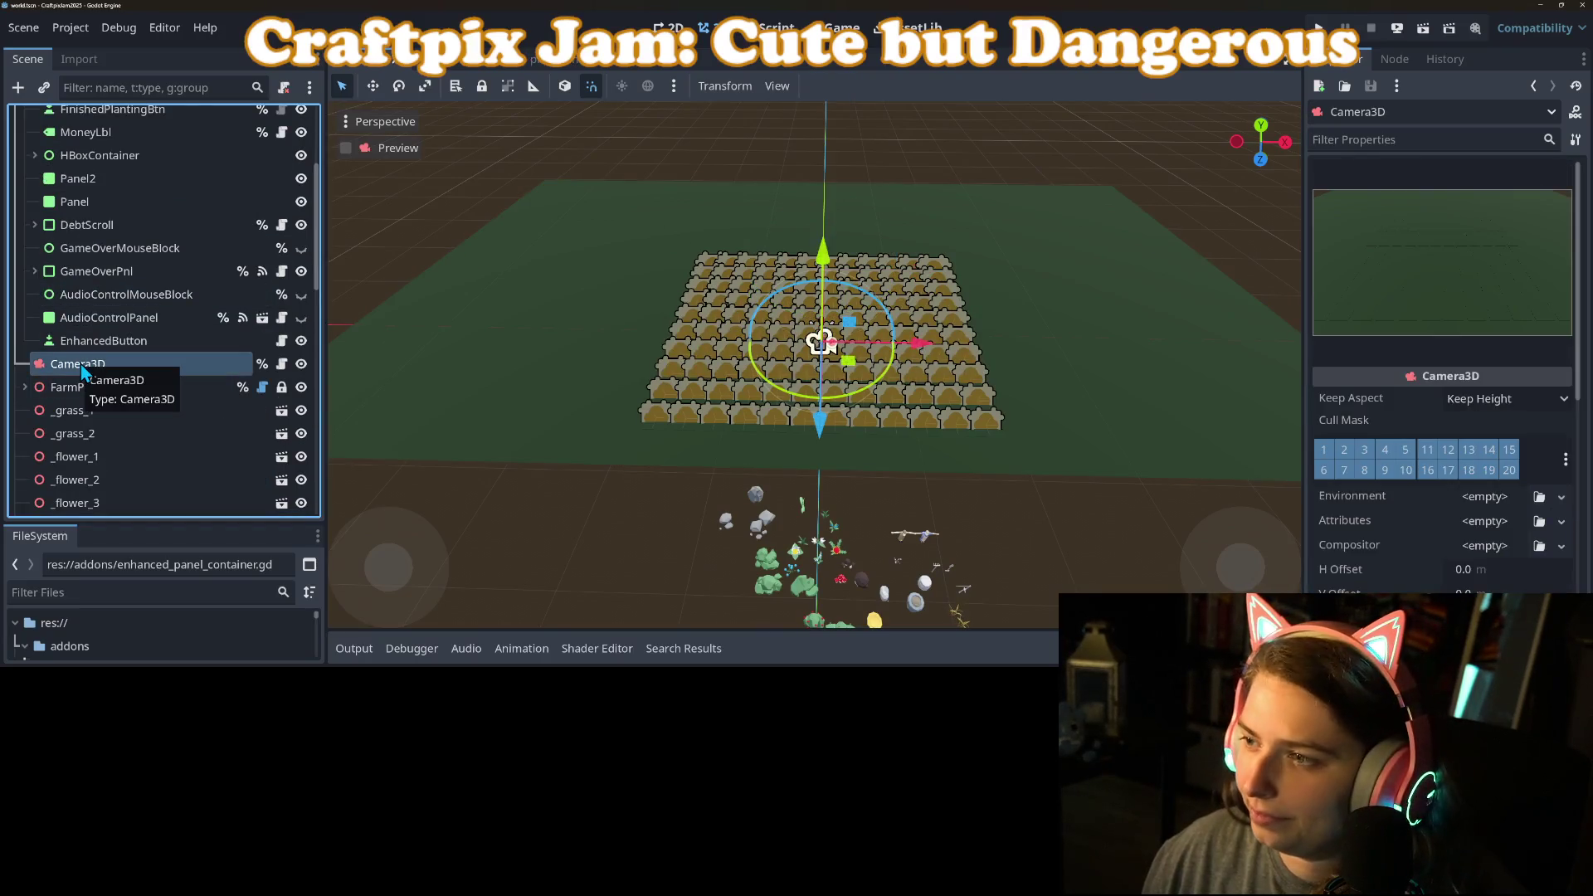
pyautogui.scroll(5, 118, 127)
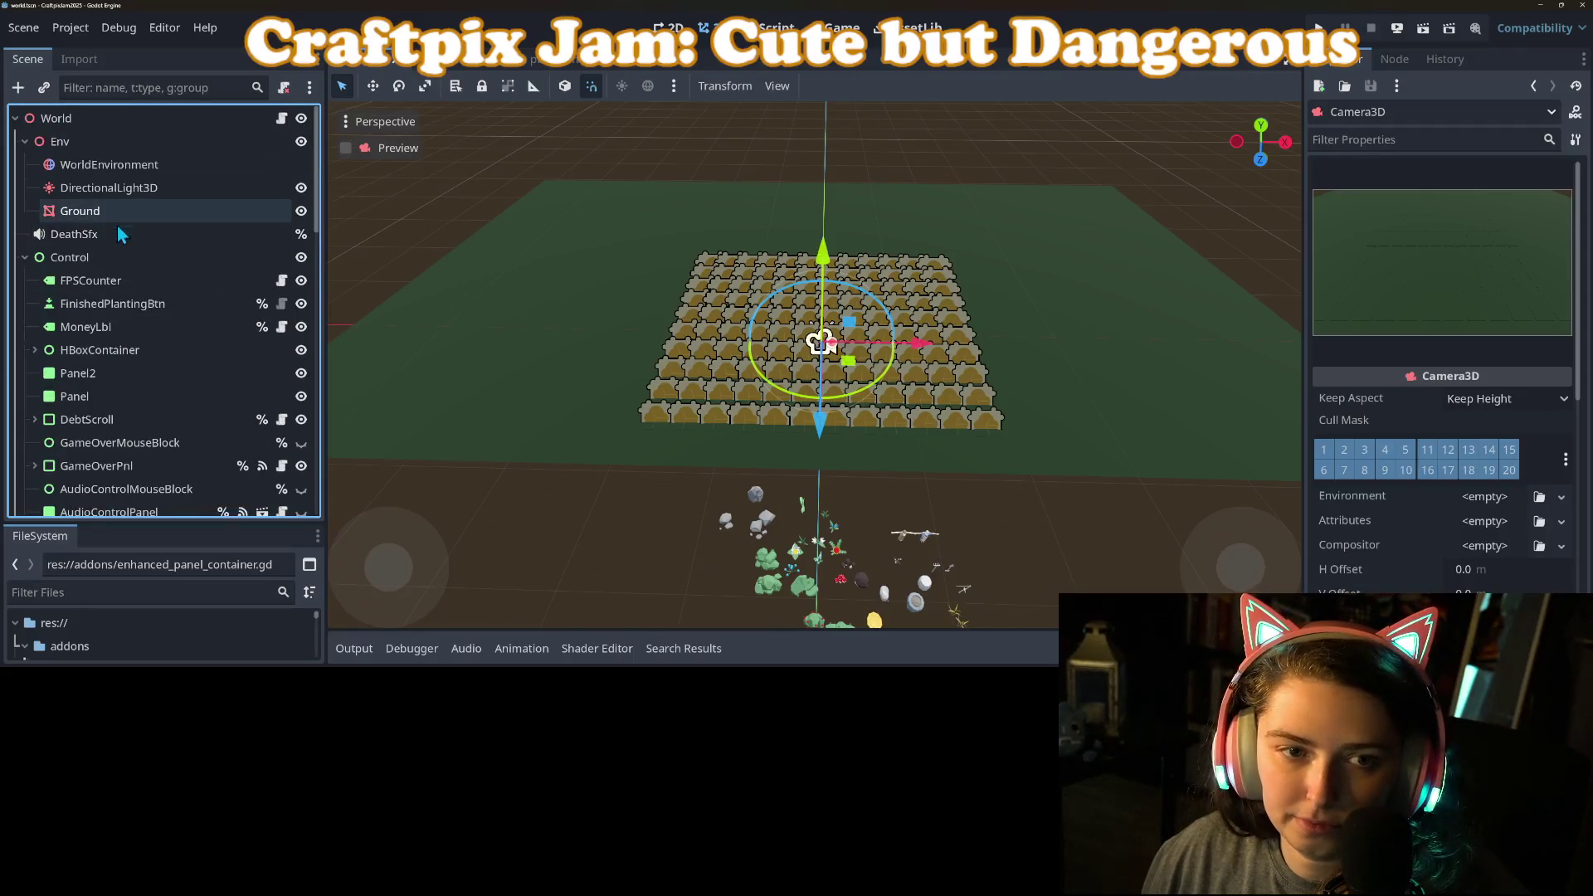
pyautogui.click(83, 211)
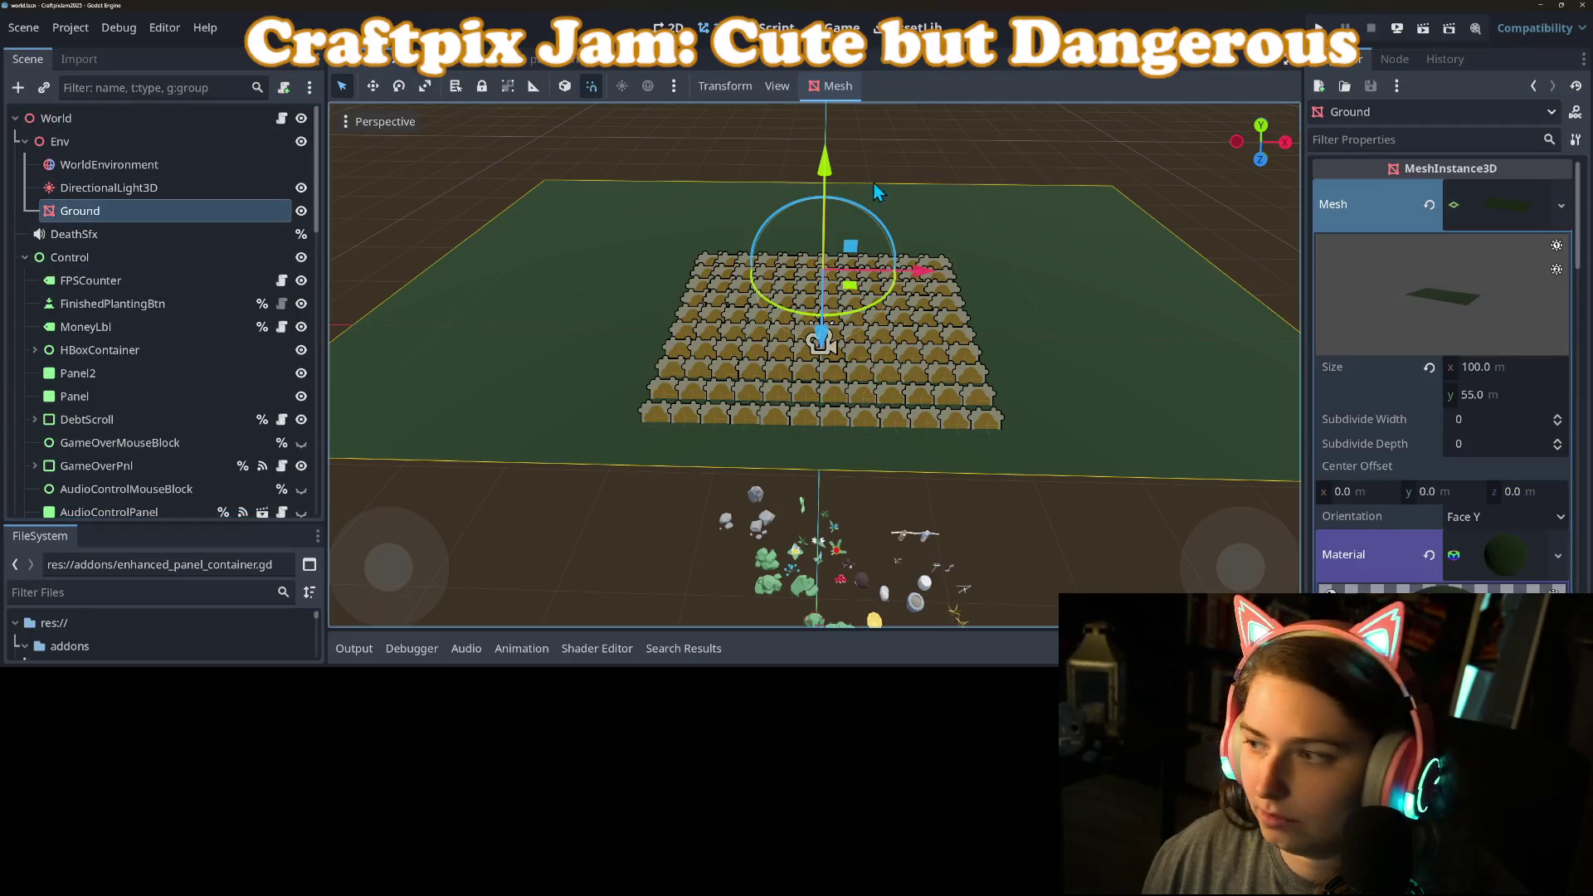
pyautogui.click(1504, 366)
pyautogui.press('Return')
pyautogui.hotkey('ctrl', 's')
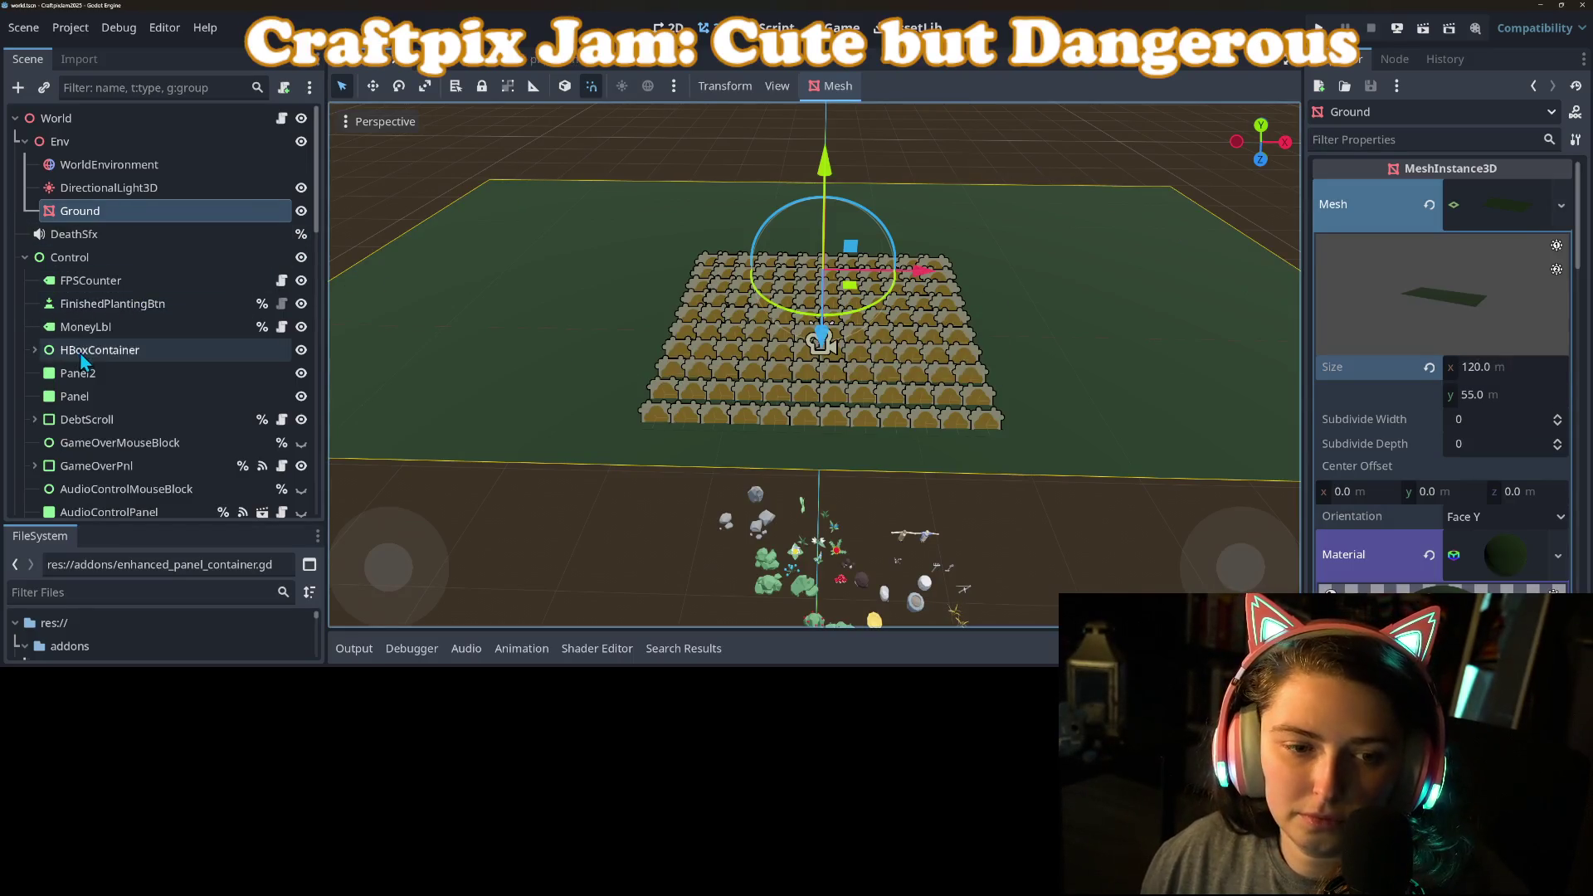
# Step: Collapse the Control group, select the camera, and run the game to check the view
pyautogui.scroll(-3, 80, 357)
pyautogui.scroll(1, 75, 290)
pyautogui.click(25, 155)
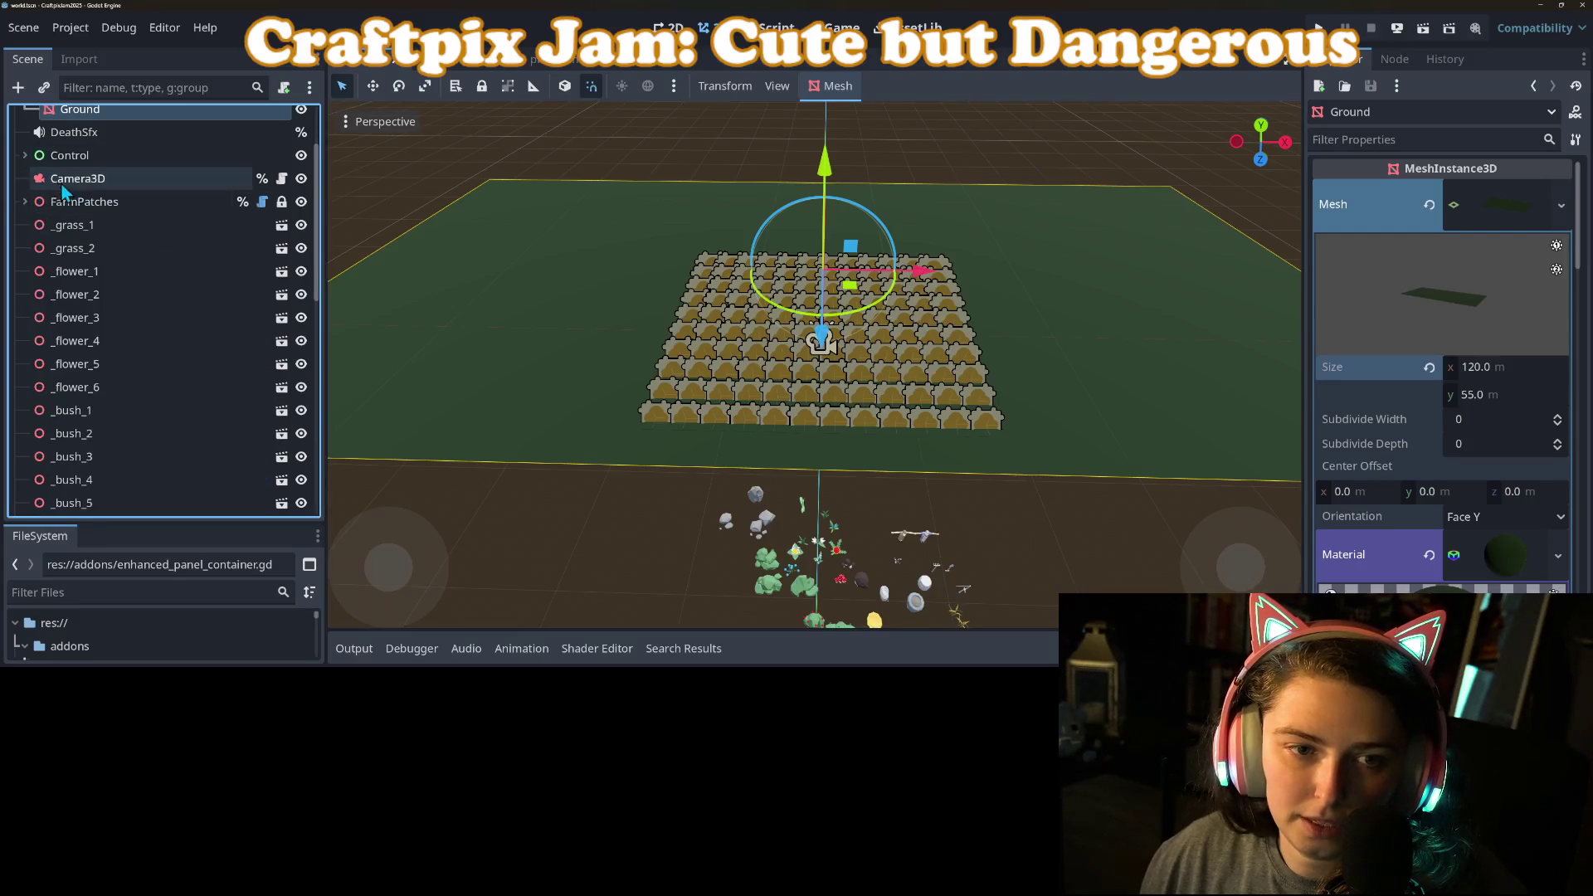
pyautogui.click(59, 180)
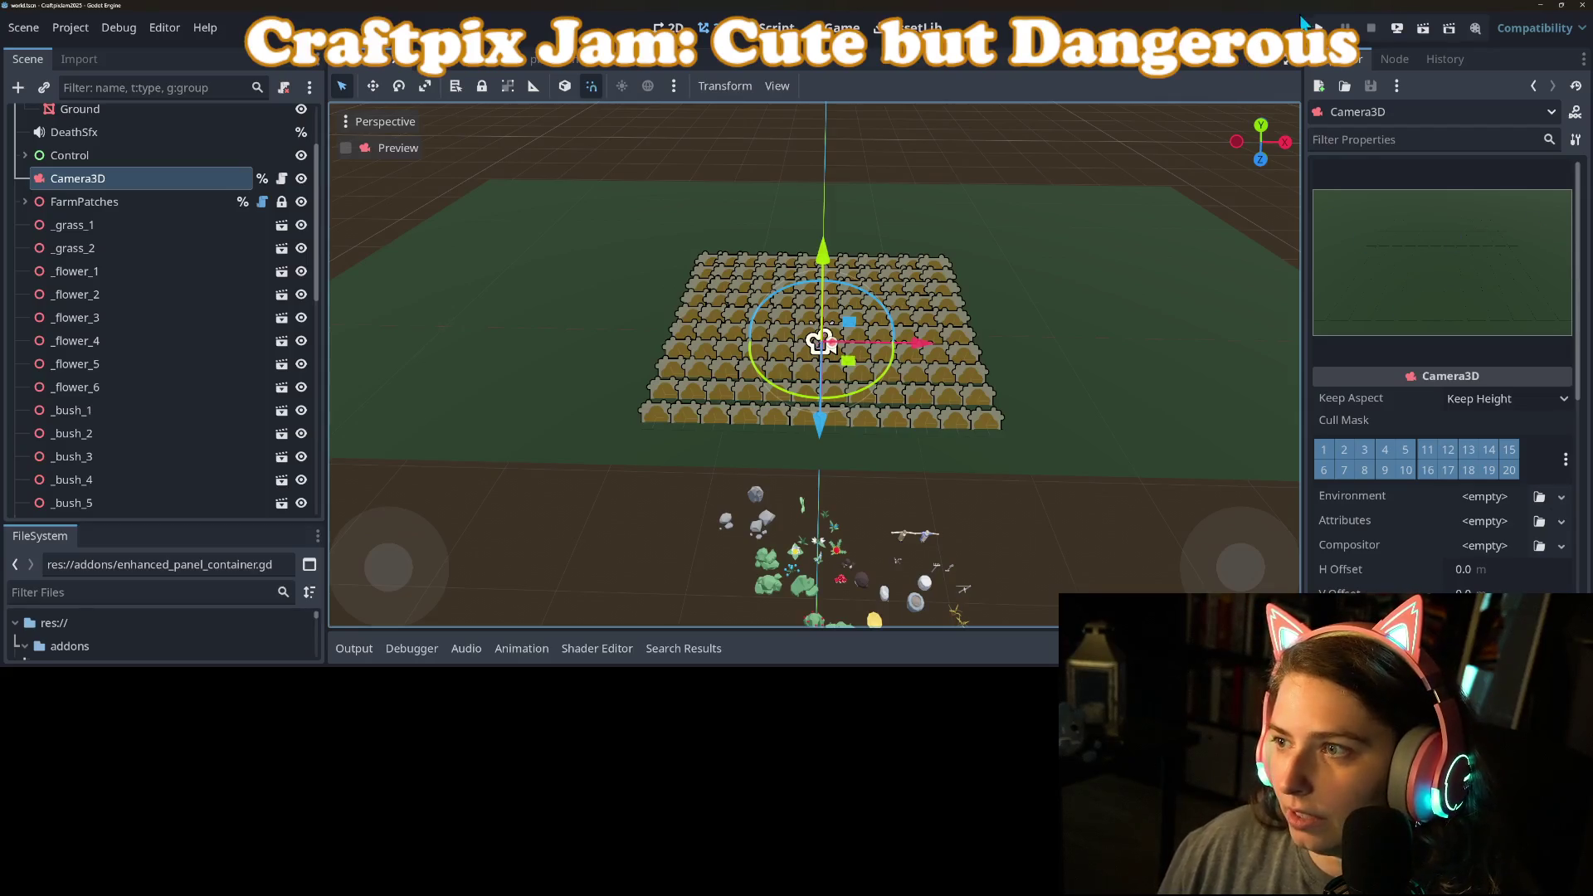
pyautogui.click(1318, 28)
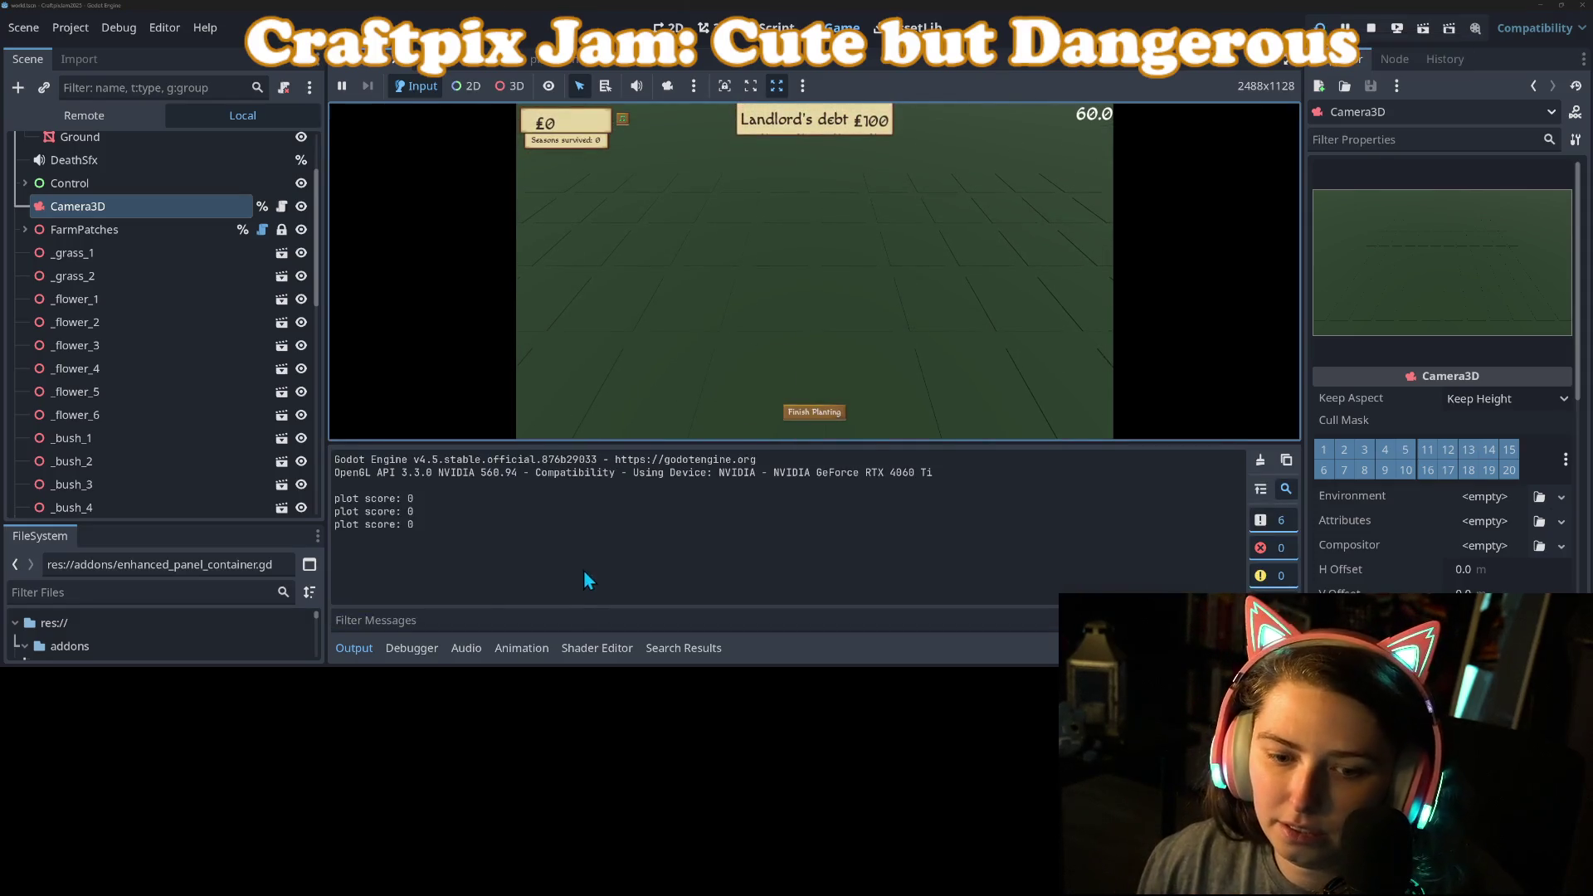
# Step: Hide the output log, pan the game camera with D and W, then stop the run
pyautogui.click(352, 648)
pyautogui.click(882, 499)
pyautogui.press('d')
pyautogui.press('w')
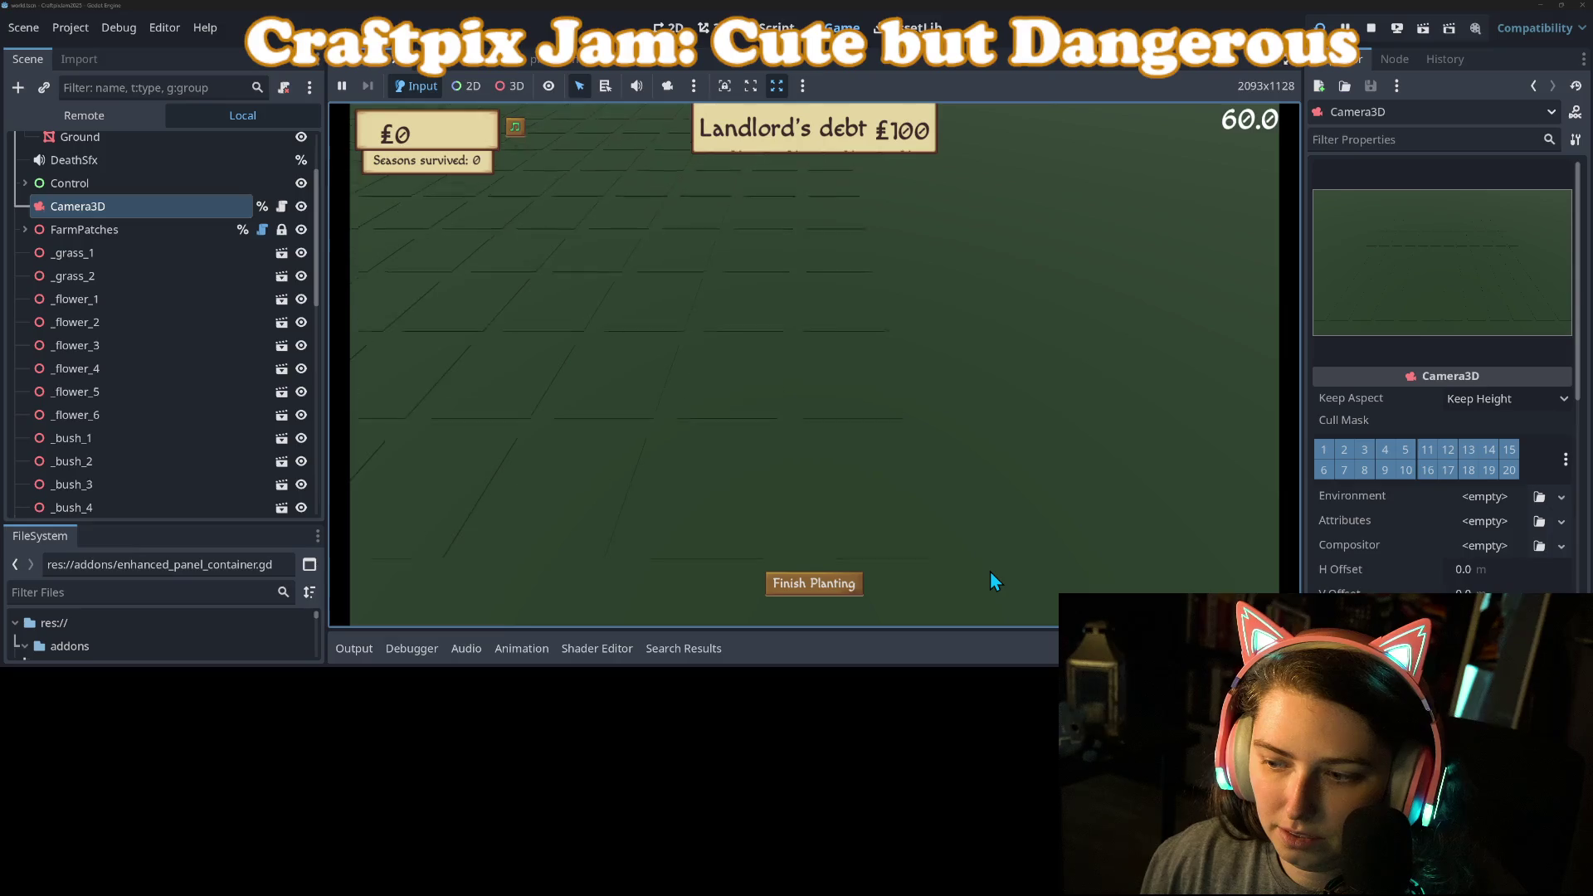
pyautogui.click(1370, 28)
pyautogui.moveTo(817, 427)
pyautogui.mouseDown()
pyautogui.moveTo(818, 441)
pyautogui.moveTo(817, 427)
pyautogui.mouseUp()
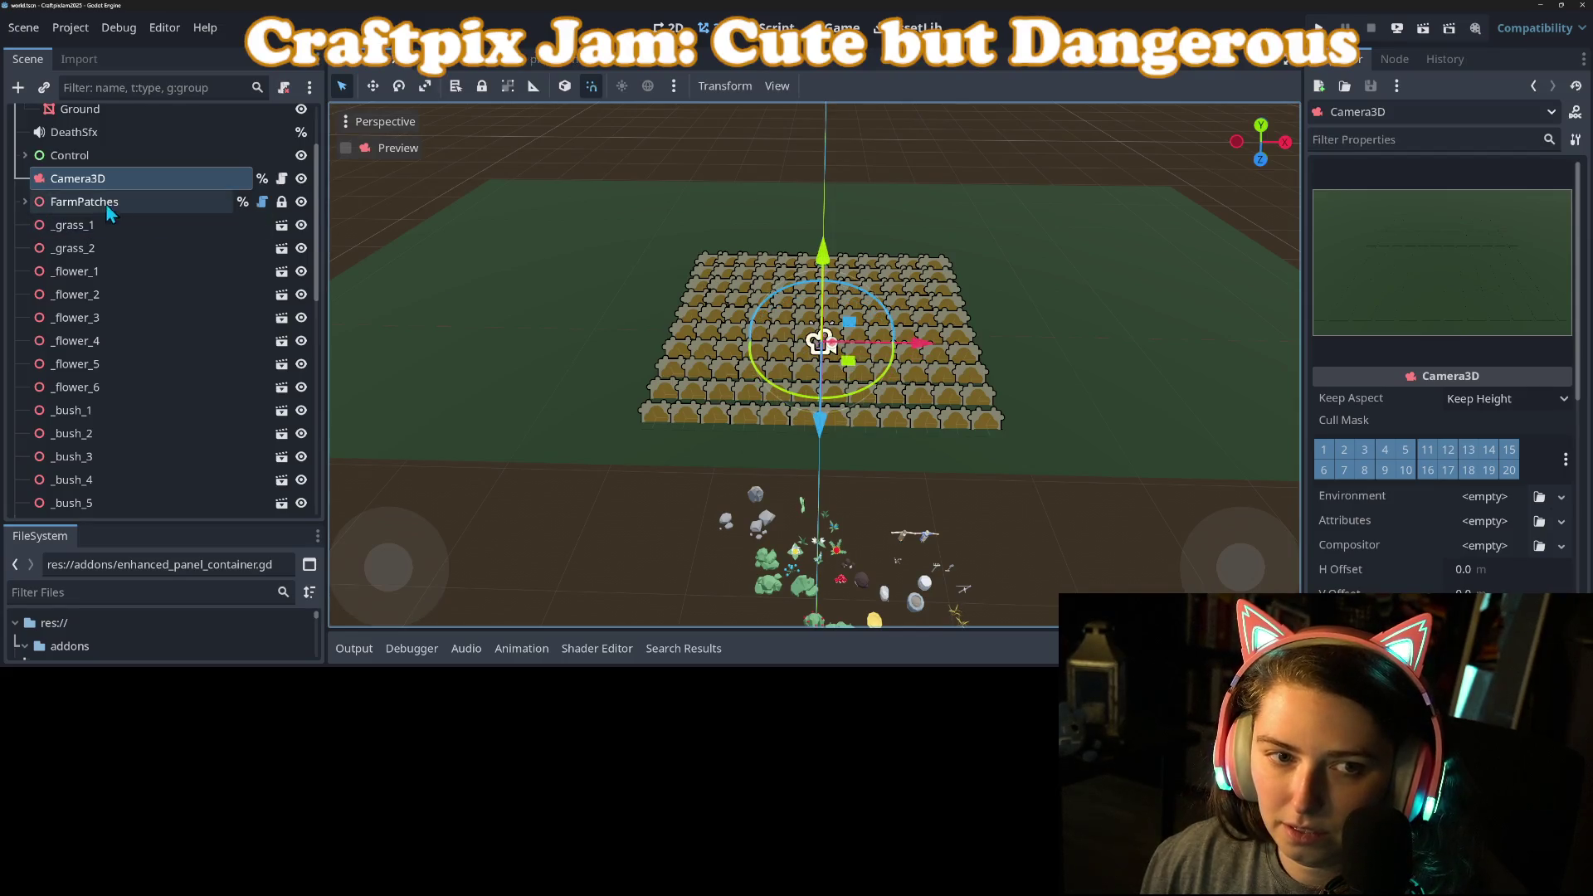
# Step: Nudge the Ground plane along Z twice, checking the camera view and saving each time
pyautogui.scroll(3, 106, 207)
pyautogui.click(101, 212)
pyautogui.moveTo(819, 365); pyautogui.dragTo(813, 372)
pyautogui.hotkey('ctrl', 's')
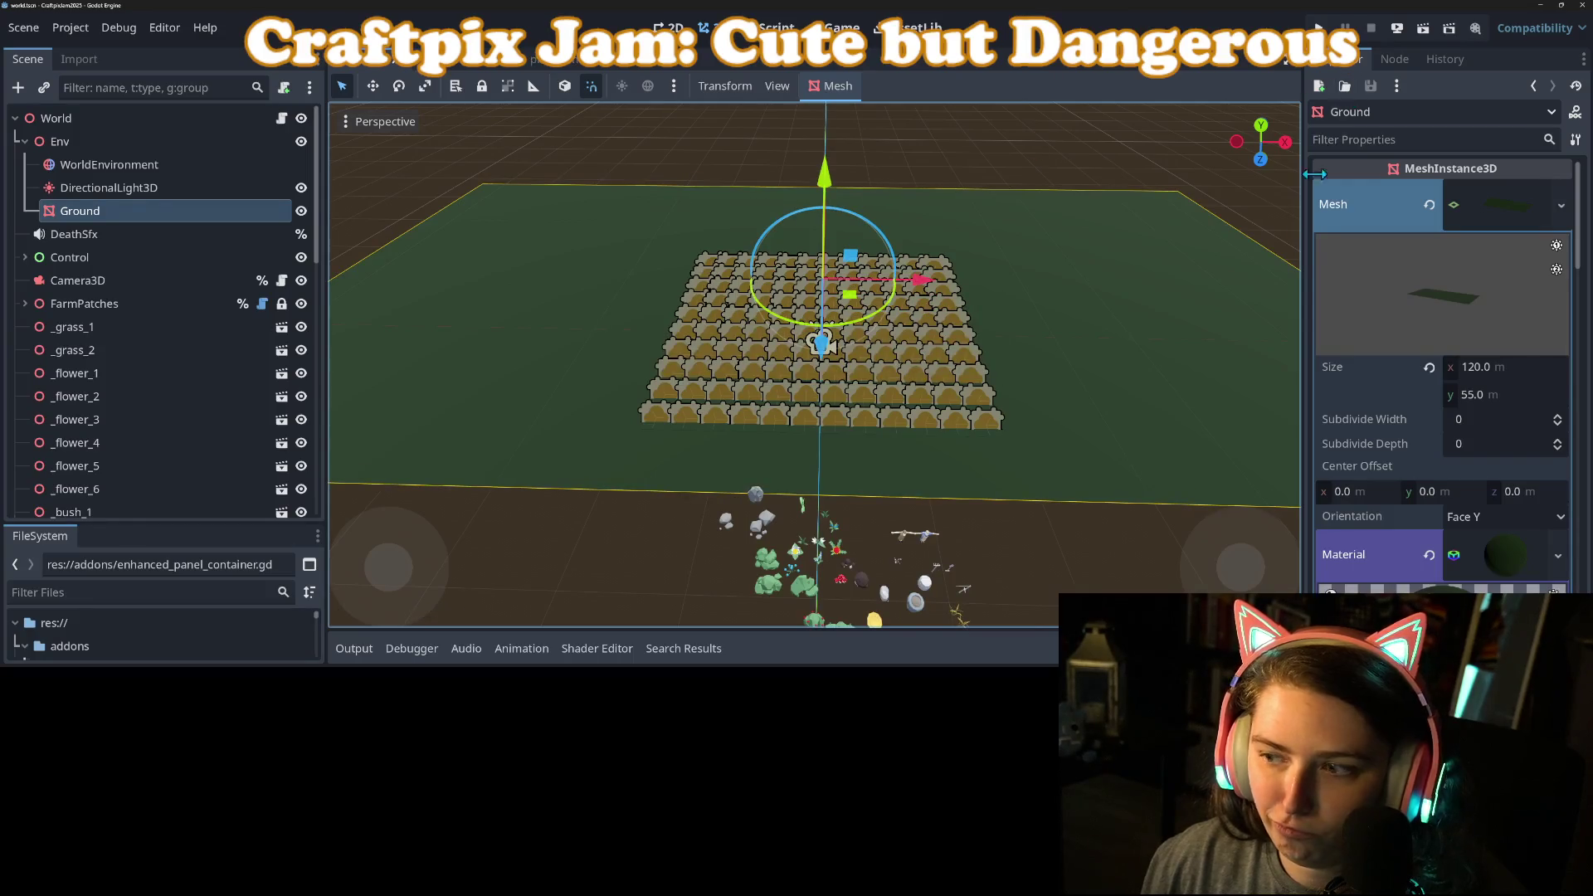
pyautogui.click(155, 274)
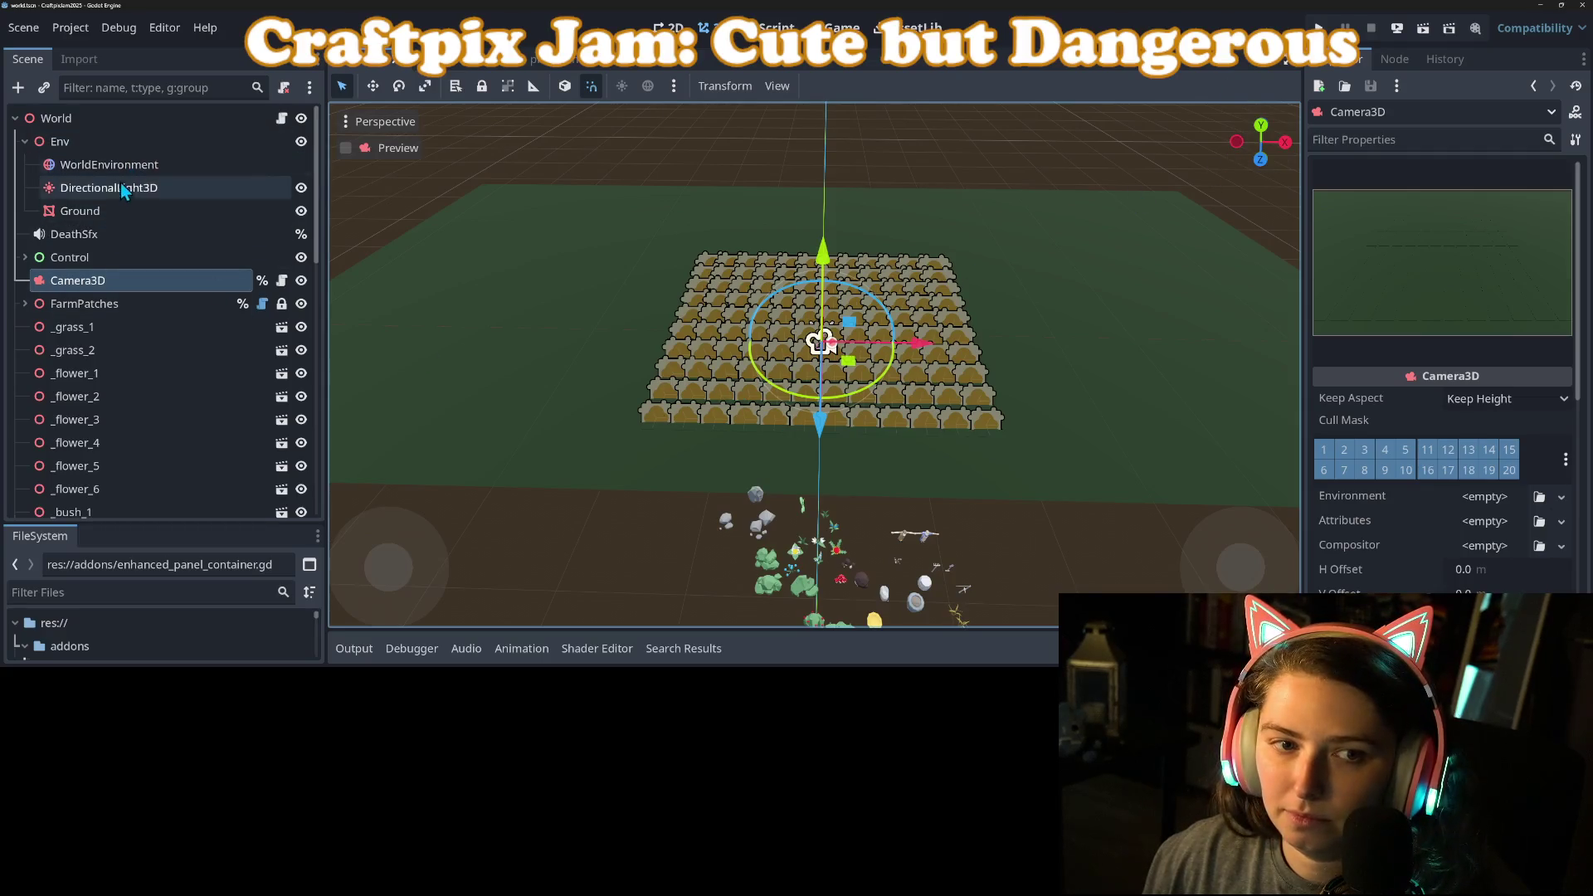
pyautogui.click(112, 212)
pyautogui.moveTo(775, 428); pyautogui.dragTo(775, 416)
pyautogui.hotkey('ctrl', 's')
# Step: Set the Ground mesh size y to 75 m, save, and run the game from the camera
pyautogui.click(1507, 399)
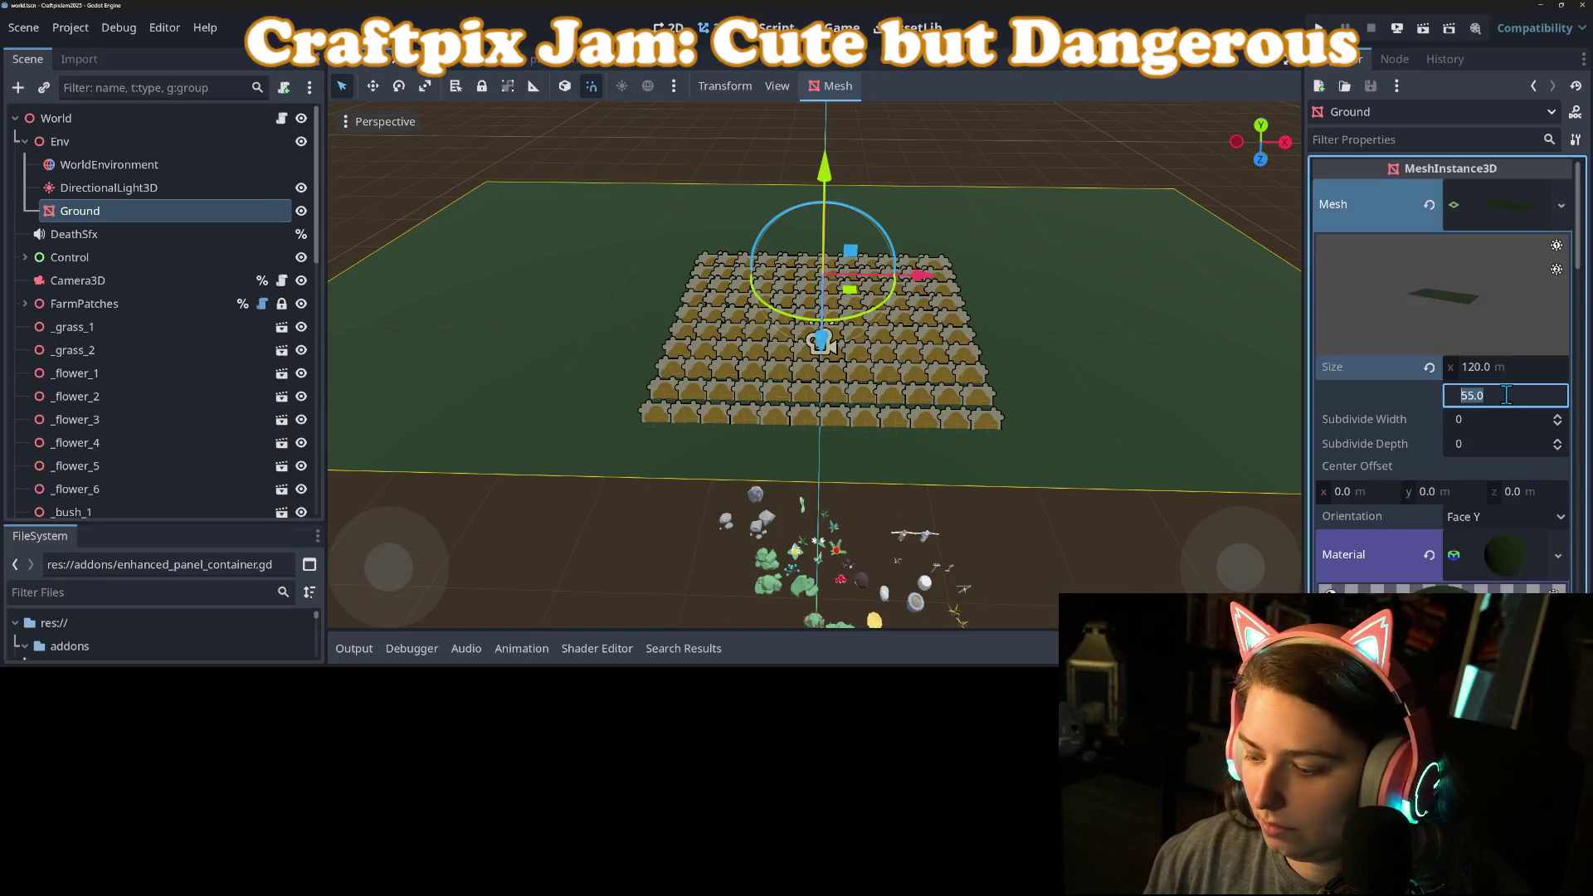
pyautogui.write('75')
pyautogui.press('Return')
pyautogui.hotkey('ctrl', 's')
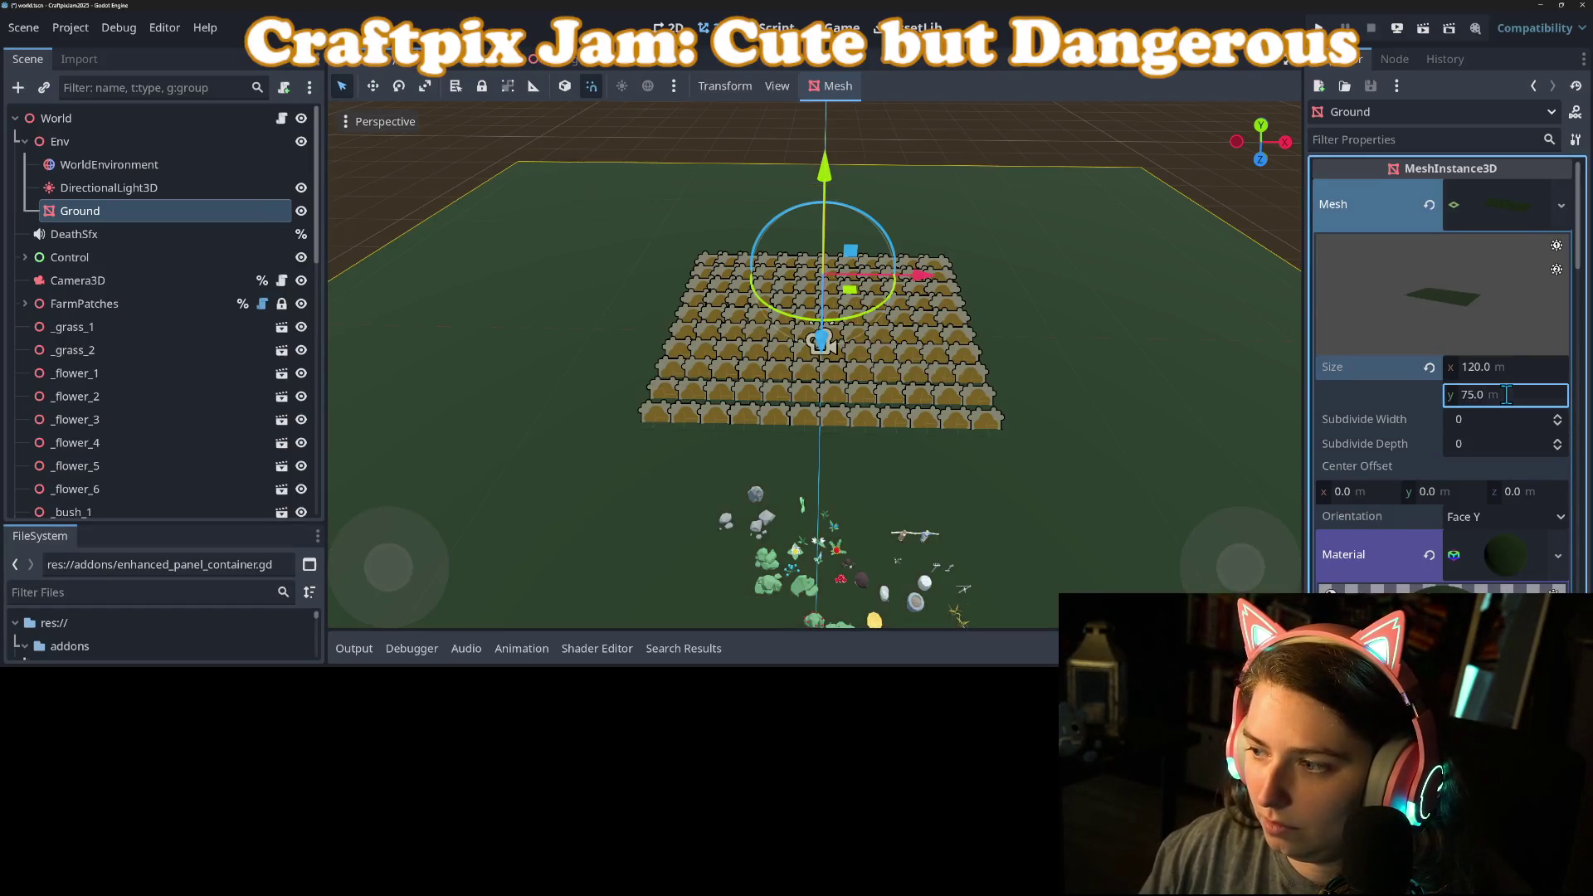
pyautogui.hotkey('ctrl', 's')
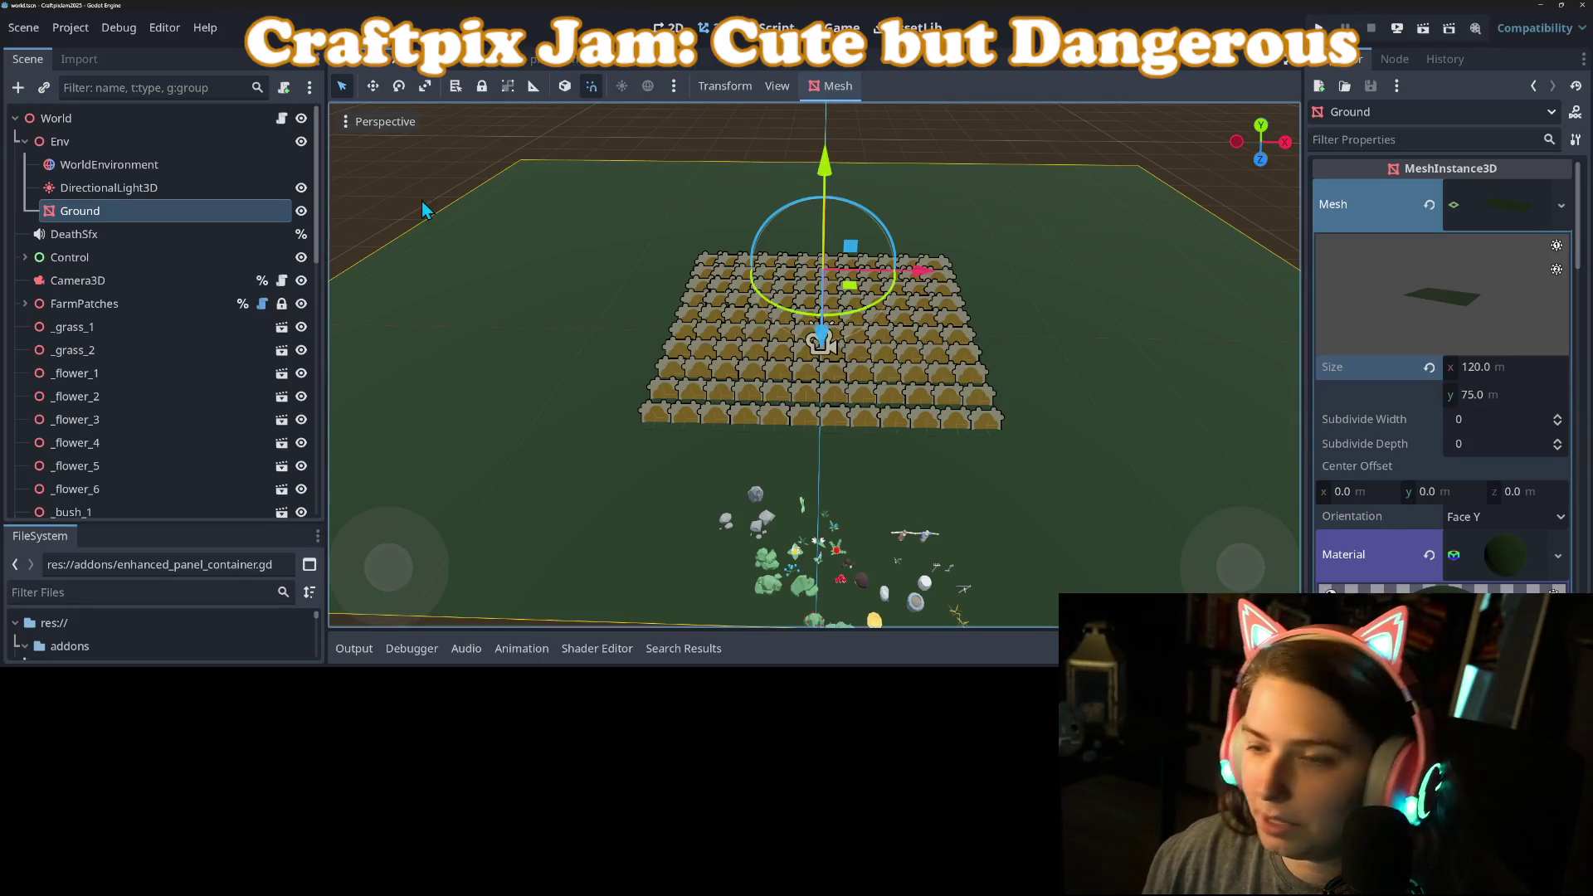
pyautogui.click(108, 282)
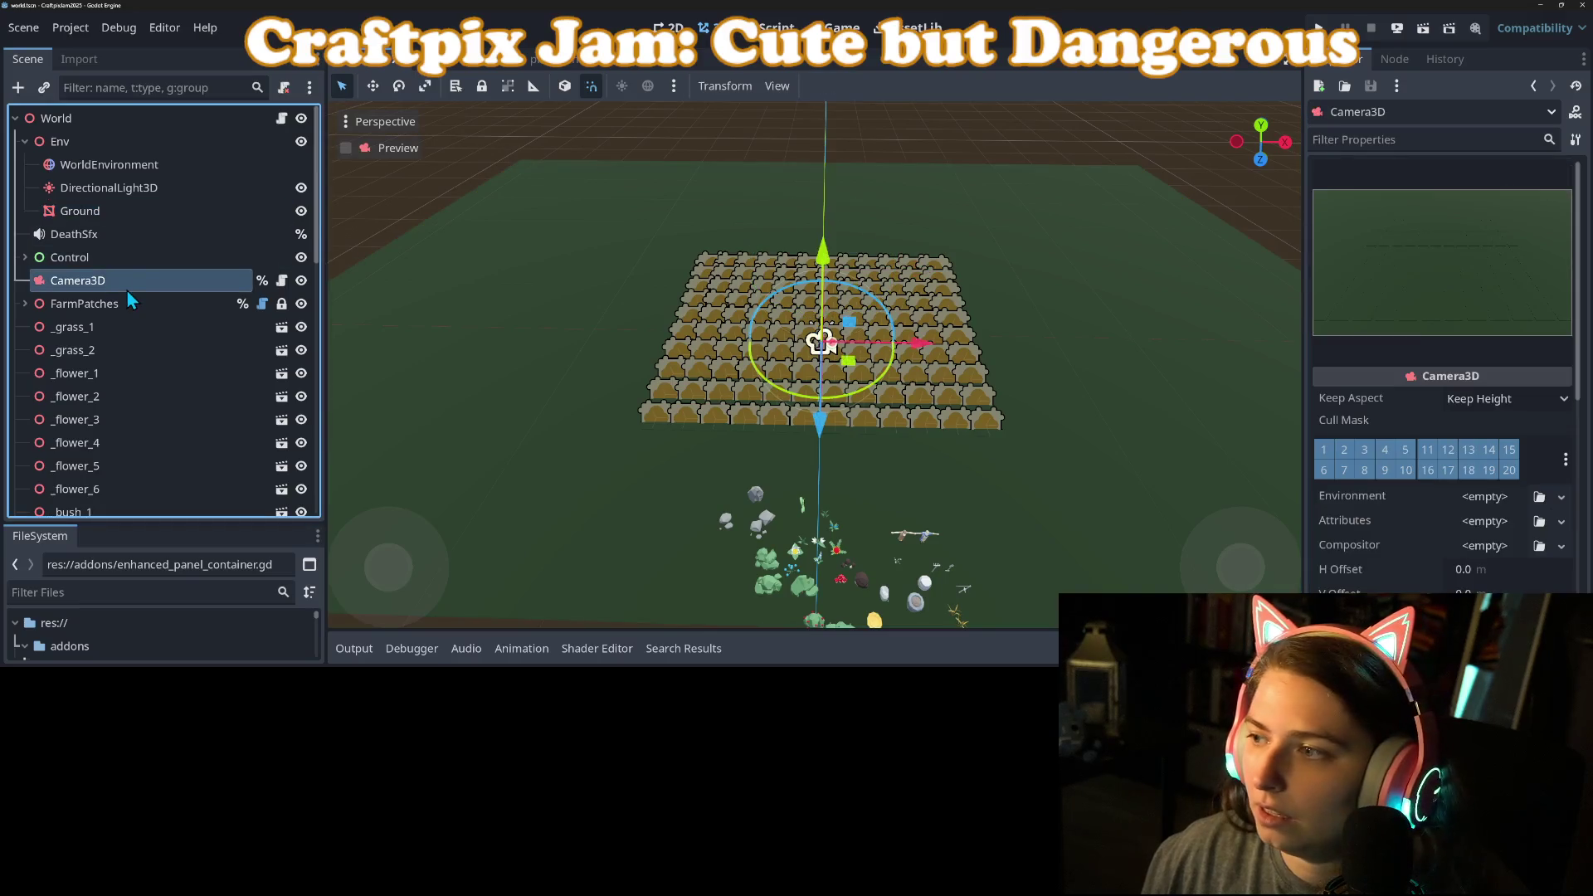
pyautogui.click(1325, 27)
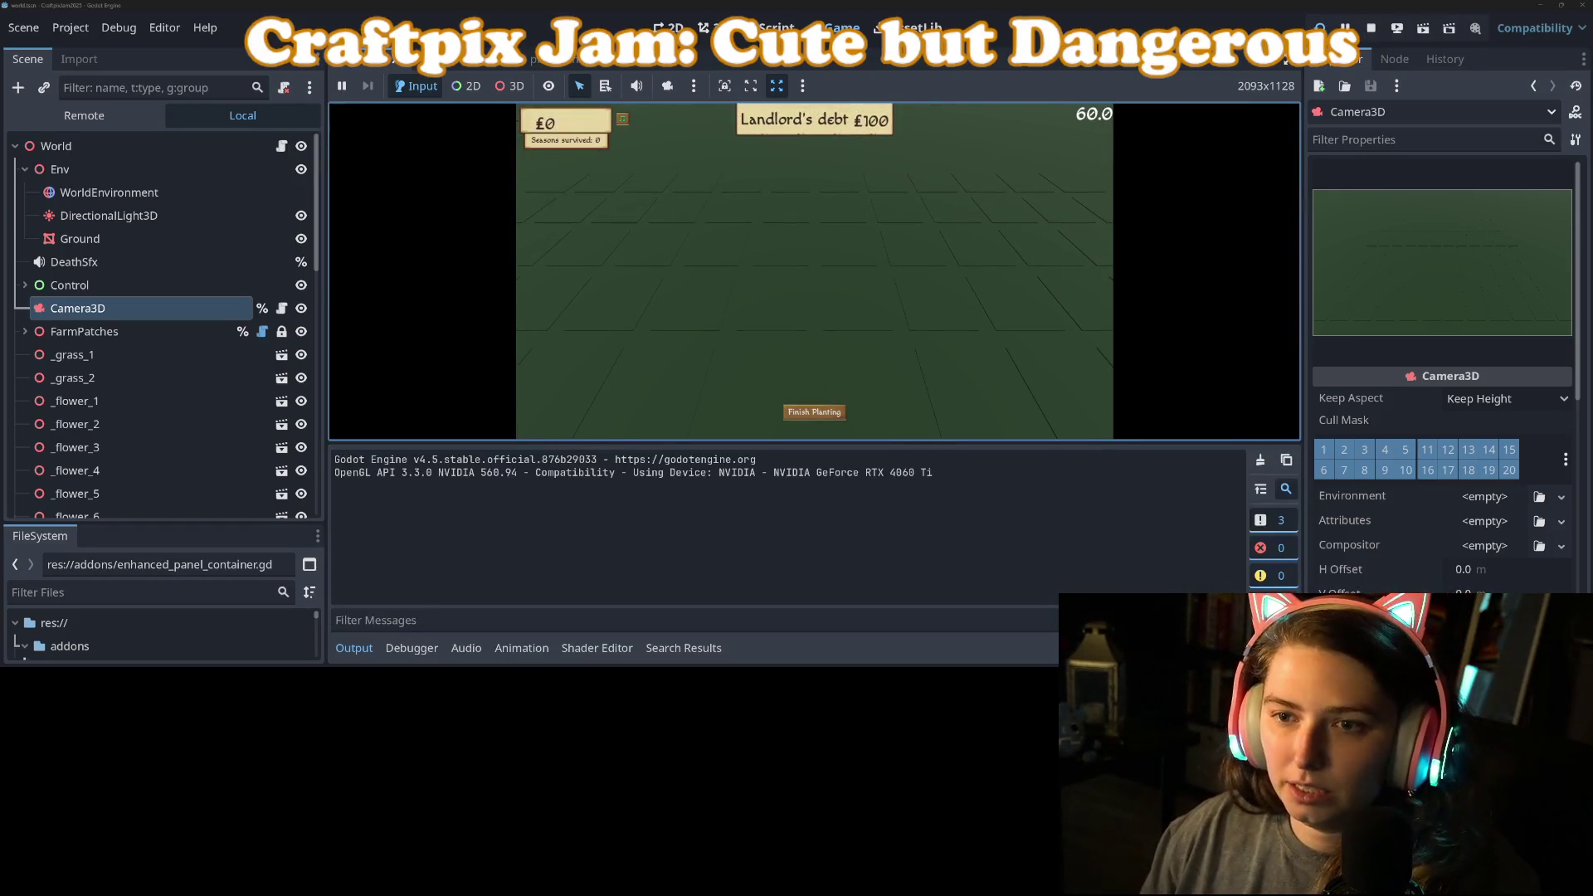
pyautogui.click(364, 651)
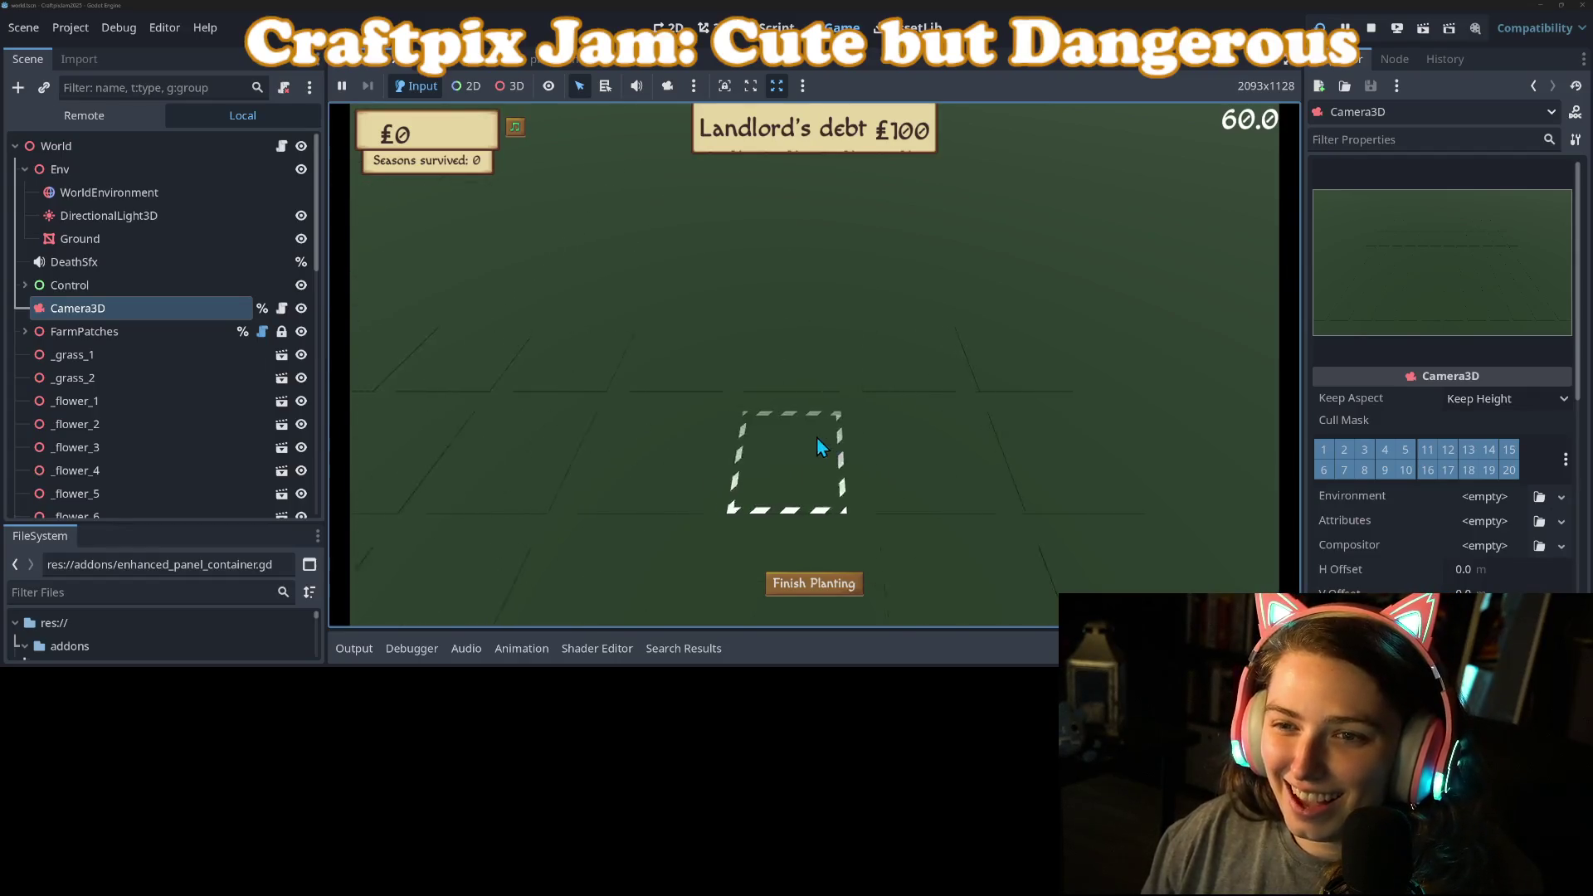
pyautogui.click(757, 429)
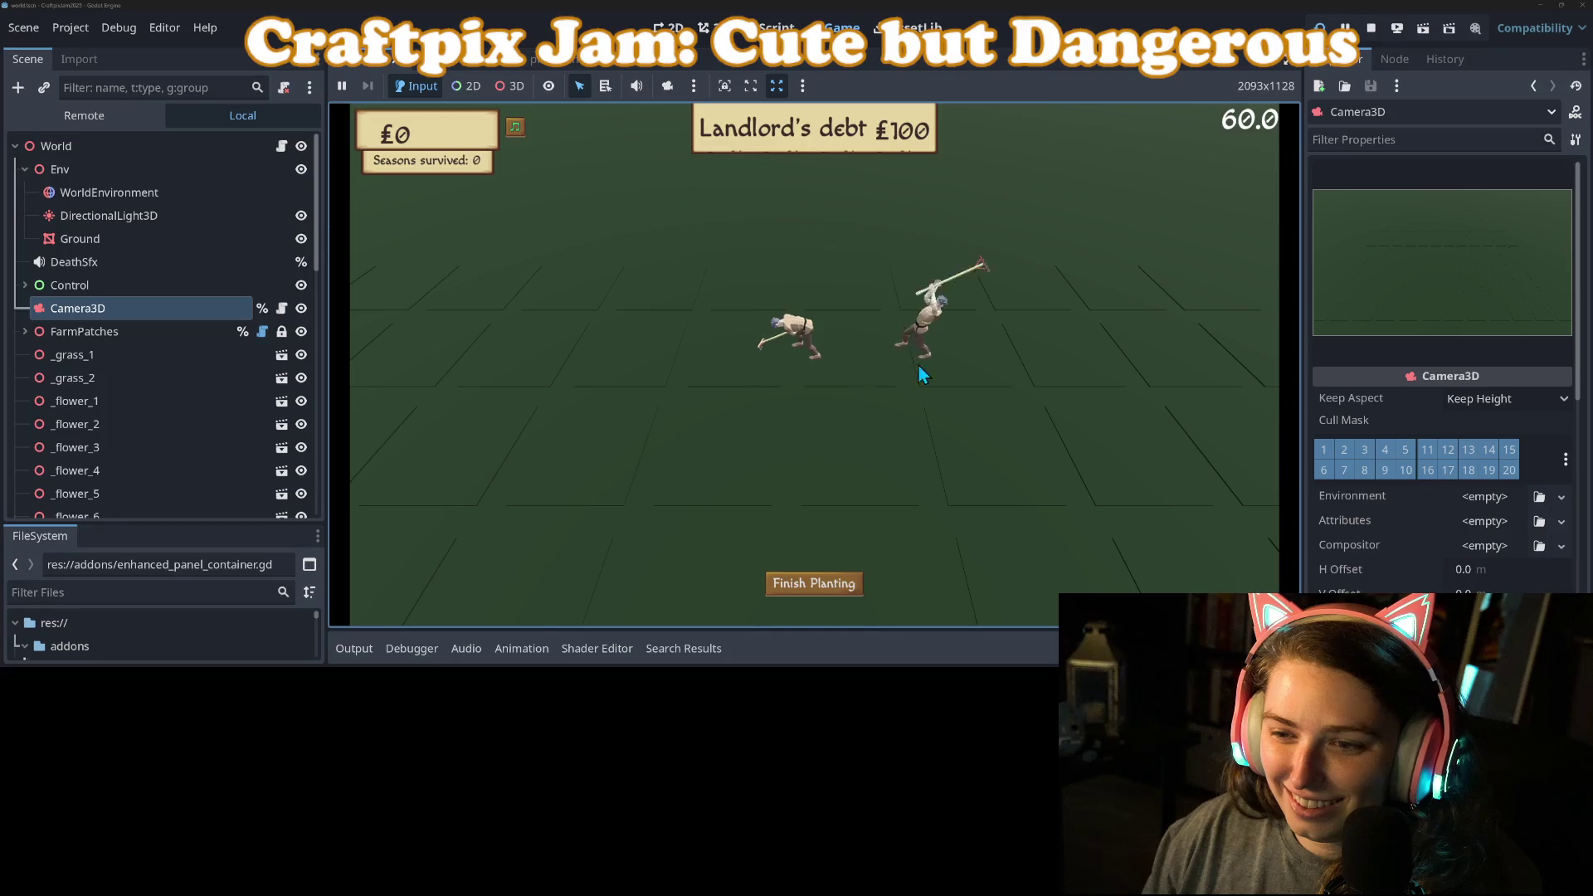
pyautogui.click(881, 390)
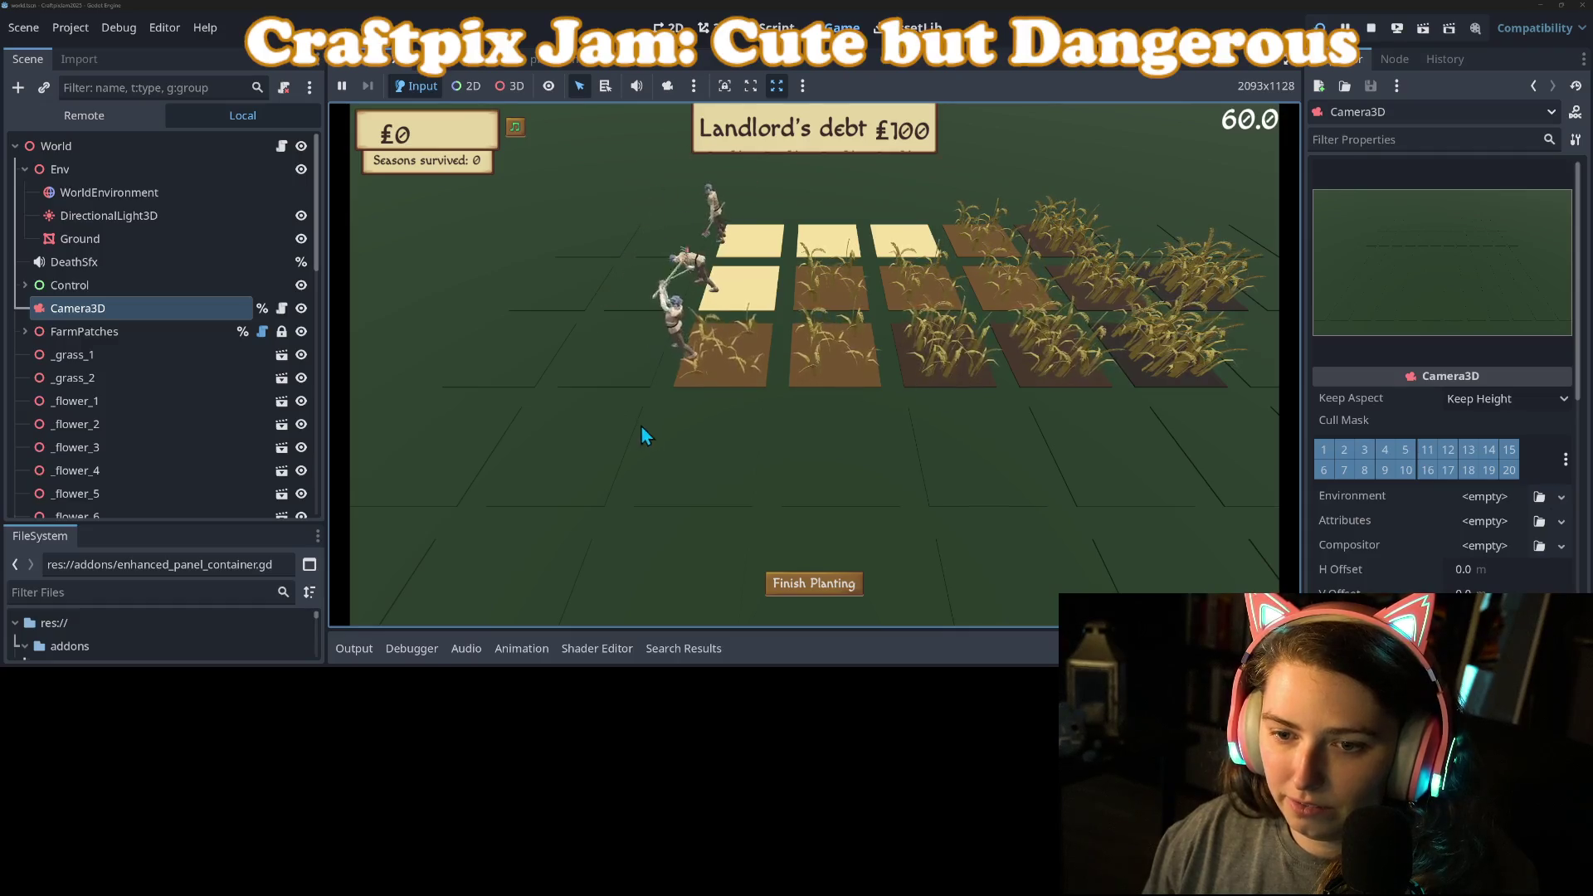
pyautogui.click(840, 448)
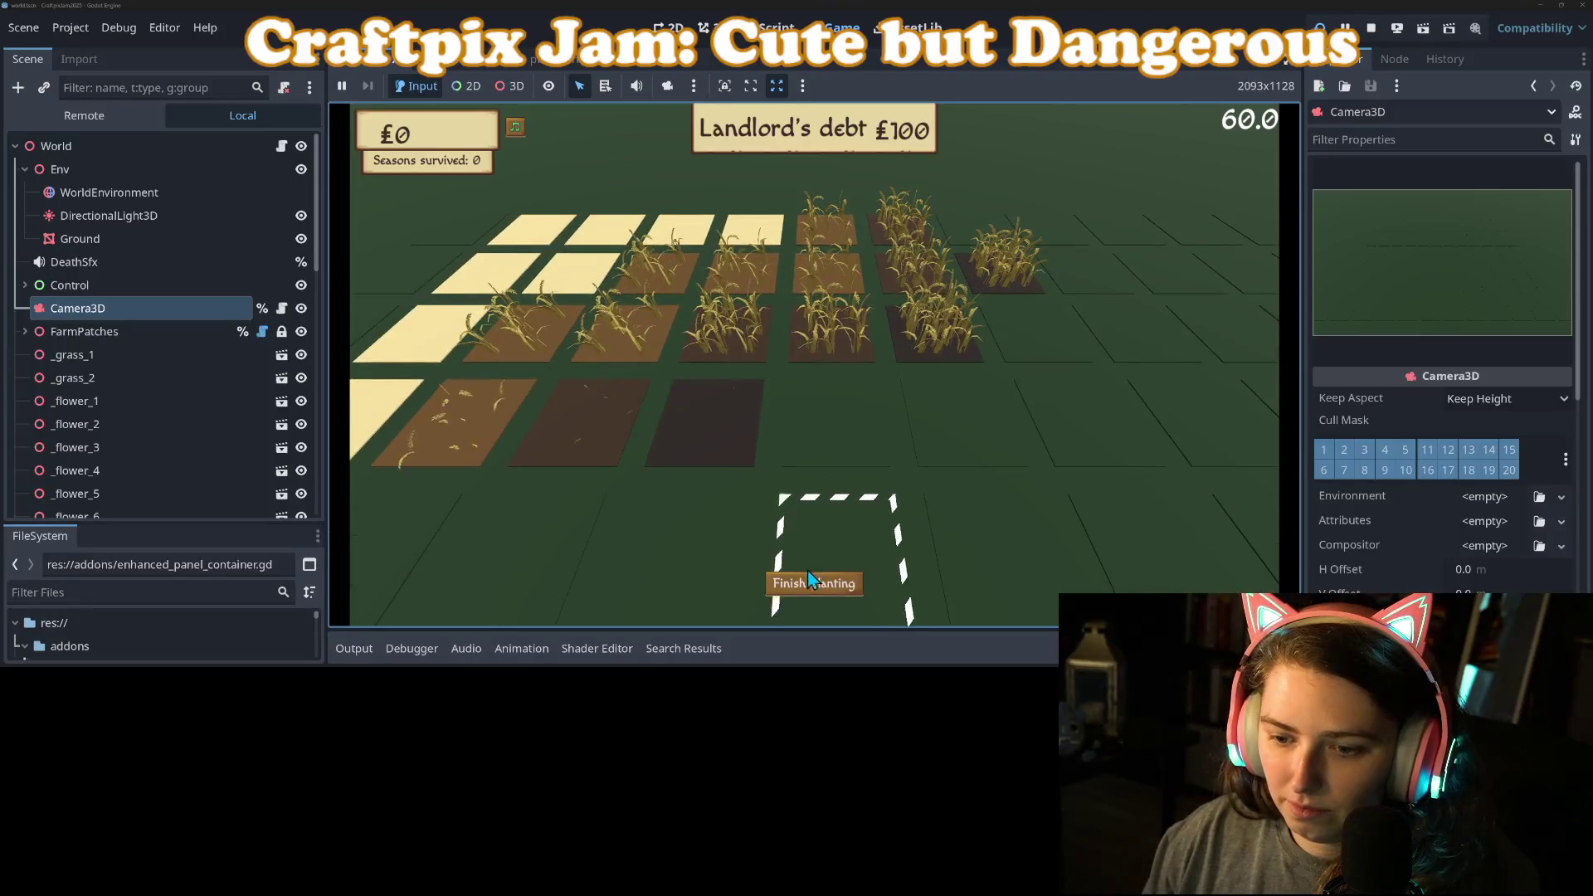
pyautogui.click(811, 584)
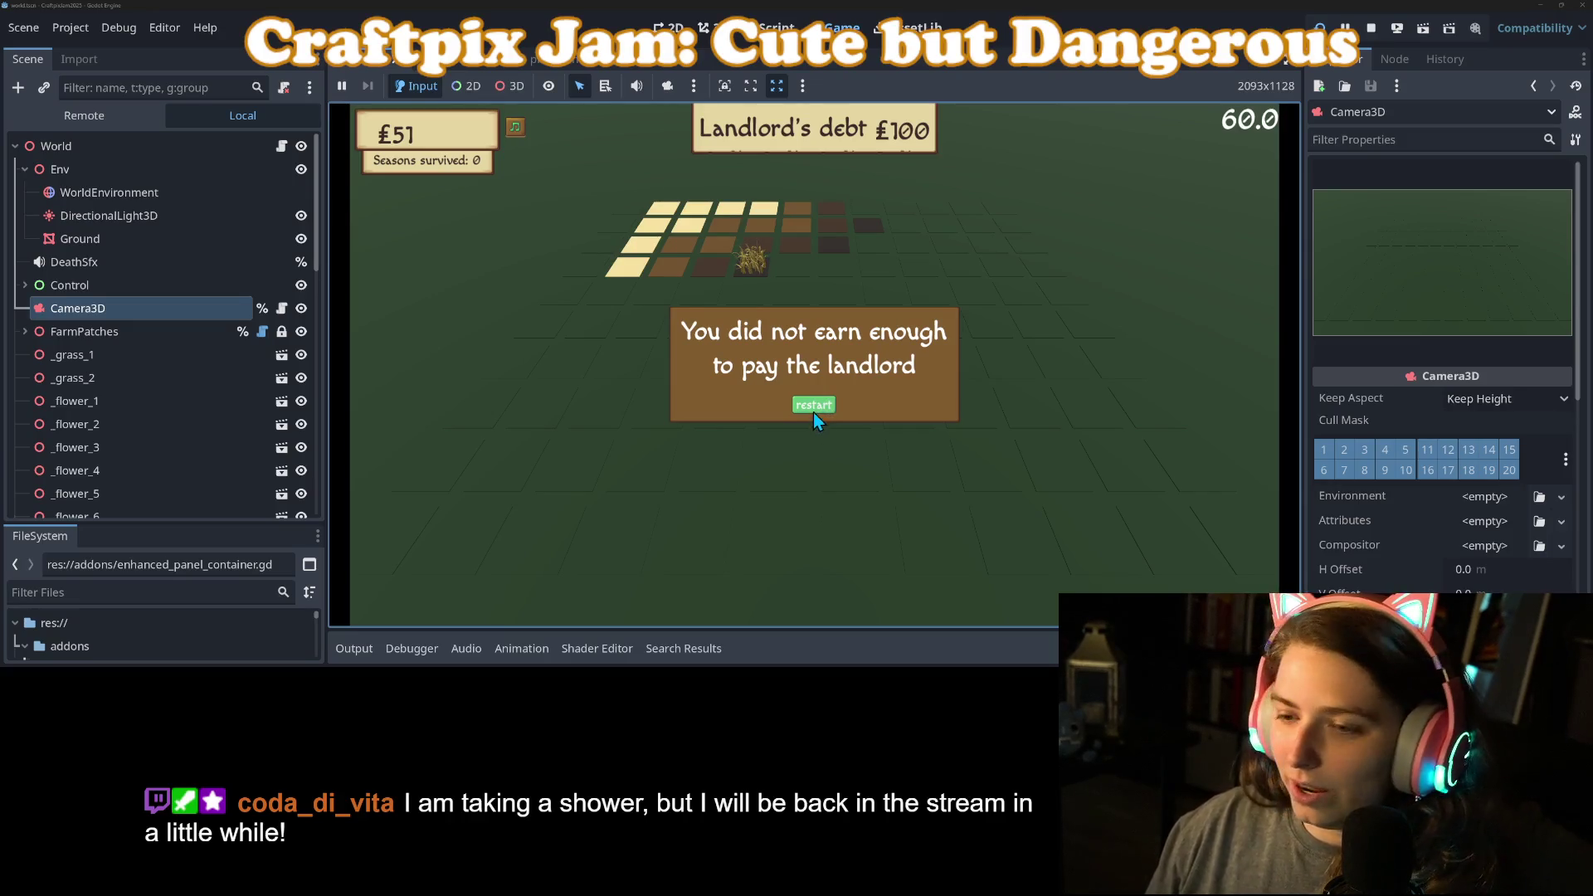
pyautogui.click(813, 411)
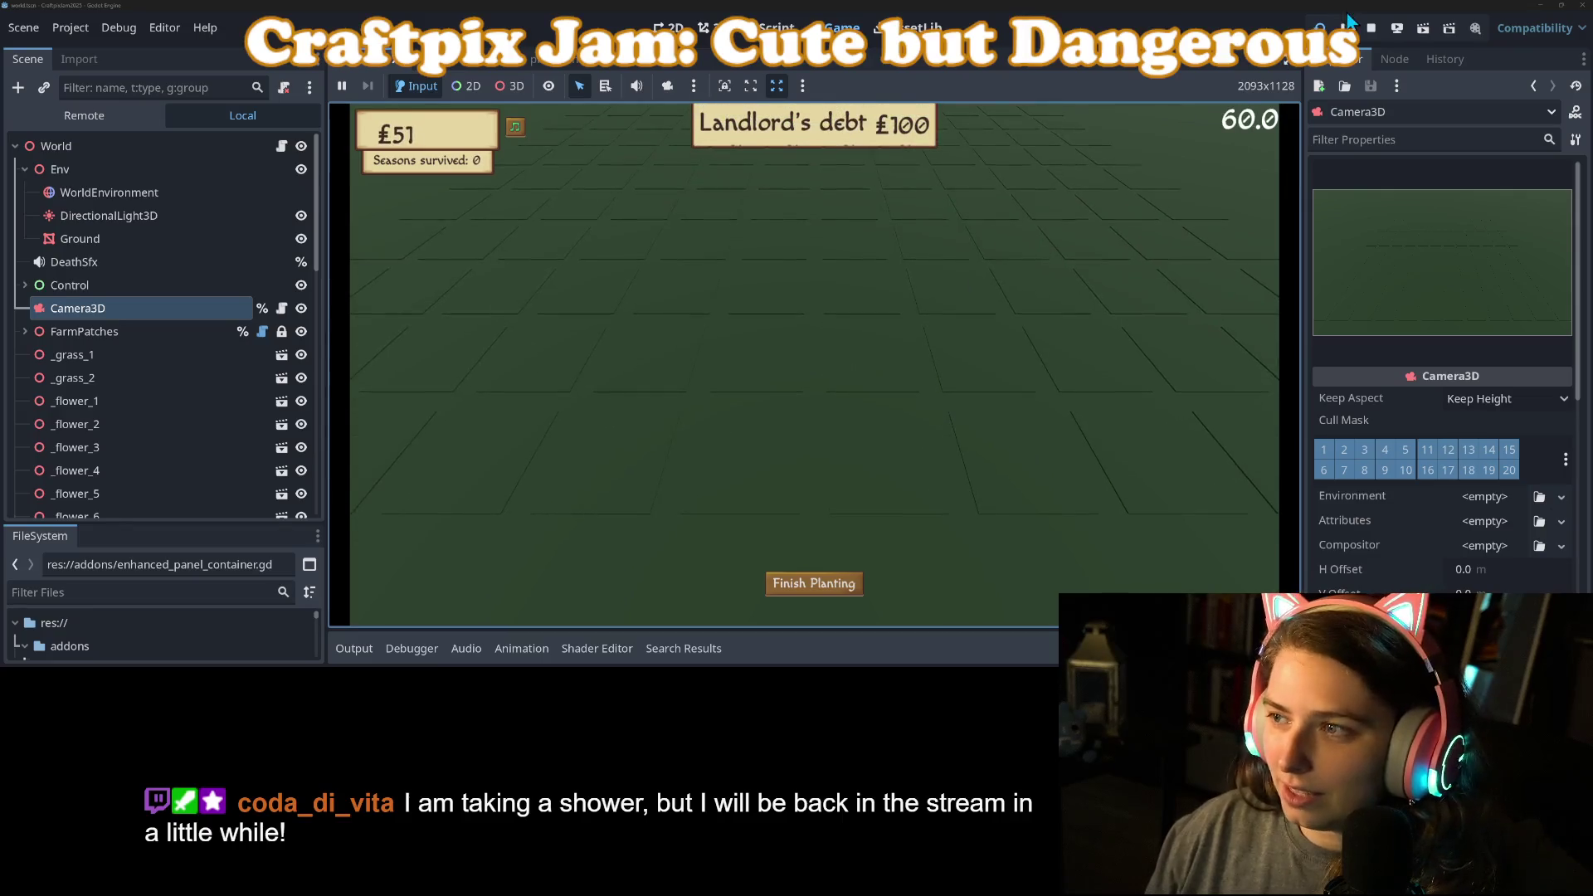
pyautogui.click(1372, 29)
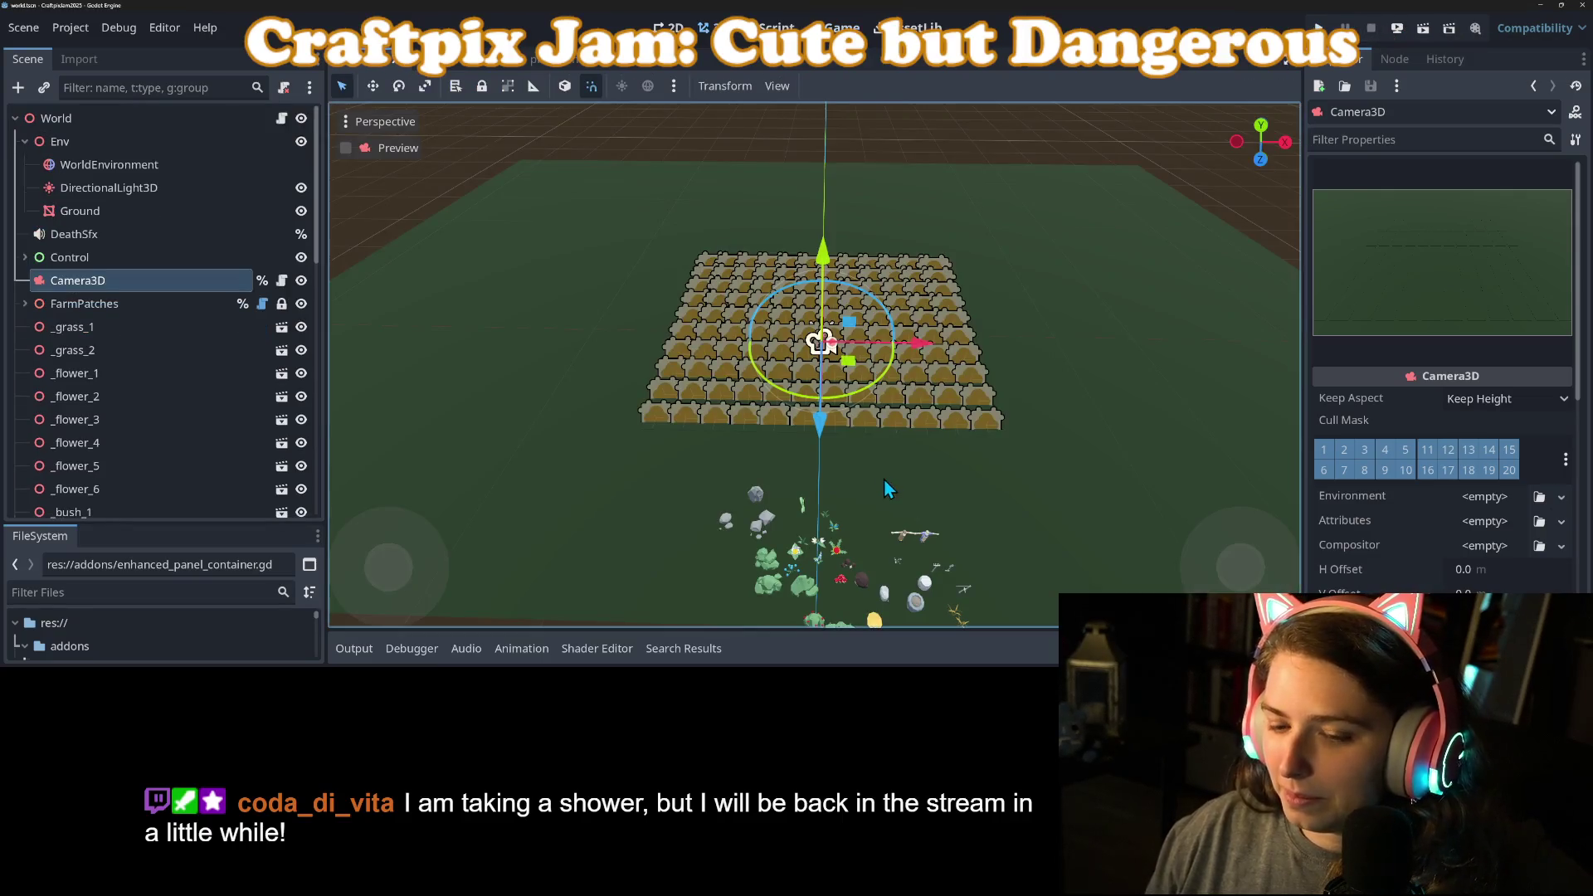
# Step: Save world.tscn, then switch to the to-do sticky note and on to GitHub Desktop
pyautogui.hotkey('ctrl', 's')
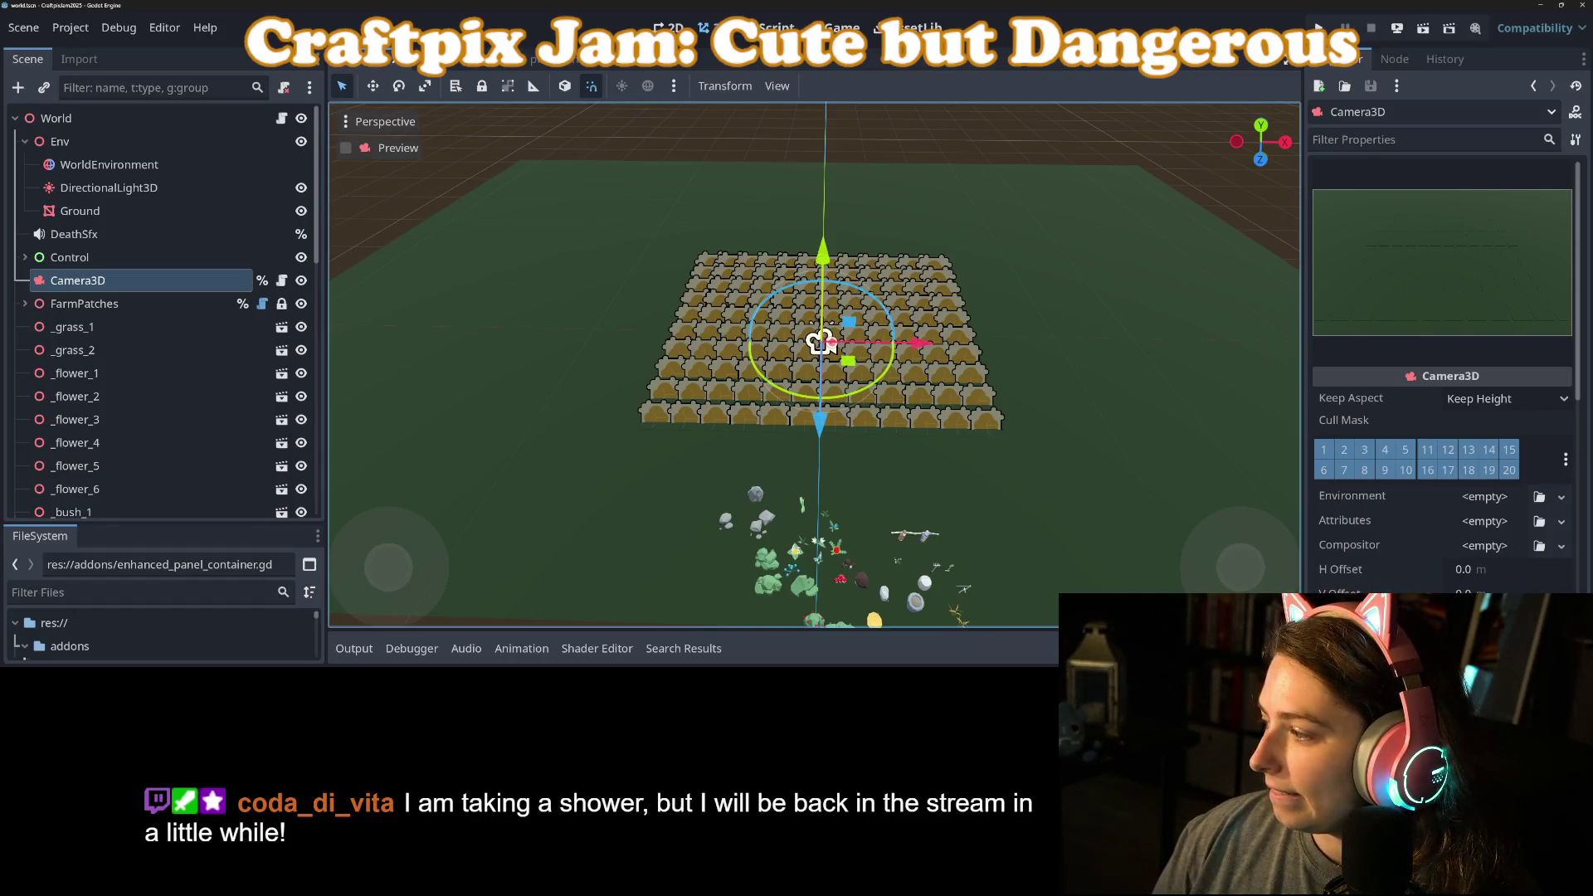
pyautogui.hotkey('alt', 'Tab')
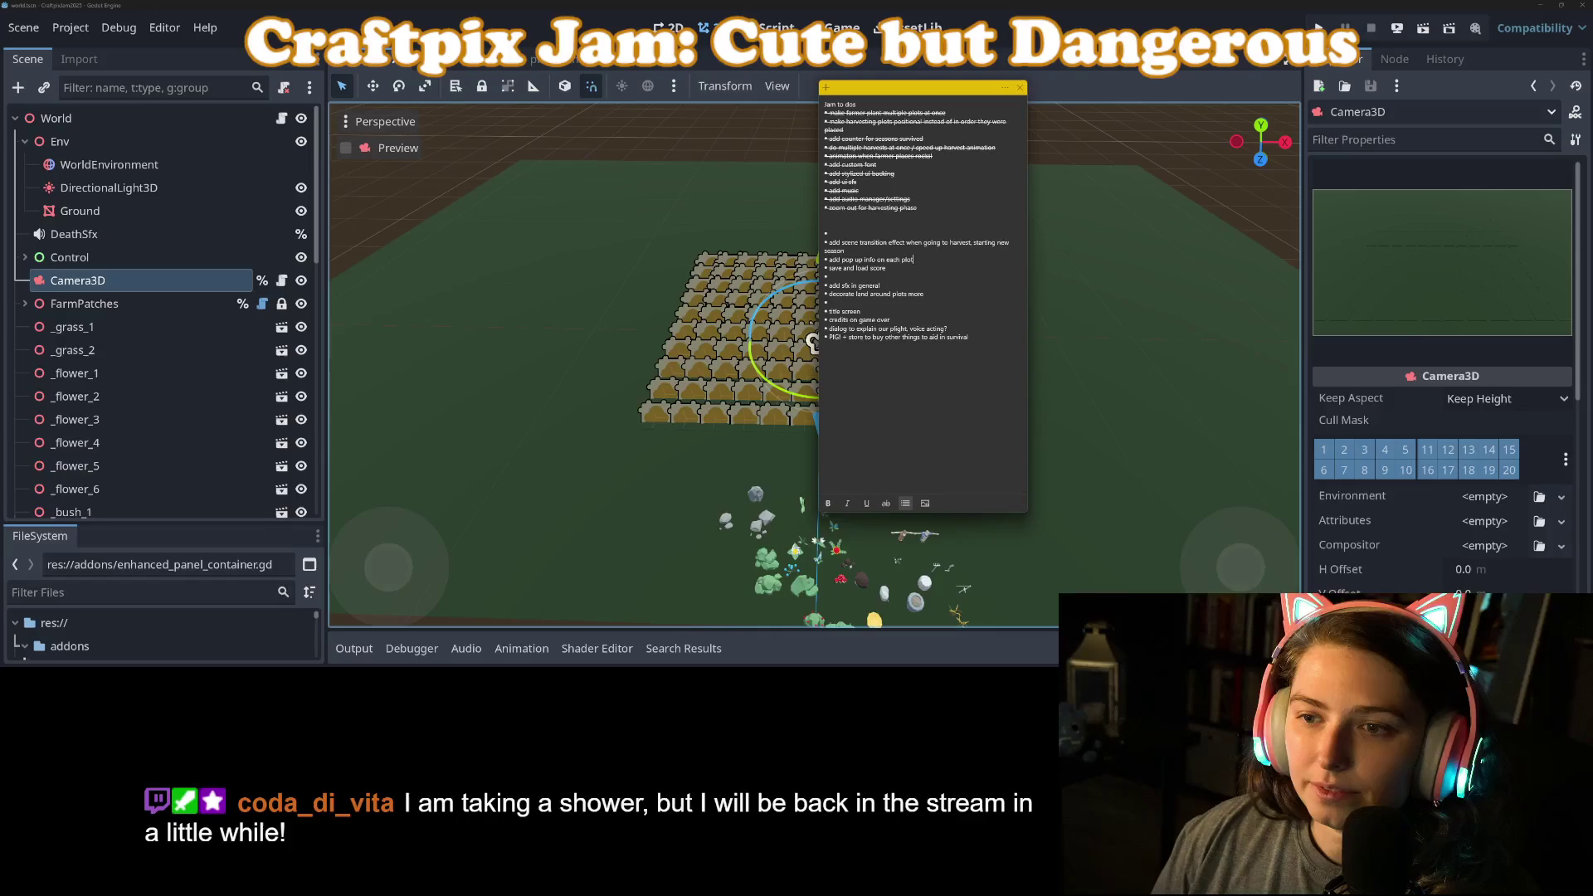
pyautogui.hotkey('alt', 'Tab')
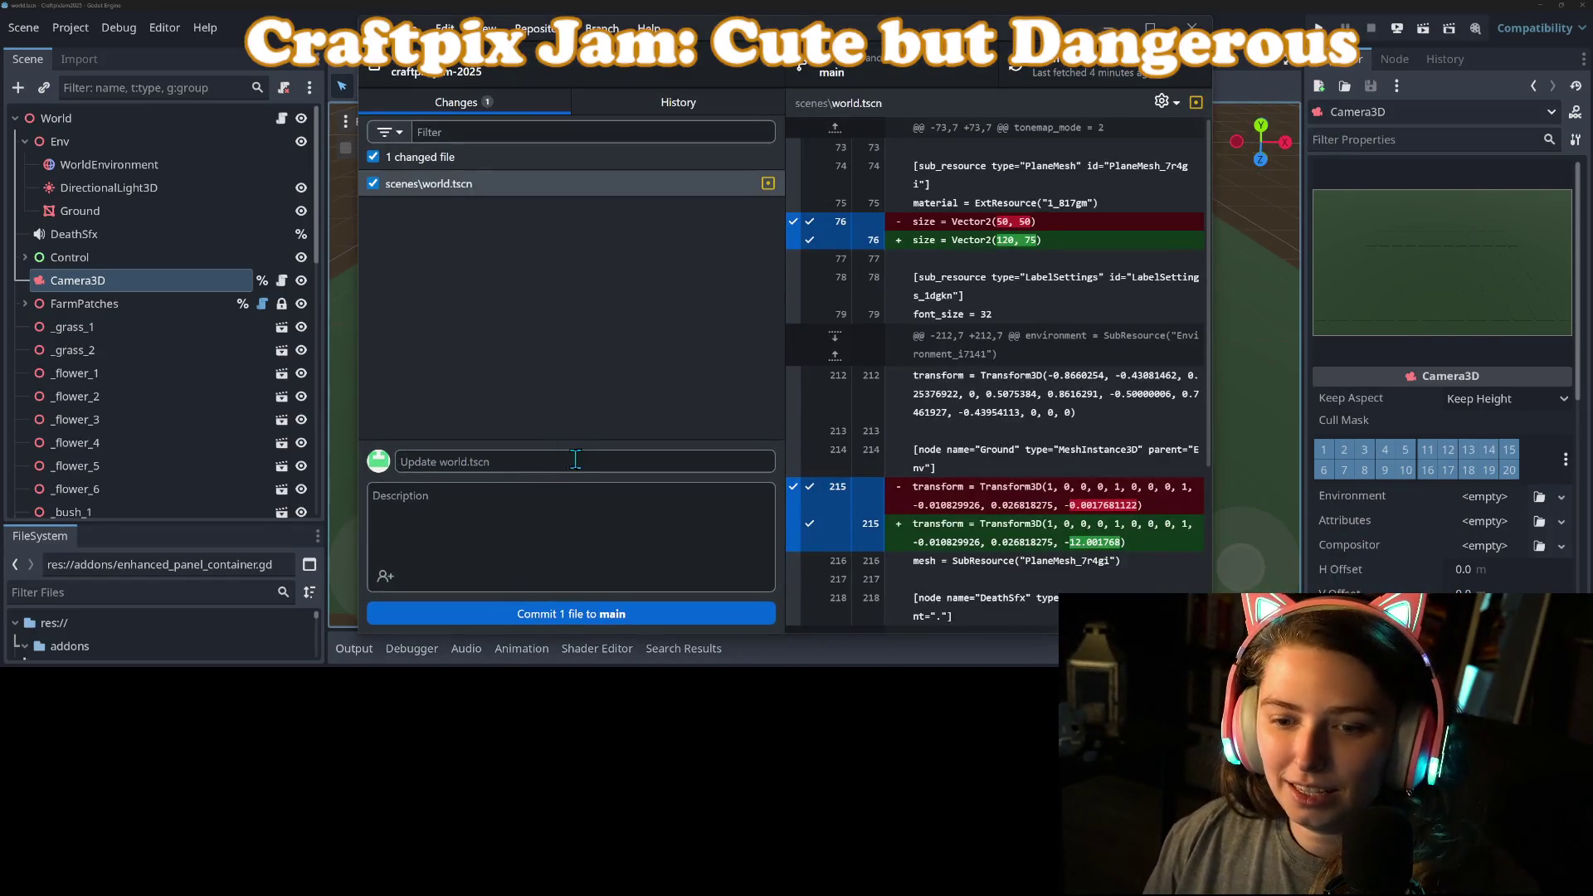
# Step: Commit world.tscn to main with message 'extends boundary of ground' / 'camerras', then minimize GitHub Desktop
pyautogui.write('extends')
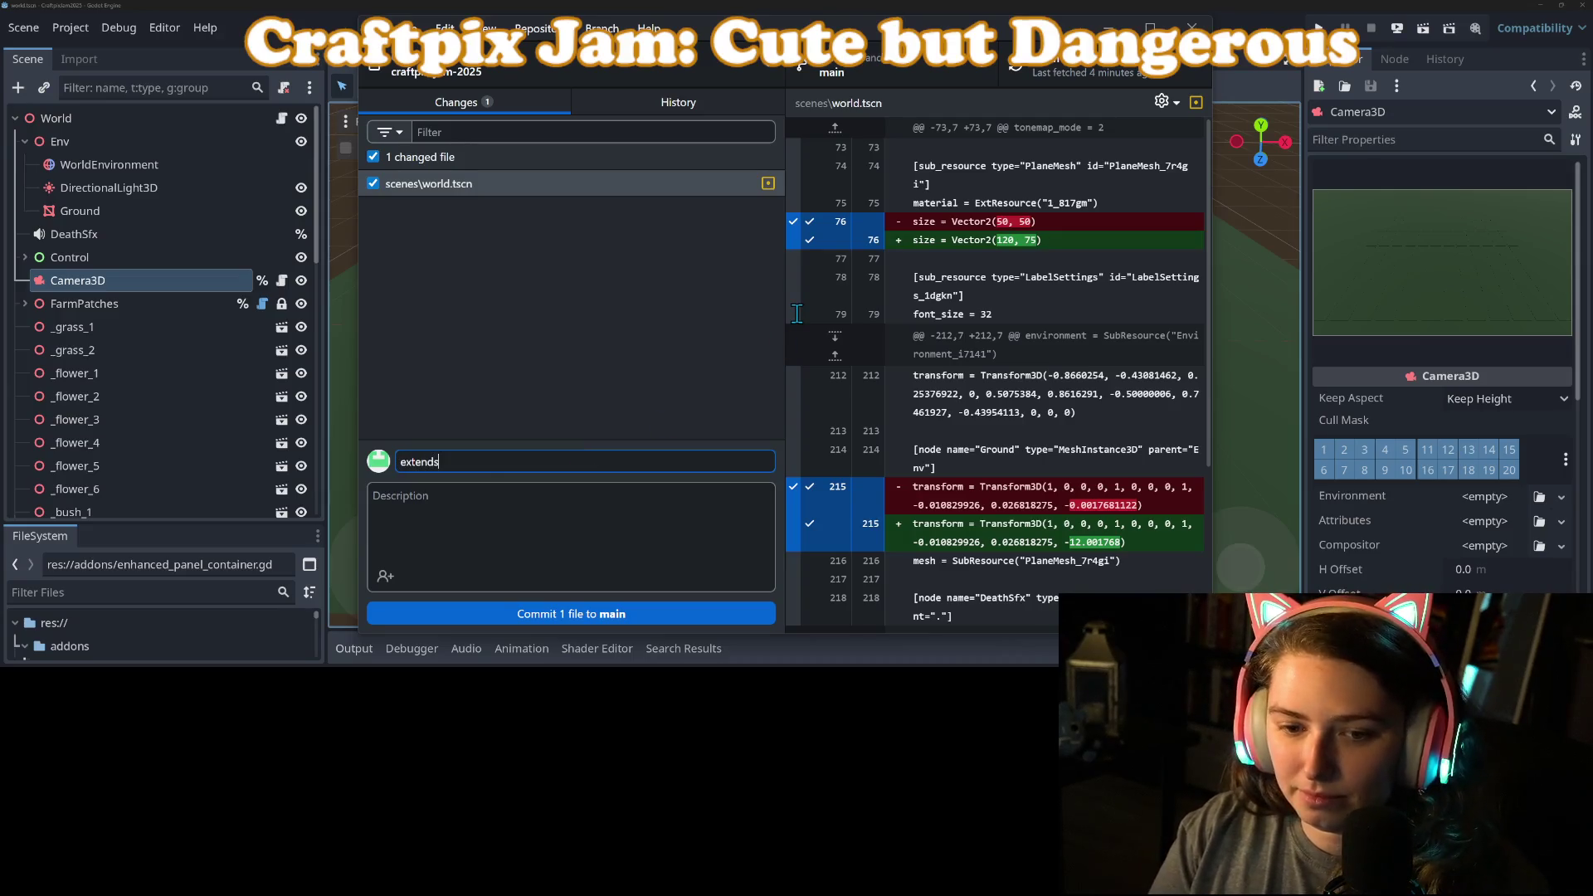
pyautogui.write(' boundar')
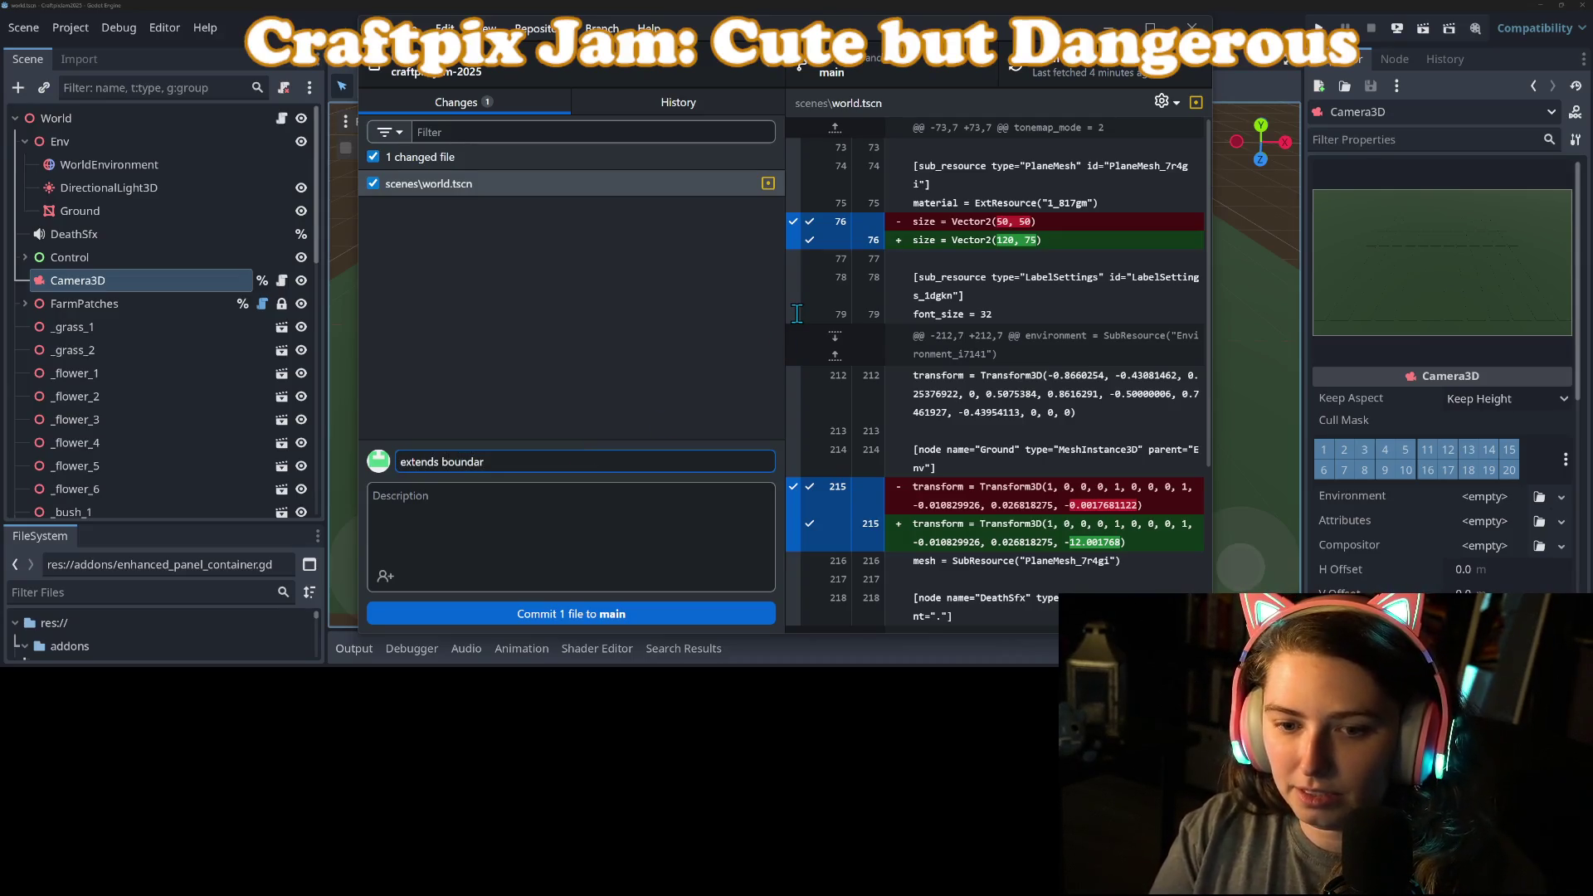
pyautogui.write('y of ground to ')
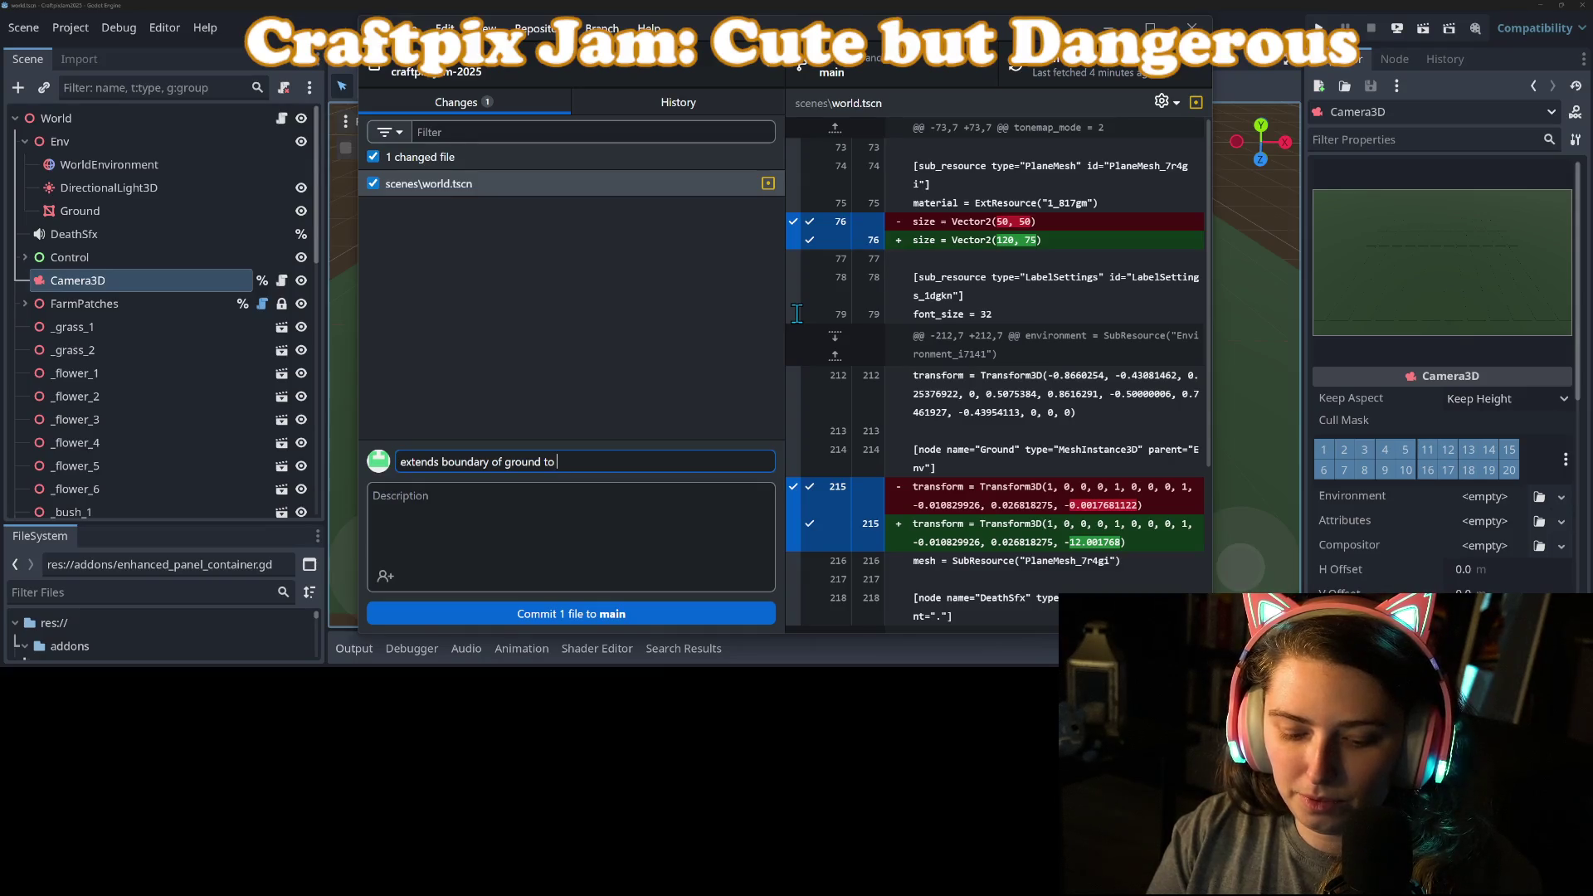
pyautogui.write('keep camera')
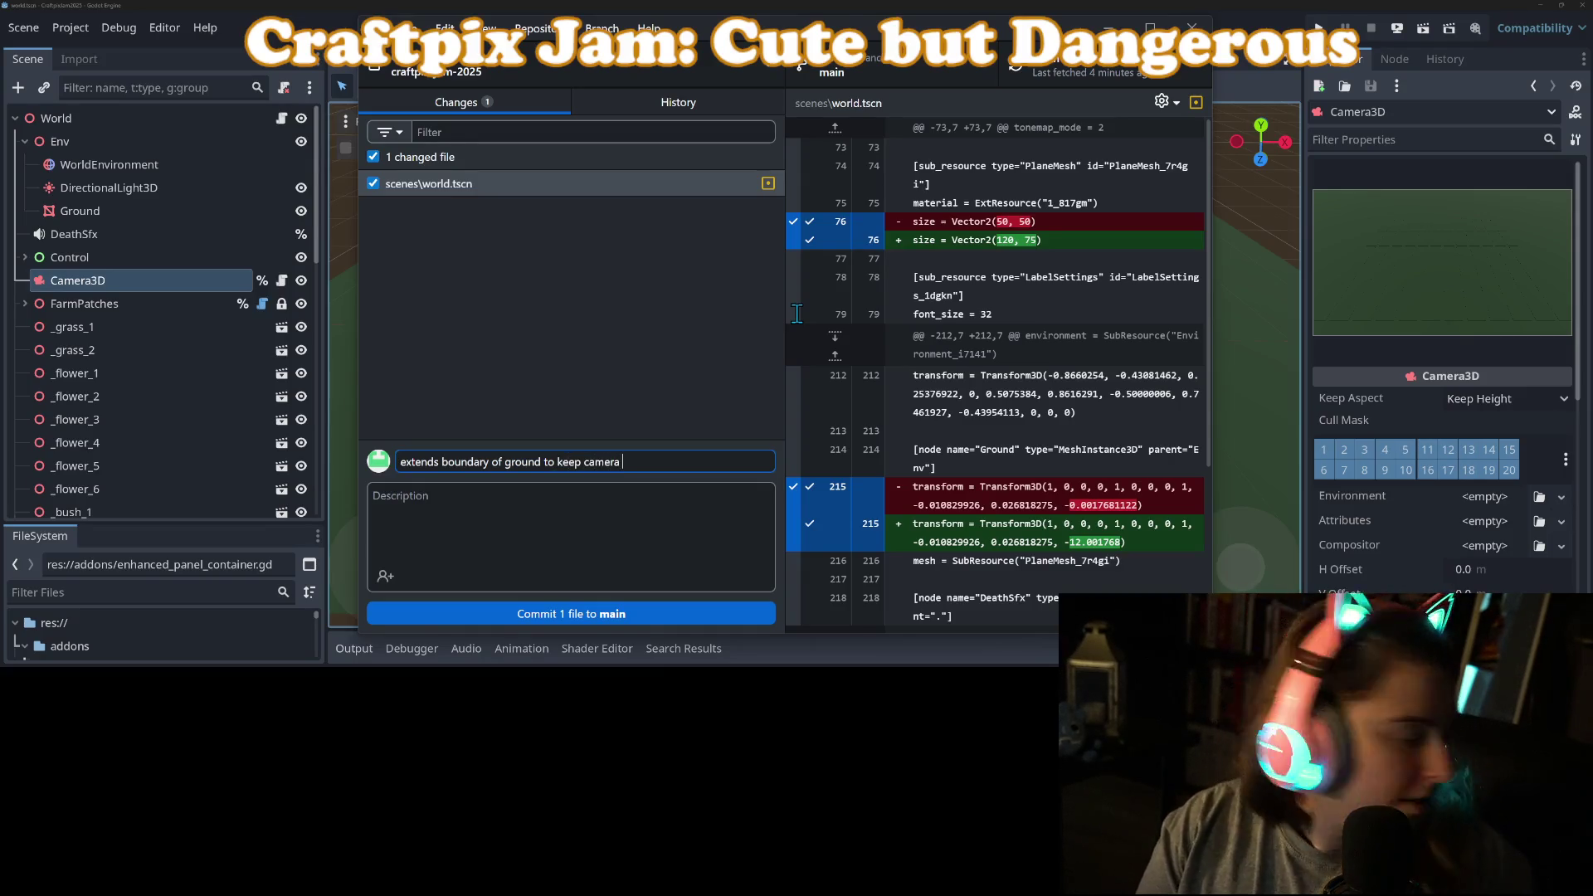
pyautogui.write('rass at all times')
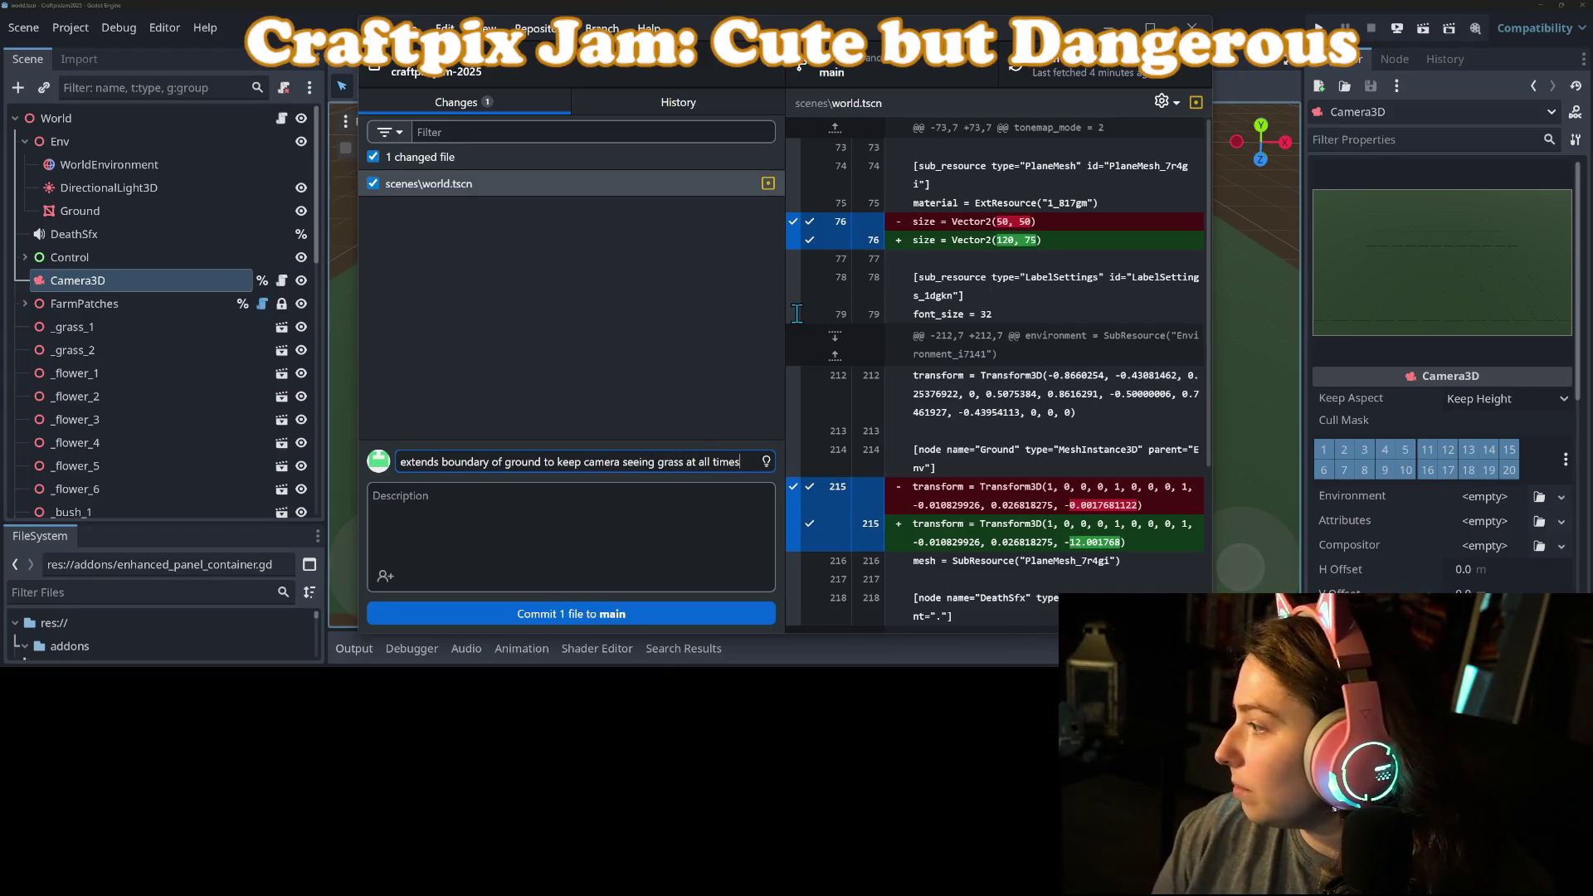
pyautogui.click(648, 613)
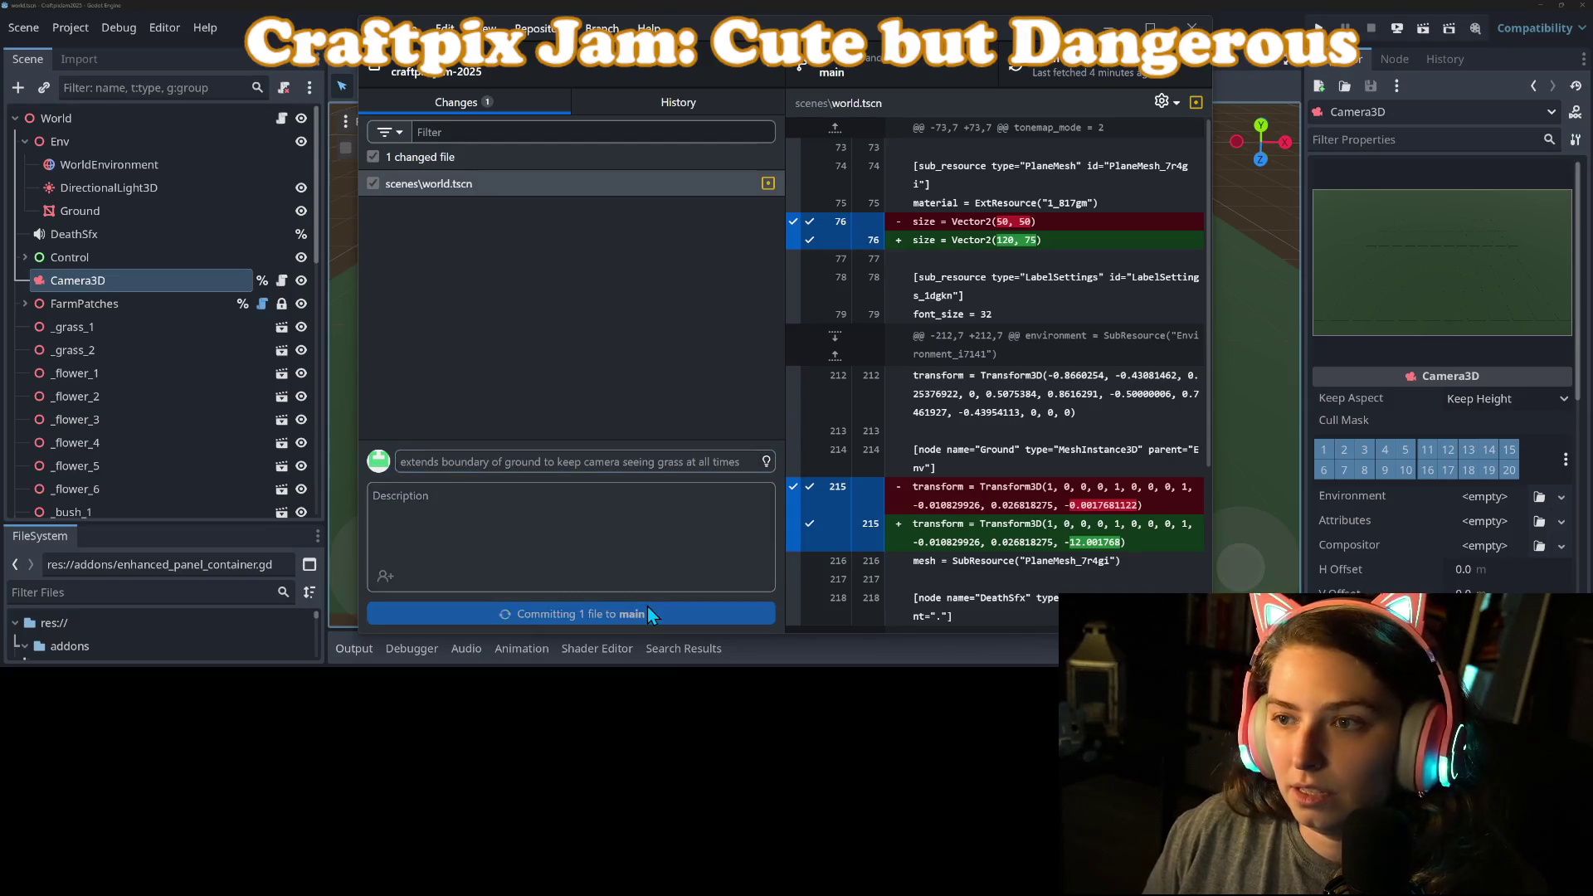
pyautogui.click(1109, 27)
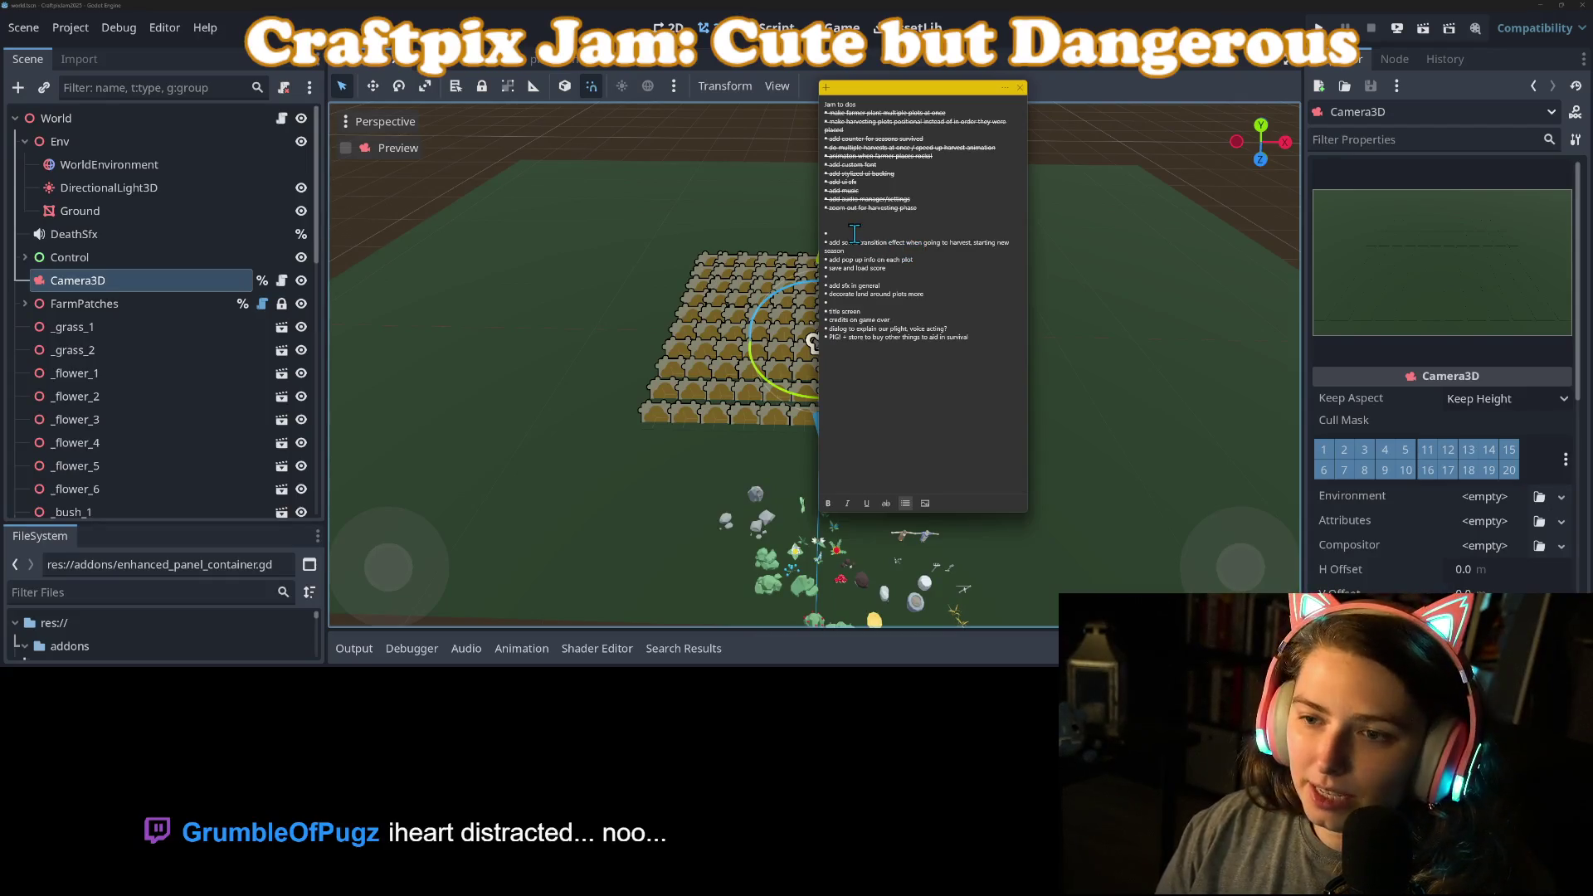
# Step: Review the 'save and load score' and 'add pop up info on each plot' to-do items
pyautogui.click(895, 280)
pyautogui.click(913, 268)
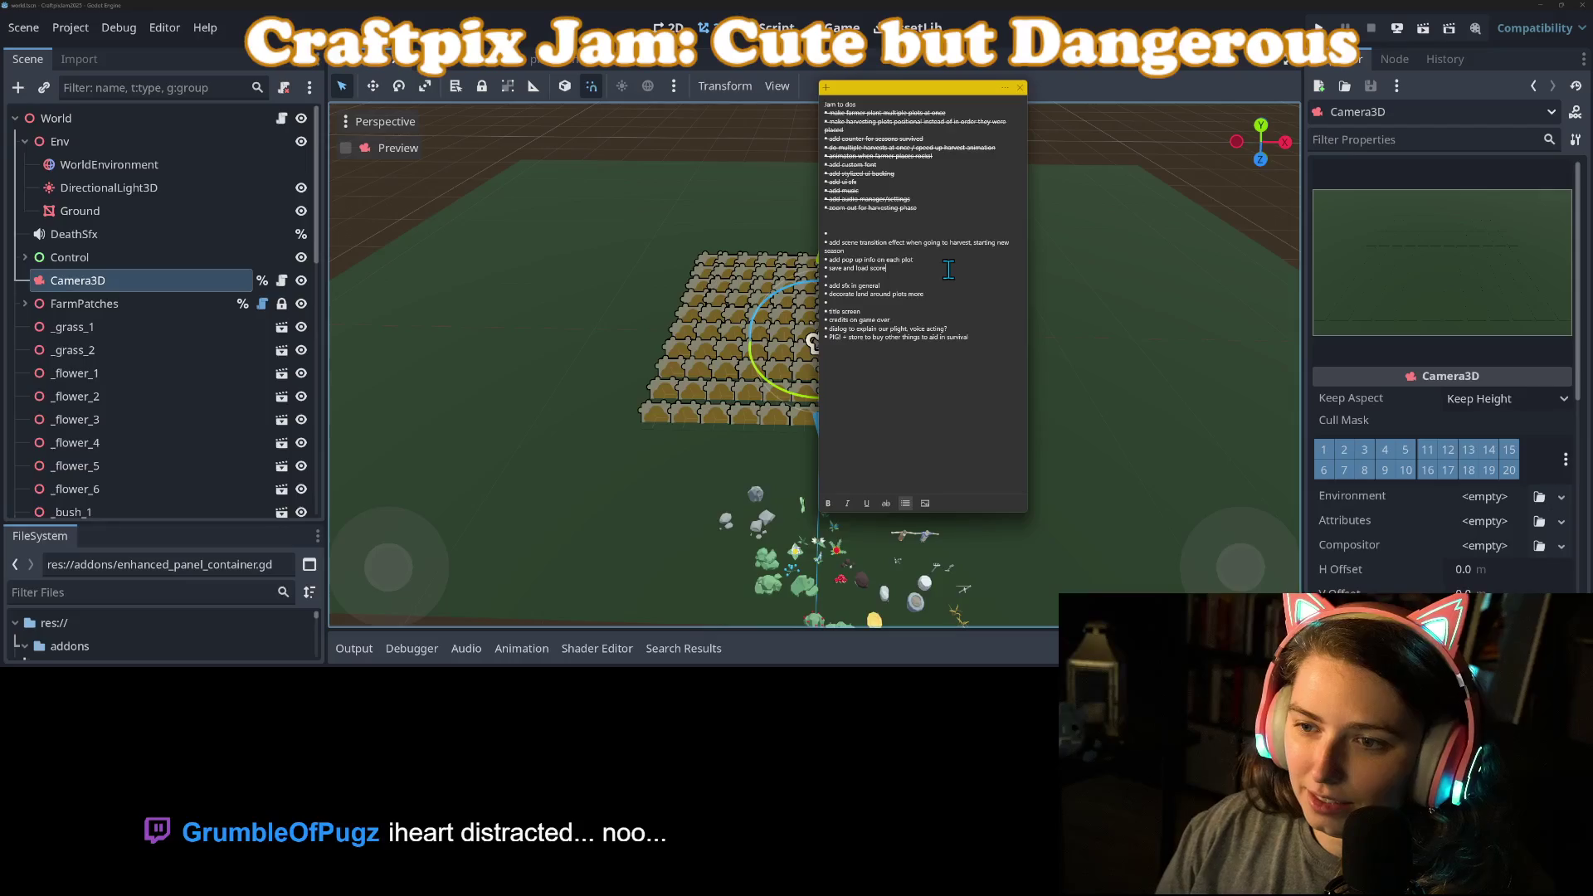
pyautogui.click(941, 266)
pyautogui.click(943, 269)
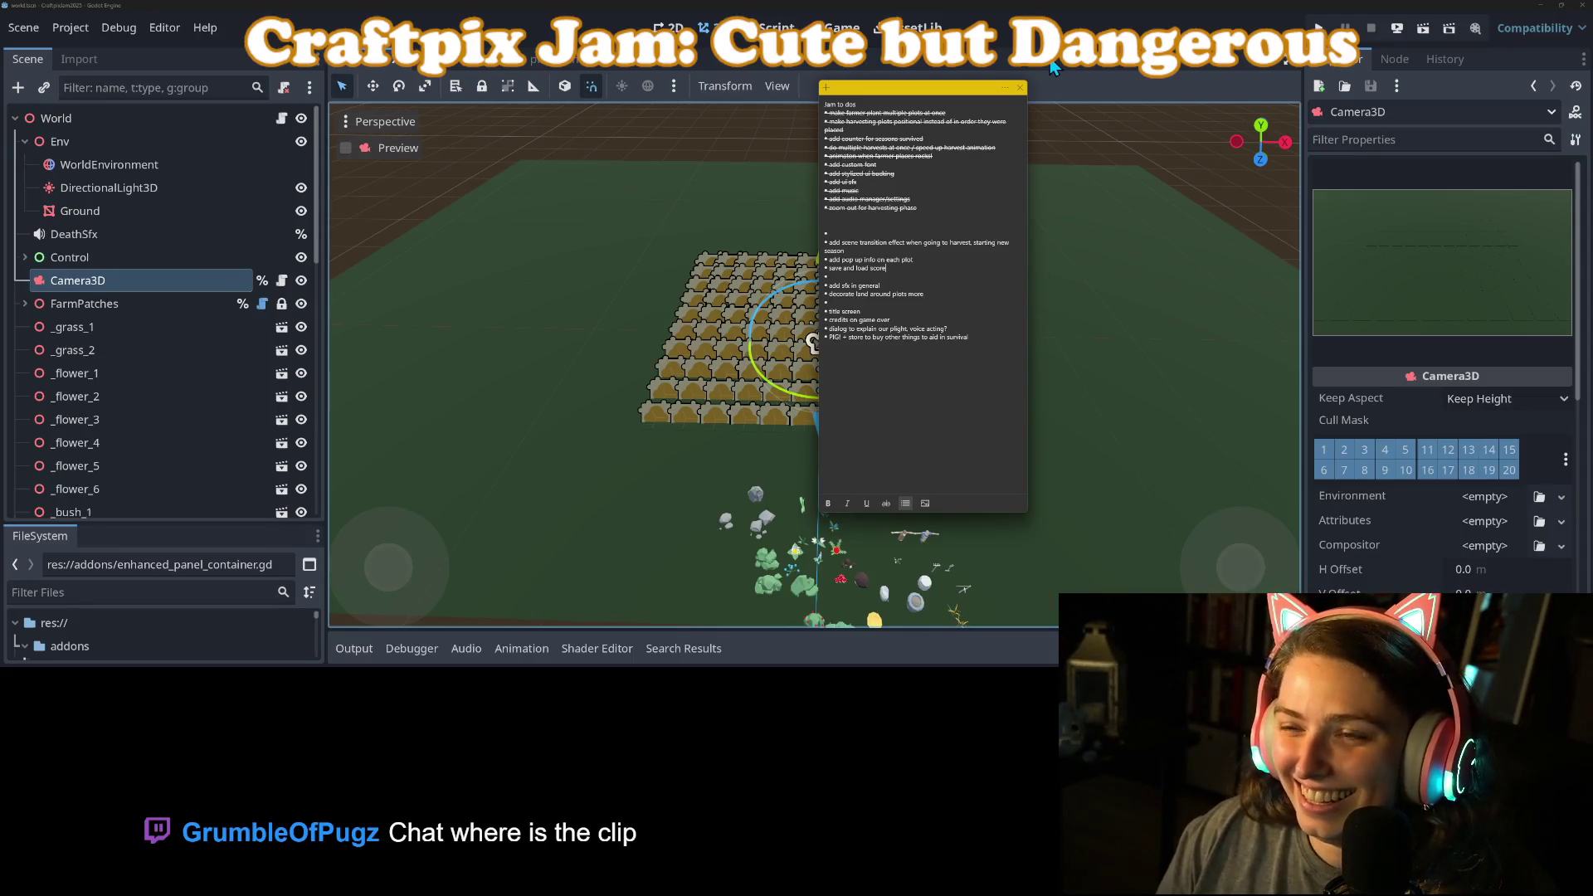
# Step: Put away the sticky note and return to Godot's game_logic.gd in the Script editor
pyautogui.click(1051, 66)
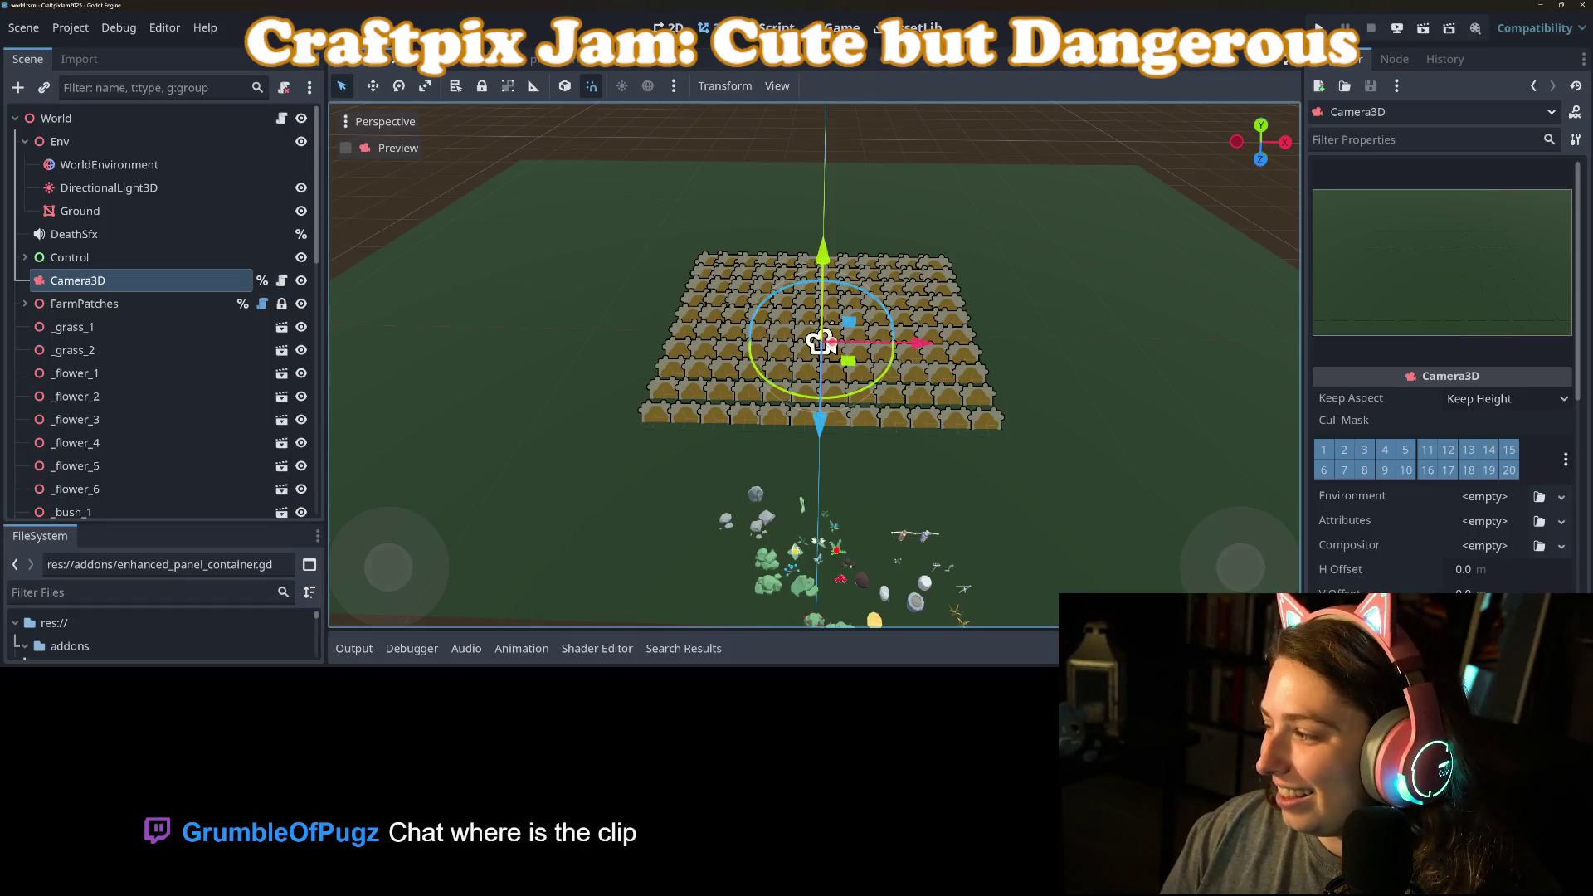
pyautogui.hotkey('alt', 'Tab')
pyautogui.hotkey('alt', 'Tab')
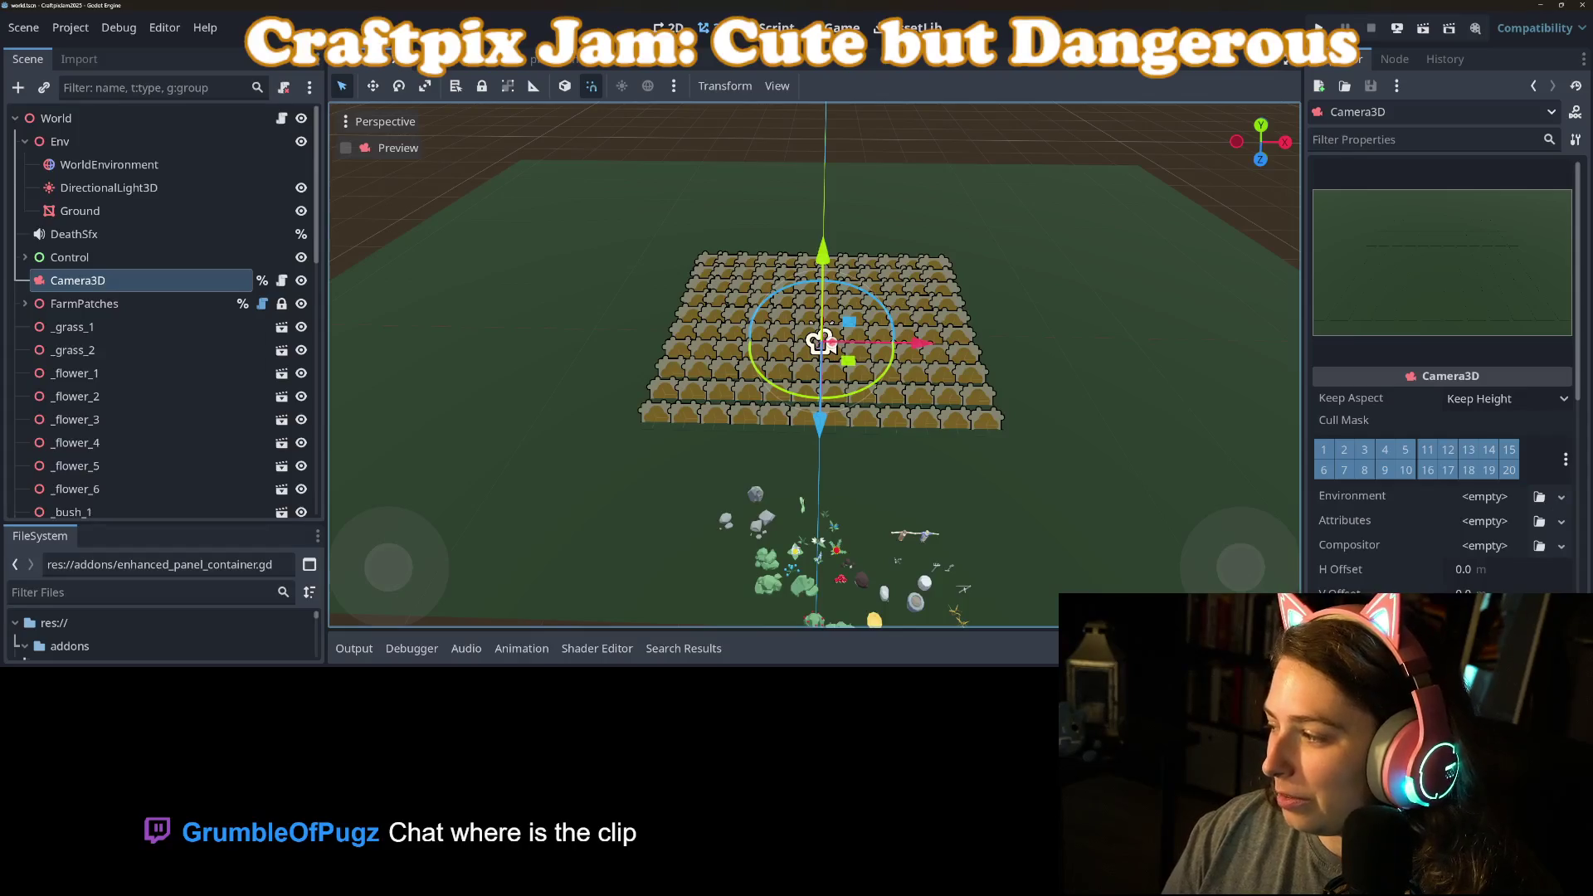
pyautogui.hotkey('alt', 'Tab')
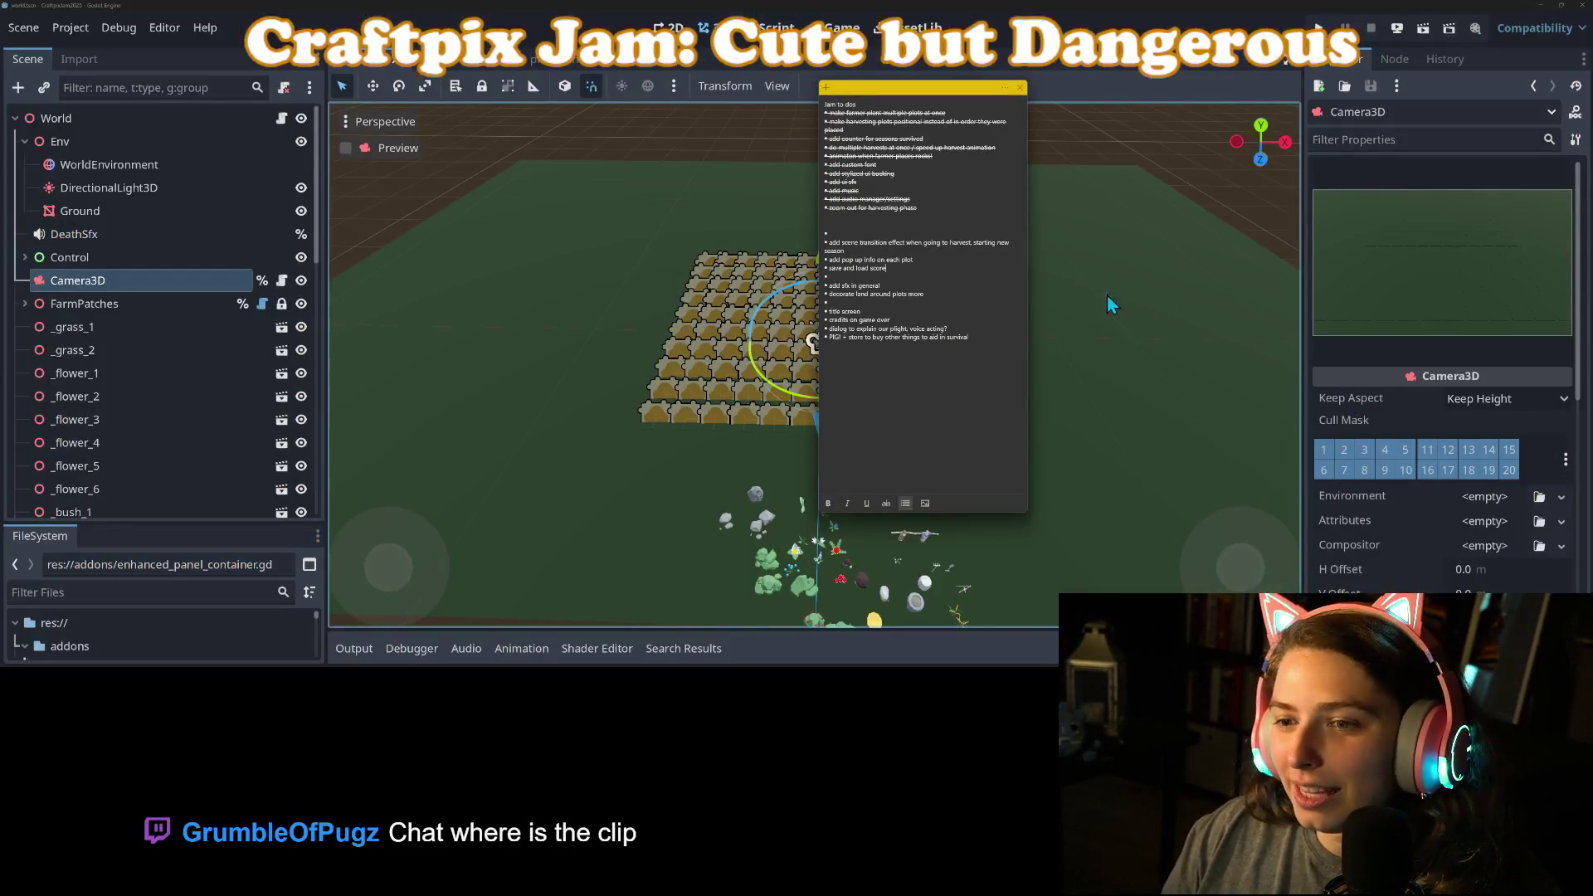
pyautogui.click(1133, 18)
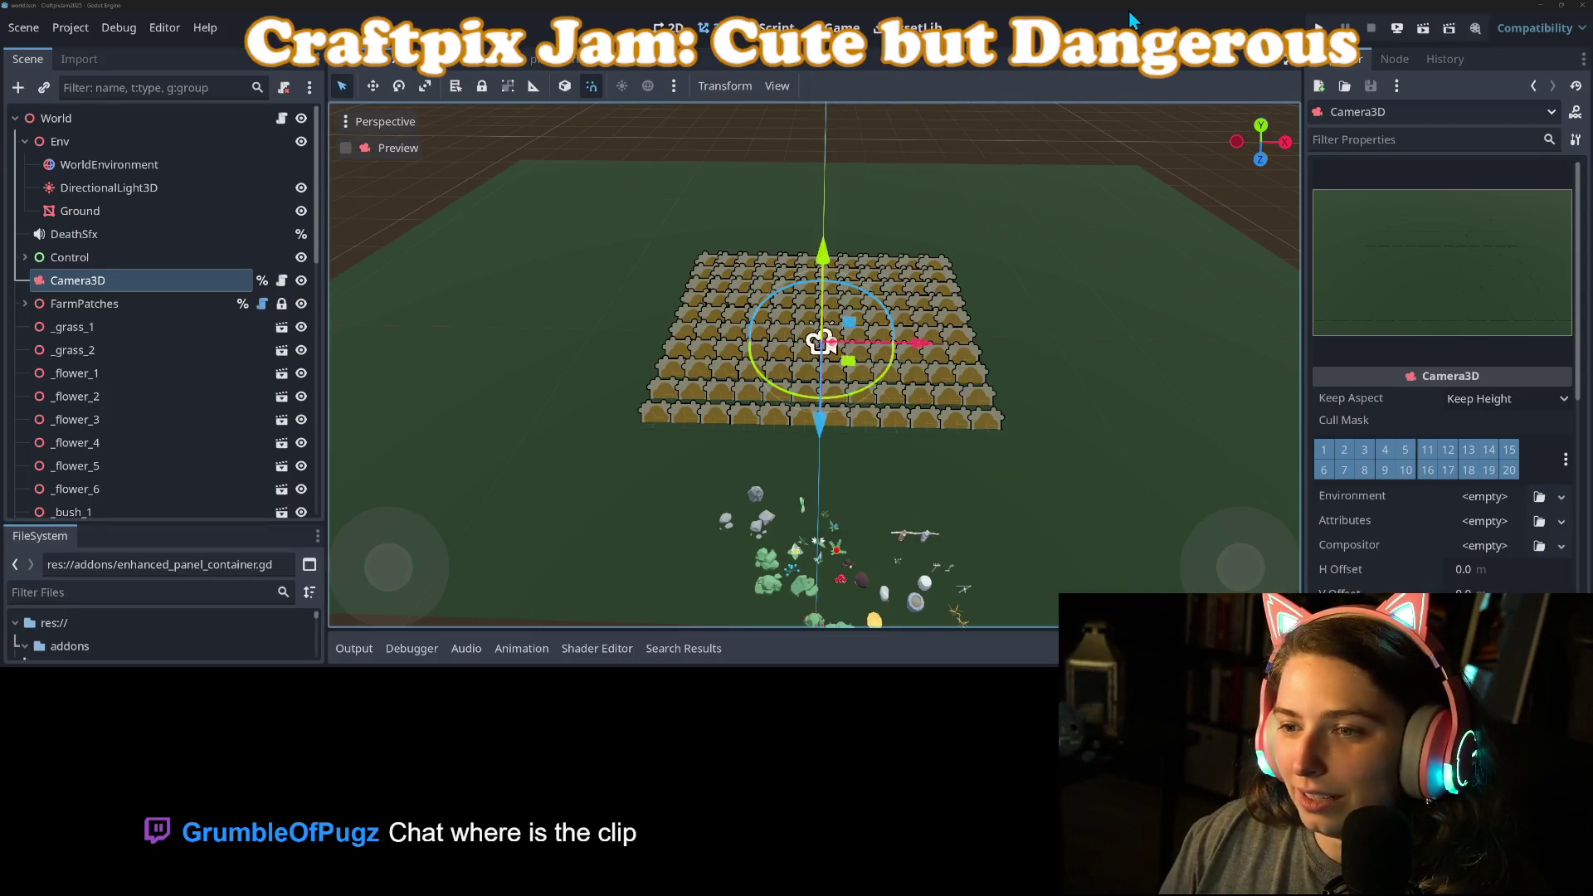
pyautogui.click(776, 28)
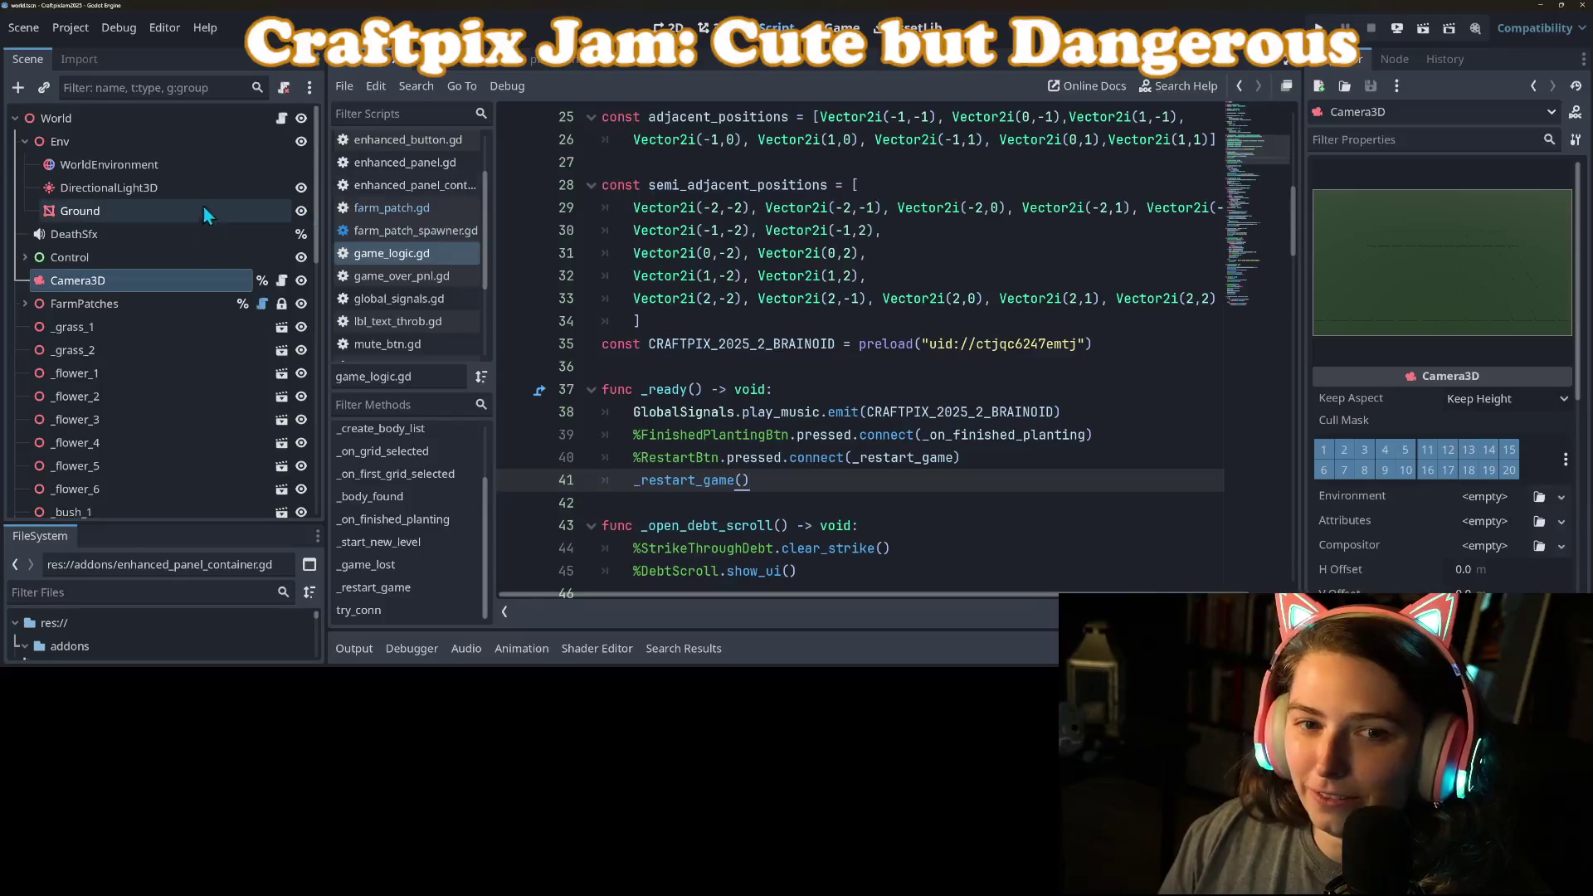
# Step: Scroll through game_logic.gd starting from the _ready function
pyautogui.click(931, 411)
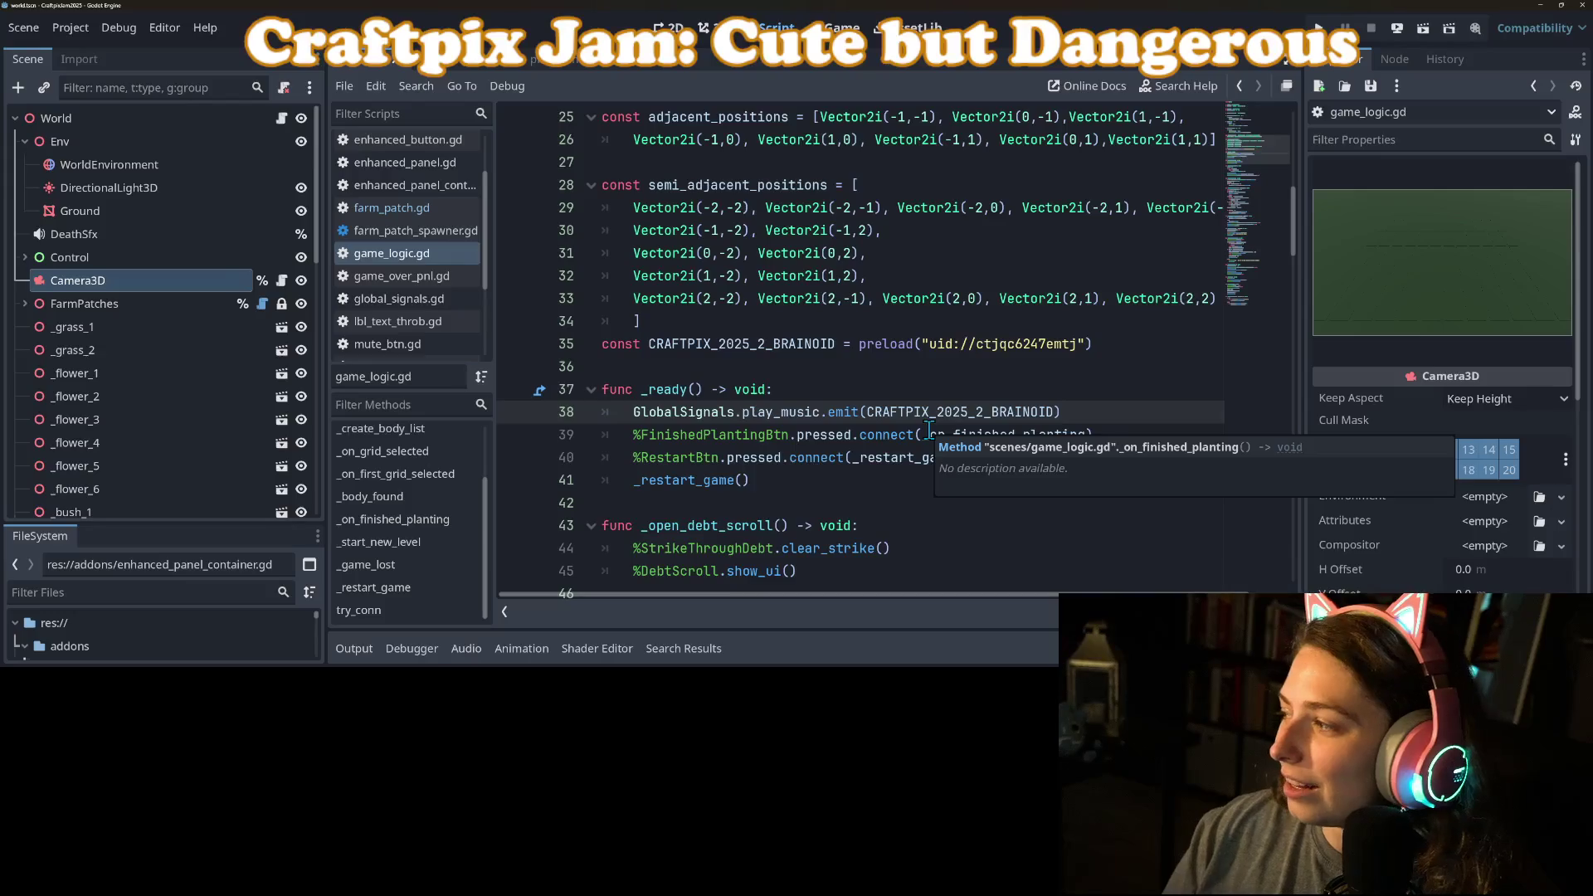
pyautogui.scroll(6, 854, 479)
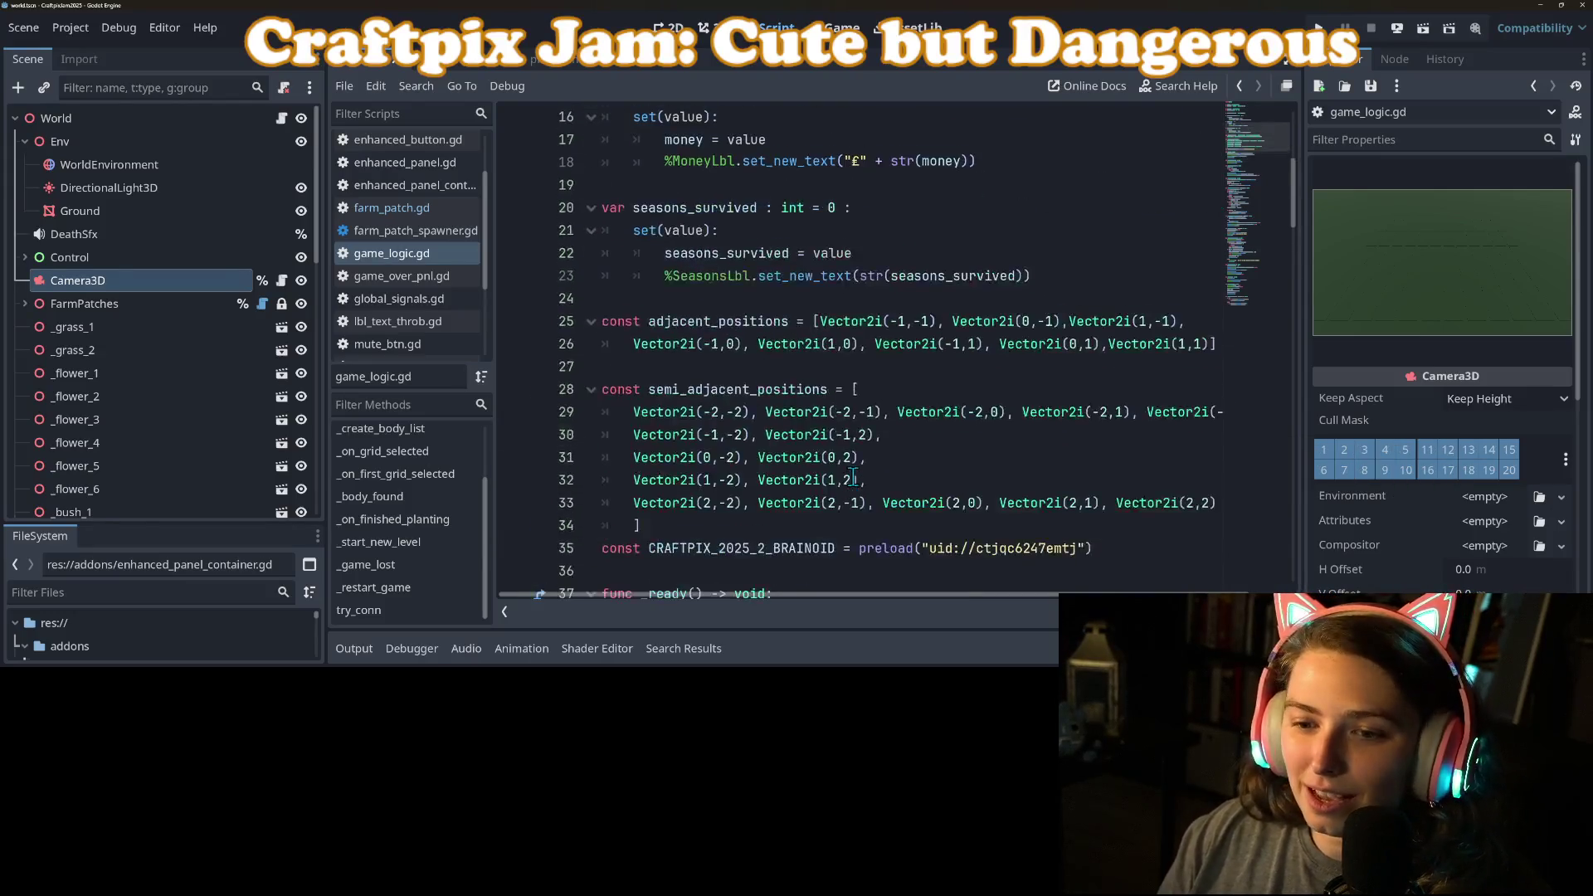
pyautogui.scroll(2, 854, 478)
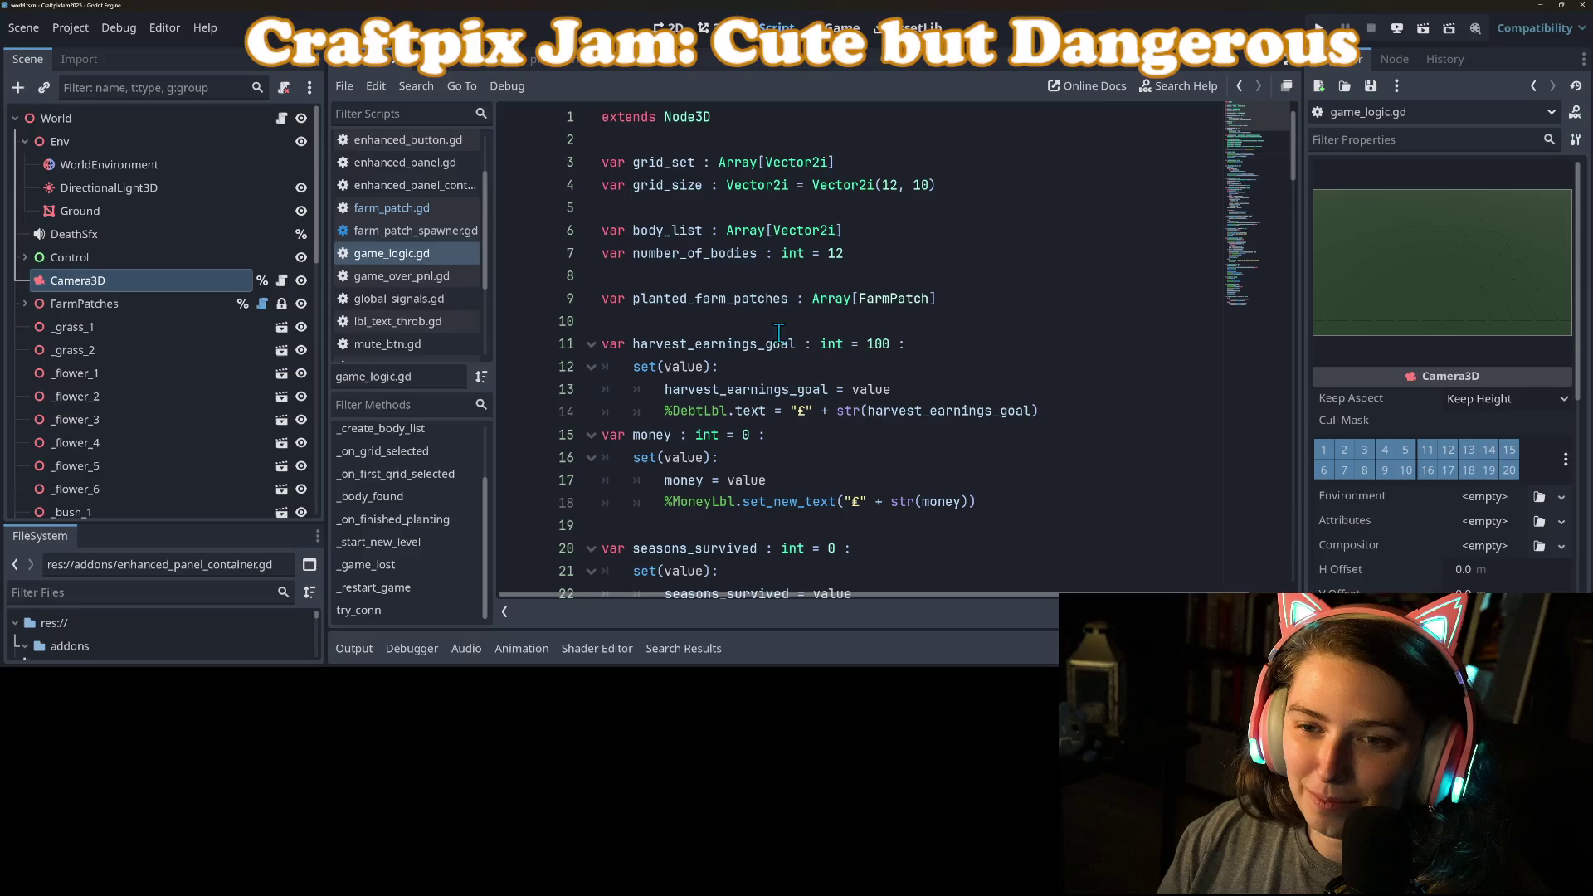
pyautogui.scroll(-7, 757, 366)
pyautogui.scroll(-4, 757, 366)
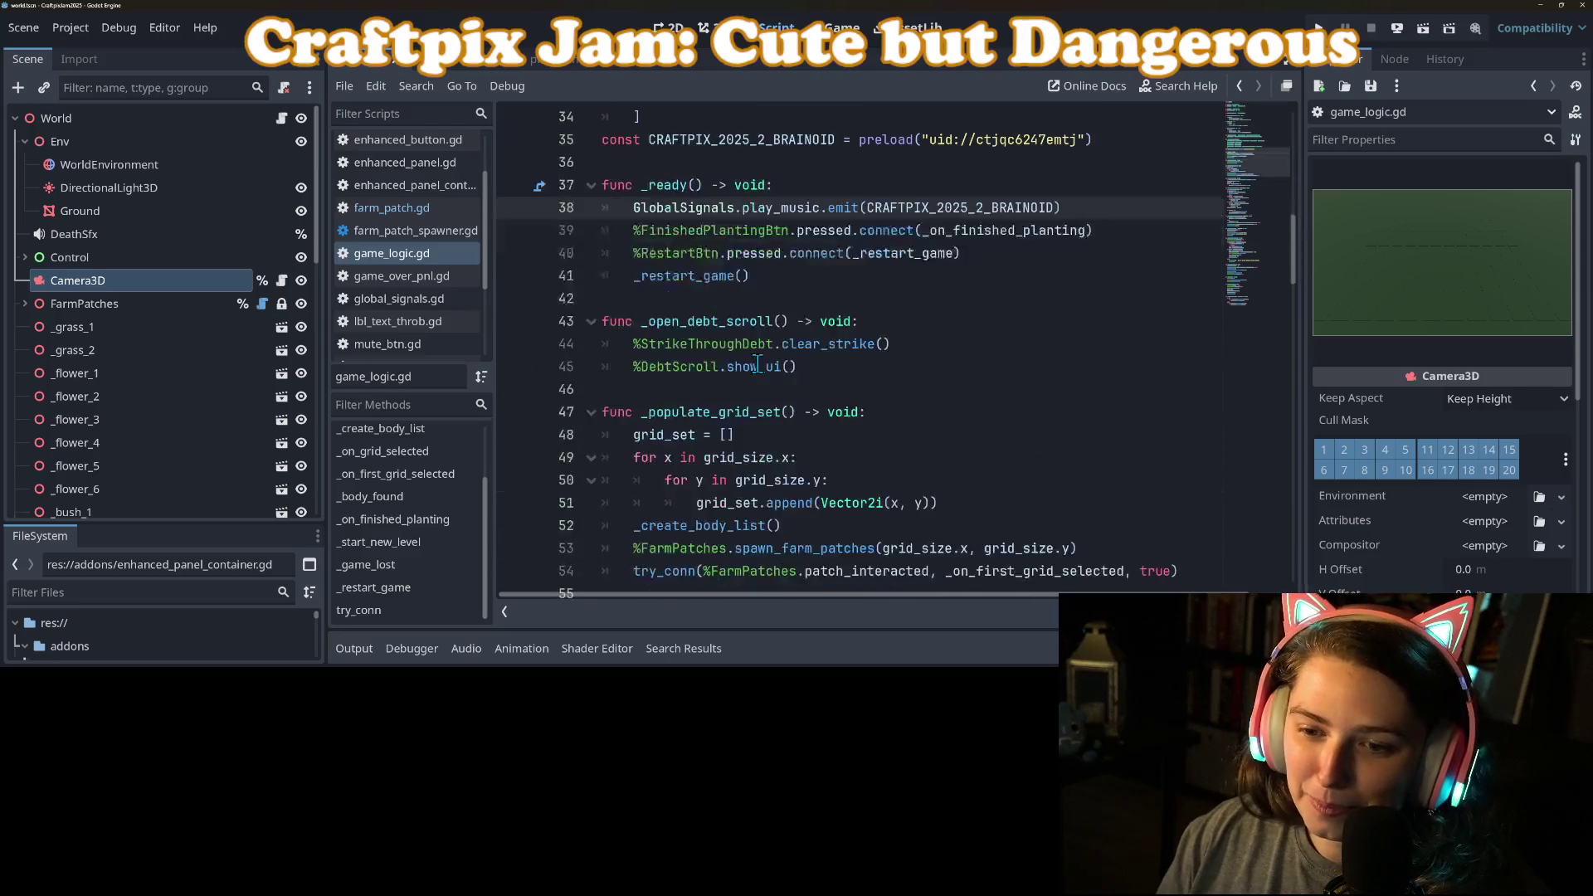
pyautogui.scroll(-20, 763, 381)
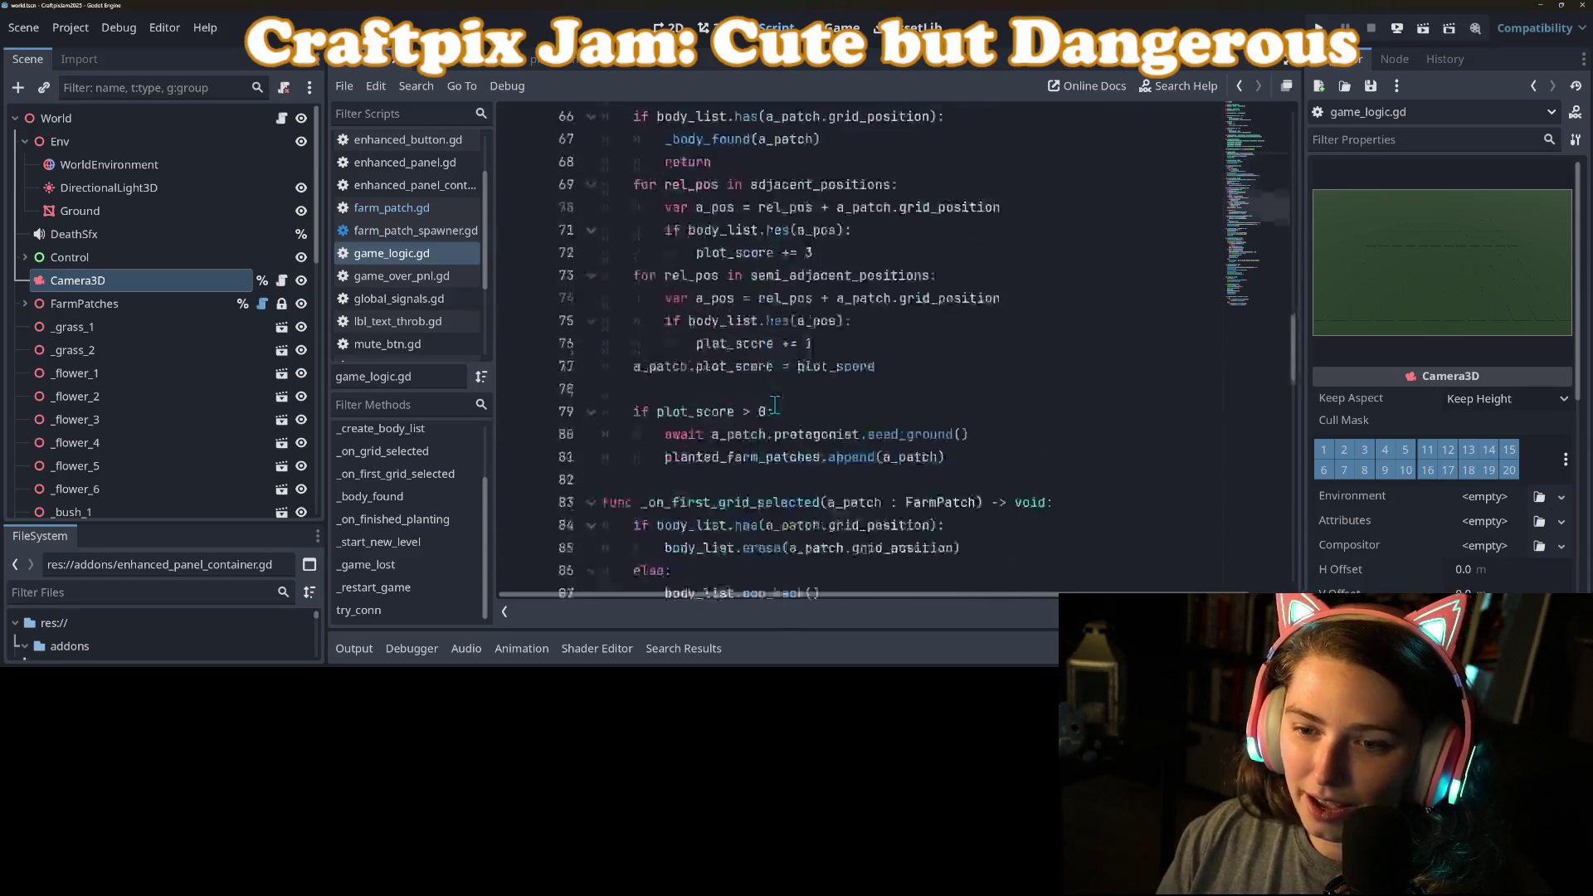
pyautogui.scroll(-2, 780, 381)
pyautogui.scroll(2, 797, 348)
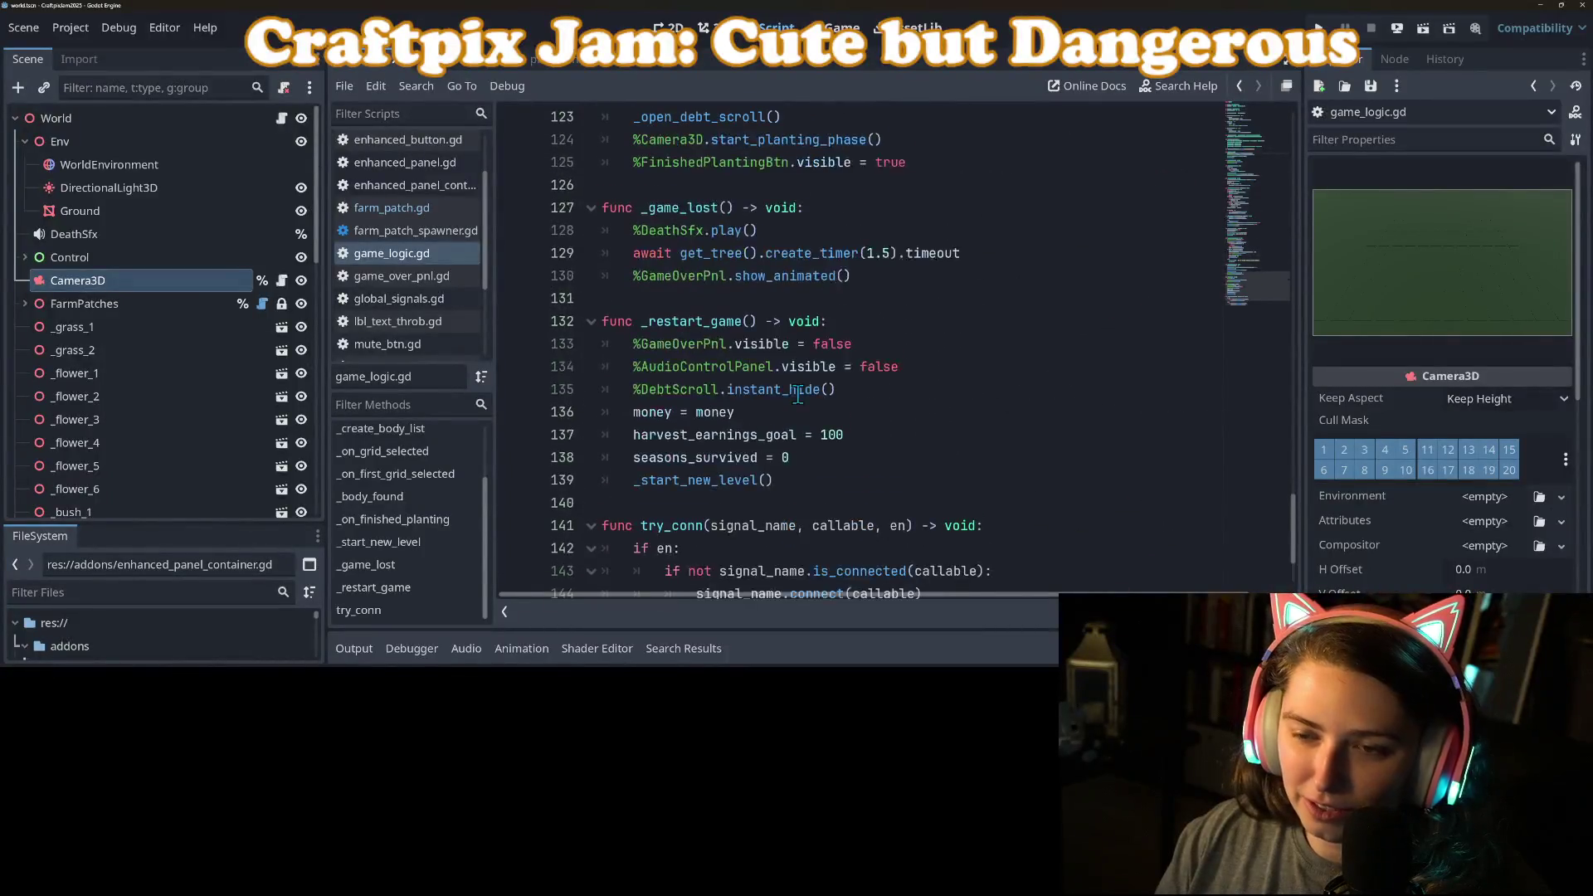
# Step: Inspect the _restart_game and _game_lost functions by selecting their names
pyautogui.click(867, 326)
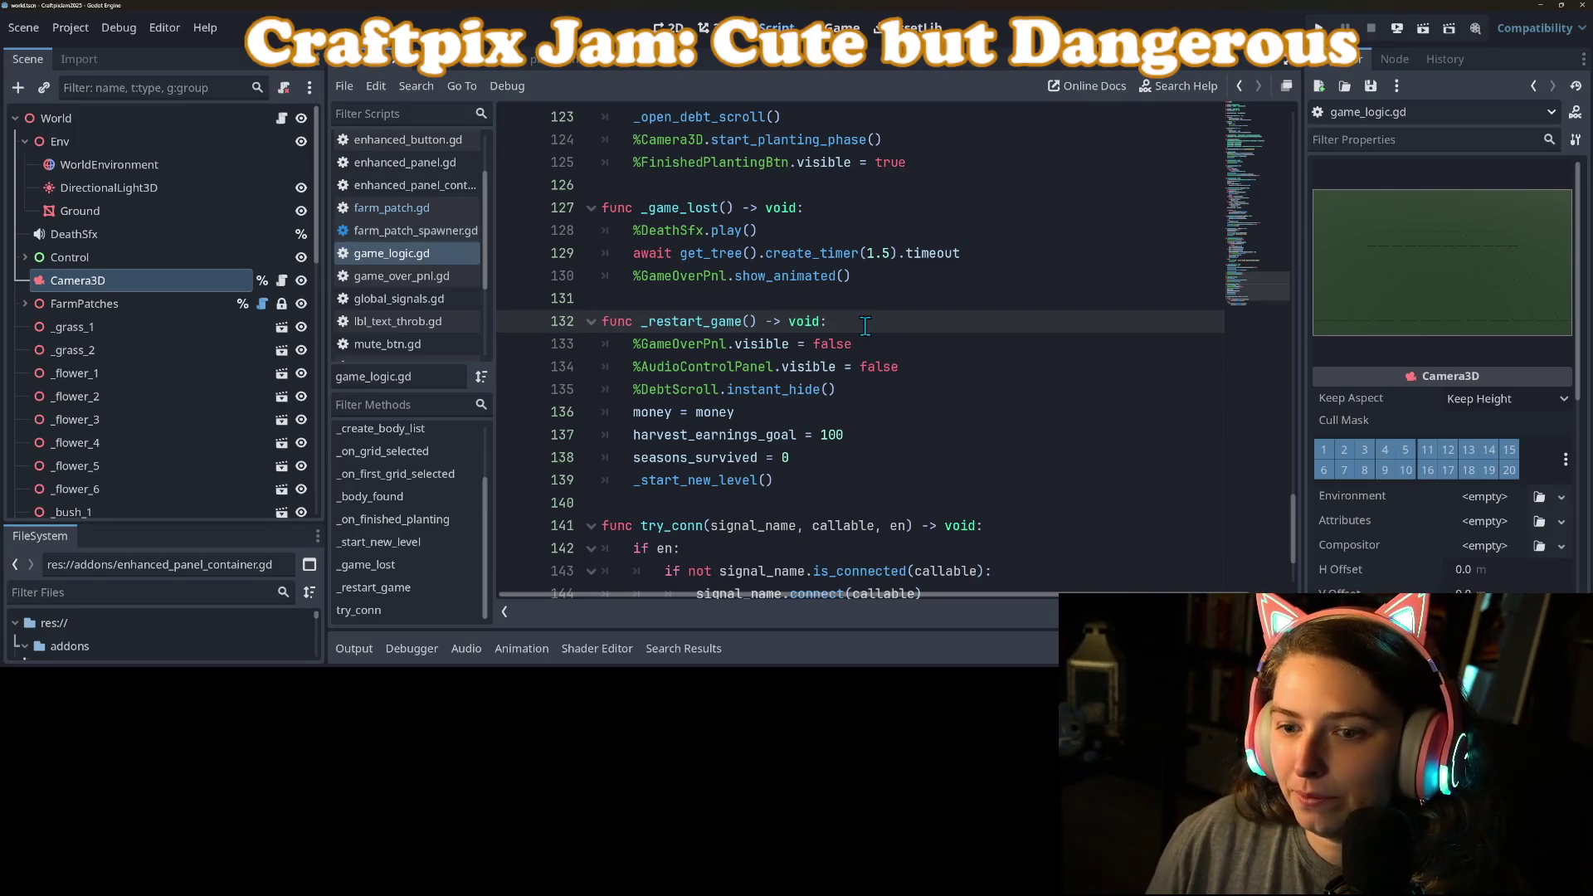
pyautogui.click(850, 435)
pyautogui.doubleClick(679, 317)
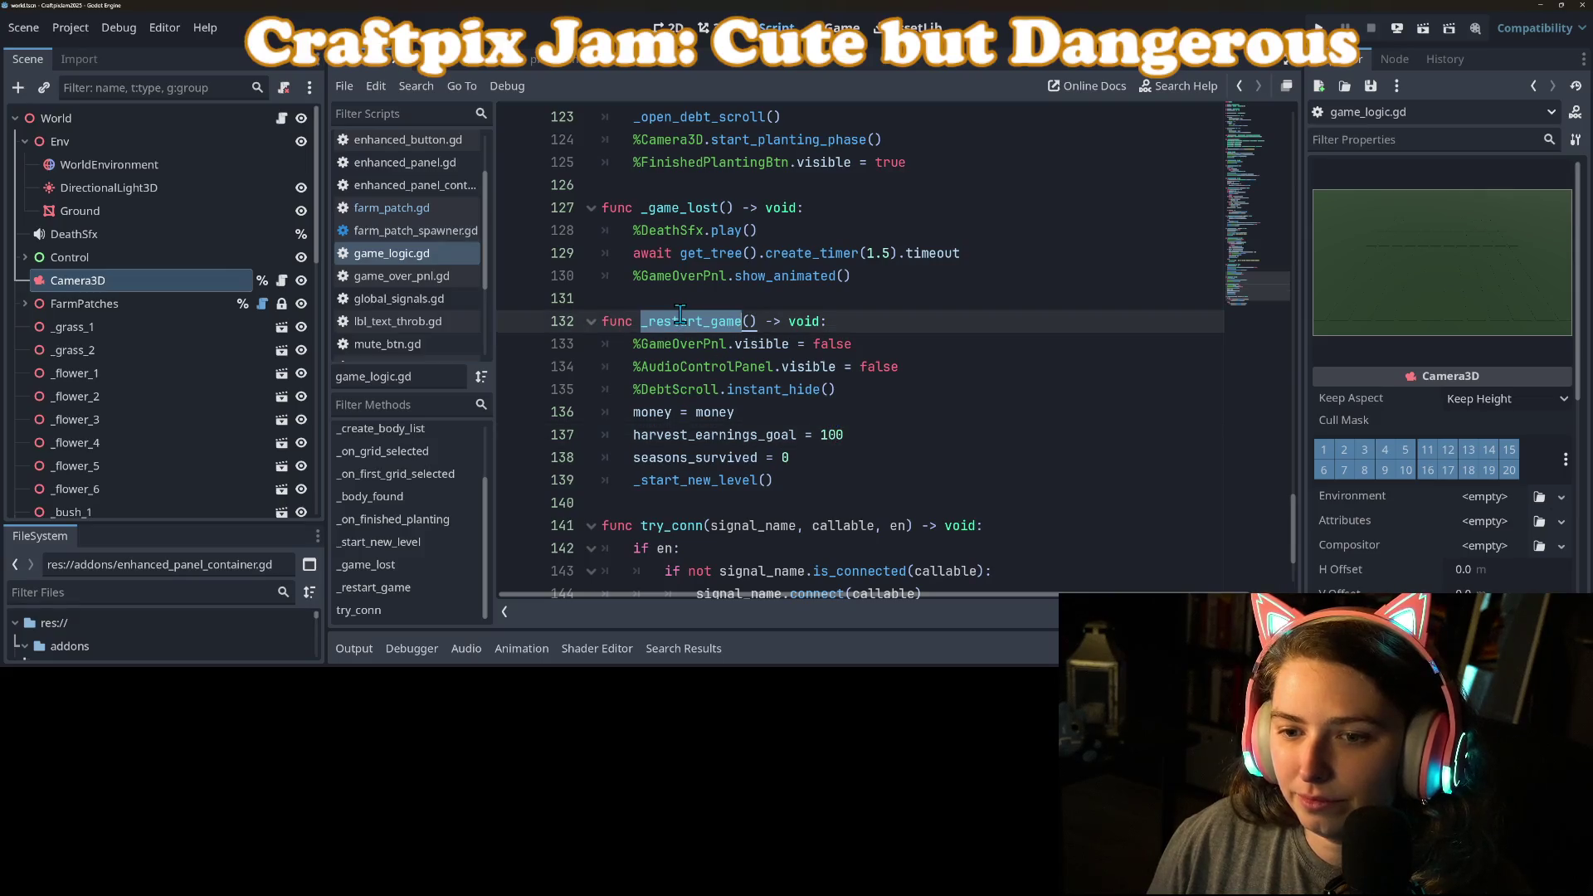
pyautogui.scroll(3, 680, 316)
pyautogui.doubleClick(681, 413)
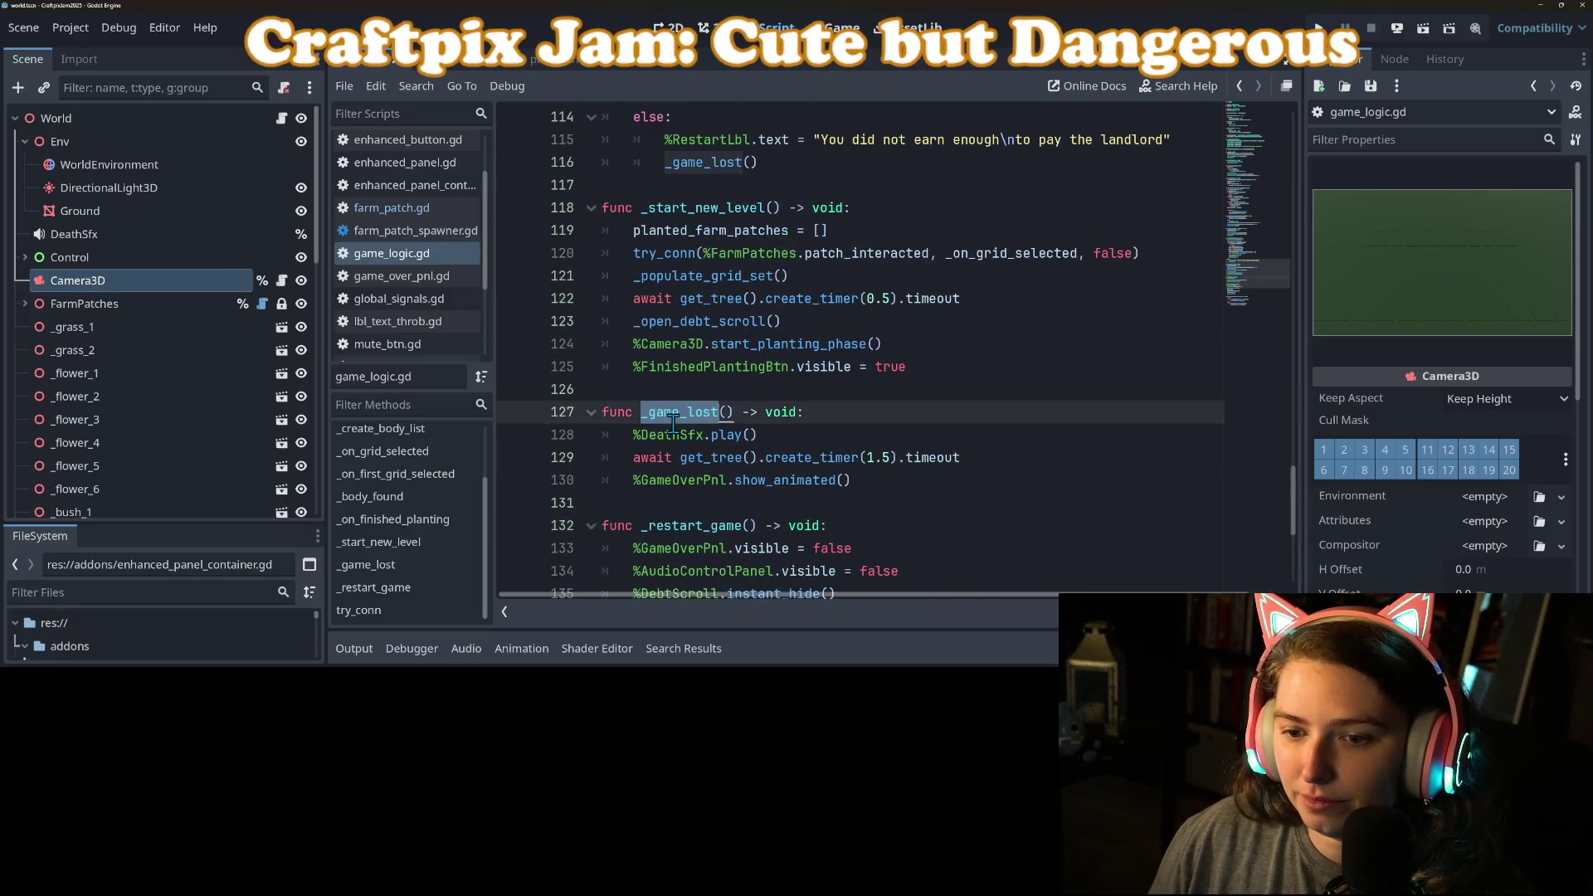
pyautogui.click(853, 368)
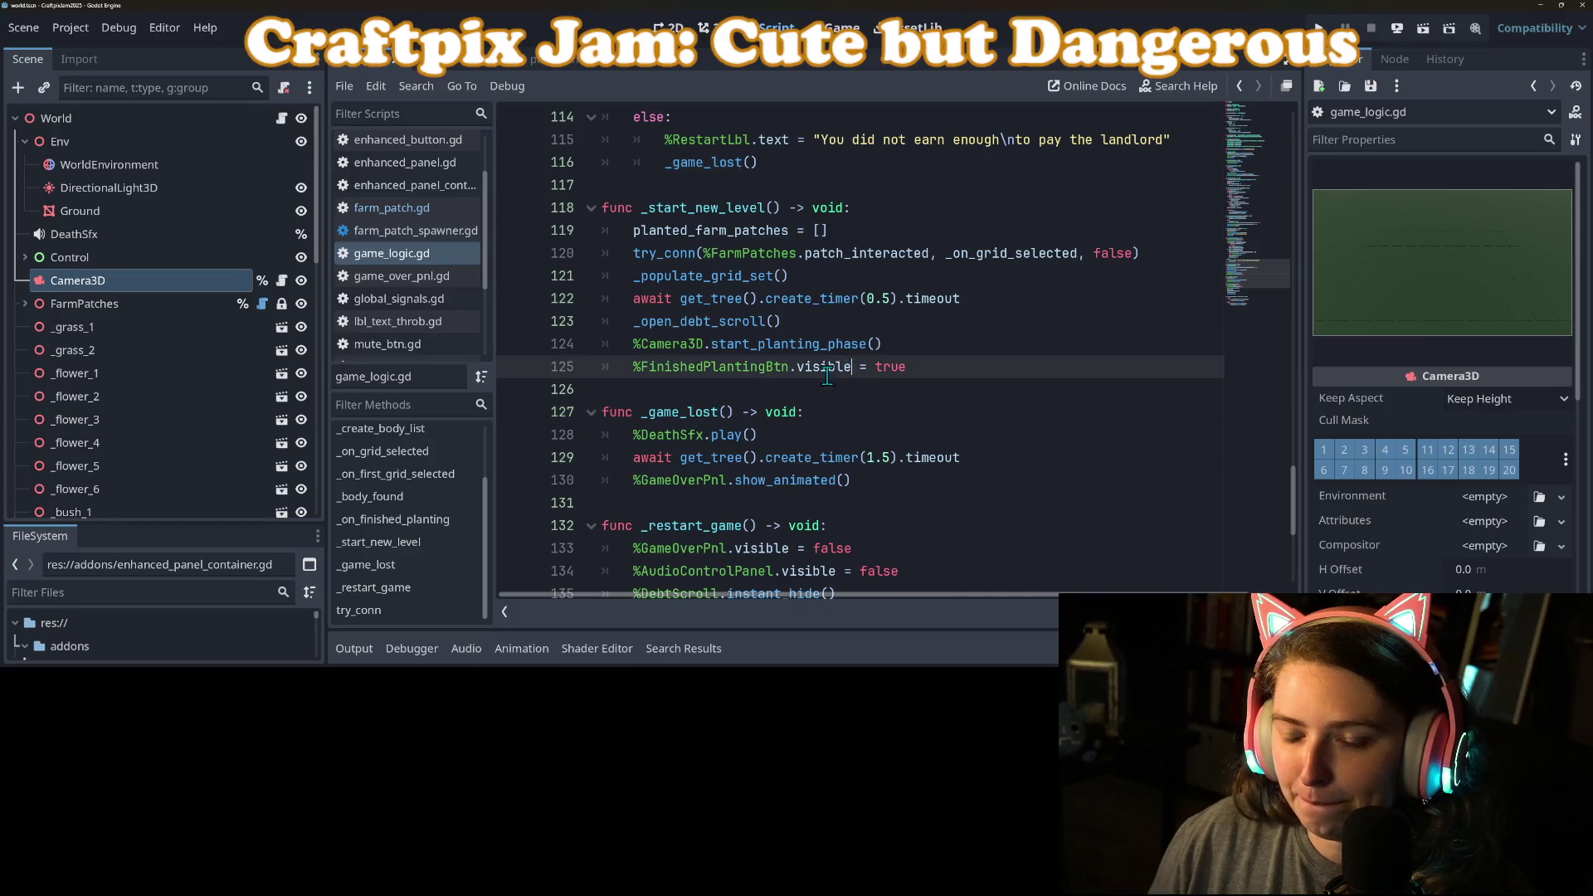
pyautogui.scroll(-2, 783, 412)
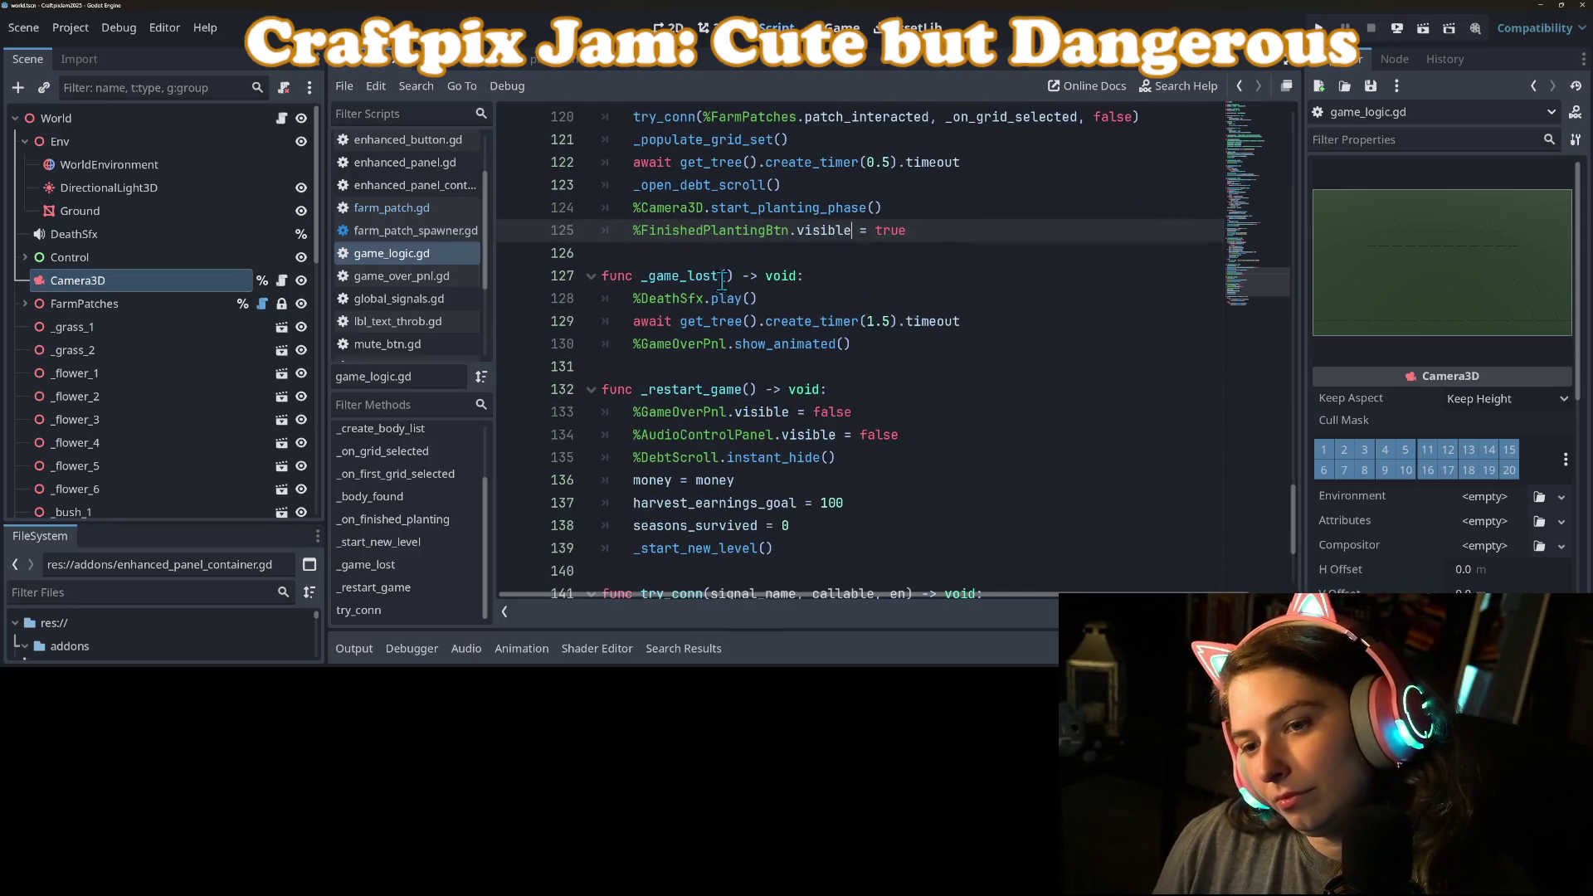
pyautogui.doubleClick(680, 275)
pyautogui.scroll(5, 679, 276)
pyautogui.scroll(-3, 783, 365)
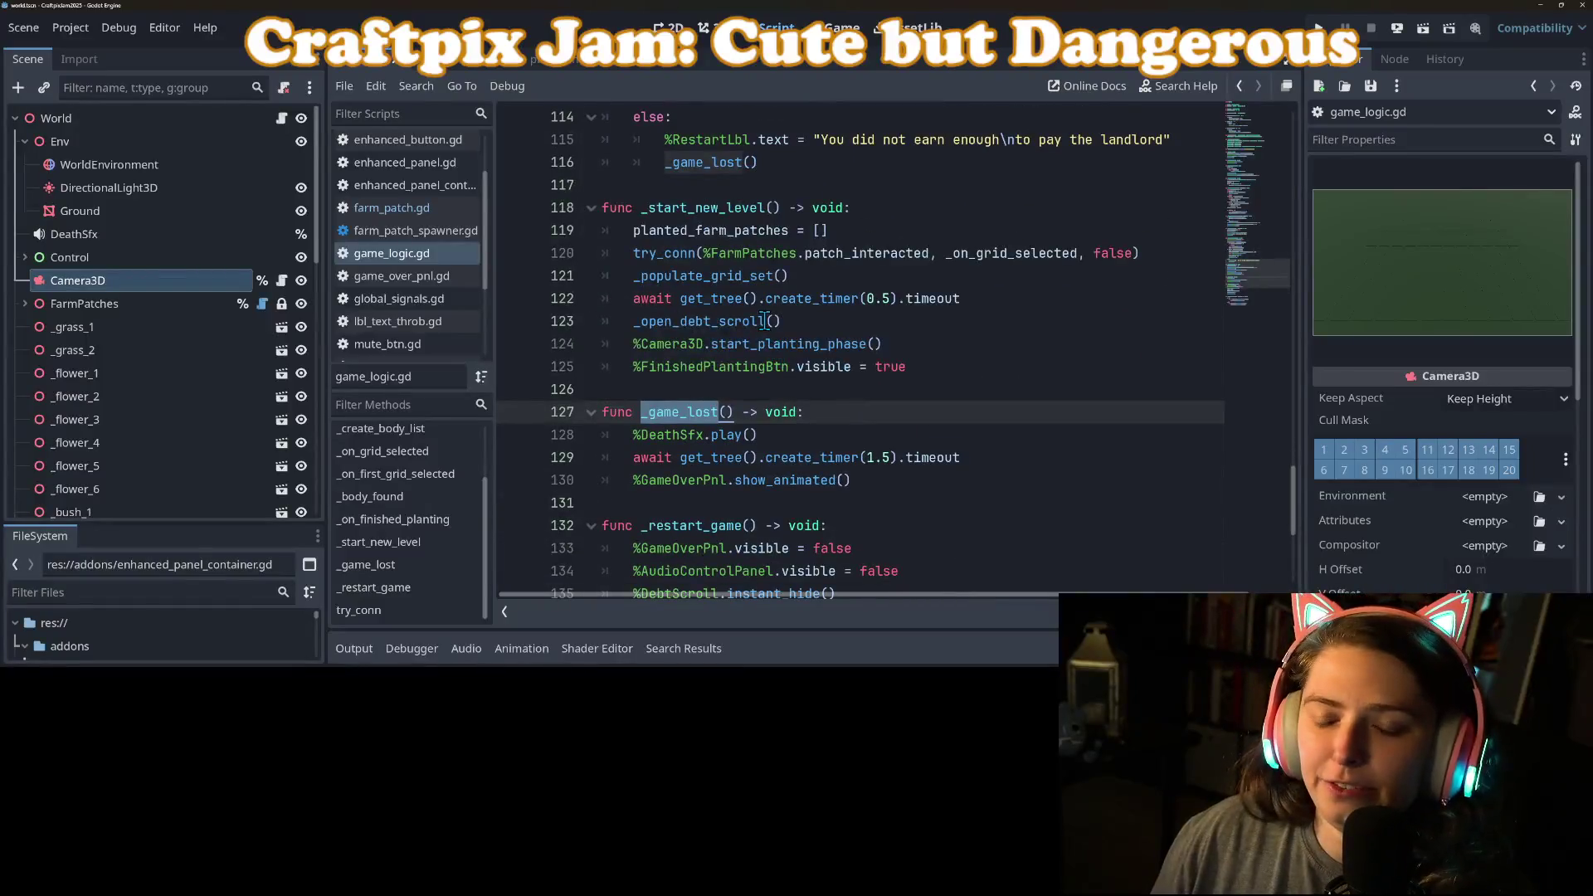
pyautogui.moveTo(764, 321)
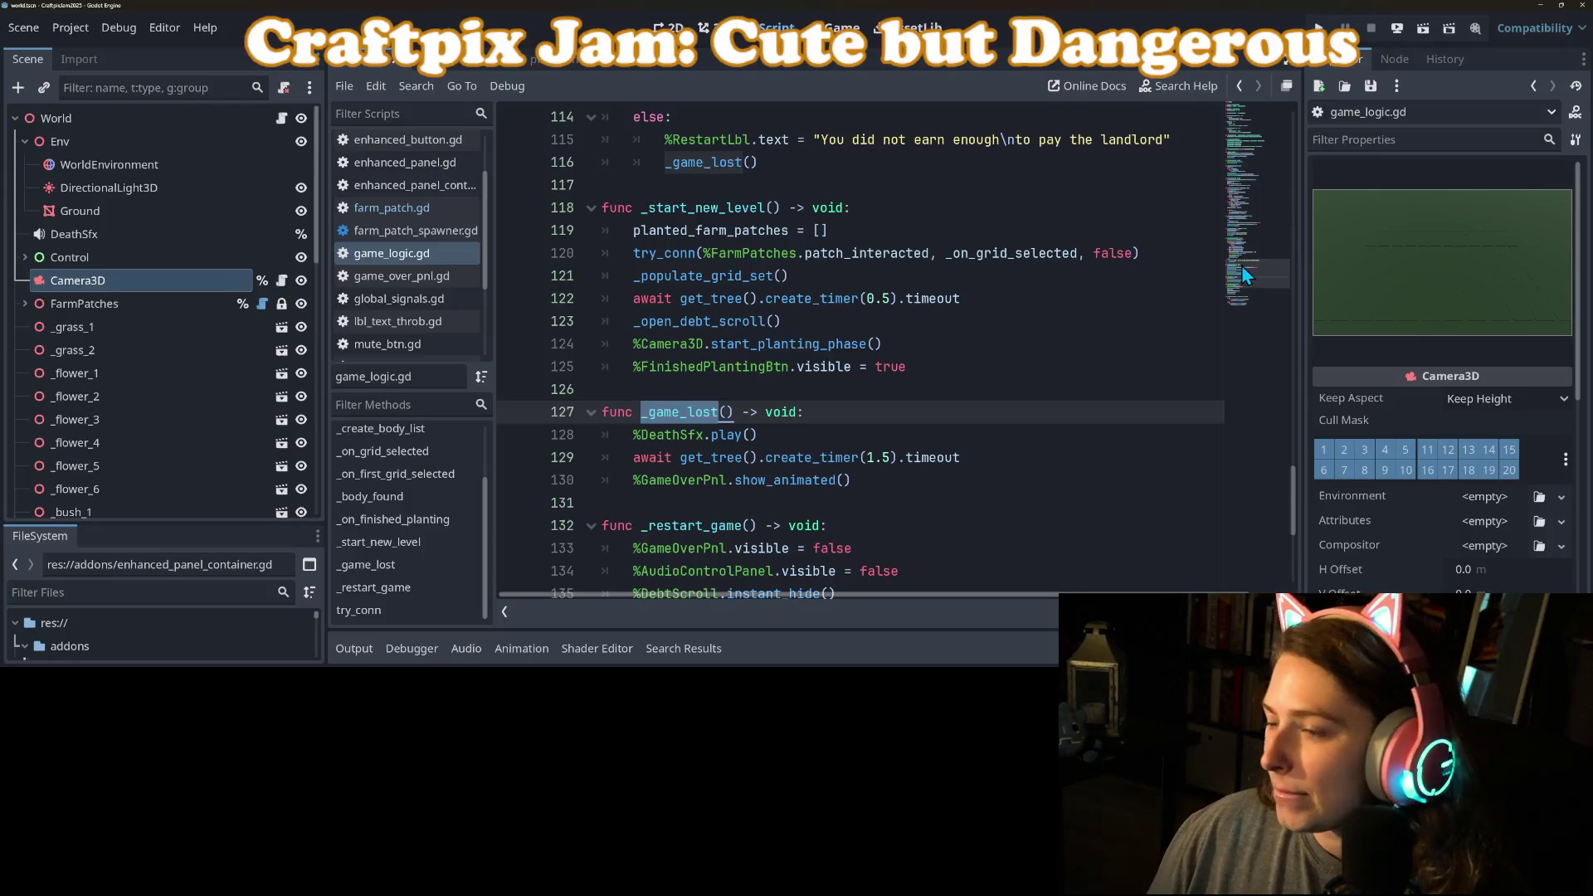
# Step: Insert blank lines right after the _restart_game function
pyautogui.click(816, 390)
pyautogui.scroll(-5, 859, 407)
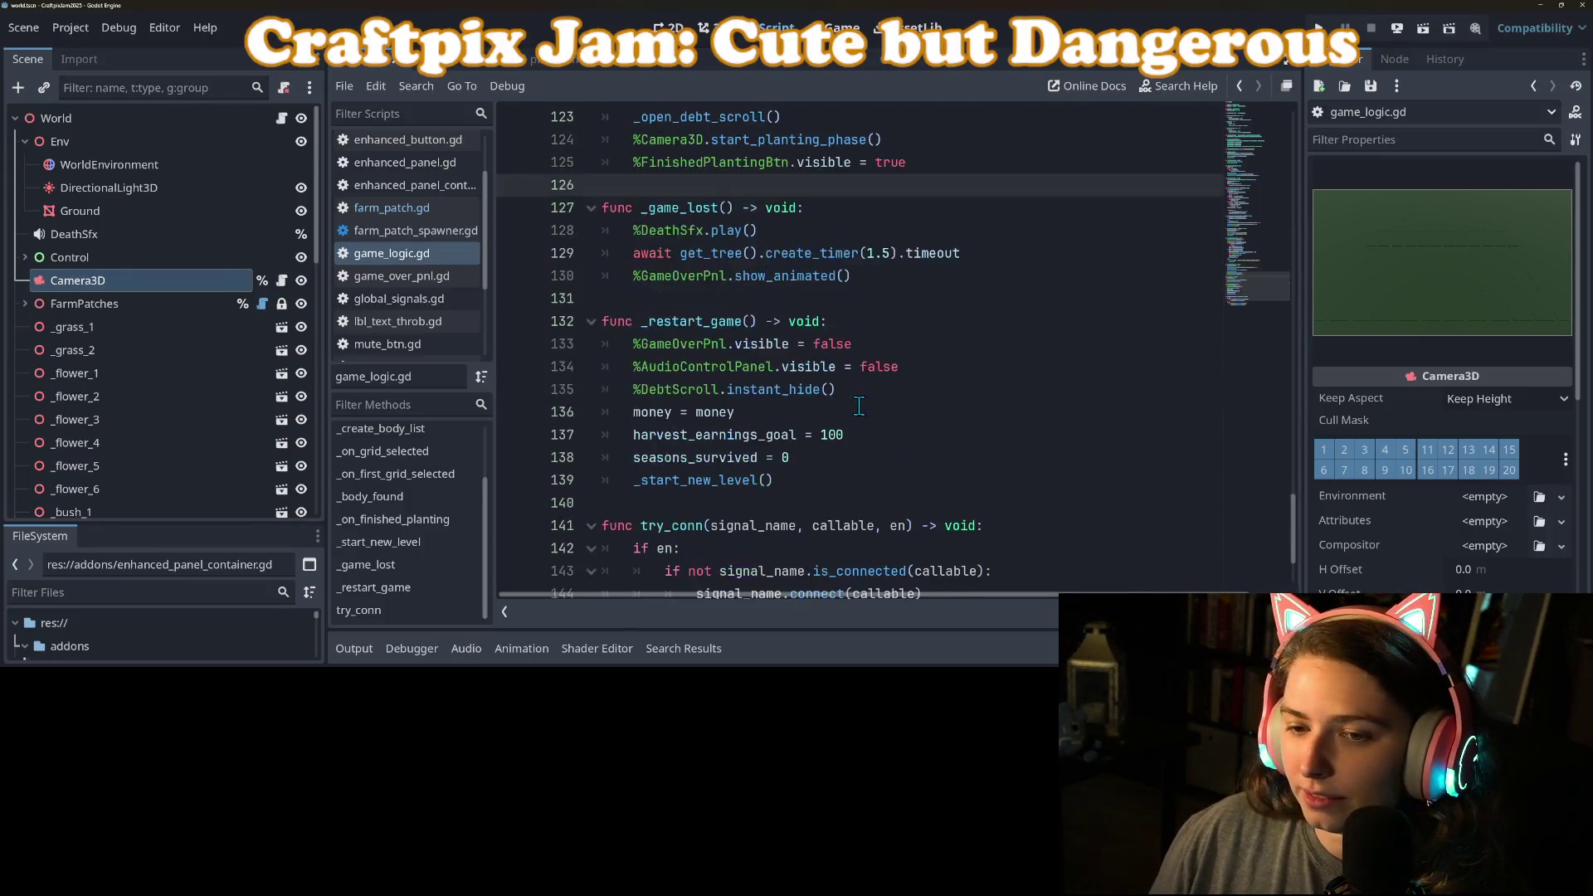
pyautogui.click(778, 554)
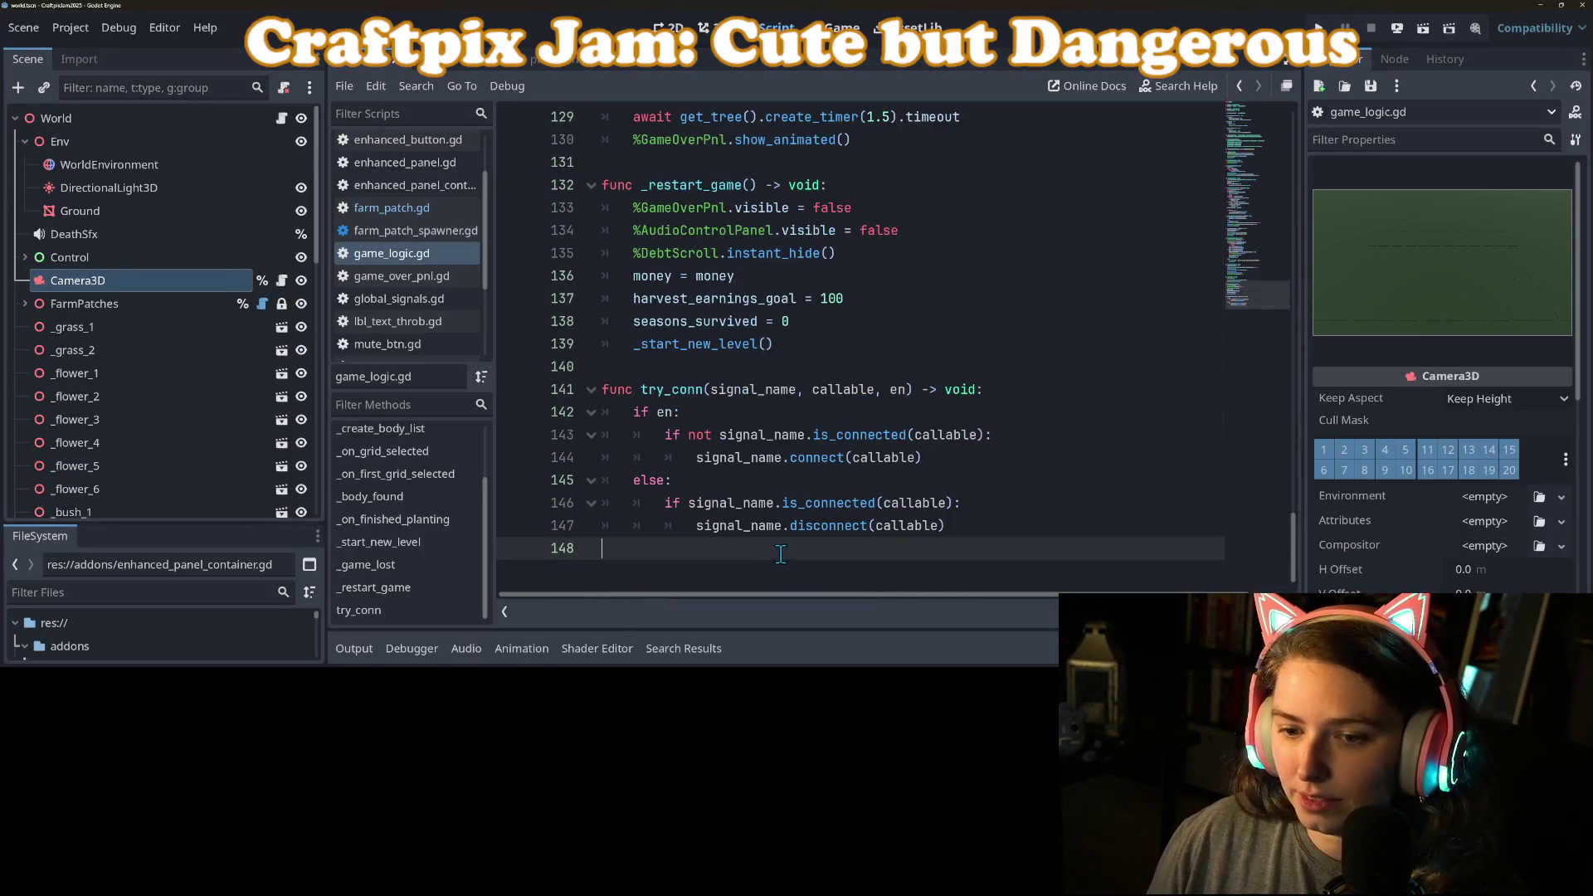
pyautogui.click(713, 365)
pyautogui.press('Return')
pyautogui.press('Return')
# Step: Add stub functions _save_game() -> void and _load_save_data() -> void, each containing pass
pyautogui.press('Up')
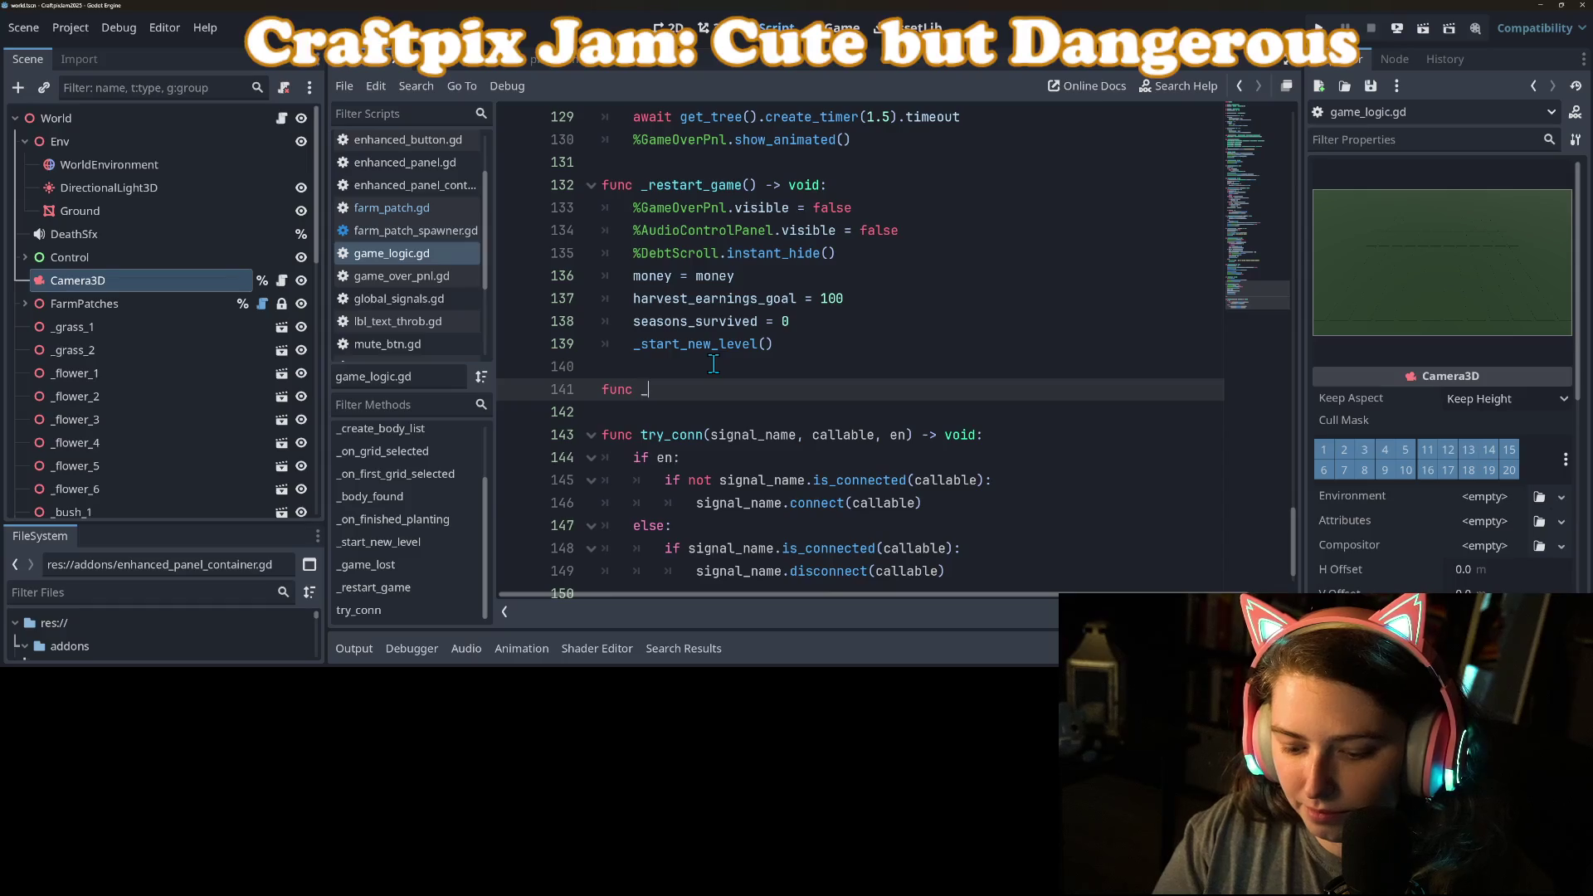
pyautogui.write('game() -> void:')
pyautogui.press('Return')
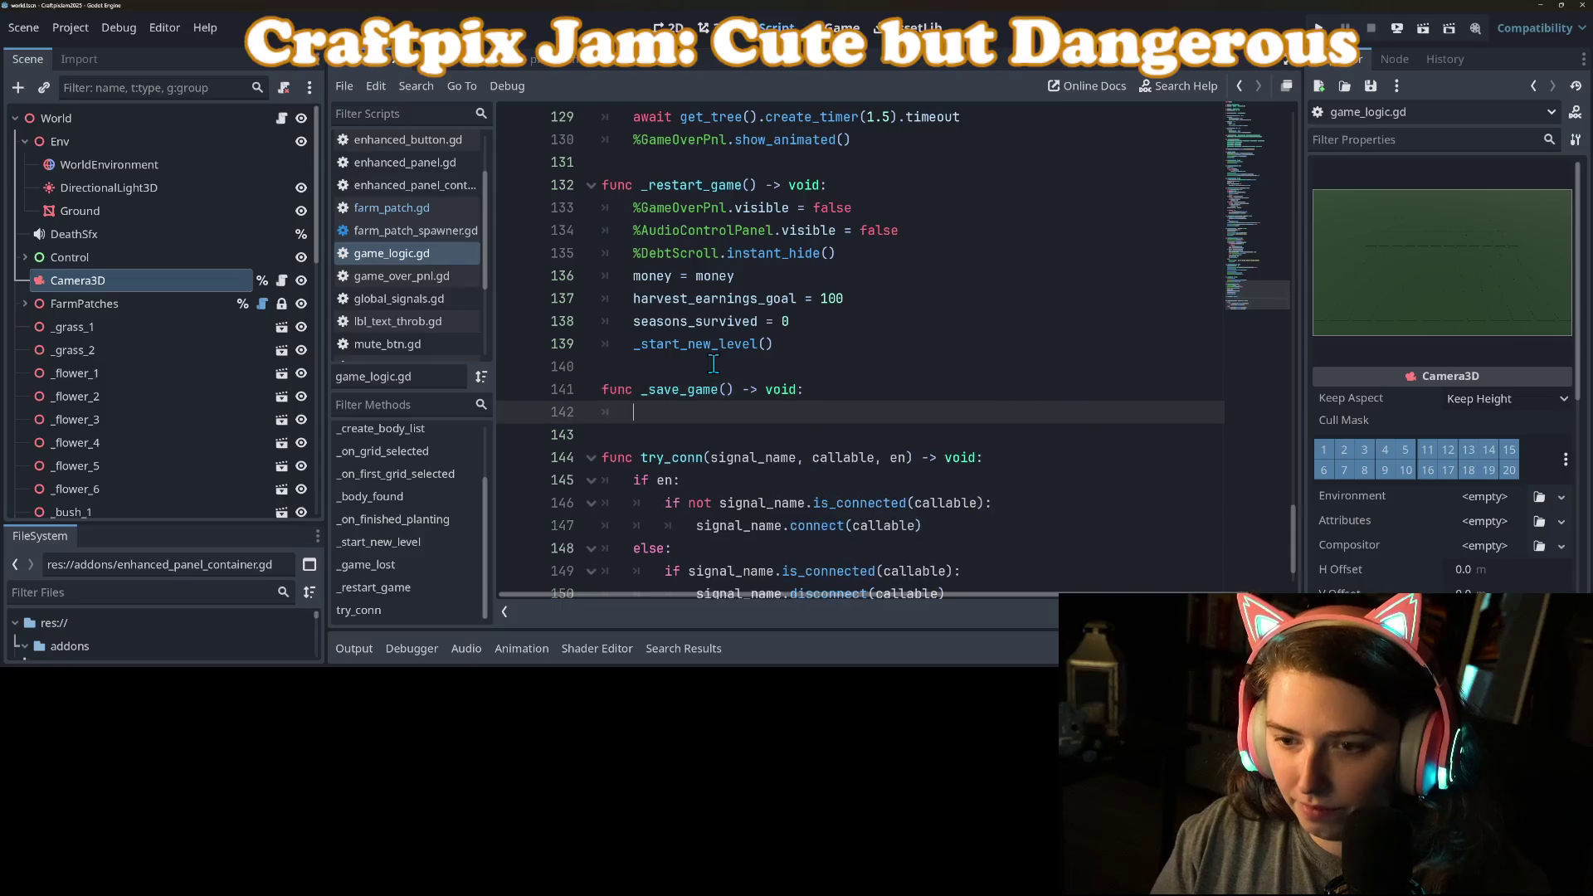
pyautogui.write('pass')
pyautogui.press('Return')
pyautogui.press('Return')
pyautogui.write('f')
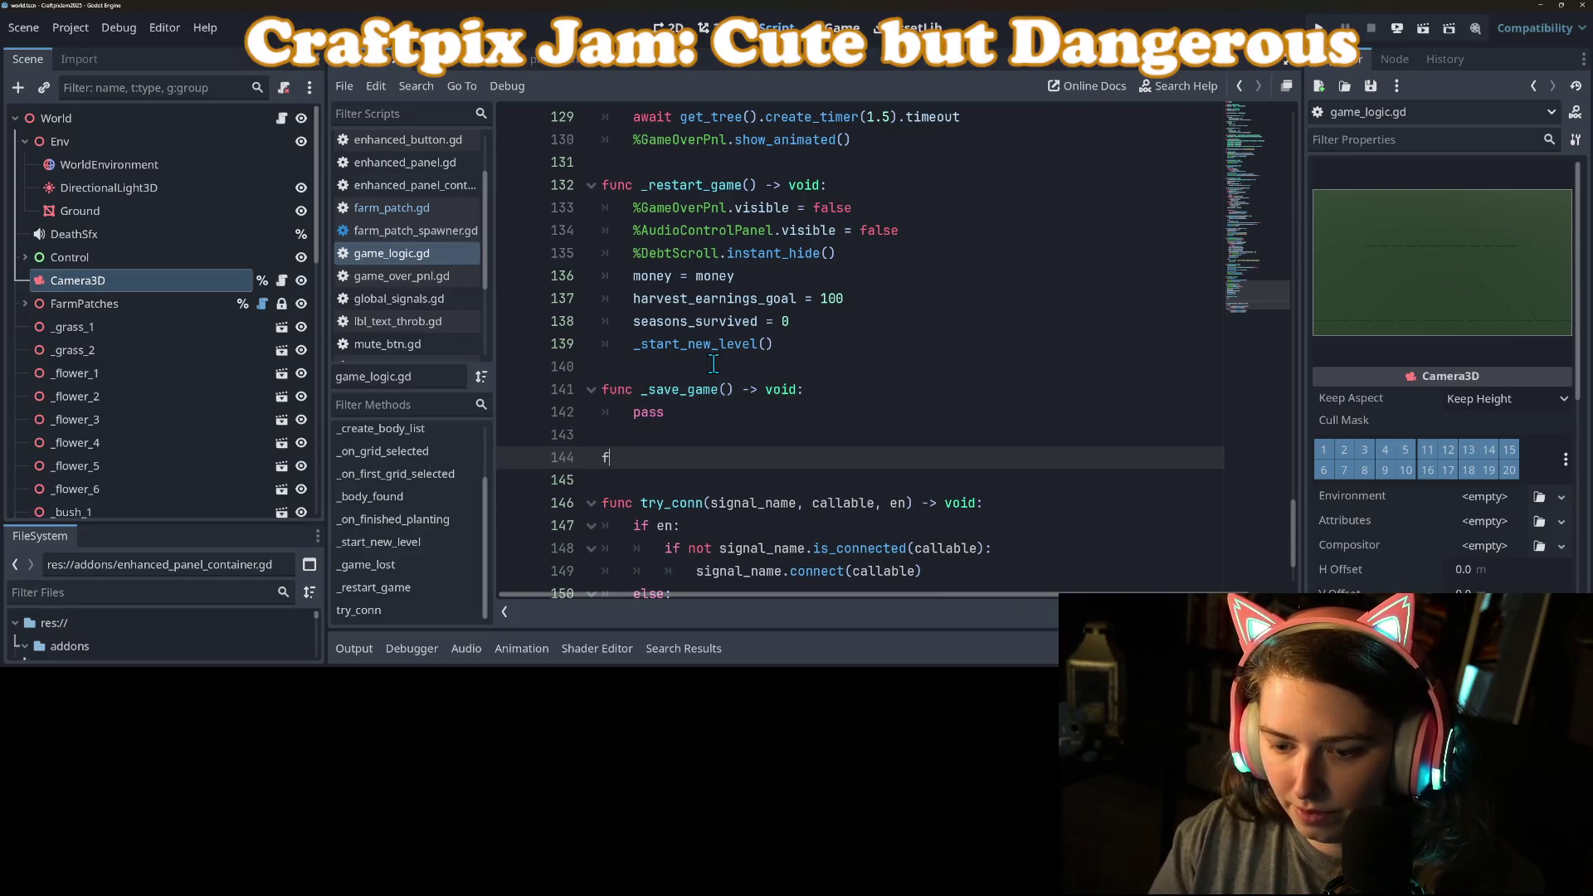
pyautogui.write('unc _load')
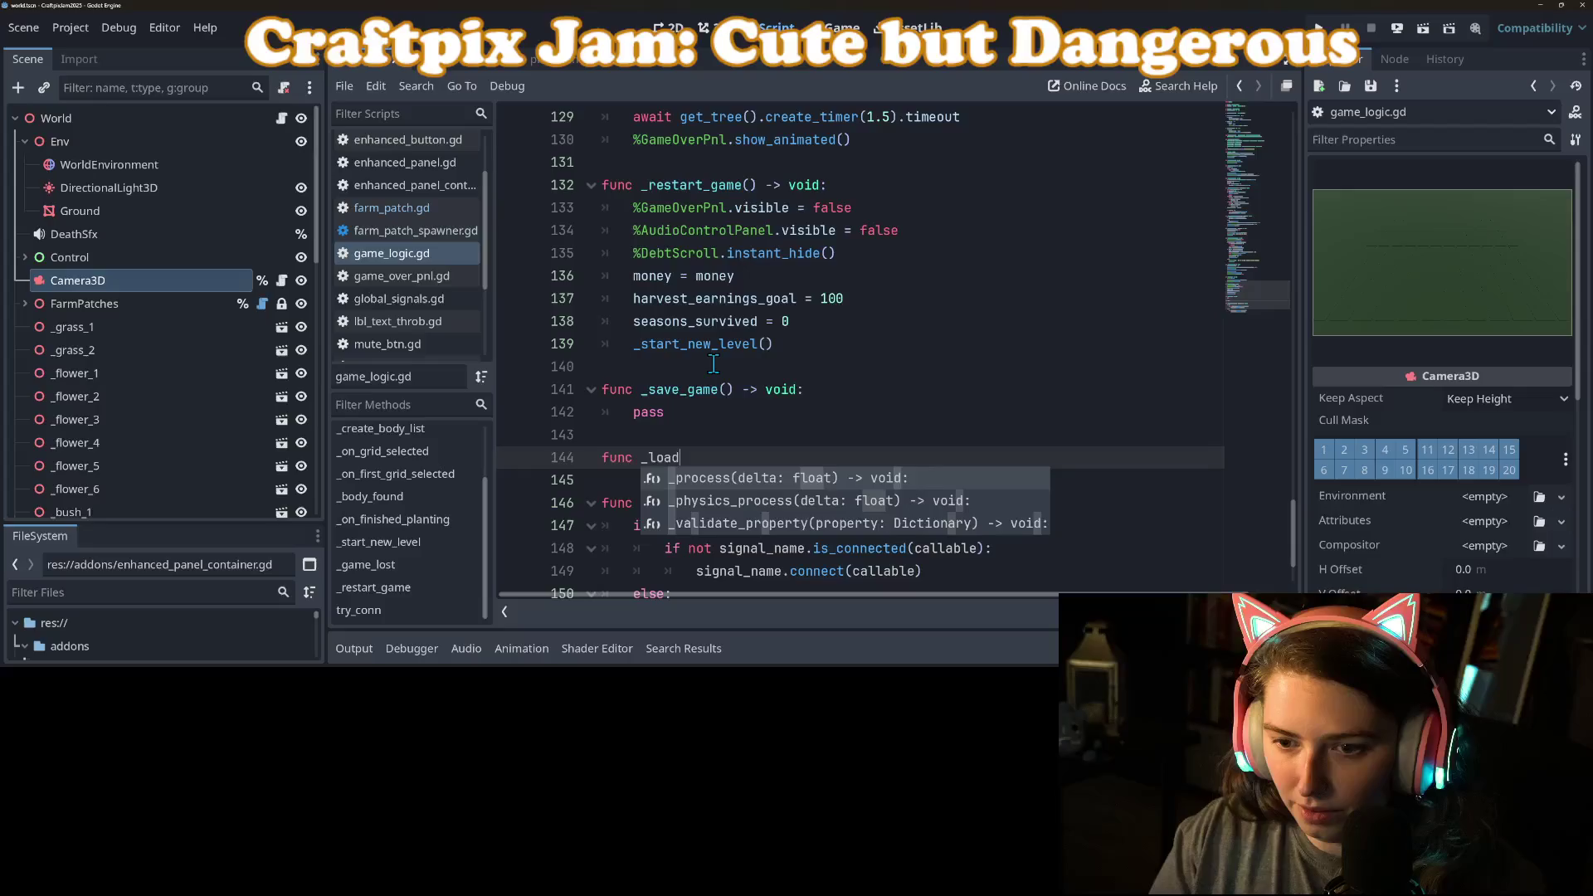
pyautogui.write('_save_da')
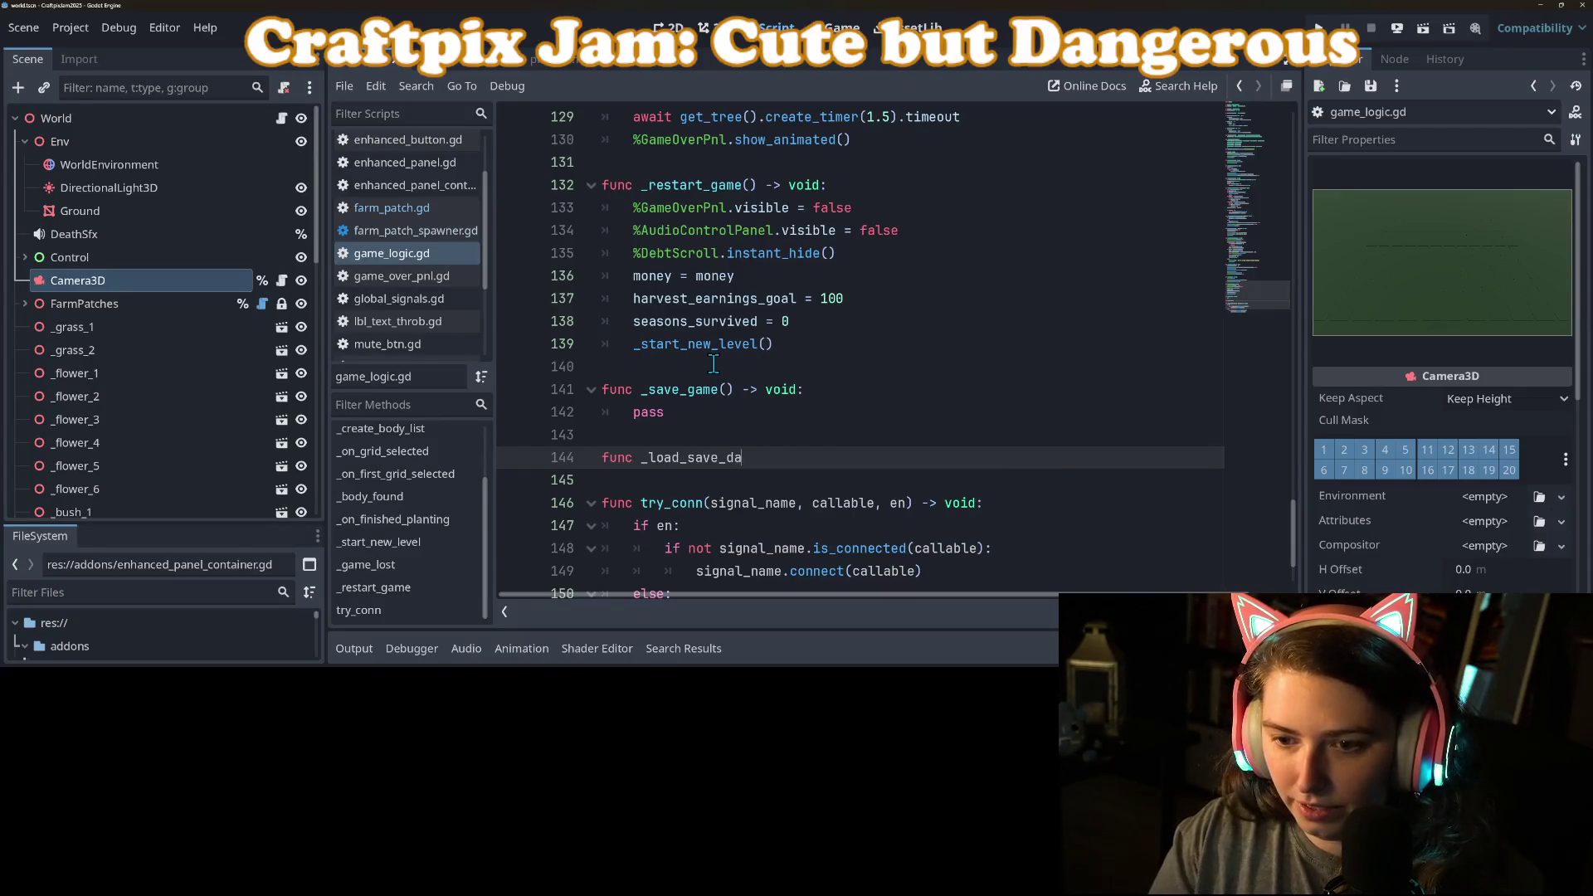
pyautogui.write('ta() -> void:')
pyautogui.press('Return')
pyautogui.write('pass')
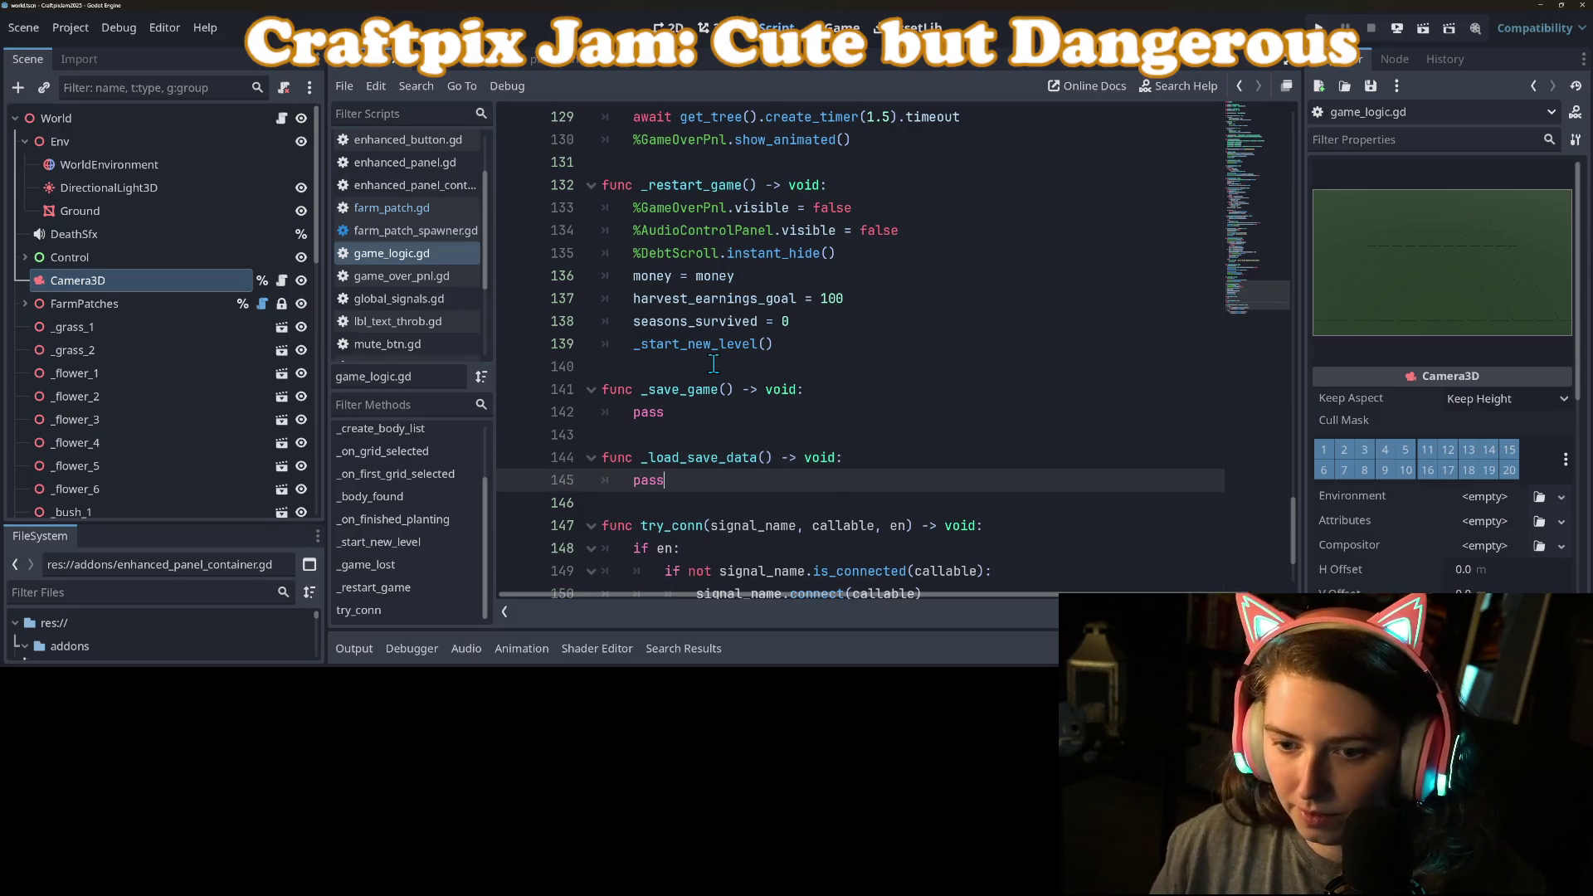
# Step: Check the _load_save_data and _restart_game names, then save game_logic.gd
pyautogui.press('Up')
pyautogui.press('Up')
pyautogui.press('Up')
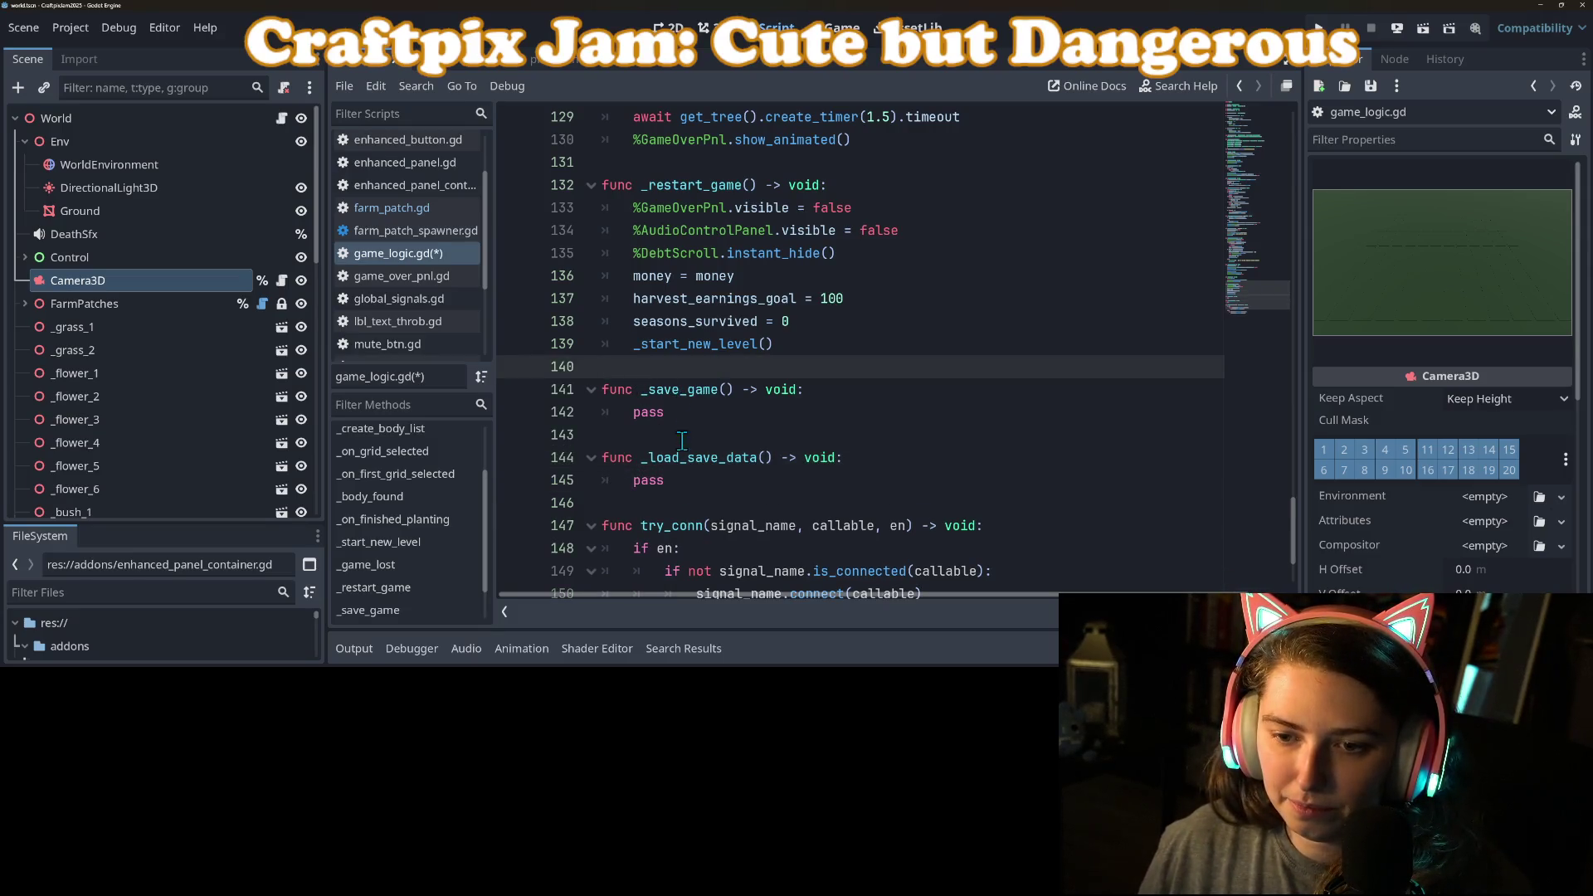
pyautogui.moveTo(641, 458); pyautogui.dragTo(770, 459)
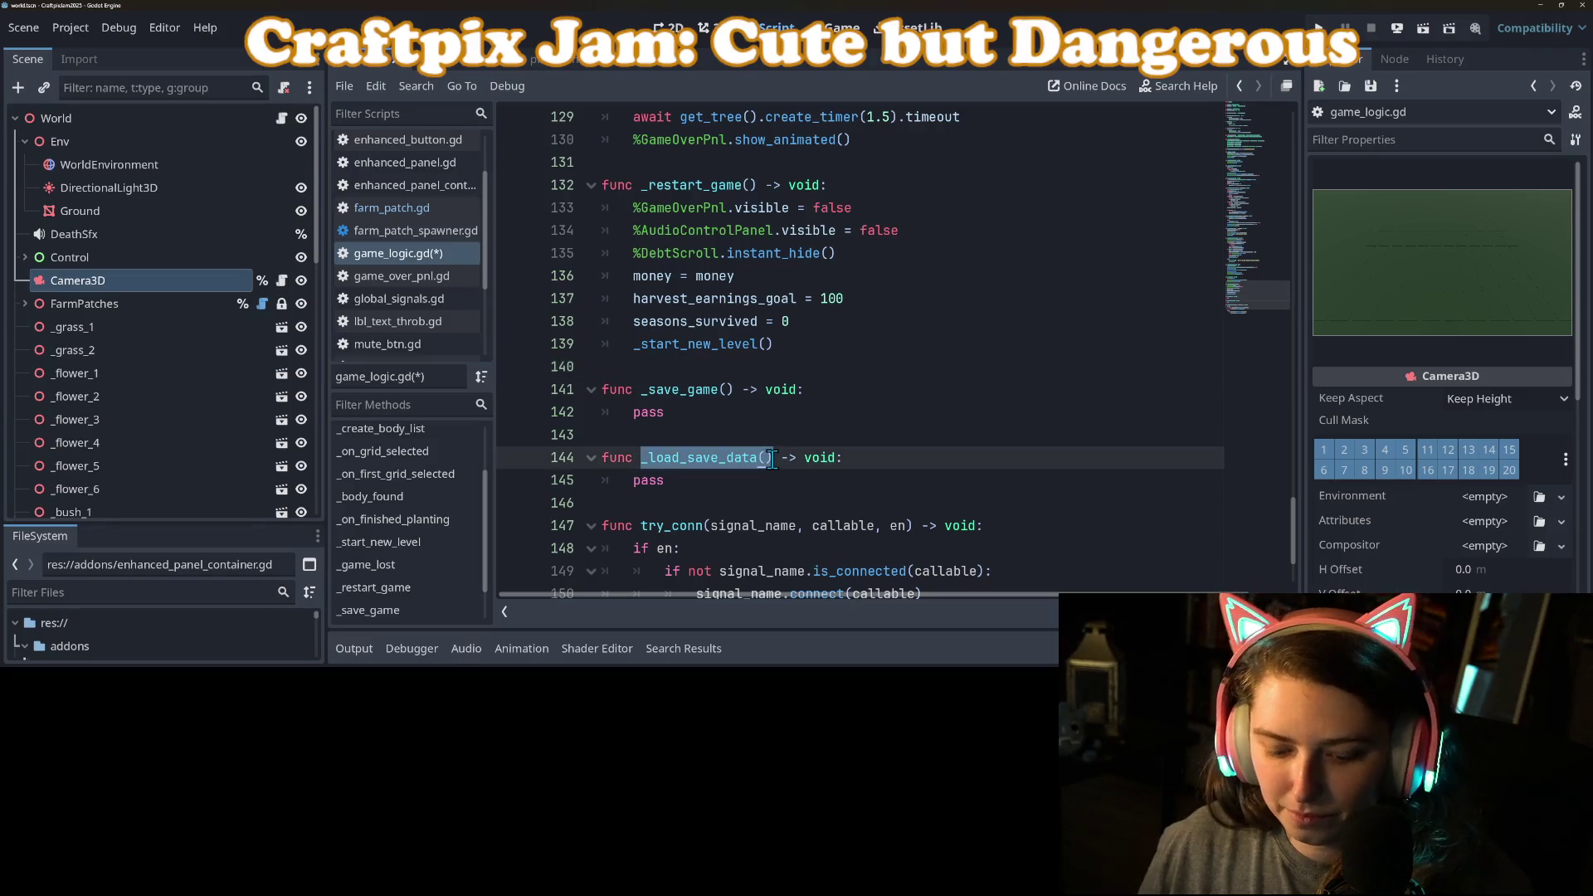
pyautogui.scroll(3, 696, 469)
pyautogui.click(697, 344)
pyautogui.doubleClick(697, 411)
pyautogui.doubleClick(698, 389)
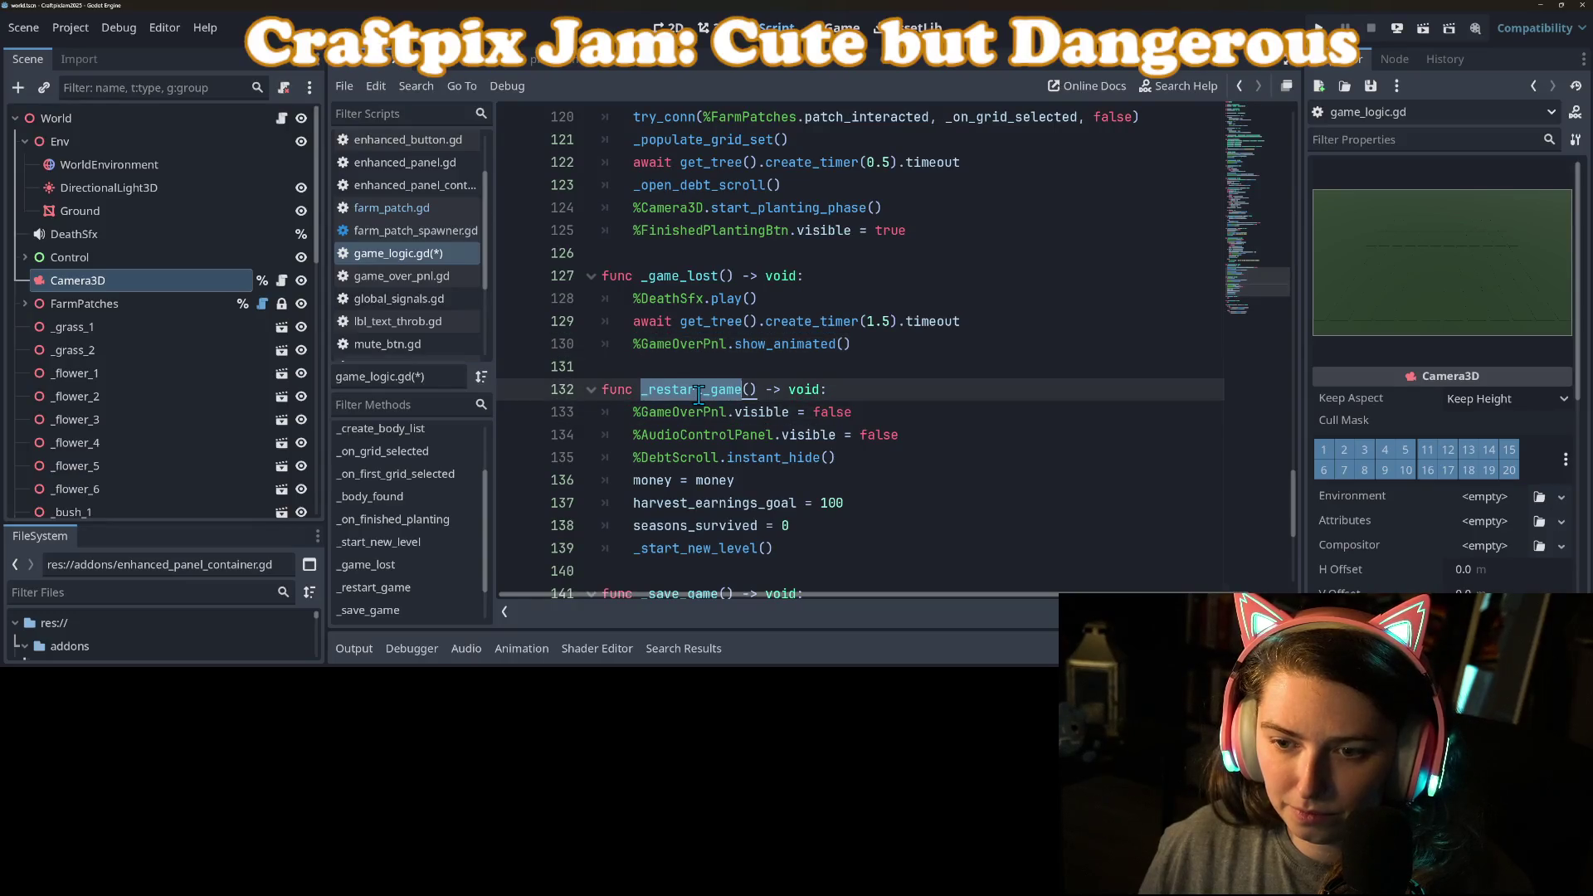
pyautogui.hotkey('ctrl', 's')
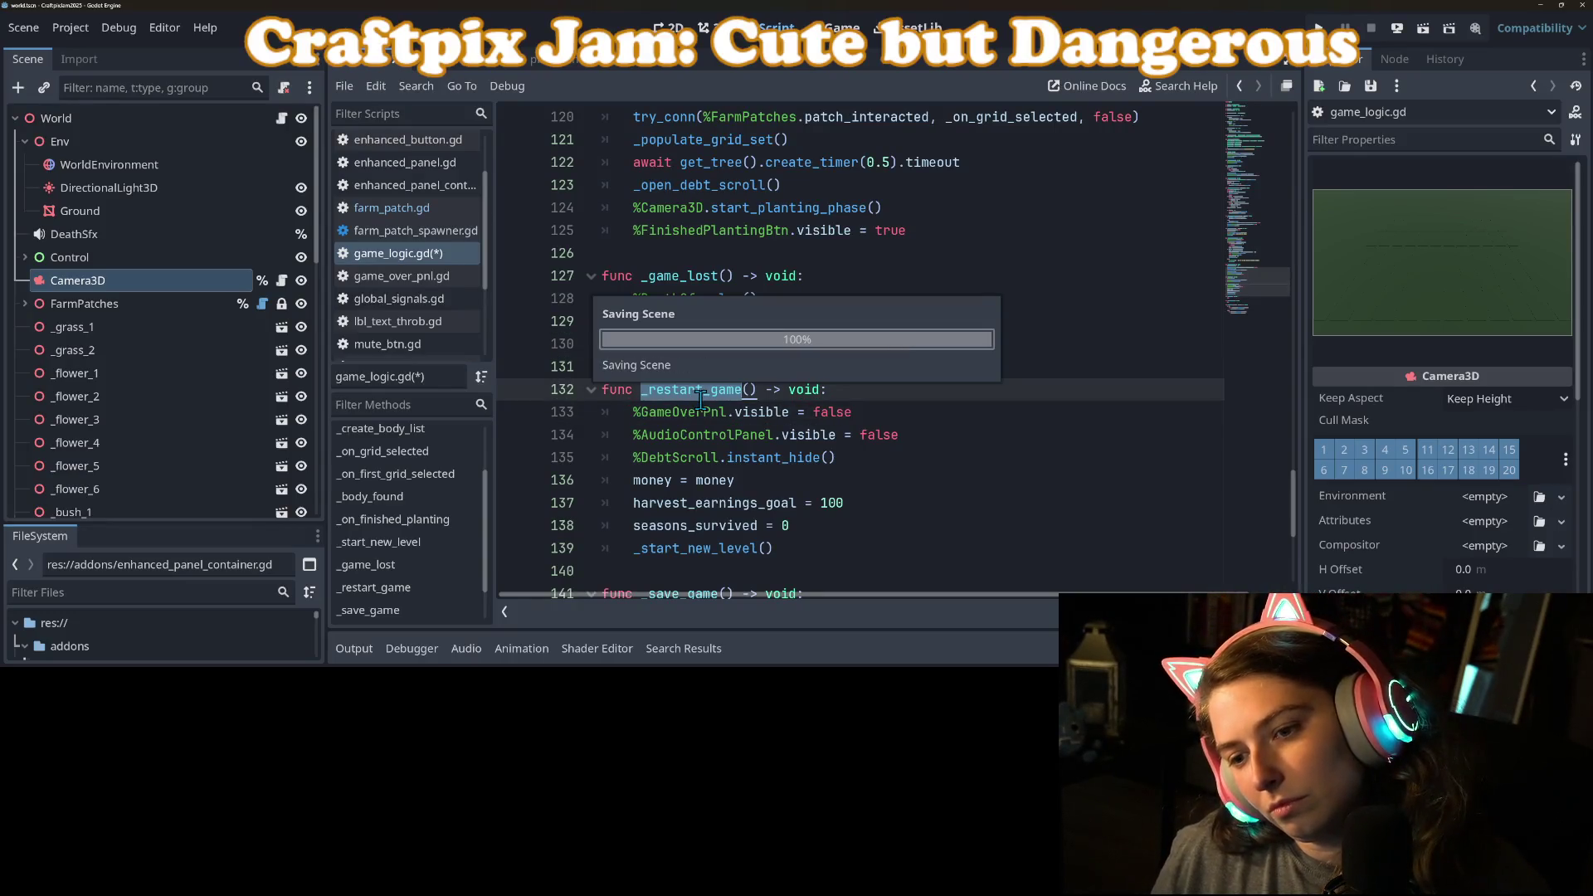
pyautogui.click(775, 436)
pyautogui.click(778, 412)
pyautogui.moveTo(778, 414)
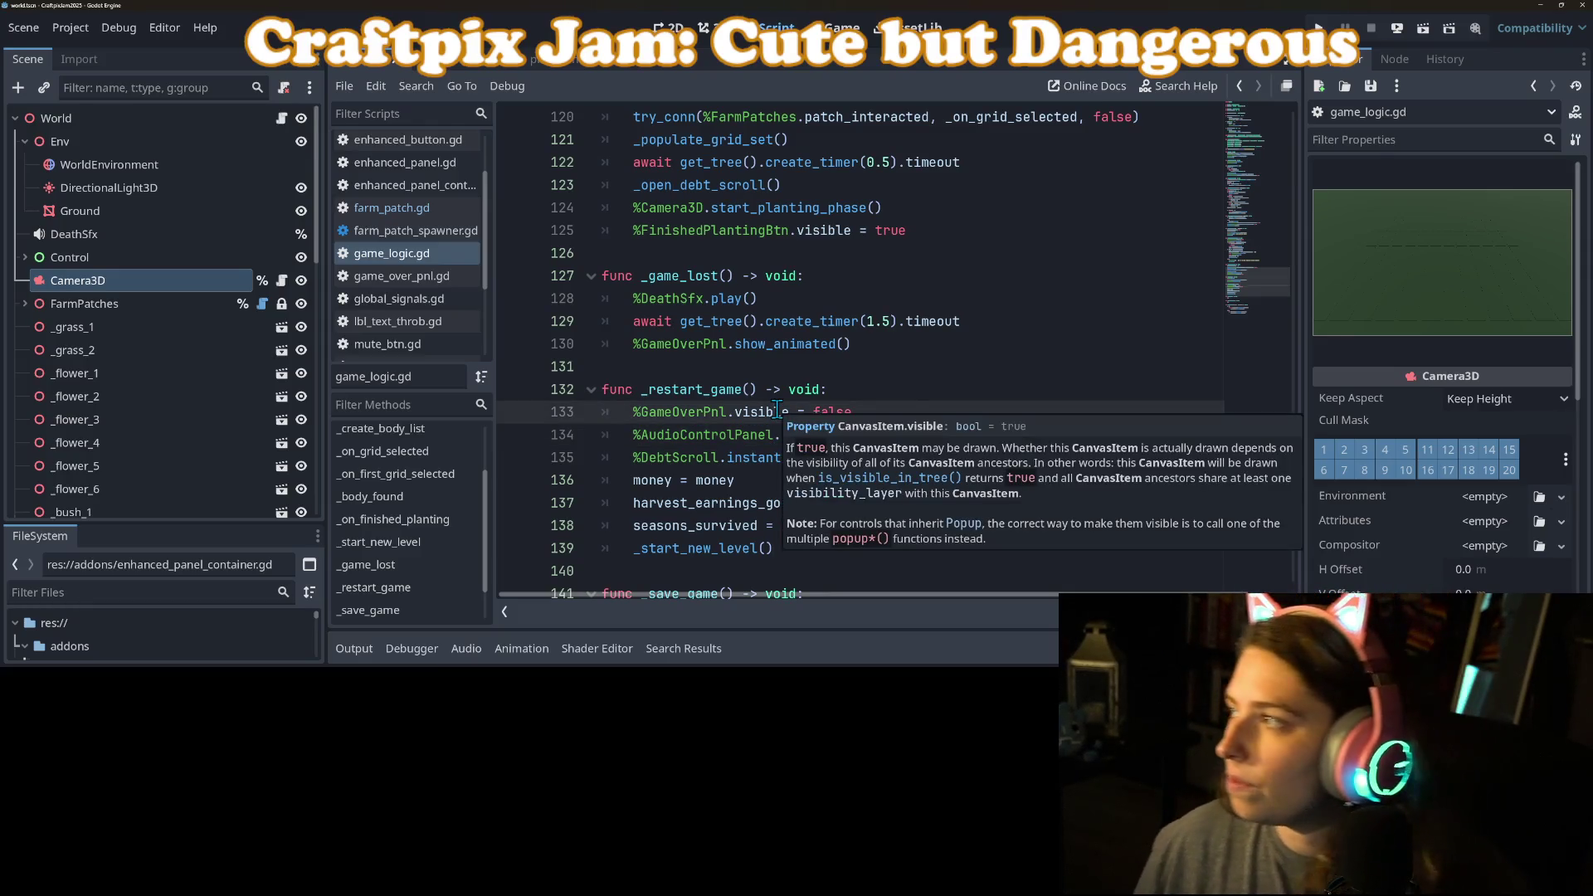
pyautogui.scroll(5, 784, 390)
pyautogui.scroll(10, 788, 384)
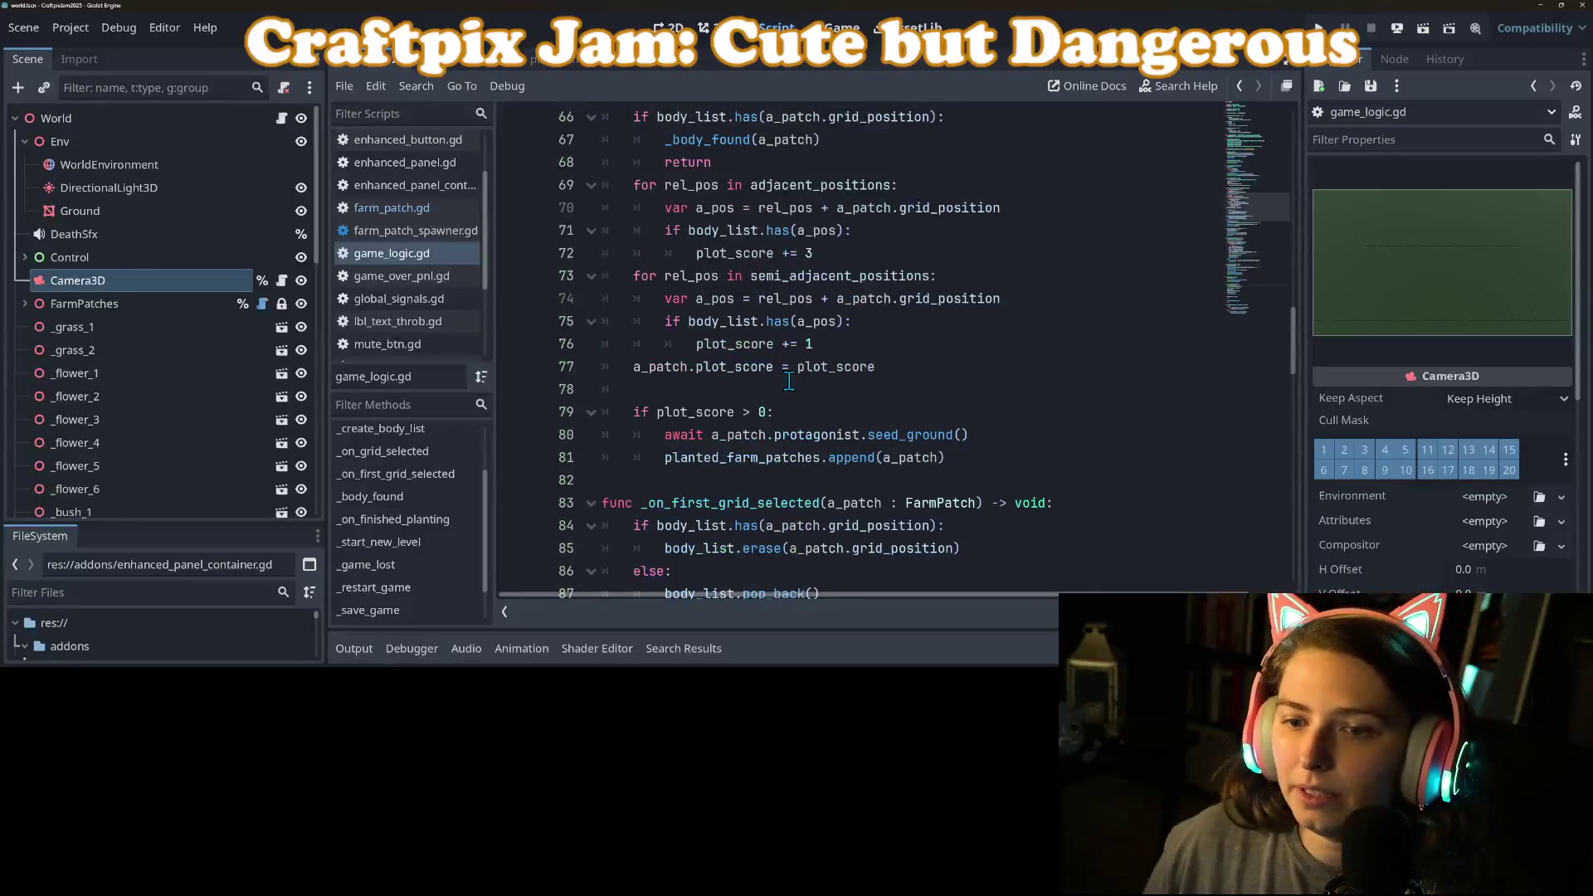
pyautogui.scroll(5, 788, 384)
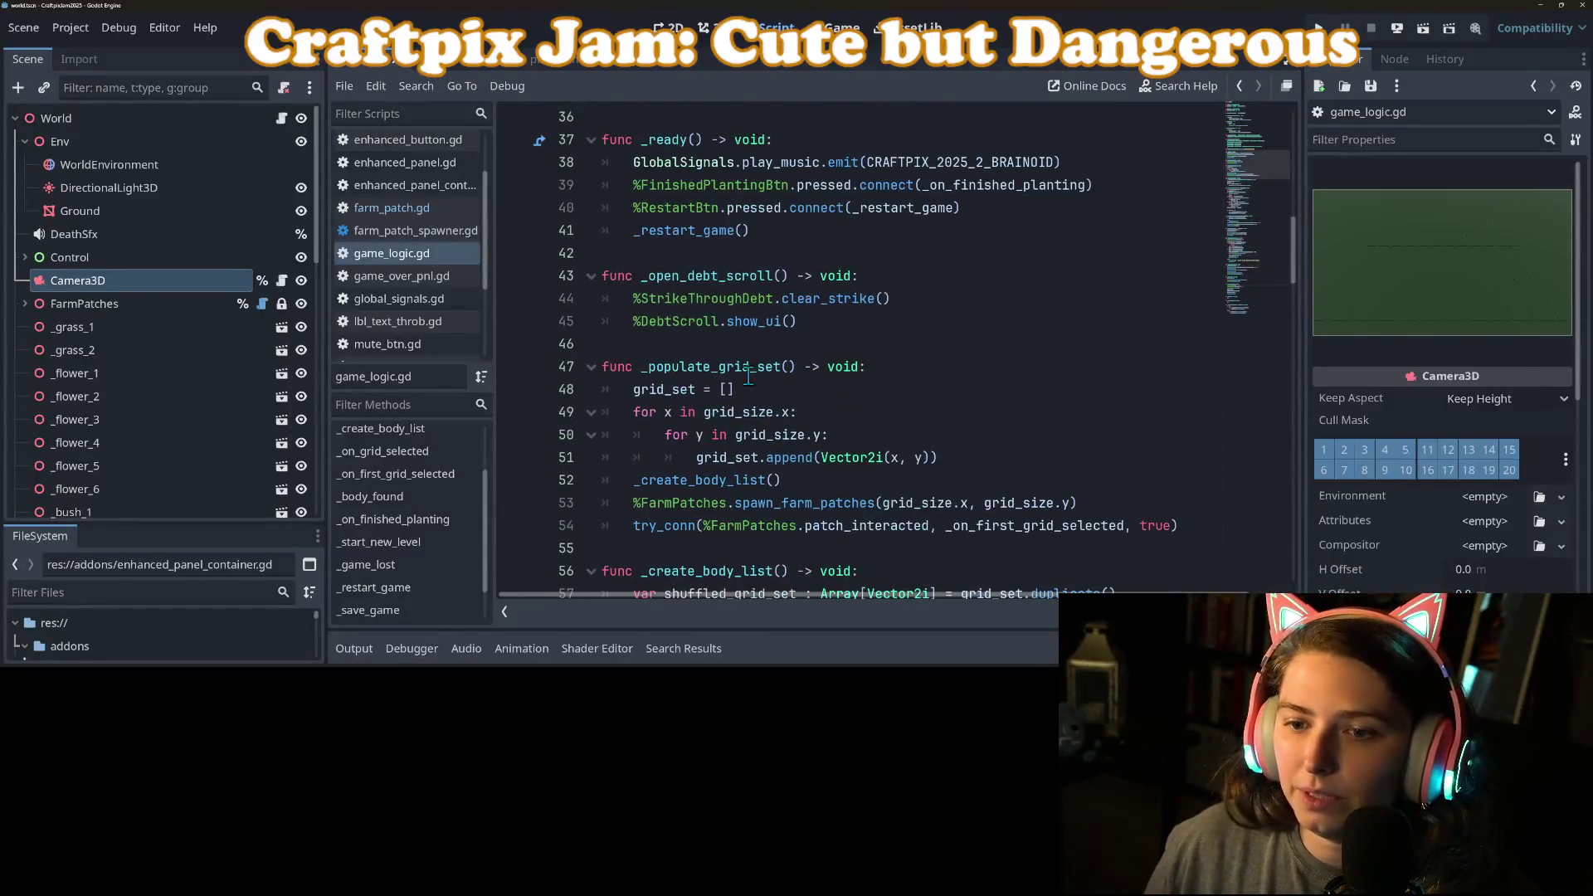
pyautogui.scroll(2, 730, 307)
pyautogui.click(813, 282)
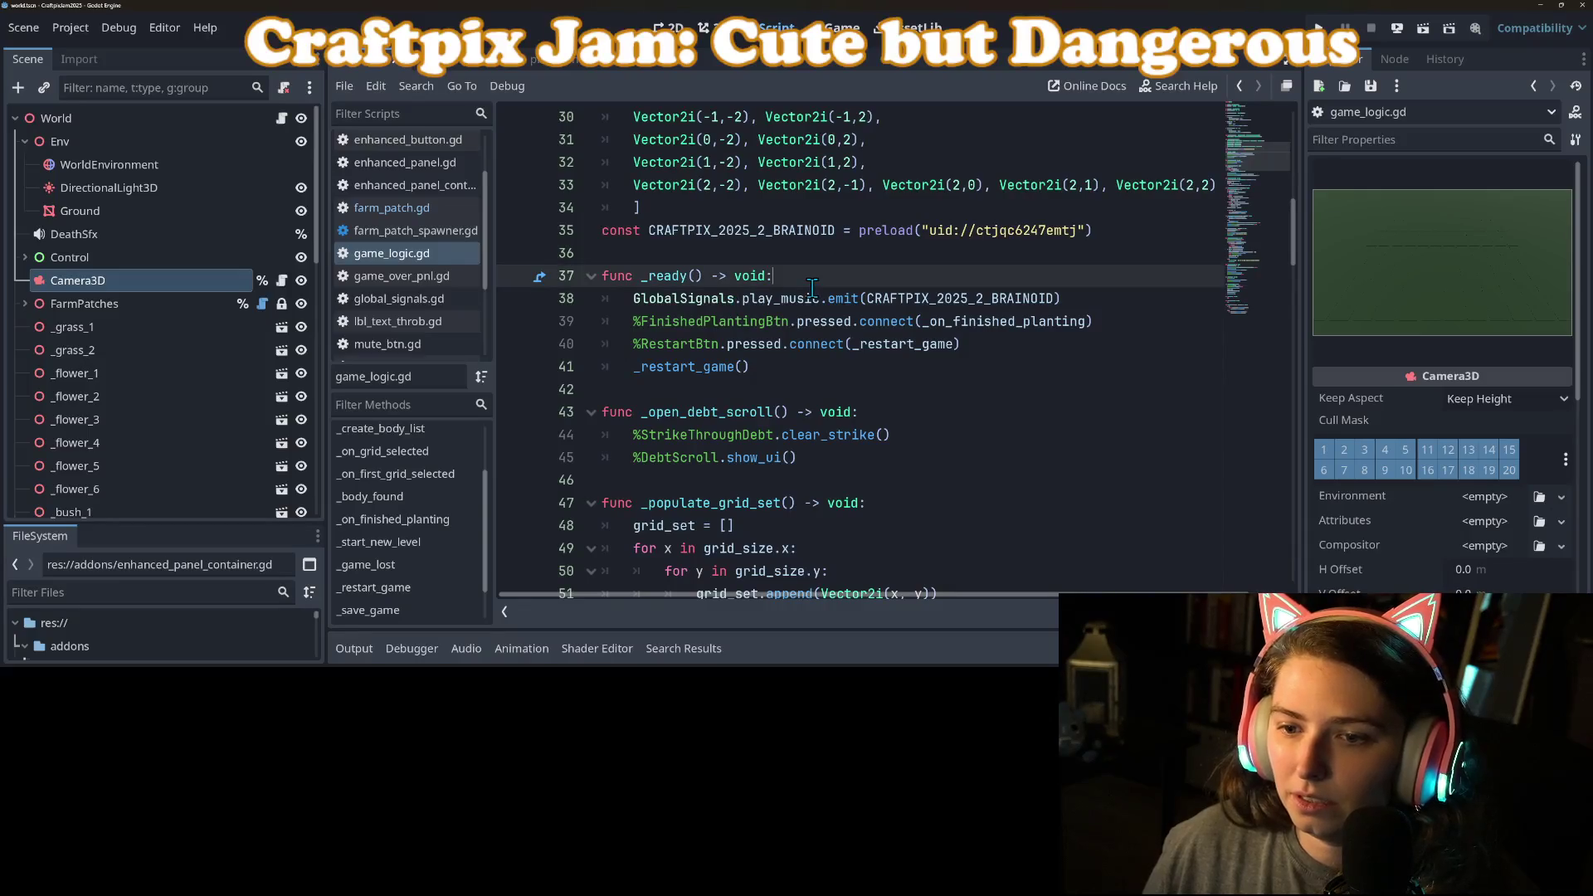
pyautogui.doubleClick(690, 368)
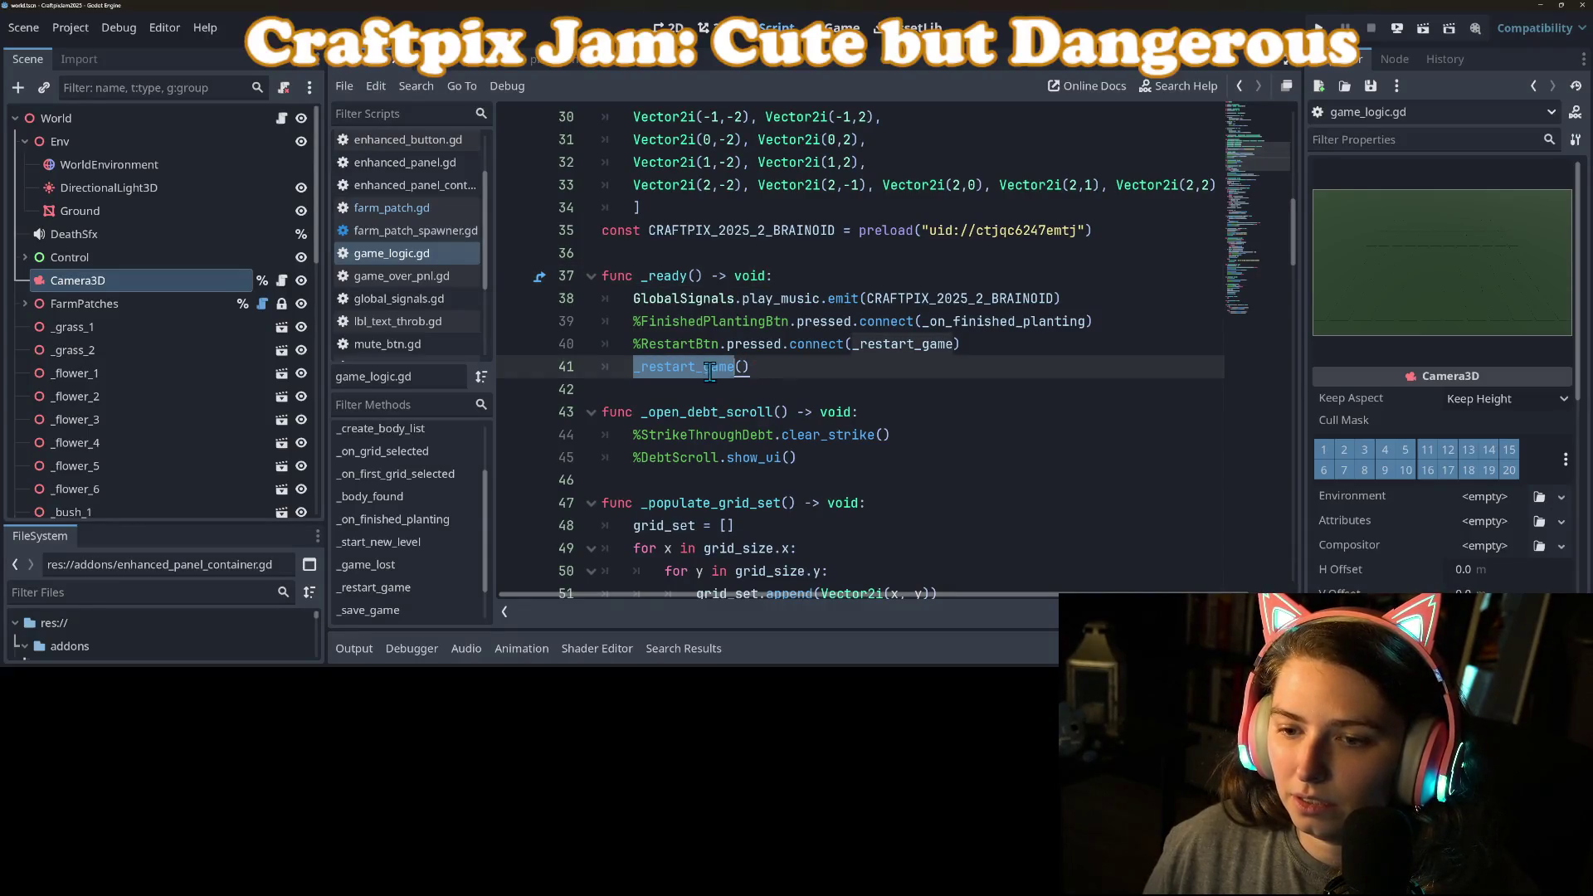
pyautogui.scroll(-10, 701, 373)
pyautogui.scroll(-12, 707, 378)
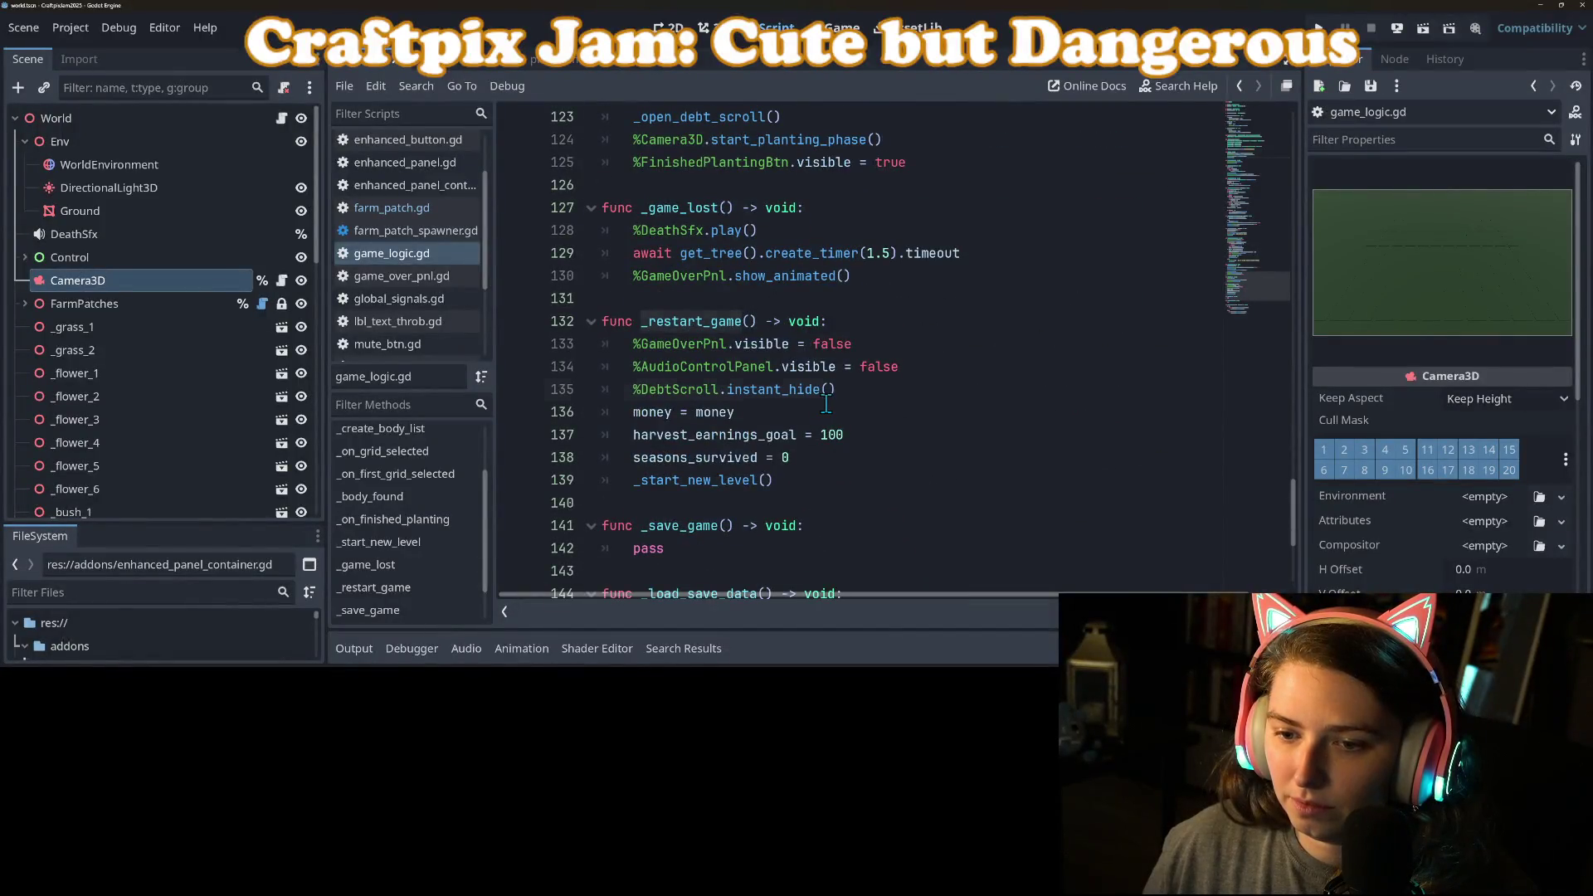
pyautogui.click(828, 392)
pyautogui.click(830, 468)
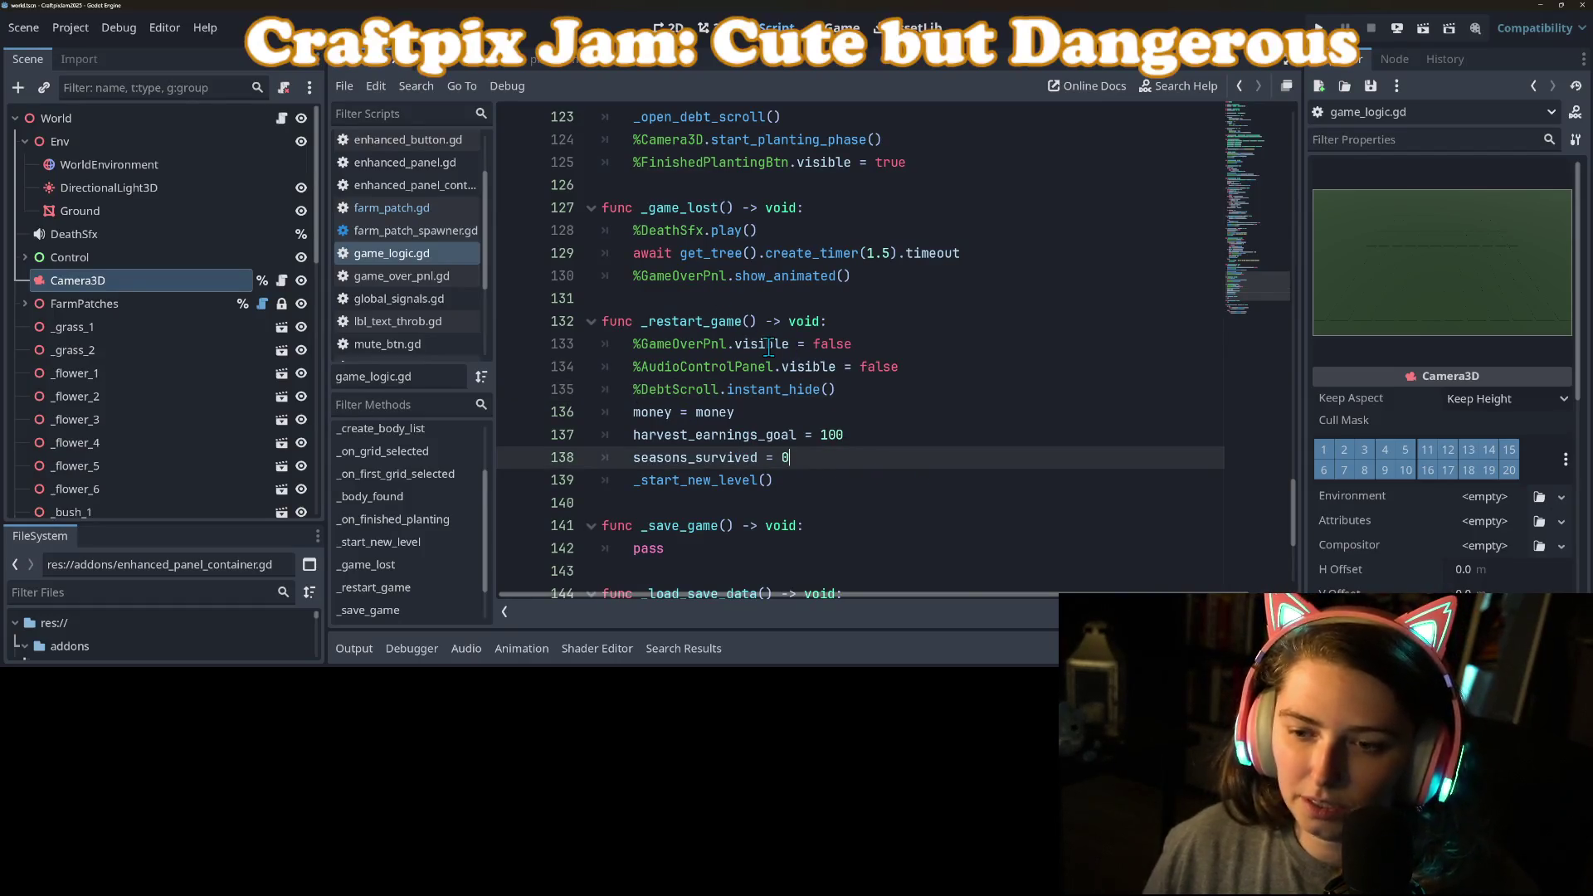
pyautogui.moveTo(769, 347)
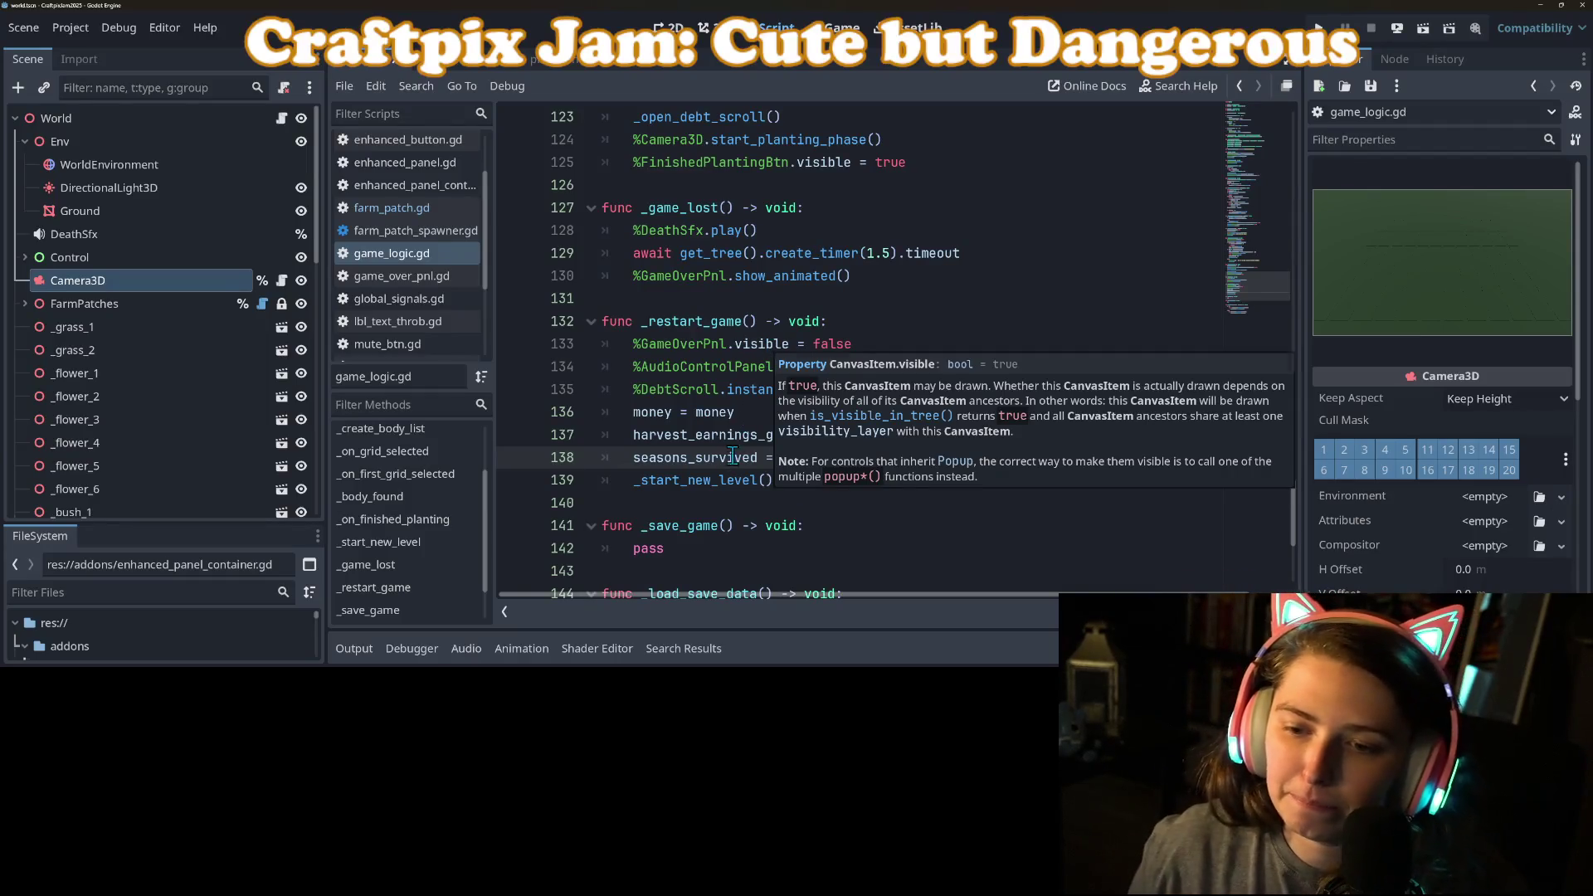
pyautogui.scroll(8, 796, 478)
pyautogui.scroll(-2, 796, 479)
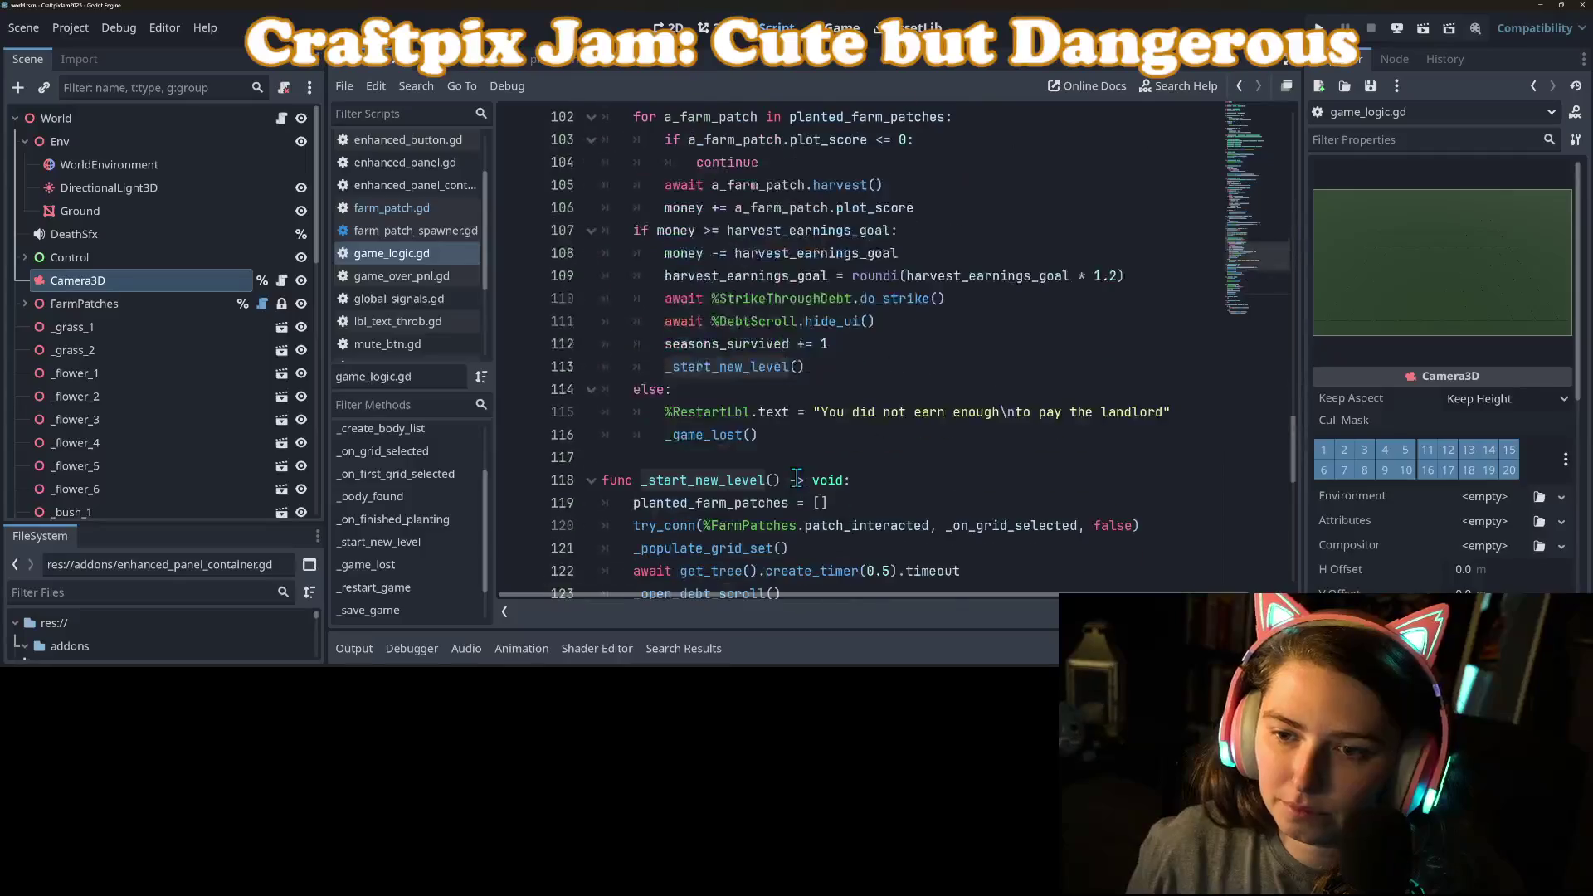
pyautogui.scroll(15, 796, 478)
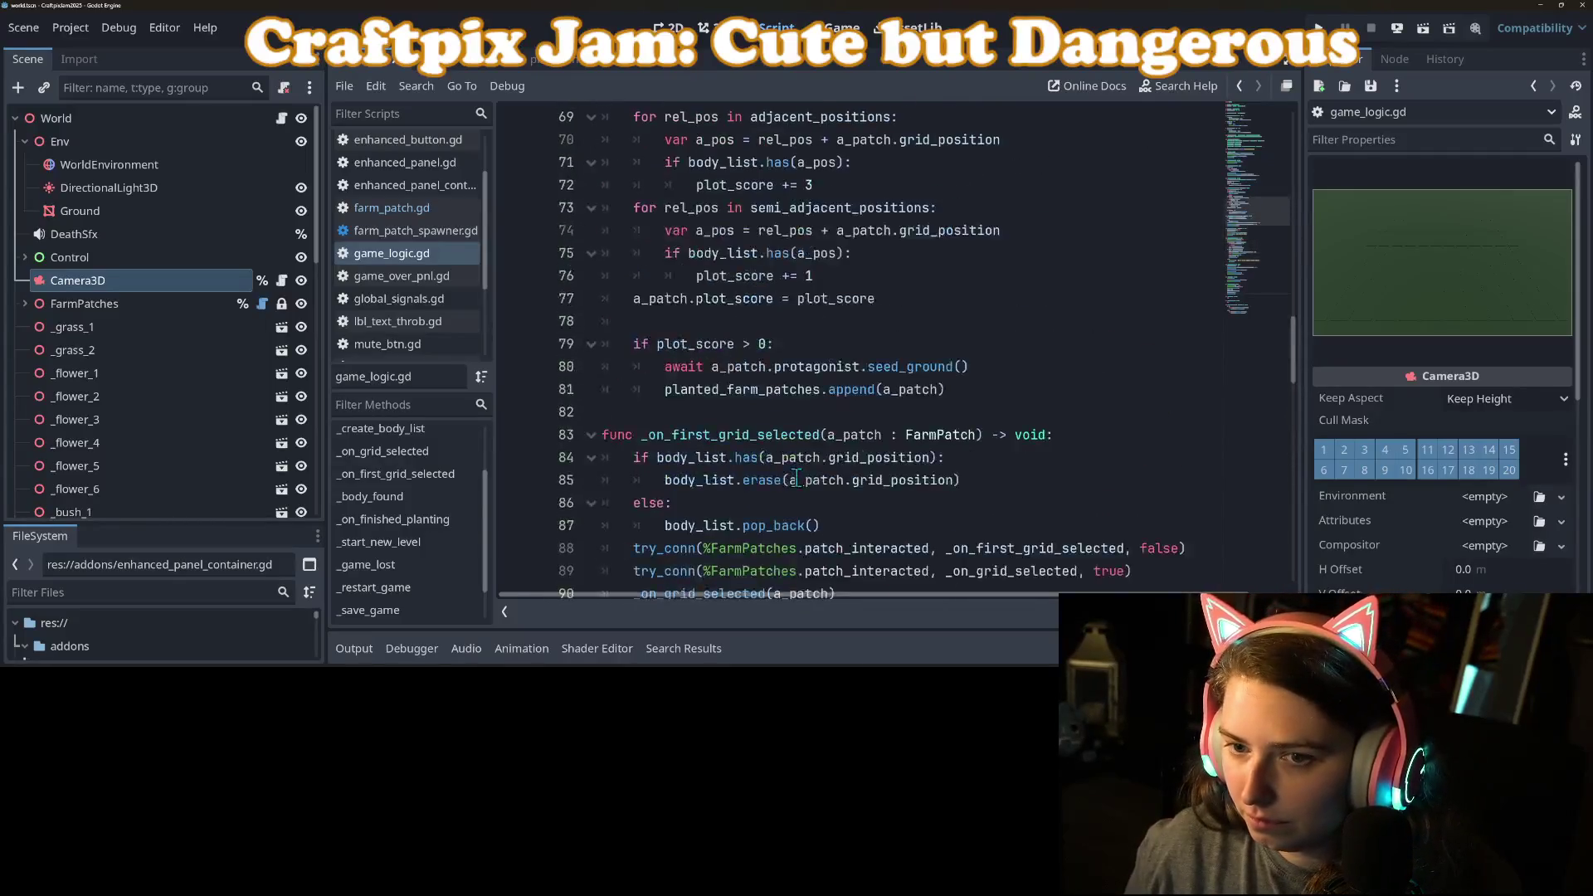
pyautogui.scroll(10, 796, 479)
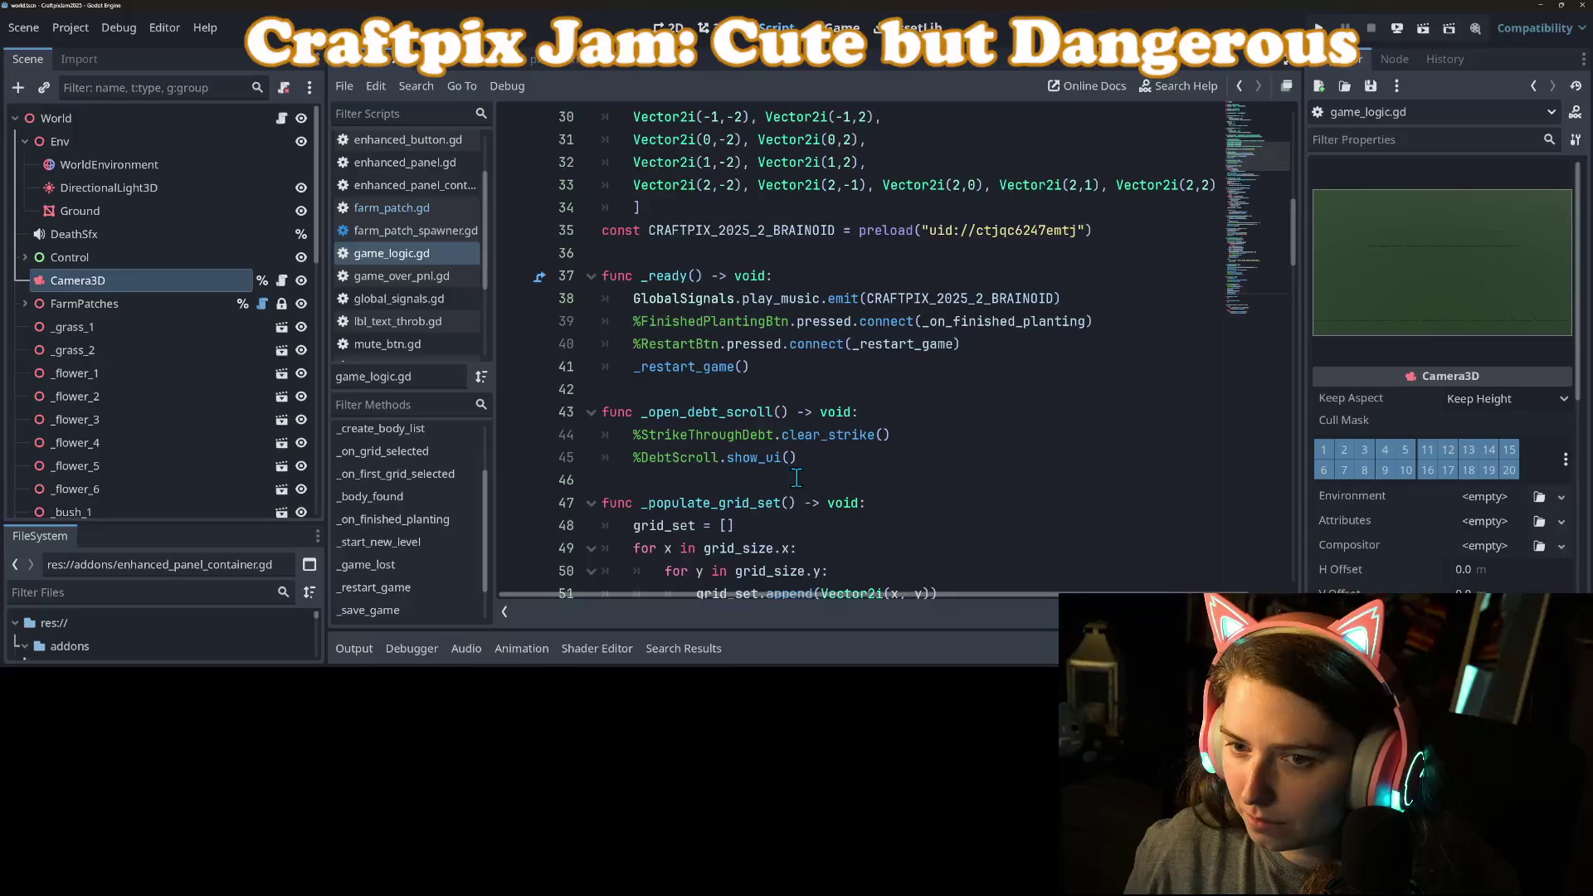
pyautogui.click(797, 443)
# Step: Call _load_save_data() on a new line after _restart_game() in _ready, then review the save/load stubs
pyautogui.press('Return')
pyautogui.write('_load_save_data()')
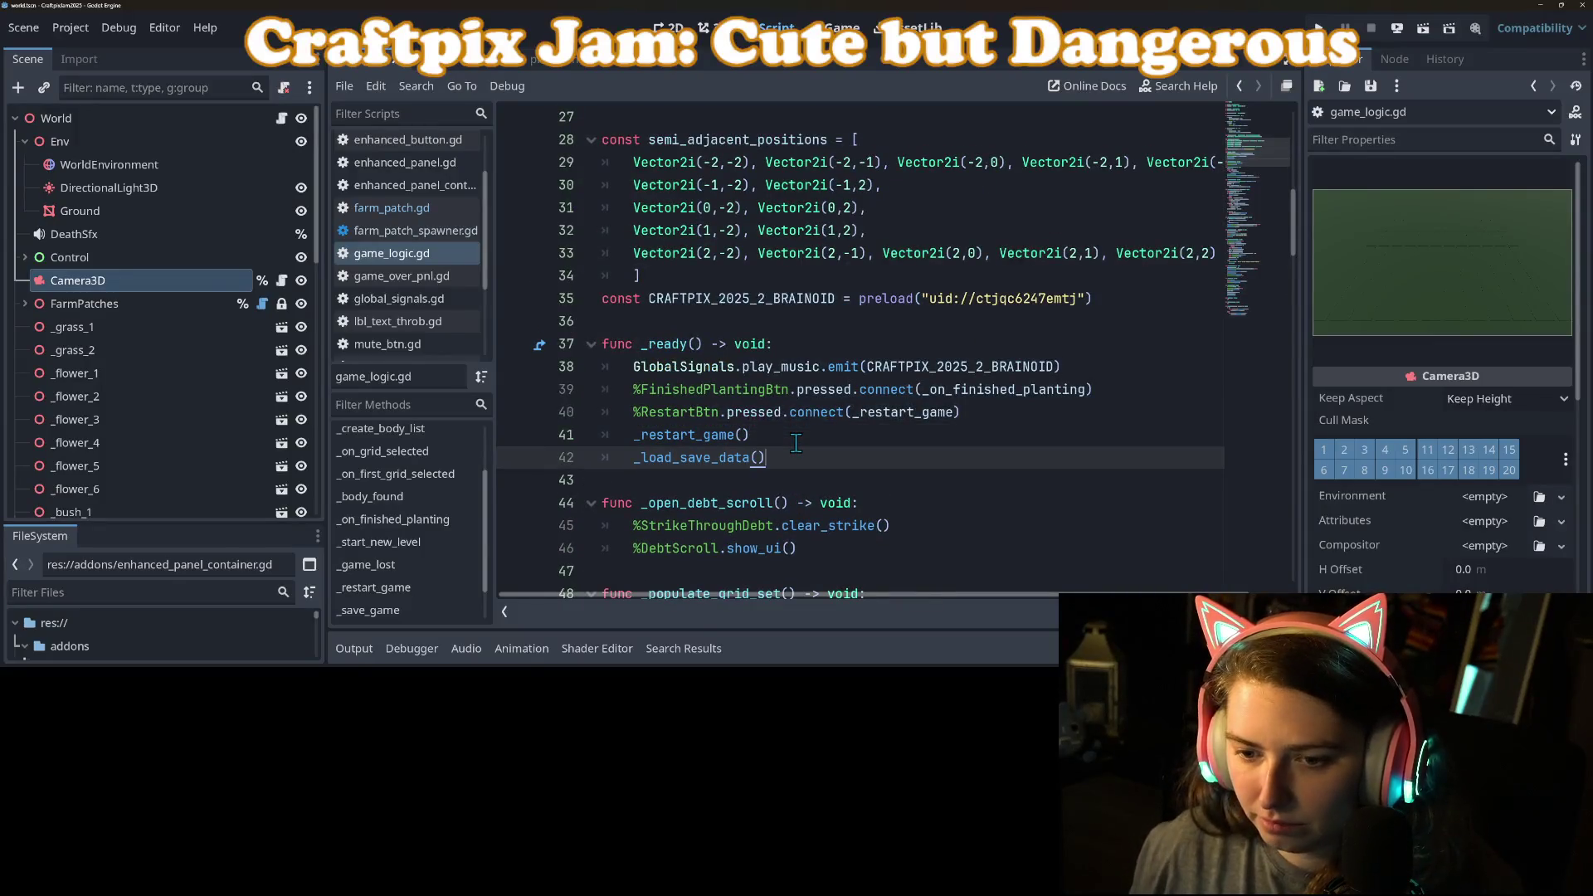
pyautogui.click(1234, 410)
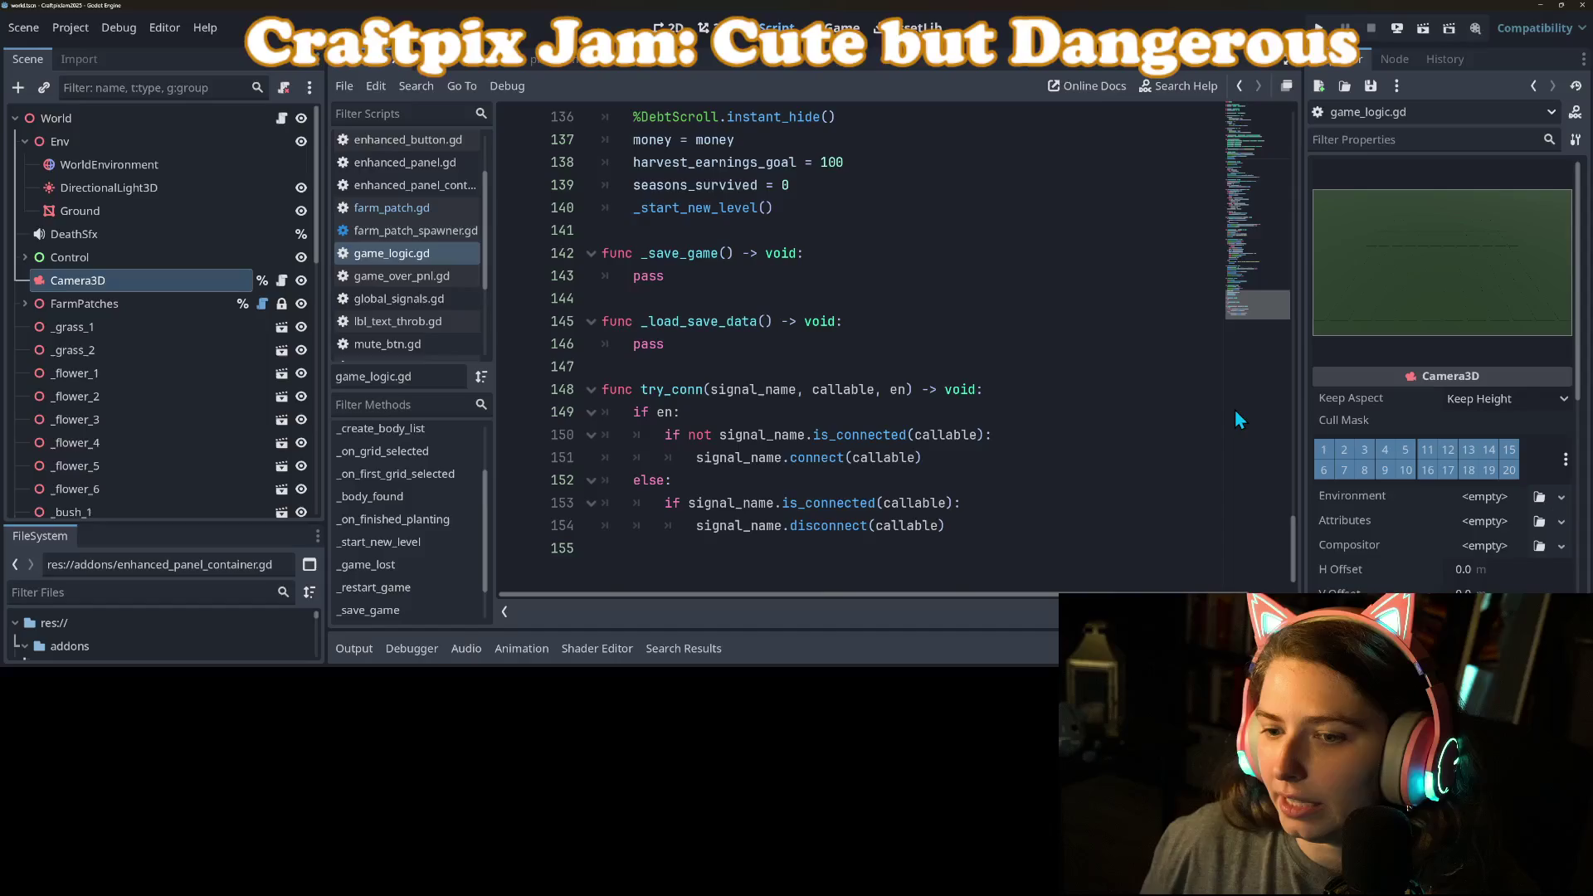
pyautogui.click(710, 344)
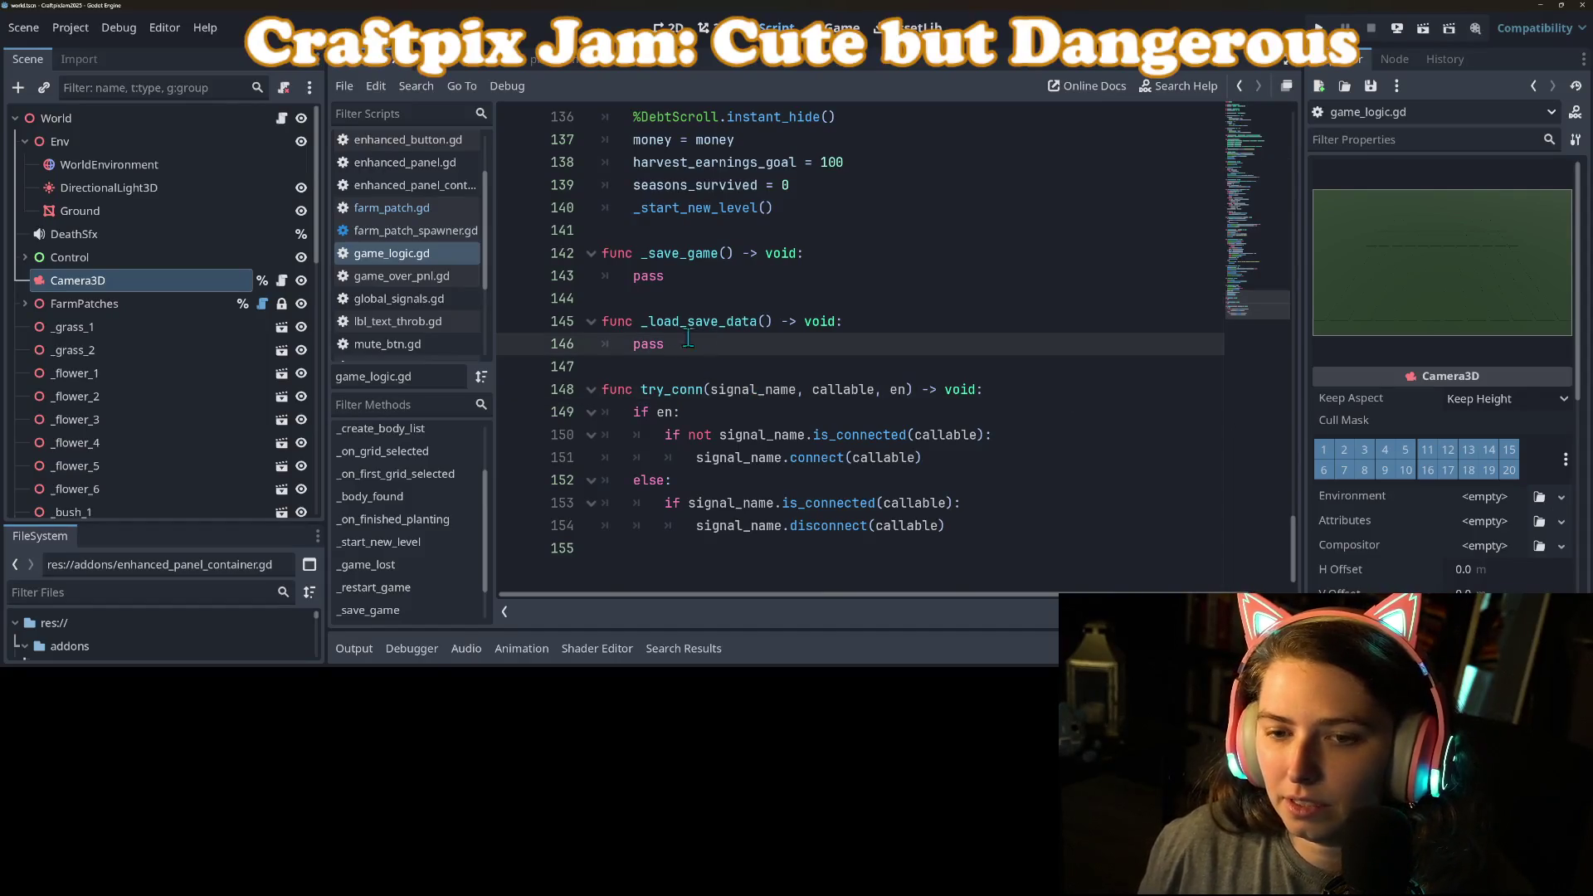
pyautogui.doubleClick(658, 276)
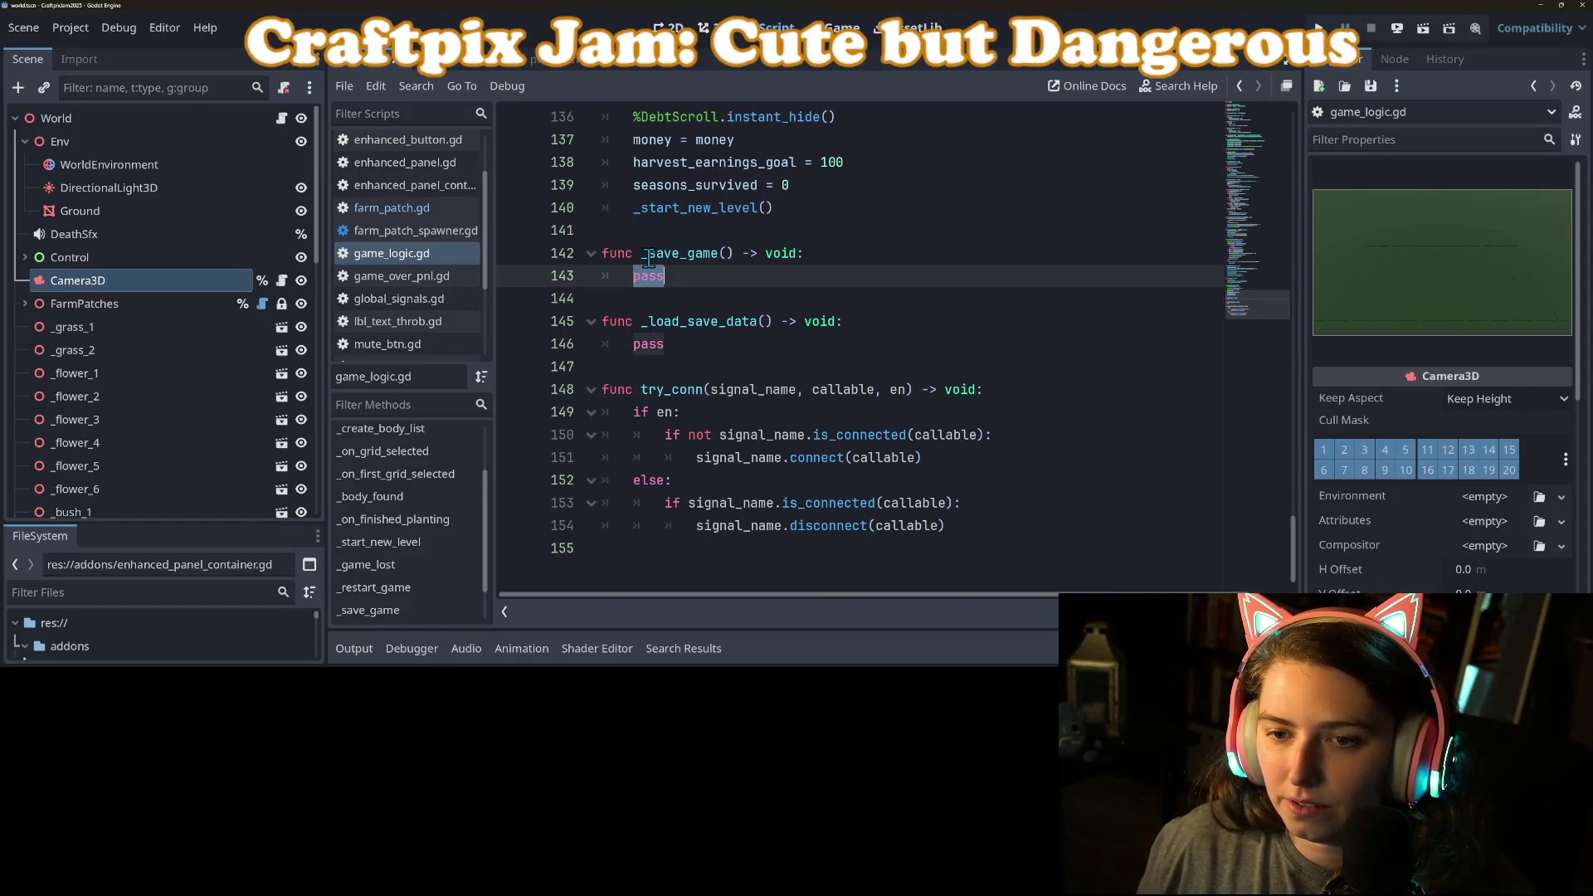
pyautogui.moveTo(643, 254); pyautogui.dragTo(735, 254)
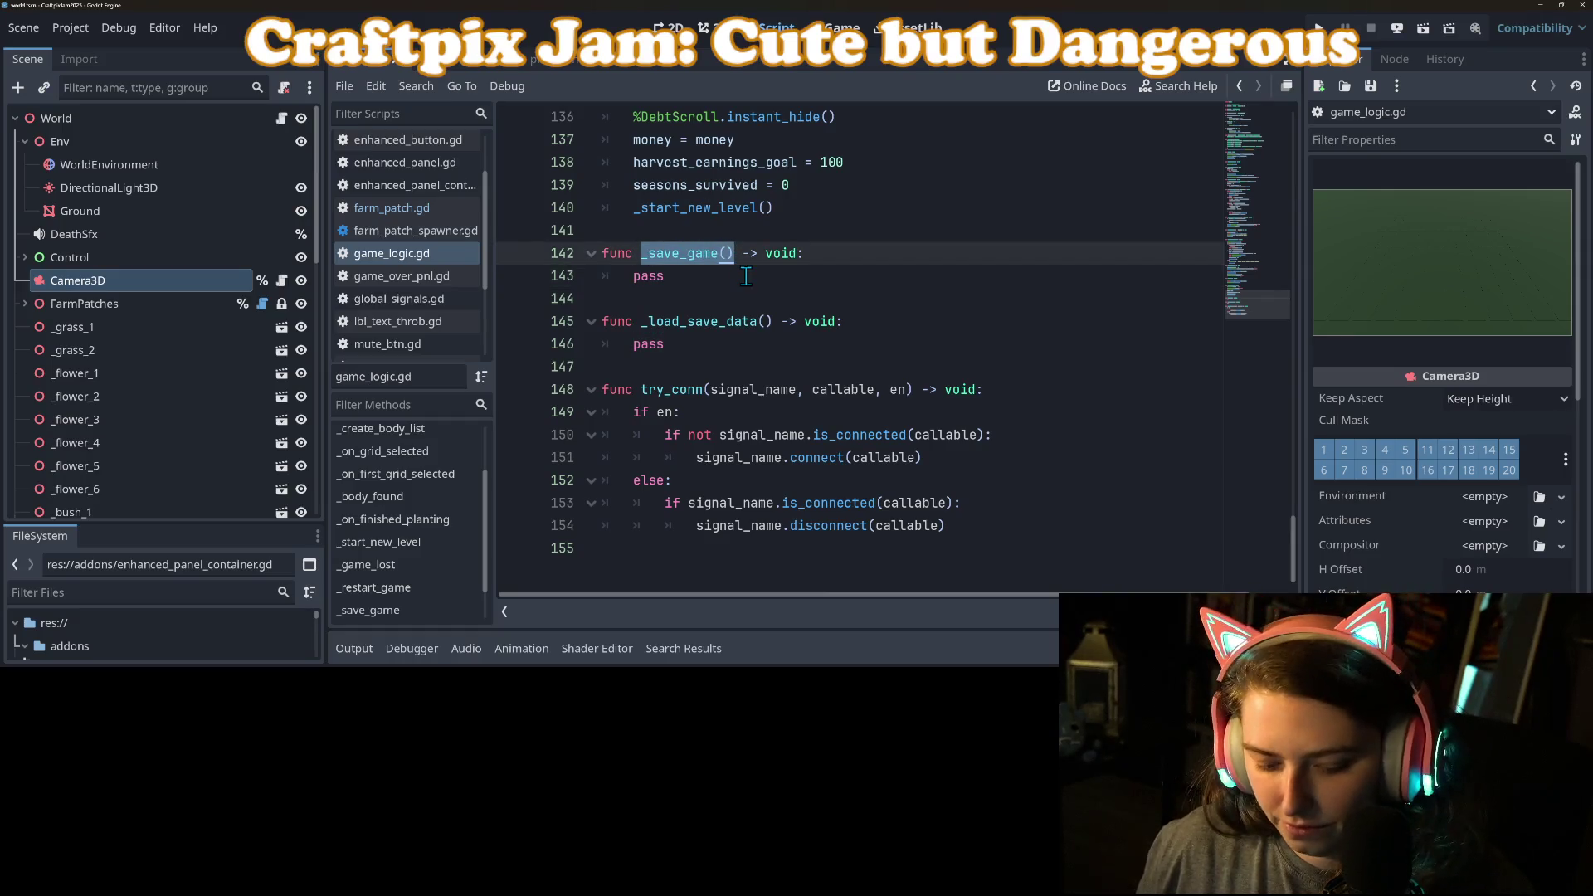
# Step: Browse the script to find the _game_lost and _start_new_level functions and the harvest check
pyautogui.scroll(7, 750, 265)
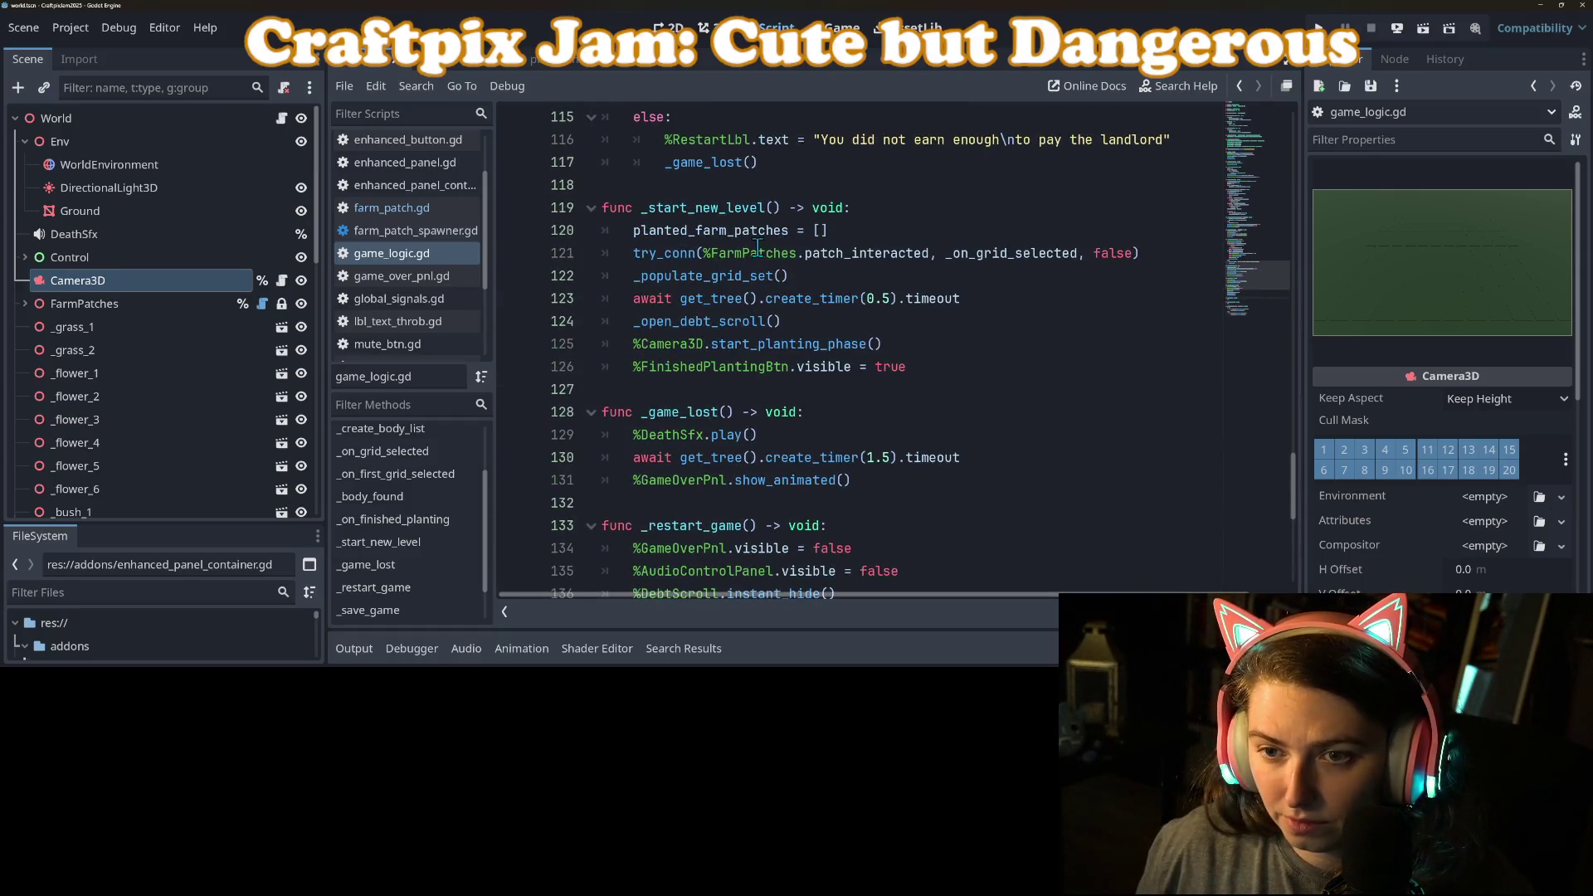
pyautogui.doubleClick(687, 413)
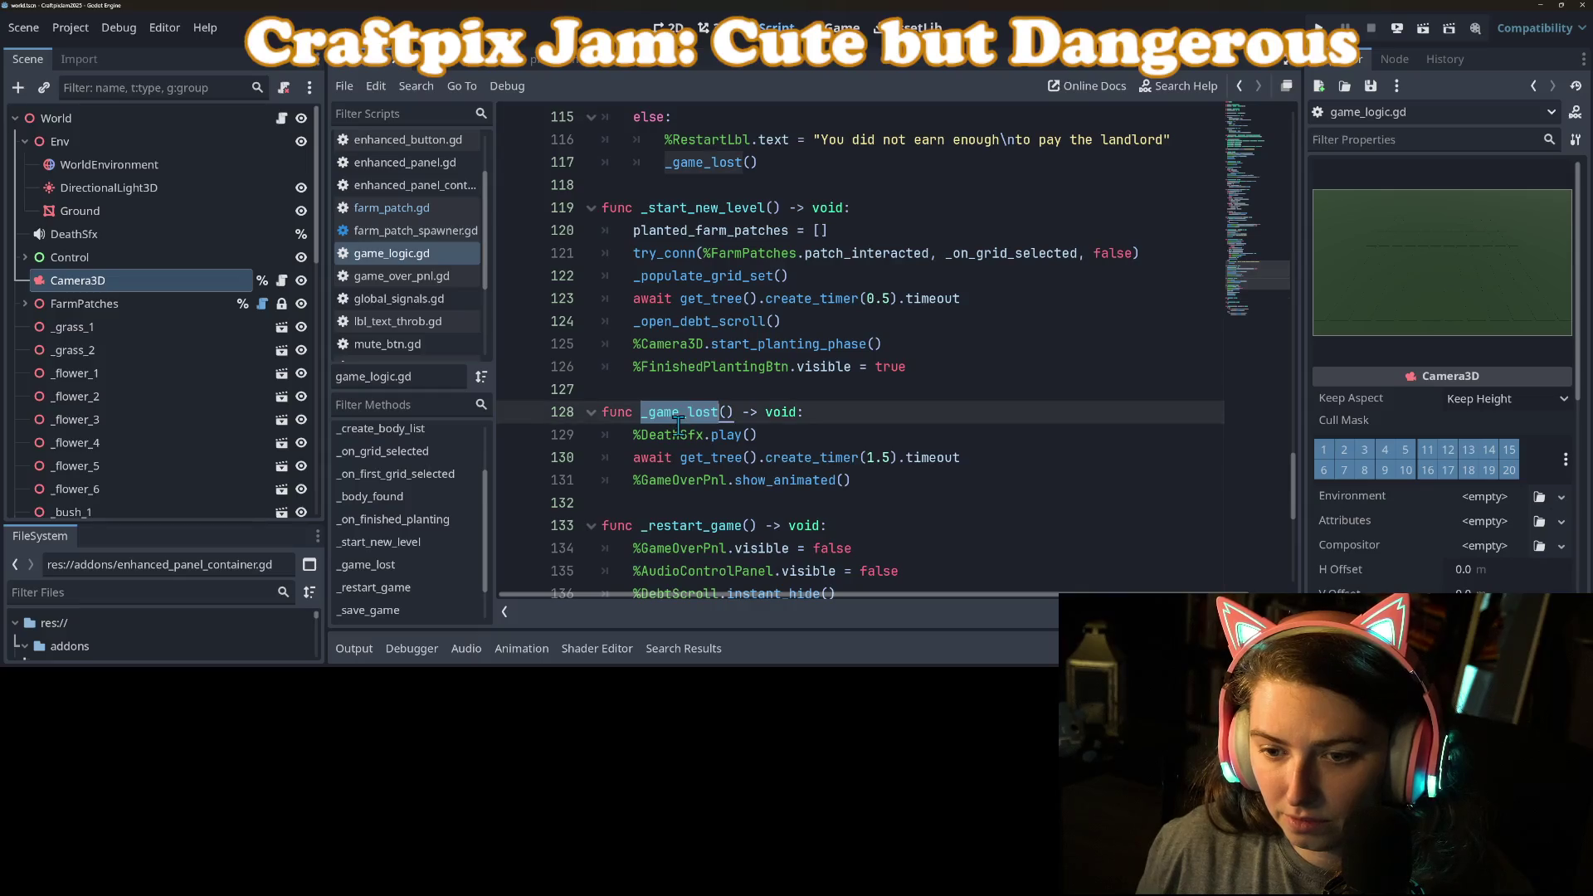
pyautogui.click(866, 489)
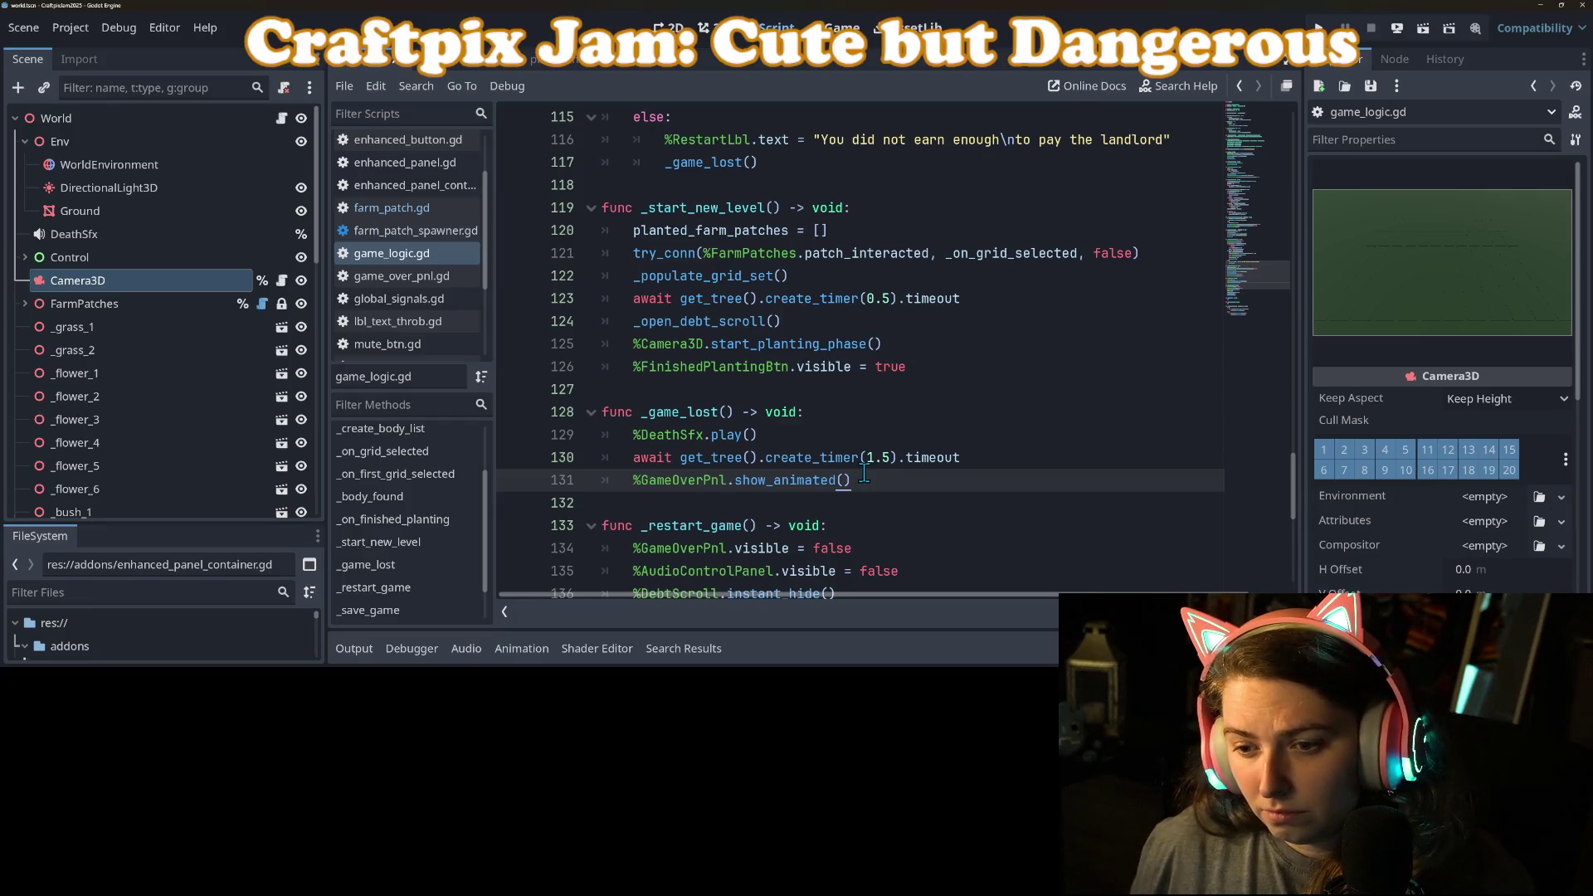
pyautogui.scroll(2, 864, 473)
pyautogui.click(690, 344)
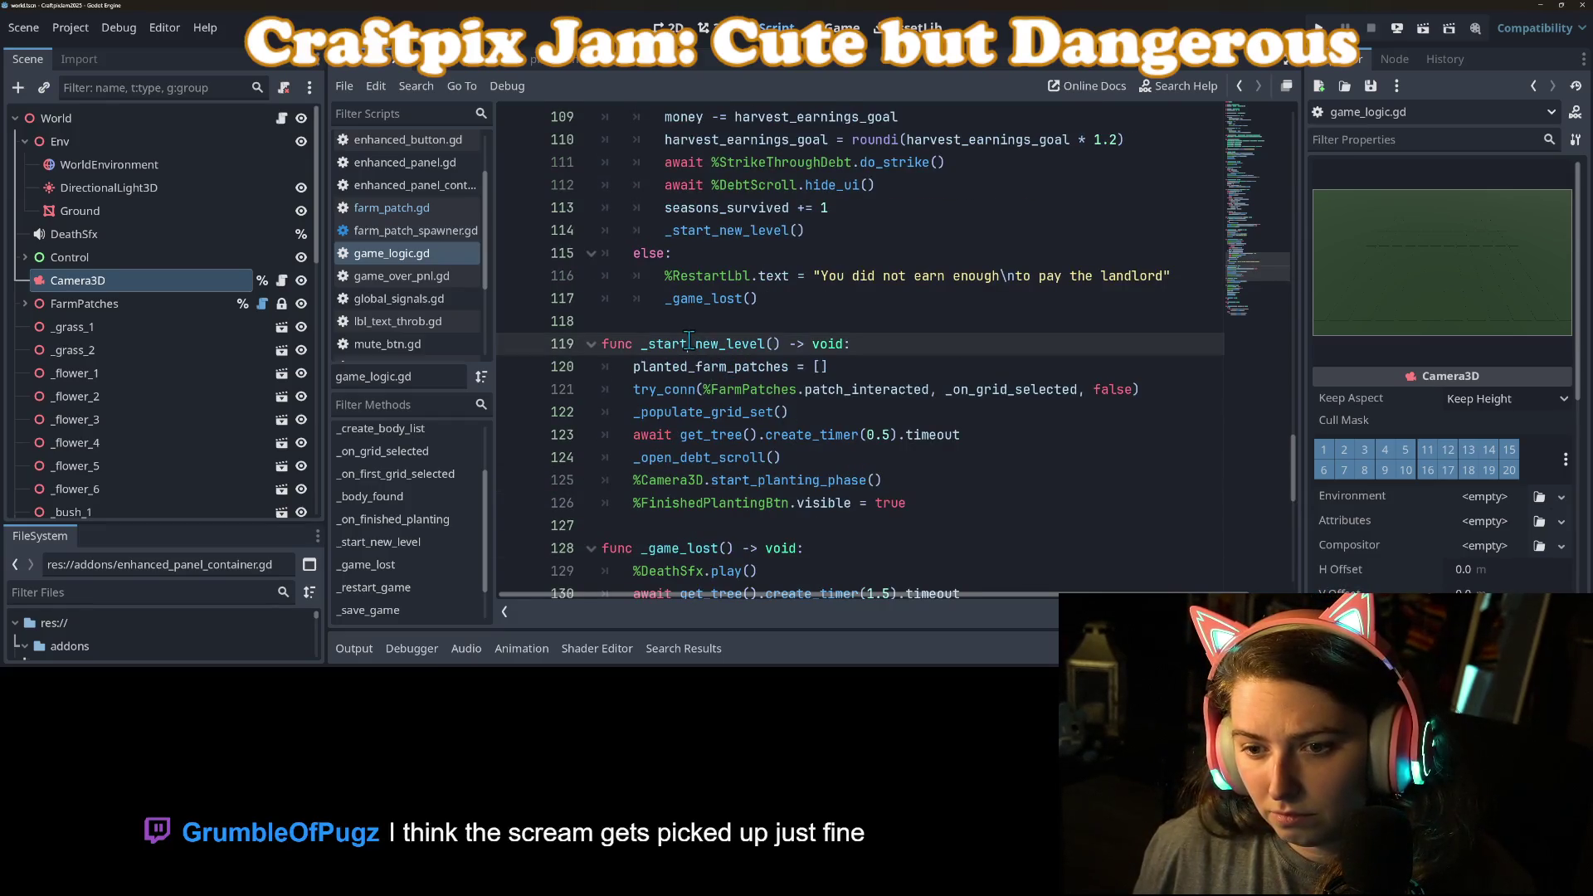
pyautogui.doubleClick(690, 344)
pyautogui.scroll(-1, 706, 390)
pyautogui.scroll(2, 706, 390)
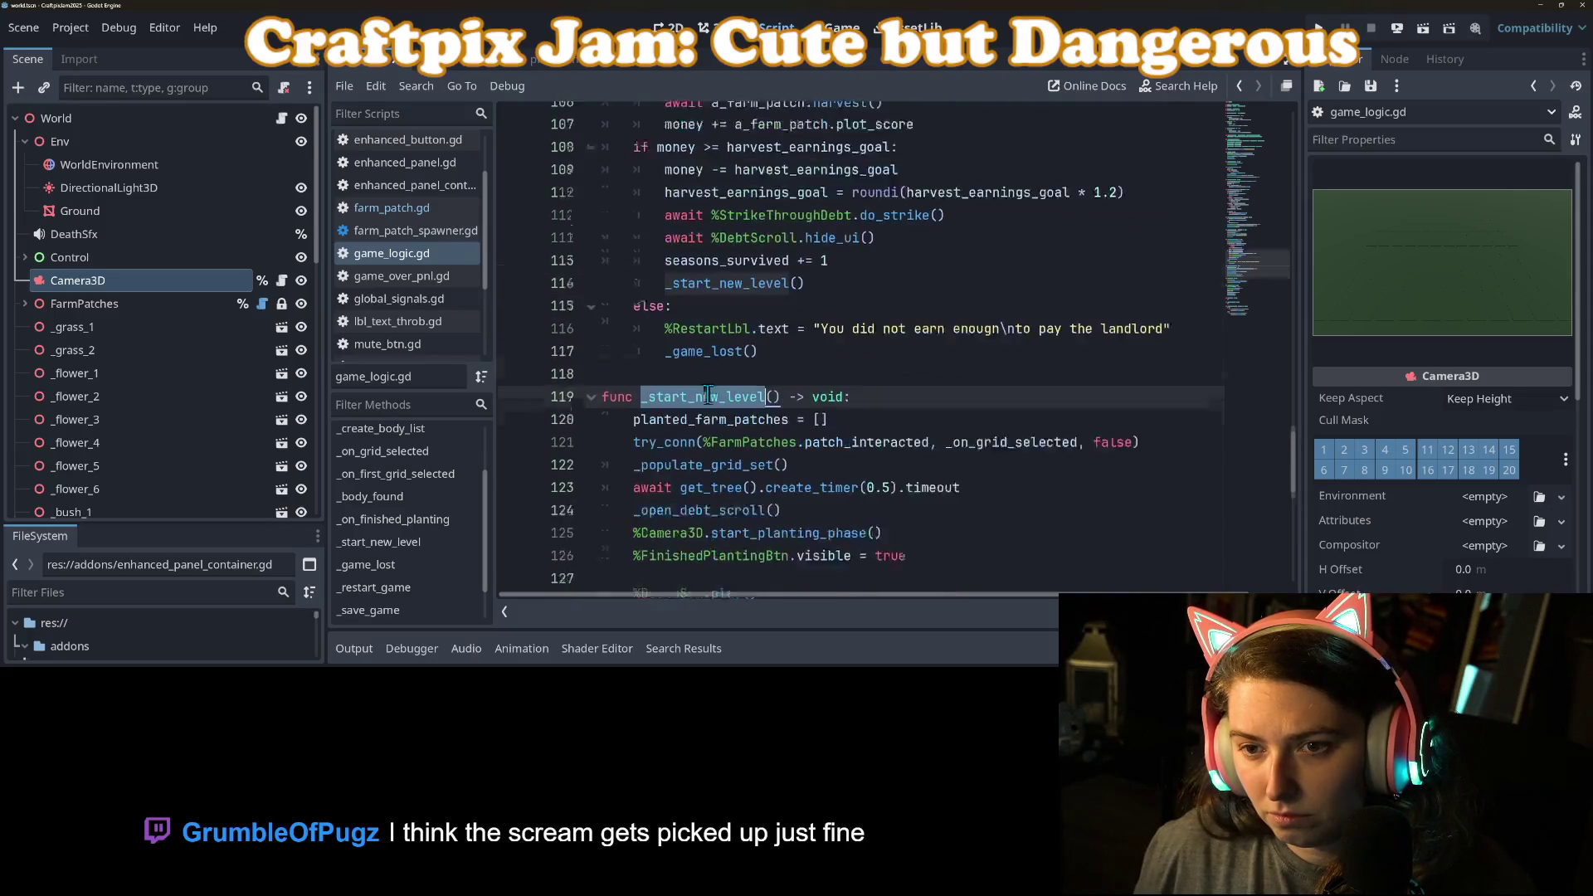
pyautogui.scroll(-1, 816, 361)
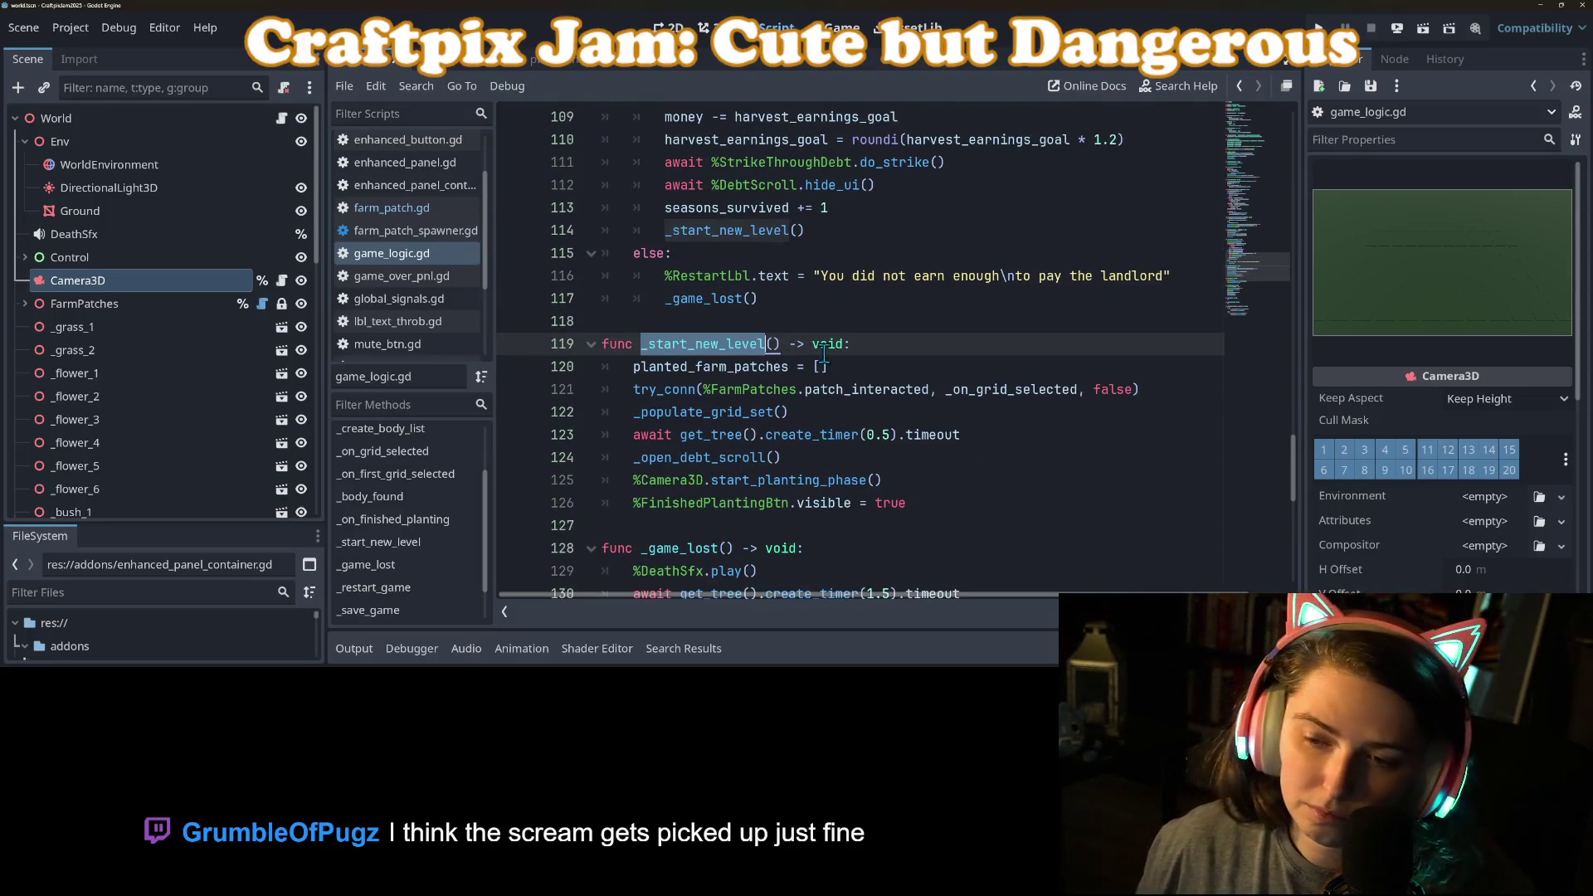
# Step: Call _save_game() right after seasons_survived += 1, before _start_new_level() in the harvest-success check
pyautogui.click(840, 233)
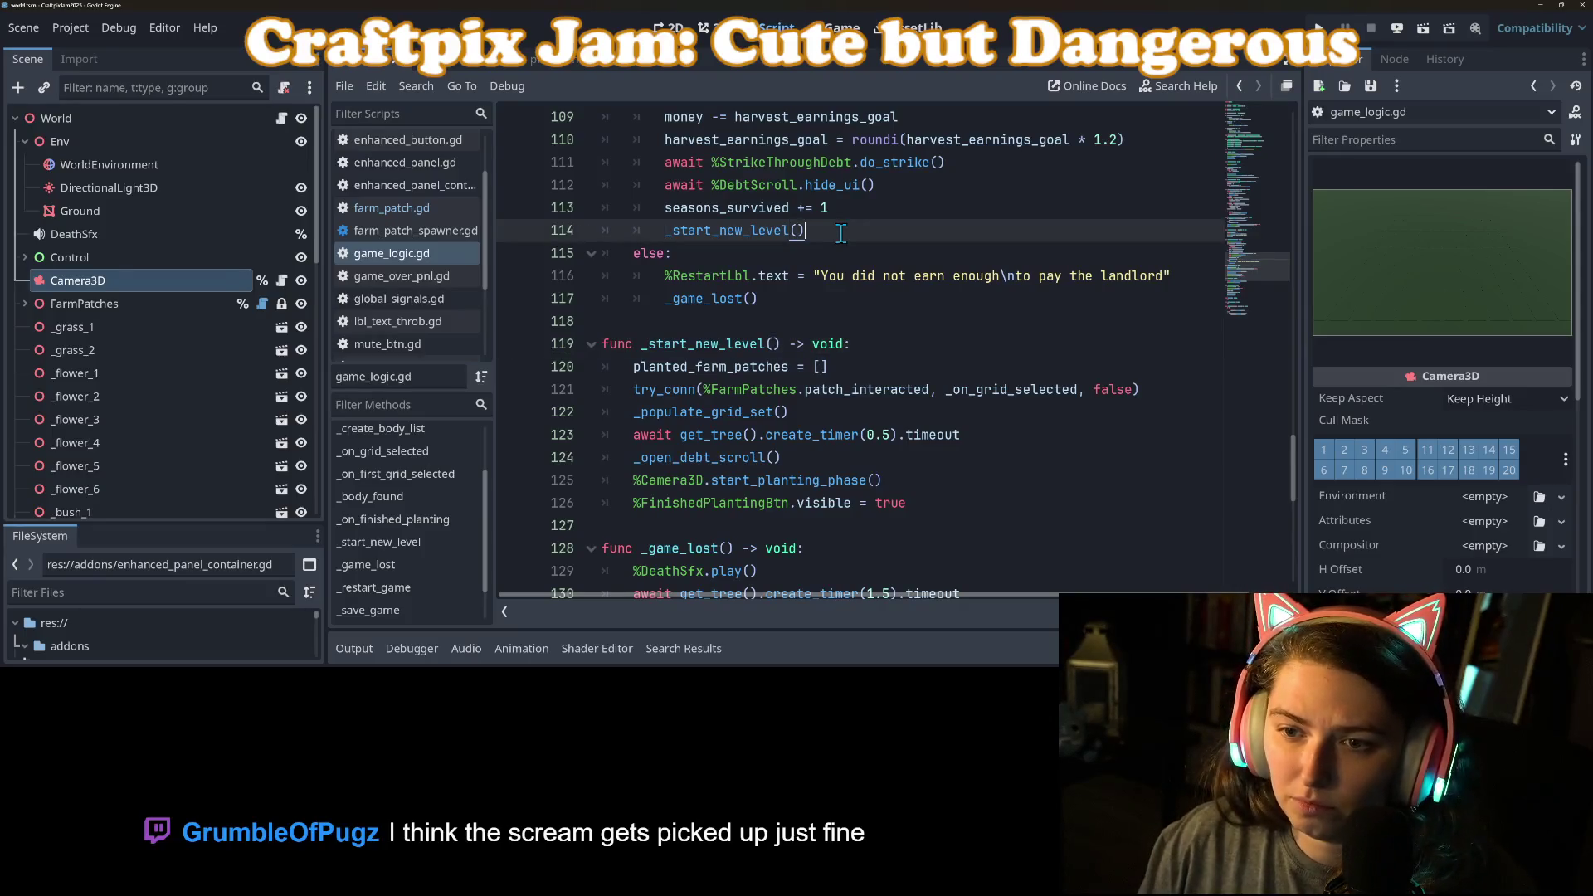
pyautogui.press('Up')
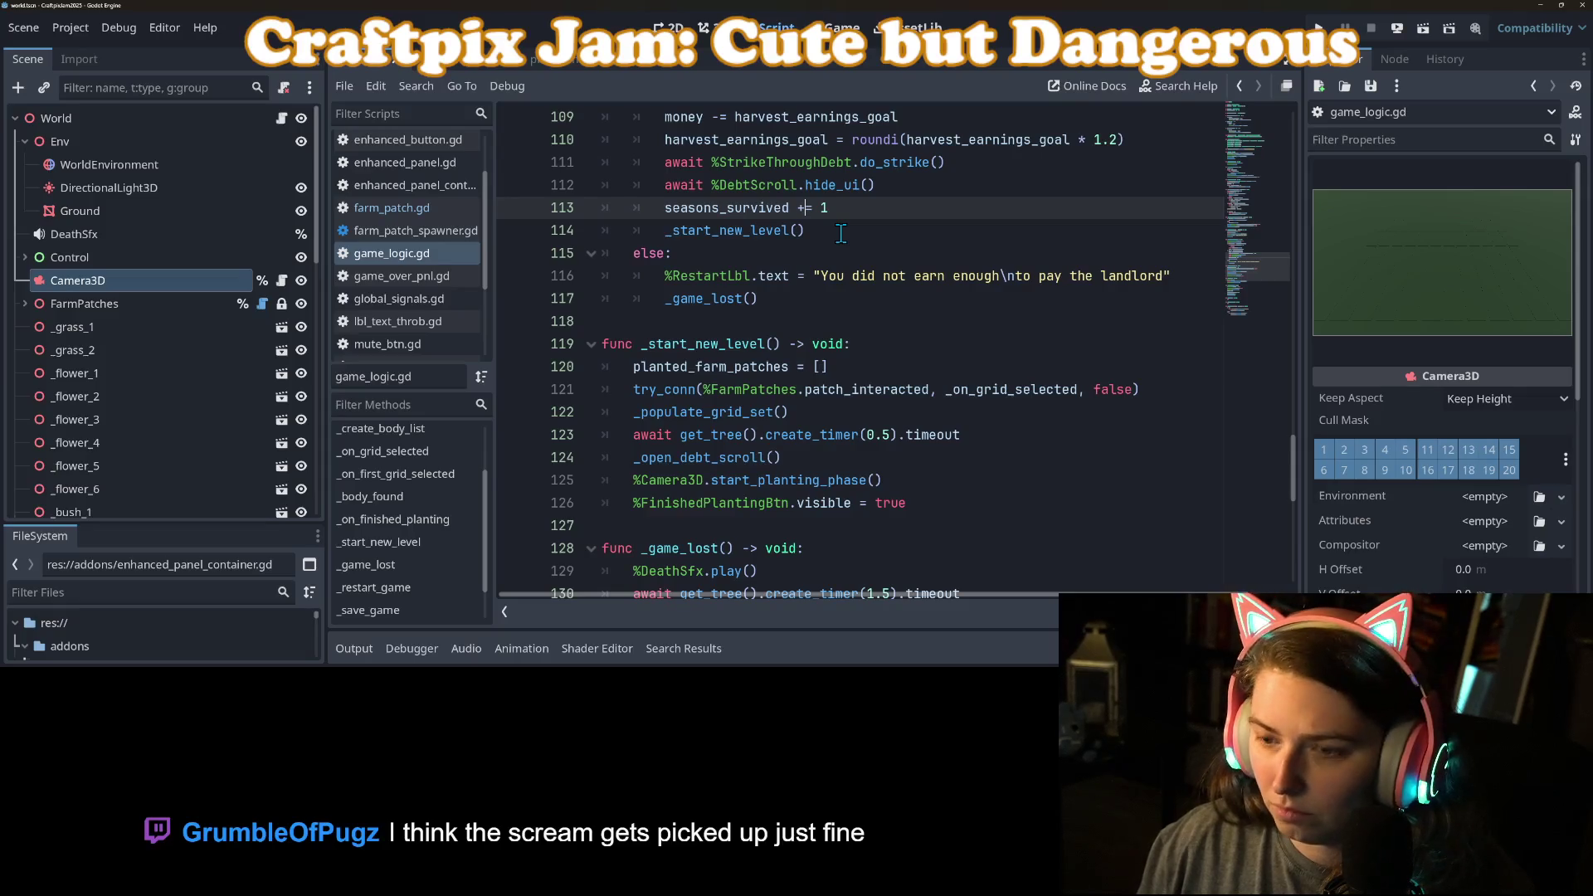
pyautogui.press('Return')
pyautogui.write('_save_game()')
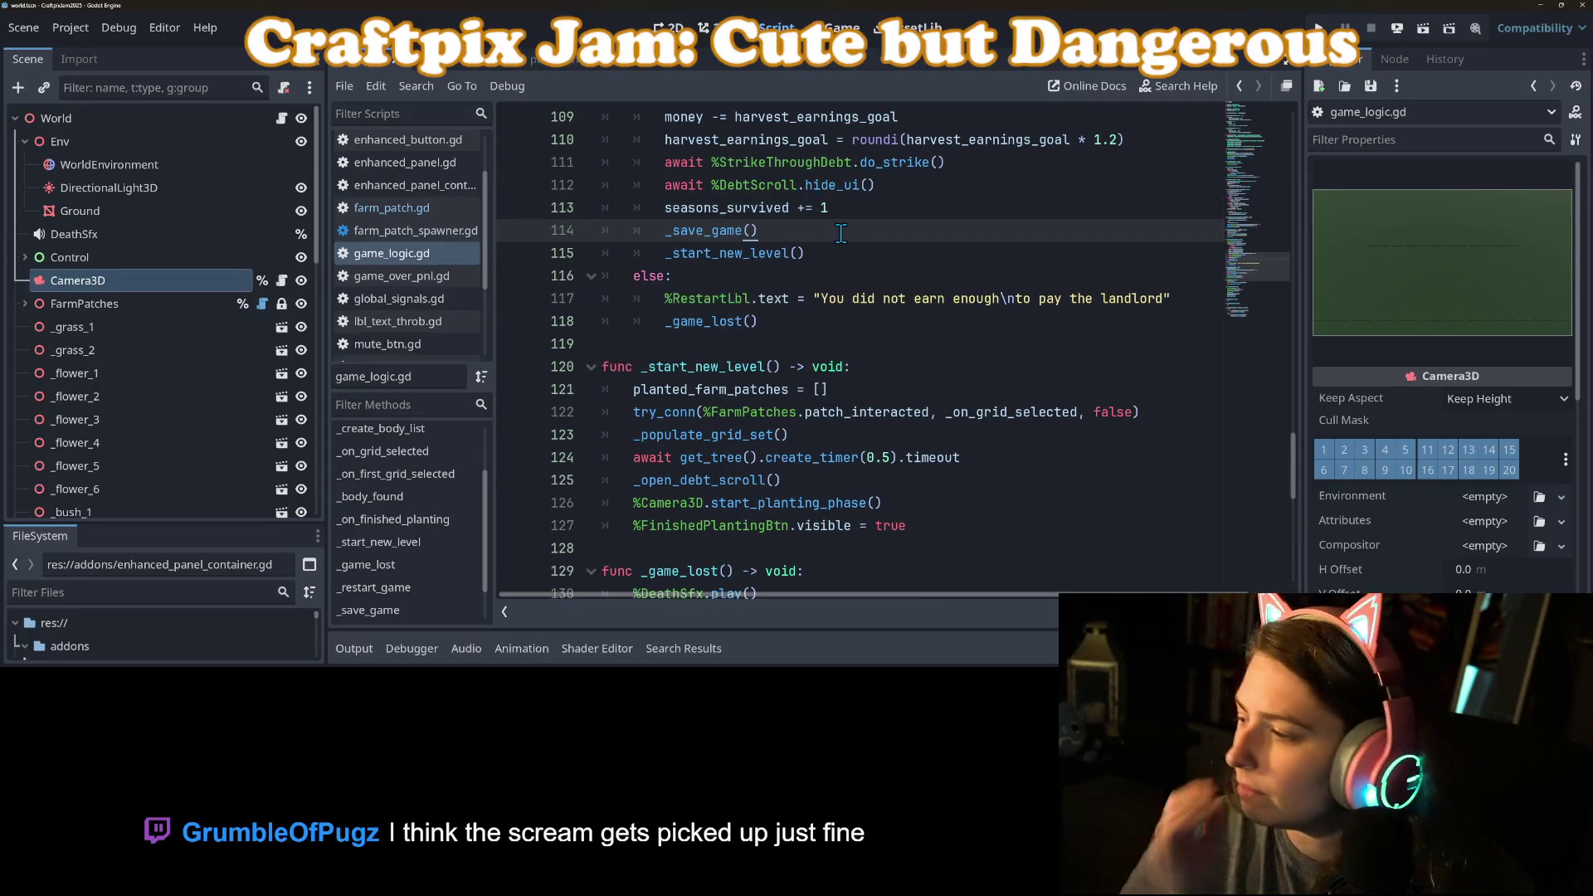